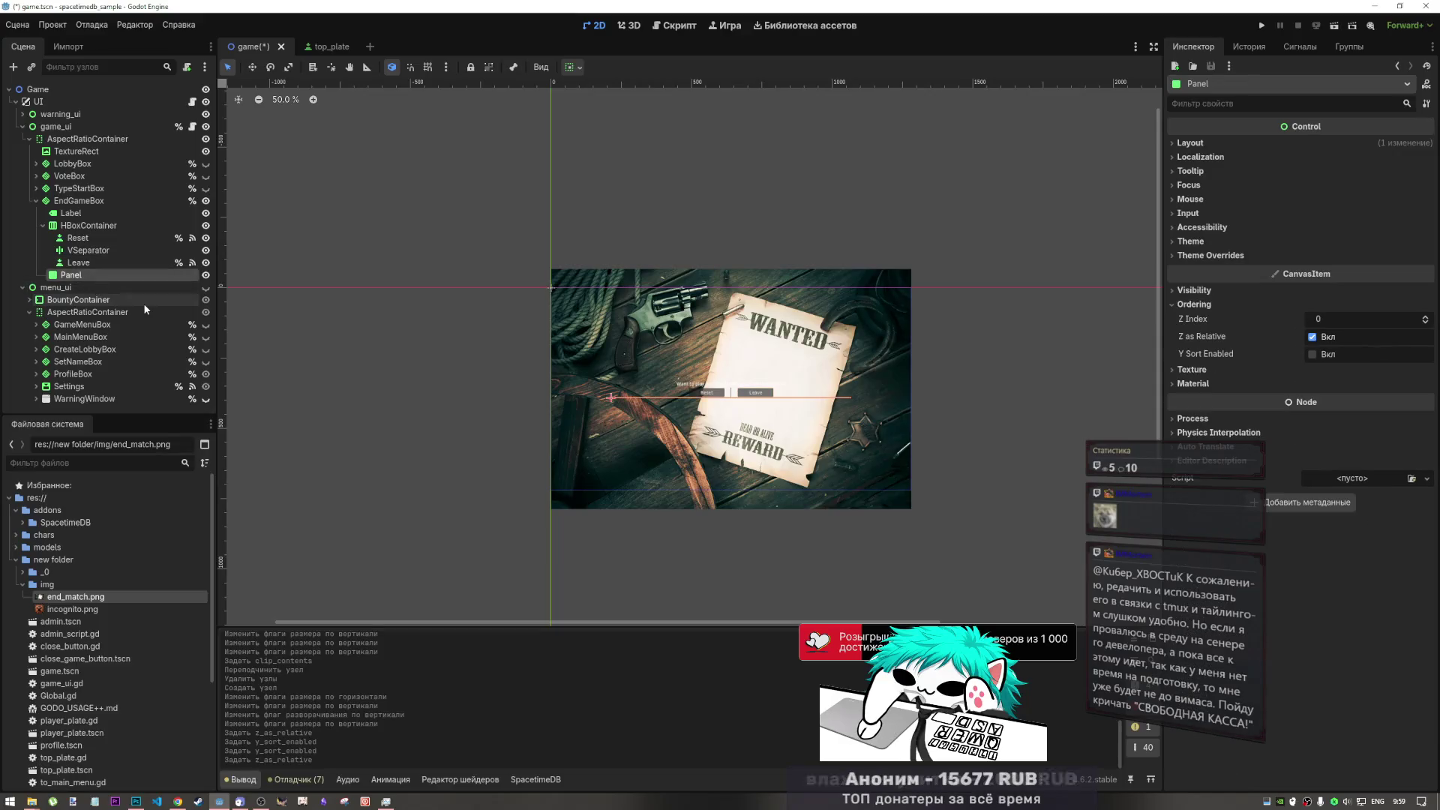
# - Delete the Panel node under EndGameBox, then restore it with undo
pyautogui.press('Delete')
pyautogui.press('Return')
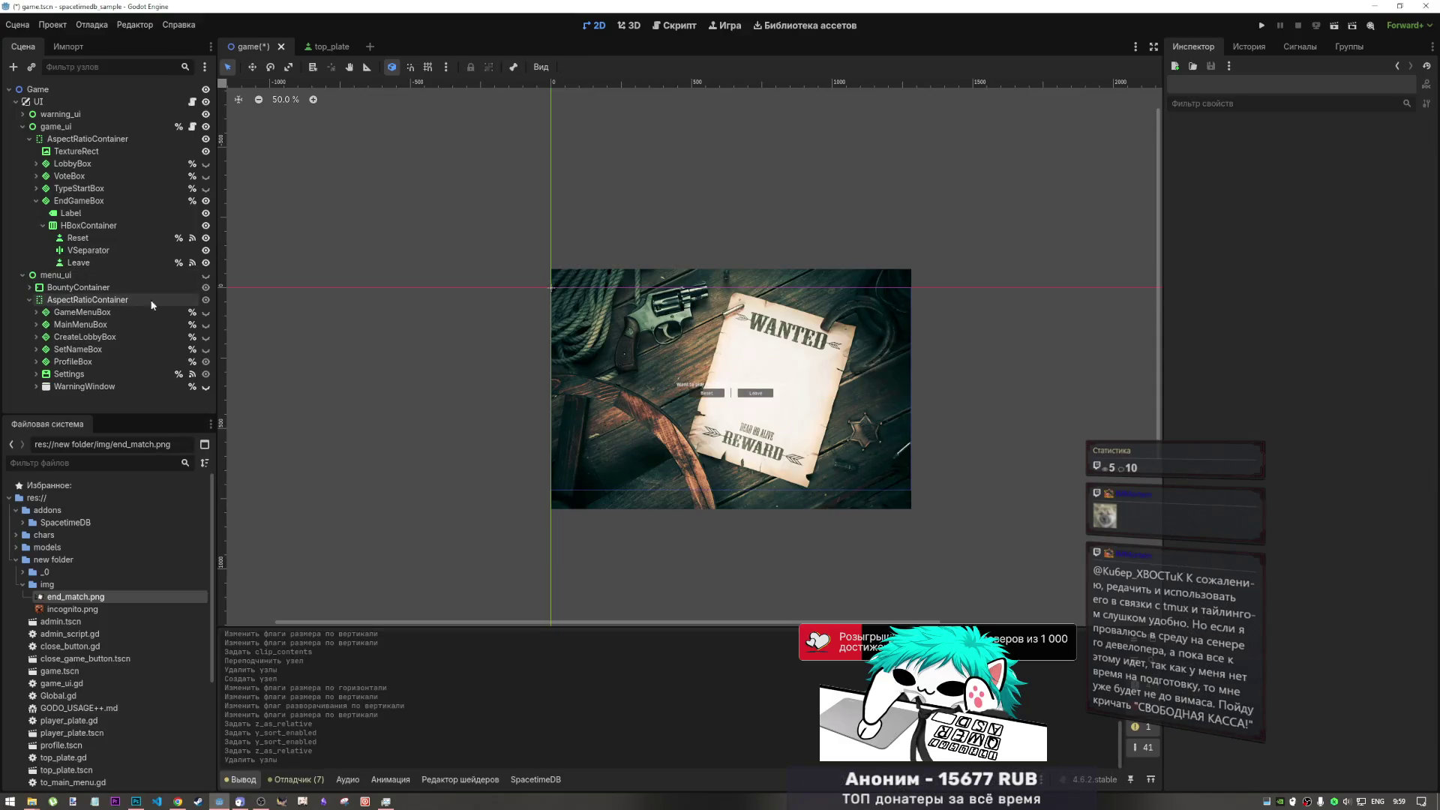
pyautogui.click(106, 201)
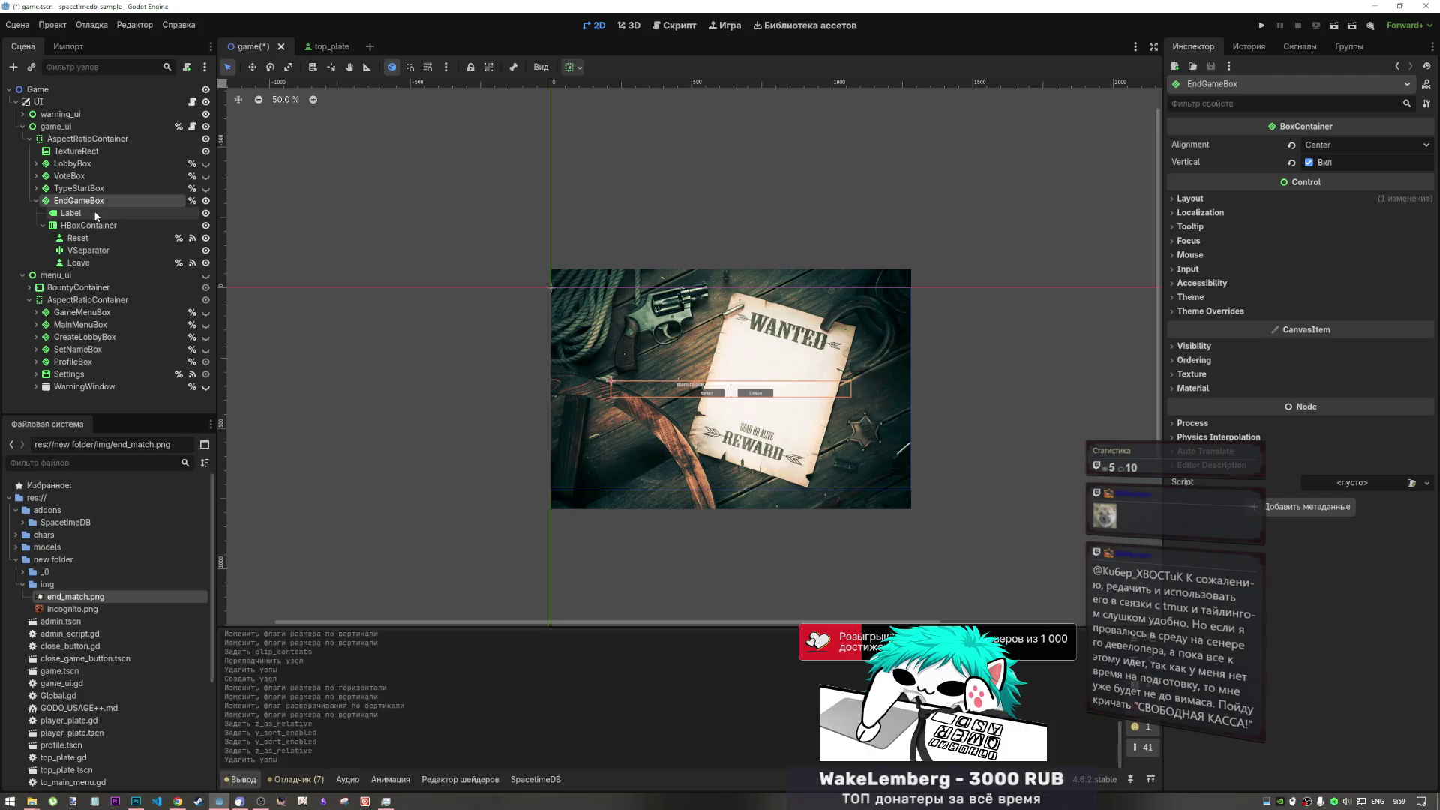
pyautogui.hotkey('ctrl', 'z')
# - Move Panel to the top of EndGameBox, nest the Label and button row in it, and make it expand vertically
pyautogui.moveTo(72, 275); pyautogui.dragTo(74, 208)
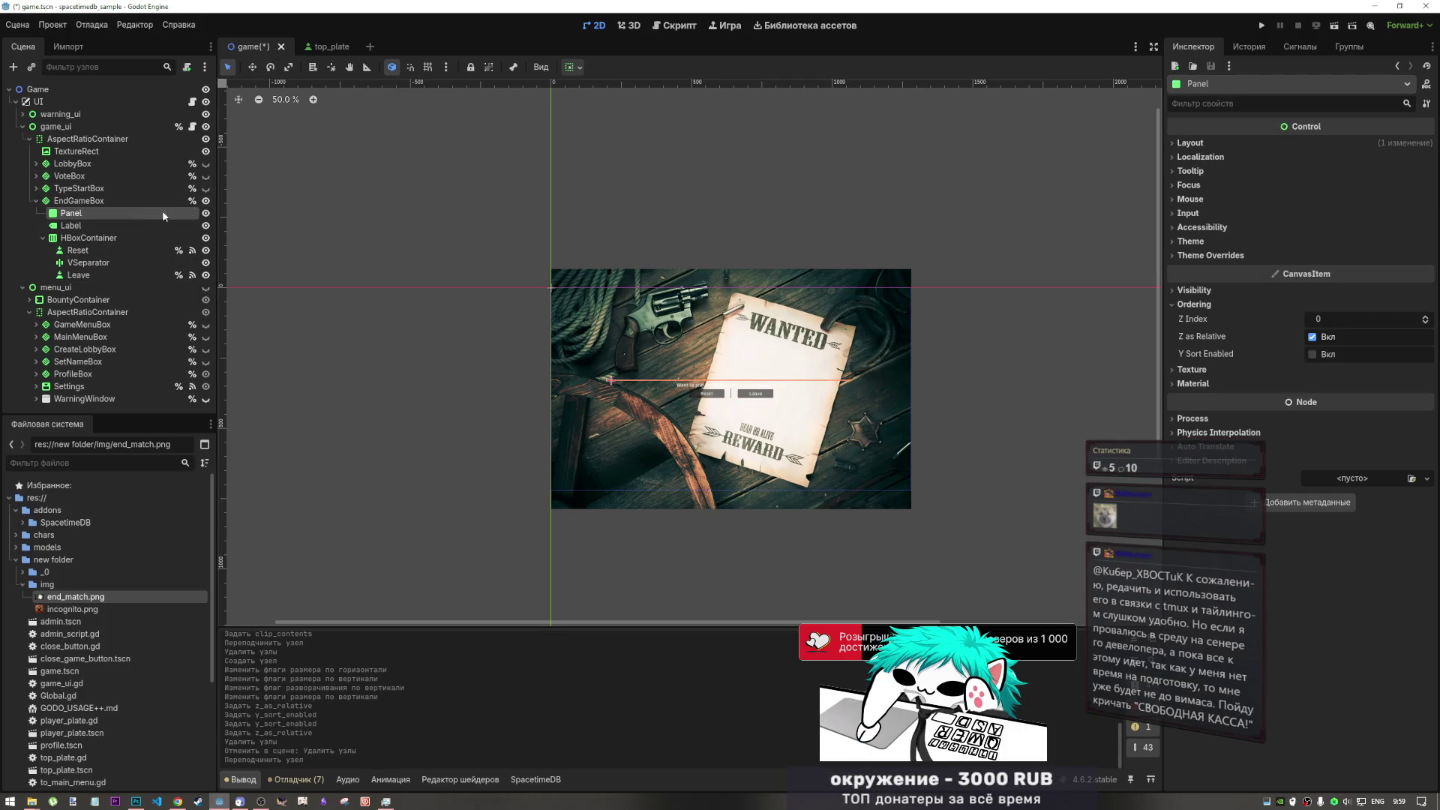
pyautogui.click(79, 227)
pyautogui.keyDown('shift'); pyautogui.click(78, 275); pyautogui.keyUp('shift')
pyautogui.moveTo(79, 227); pyautogui.dragTo(79, 216)
pyautogui.click(75, 213)
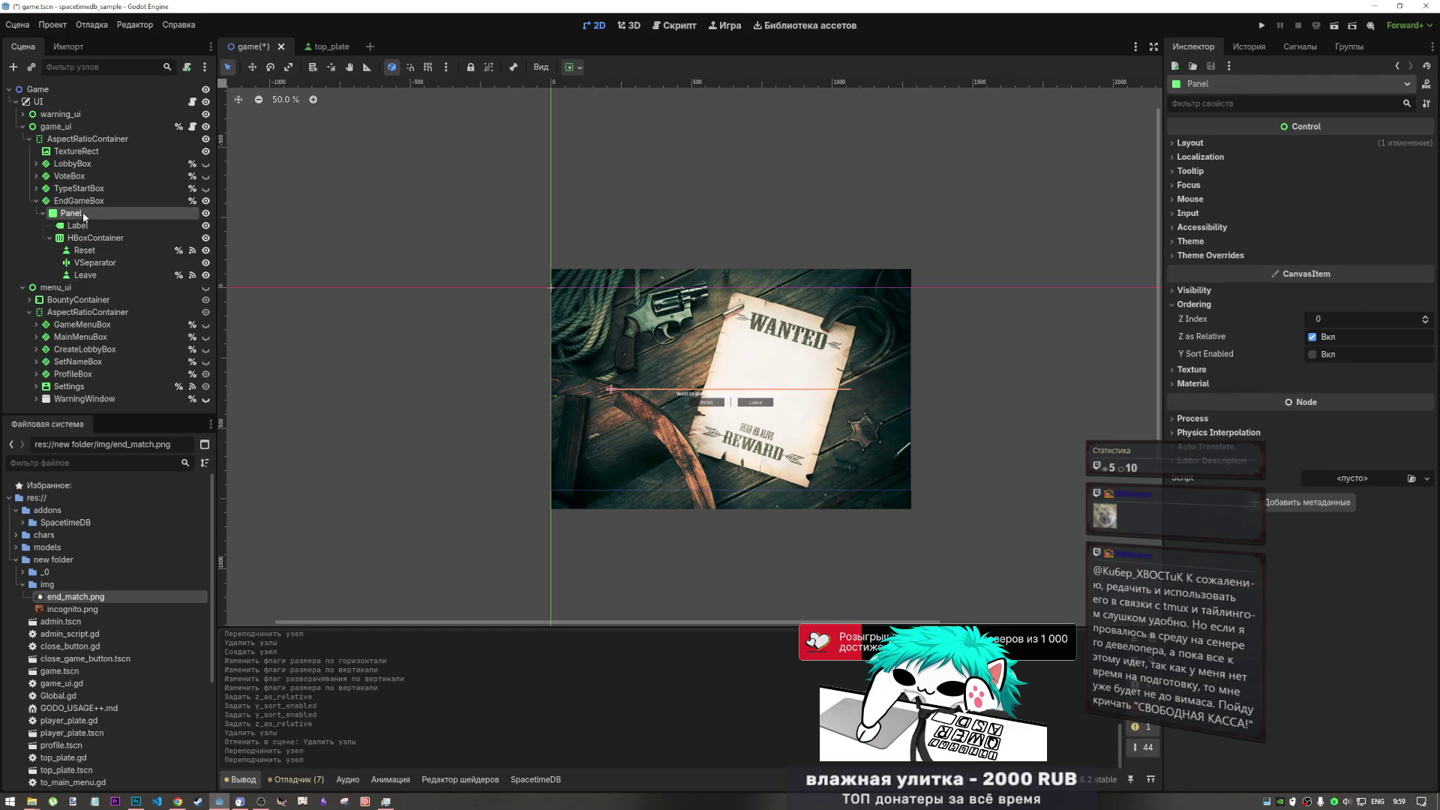
pyautogui.click(573, 67)
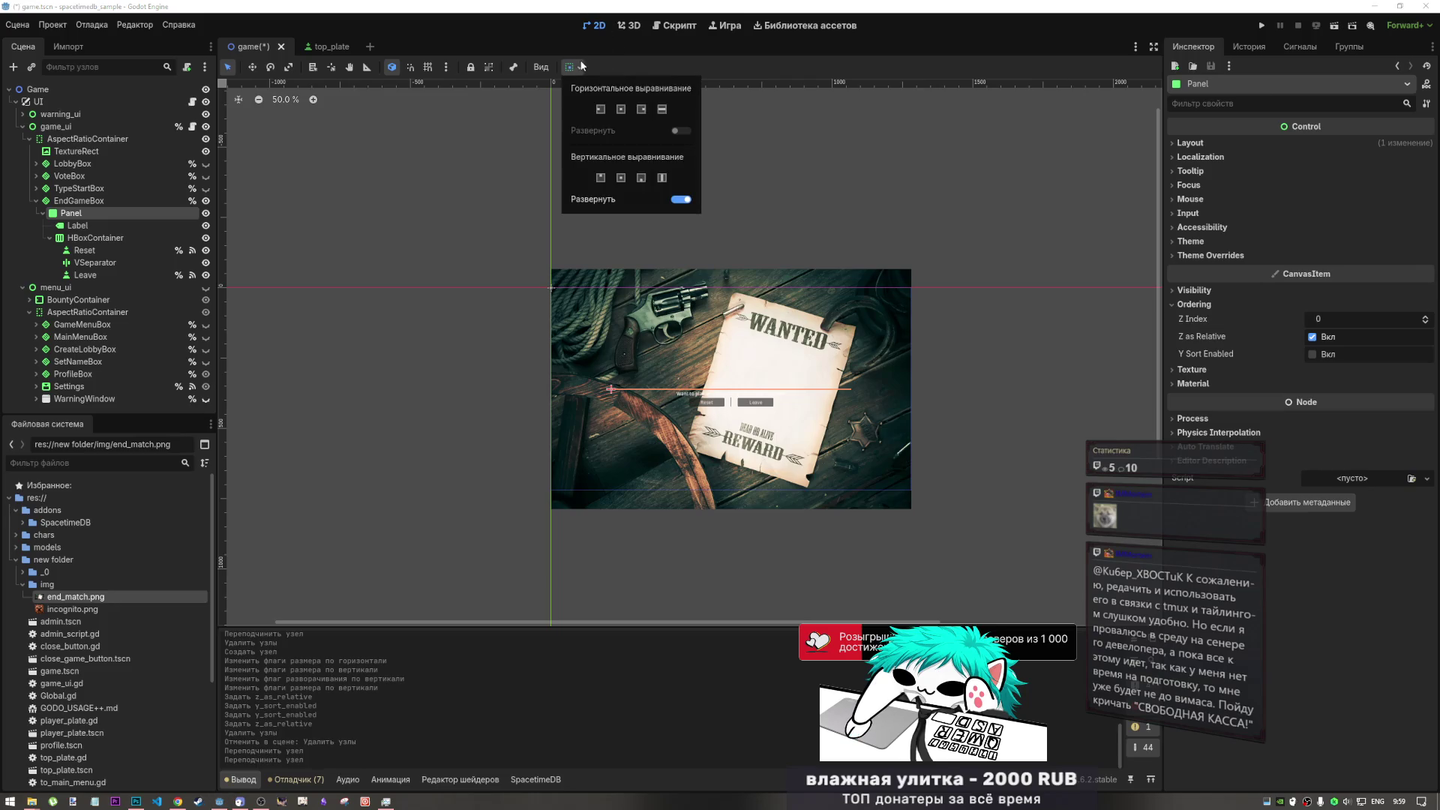
pyautogui.click(662, 178)
pyautogui.click(663, 110)
pyautogui.click(664, 110)
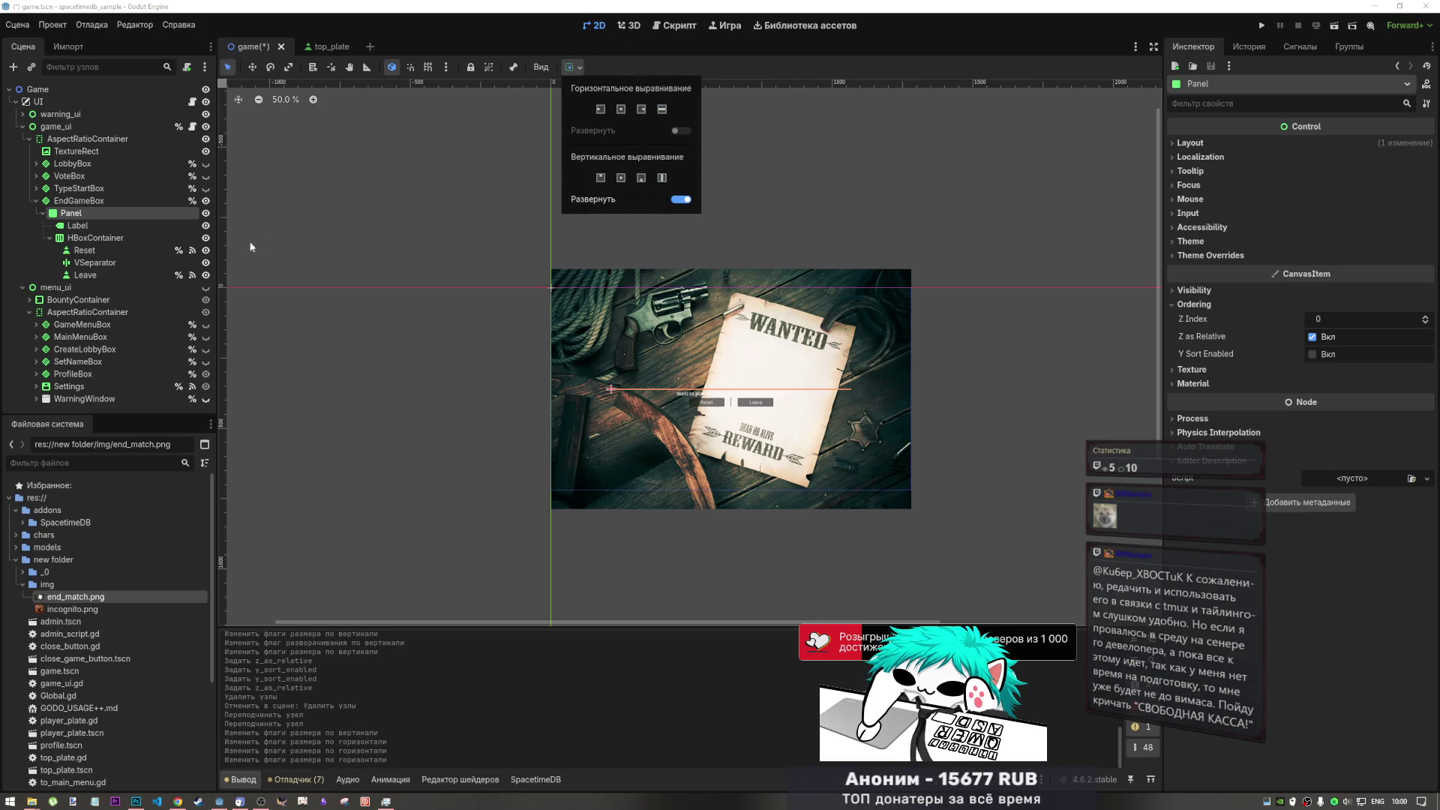
# - Pull the Label's right anchor leftwards, then undo the anchor, sizing and nesting changes
pyautogui.click(97, 238)
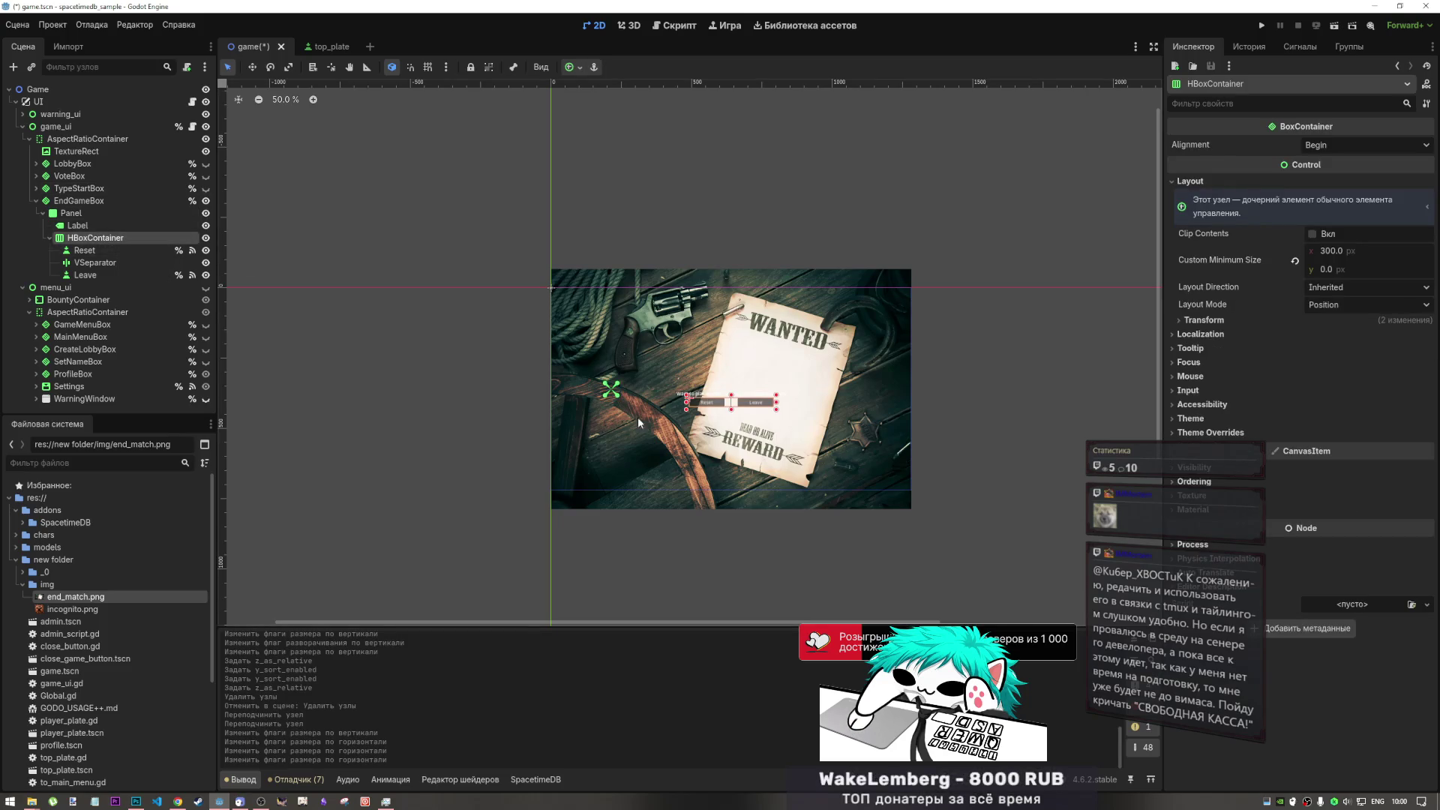
pyautogui.click(621, 398)
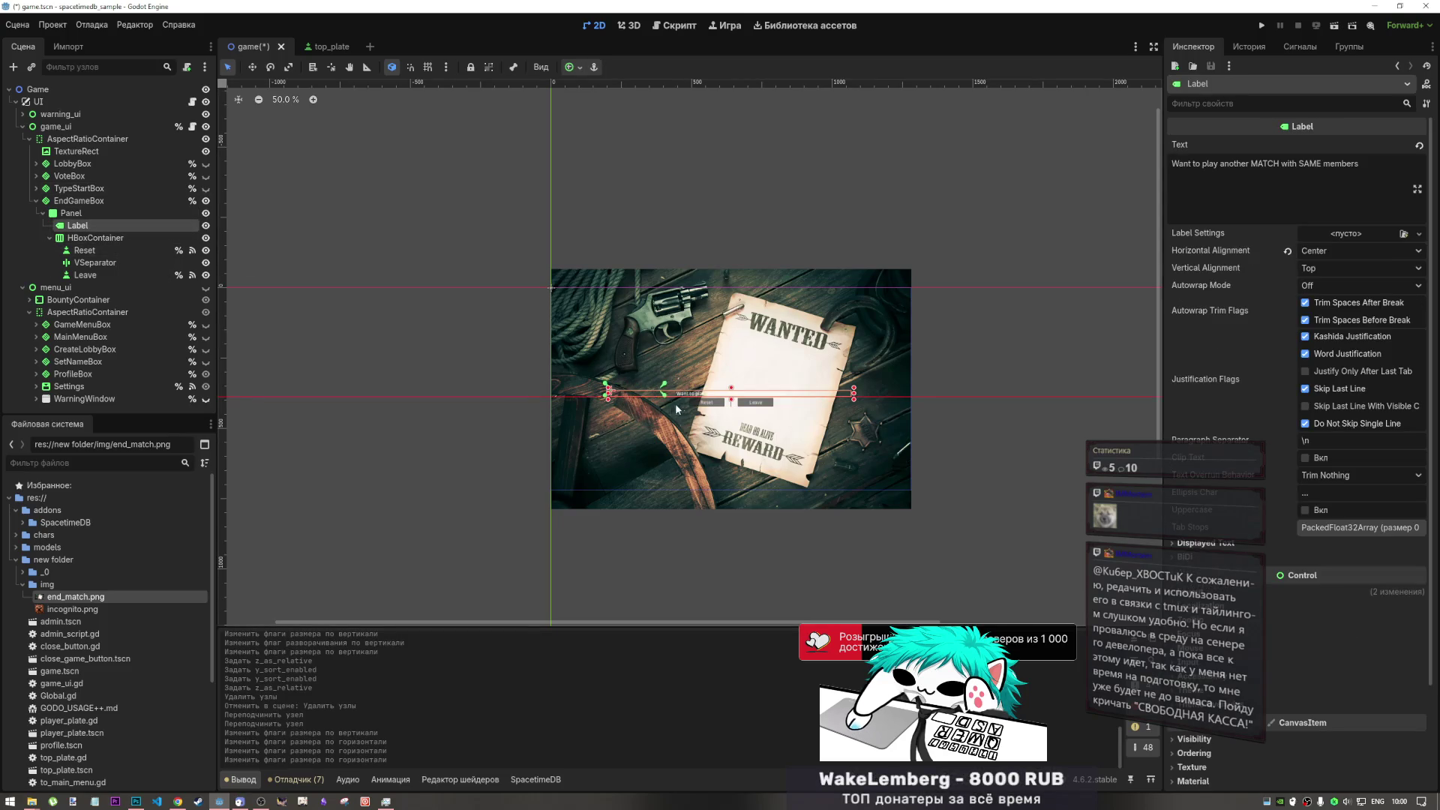
pyautogui.moveTo(863, 389); pyautogui.dragTo(841, 389)
pyautogui.click(85, 250)
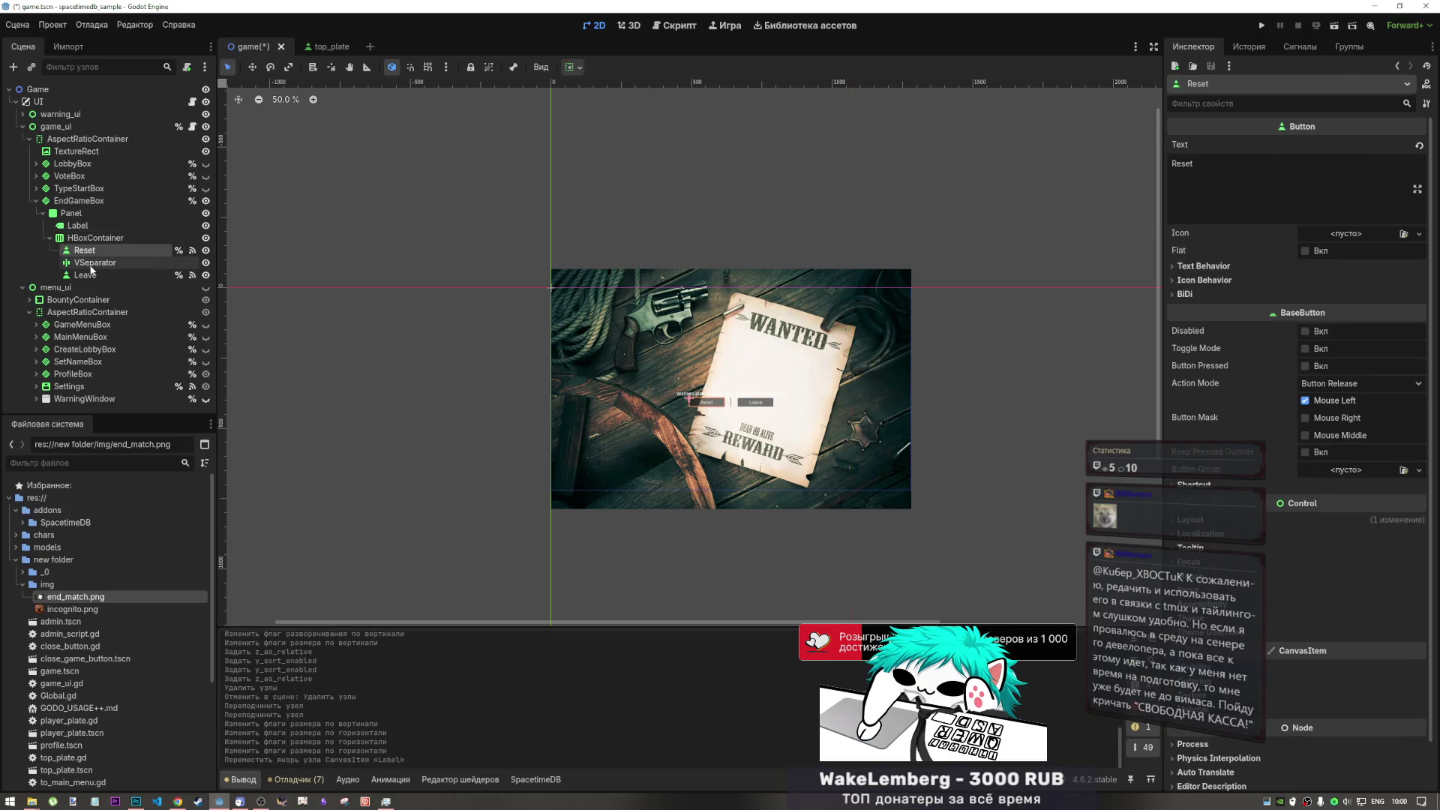
pyautogui.hotkey('ctrl', 'z')
pyautogui.hotkey('ctrl', 'z')
pyautogui.hotkey('ctrl', 'z')
pyautogui.hotkey('ctrl', 'z')
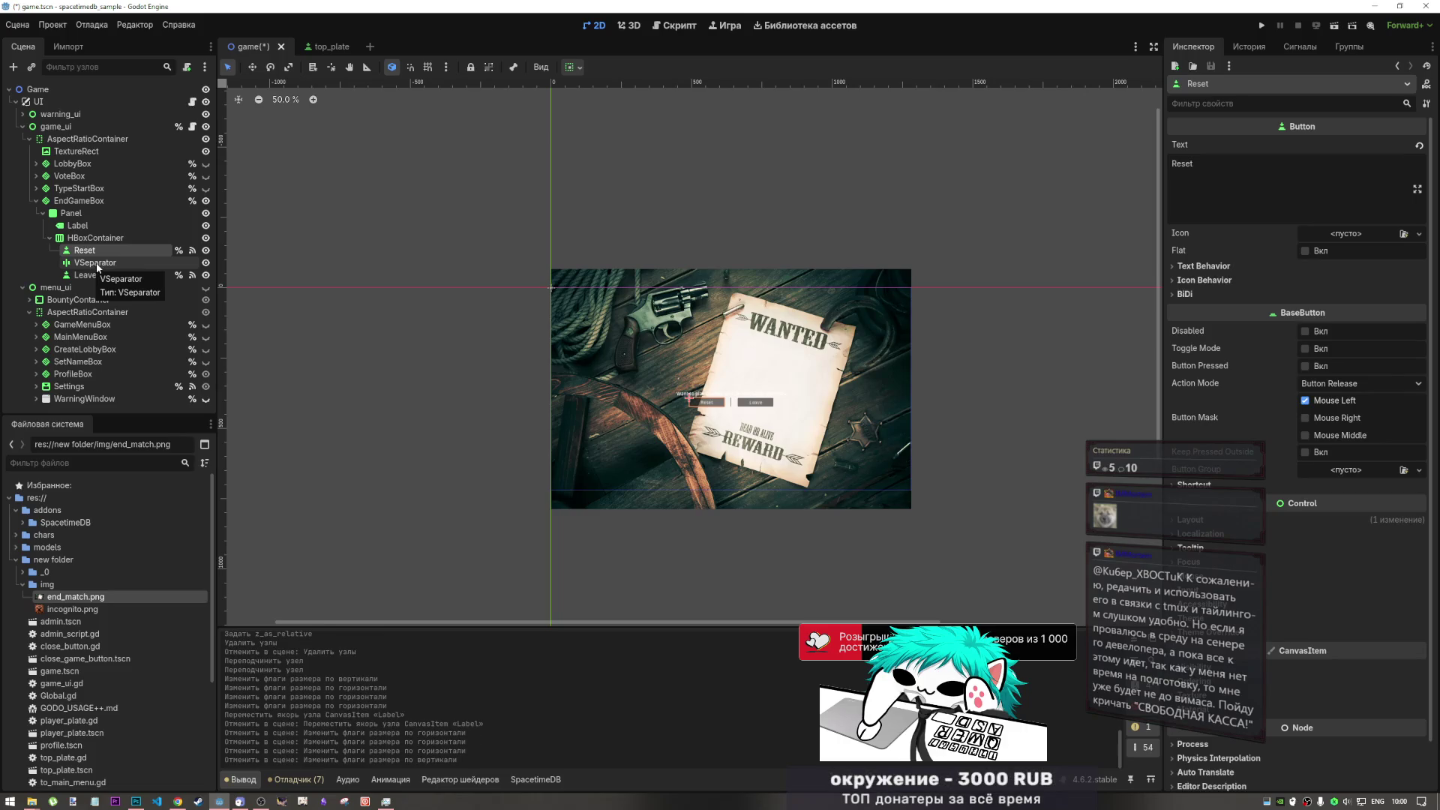
pyautogui.hotkey('ctrl', 'z')
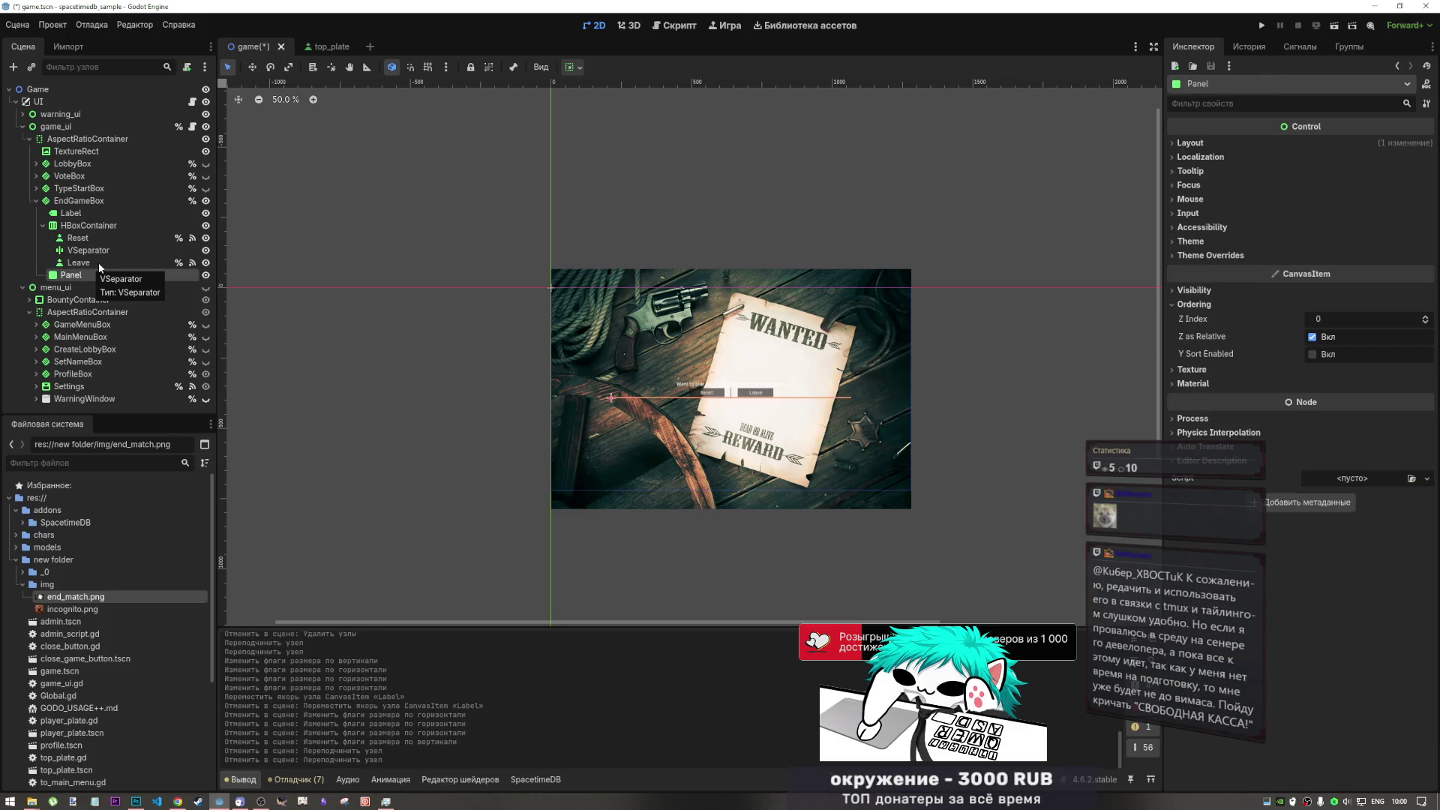
pyautogui.hotkey('ctrl', 'z')
# - Delete the Panel node for good, confirming with OK
pyautogui.click(96, 277)
pyautogui.press('Delete')
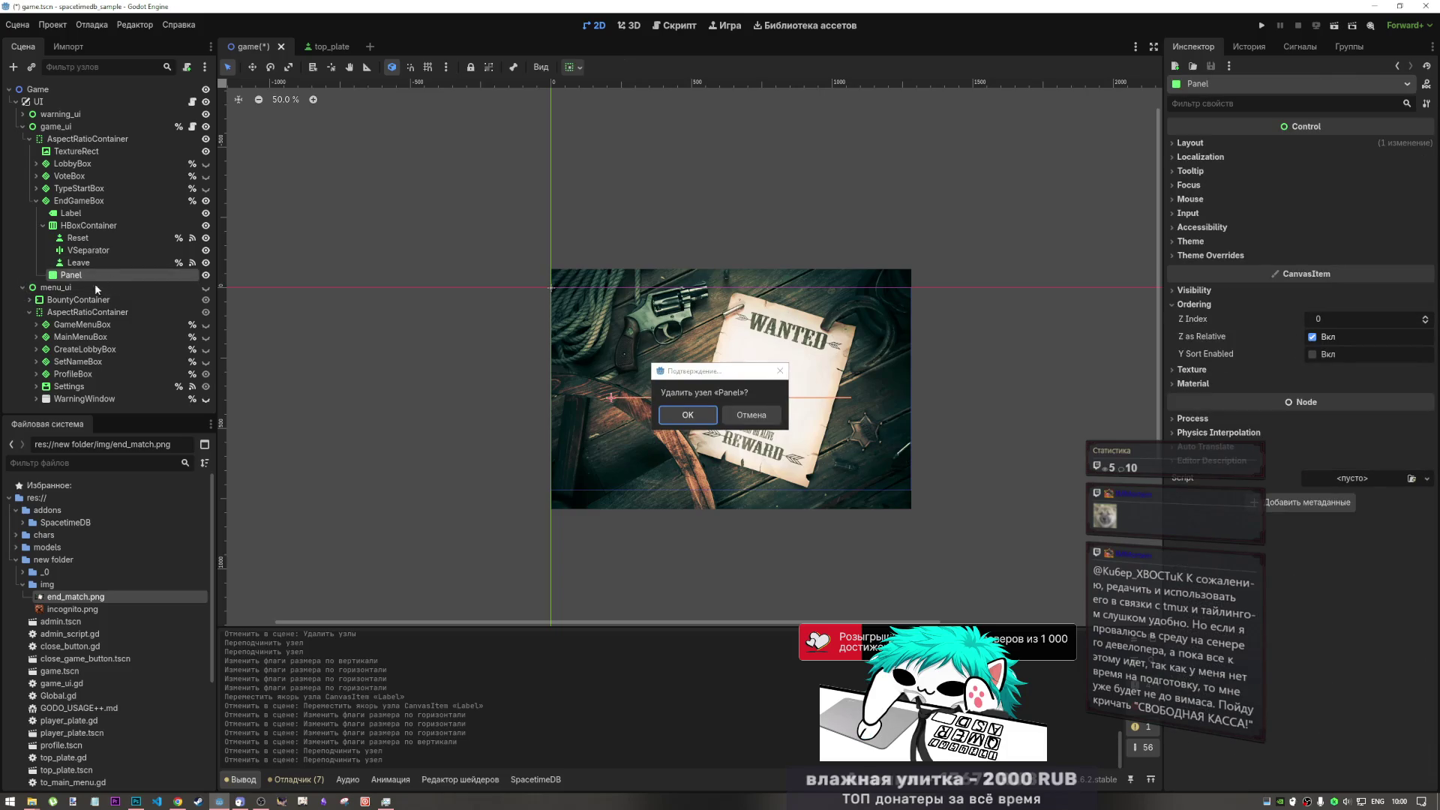
pyautogui.click(688, 416)
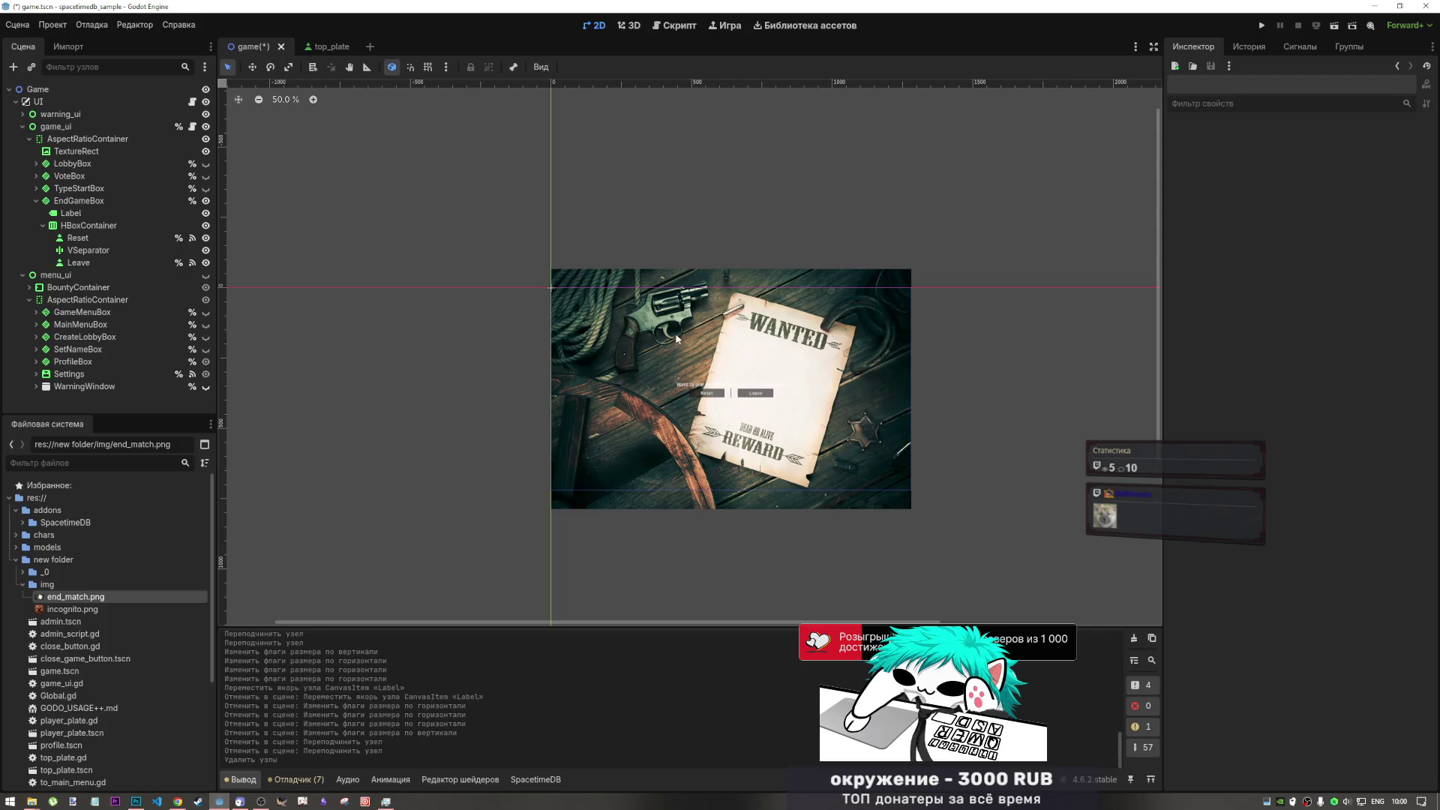
# - Try EndGameBox's End, Begin and Center alignments and toggle its Vertical option off and on
pyautogui.click(93, 202)
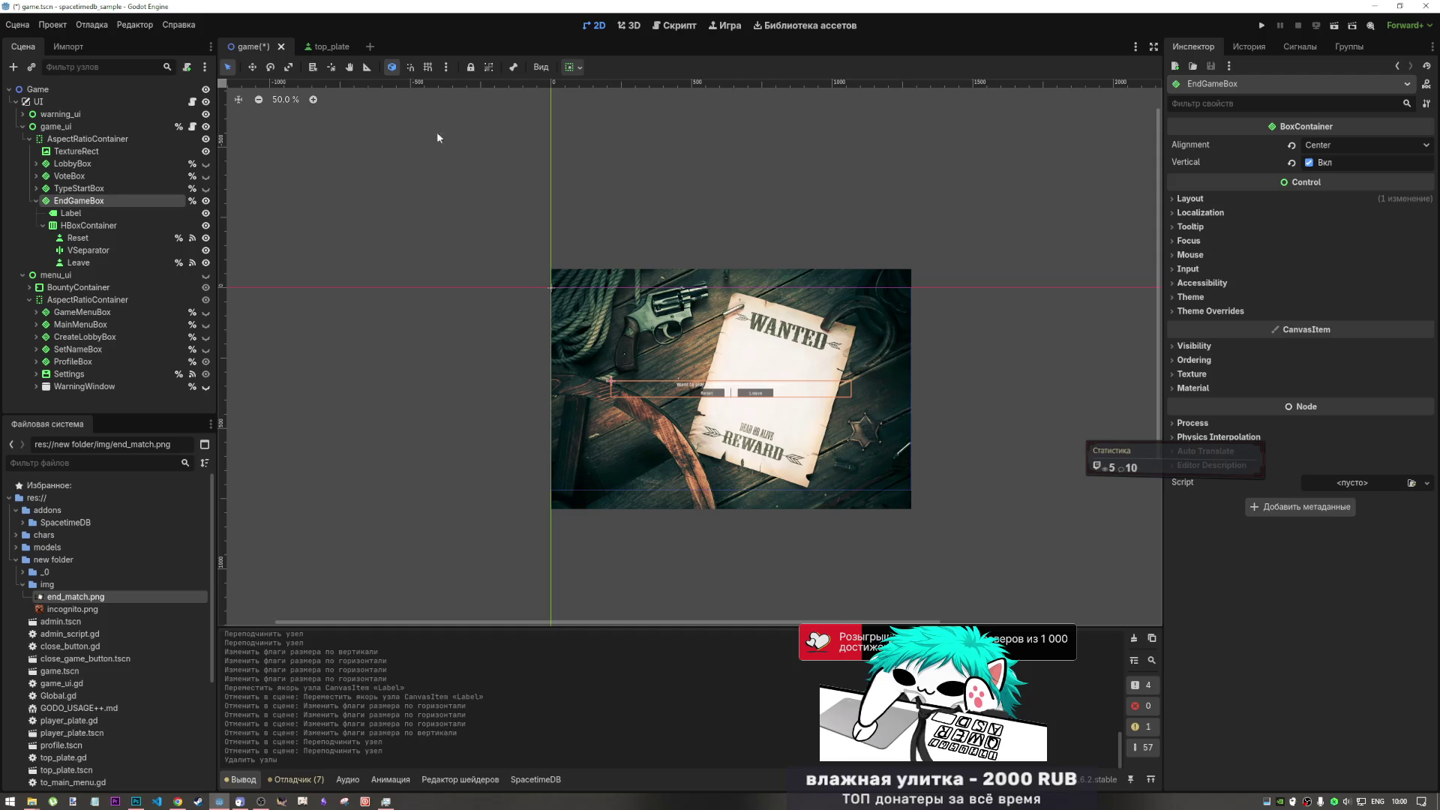
pyautogui.click(1372, 146)
pyautogui.click(1333, 193)
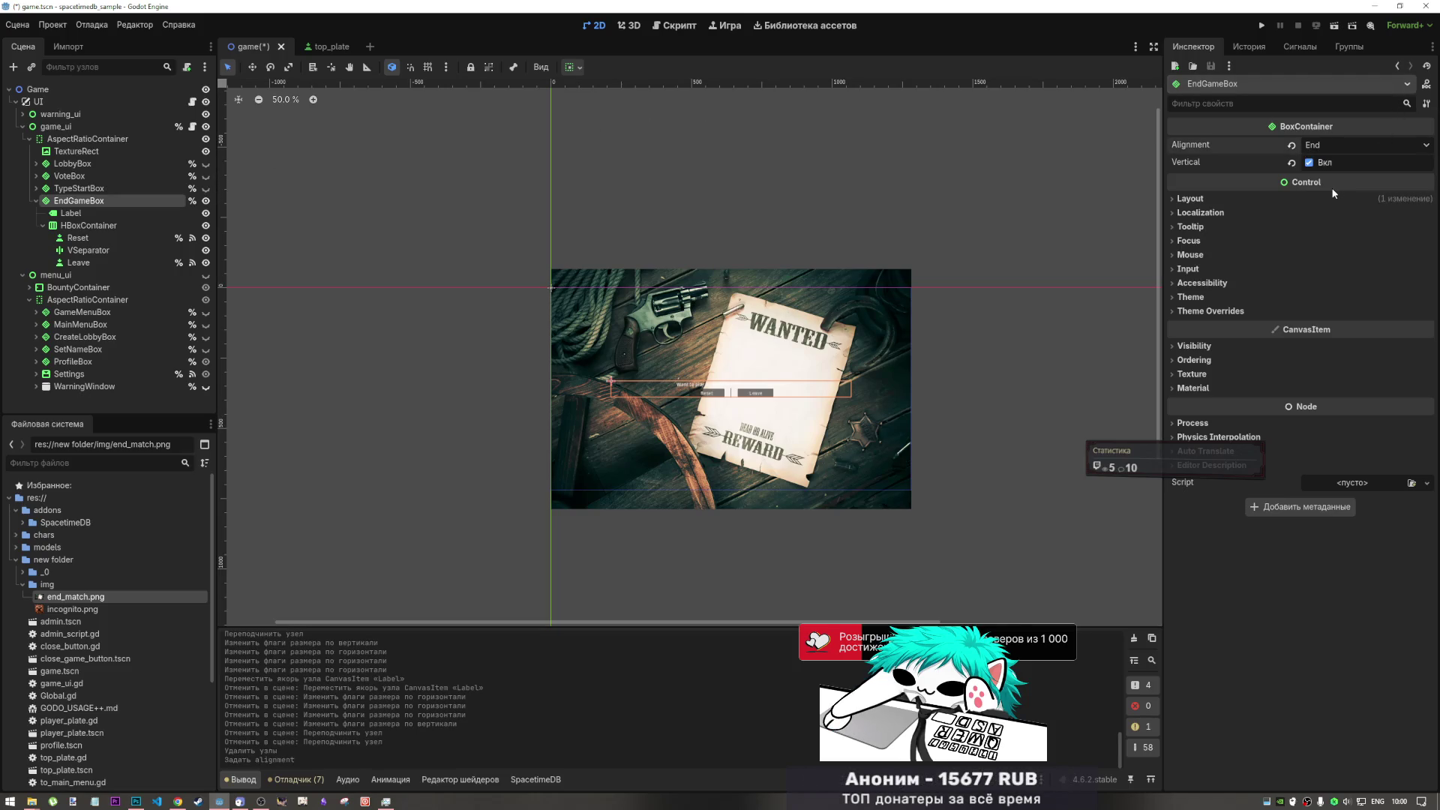
pyautogui.click(1326, 163)
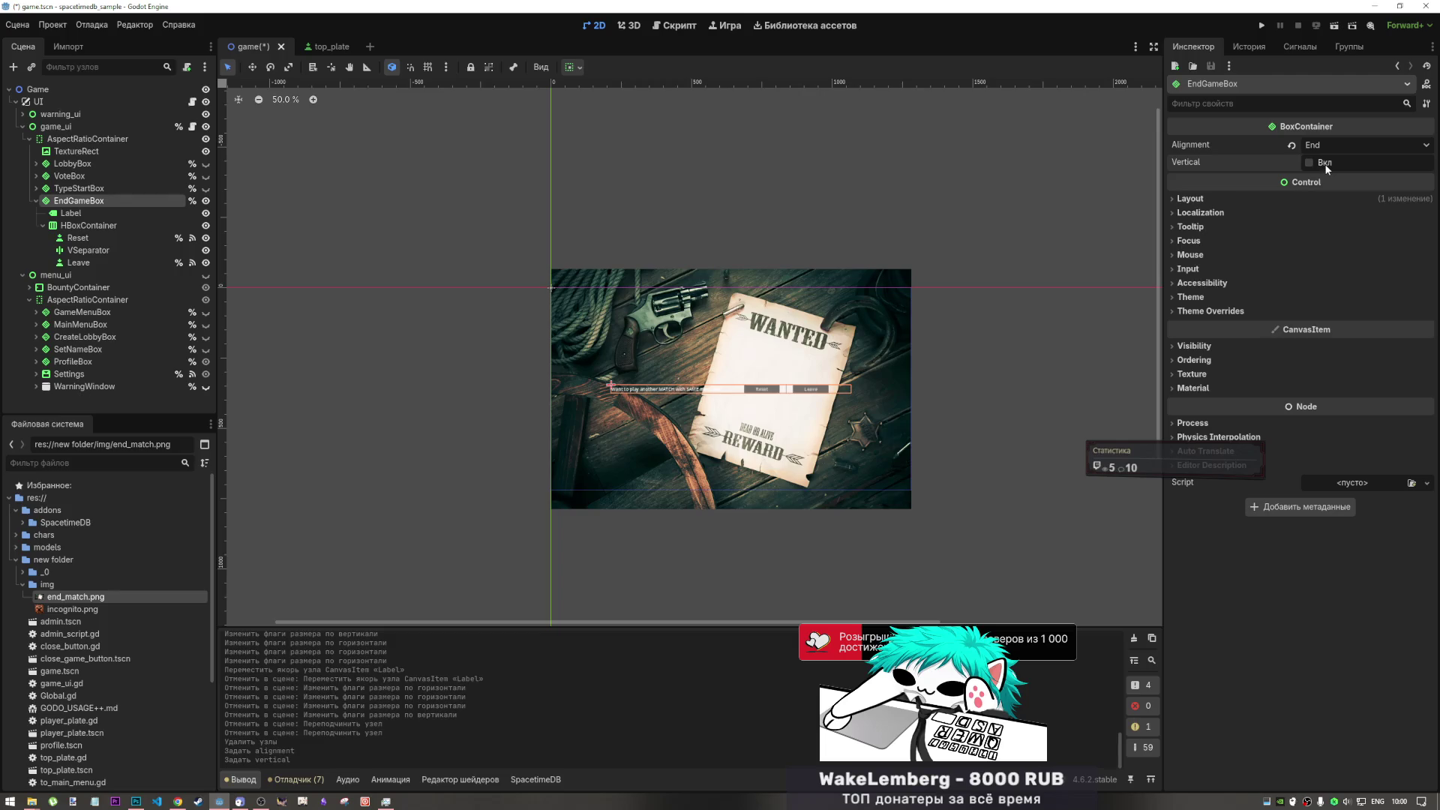
pyautogui.click(1324, 165)
pyautogui.click(1326, 145)
pyautogui.click(1328, 165)
pyautogui.click(1341, 146)
pyautogui.click(1329, 178)
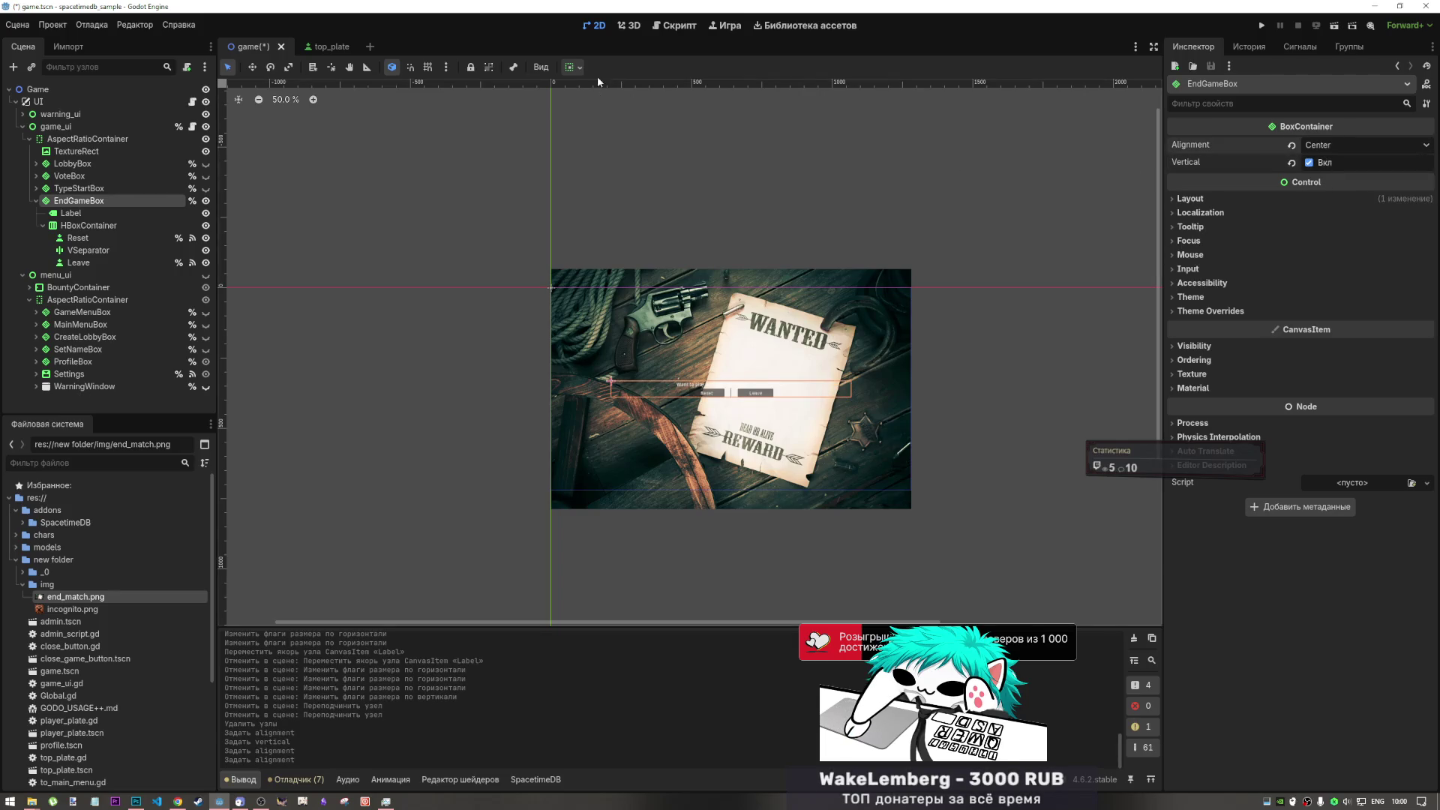
# - Make EndGameBox expand vertically to fill the poster and set its alignment to End
pyautogui.click(572, 67)
pyautogui.click(662, 178)
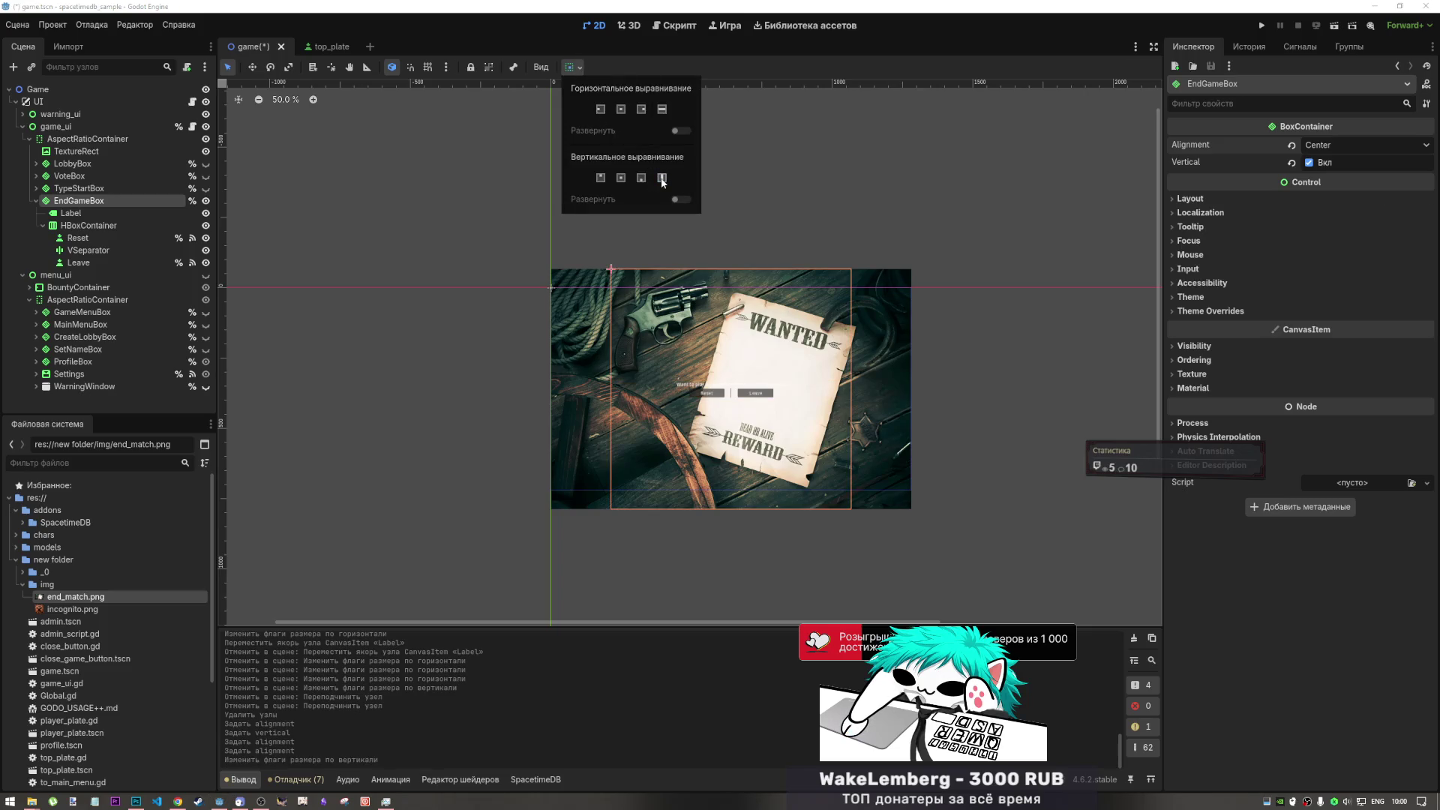
pyautogui.click(1352, 148)
pyautogui.click(1353, 147)
pyautogui.click(1345, 193)
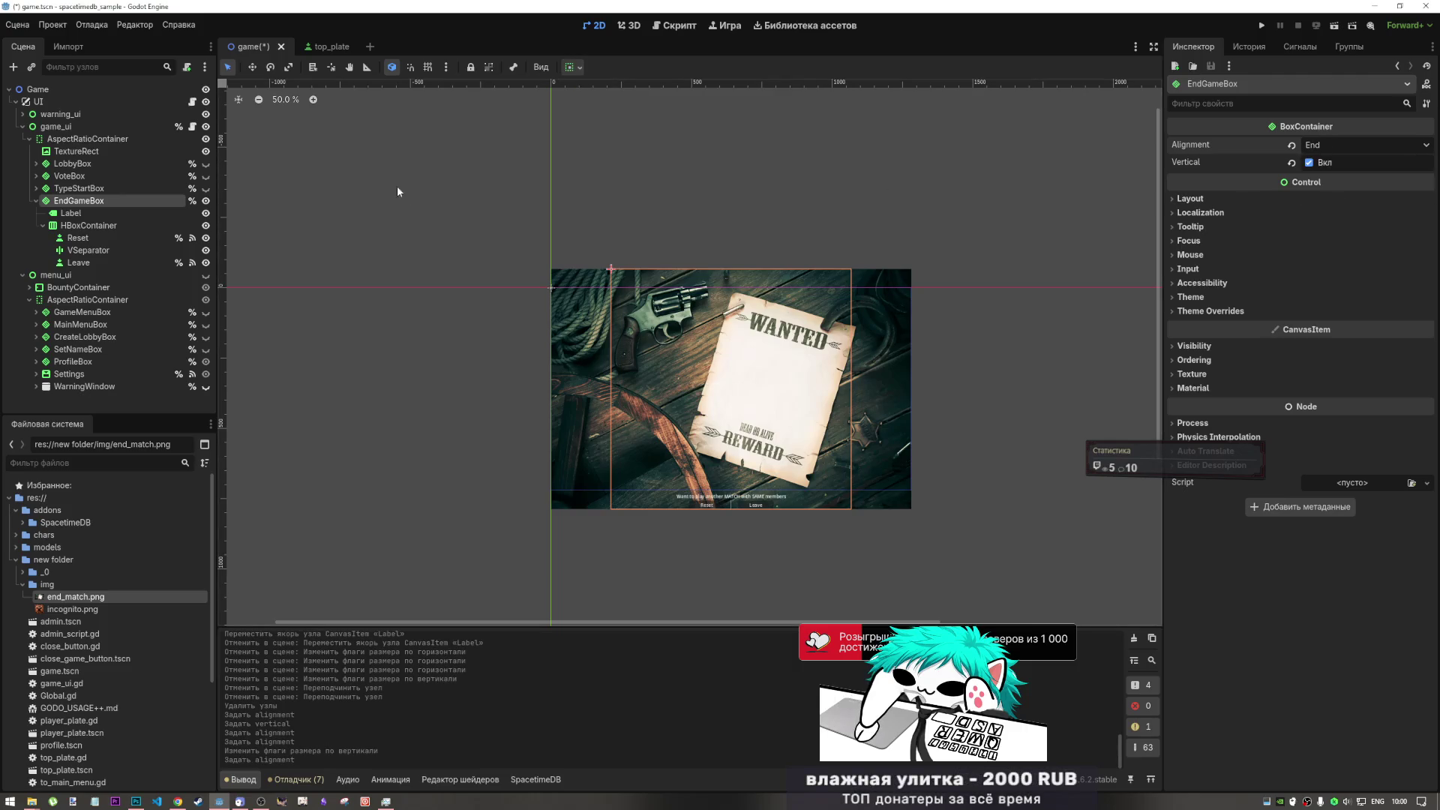
pyautogui.click(72, 225)
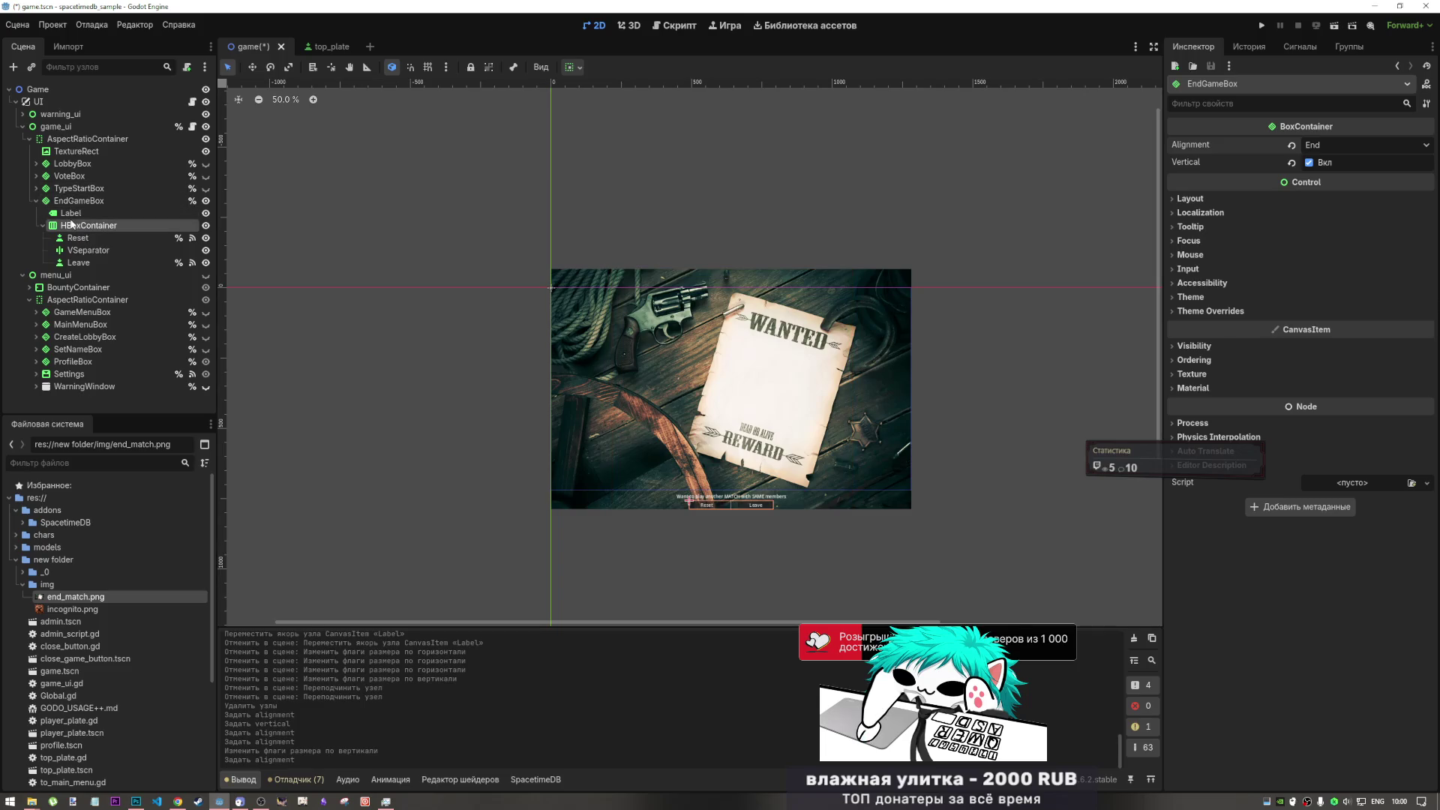
pyautogui.click(72, 213)
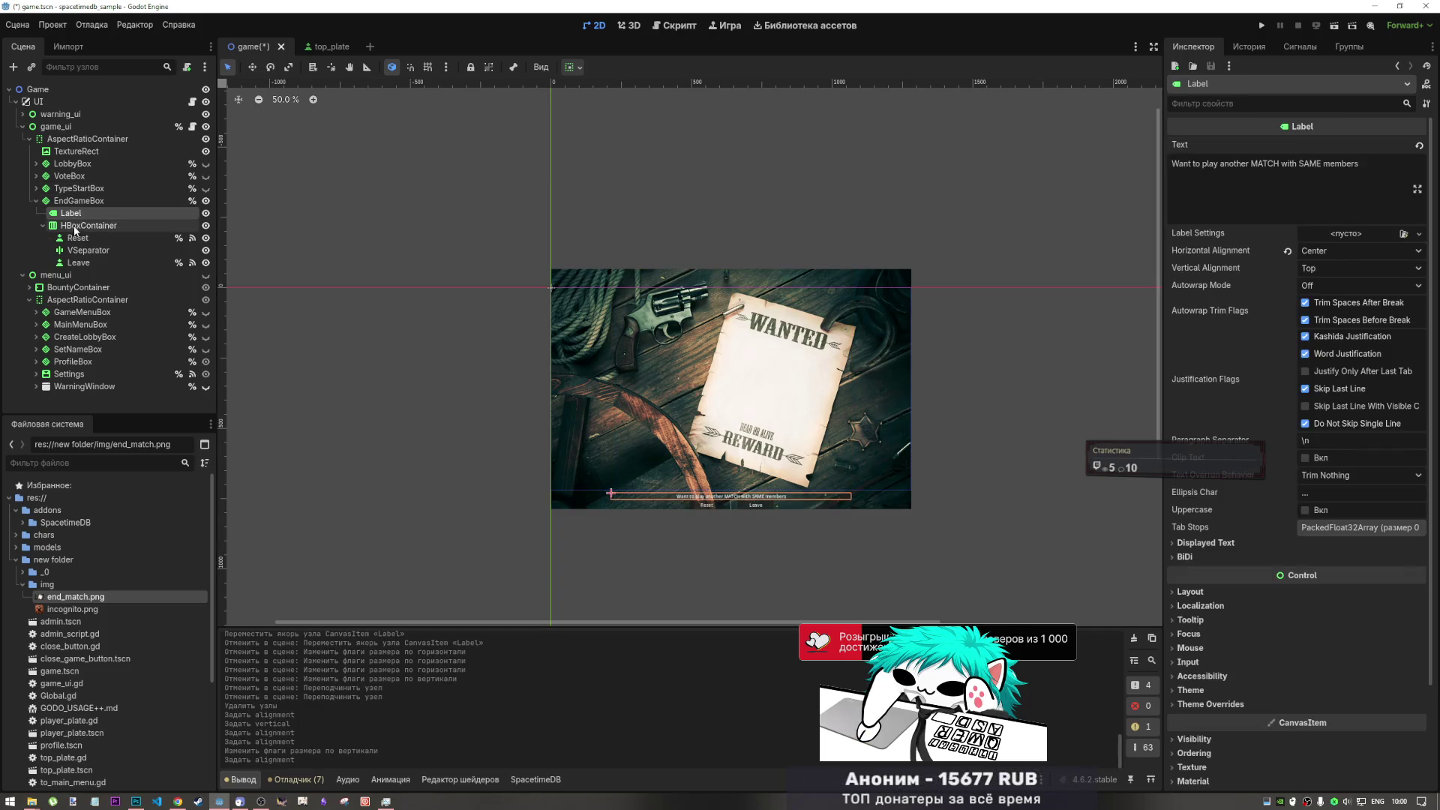
pyautogui.click(78, 200)
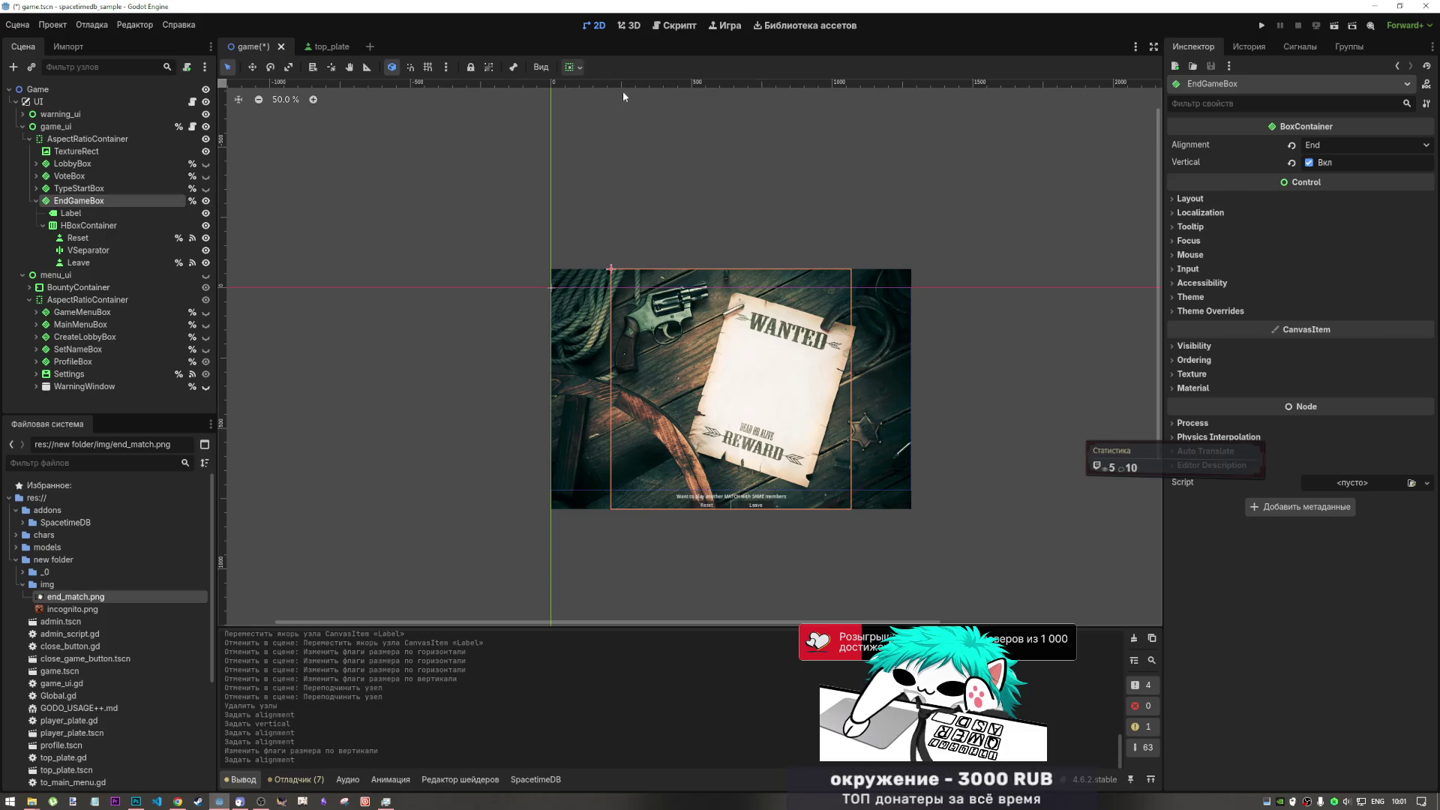
# - Add a MarginContainer at the top of EndGameBox and move the Label and button row into it
pyautogui.rightClick(92, 199)
pyautogui.click(127, 211)
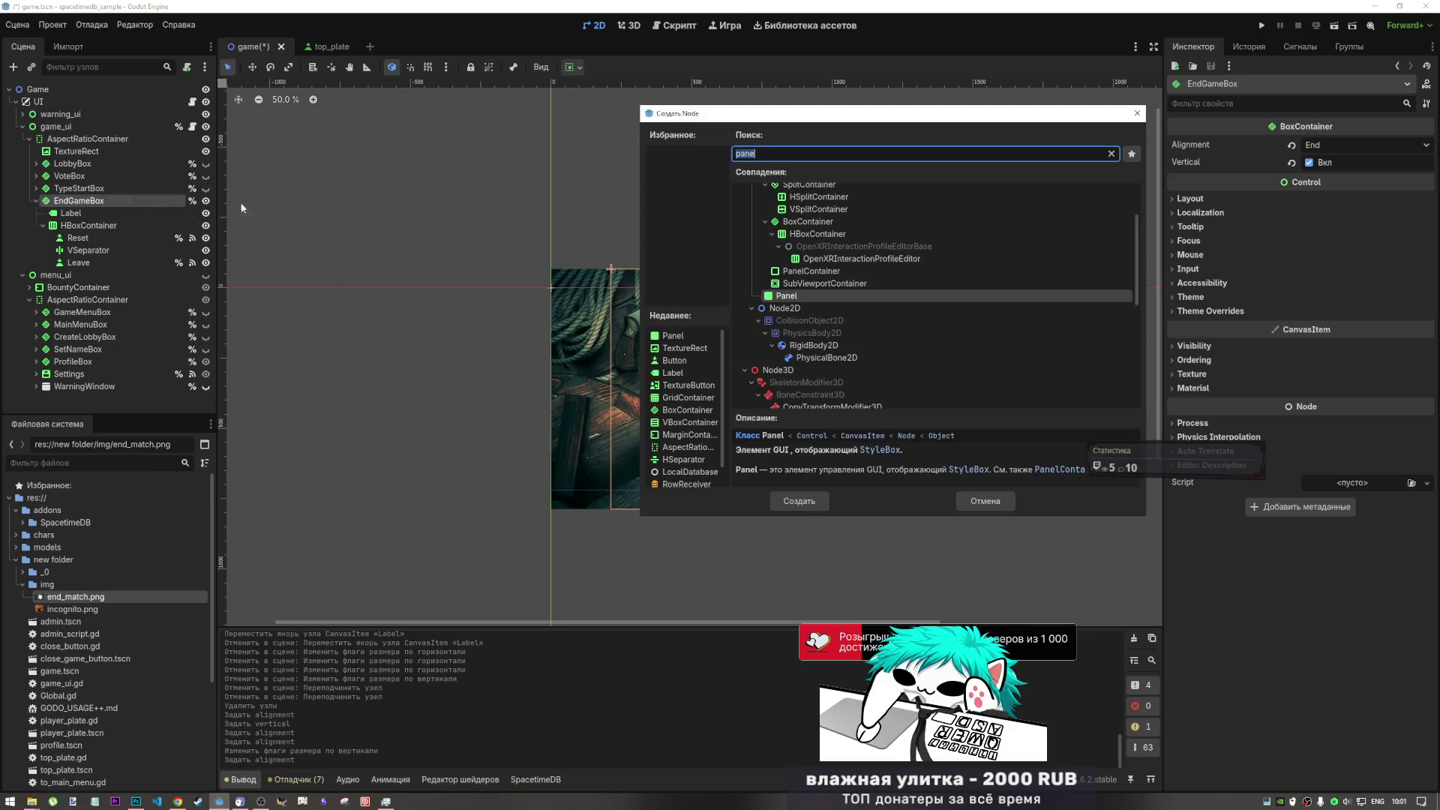
pyautogui.write('margin')
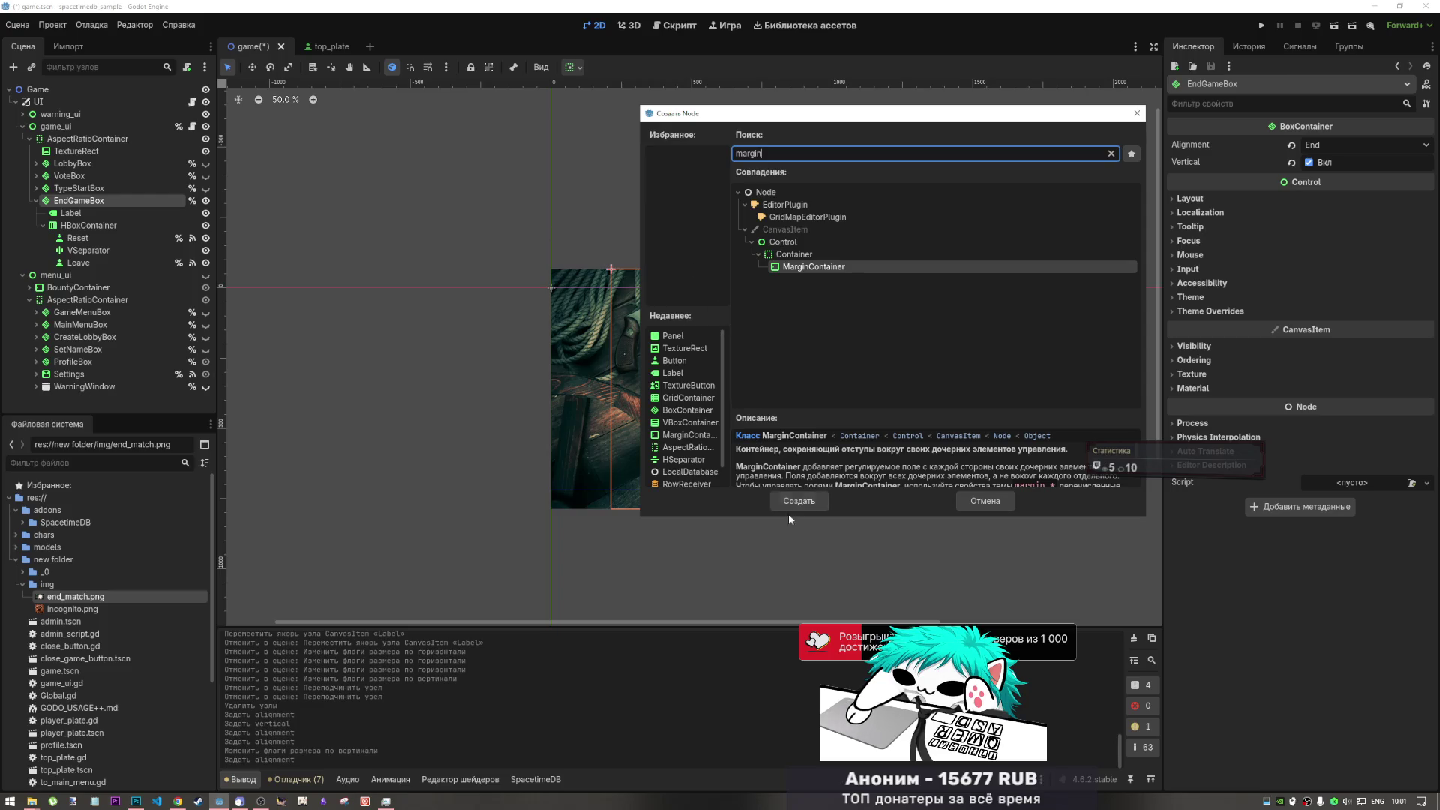
pyautogui.click(797, 503)
pyautogui.moveTo(92, 274); pyautogui.dragTo(94, 210)
pyautogui.click(83, 225)
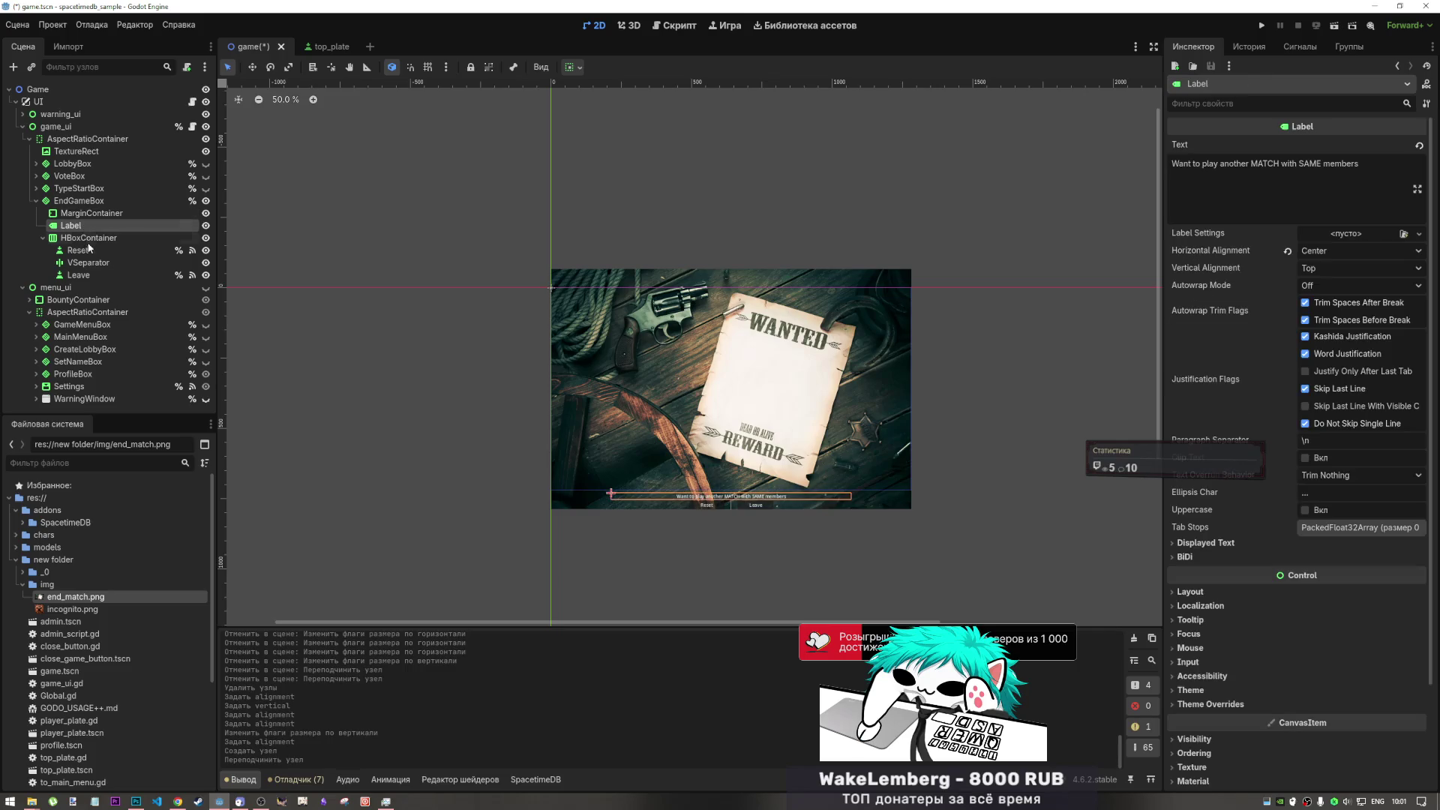
pyautogui.keyDown('shift'); pyautogui.click(92, 275); pyautogui.keyUp('shift')
pyautogui.moveTo(91, 274); pyautogui.dragTo(80, 215)
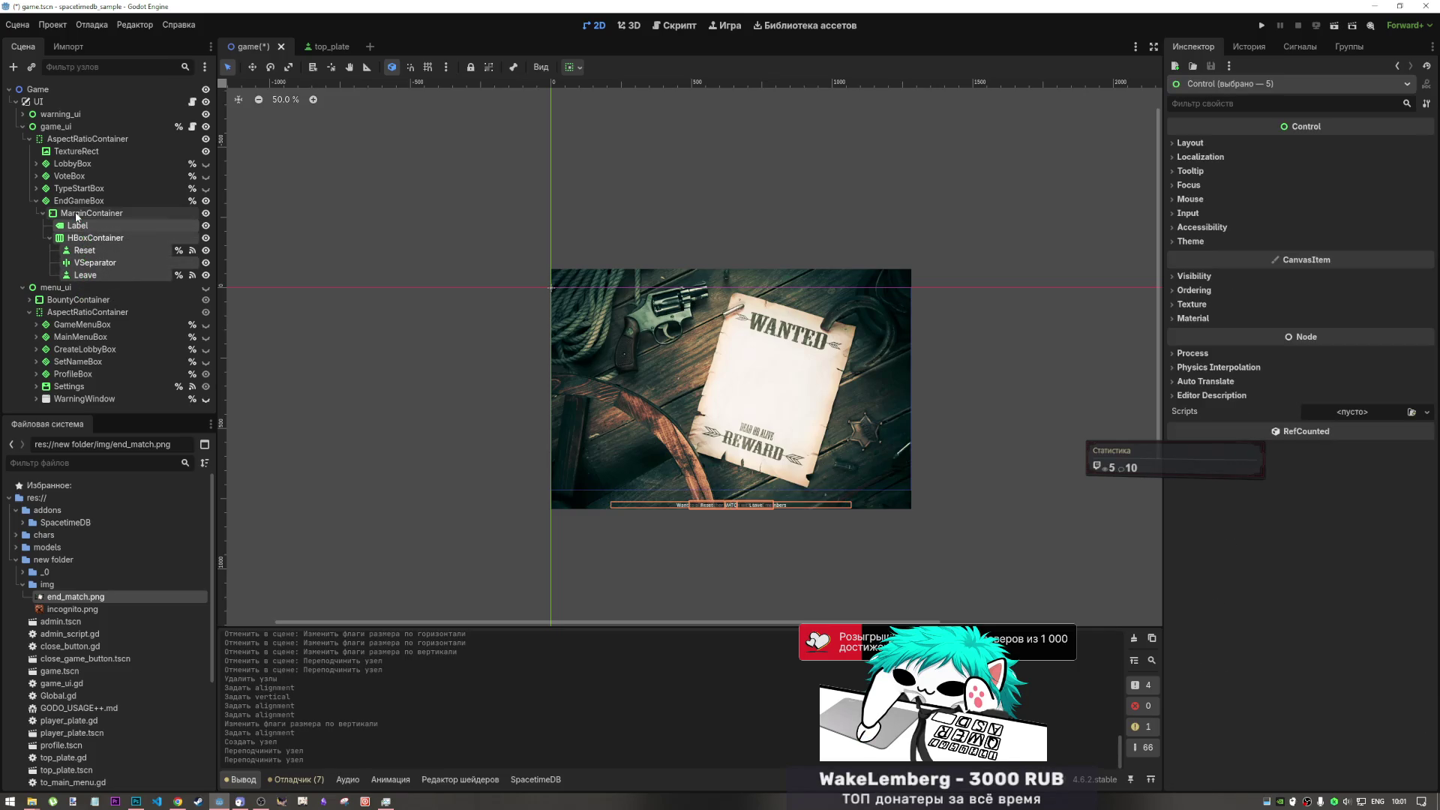
pyautogui.click(82, 215)
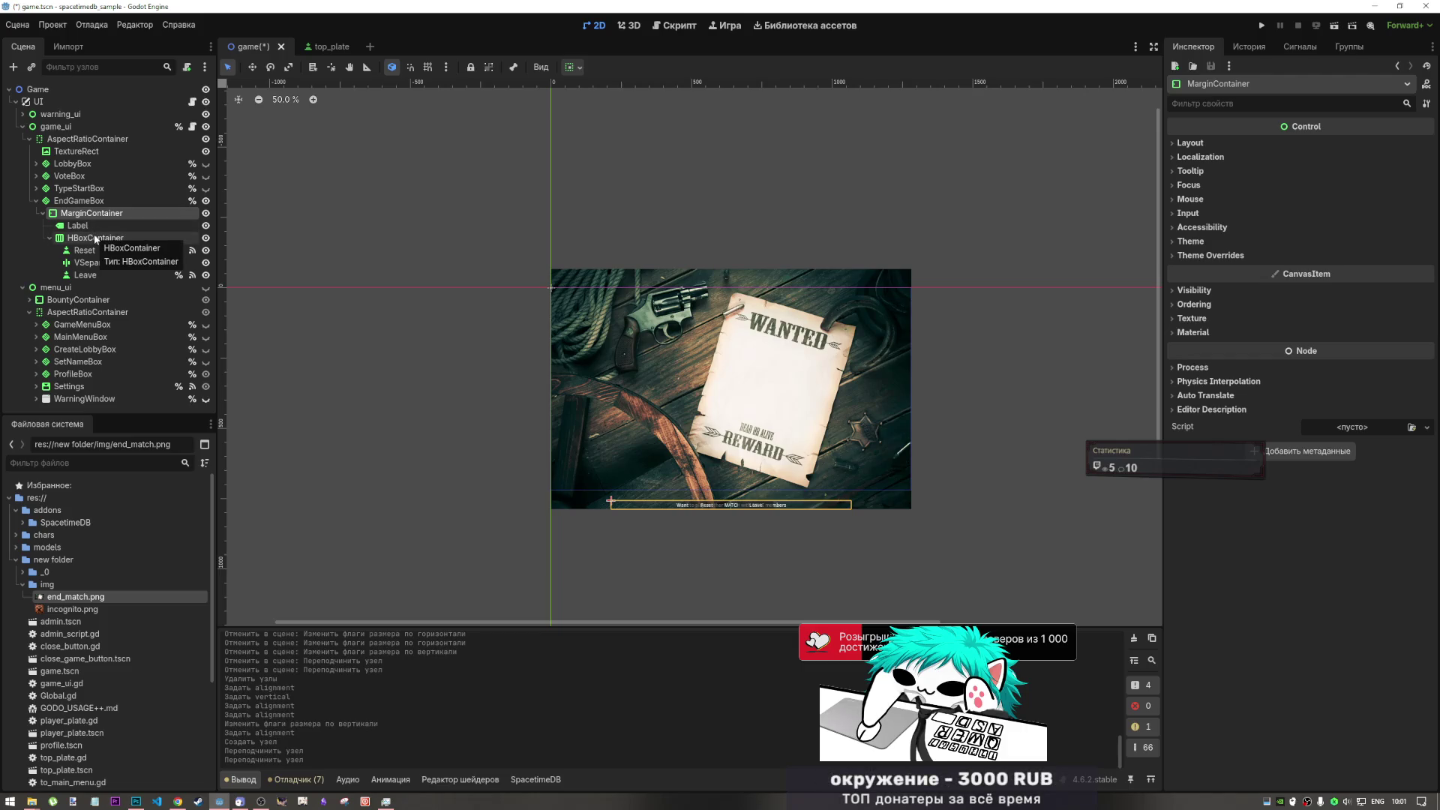
# - Cancel the MarginContainer rename and undo the wrapping and the MarginContainer's creation
pyautogui.doubleClick(90, 215)
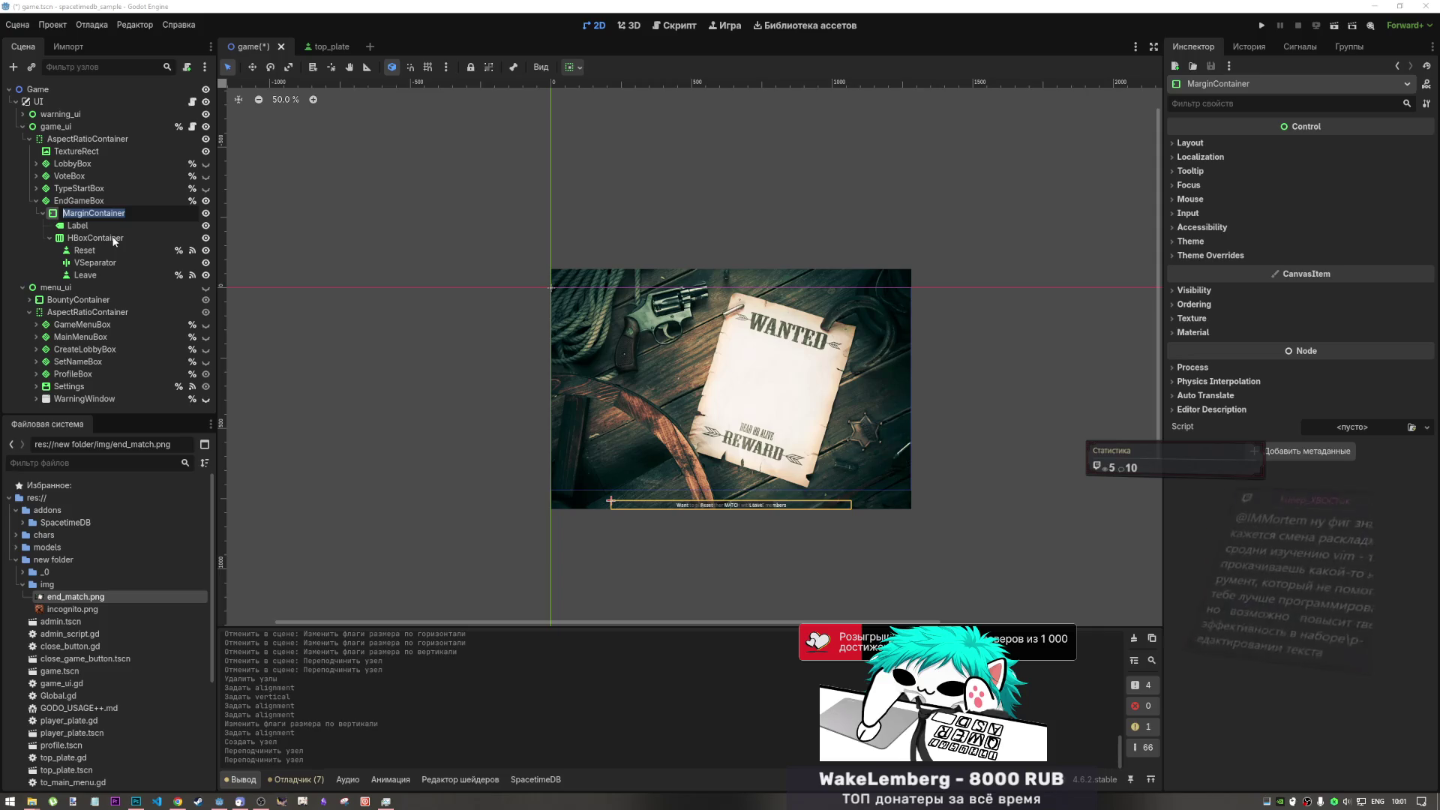
pyautogui.press('BackSpace')
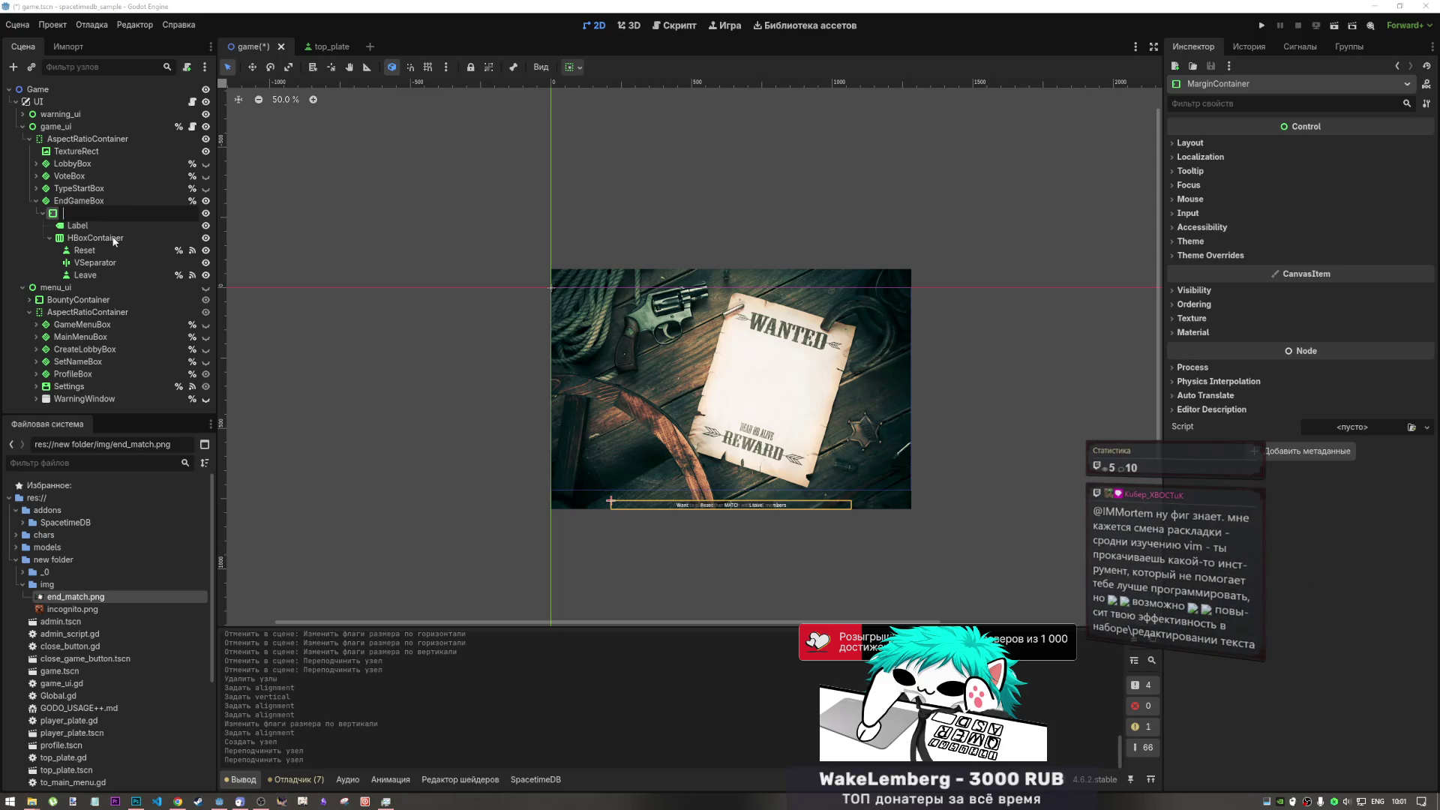
pyautogui.hotkey('ctrl', 'z')
pyautogui.hotkey('ctrl', 'z')
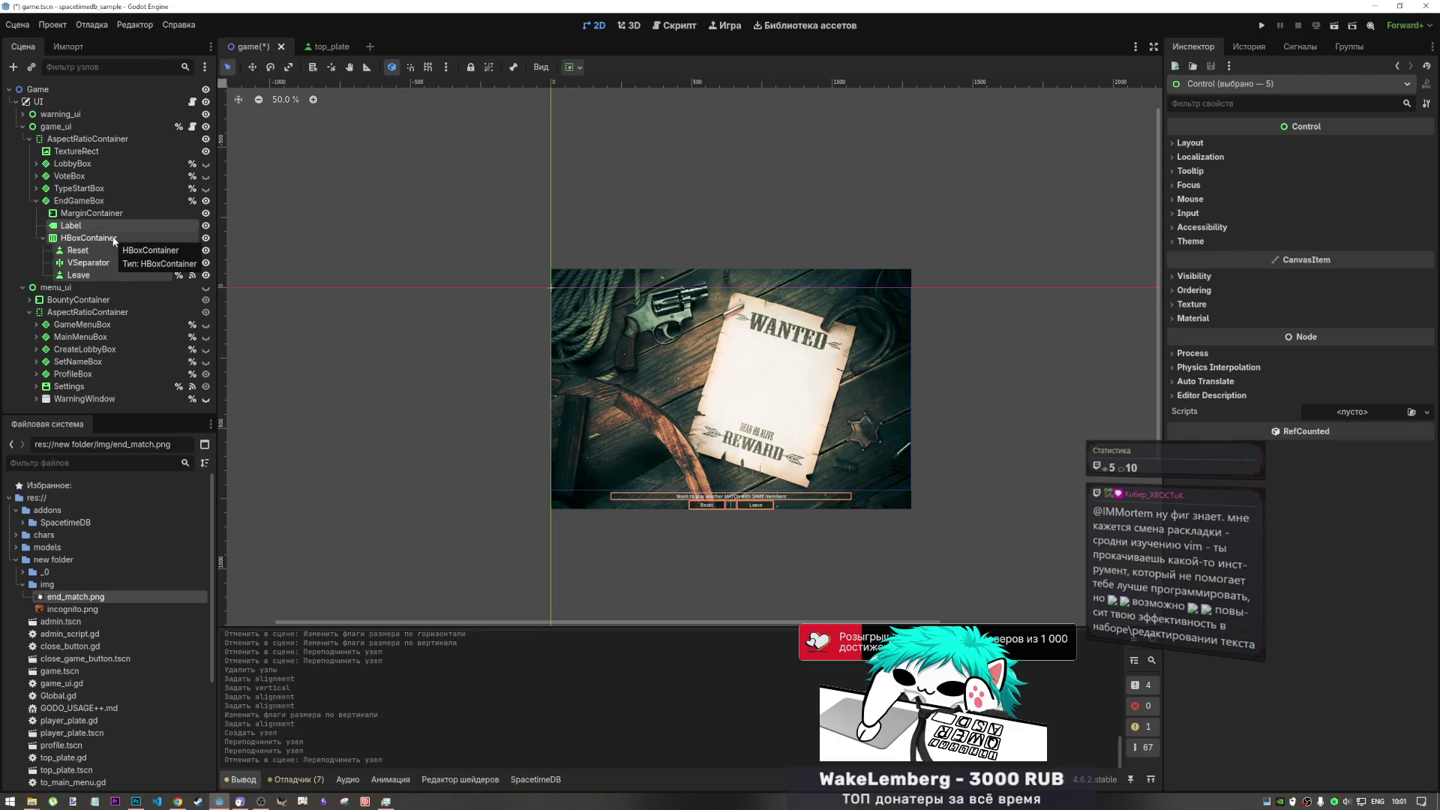
pyautogui.hotkey('ctrl', 'z')
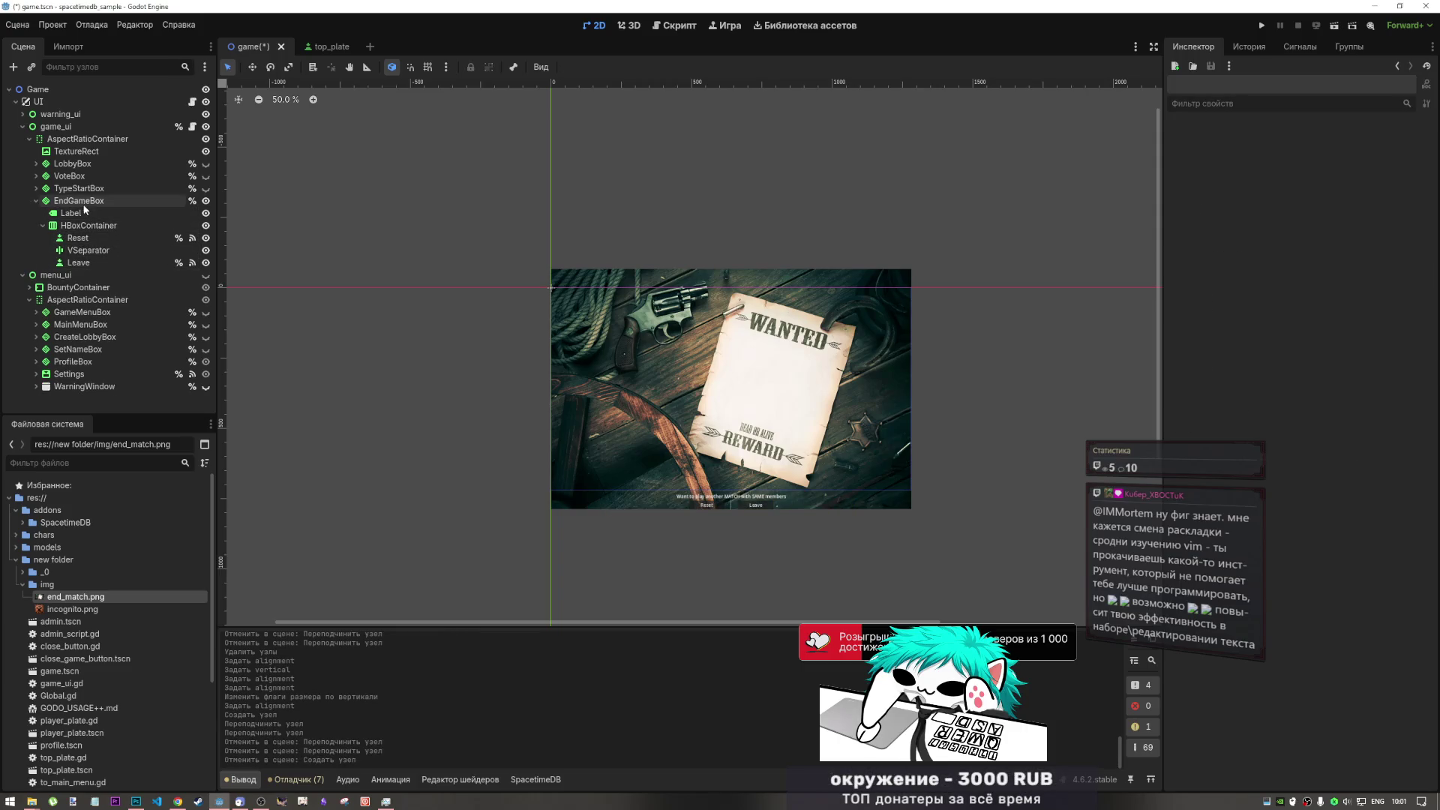
pyautogui.click(83, 203)
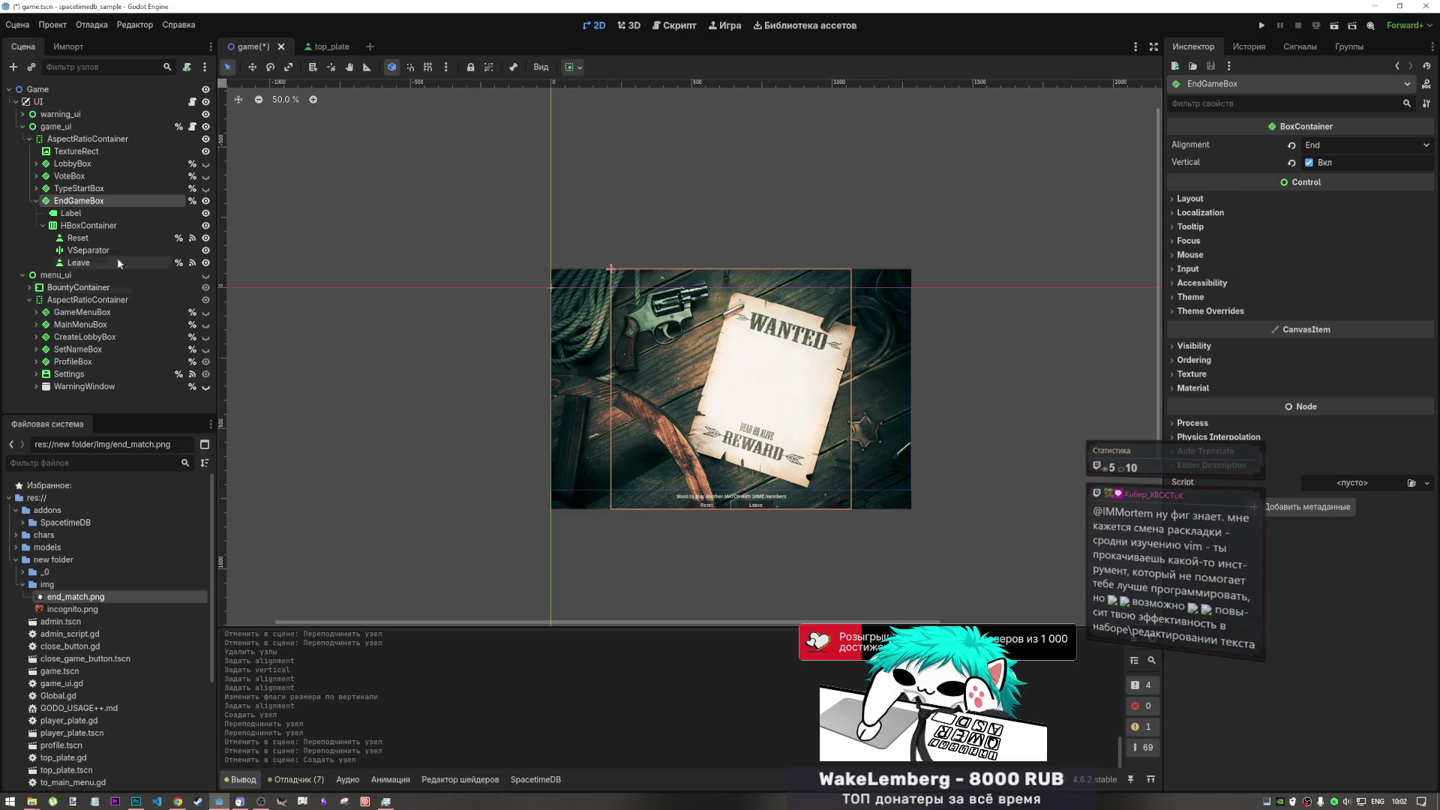
# - Check the HBoxContainer and Label, then add a child to EndGameBox, searching 'con'
pyautogui.click(84, 225)
pyautogui.click(87, 215)
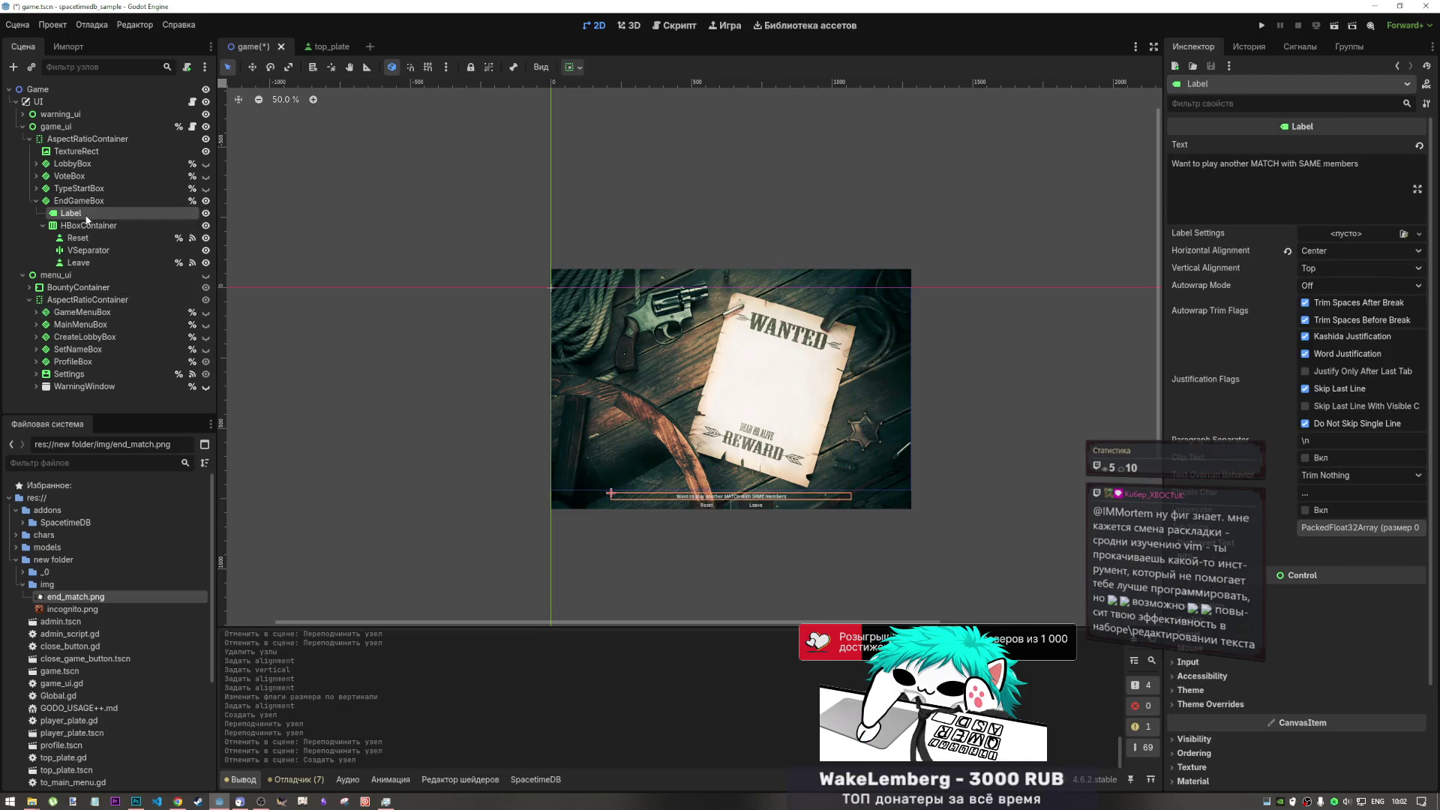
pyautogui.click(88, 201)
pyautogui.rightClick(88, 201)
pyautogui.click(146, 212)
pyautogui.write('c')
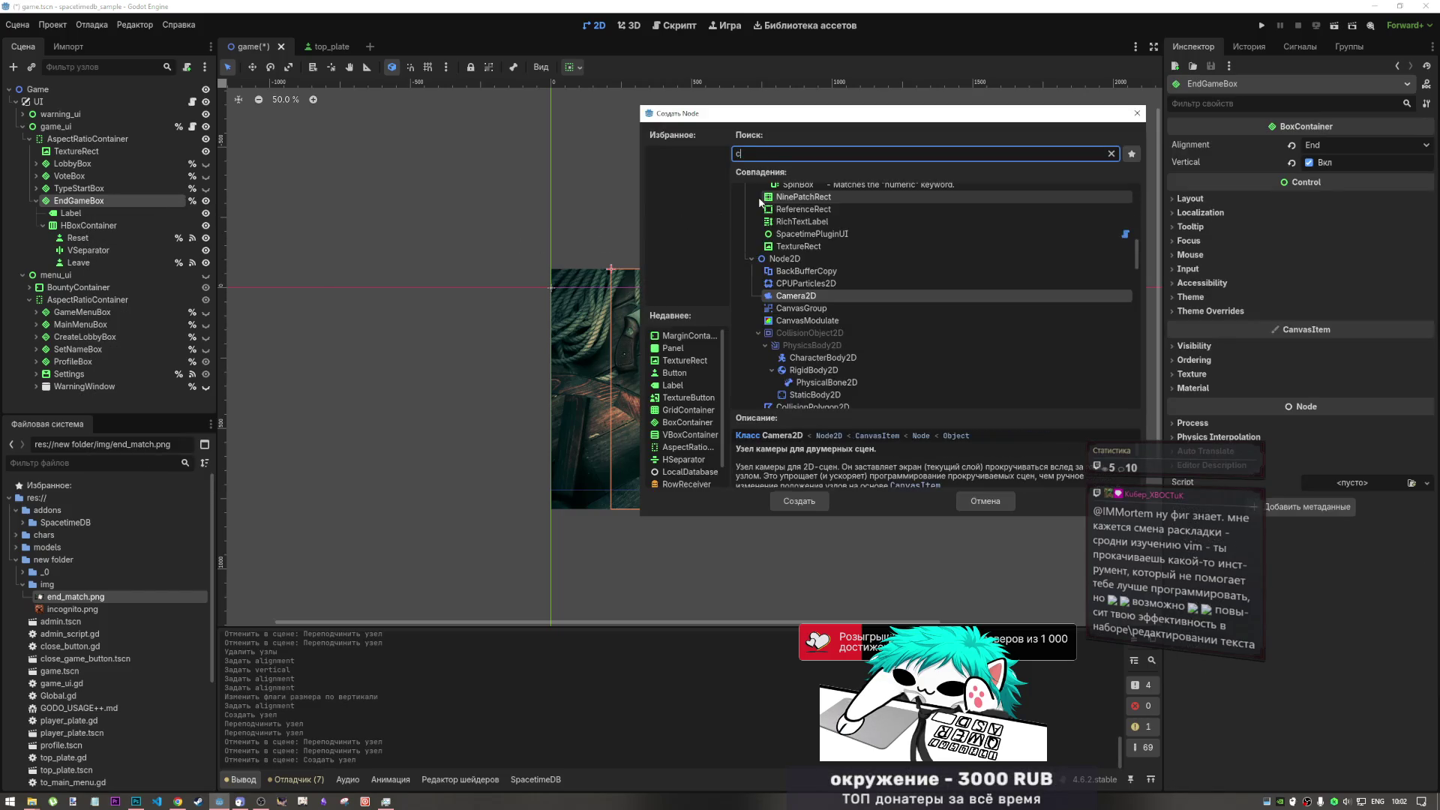
pyautogui.write('on')
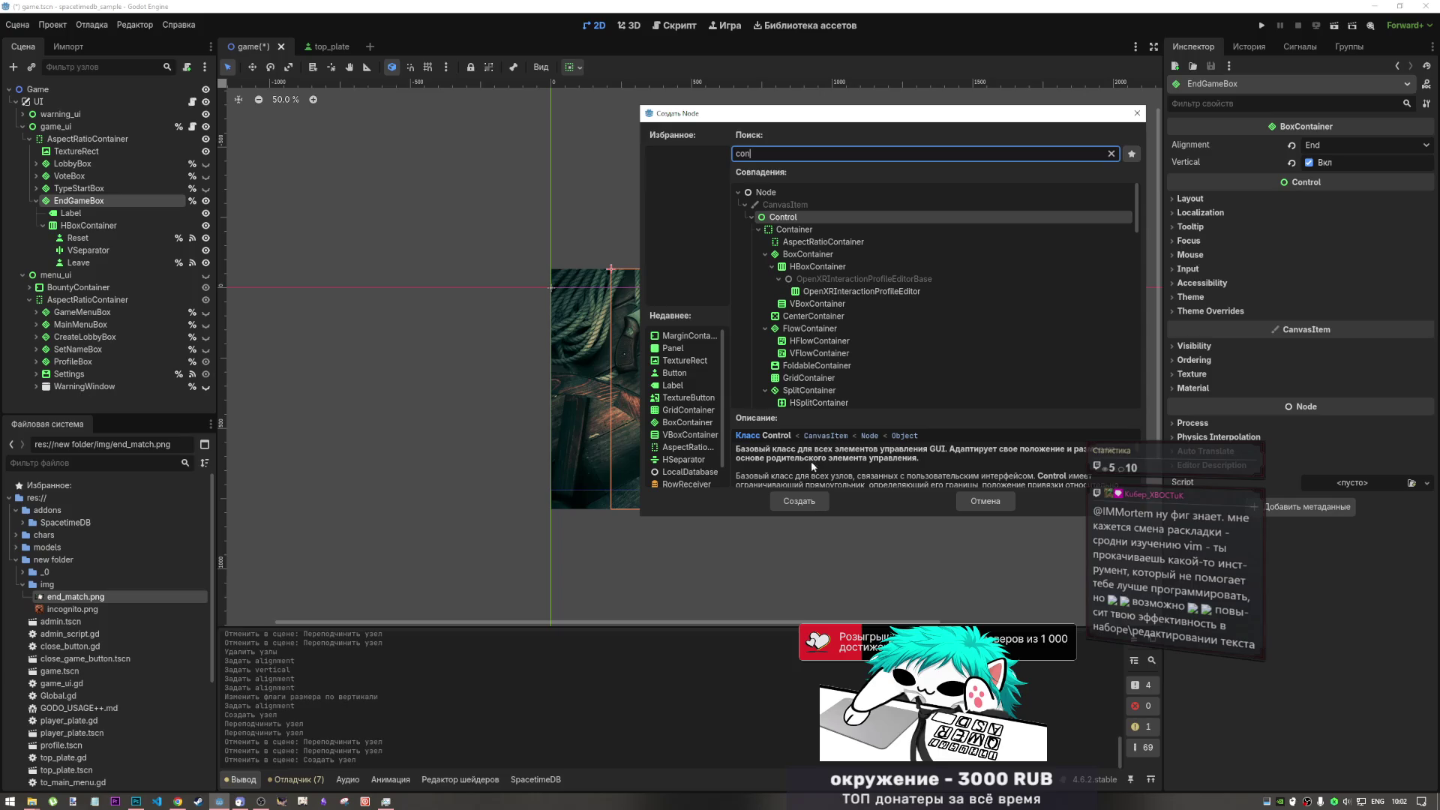
pyautogui.scroll(-2, 831, 339)
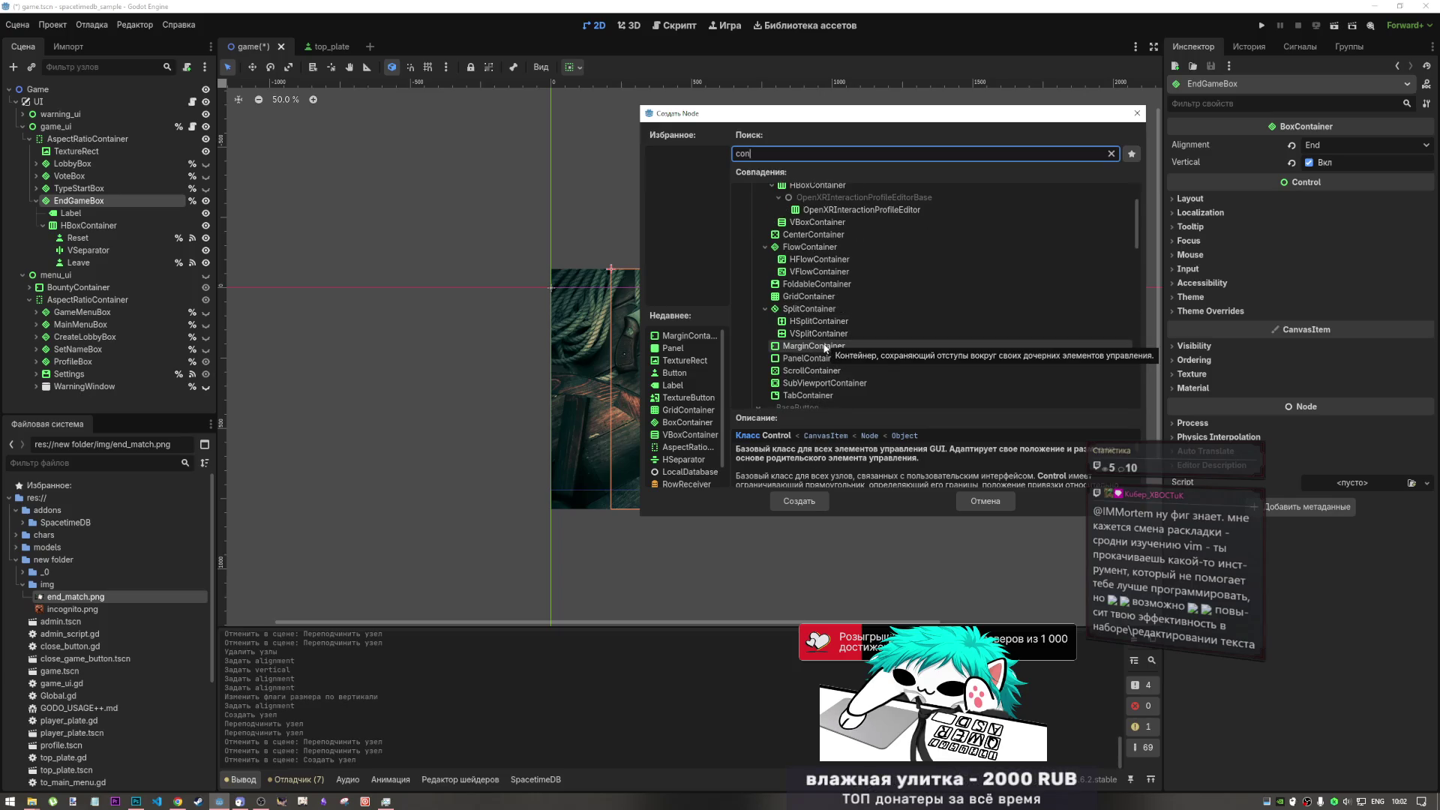
# - Create a Control node under EndGameBox with vertical Expand enabled as a spacer
pyautogui.click(799, 501)
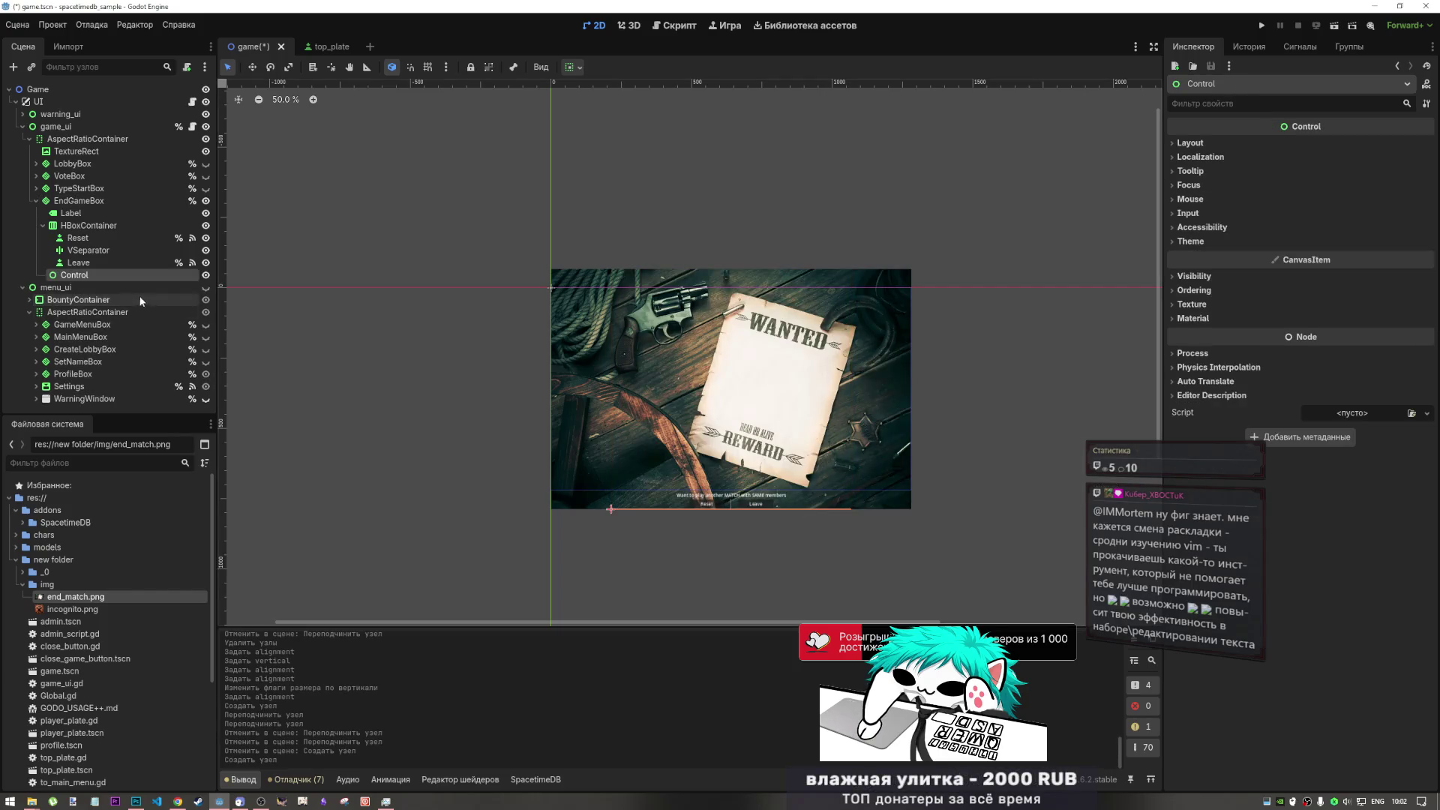
pyautogui.click(573, 67)
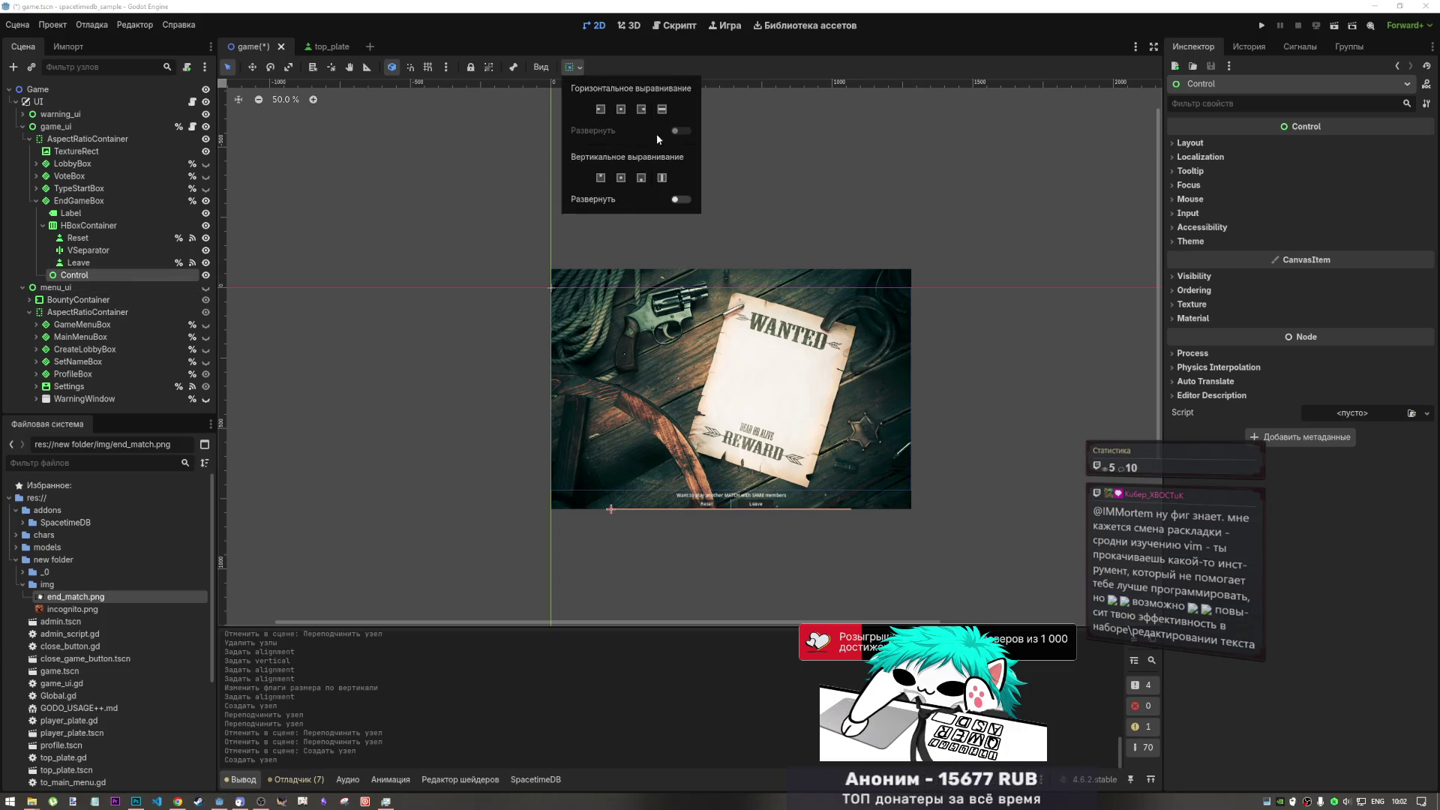
pyautogui.click(678, 198)
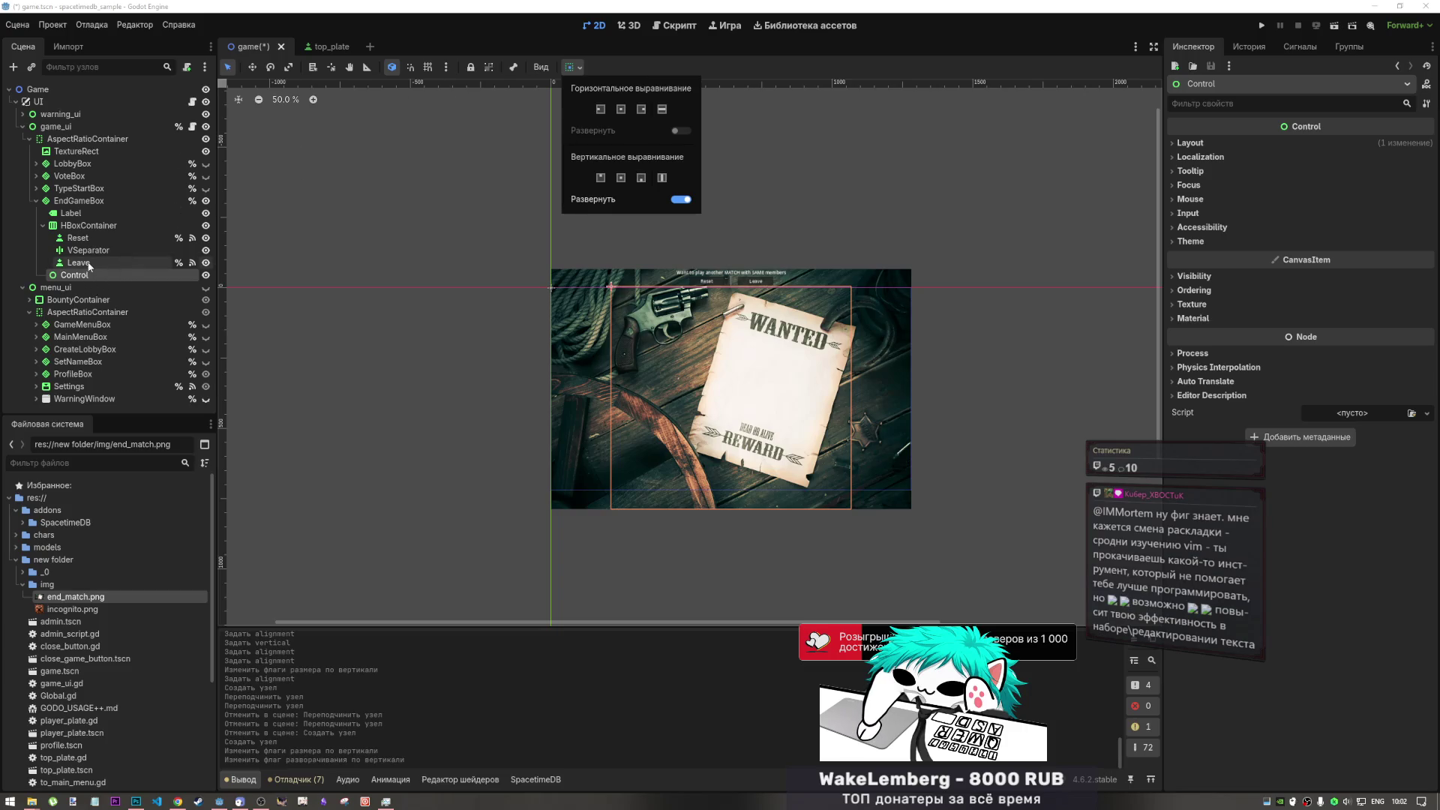
pyautogui.click(1207, 226)
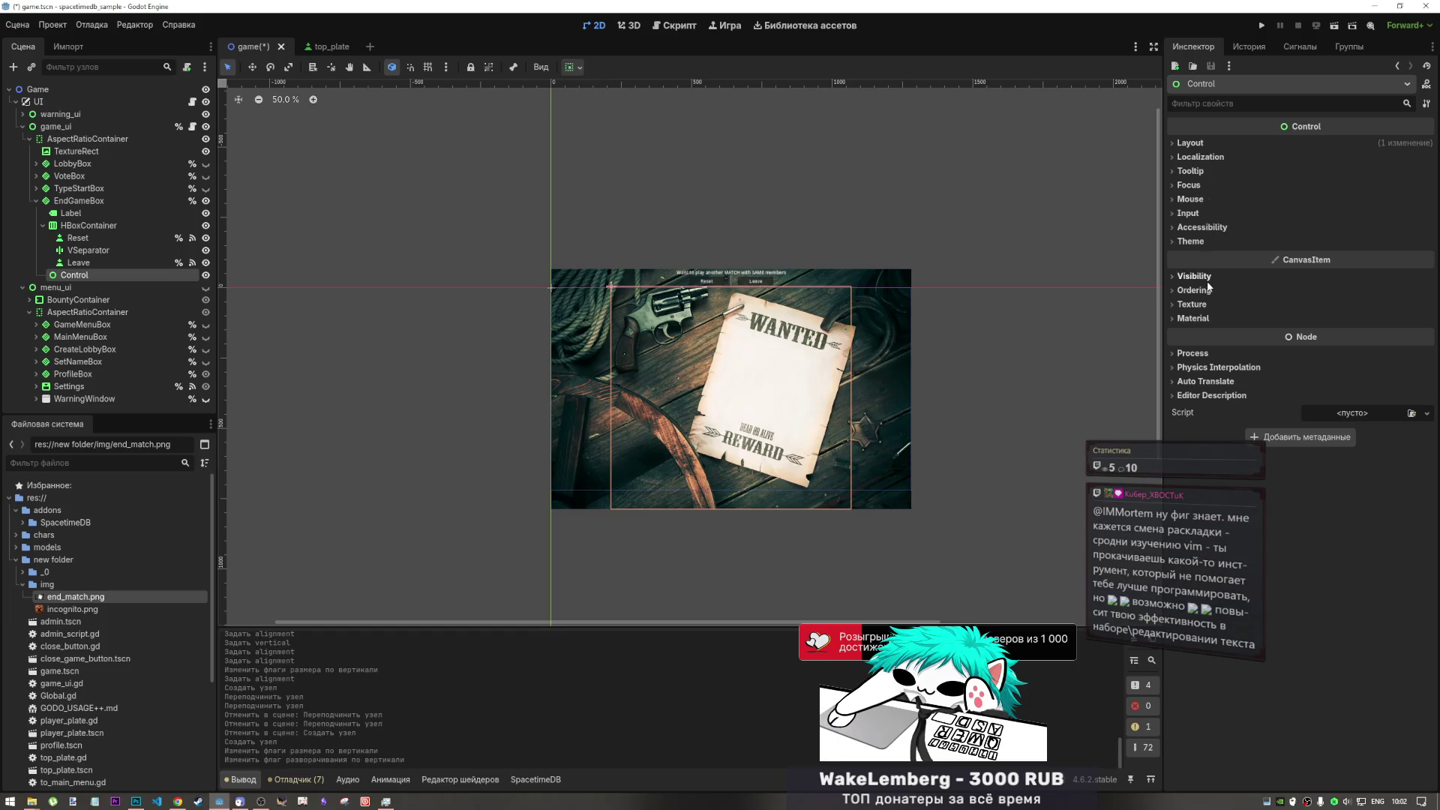
pyautogui.click(1192, 143)
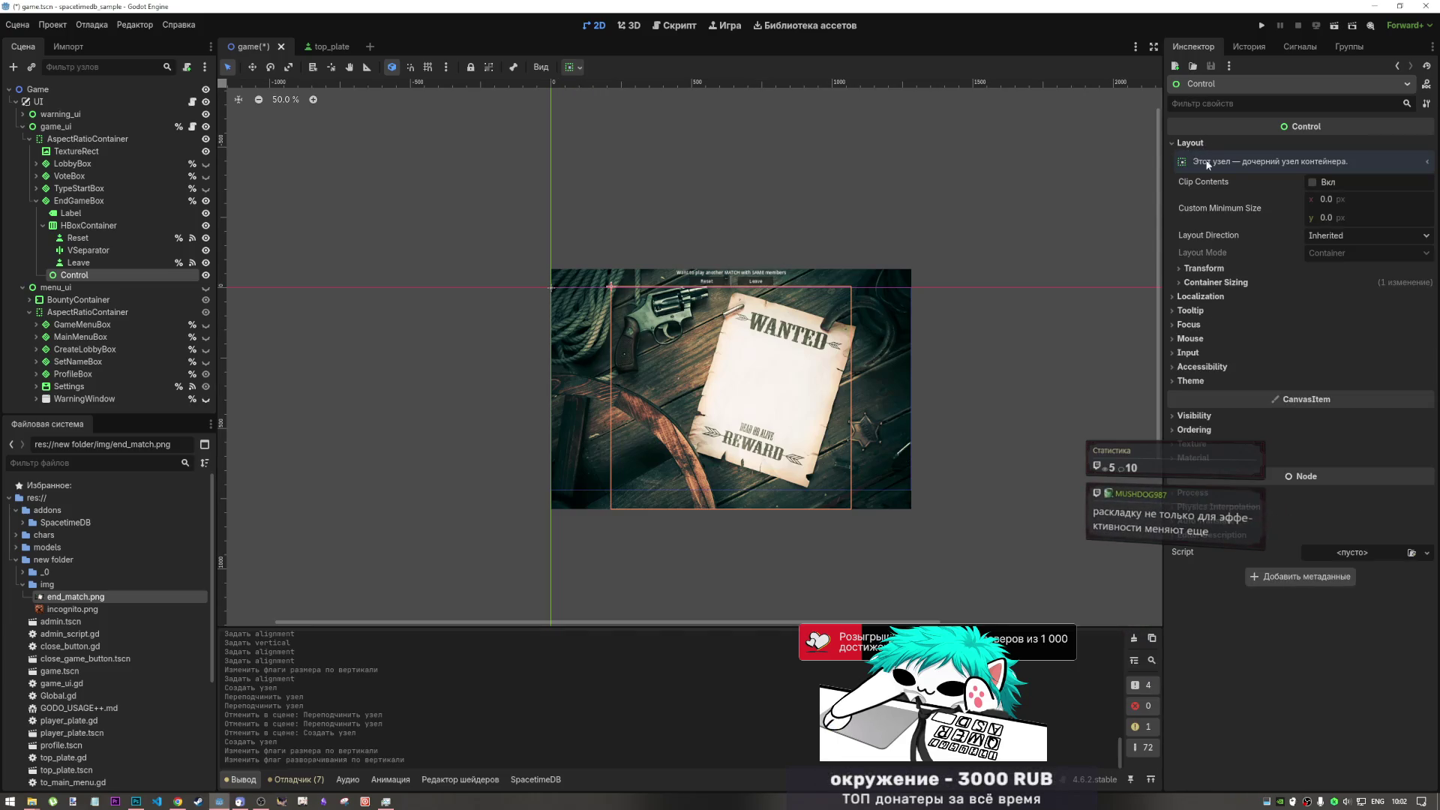
# - Leave the Control's stretch ratio at 1.0 and turn off its vertical Expand
pyautogui.click(1217, 282)
pyautogui.moveTo(1330, 354)
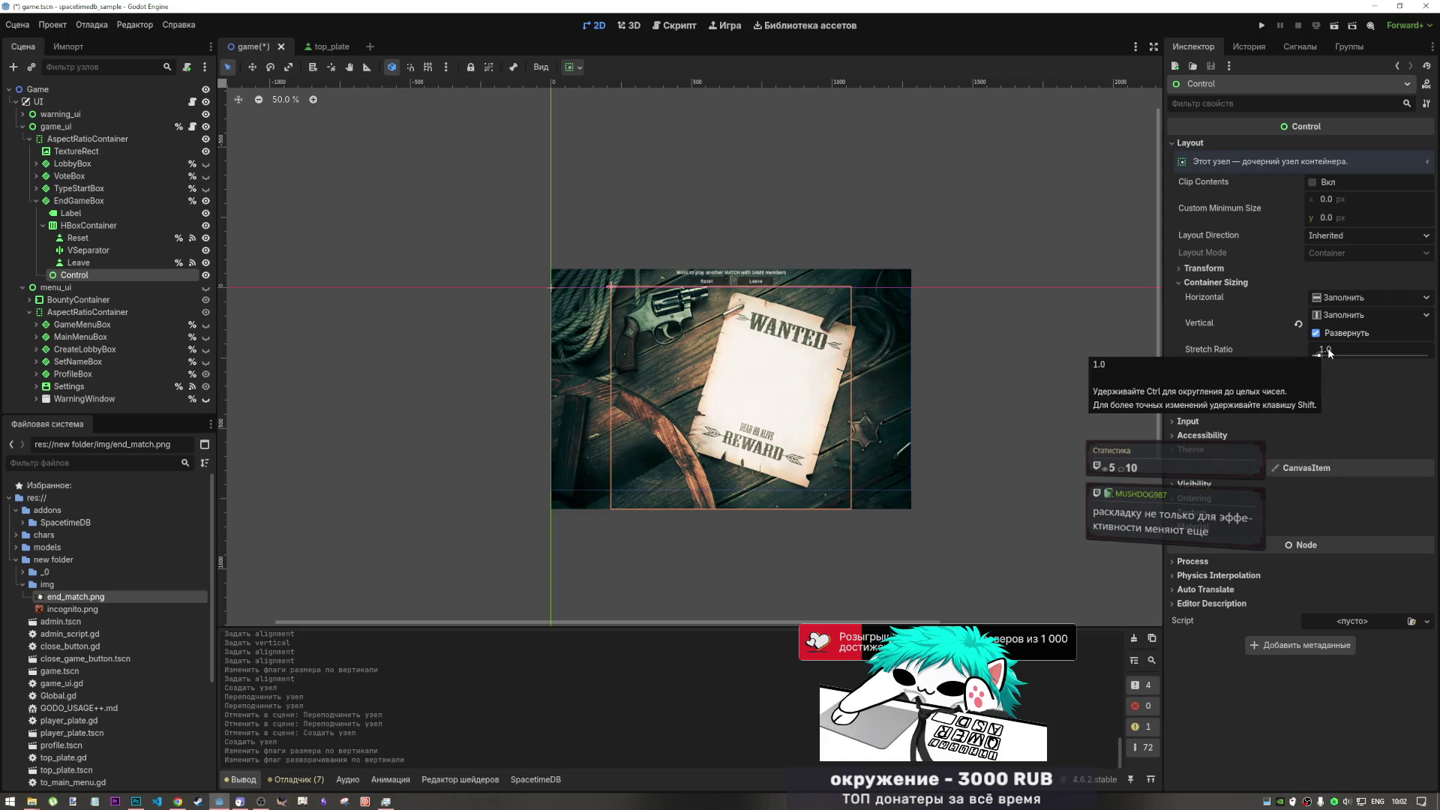
pyautogui.moveTo(1330, 354); pyautogui.dragTo(1317, 354)
pyautogui.click(1340, 348)
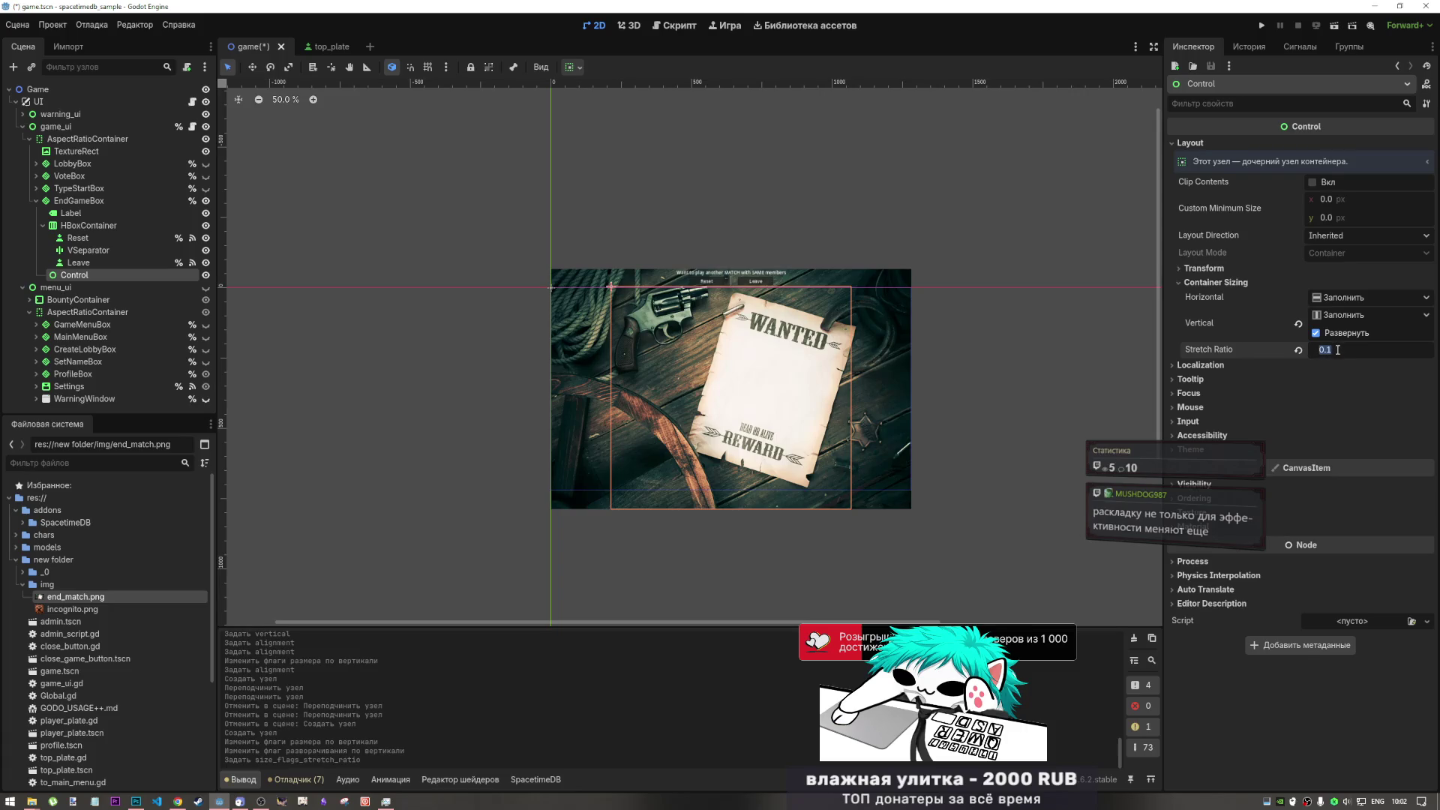
pyautogui.click(1299, 350)
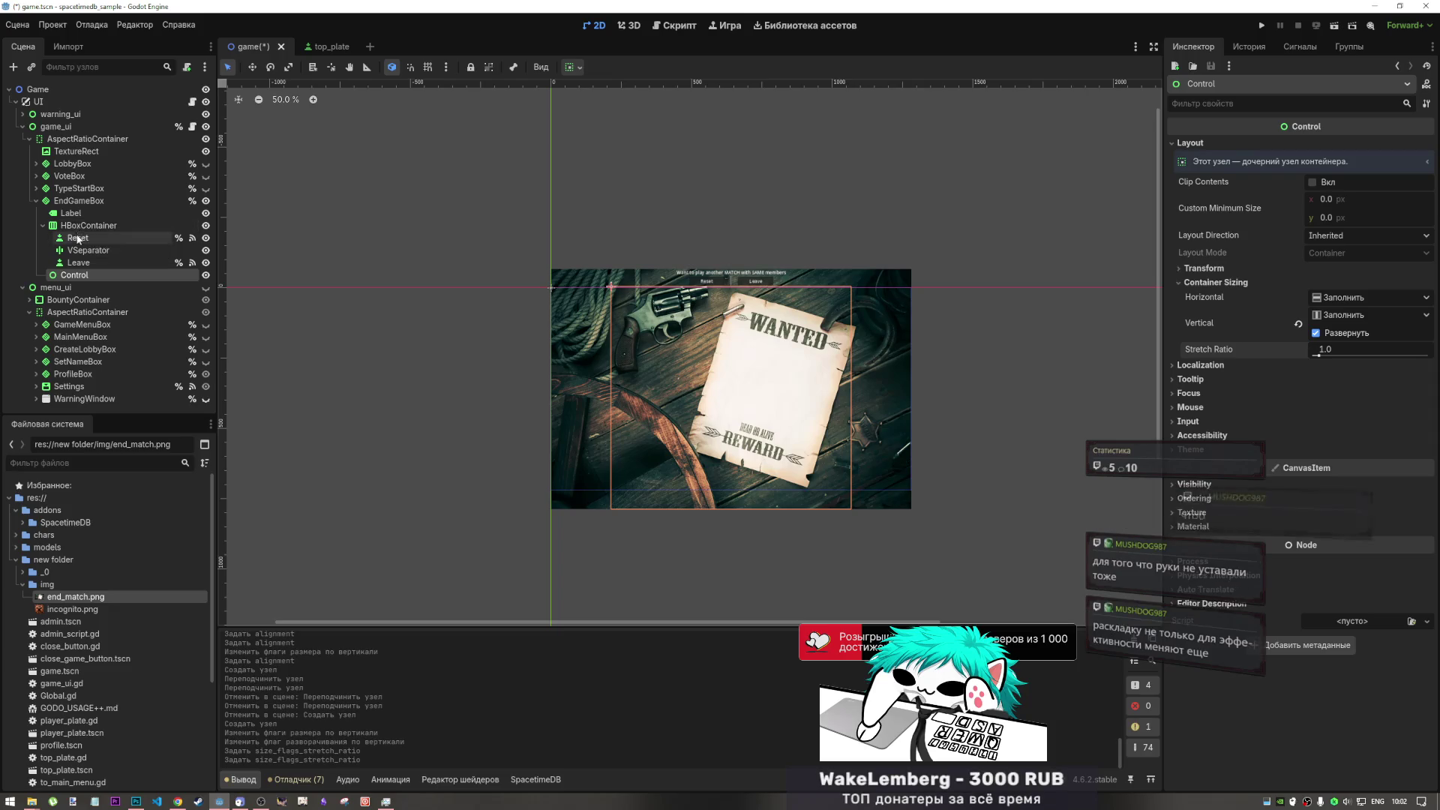
pyautogui.moveTo(1350, 349); pyautogui.dragTo(1305, 349)
pyautogui.click(1298, 351)
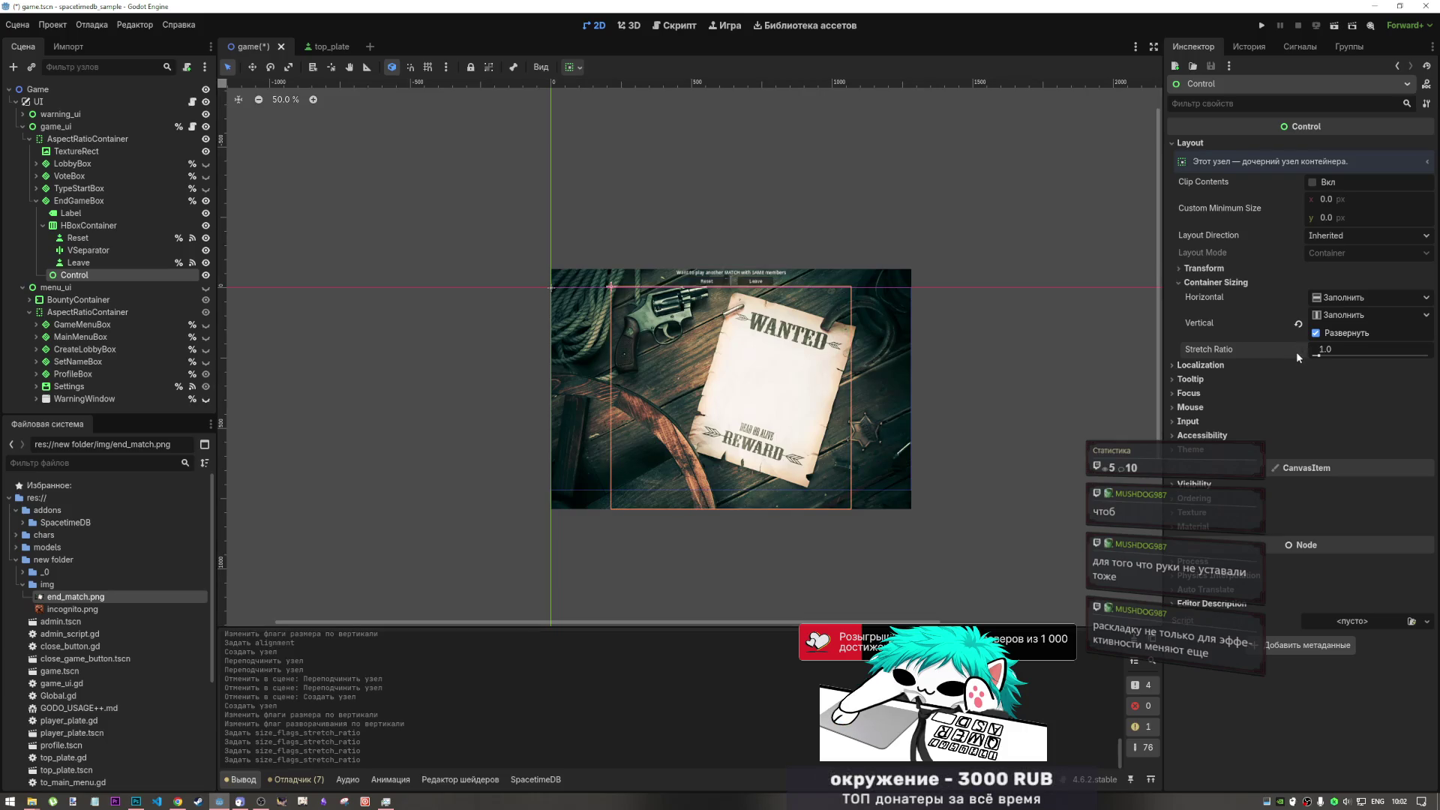
pyautogui.click(1315, 333)
pyautogui.moveTo(1321, 350); pyautogui.dragTo(1335, 350)
pyautogui.click(1297, 351)
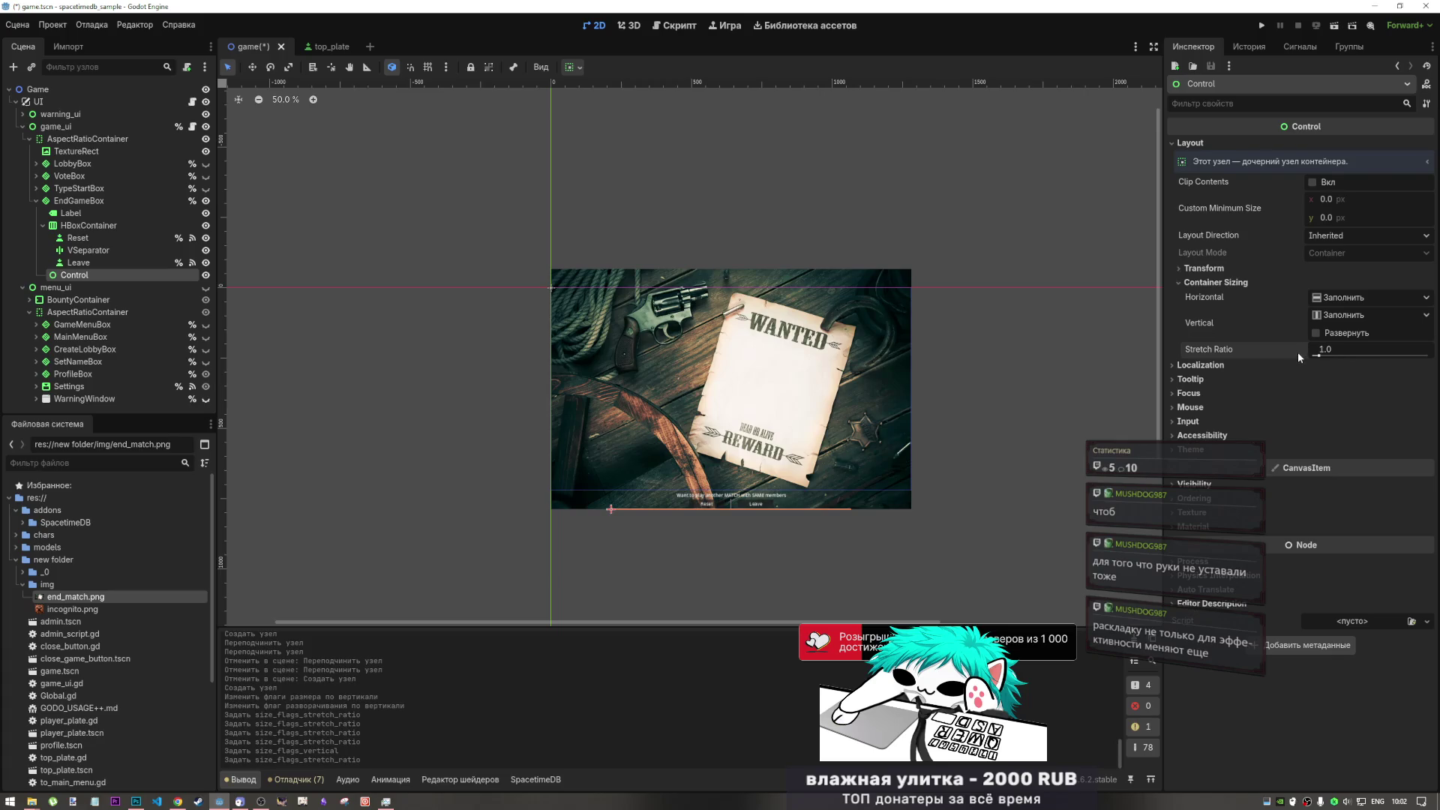
# - Set the Control's Custom Minimum Size to x 0, y 50
pyautogui.moveTo(1324, 199); pyautogui.dragTo(1327, 199)
pyautogui.click(1332, 201)
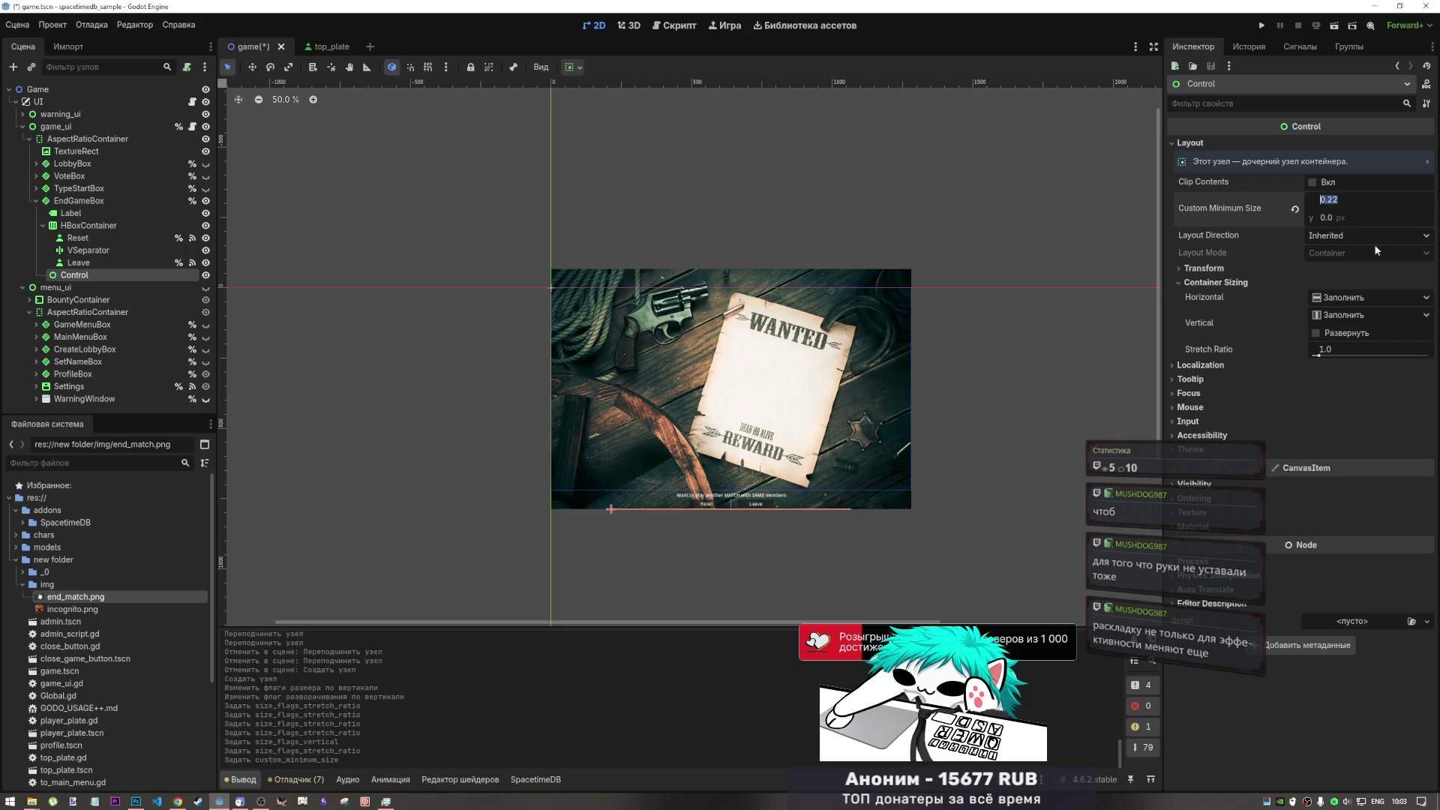
pyautogui.write('200')
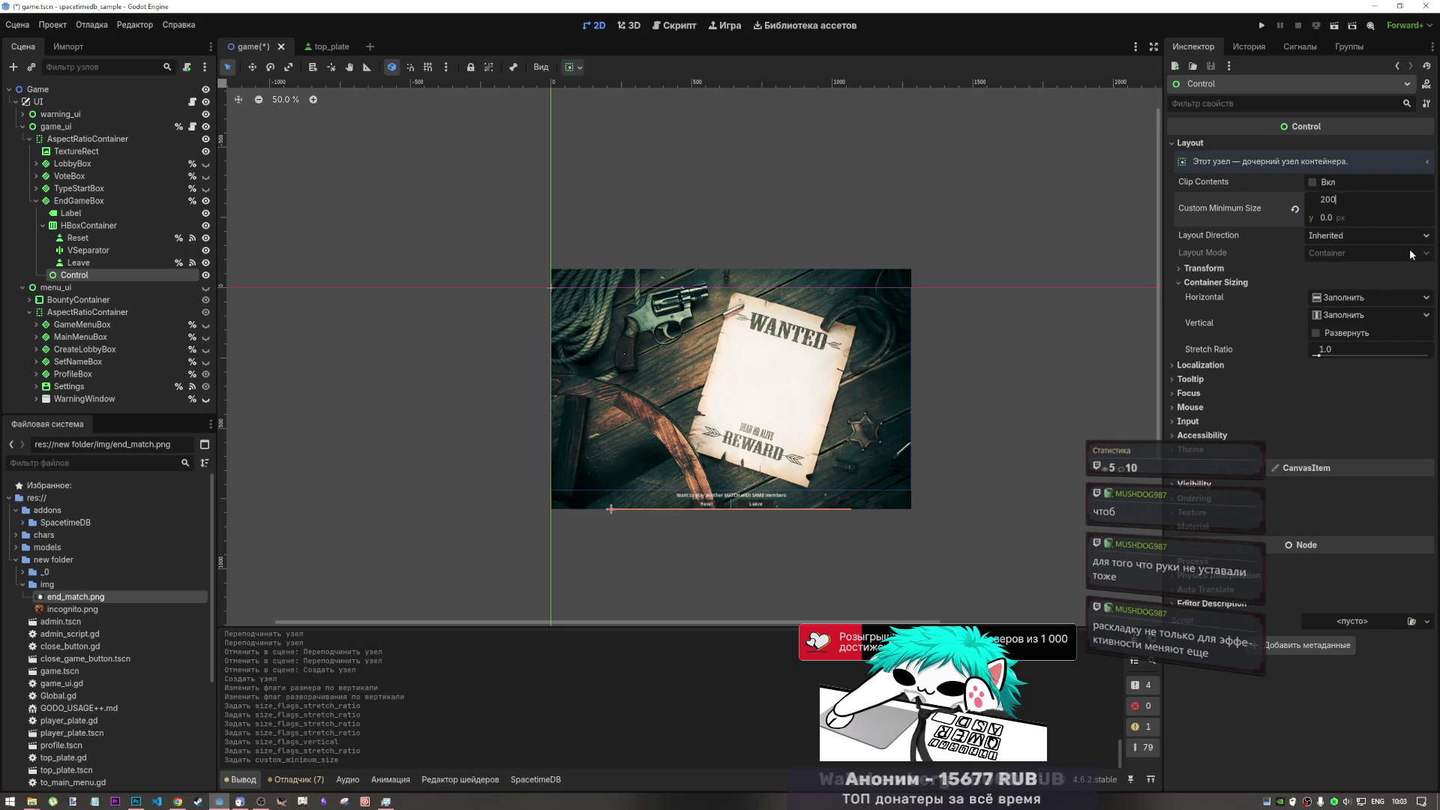
pyautogui.press('Return')
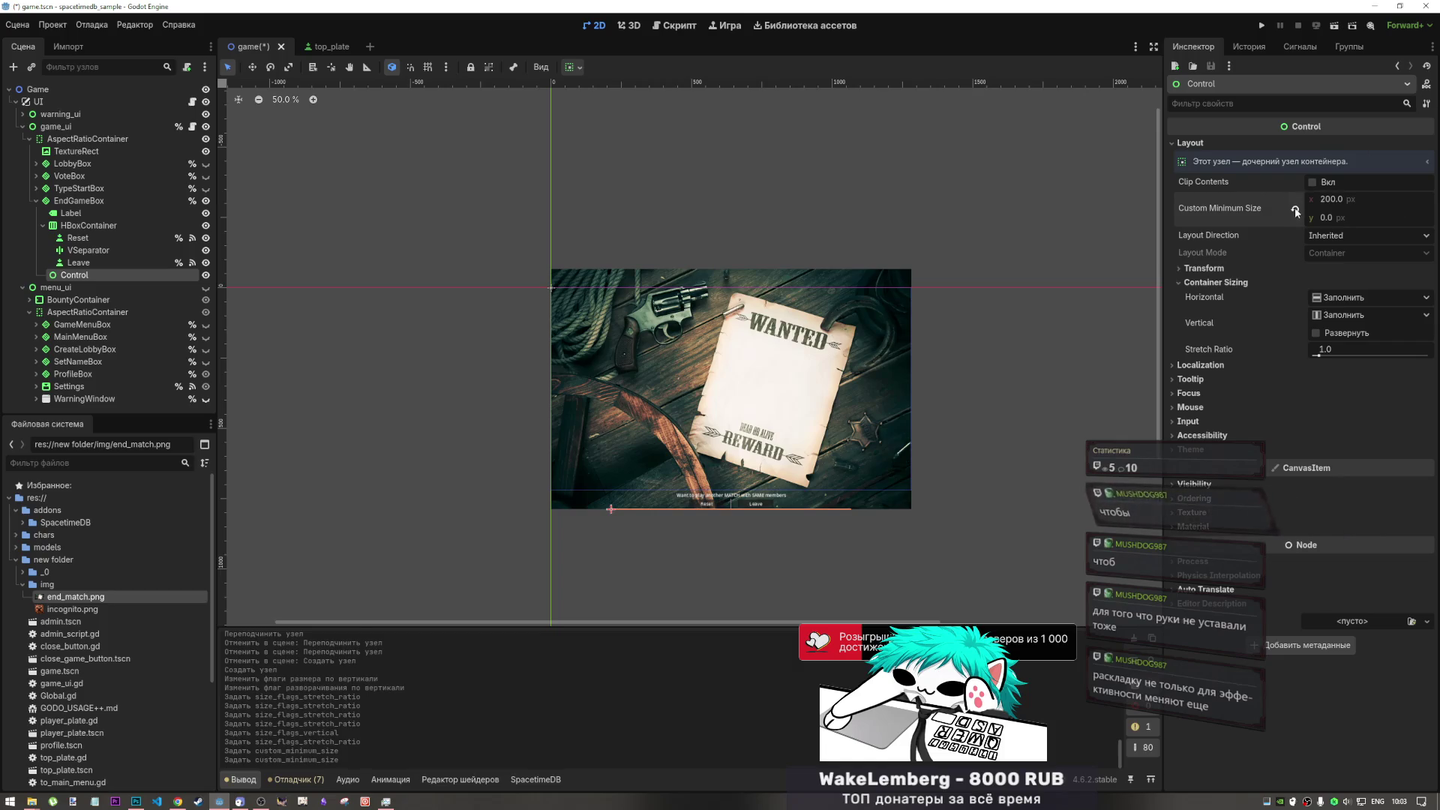
pyautogui.click(1294, 209)
pyautogui.click(1334, 219)
pyautogui.write('0')
pyautogui.press('Return')
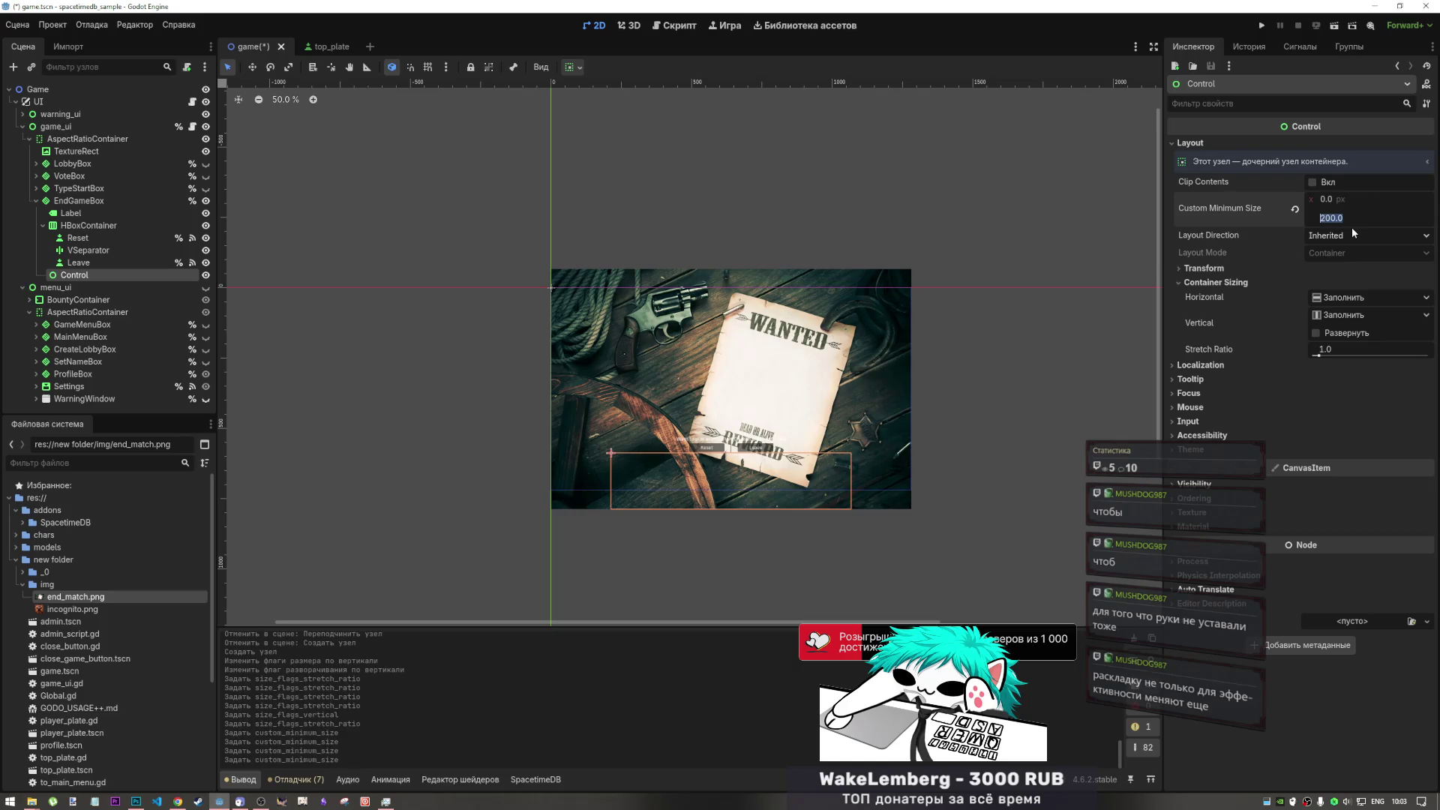
pyautogui.write('50')
pyautogui.press('Return')
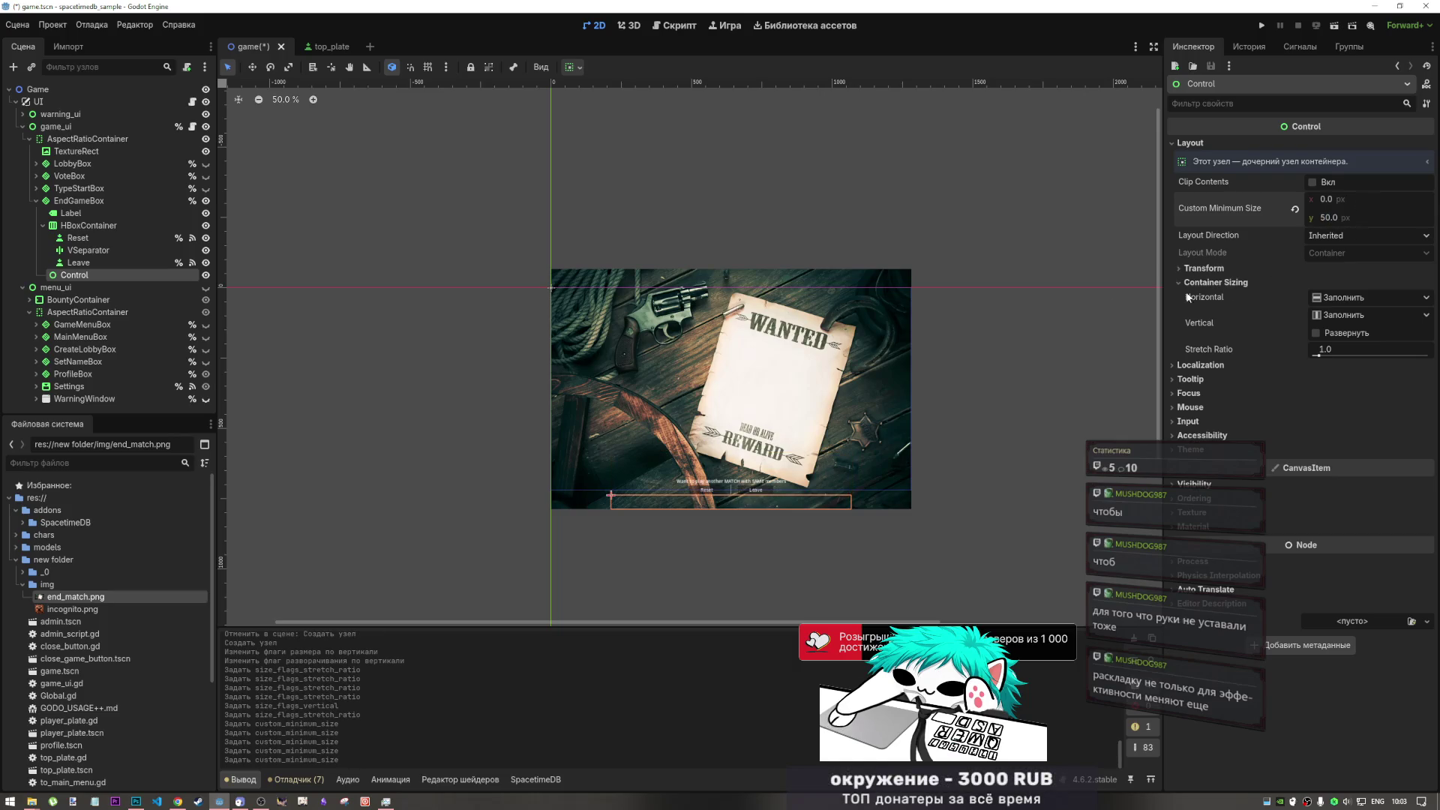
pyautogui.click(77, 227)
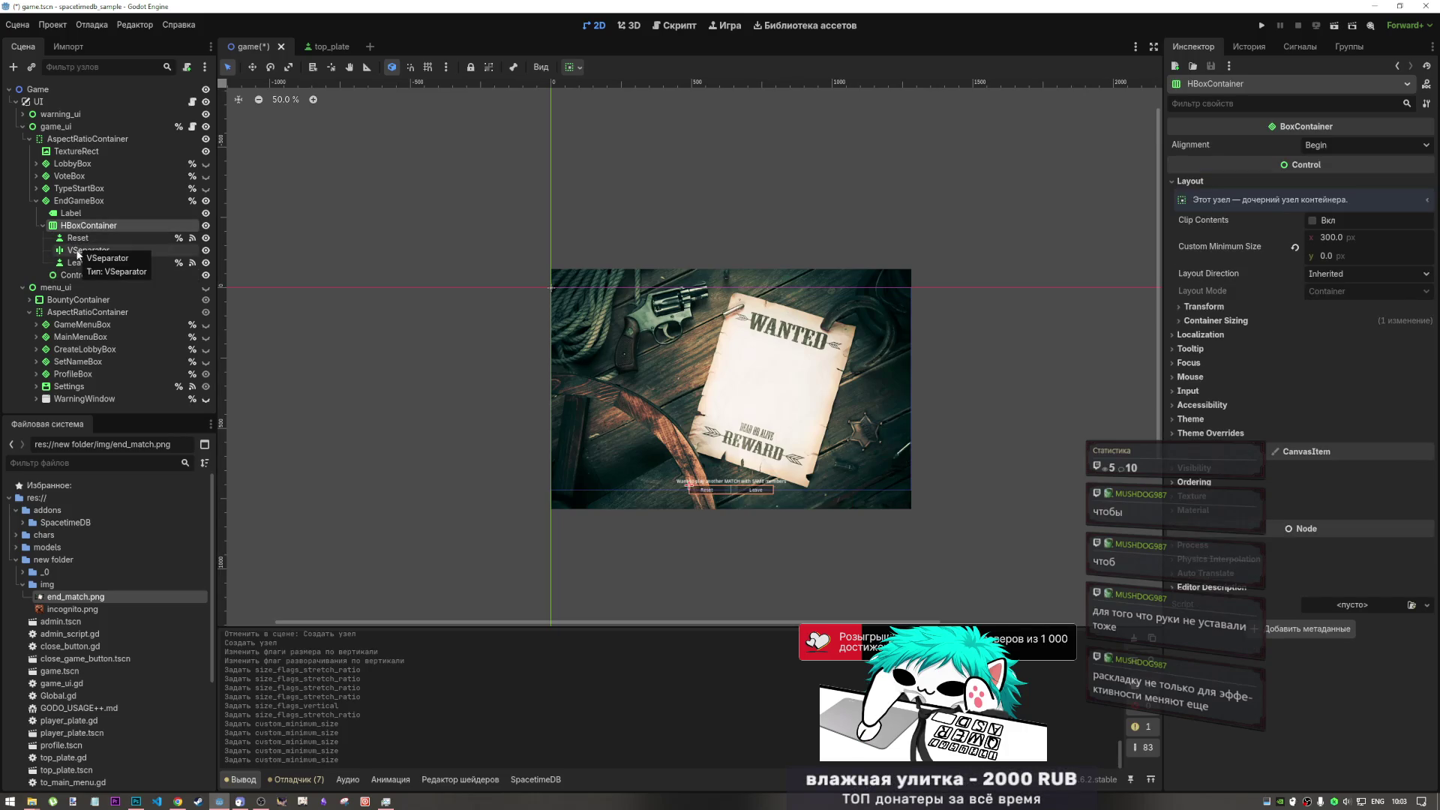
pyautogui.click(88, 203)
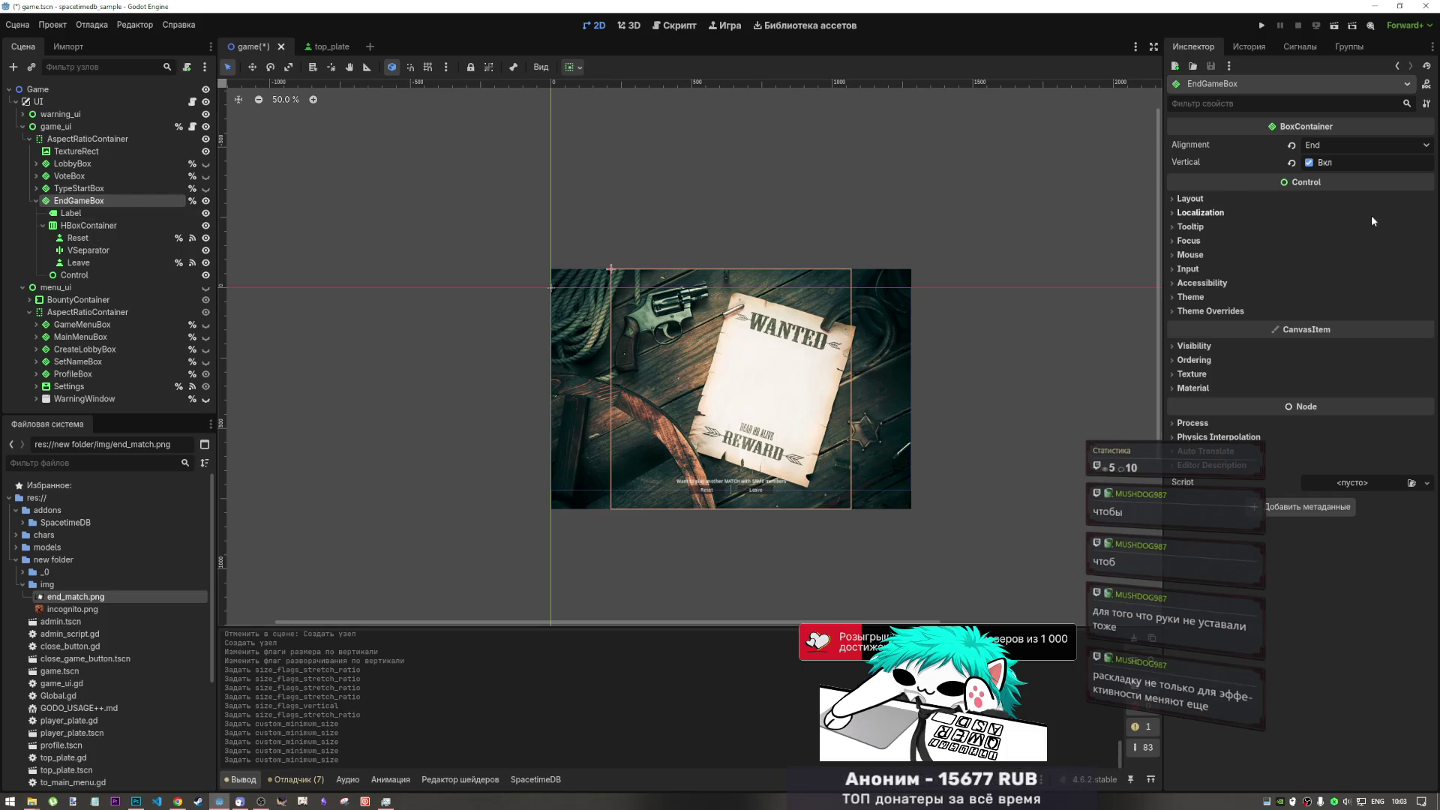
pyautogui.click(1350, 145)
pyautogui.click(1325, 174)
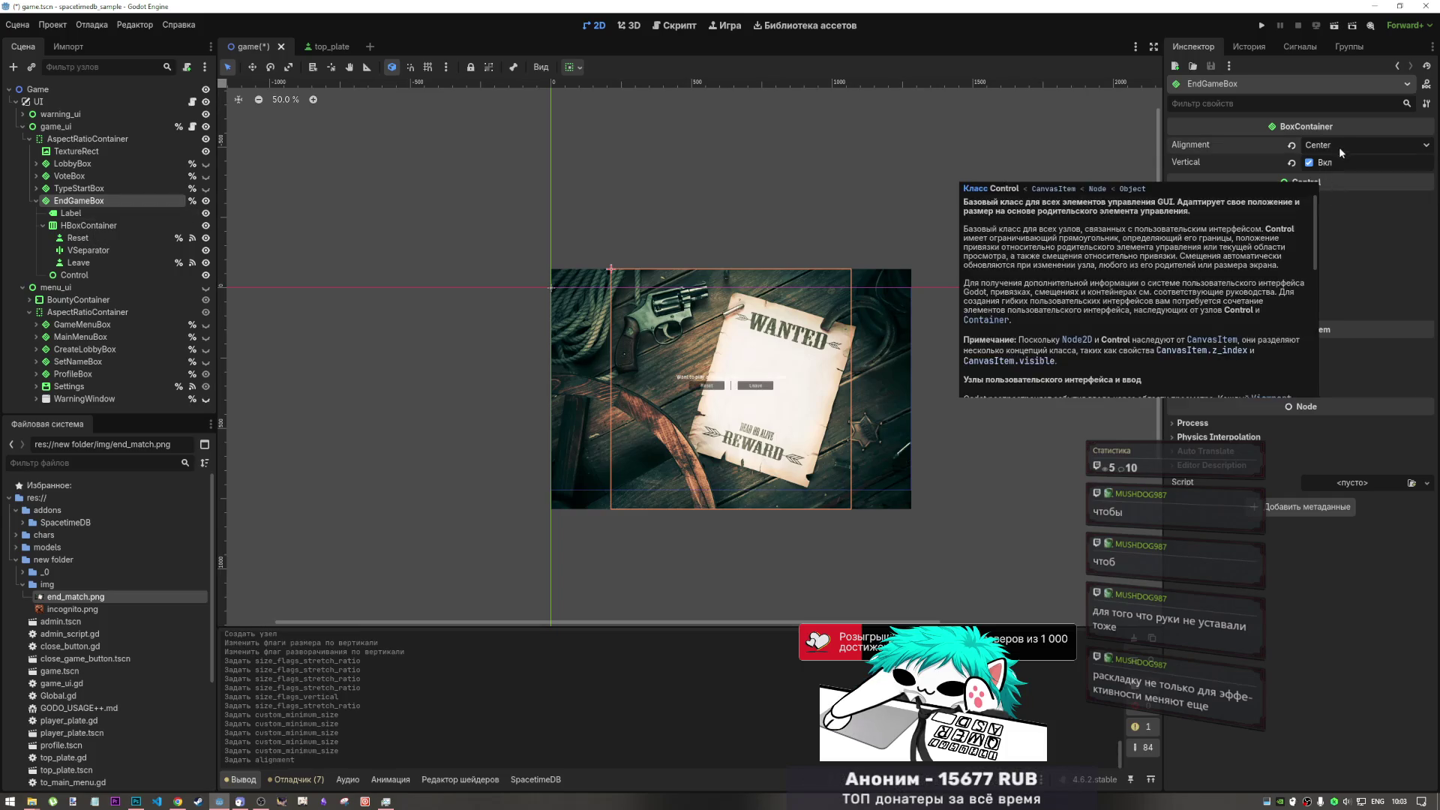
pyautogui.click(1339, 144)
pyautogui.click(1335, 193)
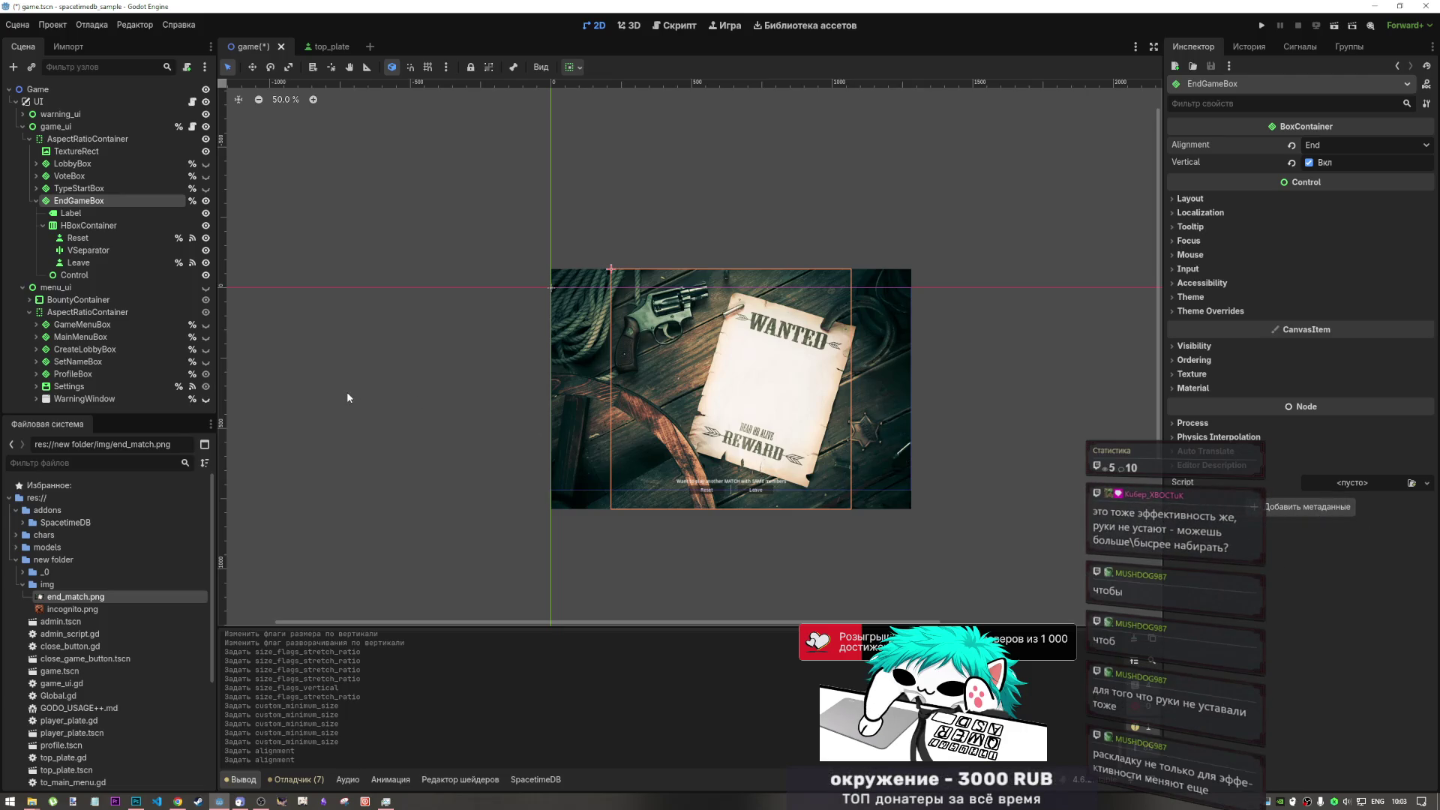
pyautogui.click(100, 152)
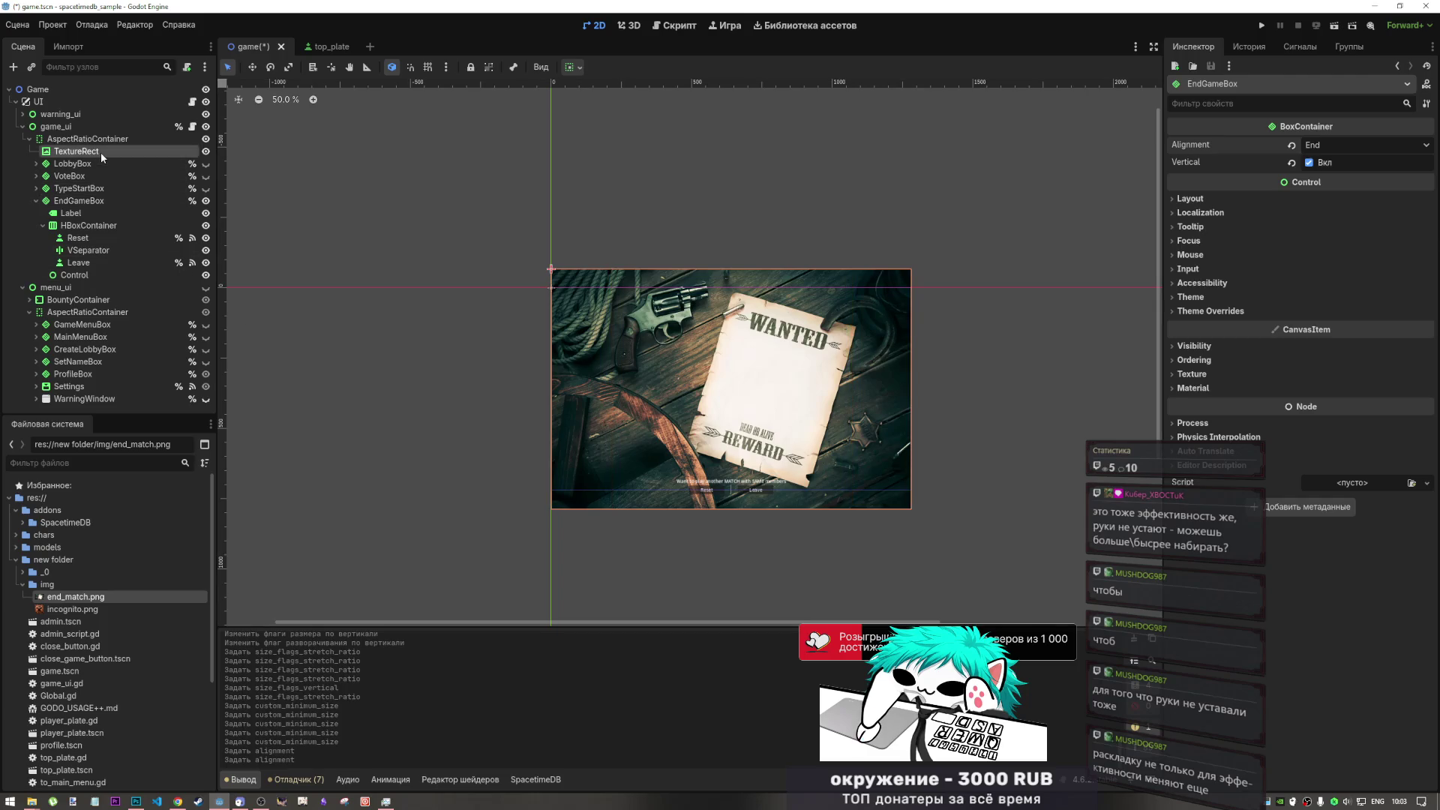
# - Reapply the AspectRatioContainer's anchor preset and compare TextureRect, LobbyBox and EndGameBox settings
pyautogui.click(103, 140)
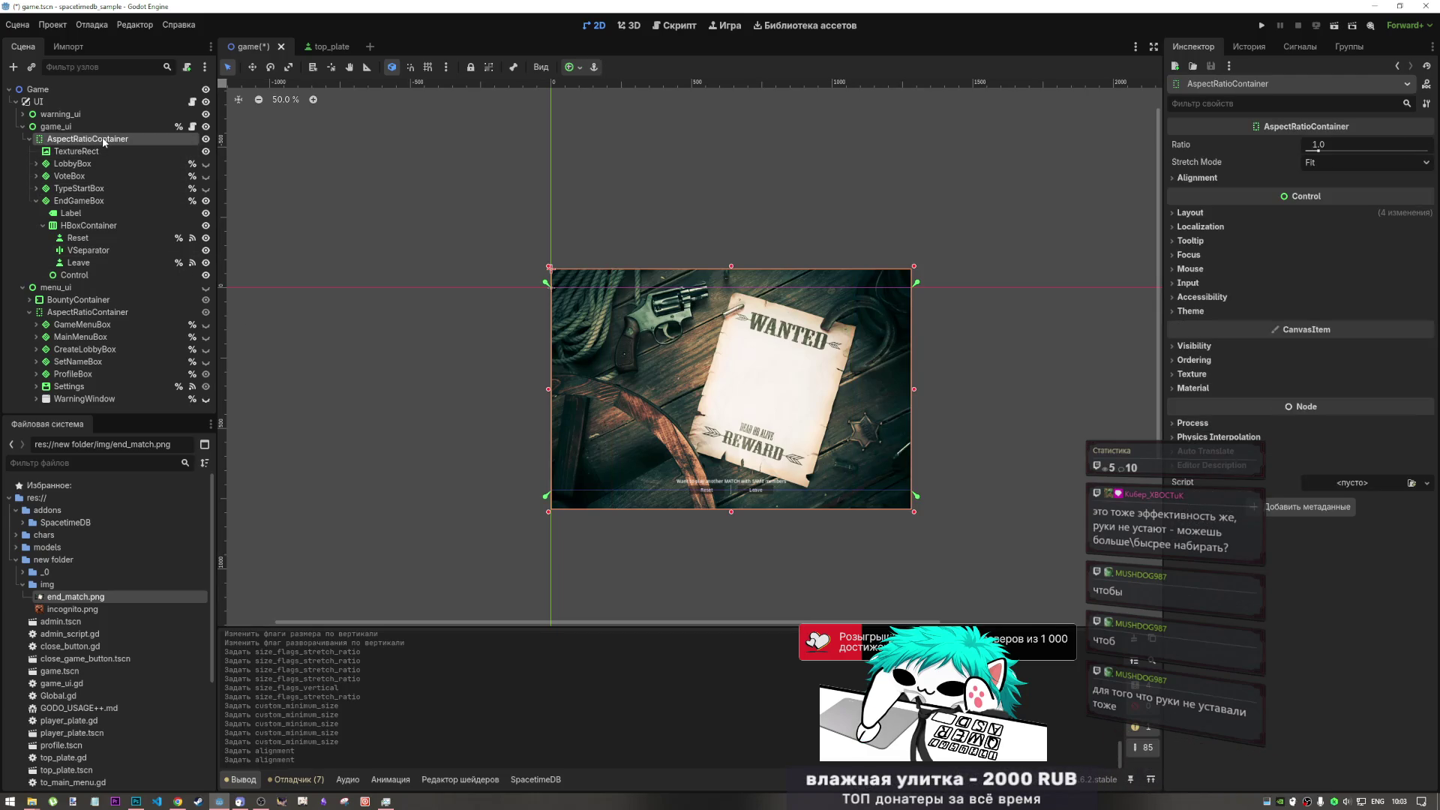
pyautogui.click(582, 68)
pyautogui.click(669, 170)
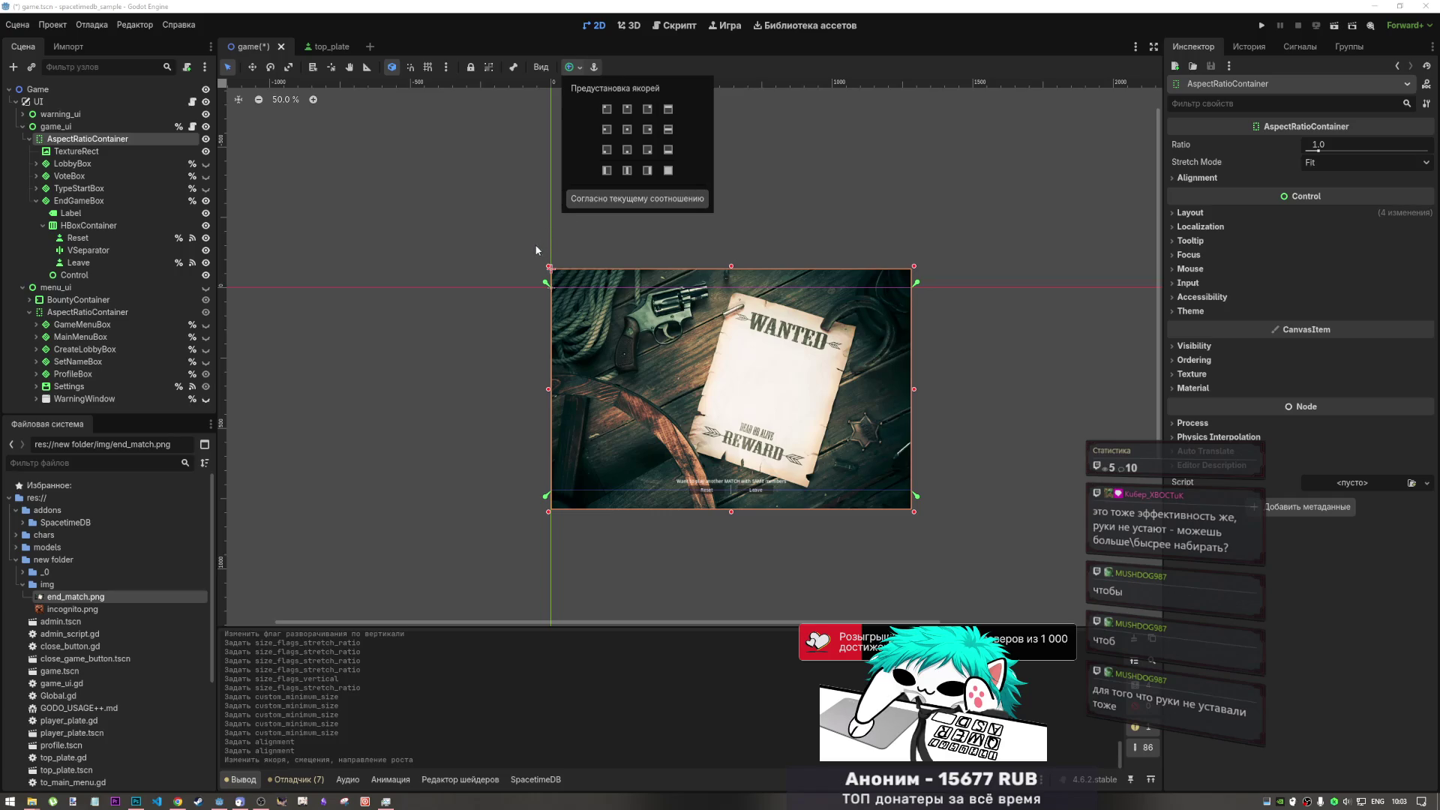
pyautogui.click(85, 157)
pyautogui.click(84, 153)
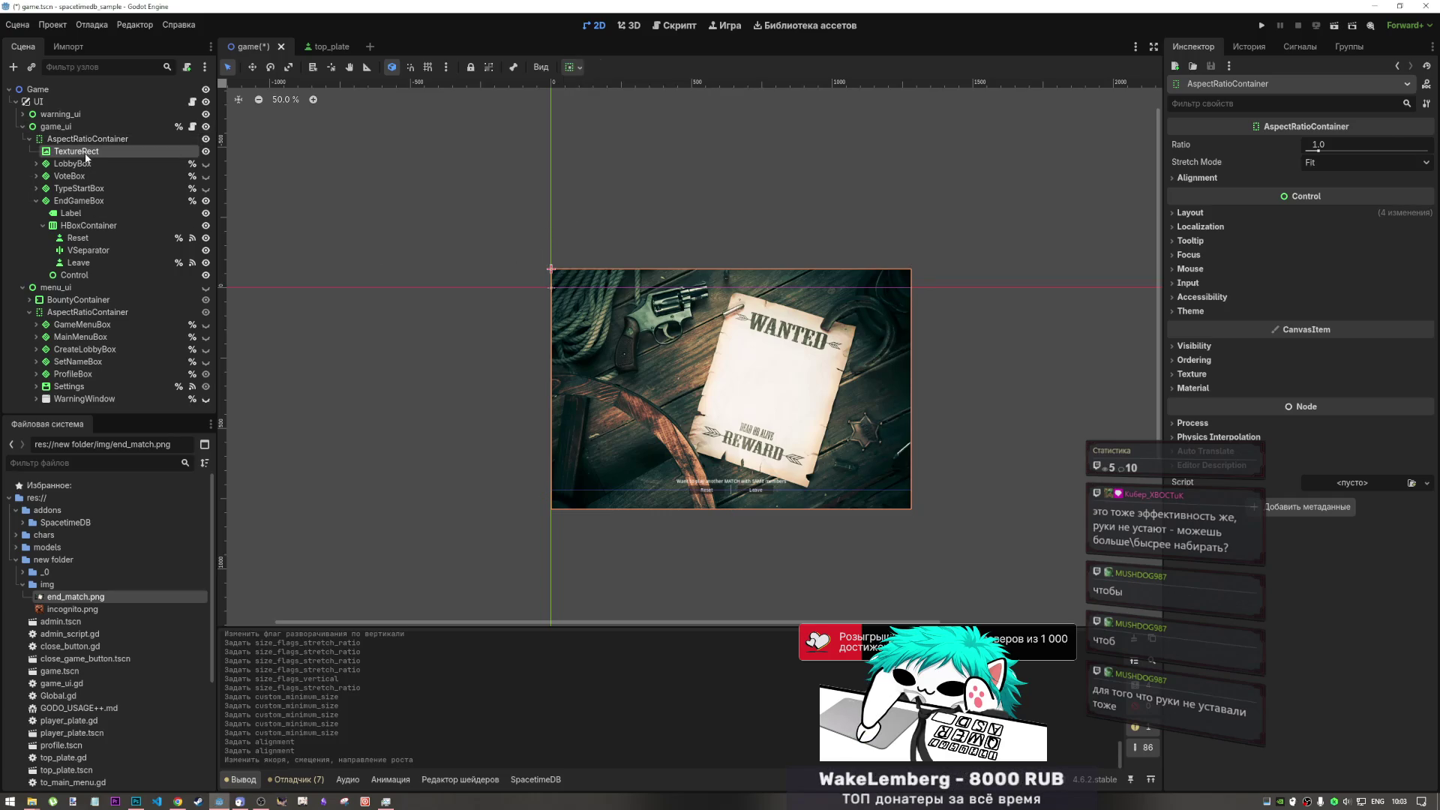
pyautogui.click(78, 164)
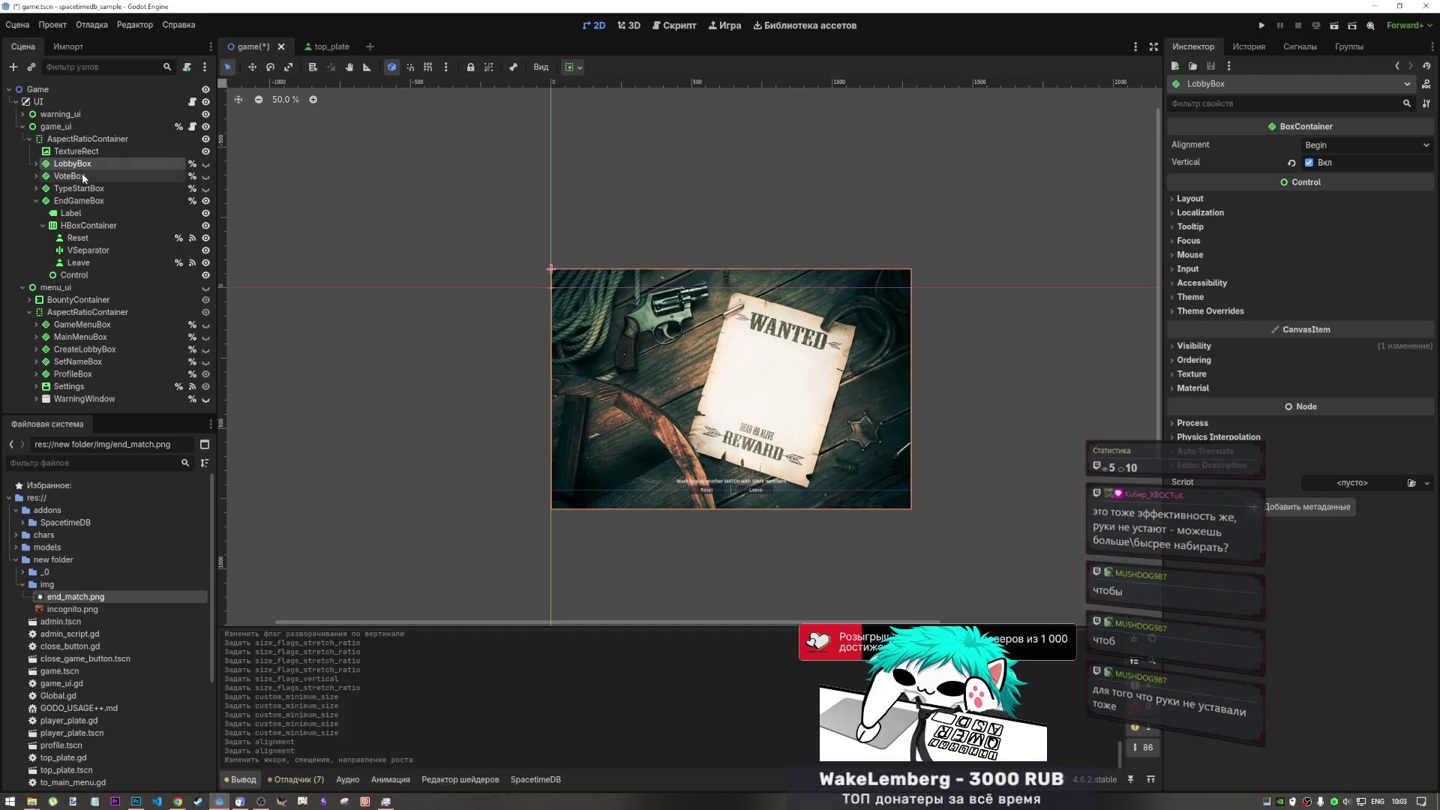
pyautogui.click(83, 201)
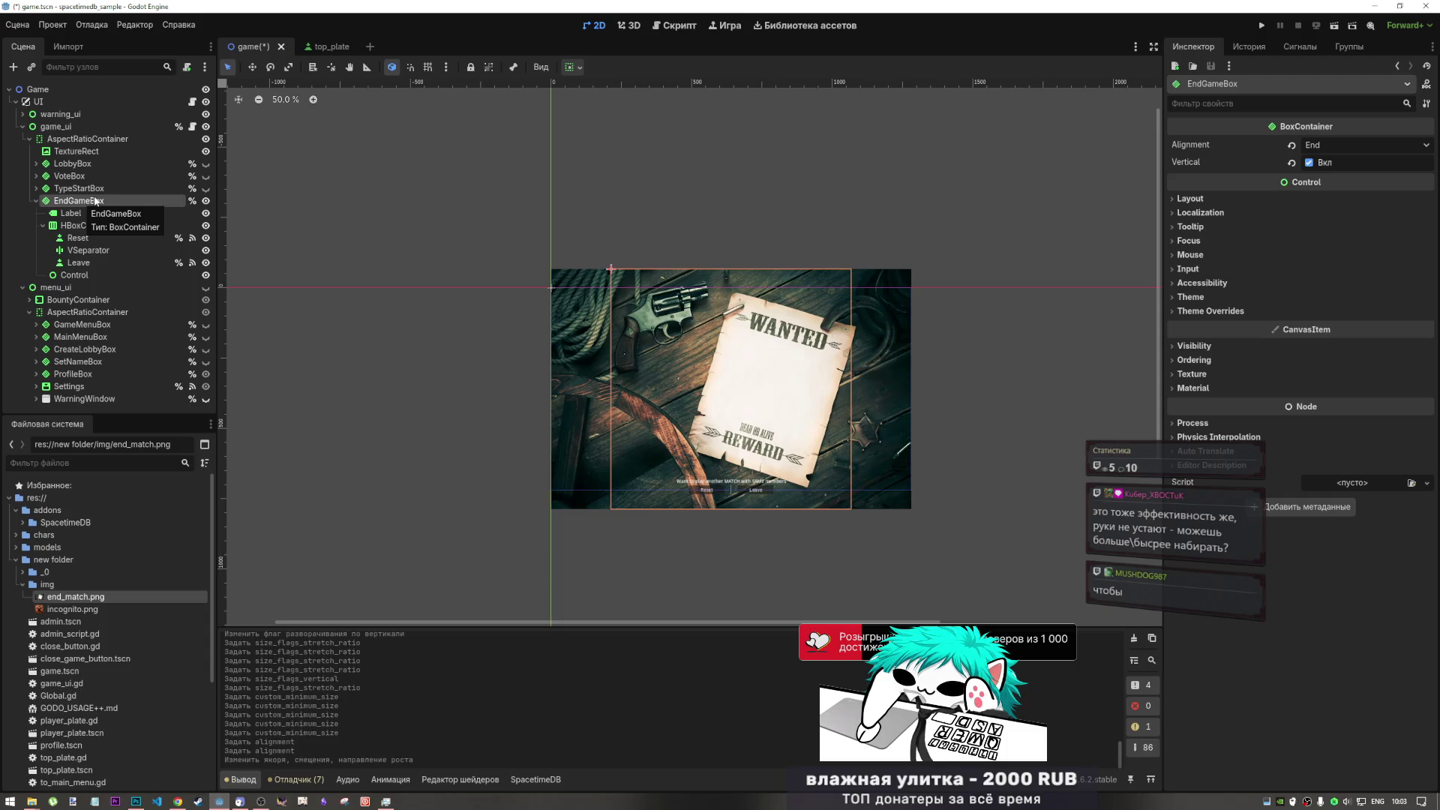
# - Resize the AspectRatioContainer to 1280 × 854 and inspect the end-match Label
pyautogui.click(75, 140)
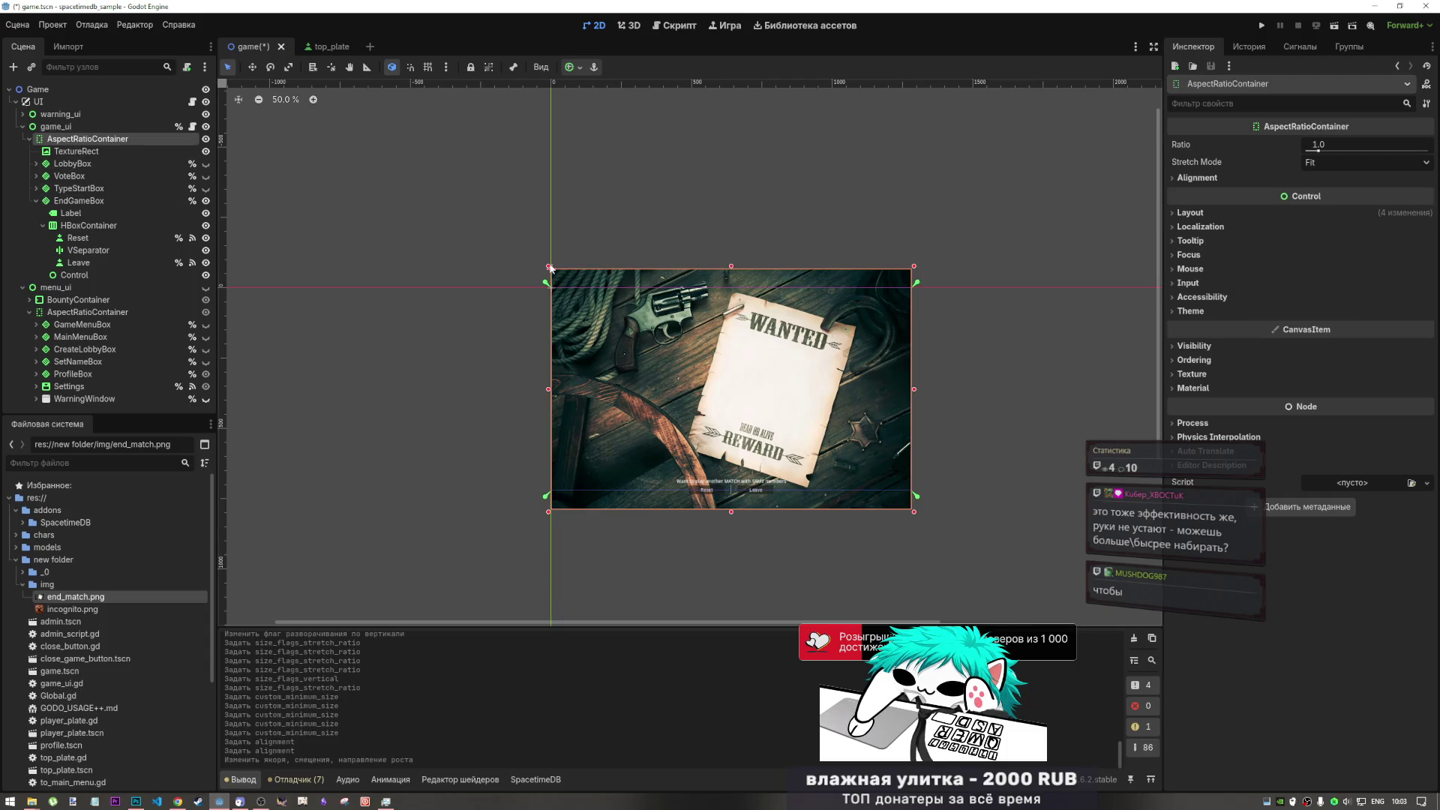
pyautogui.moveTo(547, 291); pyautogui.dragTo(545, 299)
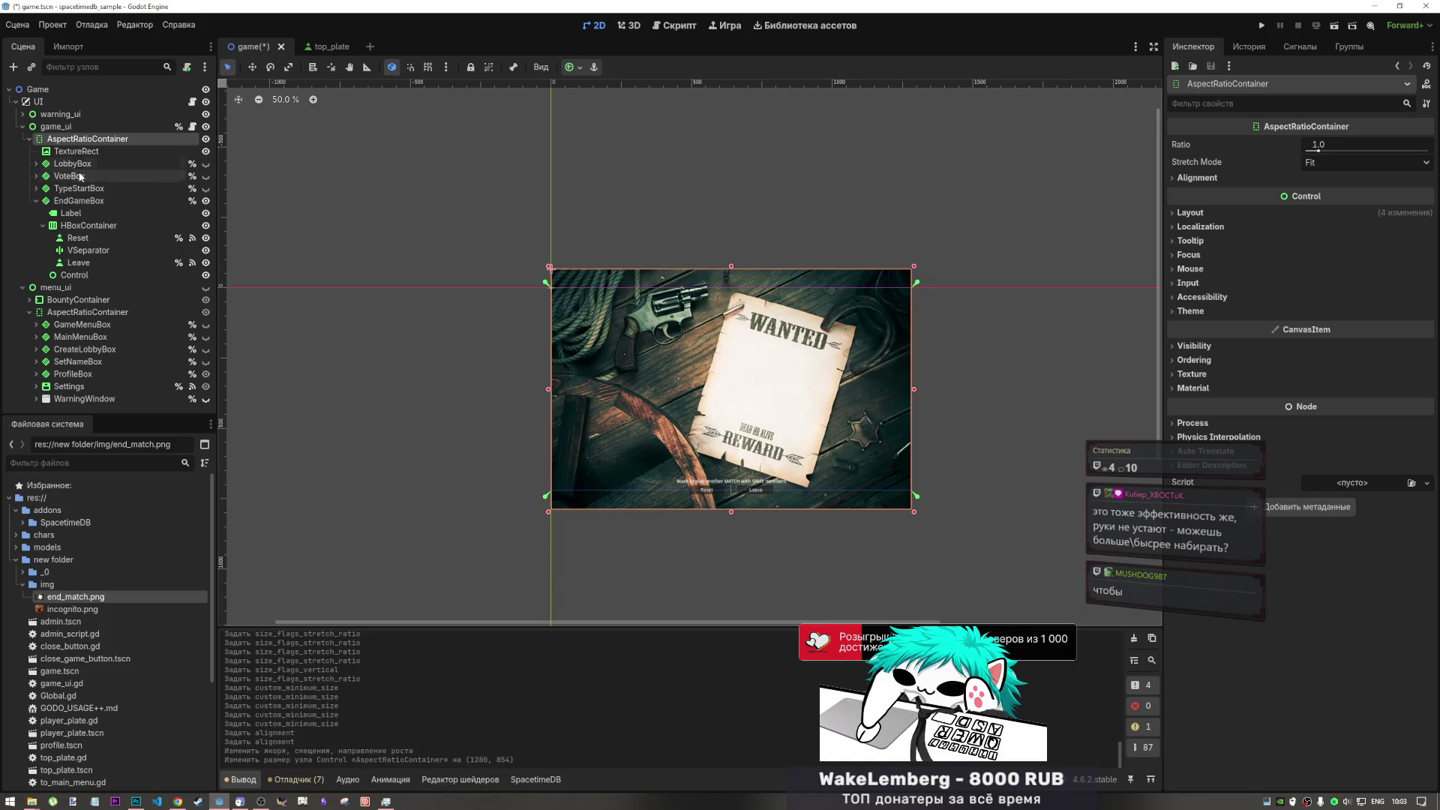
pyautogui.click(64, 214)
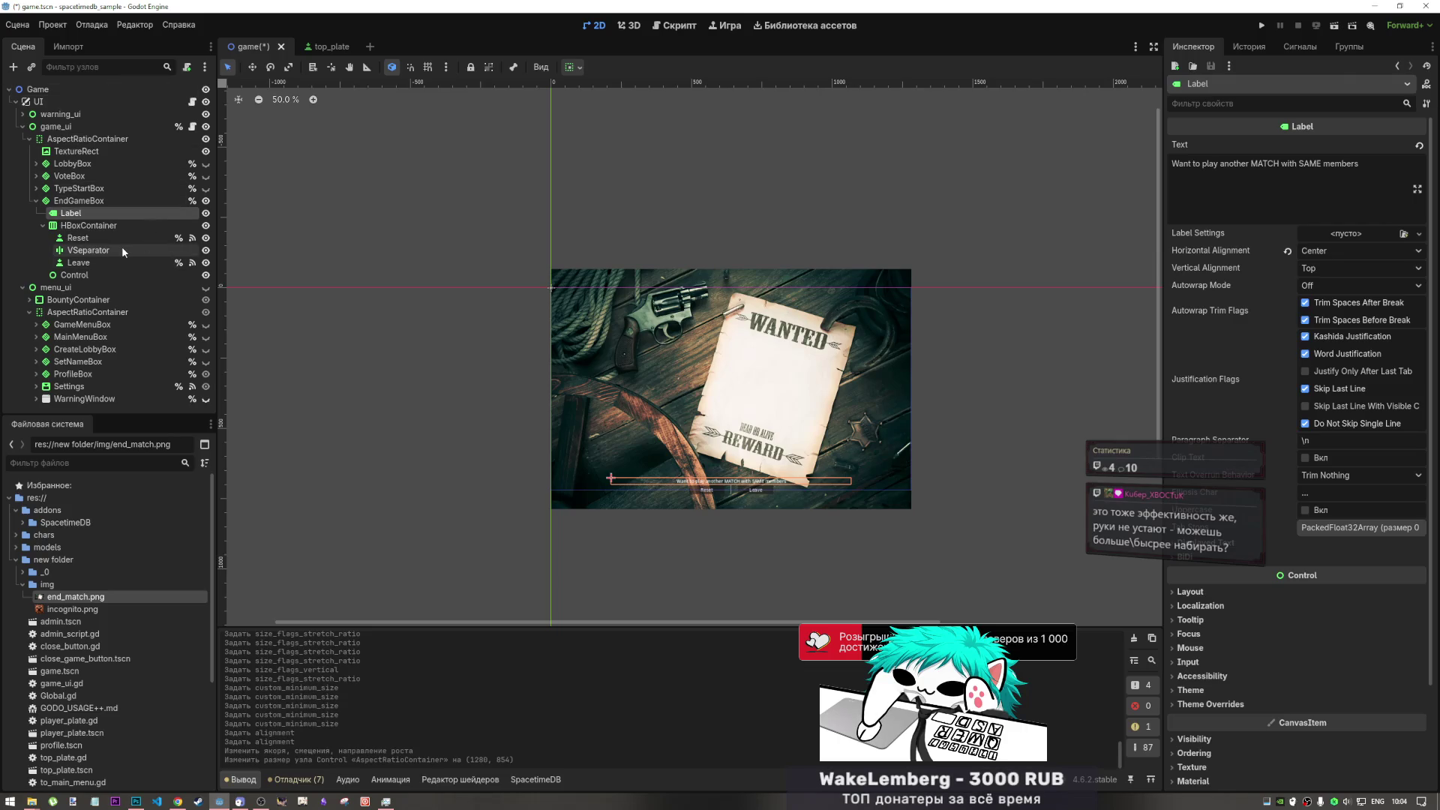
# - Delete the empty Control node under EndGameBox
pyautogui.click(120, 275)
pyautogui.press('Delete')
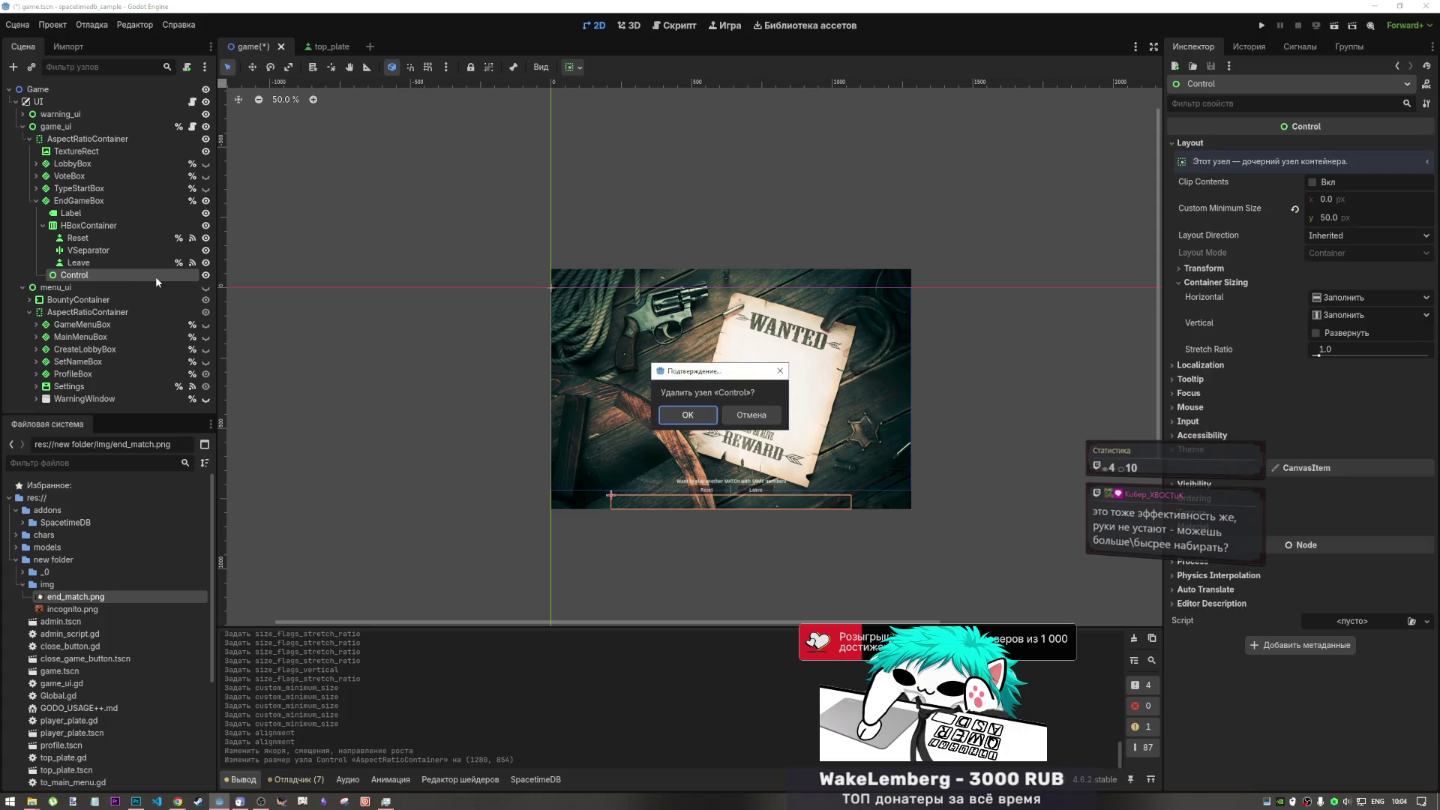
pyautogui.press('Return')
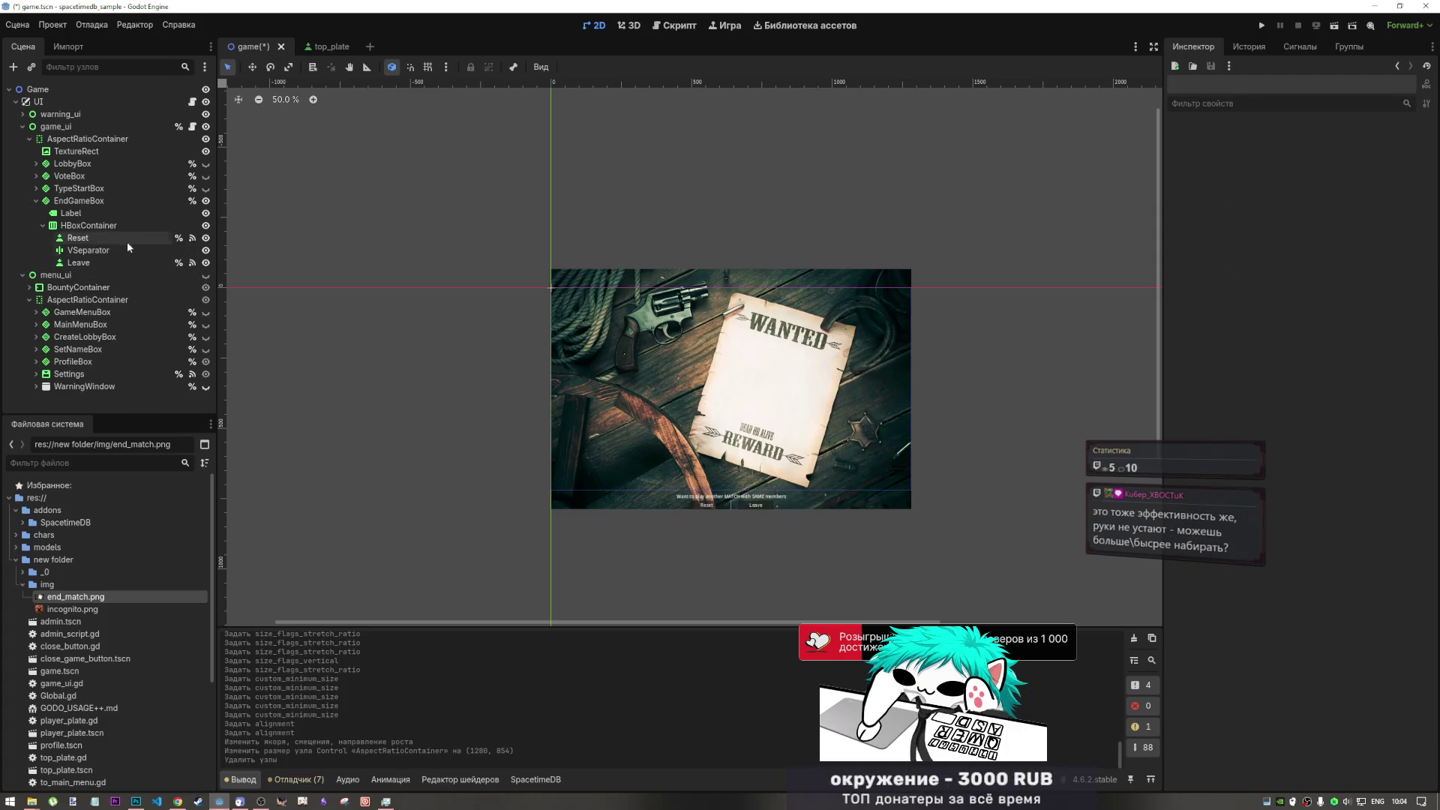
# - Move TextureRect below EndGameBox and back to the top of AspectRatioContainer
pyautogui.click(133, 200)
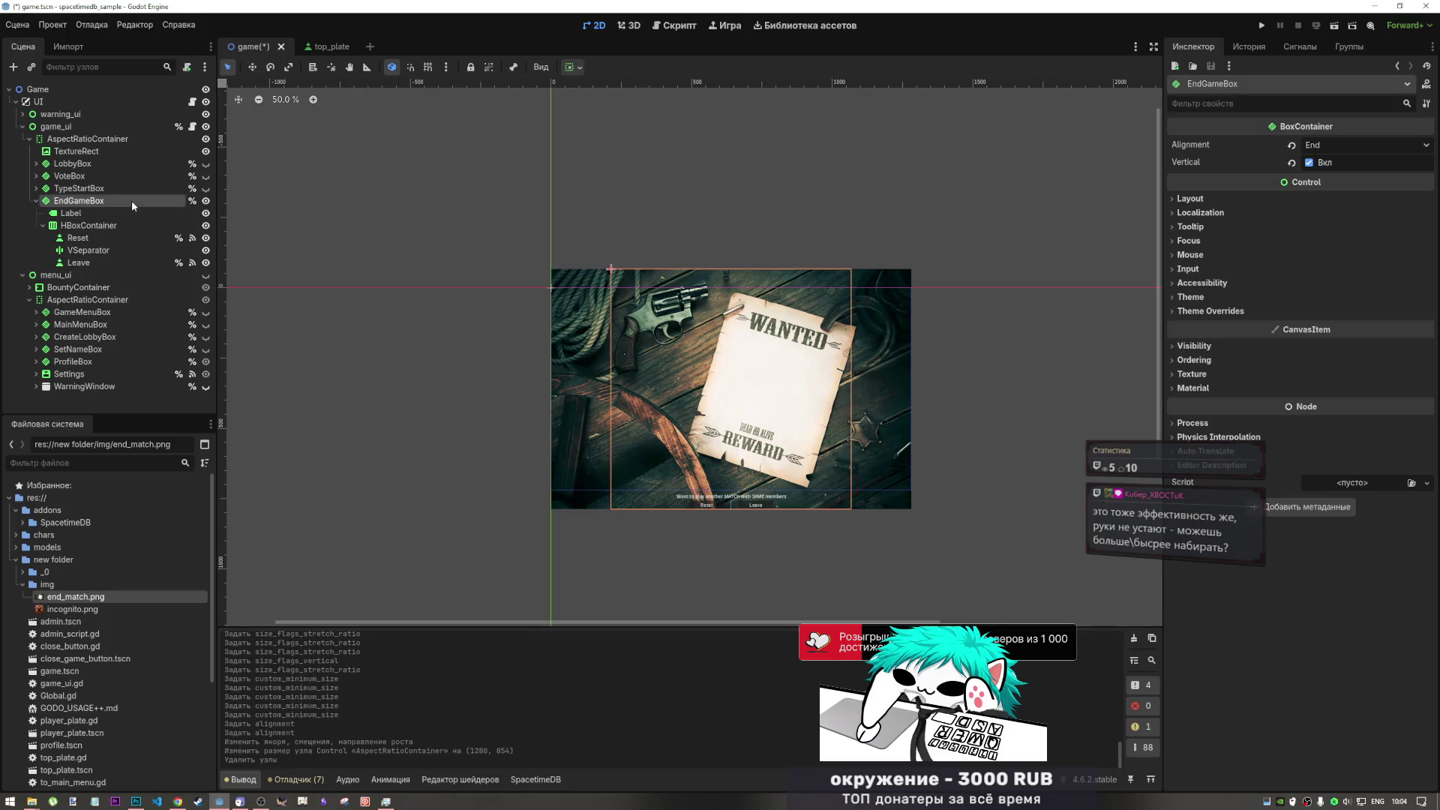
pyautogui.click(86, 151)
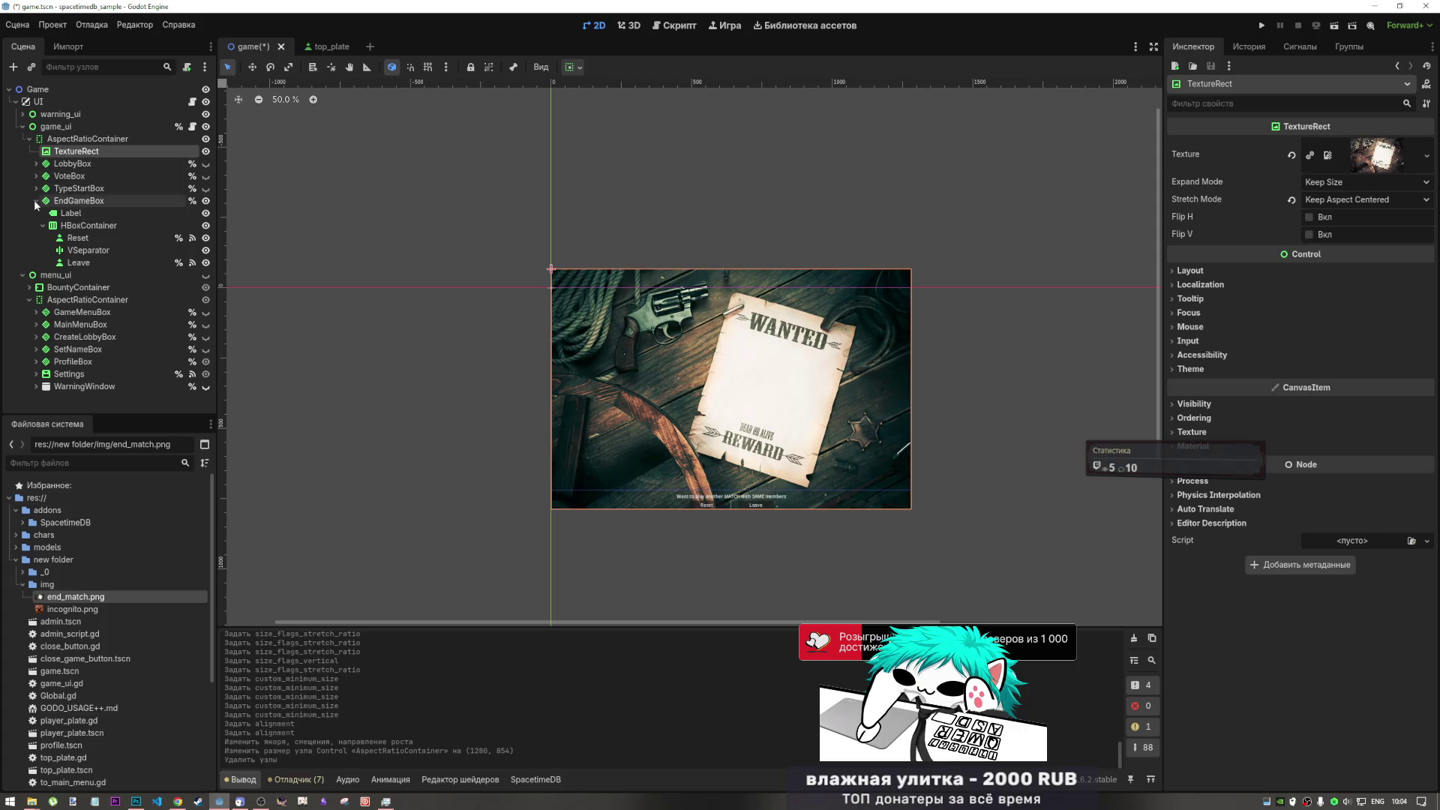
pyautogui.click(36, 200)
pyautogui.doubleClick(64, 153)
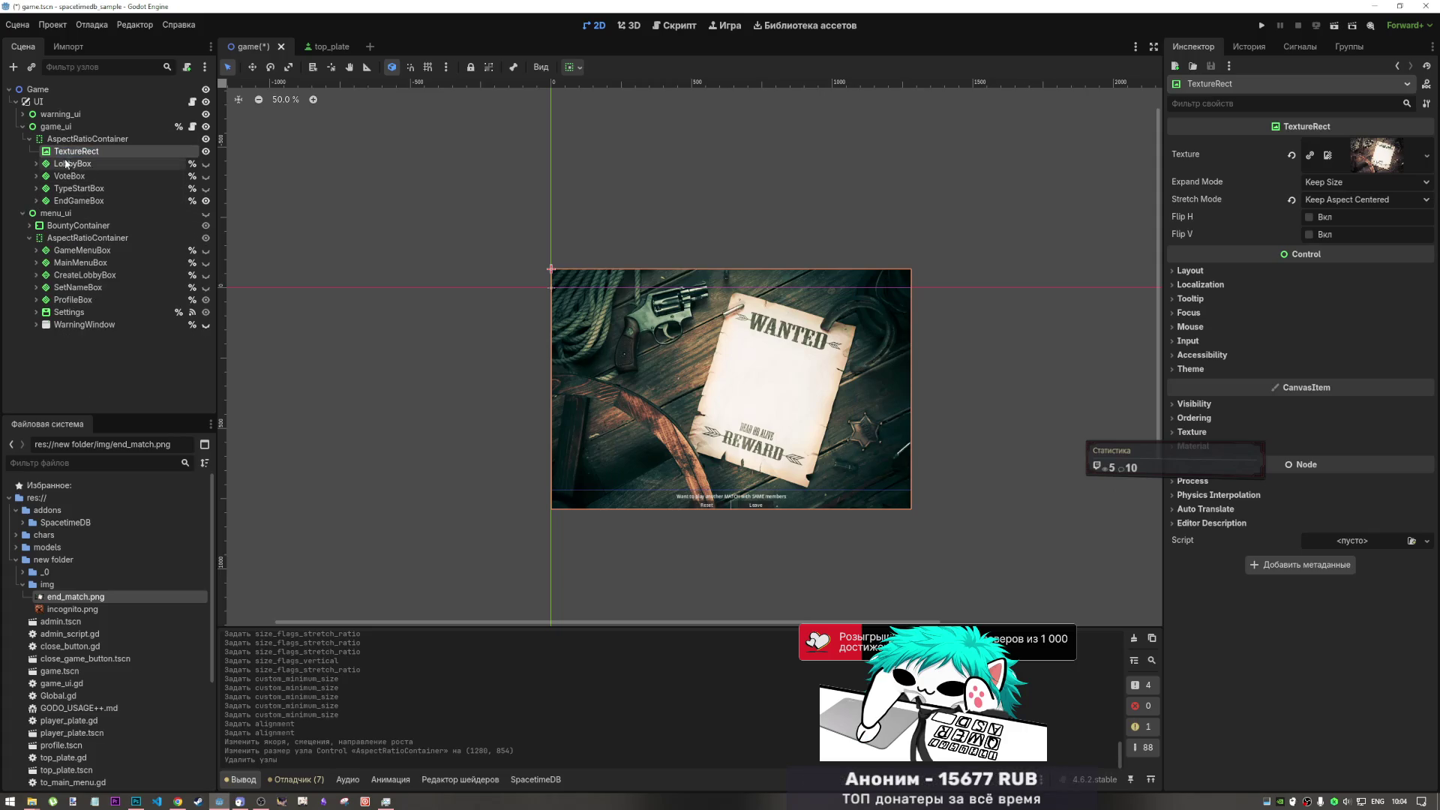
pyautogui.moveTo(75, 153); pyautogui.dragTo(60, 211)
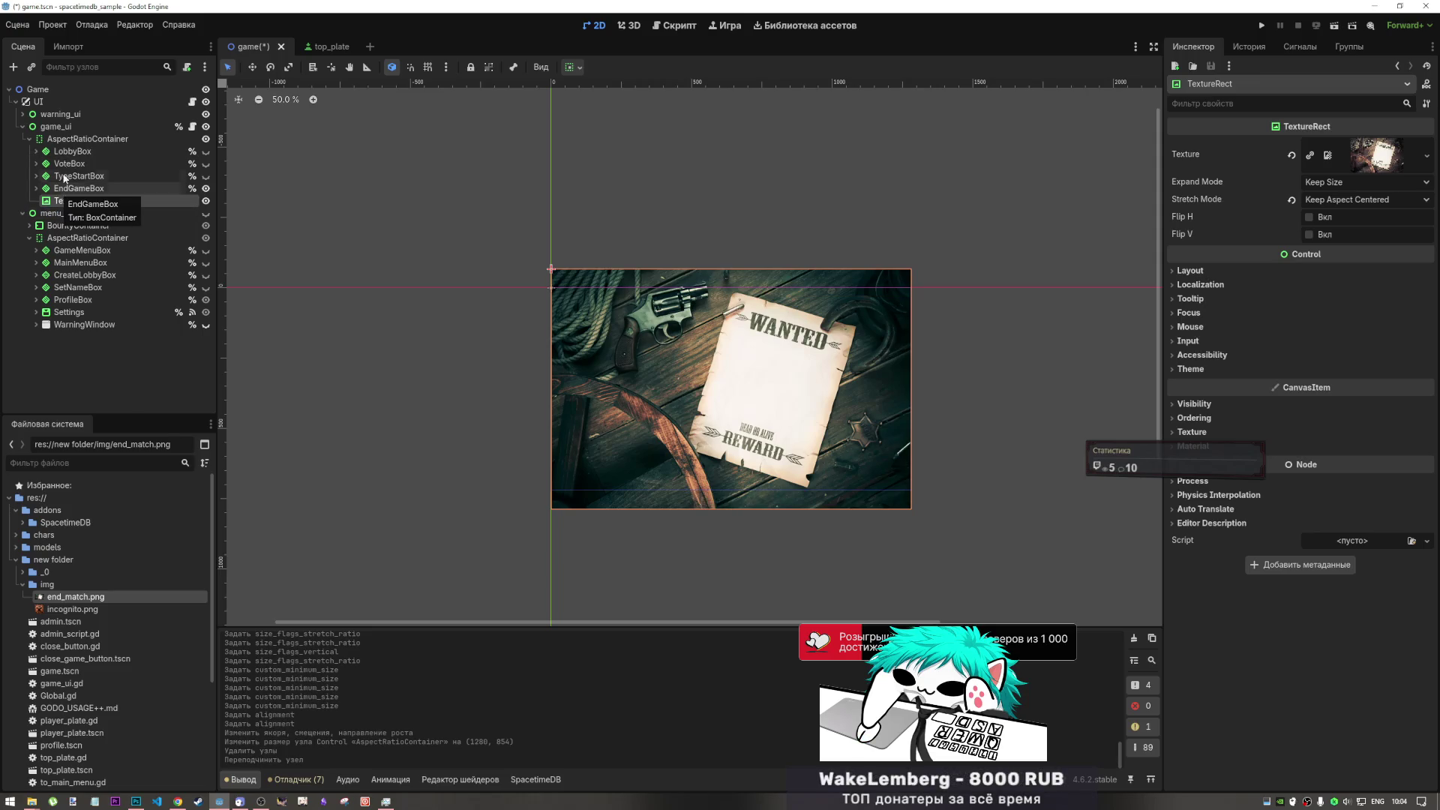
pyautogui.click(64, 160)
pyautogui.click(67, 202)
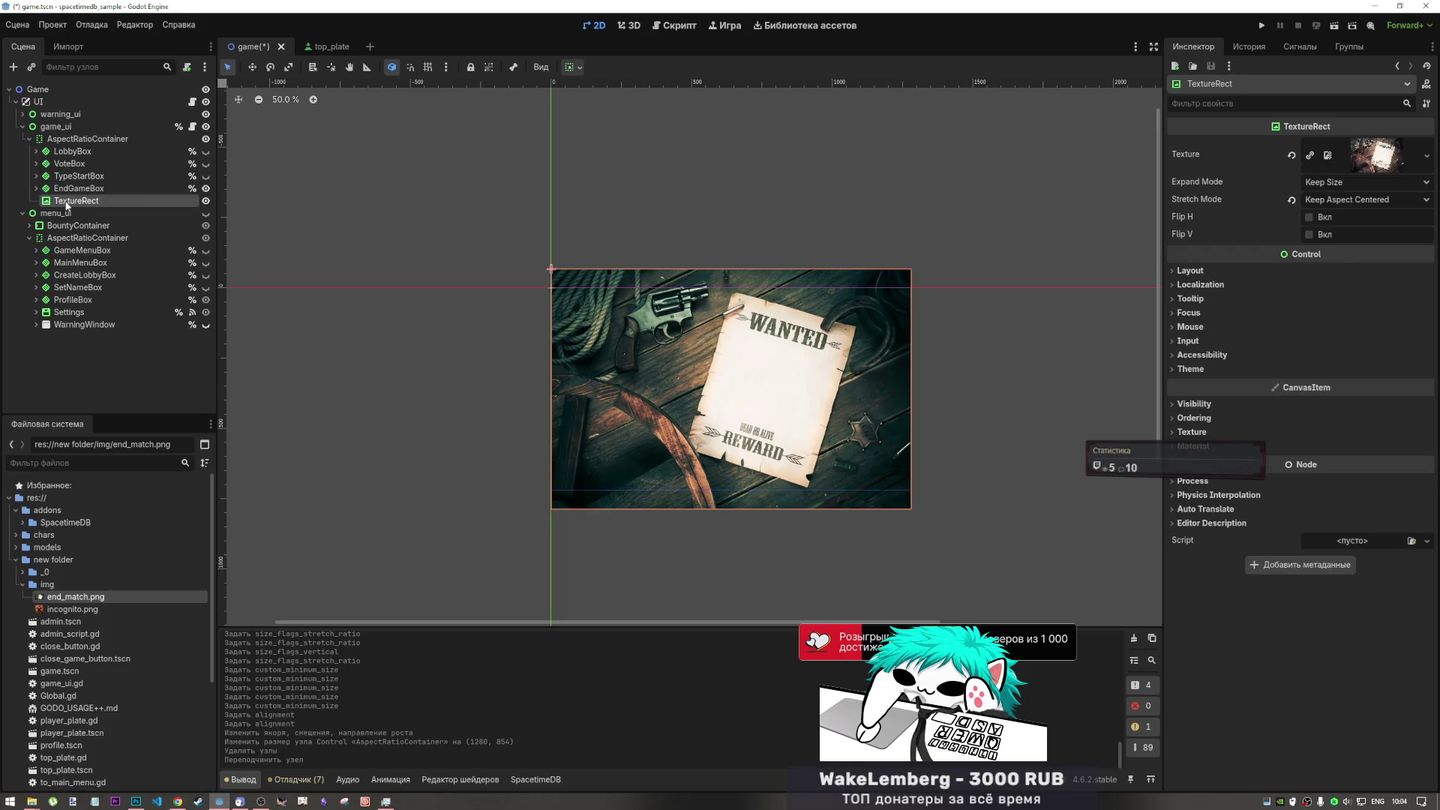
pyautogui.click(68, 189)
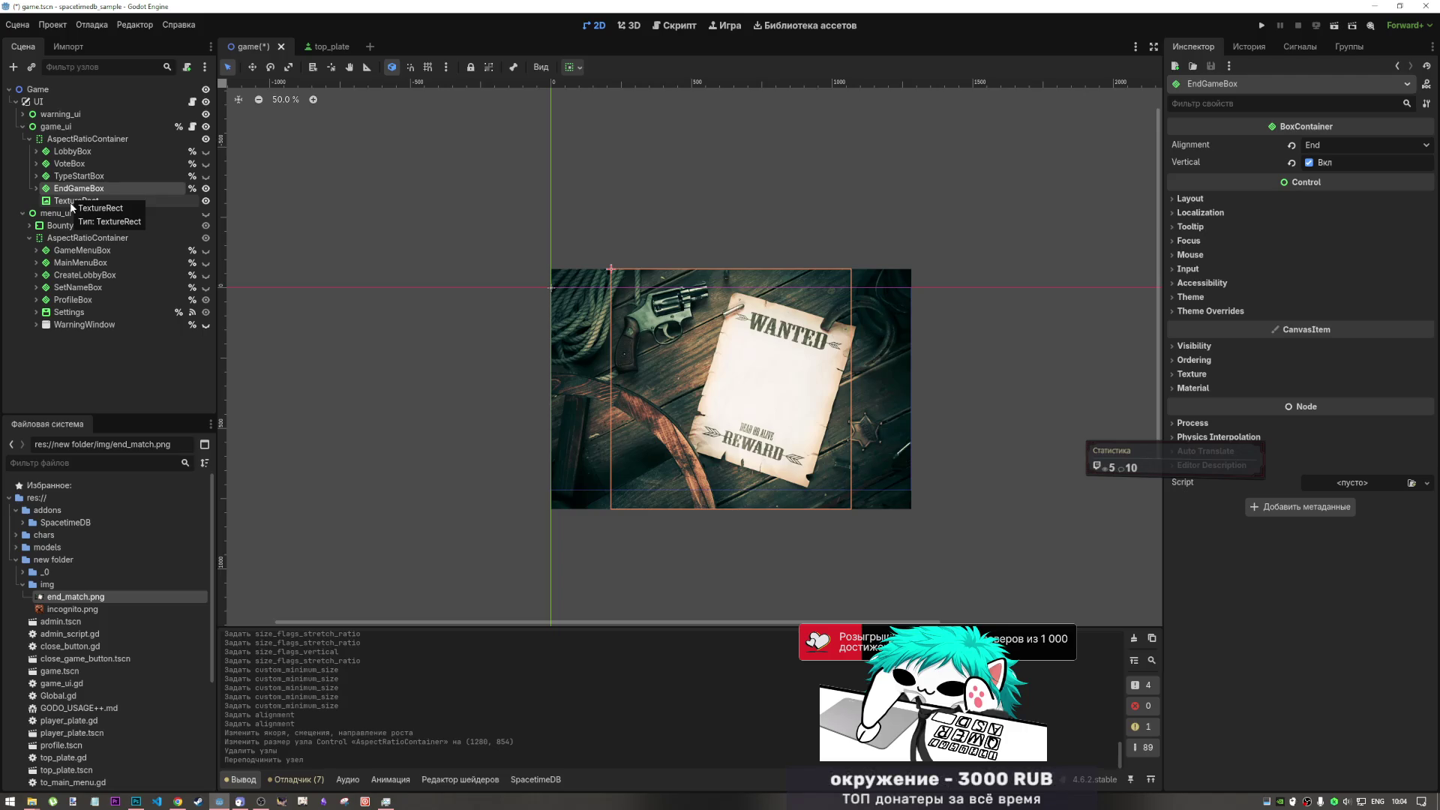
pyautogui.click(69, 201)
pyautogui.moveTo(72, 208); pyautogui.dragTo(76, 157)
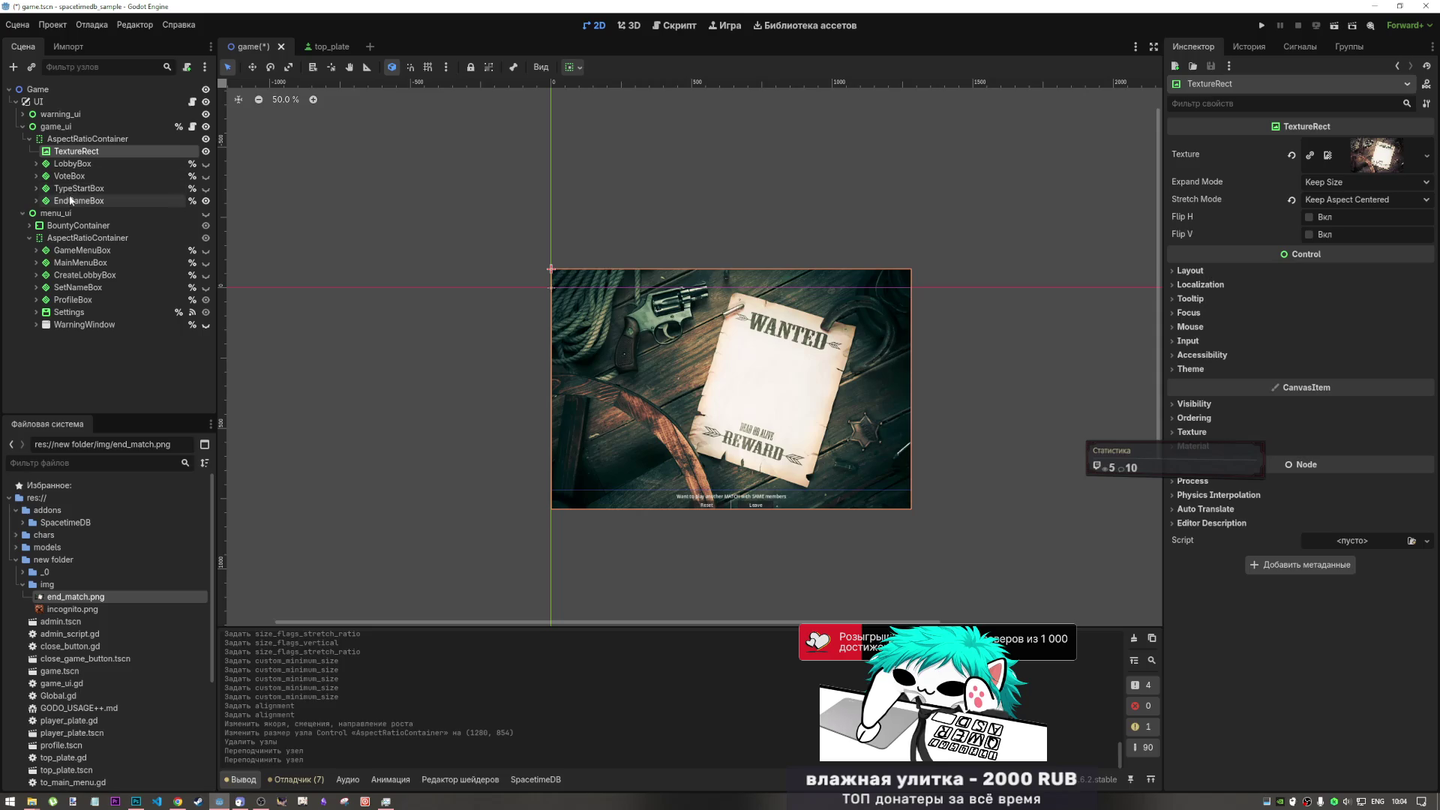
pyautogui.click(70, 201)
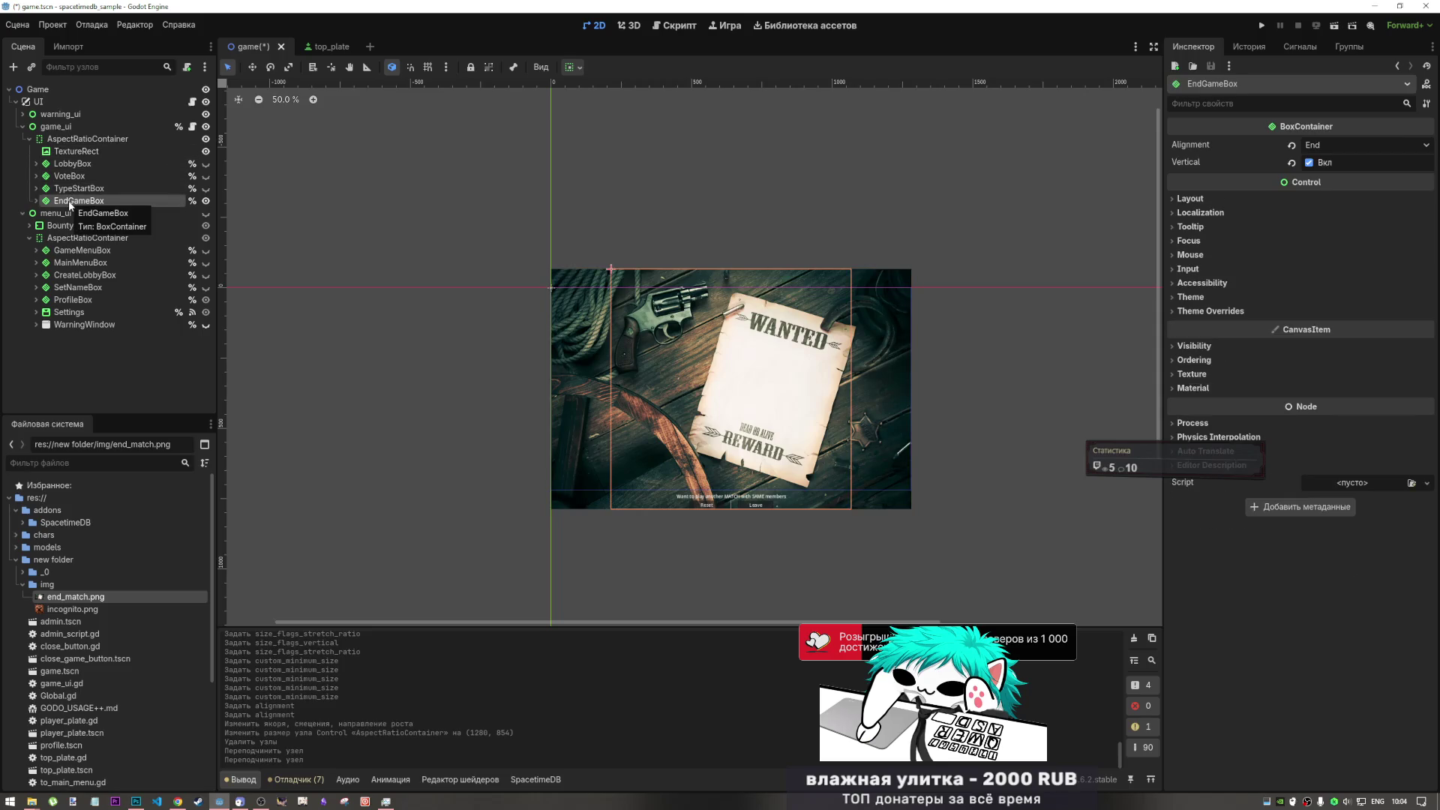
# - Keep EndGameBox Vertical and set its Alignment to Center
pyautogui.click(1292, 162)
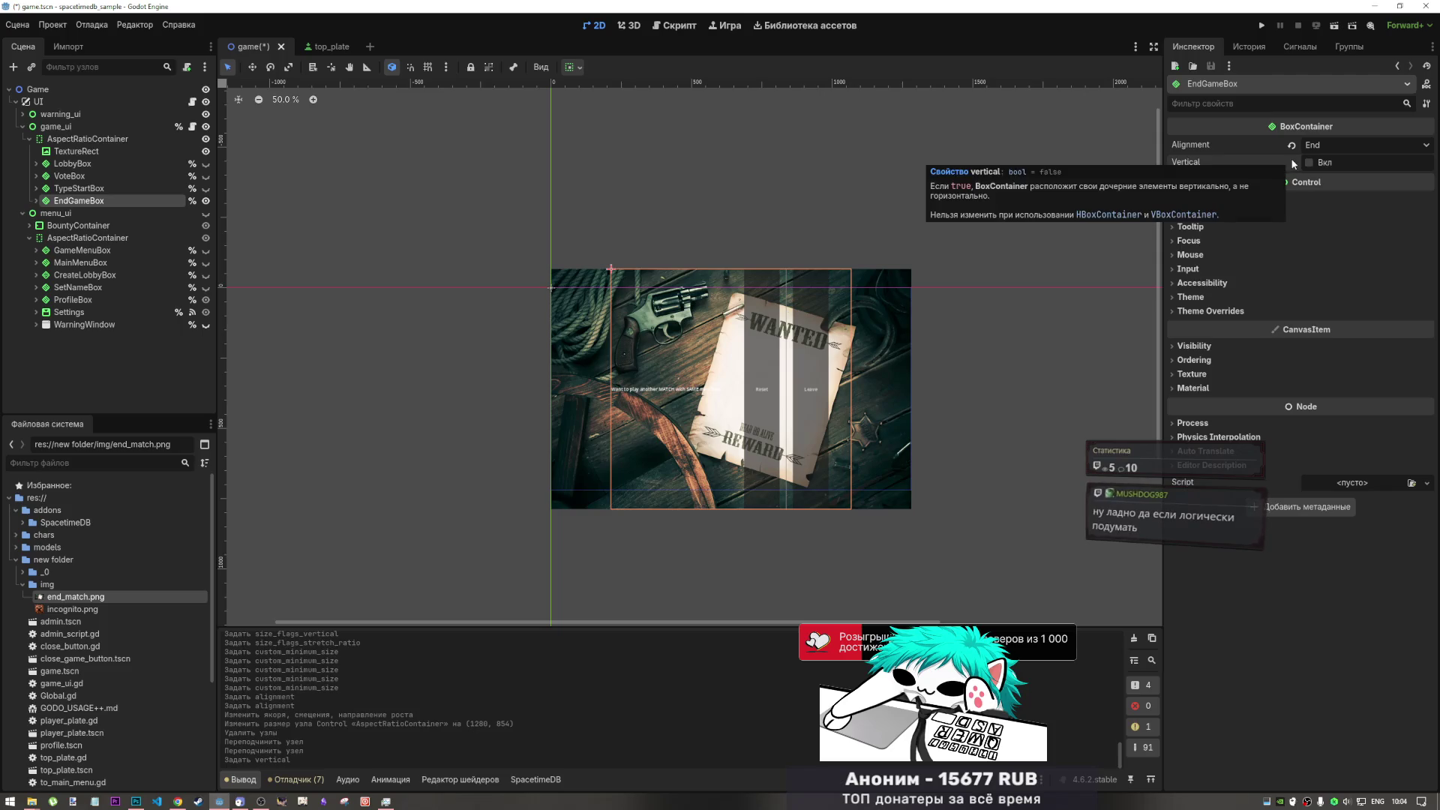
pyautogui.click(1309, 162)
pyautogui.click(1320, 145)
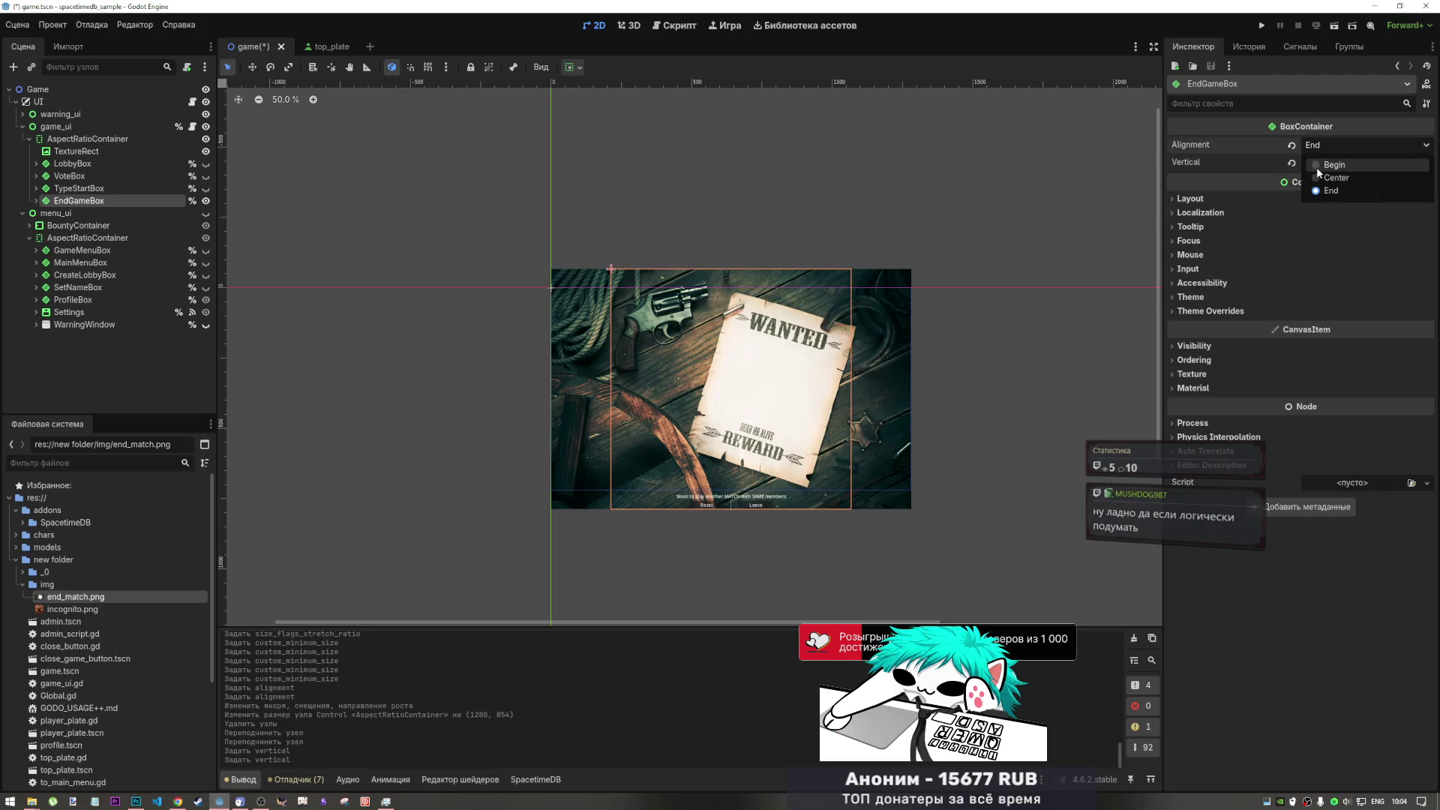
pyautogui.click(1322, 176)
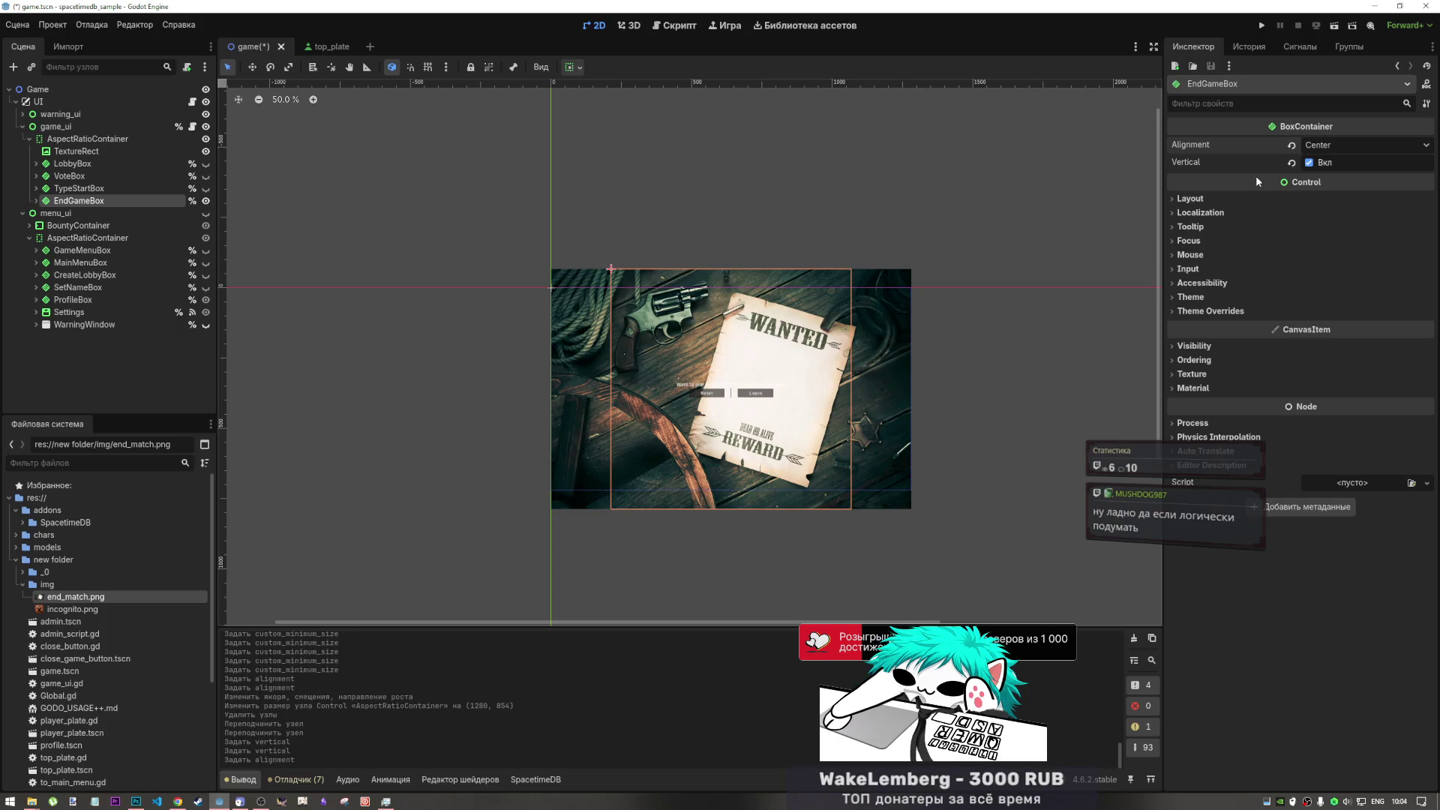
# - Review EndGameBox's Container Sizing and Transform, then reparent it directly under game_ui
pyautogui.click(1250, 198)
pyautogui.click(1235, 337)
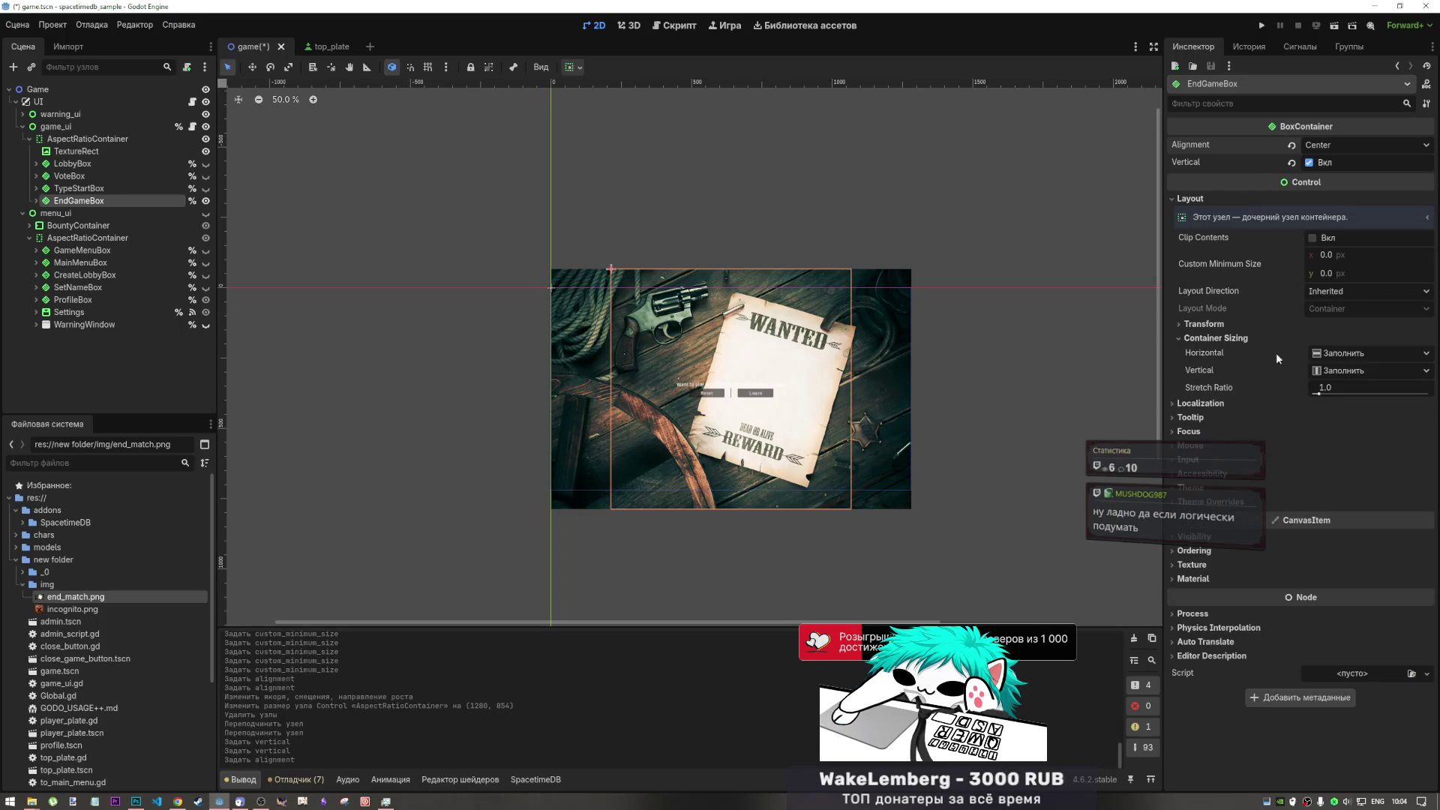
pyautogui.click(1323, 390)
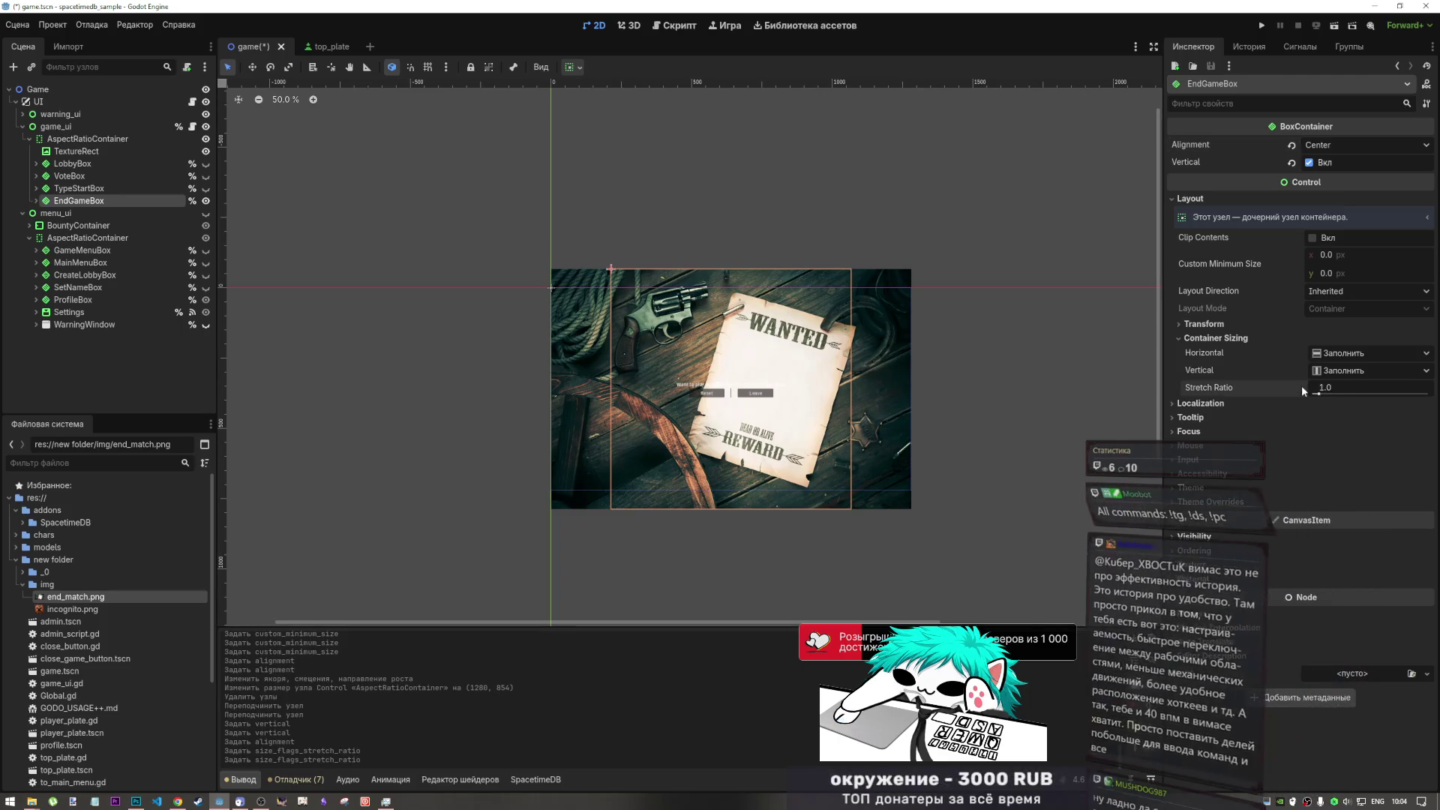
pyautogui.click(1231, 324)
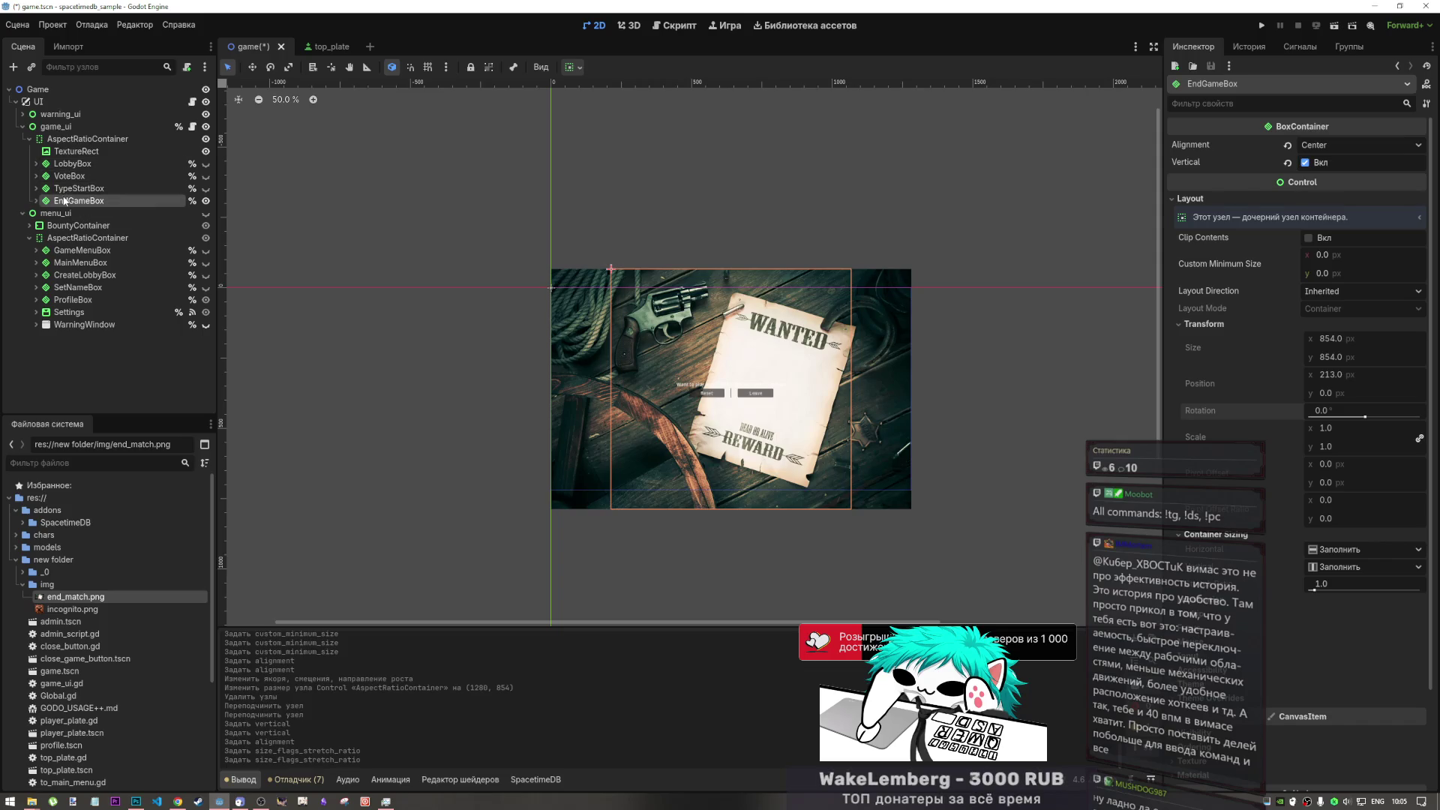
pyautogui.moveTo(65, 202); pyautogui.dragTo(64, 126)
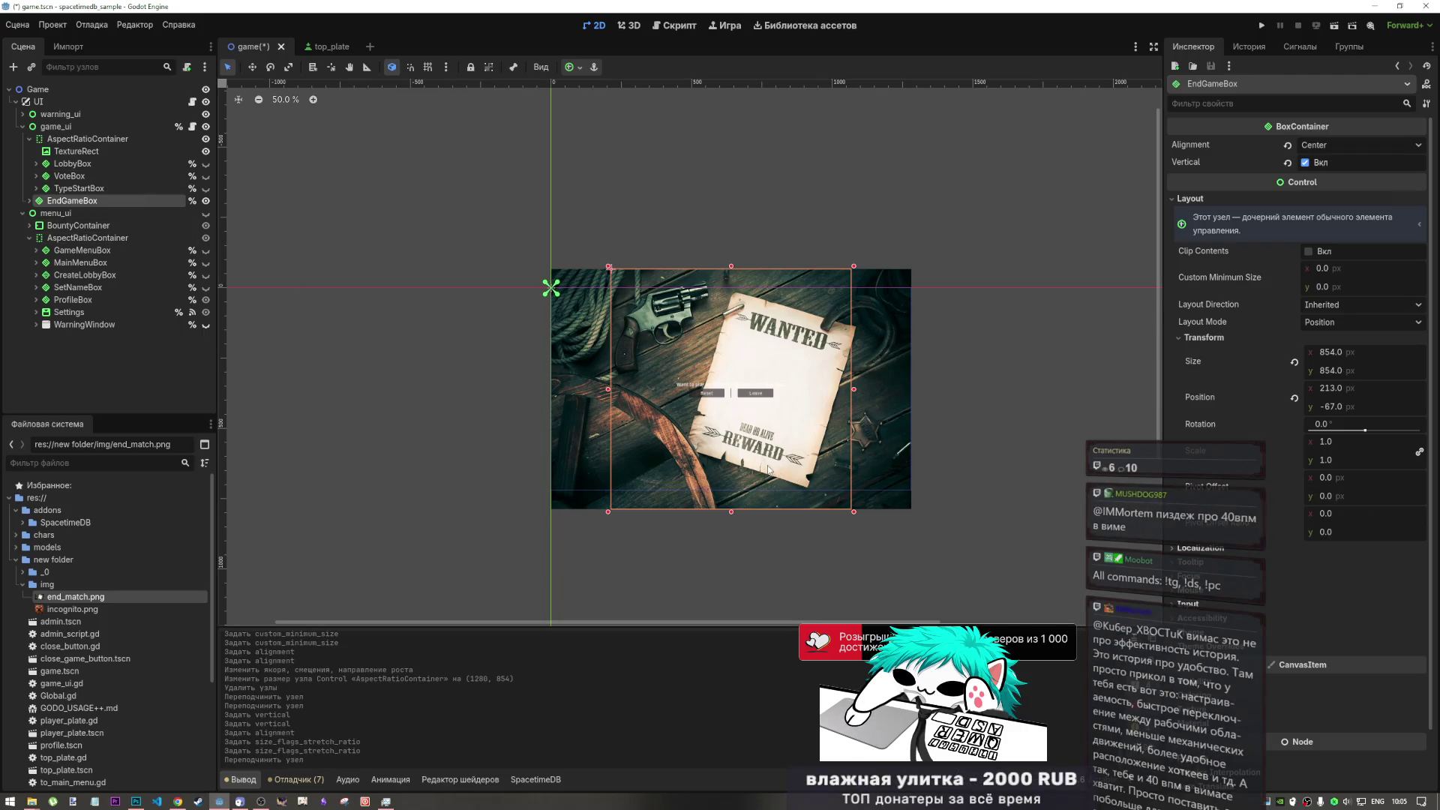
# - Move TextureRect into EndGameBox, then undo that move
pyautogui.moveTo(63, 155); pyautogui.dragTo(73, 203)
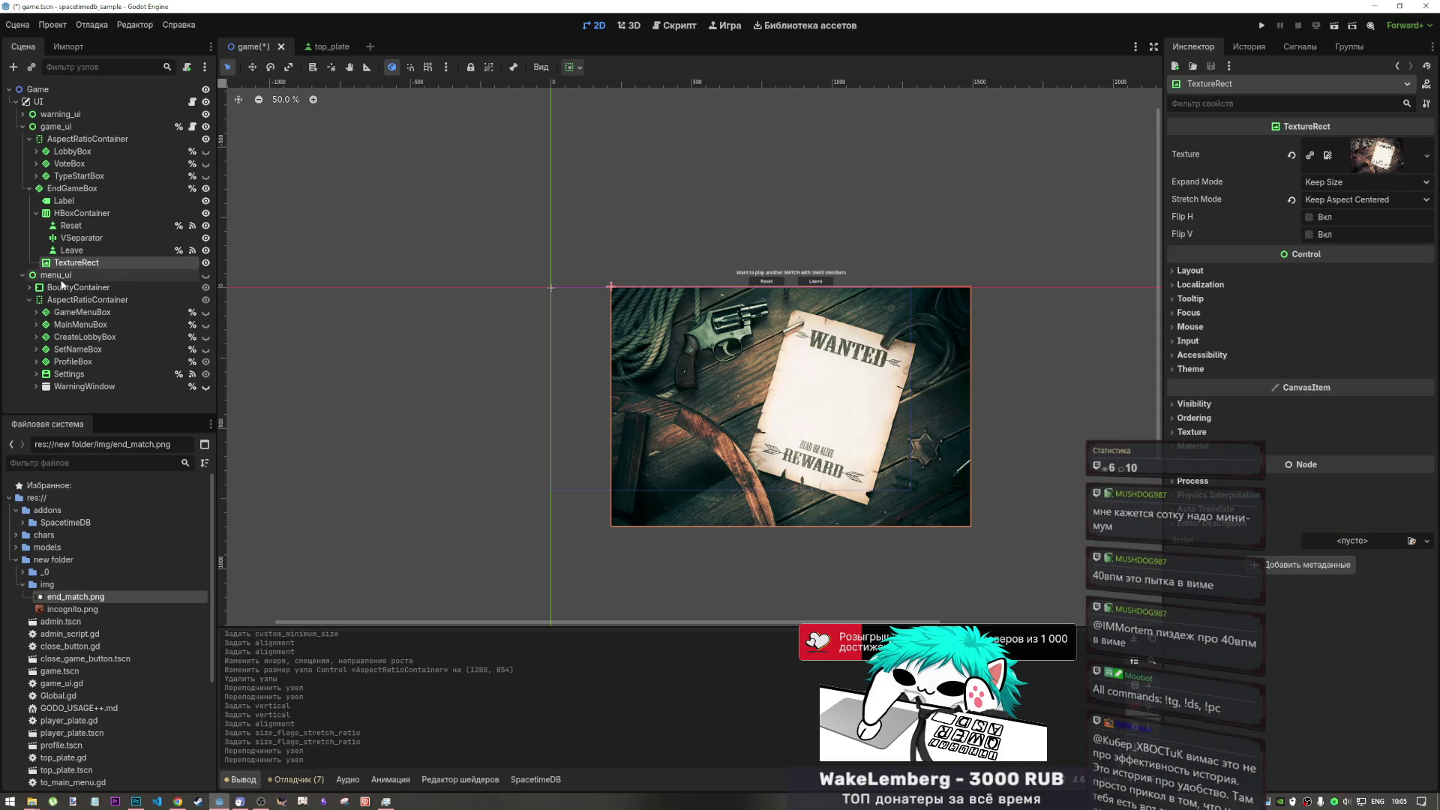
pyautogui.hotkey('ctrl', 'z')
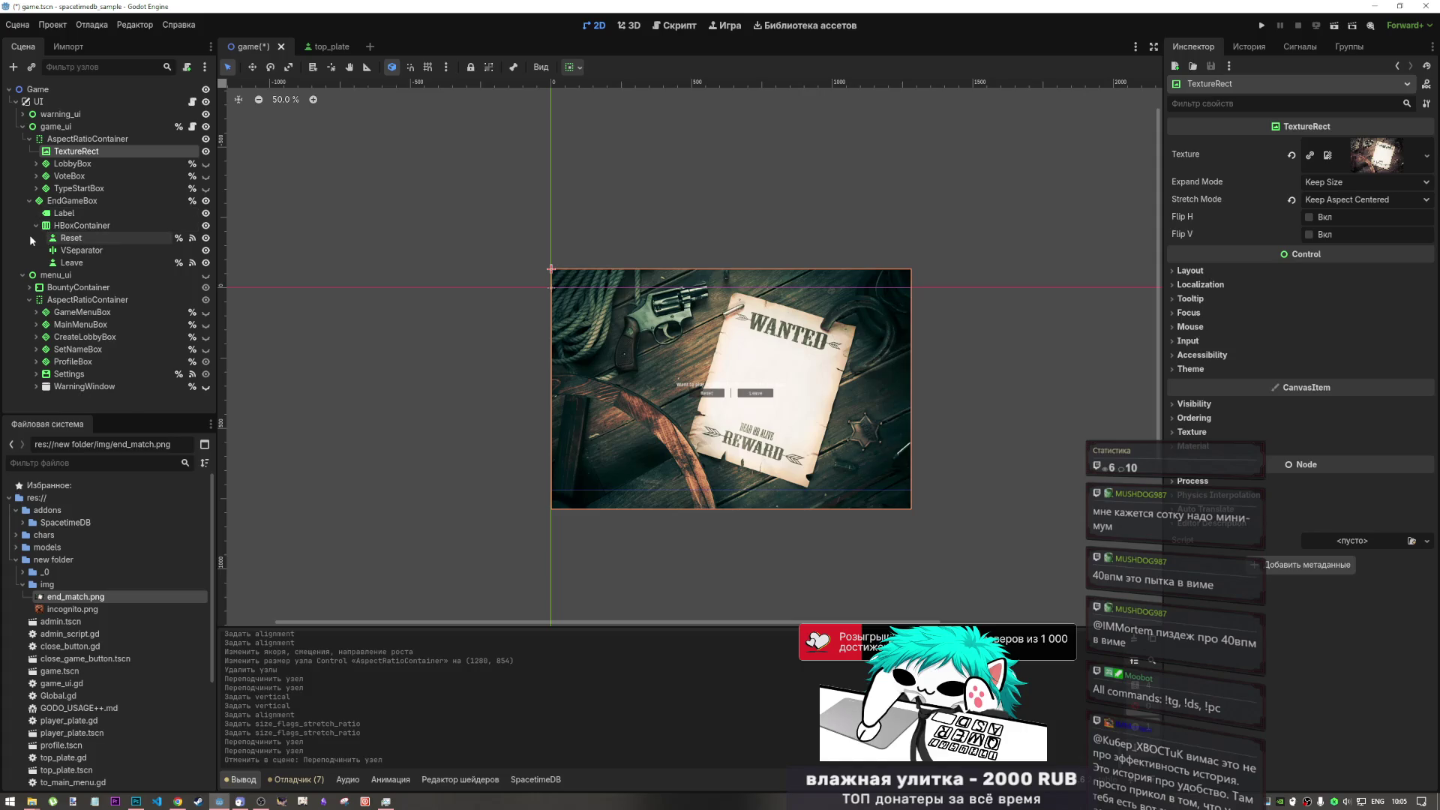
# - Anchor EndGameBox with the Center preset so it becomes a 388×58 block at 446, 331
pyautogui.click(93, 199)
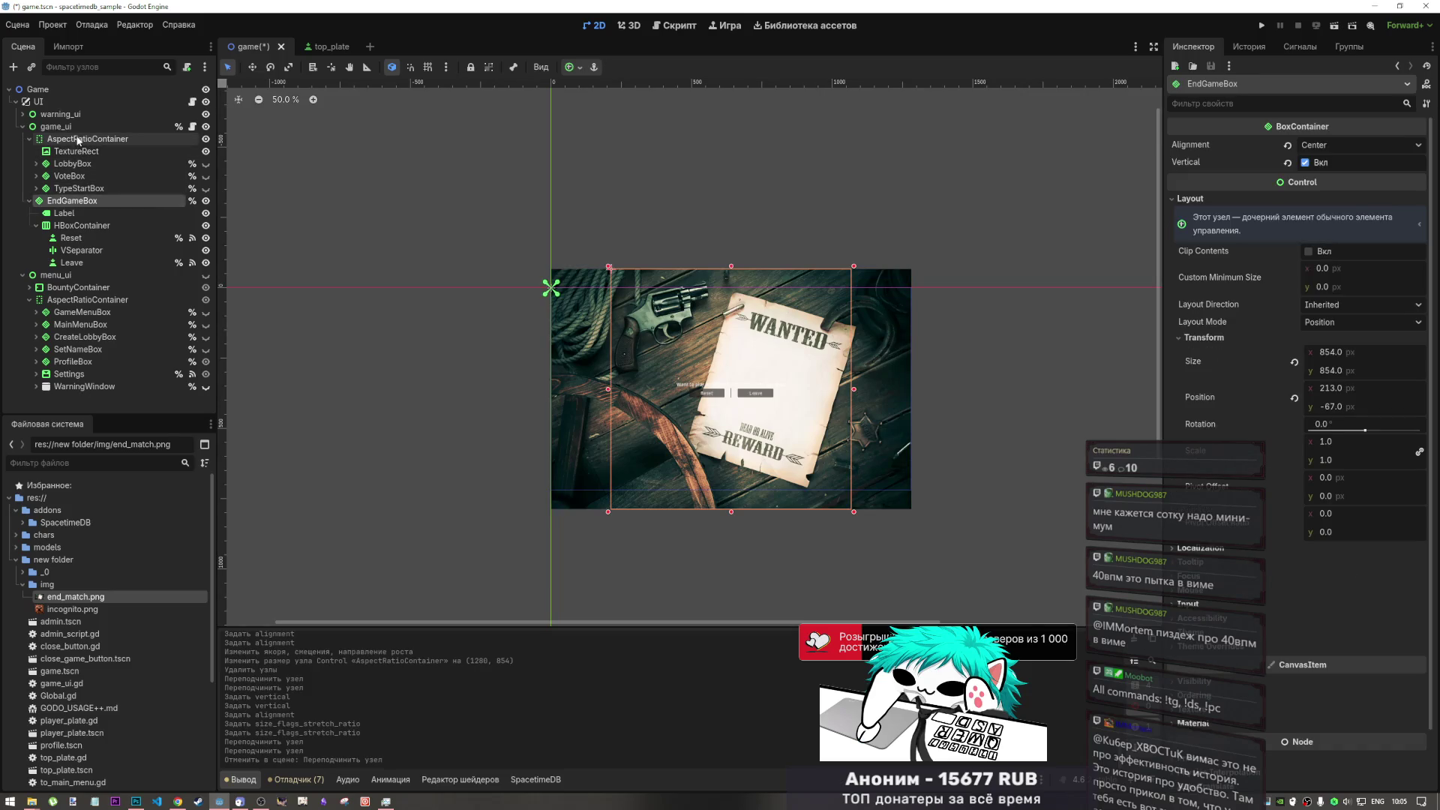
pyautogui.click(580, 68)
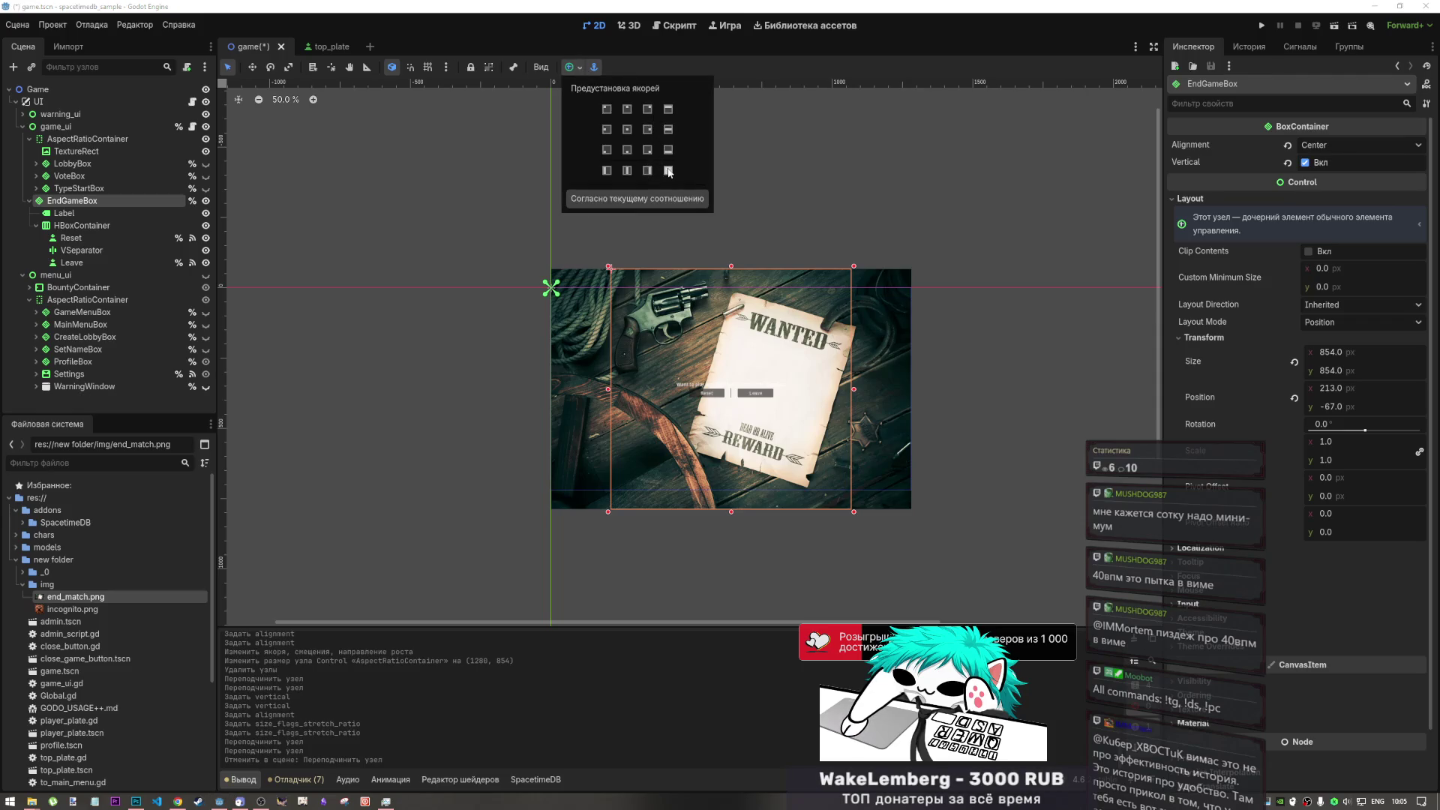
pyautogui.click(668, 171)
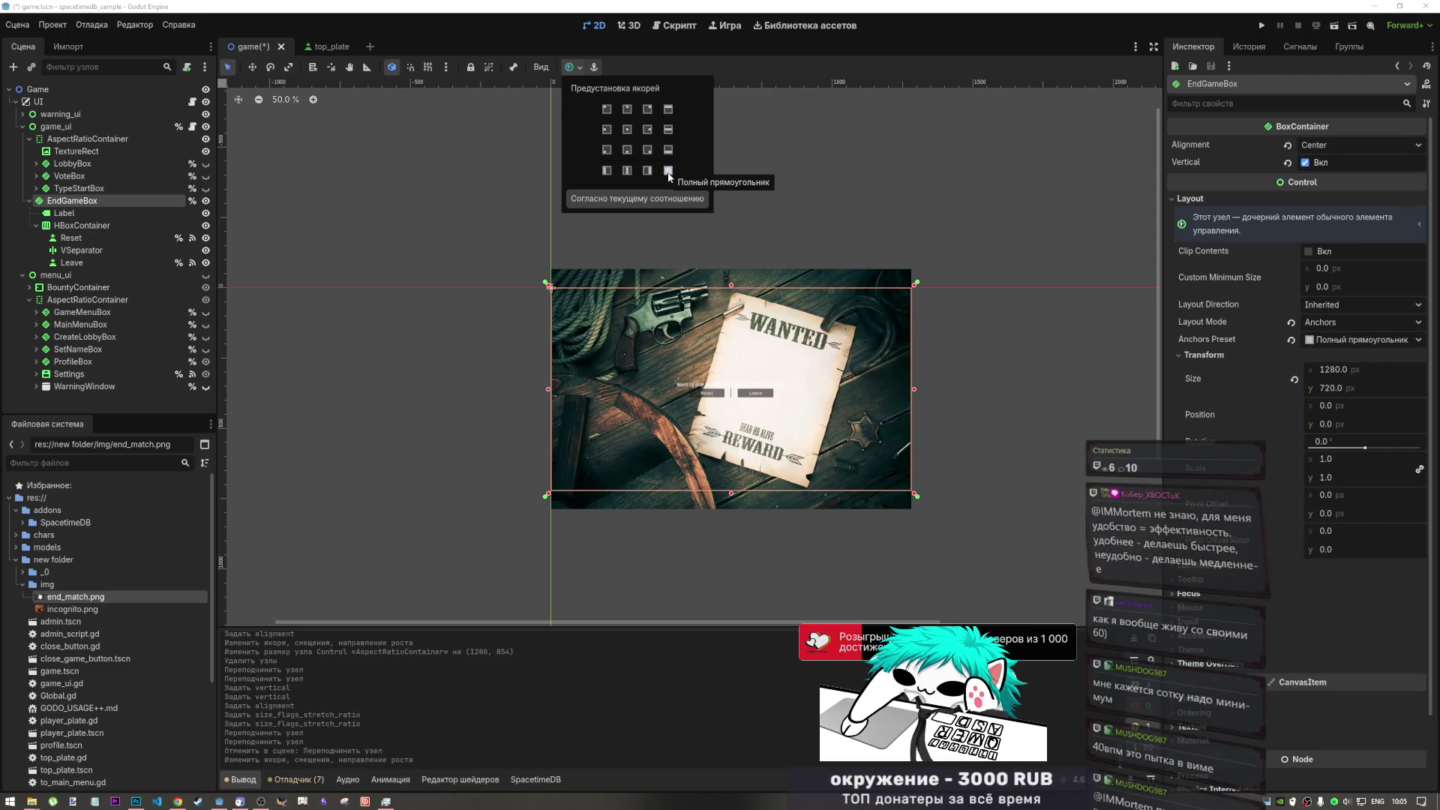
pyautogui.click(627, 129)
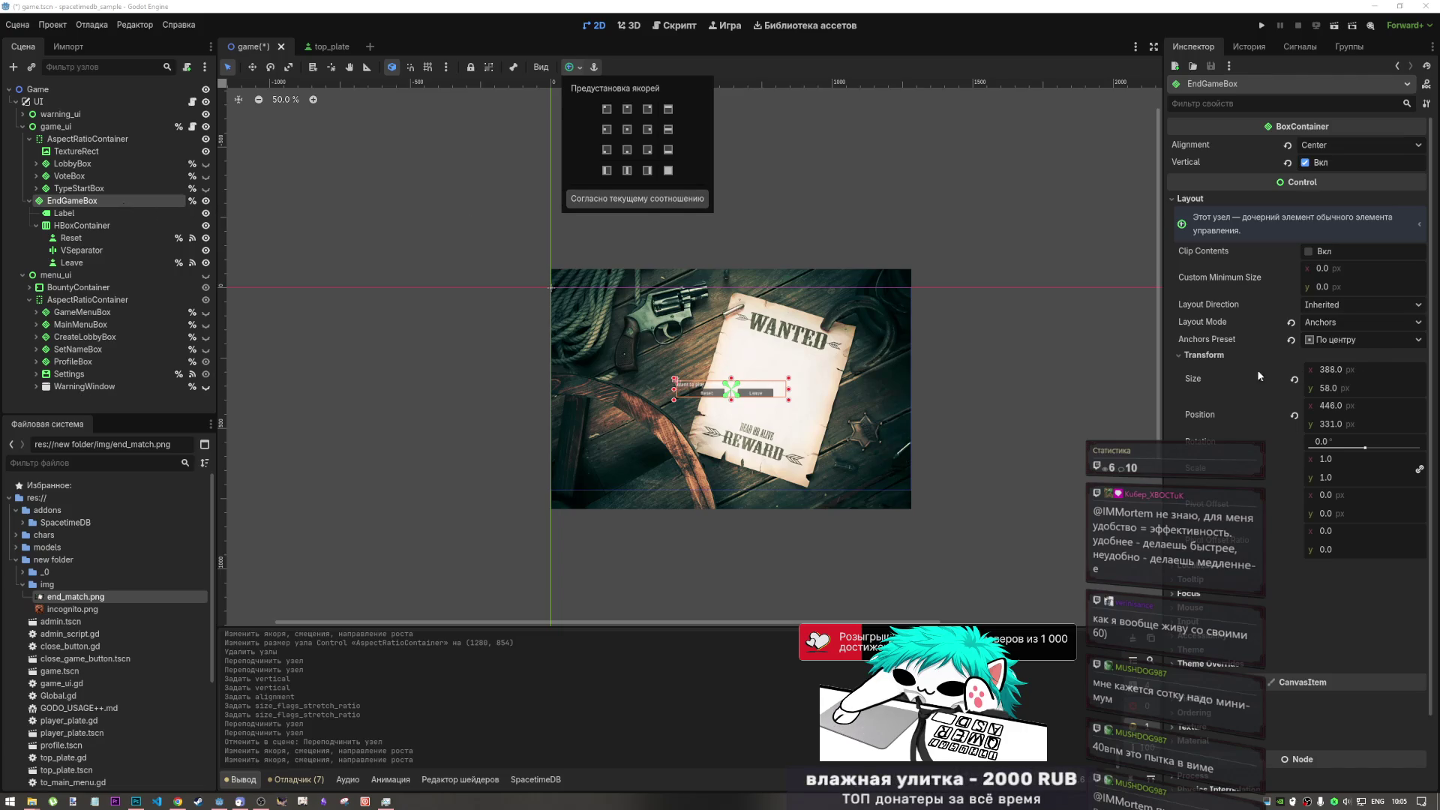
pyautogui.click(1220, 378)
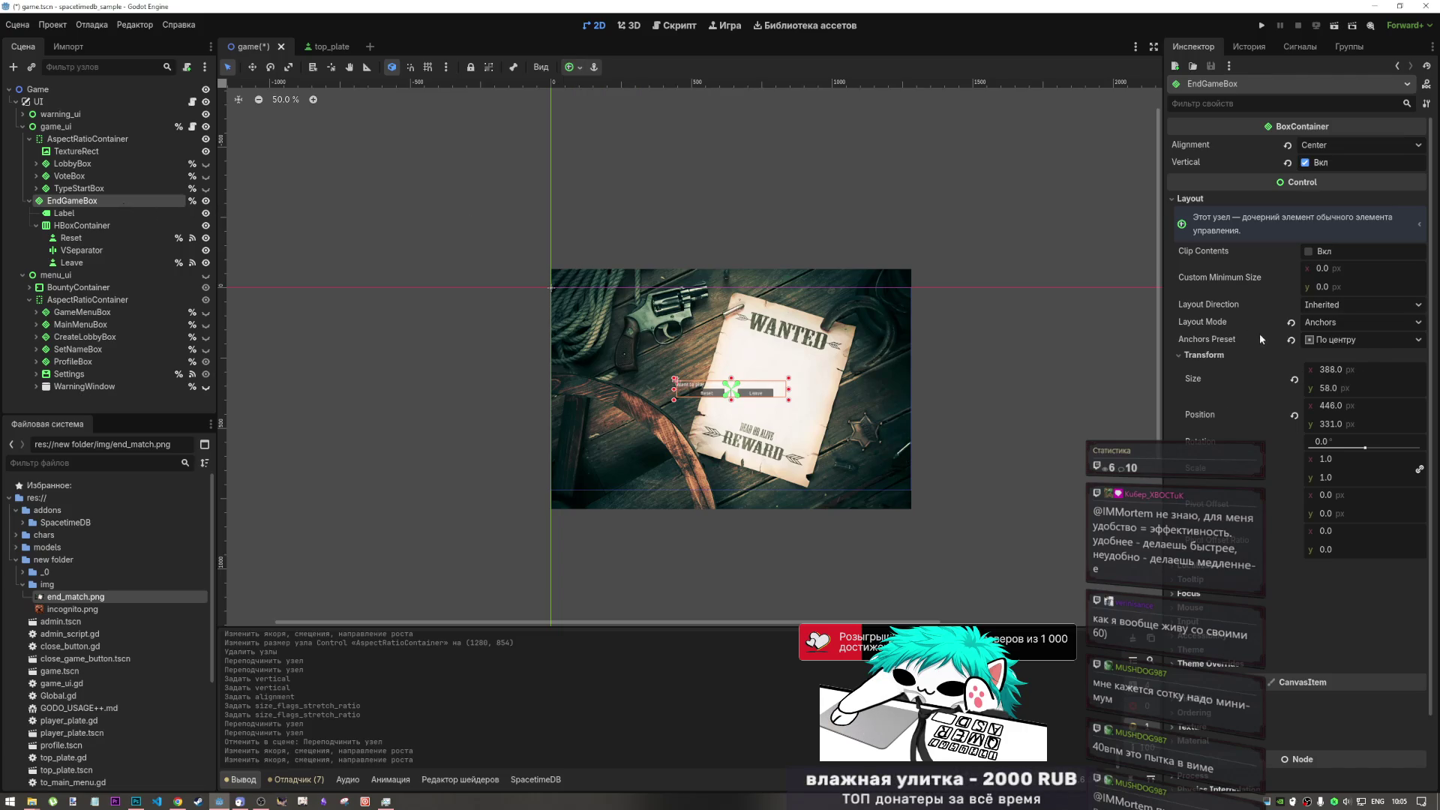
# - Set EndGameBox's rotation to exactly 17 degrees
pyautogui.moveTo(1364, 448)
pyautogui.mouseDown()
pyautogui.moveTo(1320, 448)
pyautogui.moveTo(1367, 449)
pyautogui.mouseUp()
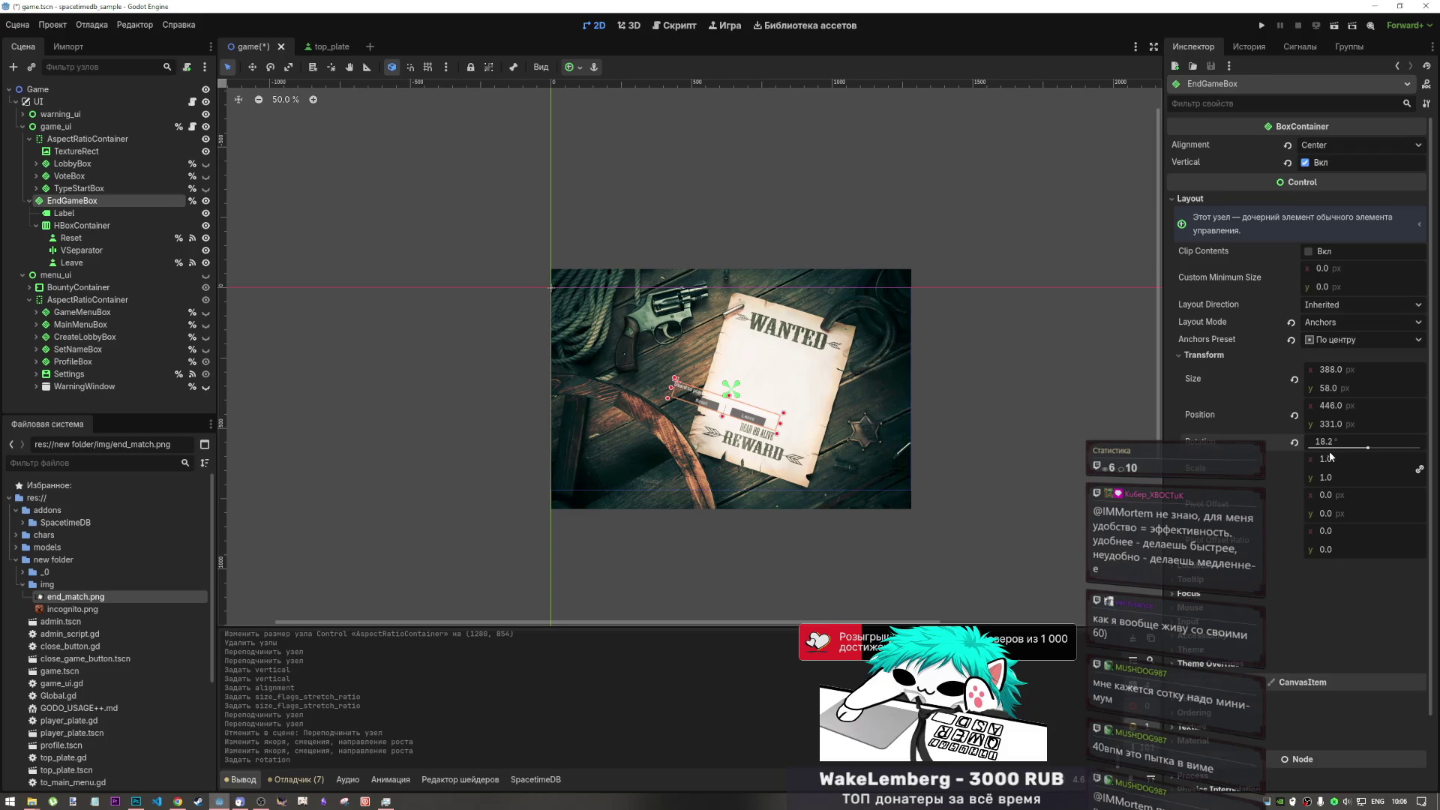
pyautogui.moveTo(1362, 448); pyautogui.dragTo(1366, 450)
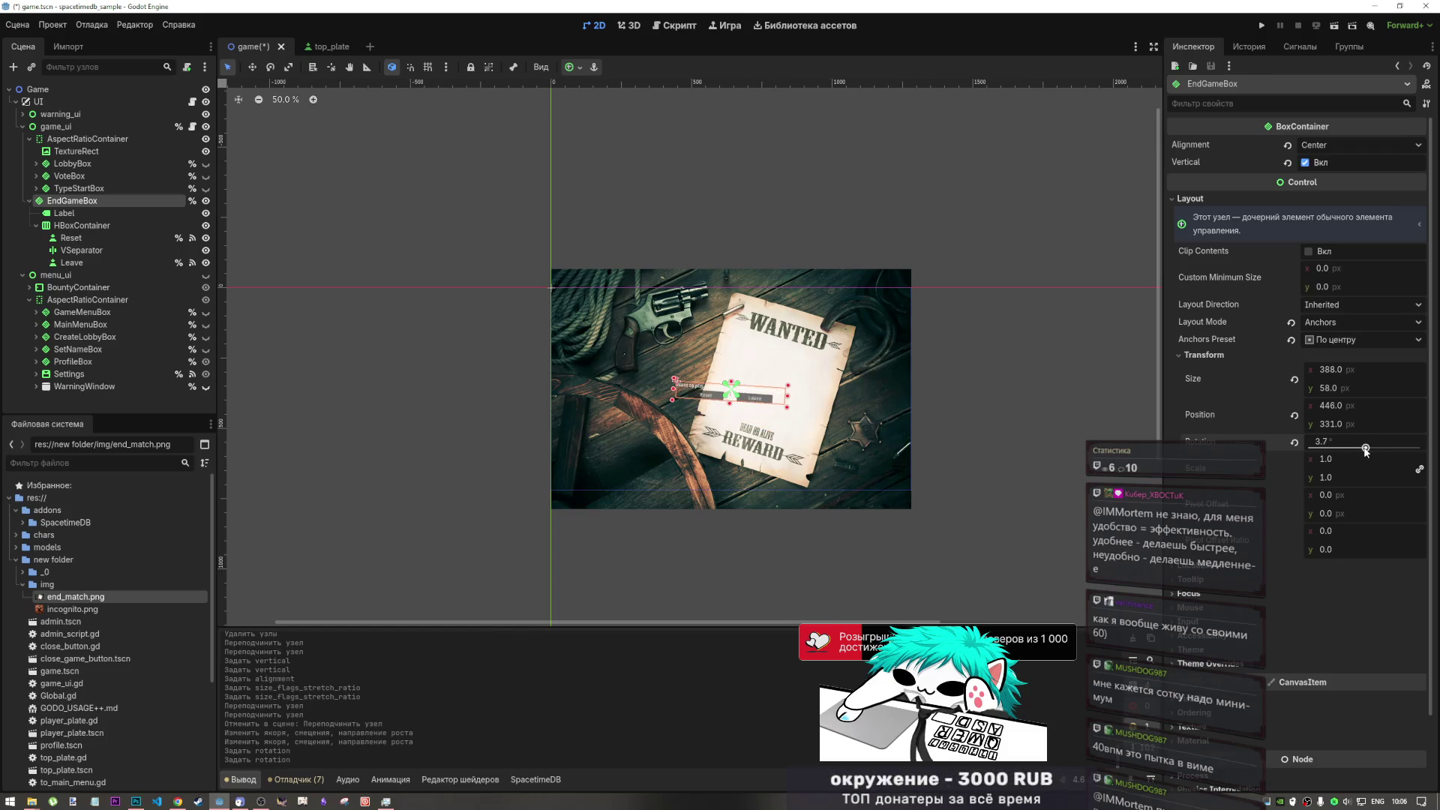
pyautogui.moveTo(1367, 450); pyautogui.dragTo(1365, 450)
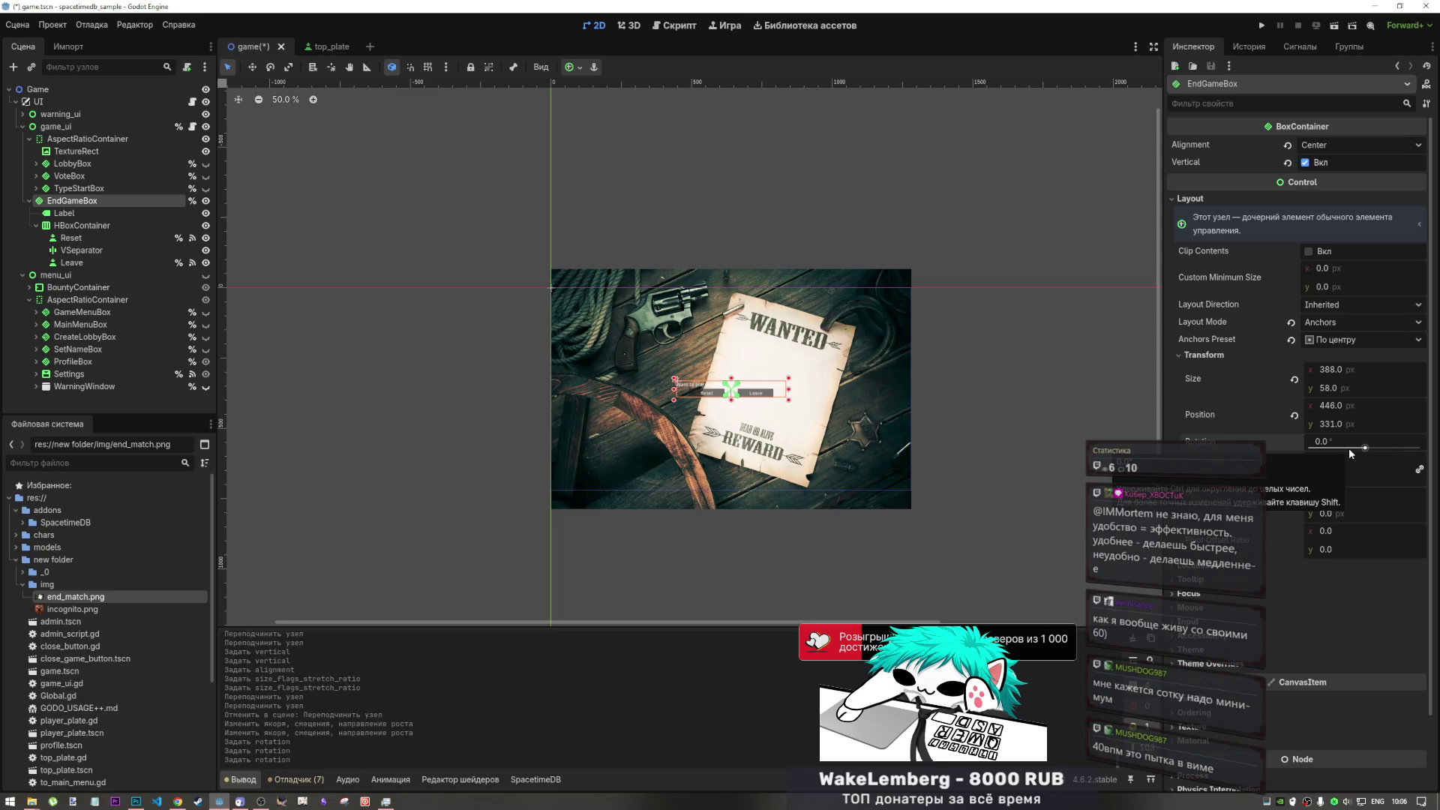
pyautogui.moveTo(1351, 448); pyautogui.dragTo(1370, 450)
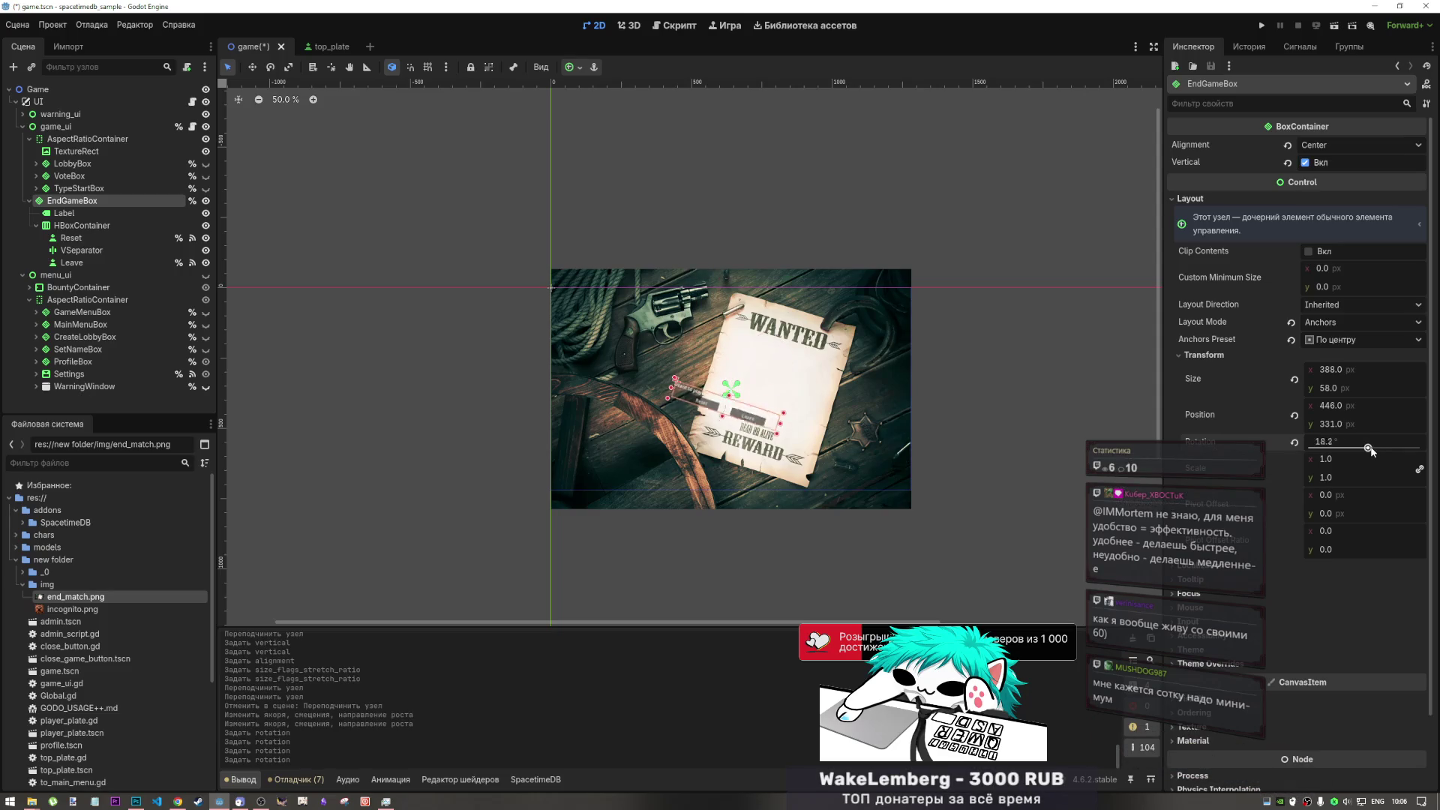
pyautogui.click(1322, 443)
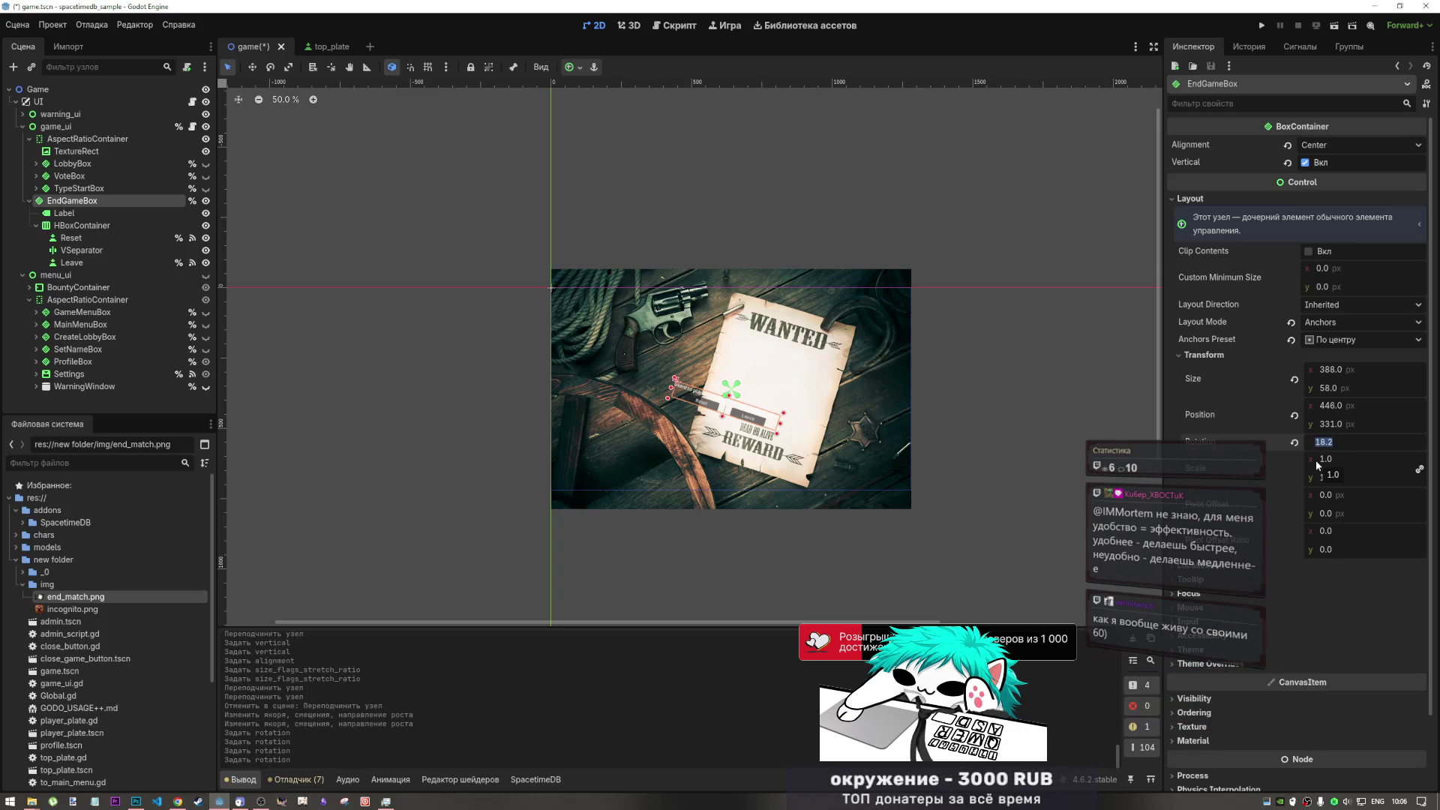
pyautogui.write('17')
pyautogui.press('Return')
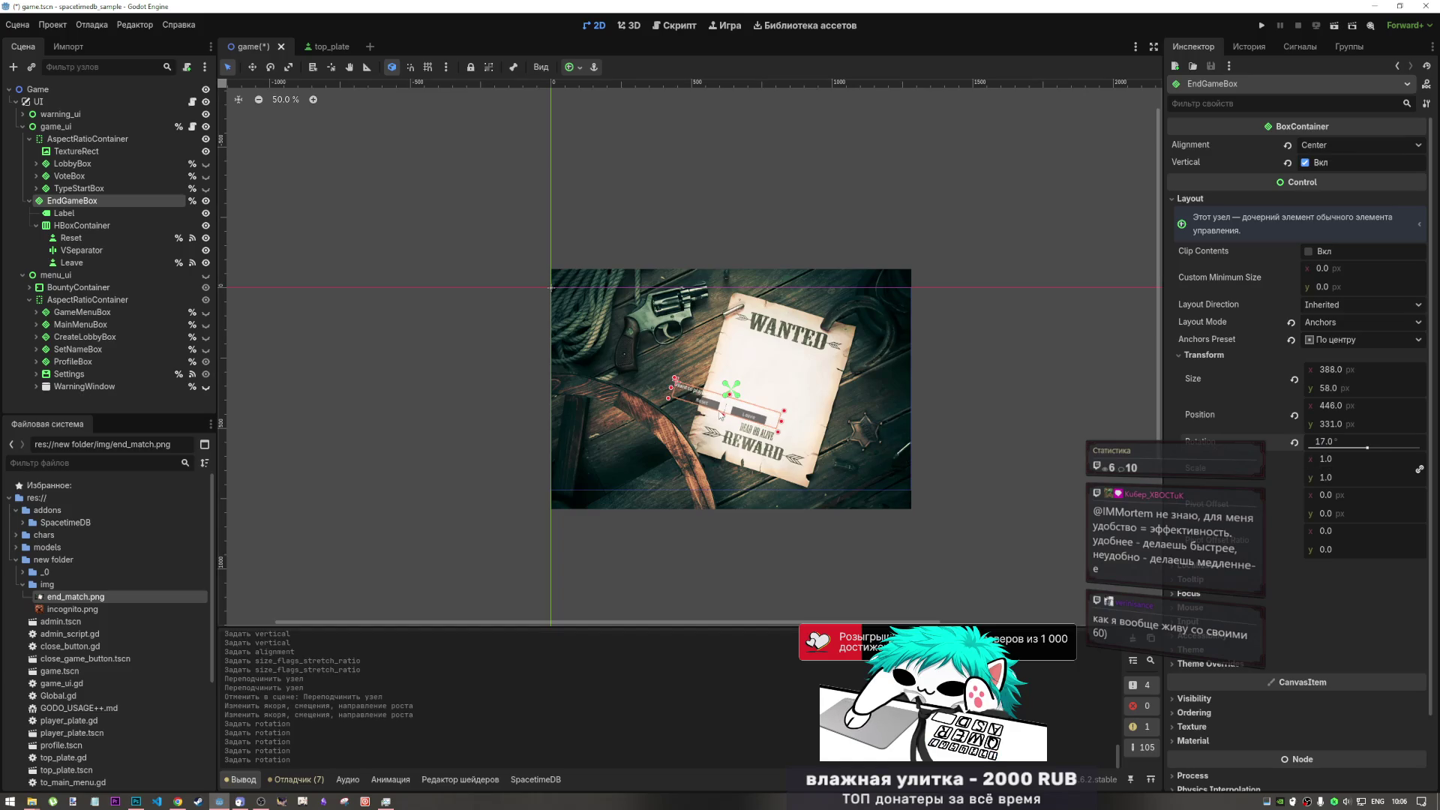
# - Reselect EndGameBox and drag its anchors off centre, switching them to Custom
pyautogui.click(64, 226)
pyautogui.click(72, 200)
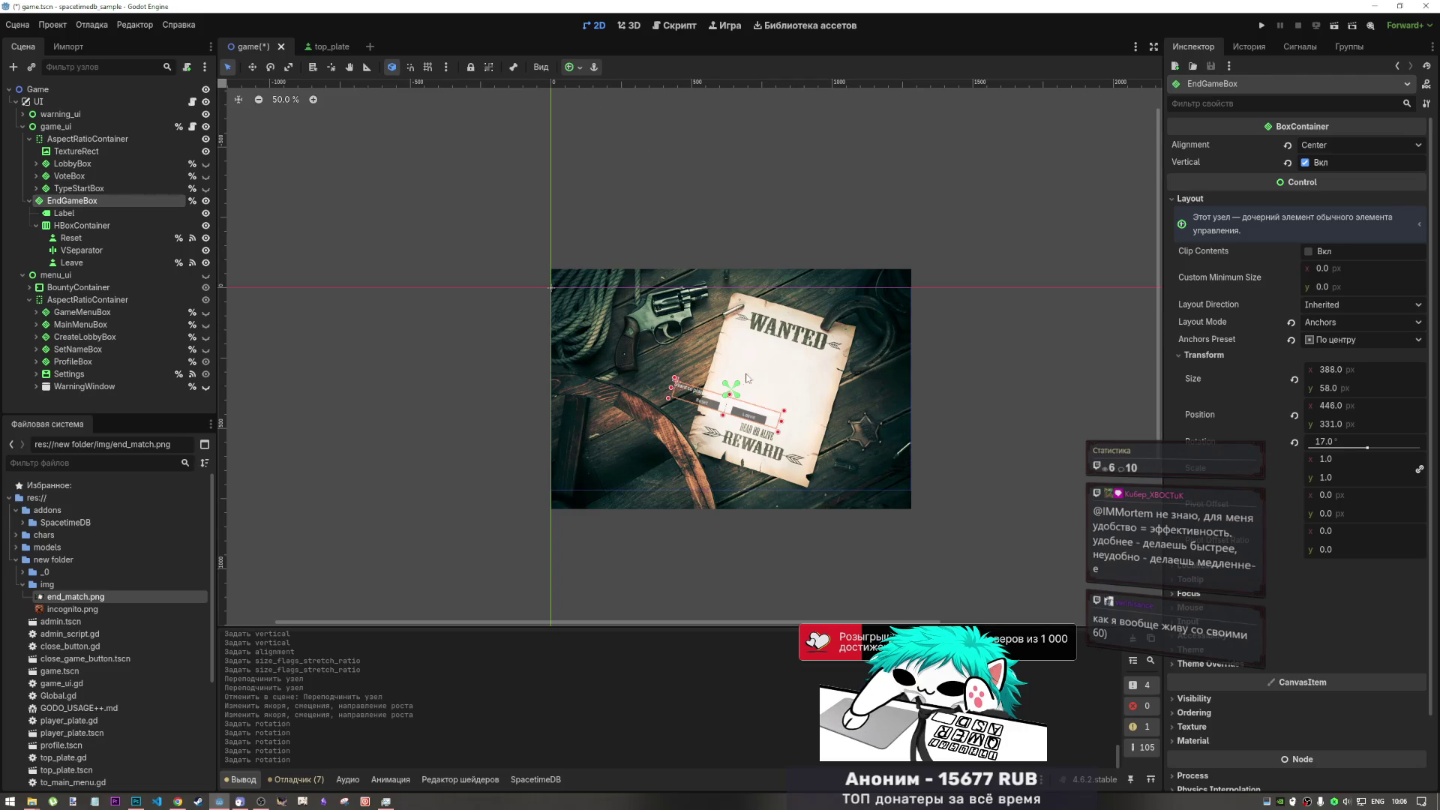
pyautogui.moveTo(734, 391)
pyautogui.mouseDown()
pyautogui.moveTo(759, 420)
pyautogui.moveTo(744, 416)
pyautogui.moveTo(748, 450)
pyautogui.mouseUp()
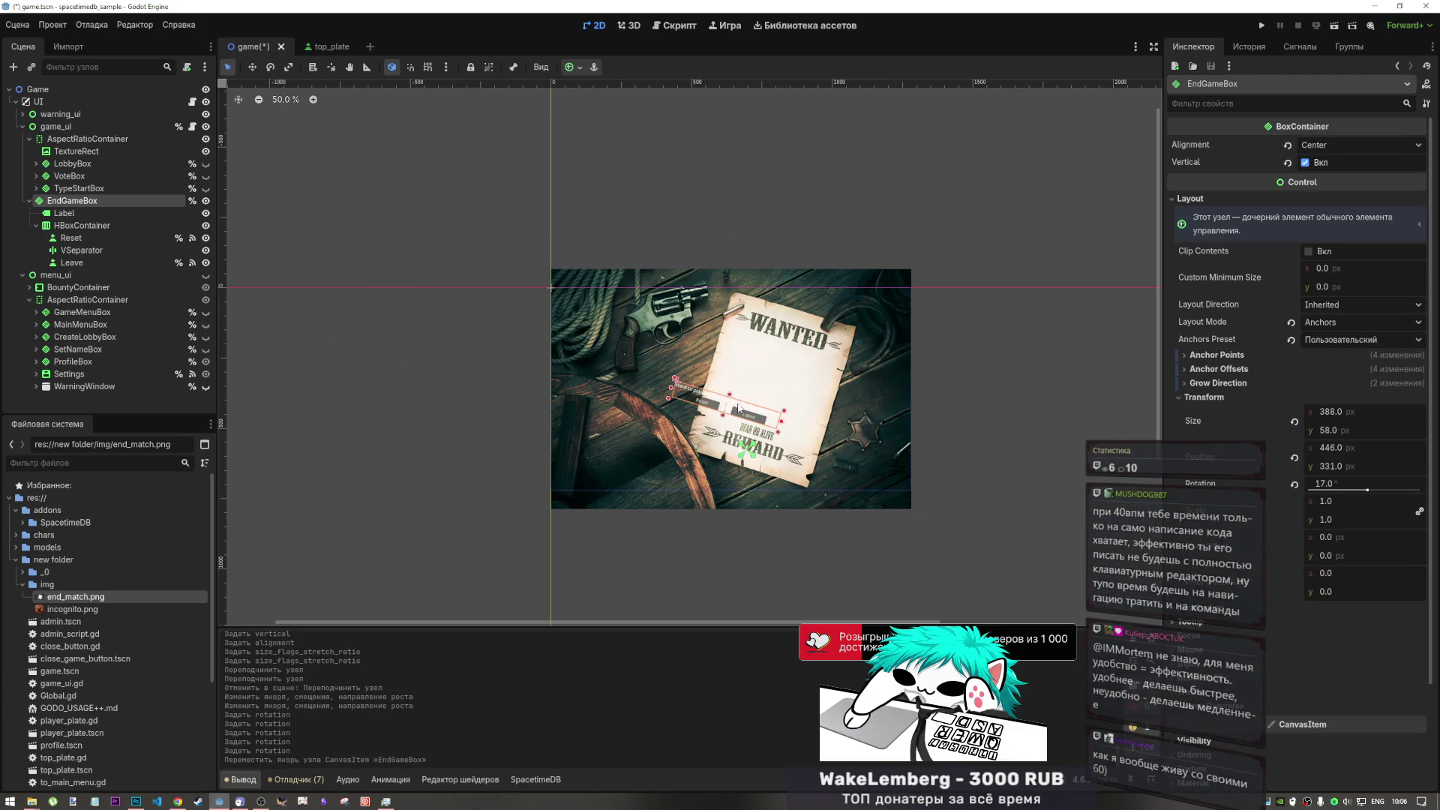
# - Reapply the Center anchor preset to EndGameBox after one undo, then reselect EndGameBox
pyautogui.click(579, 67)
pyautogui.click(628, 131)
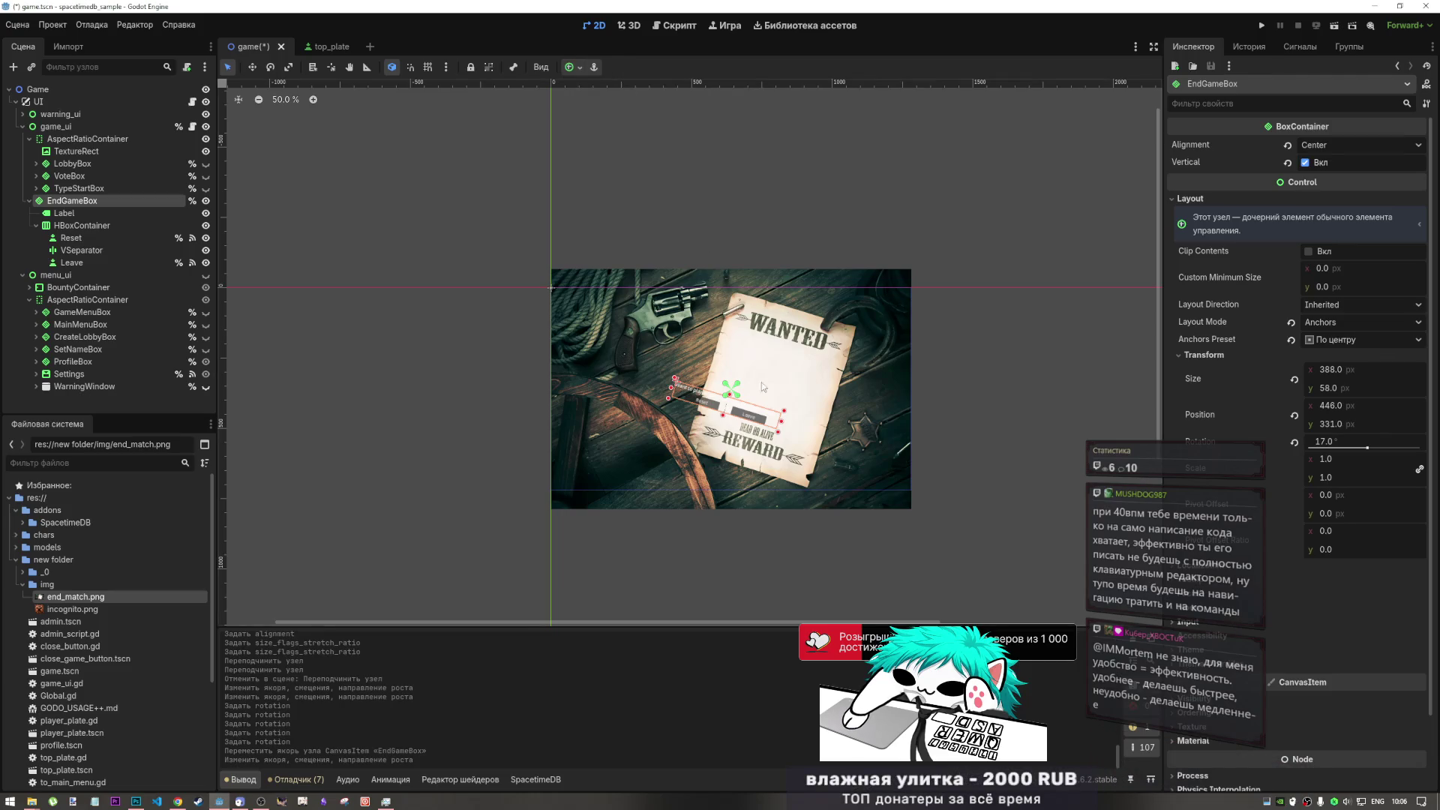
pyautogui.hotkey('ctrl', 'z')
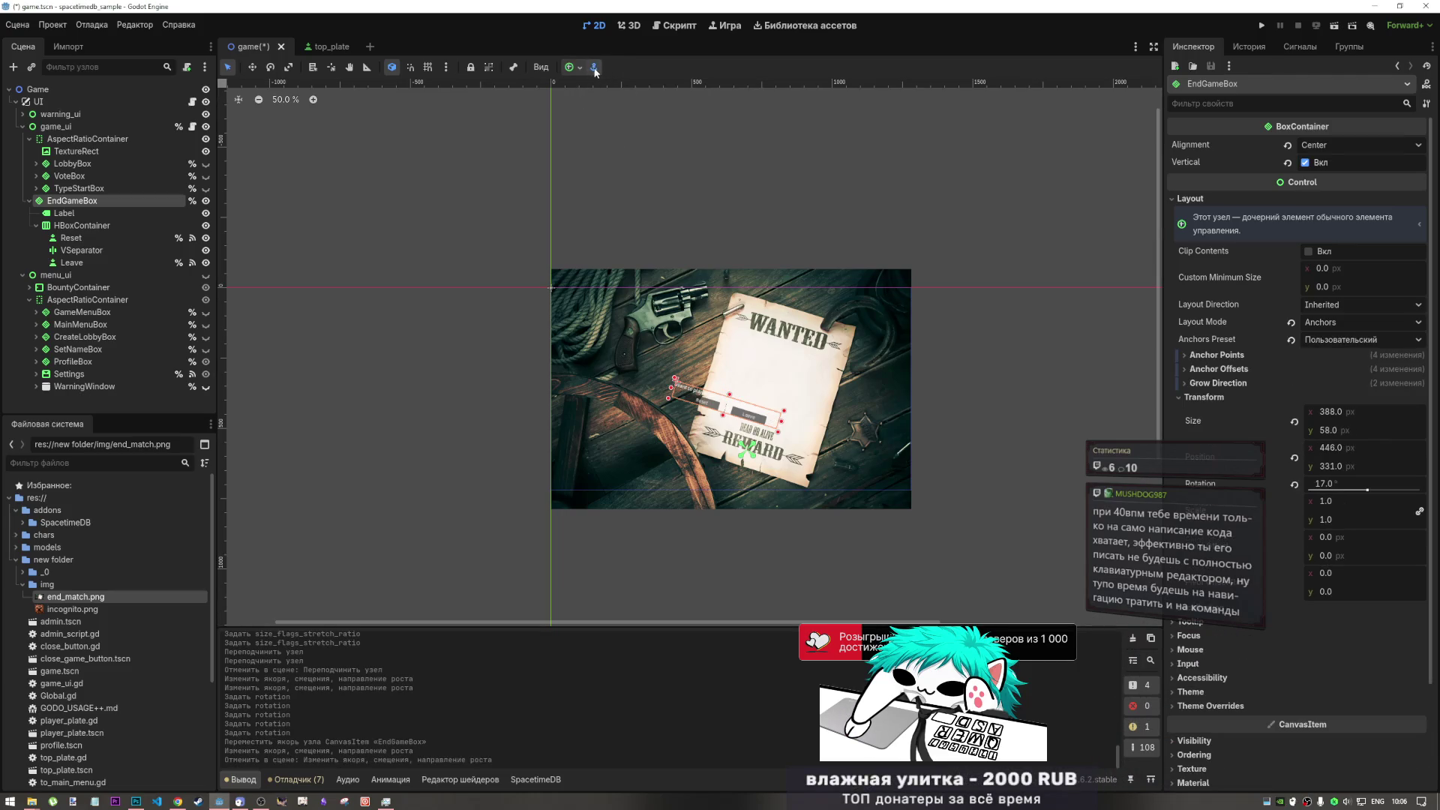
pyautogui.click(595, 69)
pyautogui.click(628, 131)
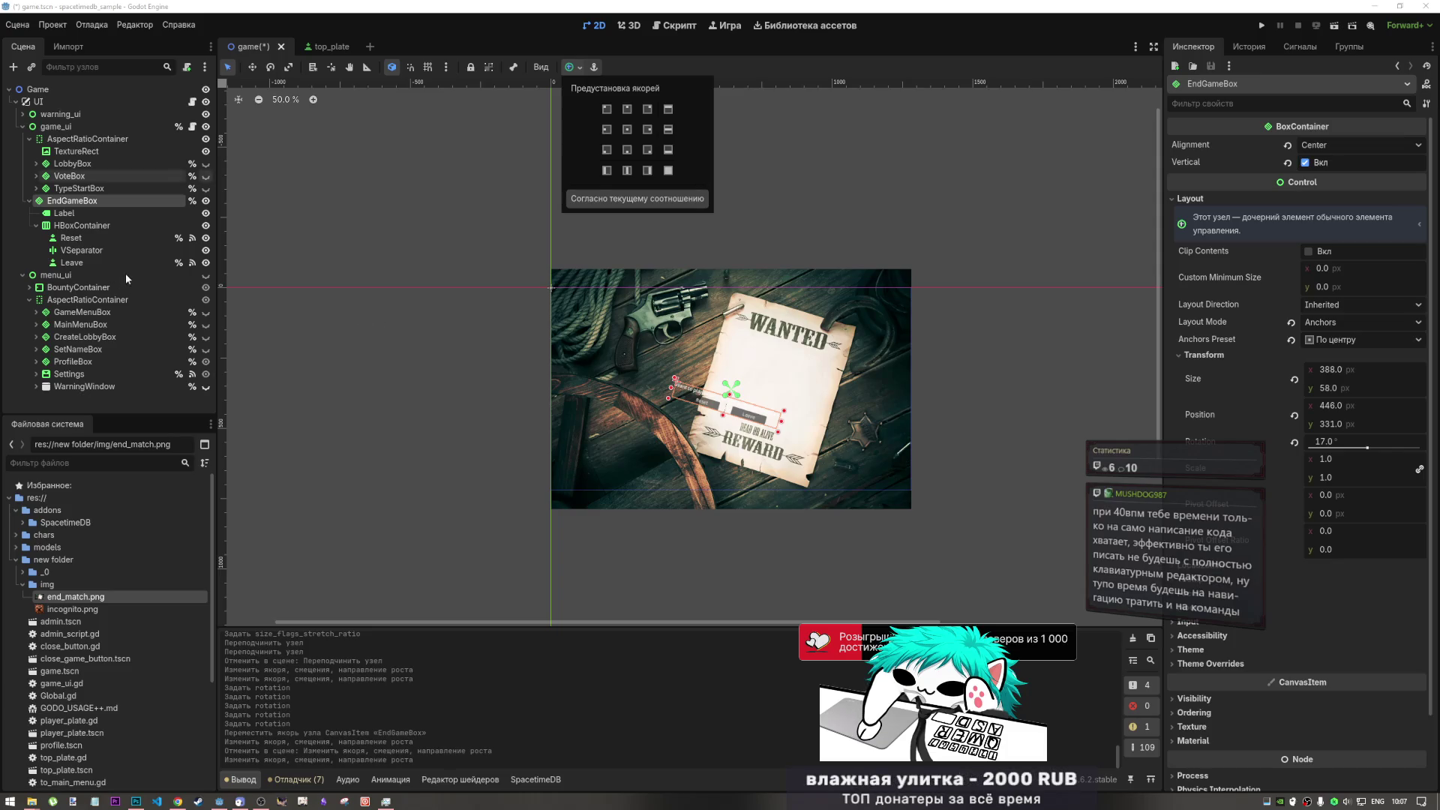
pyautogui.click(107, 224)
pyautogui.click(107, 224)
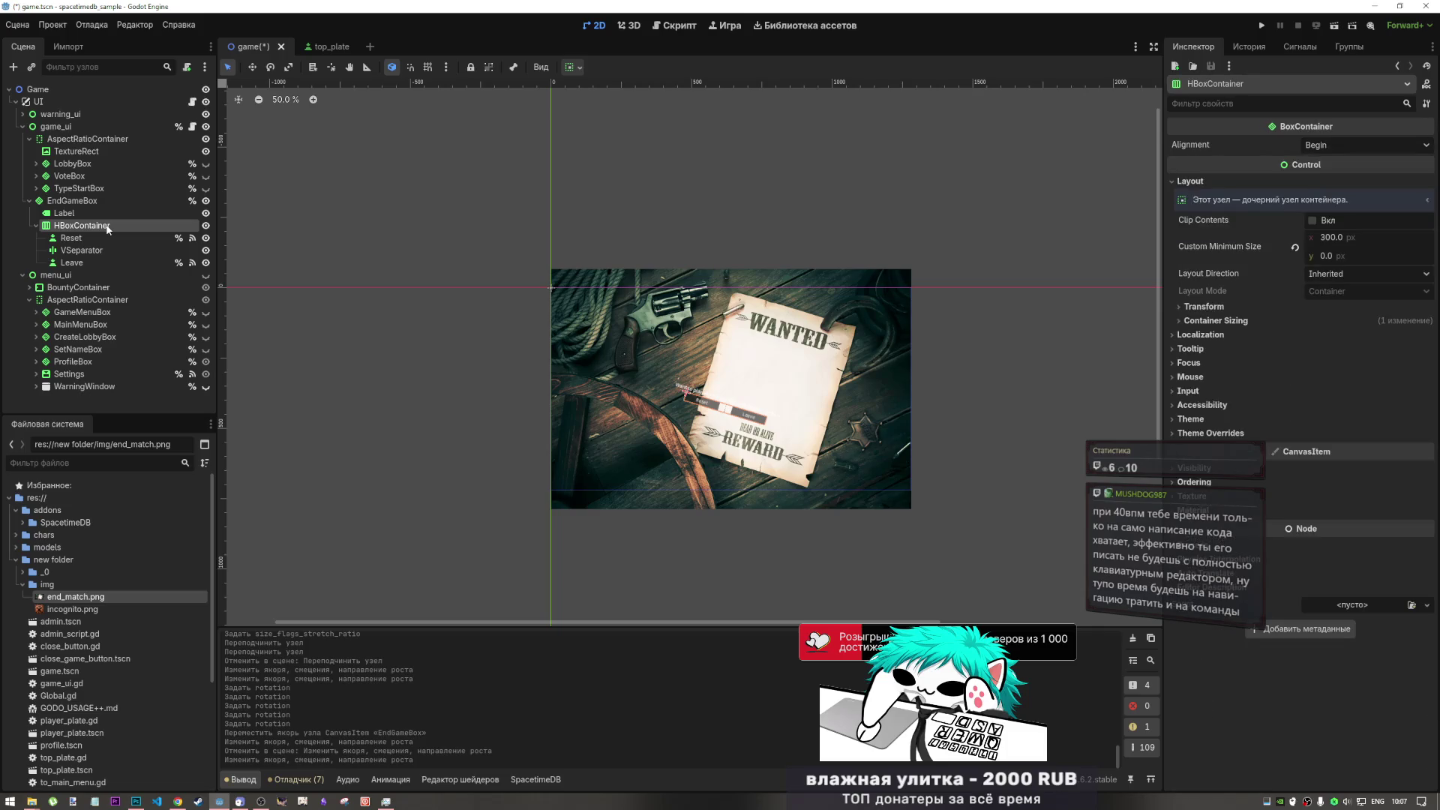
pyautogui.click(82, 199)
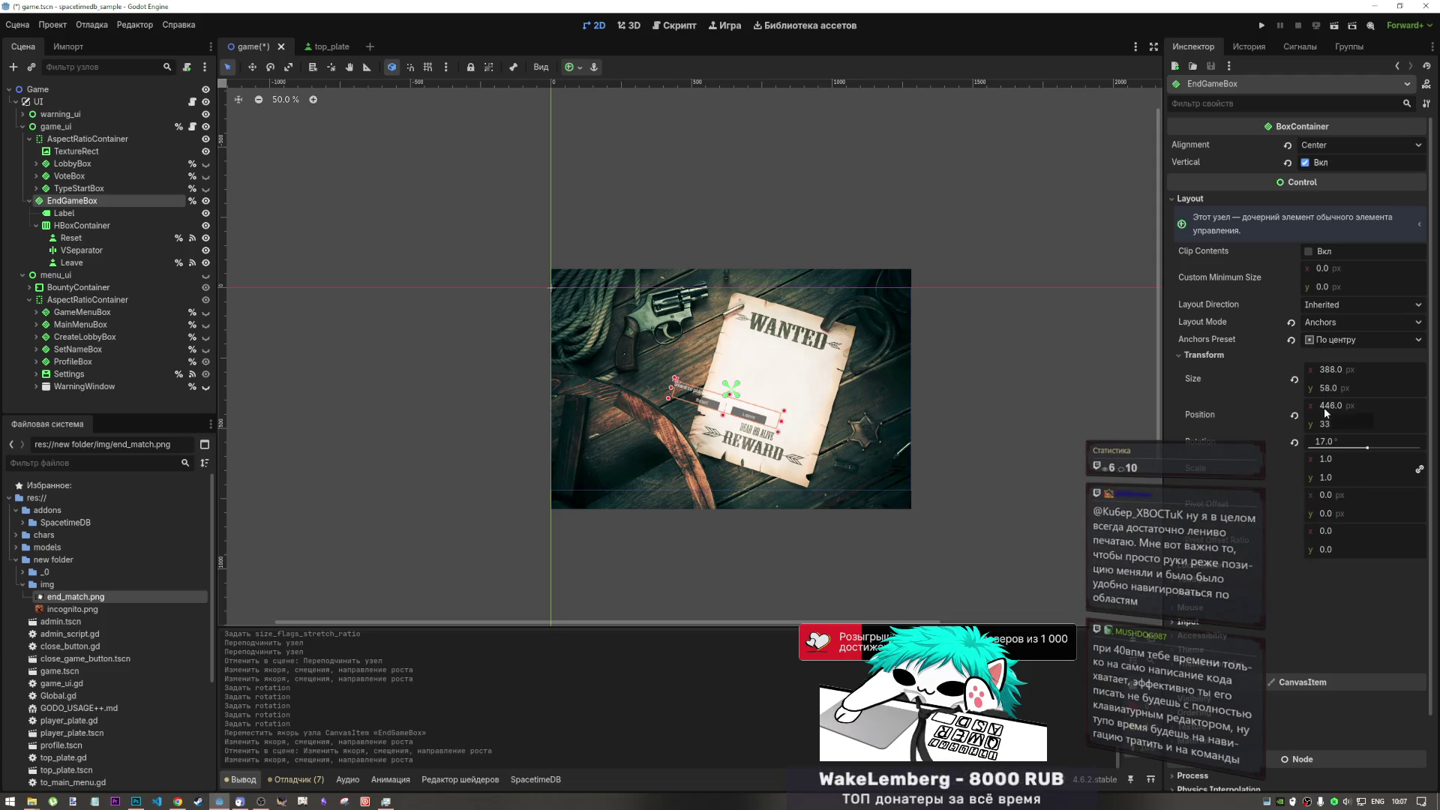
# - Set EndGameBox's Position y to 331, then drag it down and right on the poster
pyautogui.write('1')
pyautogui.press('Return')
pyautogui.click(255, 70)
pyautogui.moveTo(724, 393)
pyautogui.mouseDown()
pyautogui.moveTo(755, 451)
pyautogui.moveTo(779, 419)
pyautogui.mouseUp()
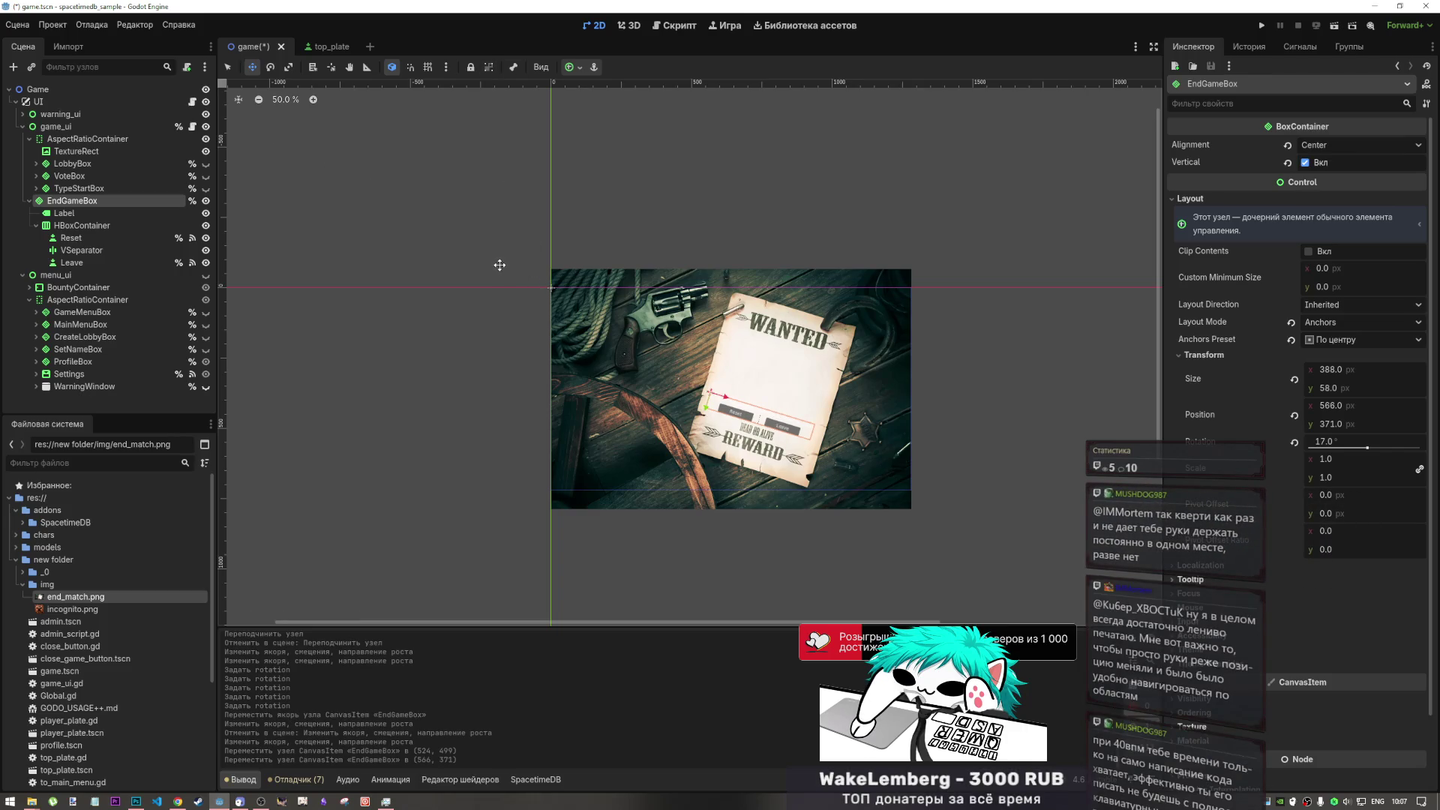
# - Hide the Label, save the scene, and nudge EndGameBox lower to 568, 385
pyautogui.click(92, 238)
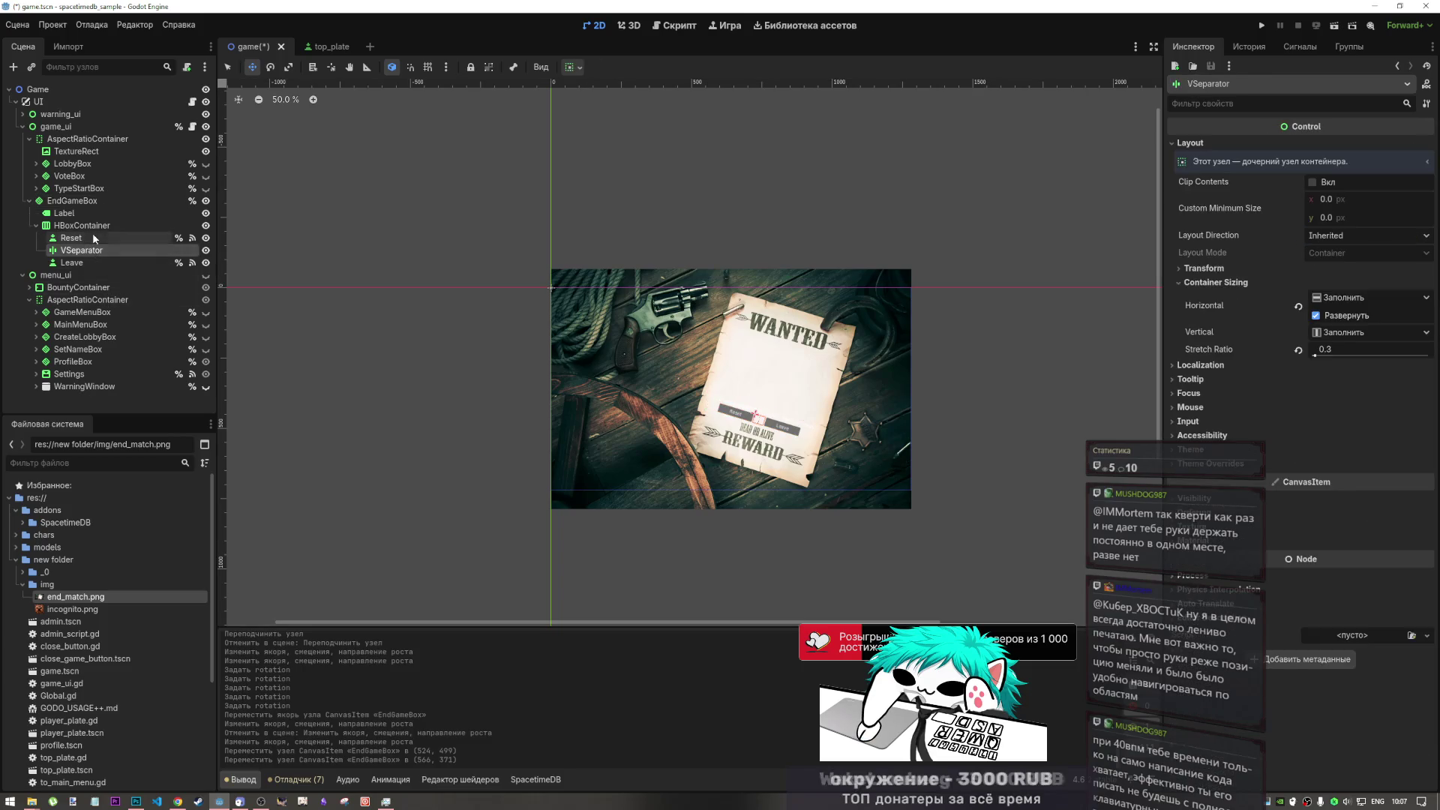
pyautogui.click(99, 251)
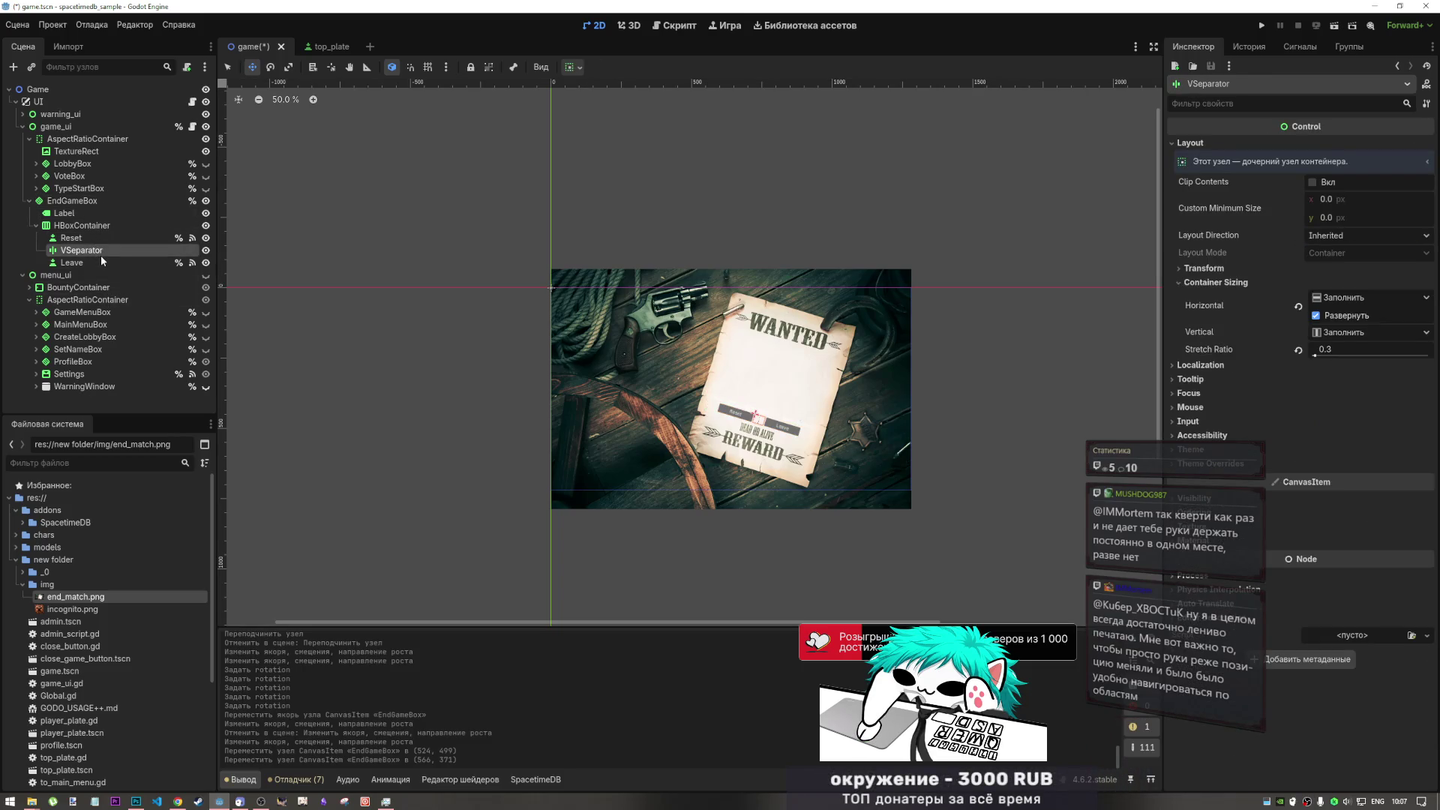
pyautogui.click(93, 214)
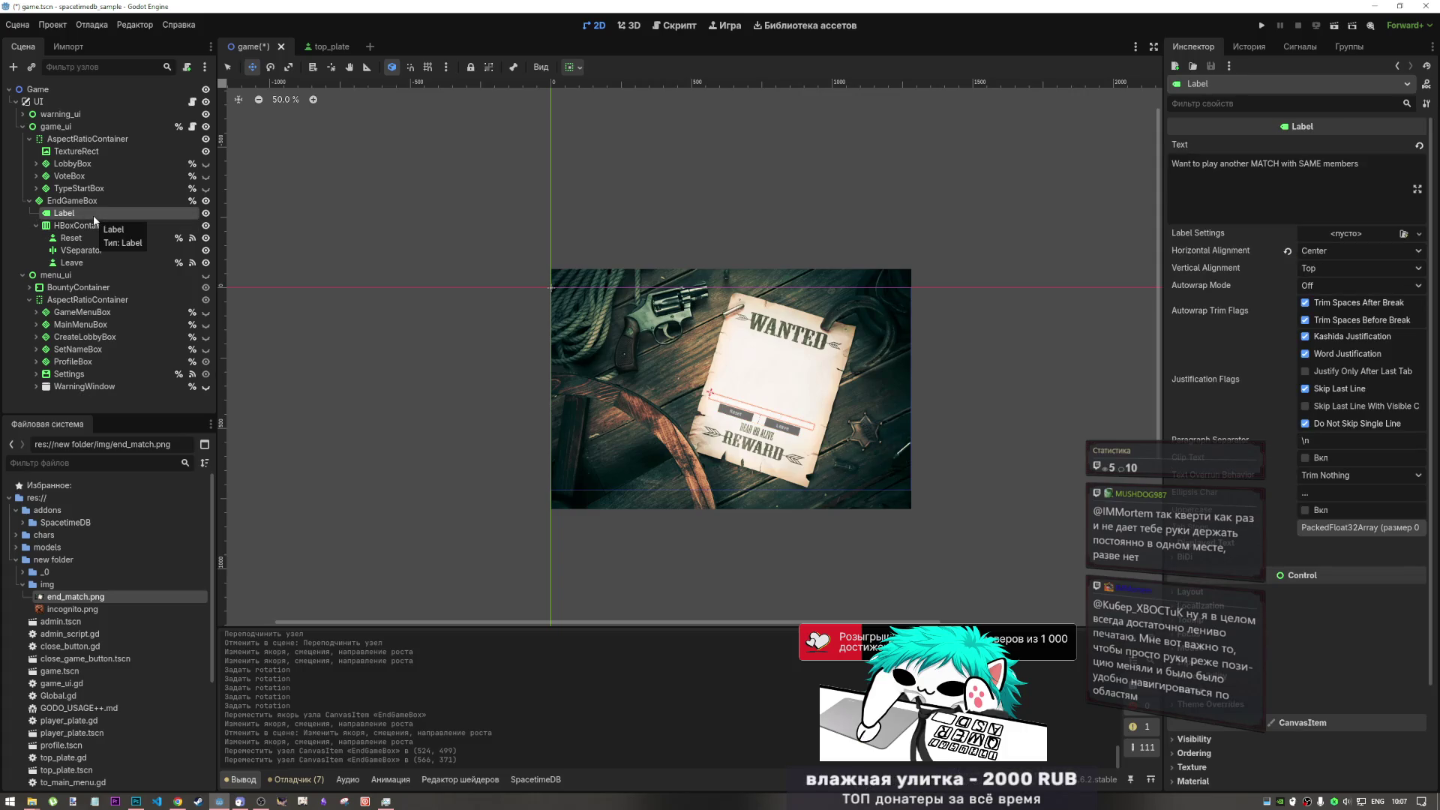
pyautogui.click(207, 213)
pyautogui.hotkey('ctrl', 's')
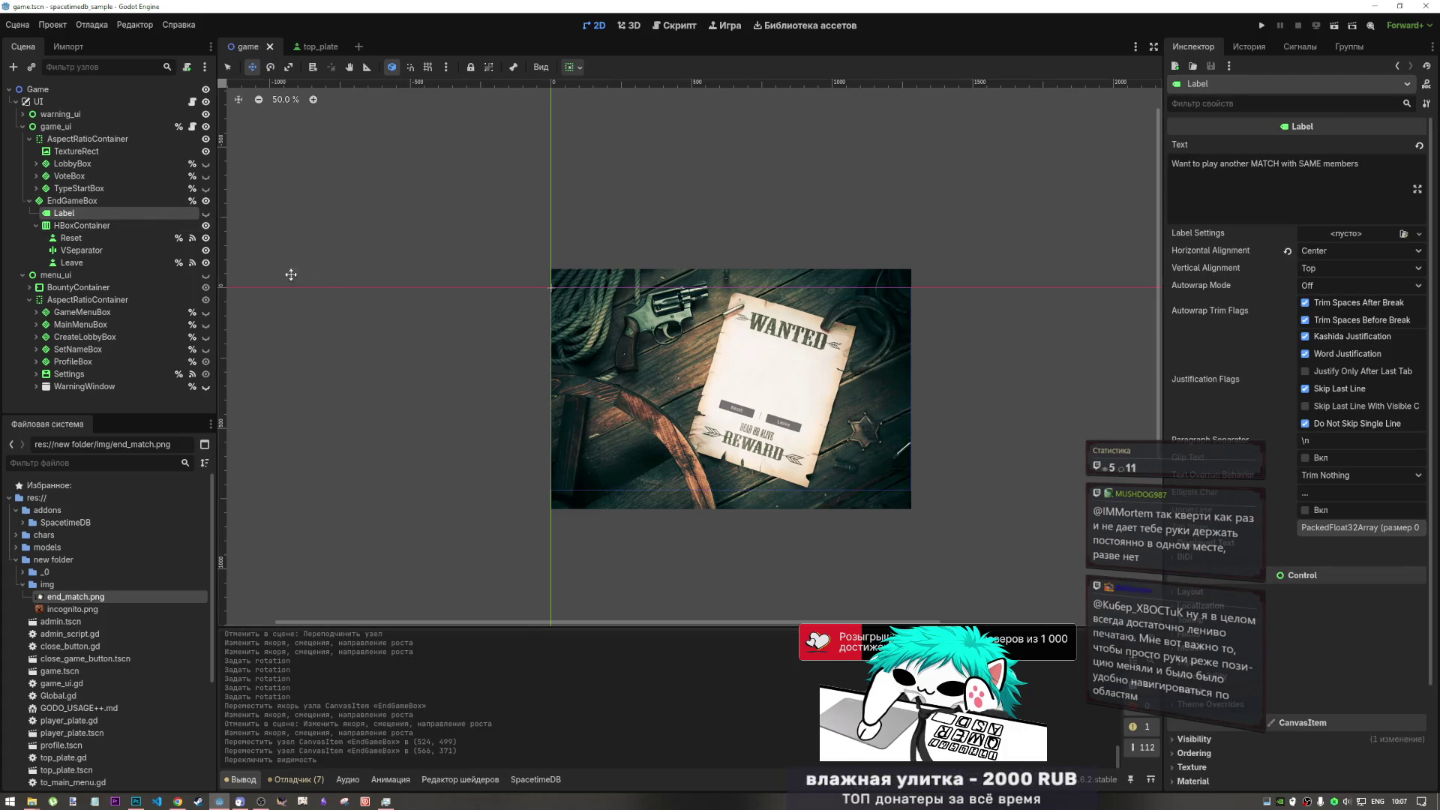
pyautogui.click(72, 201)
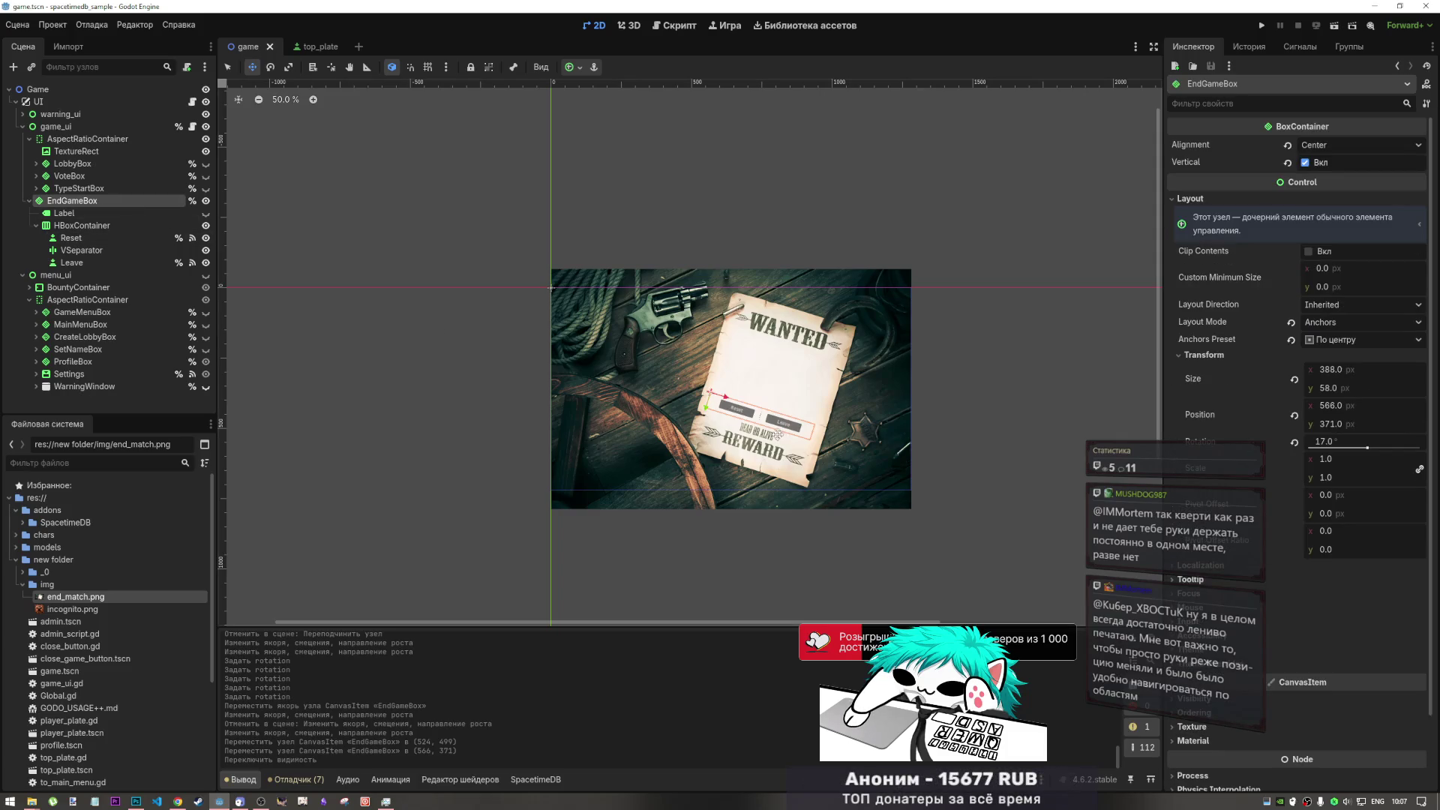
pyautogui.moveTo(753, 402); pyautogui.dragTo(761, 412)
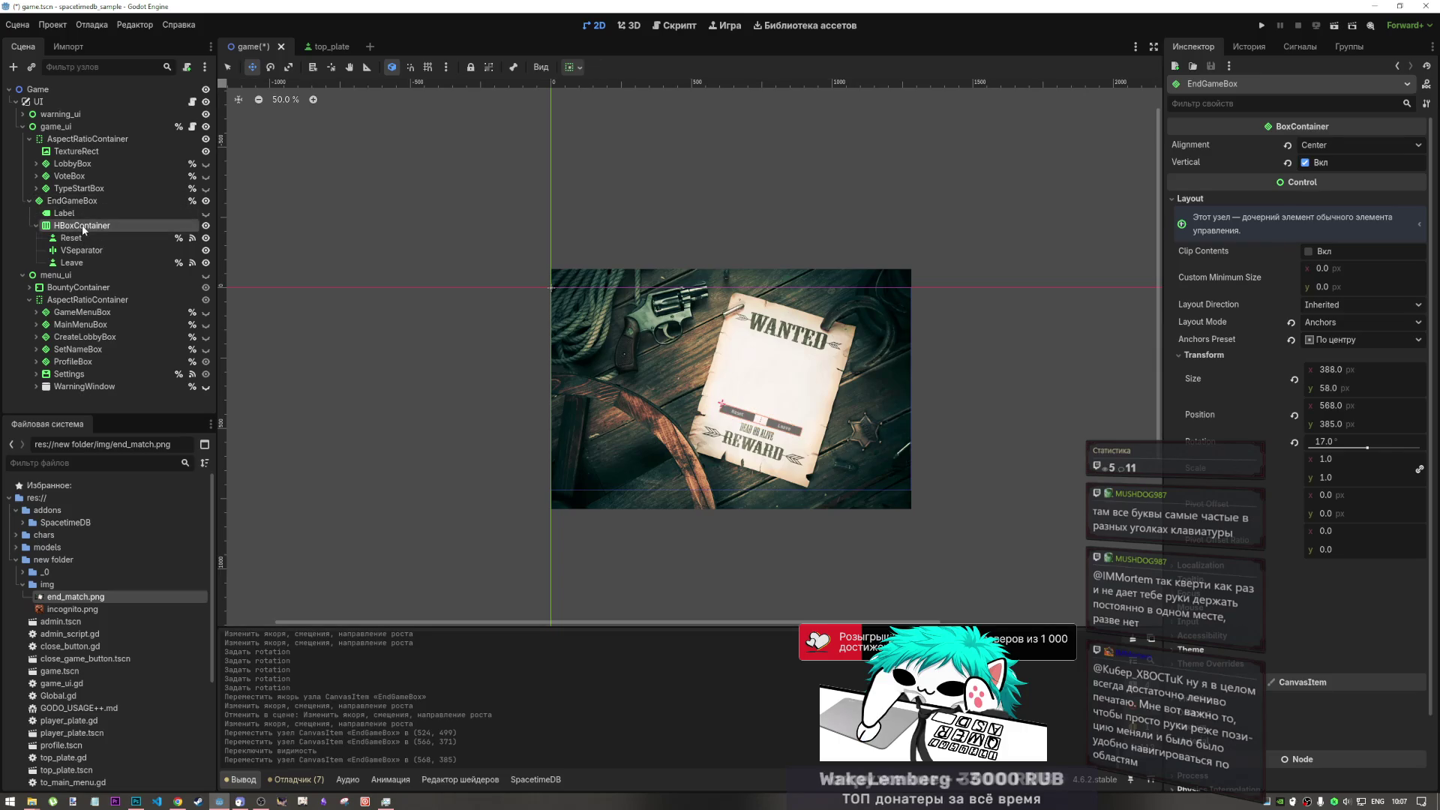
# - Add a VBoxContainer child to EndGameBox and drag it above the Label
pyautogui.click(81, 225)
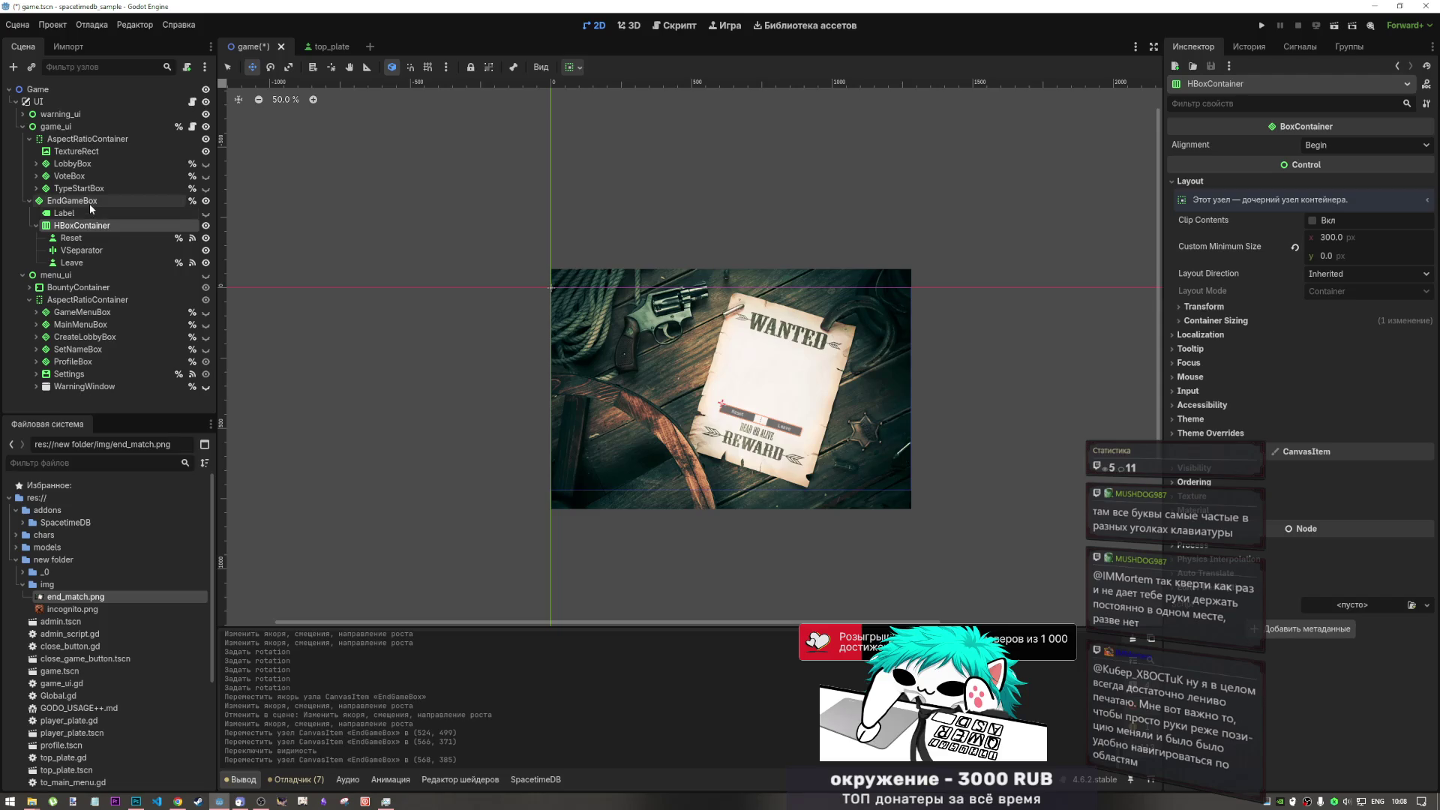
pyautogui.rightClick(98, 202)
pyautogui.click(158, 216)
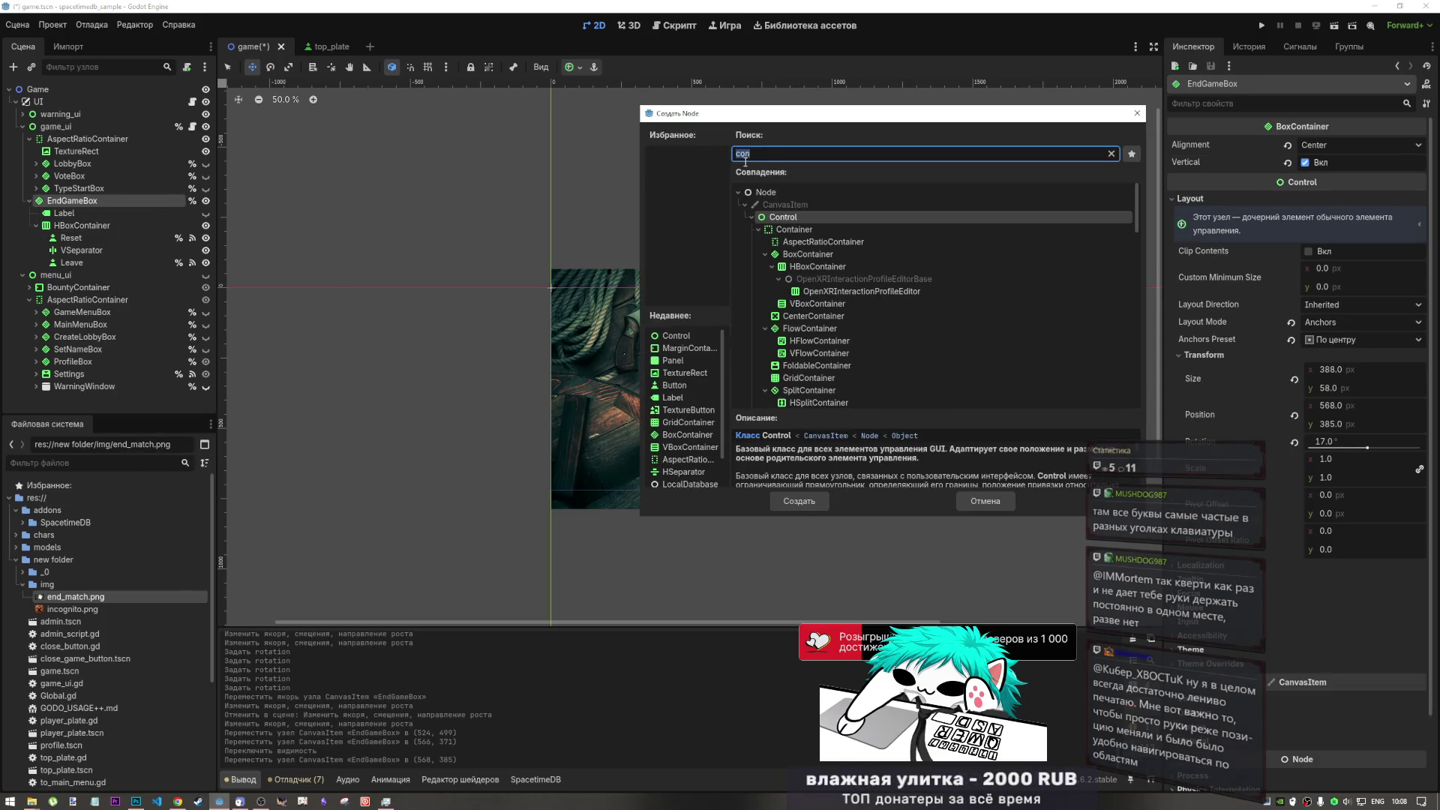
pyautogui.write('vb')
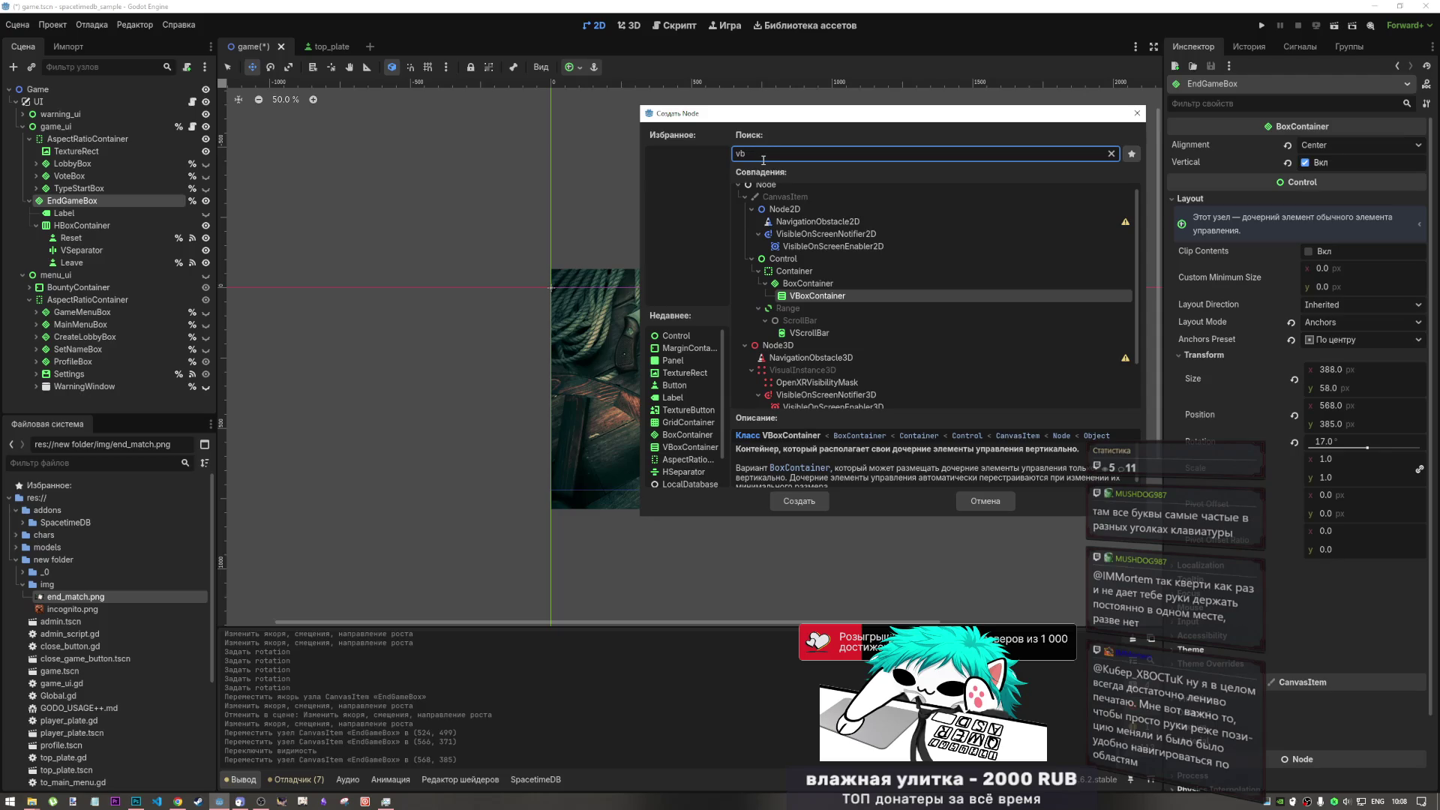
pyautogui.click(799, 501)
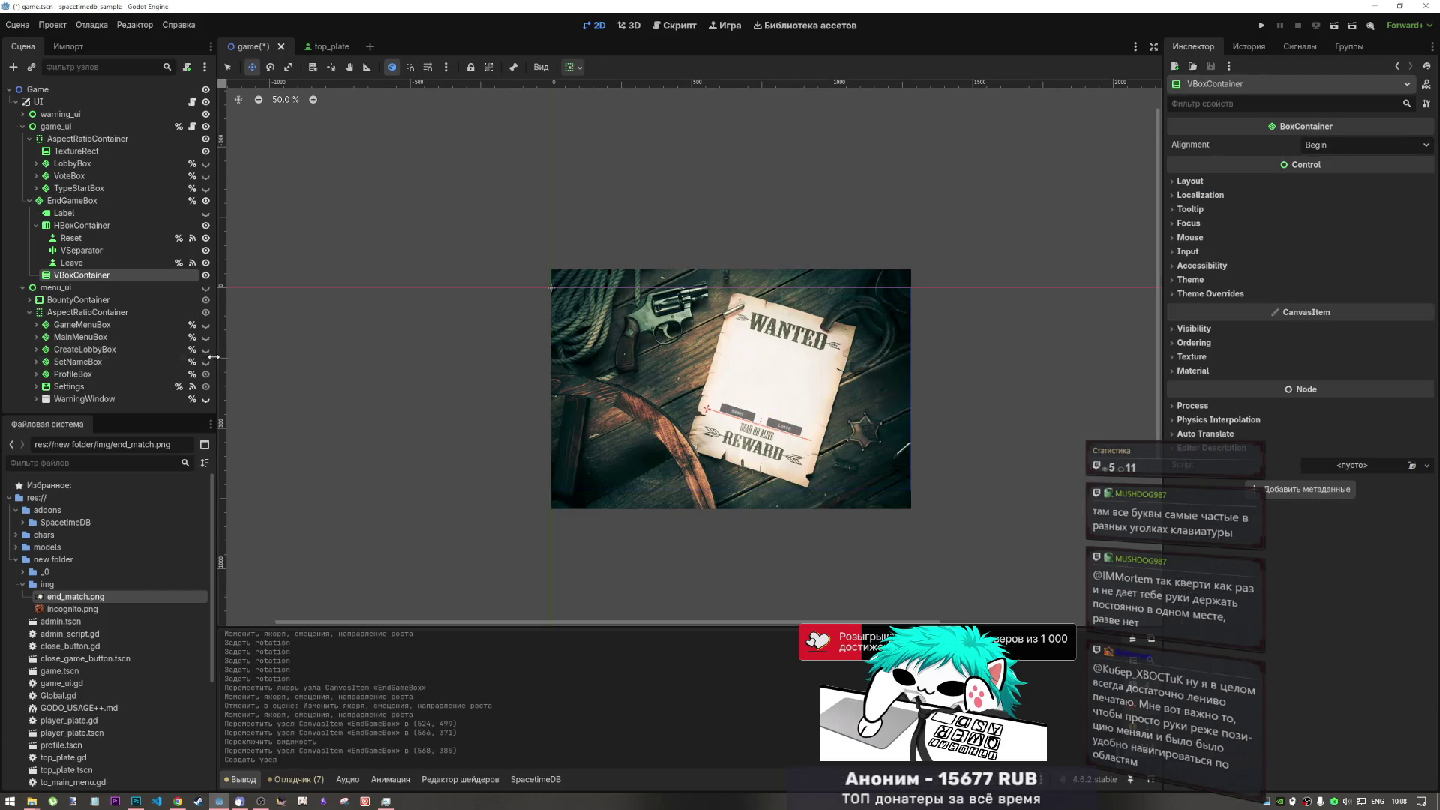
pyautogui.moveTo(105, 276); pyautogui.dragTo(95, 210)
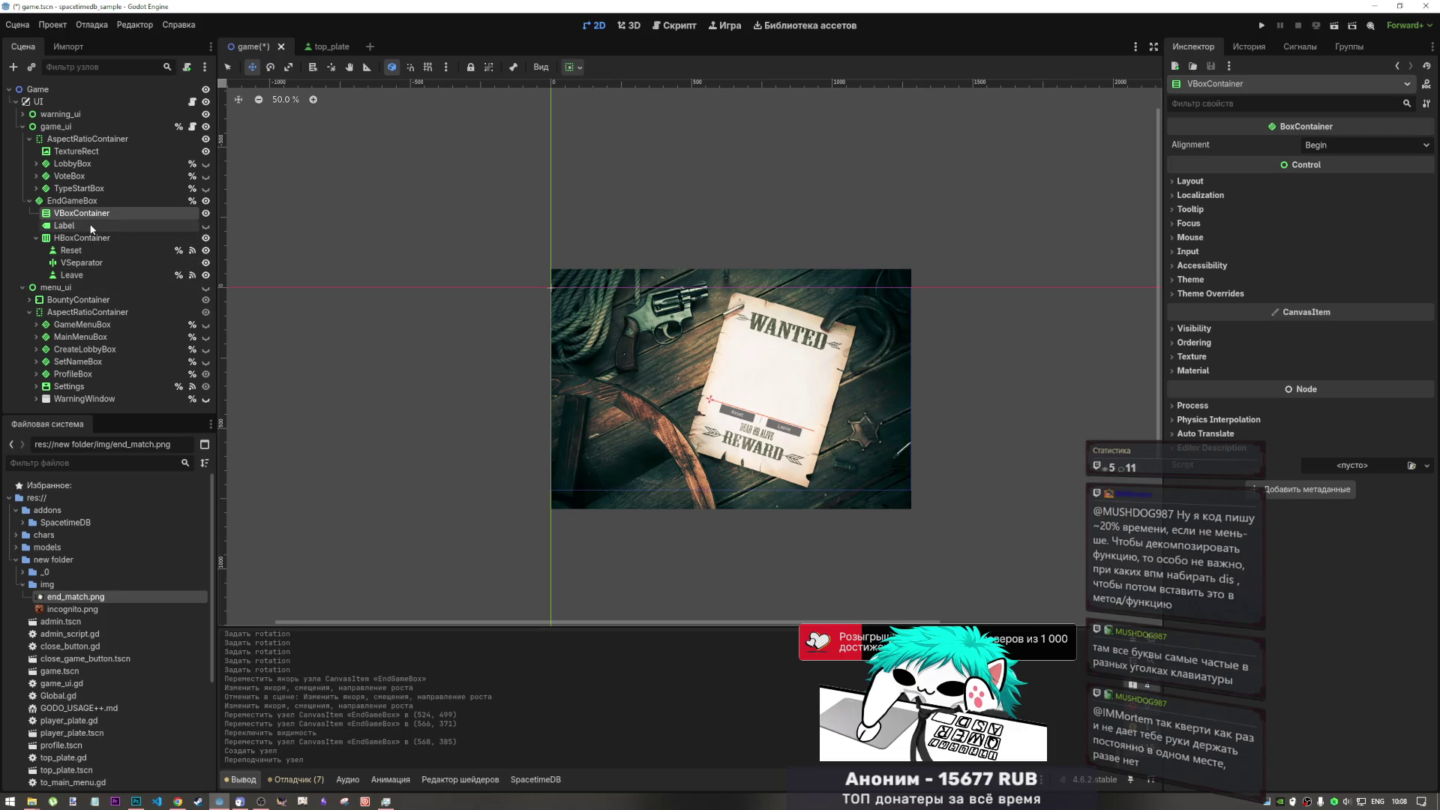
# - Set EndGameBox's Alignment to Begin
pyautogui.click(72, 200)
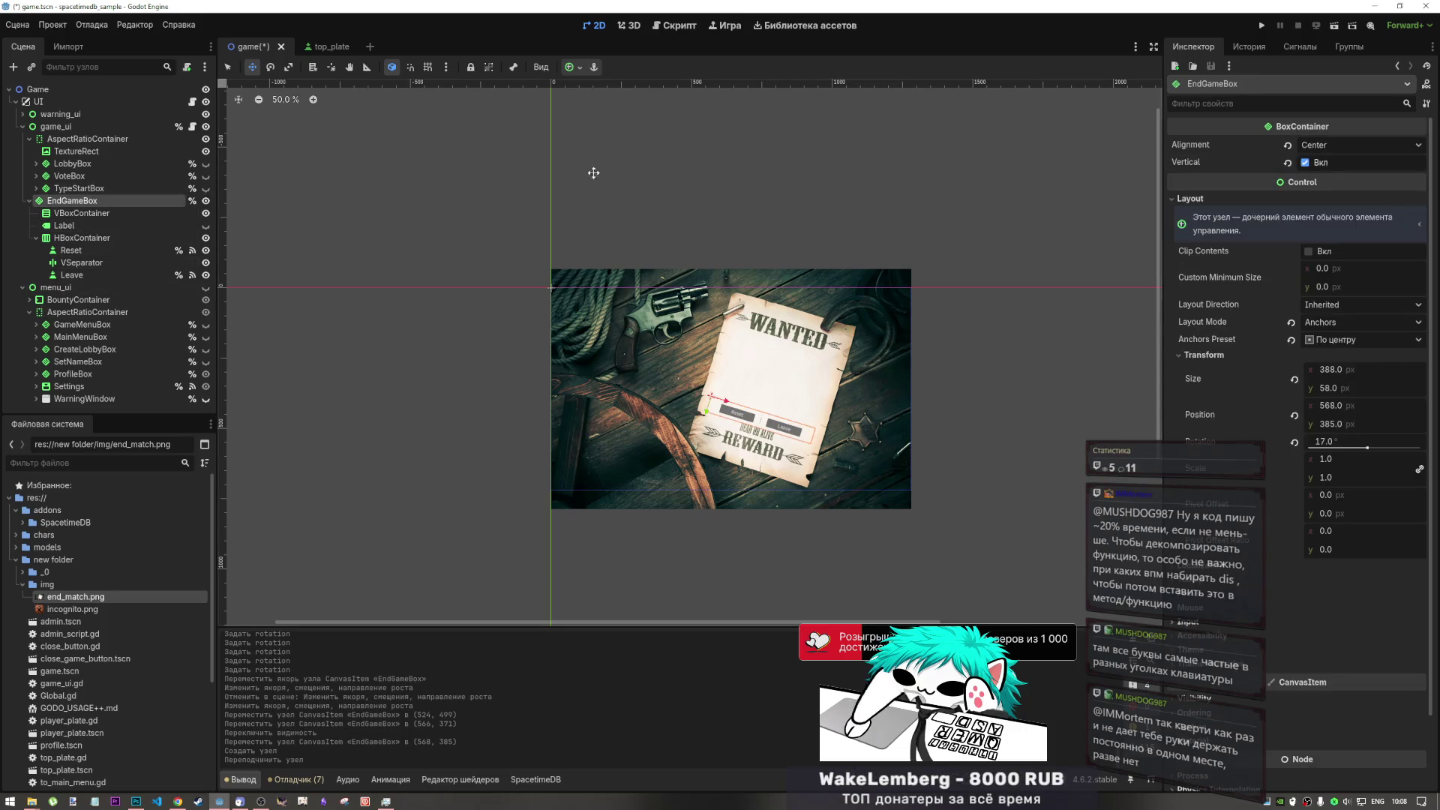
pyautogui.click(1330, 144)
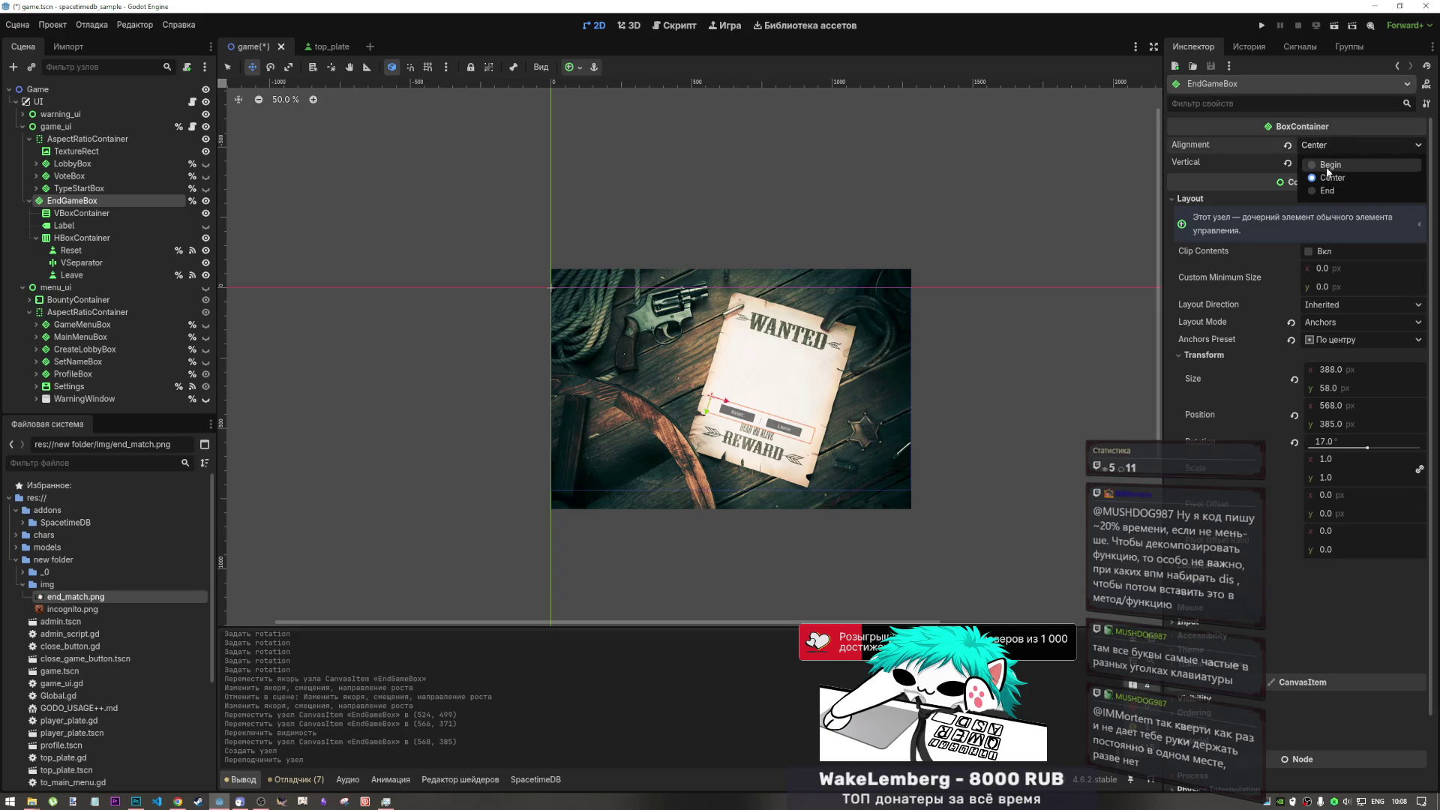
pyautogui.click(1330, 163)
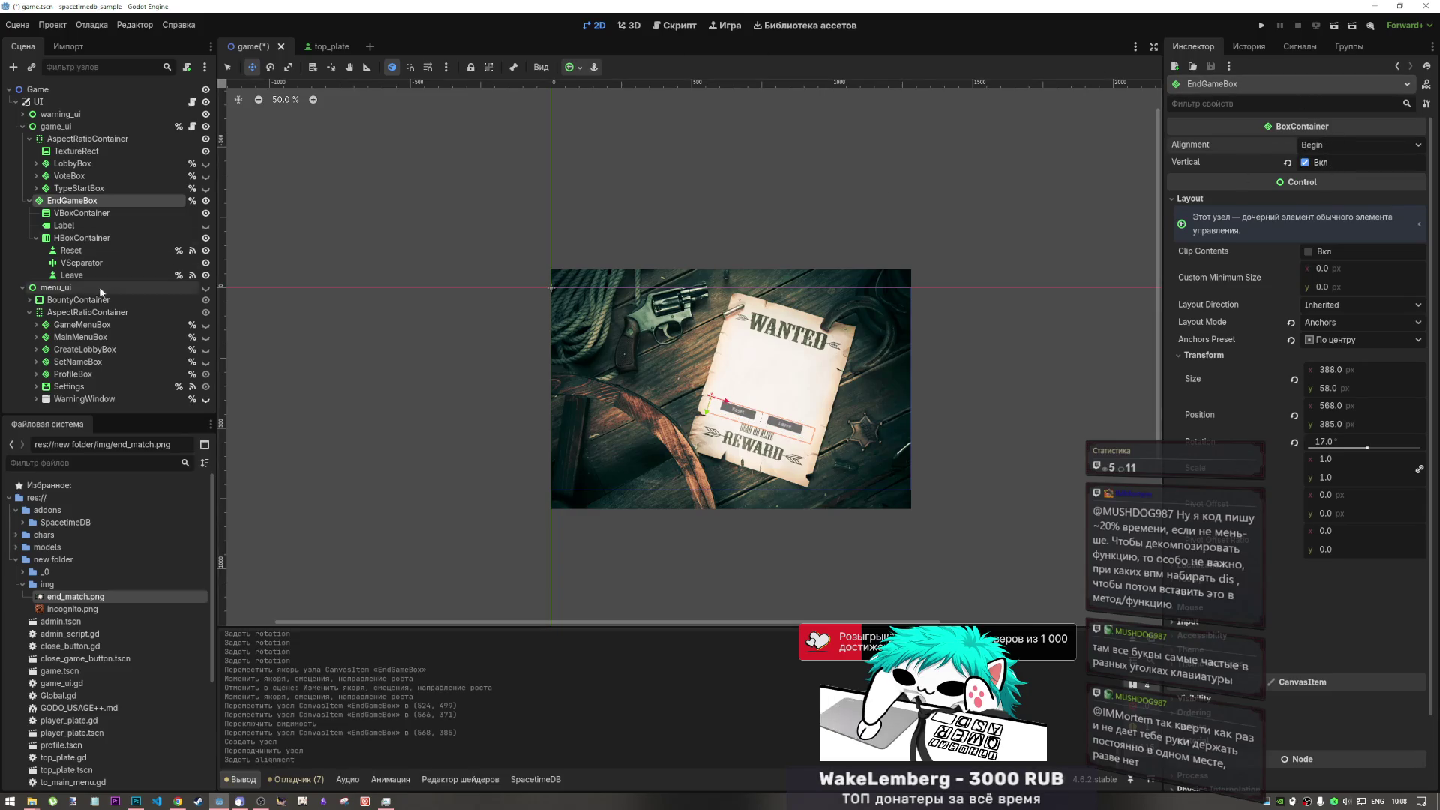
# - Move EndGameBox up to 636, 151 below the WANTED heading, then switch to YouTube
pyautogui.click(84, 214)
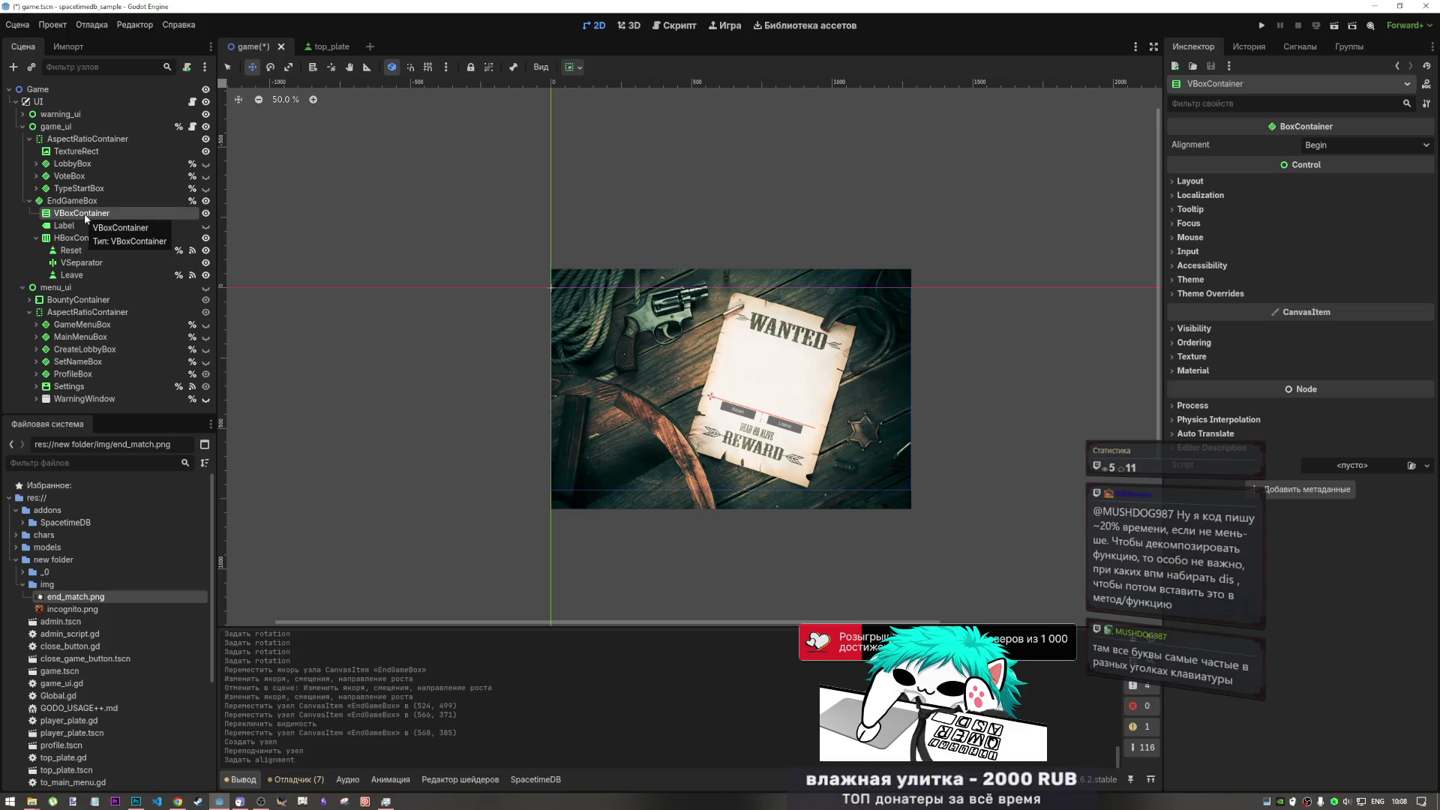
pyautogui.moveTo(712, 395); pyautogui.dragTo(721, 336)
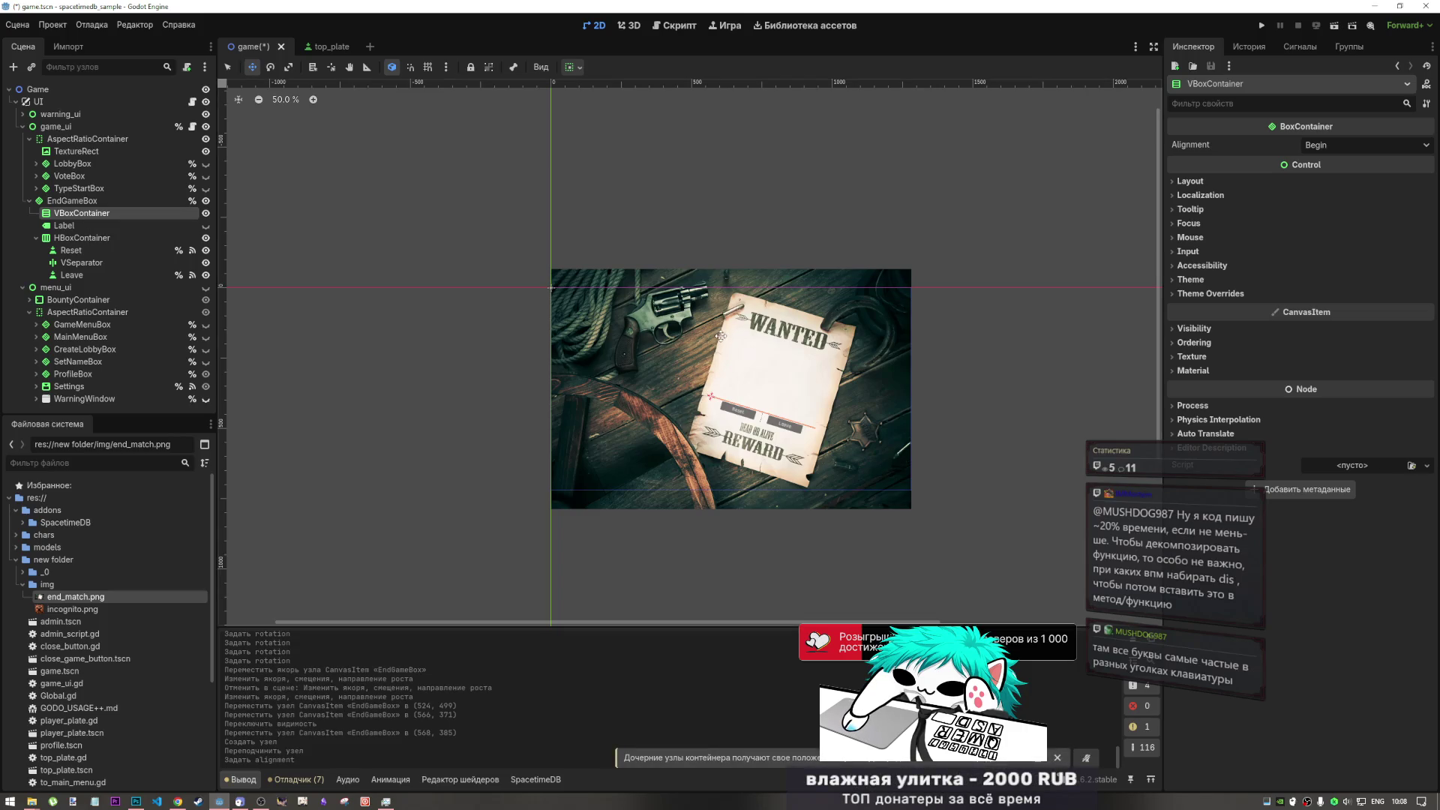
pyautogui.click(83, 200)
pyautogui.moveTo(751, 414); pyautogui.dragTo(778, 349)
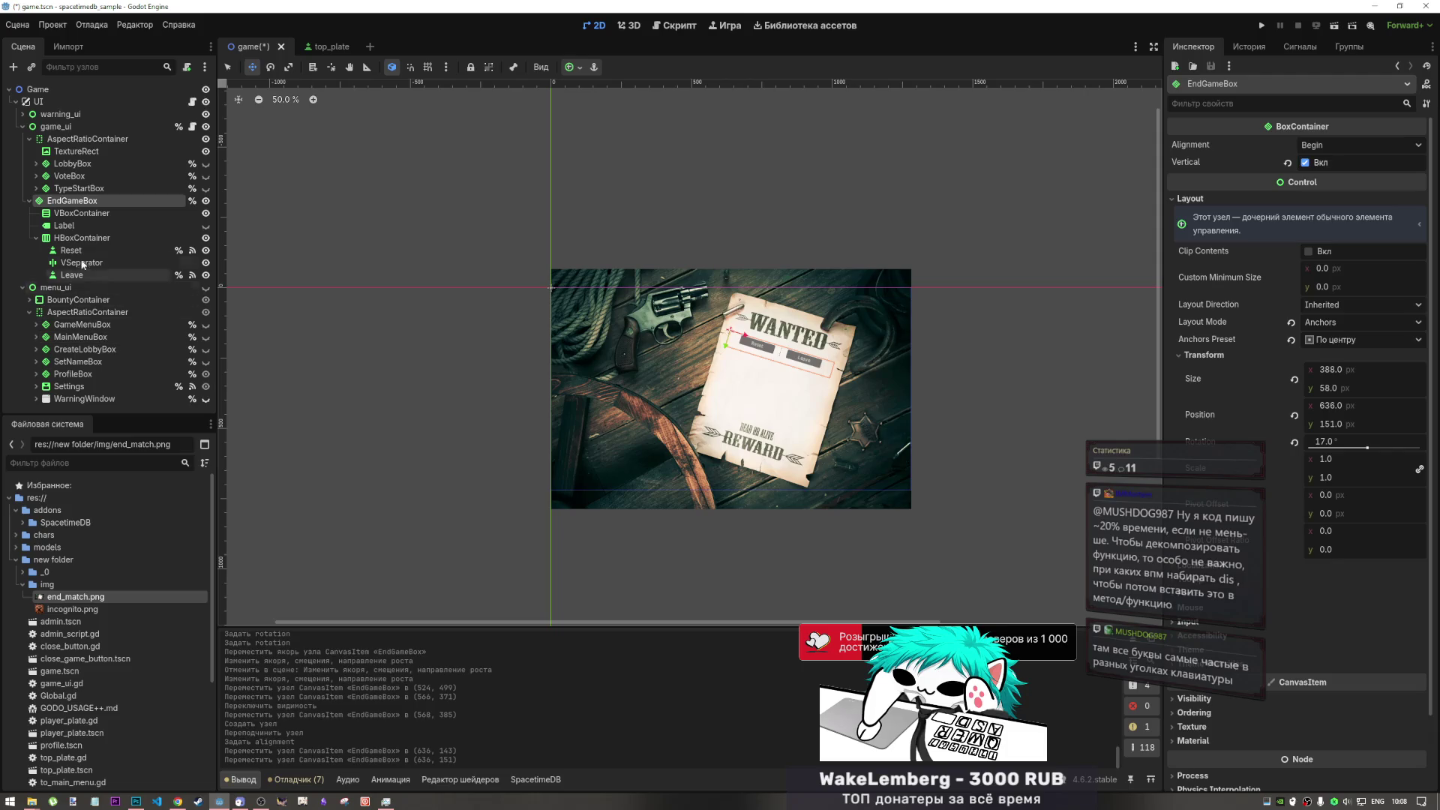
pyautogui.click(178, 801)
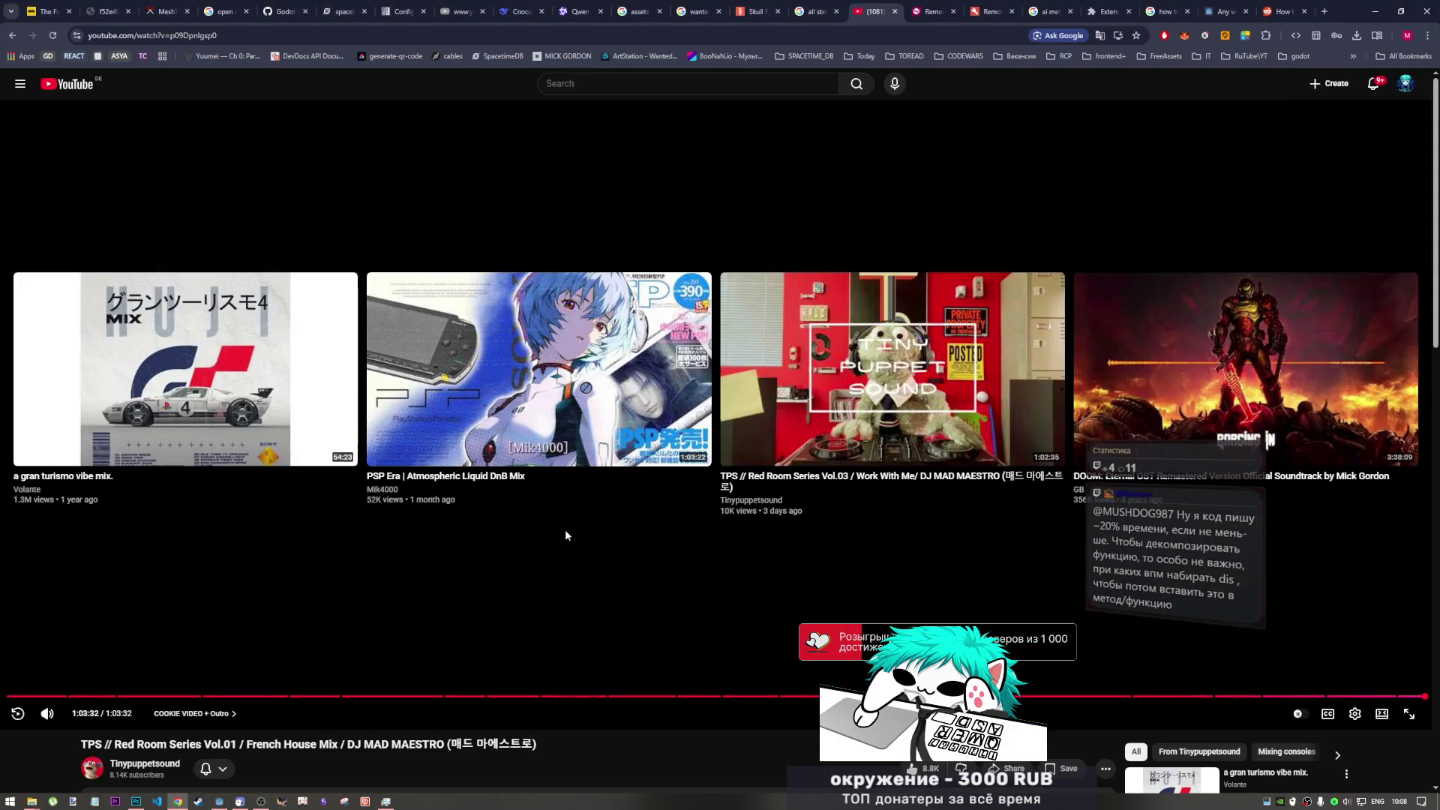
pyautogui.scroll(-7, 749, 600)
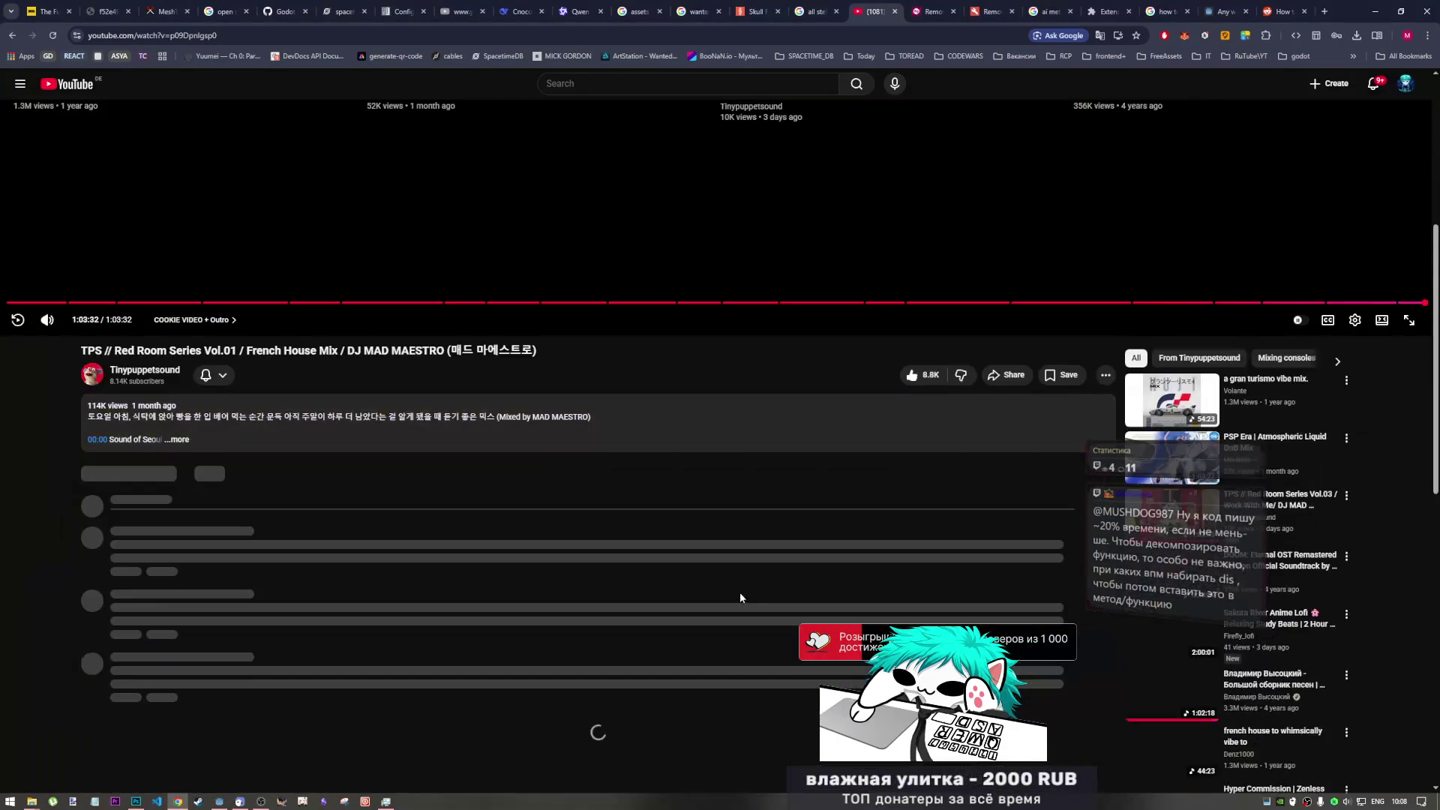
pyautogui.scroll(-8, 759, 589)
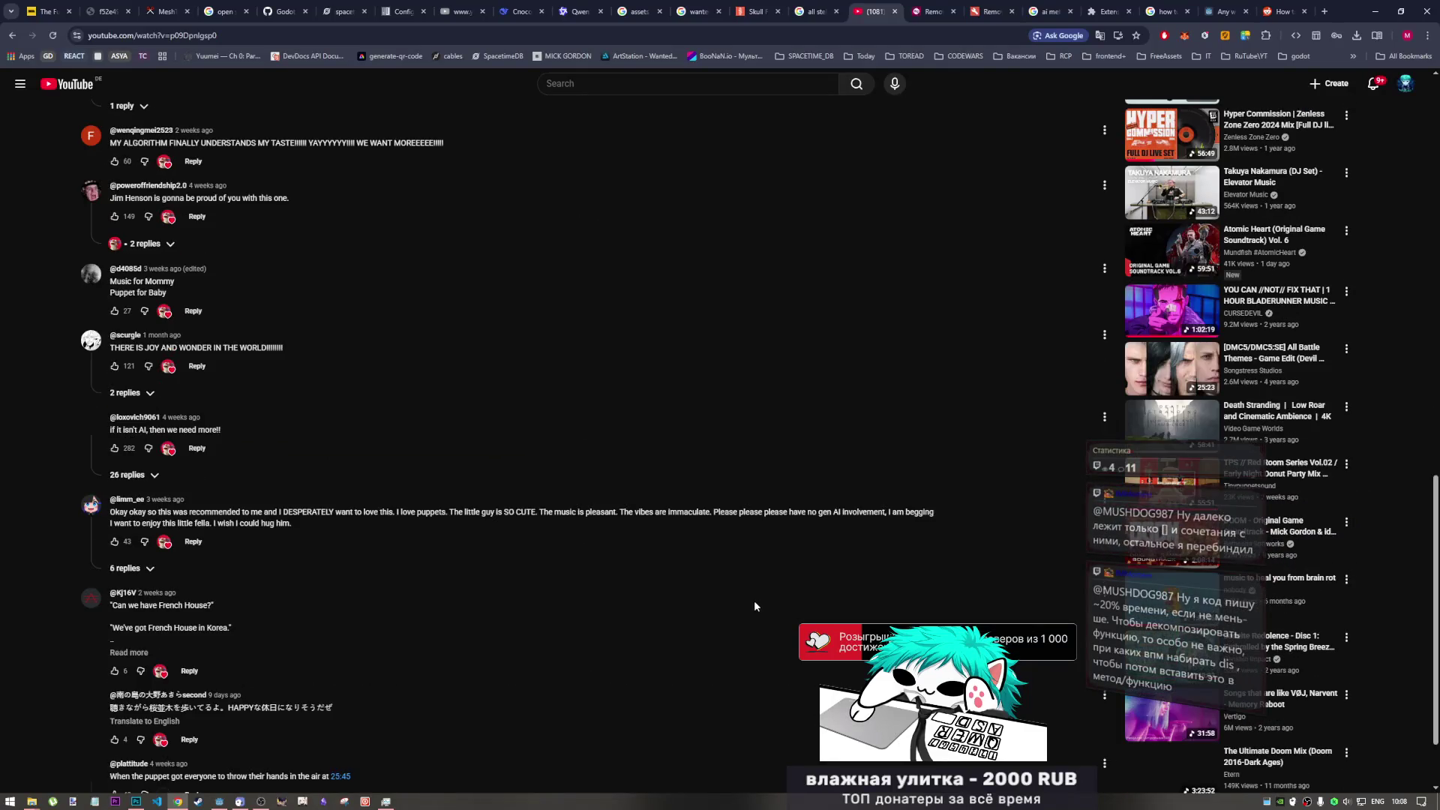
pyautogui.scroll(-2, 759, 606)
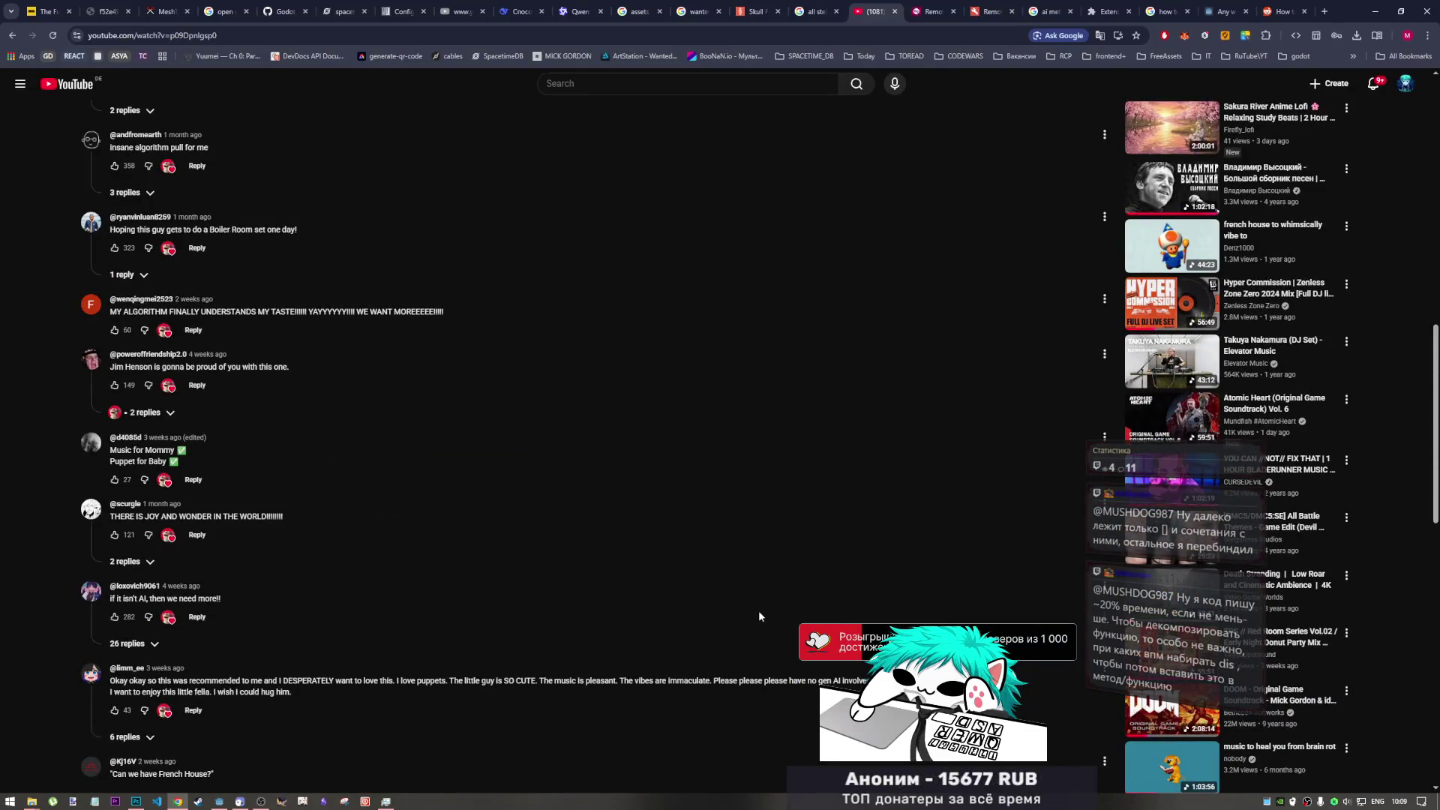
pyautogui.scroll(-2, 755, 611)
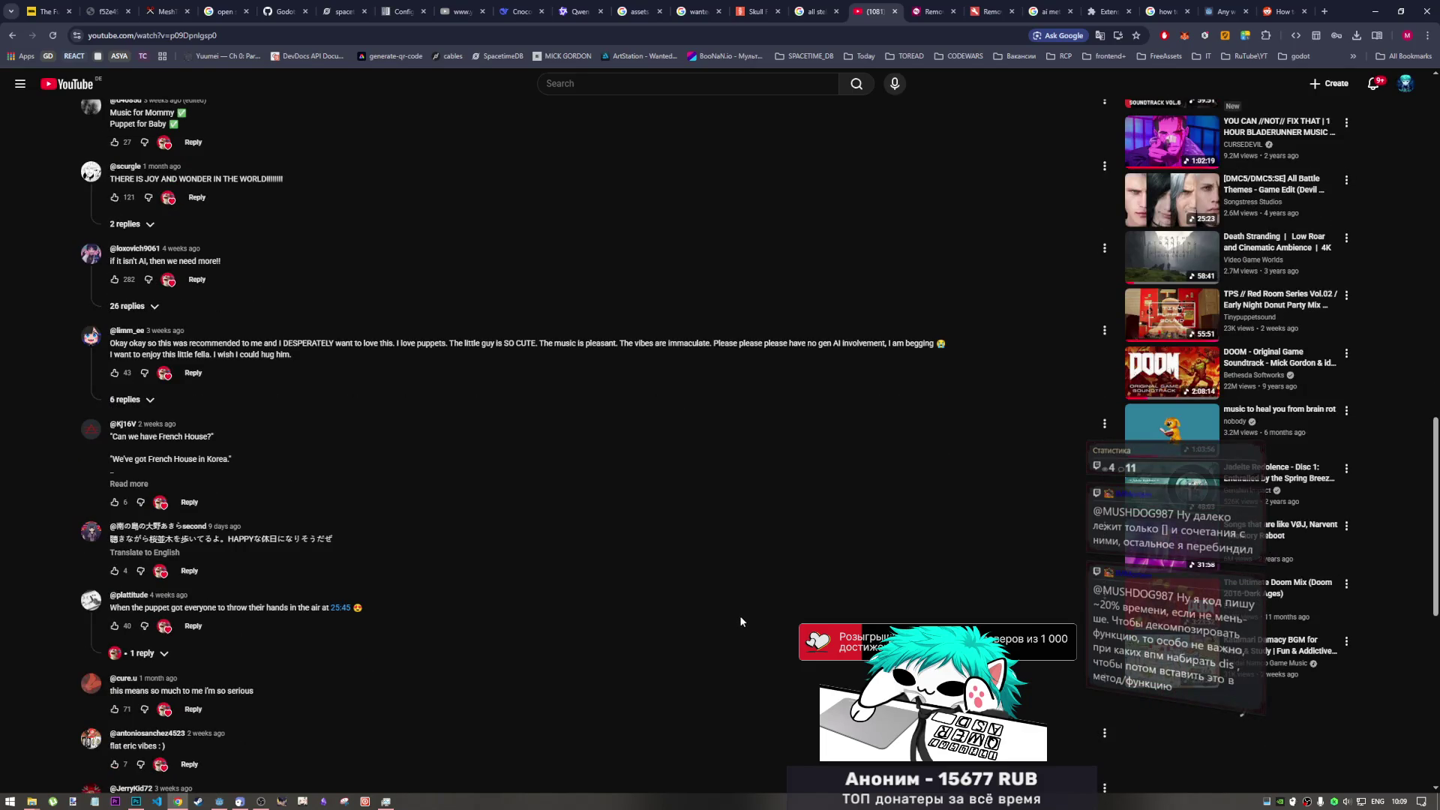
pyautogui.scroll(-9, 740, 623)
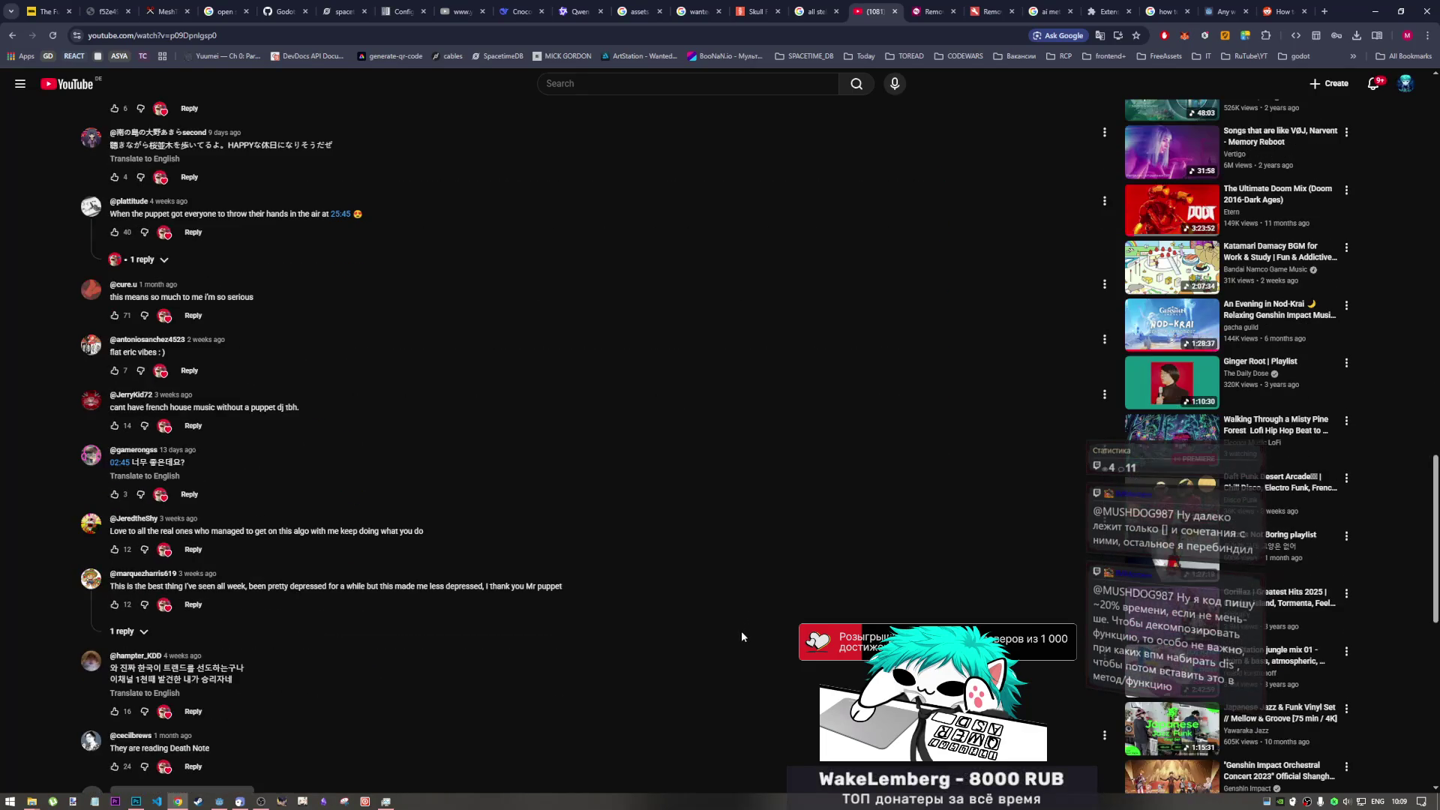
pyautogui.scroll(-6, 739, 628)
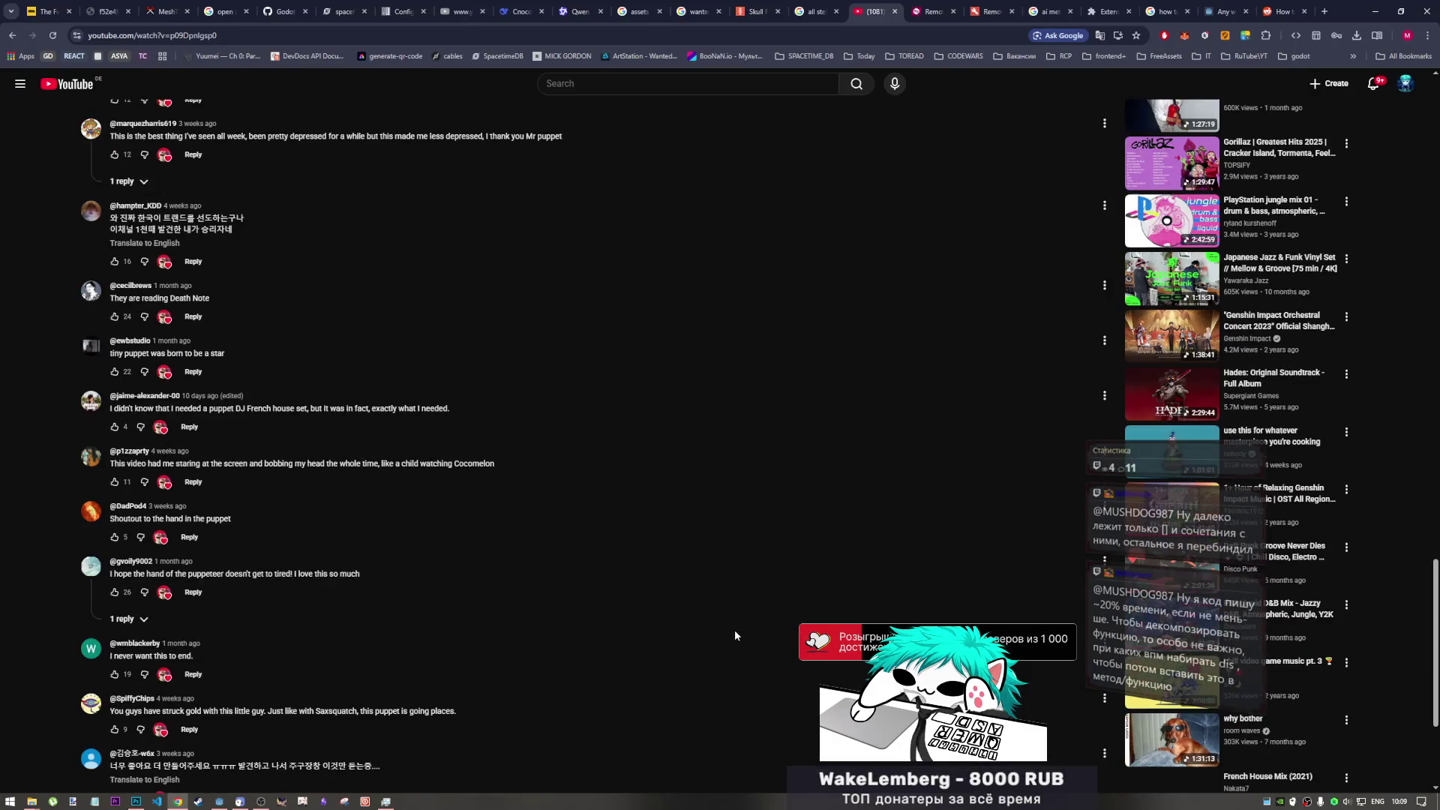
pyautogui.click(256, 802)
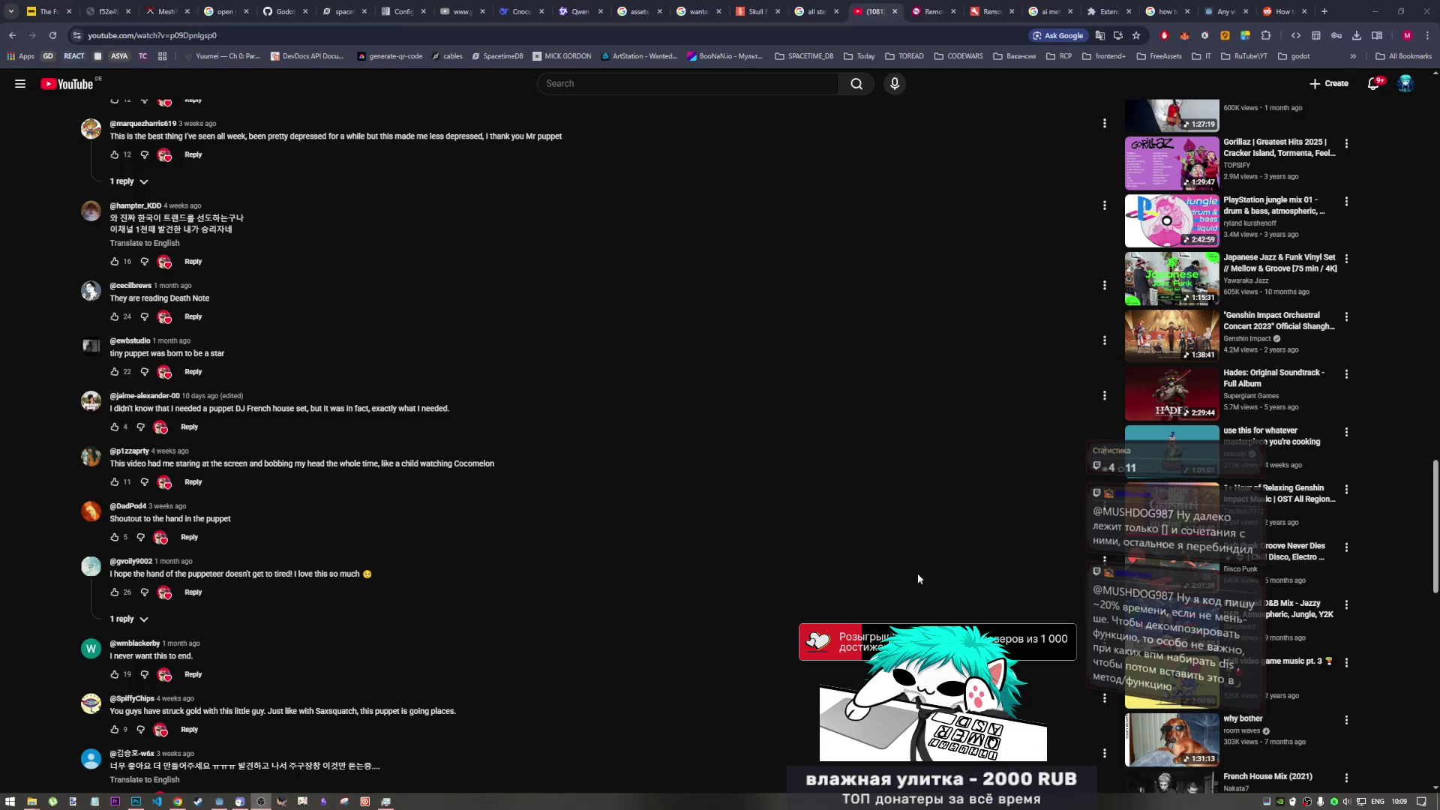
pyautogui.scroll(1, 870, 573)
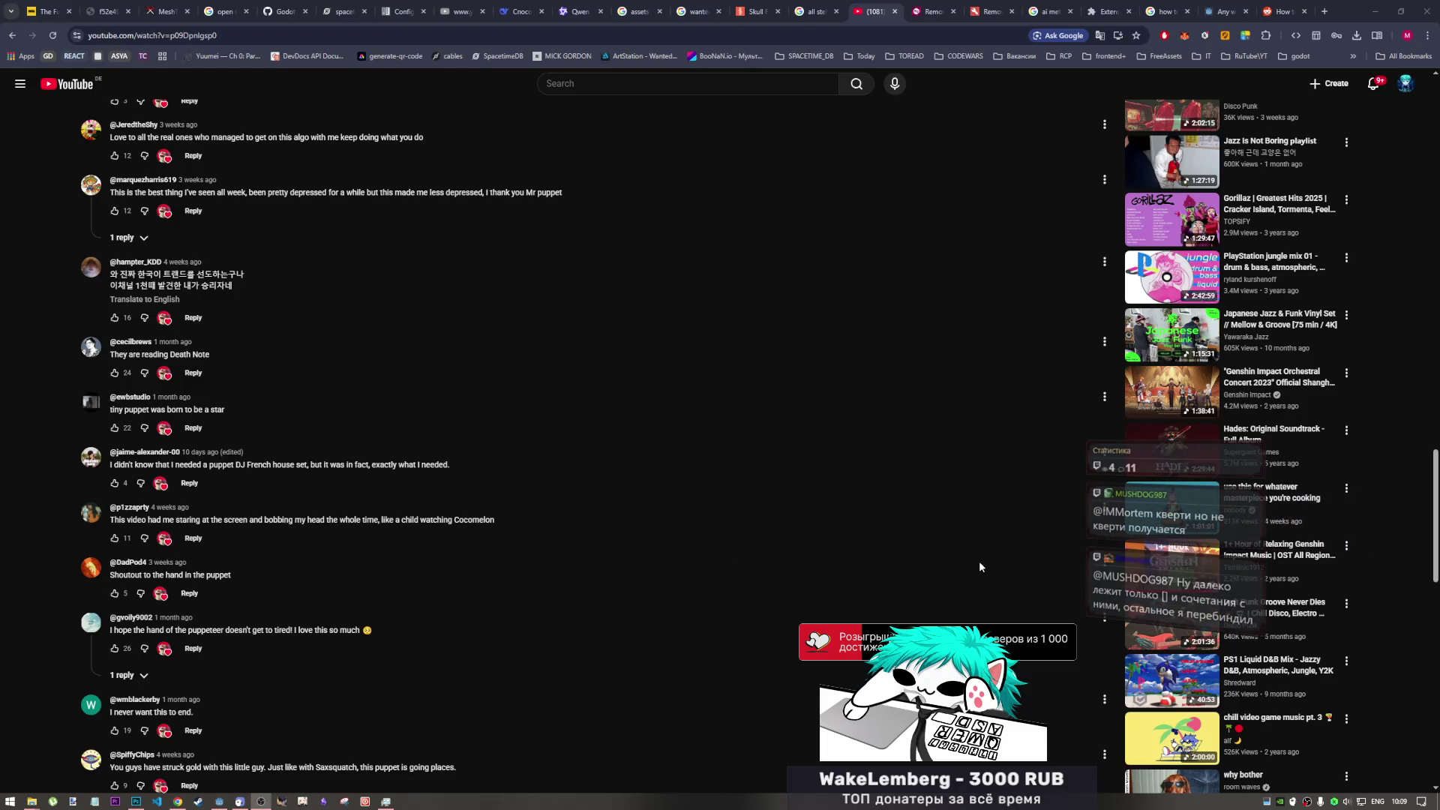
pyautogui.scroll(-6, 979, 561)
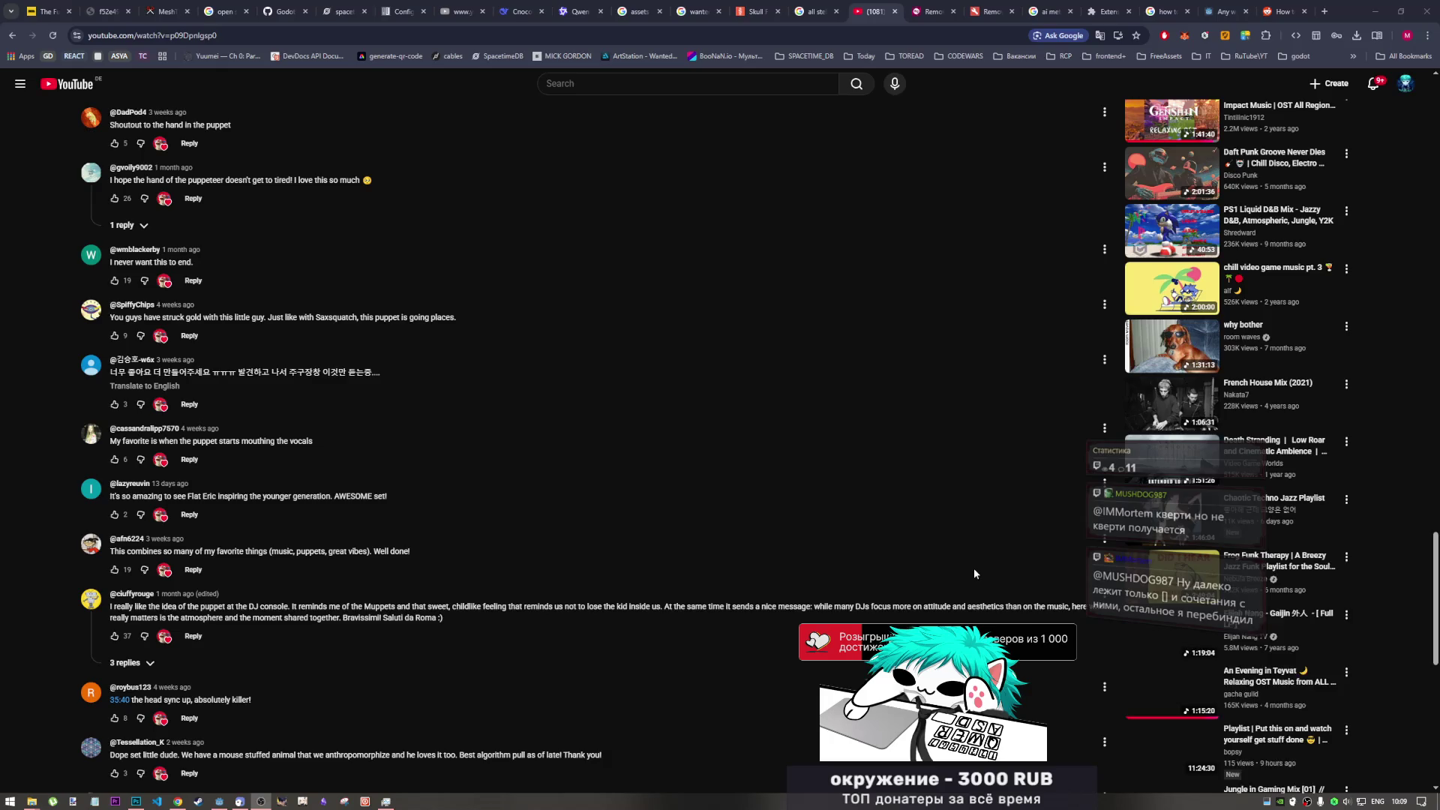
pyautogui.scroll(-2, 974, 569)
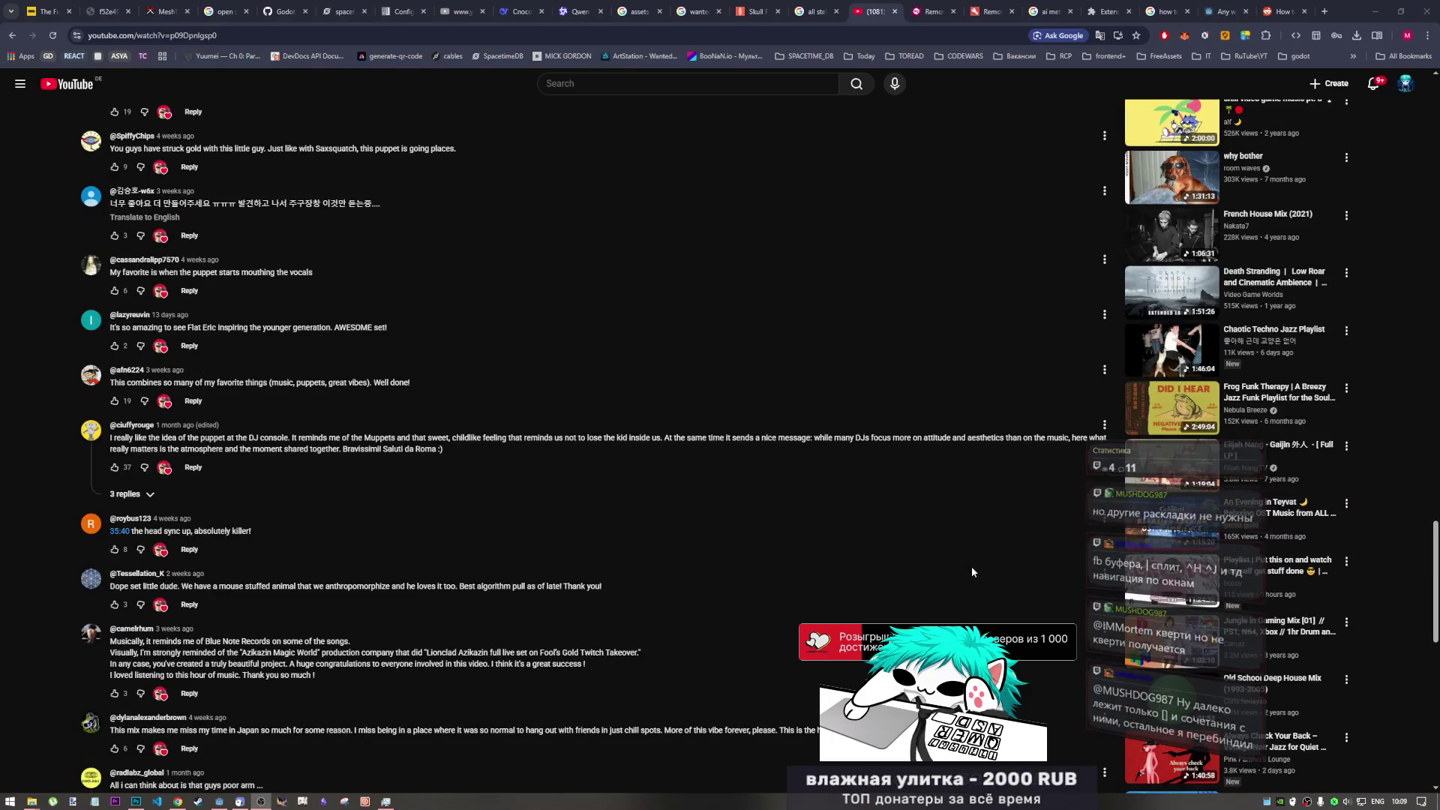
pyautogui.scroll(-7, 972, 570)
pyautogui.scroll(-4, 972, 565)
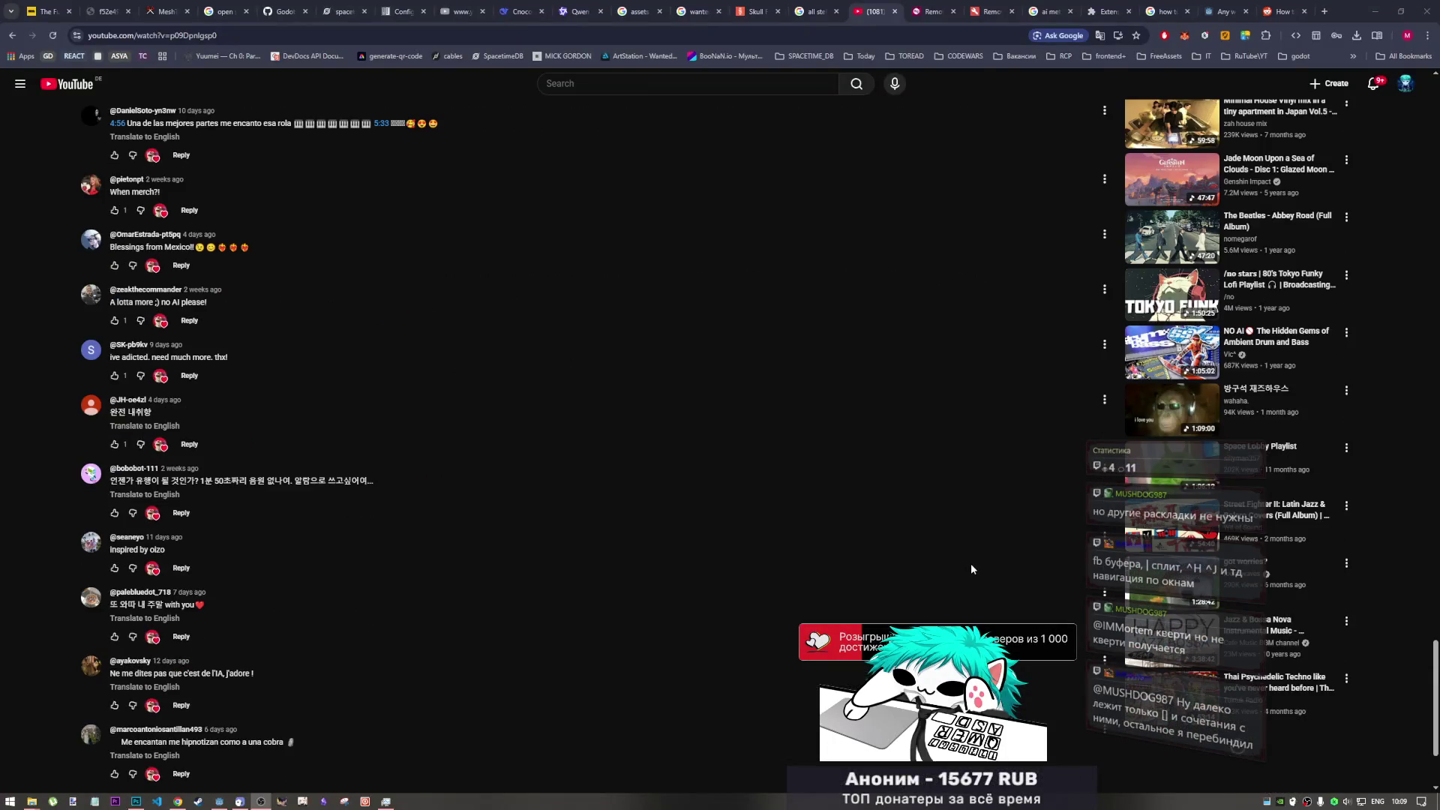
pyautogui.scroll(-6, 971, 566)
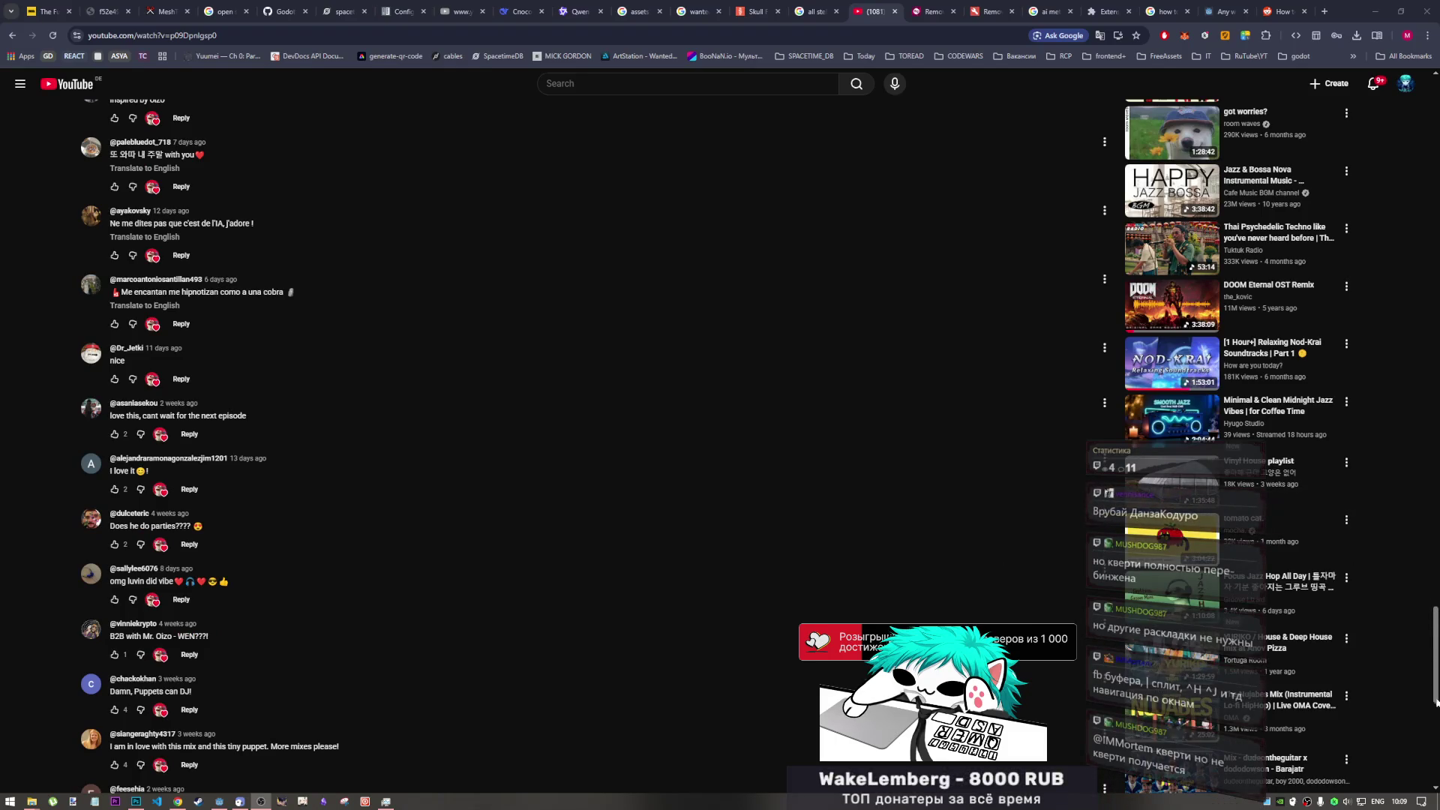
pyautogui.click(1436, 634)
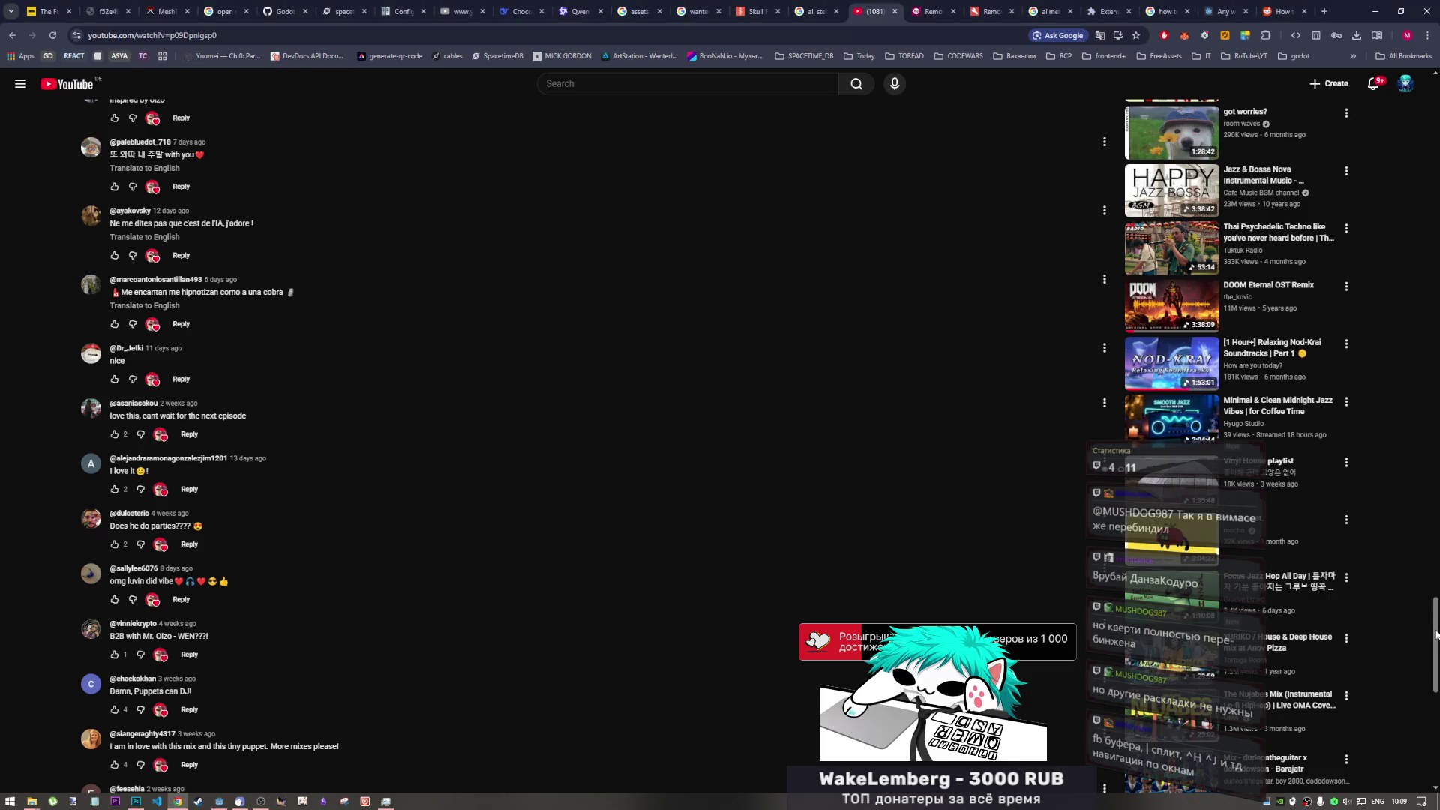
pyautogui.moveTo(1437, 634); pyautogui.dragTo(1433, 91)
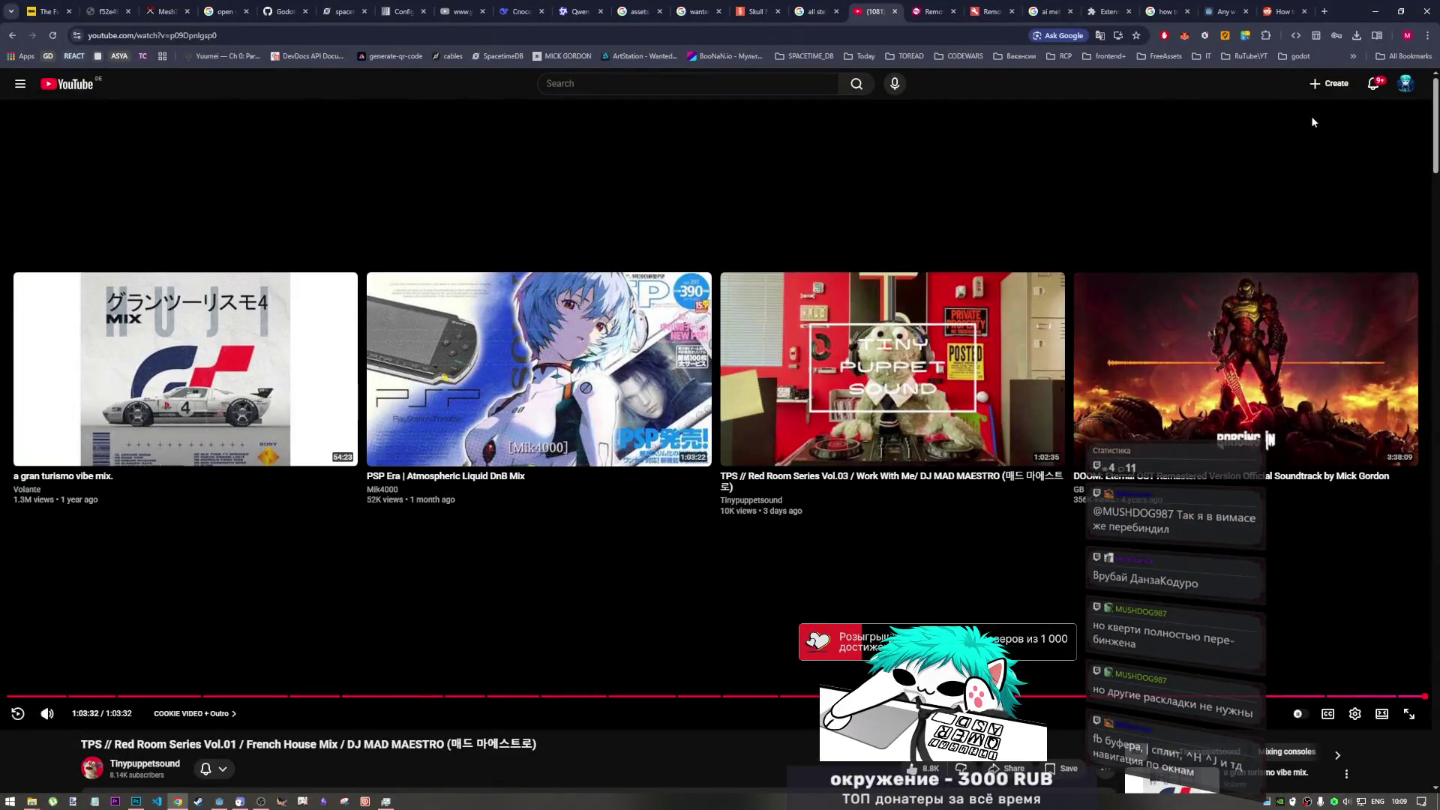
pyautogui.scroll(-5, 893, 511)
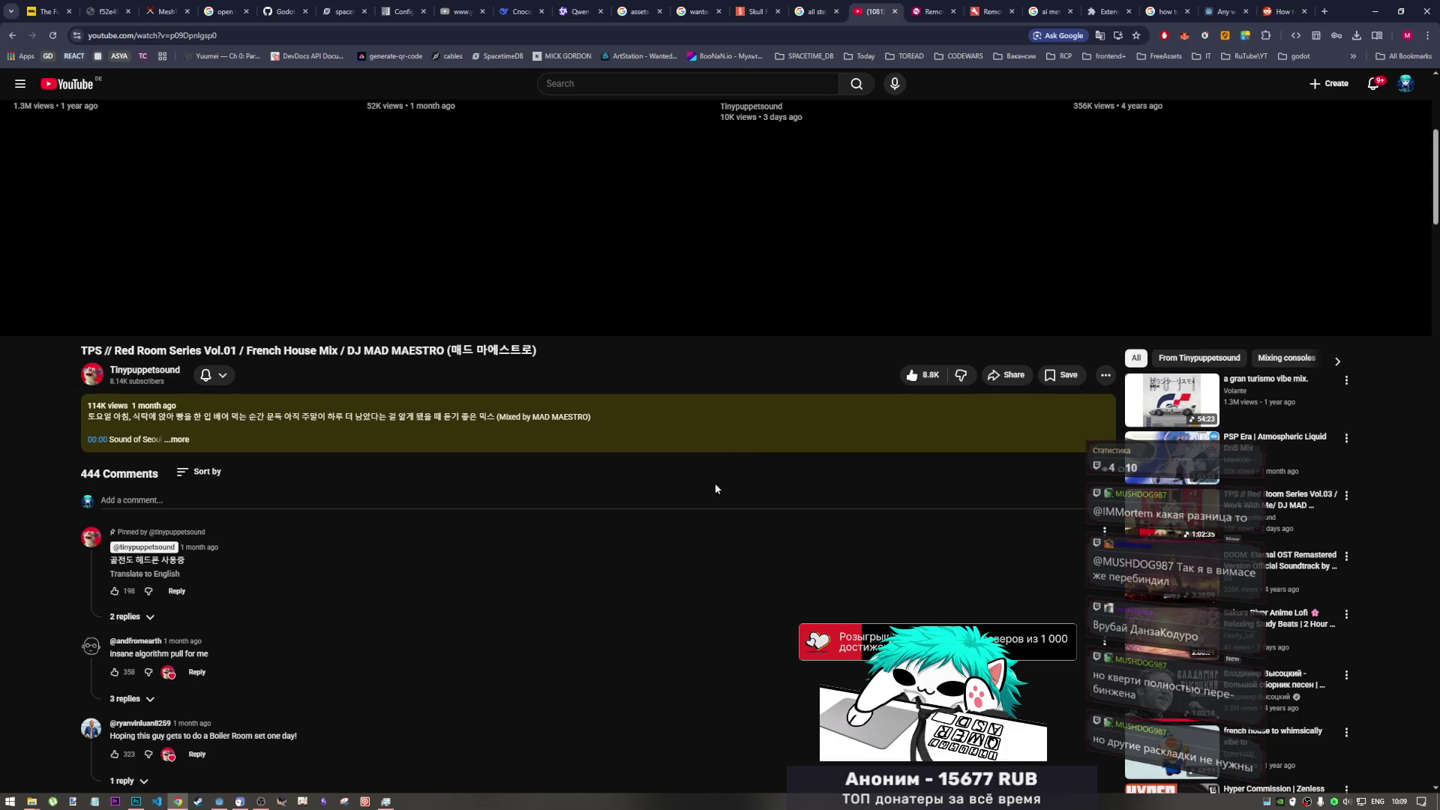
pyautogui.scroll(3, 715, 490)
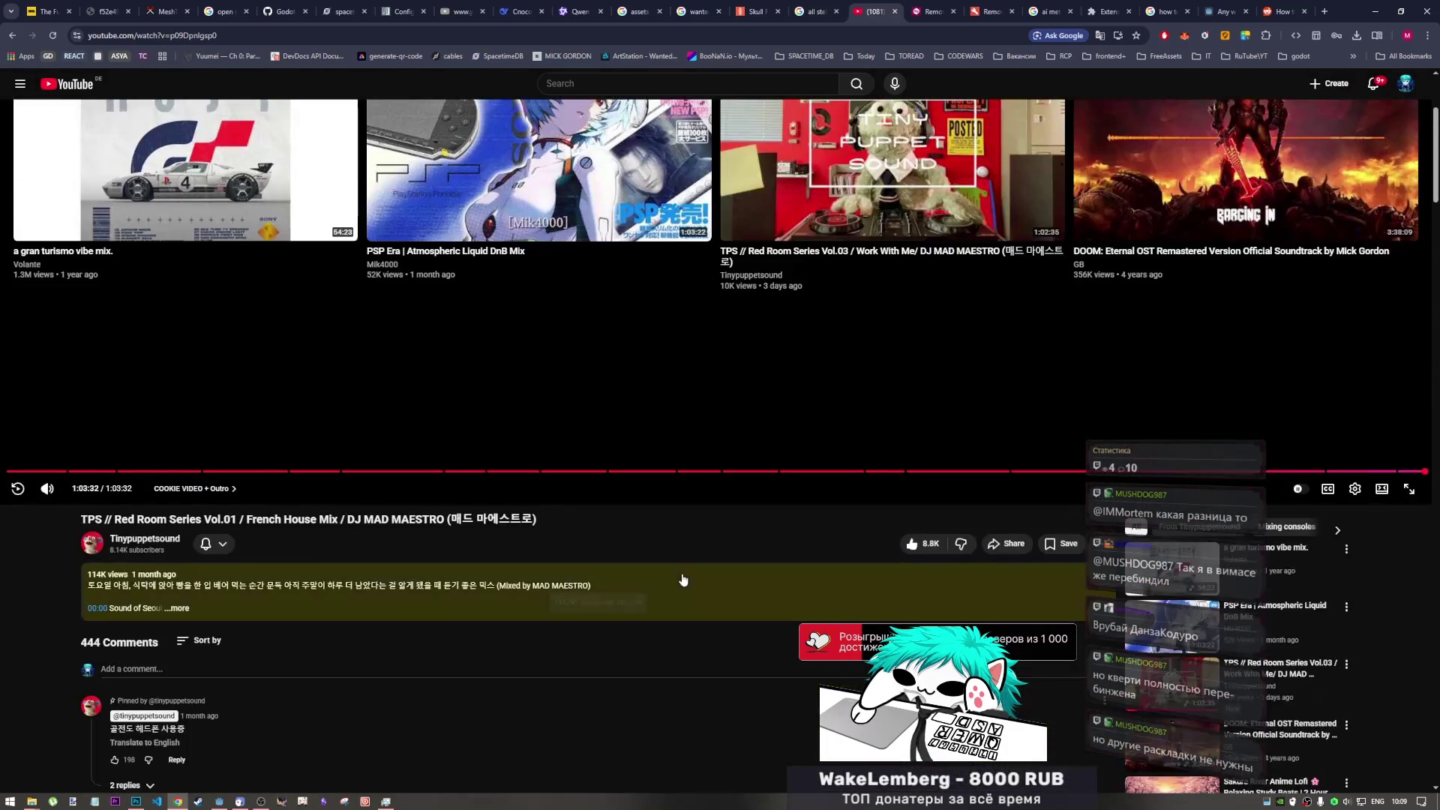
pyautogui.scroll(-3, 683, 579)
pyautogui.scroll(2, 681, 576)
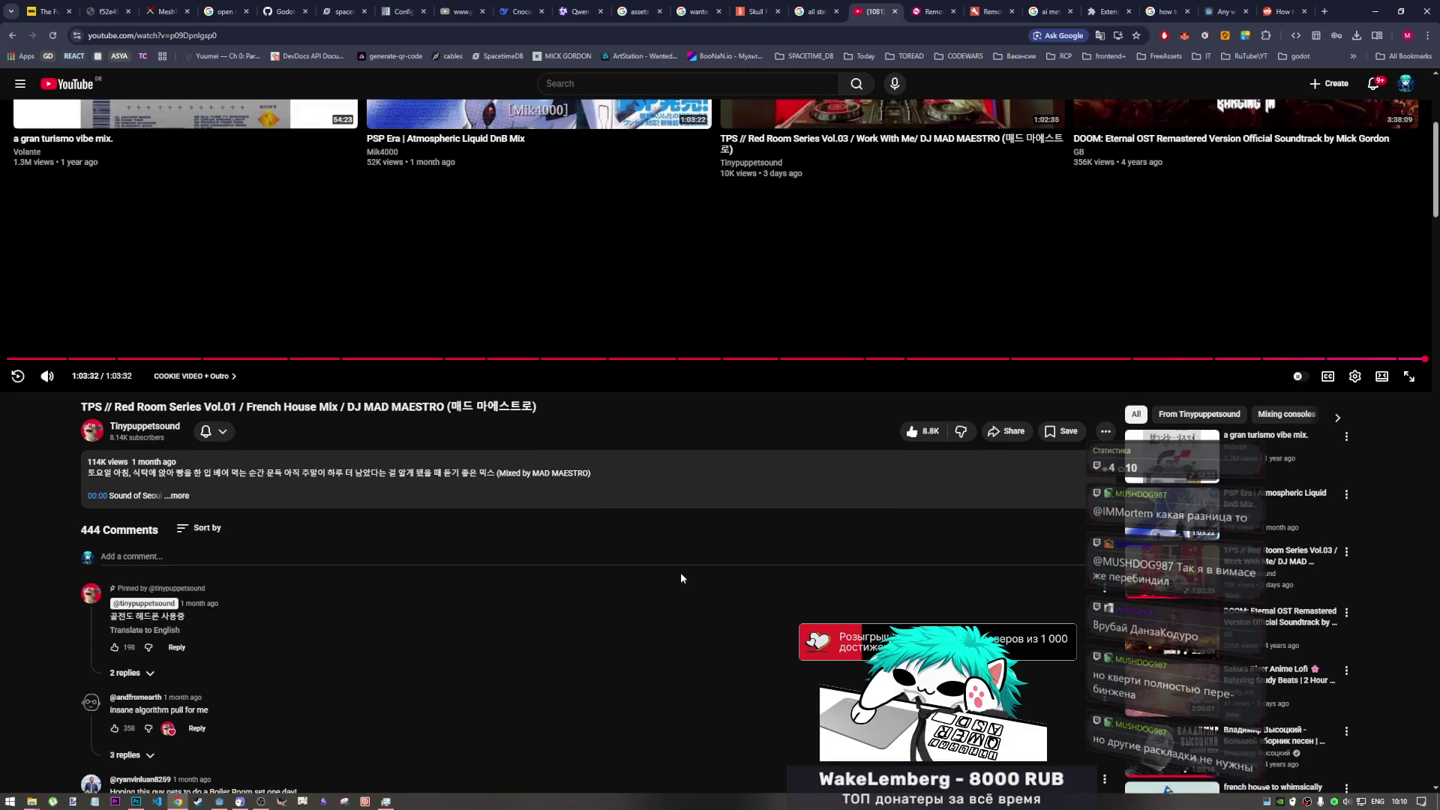
pyautogui.scroll(-4, 682, 576)
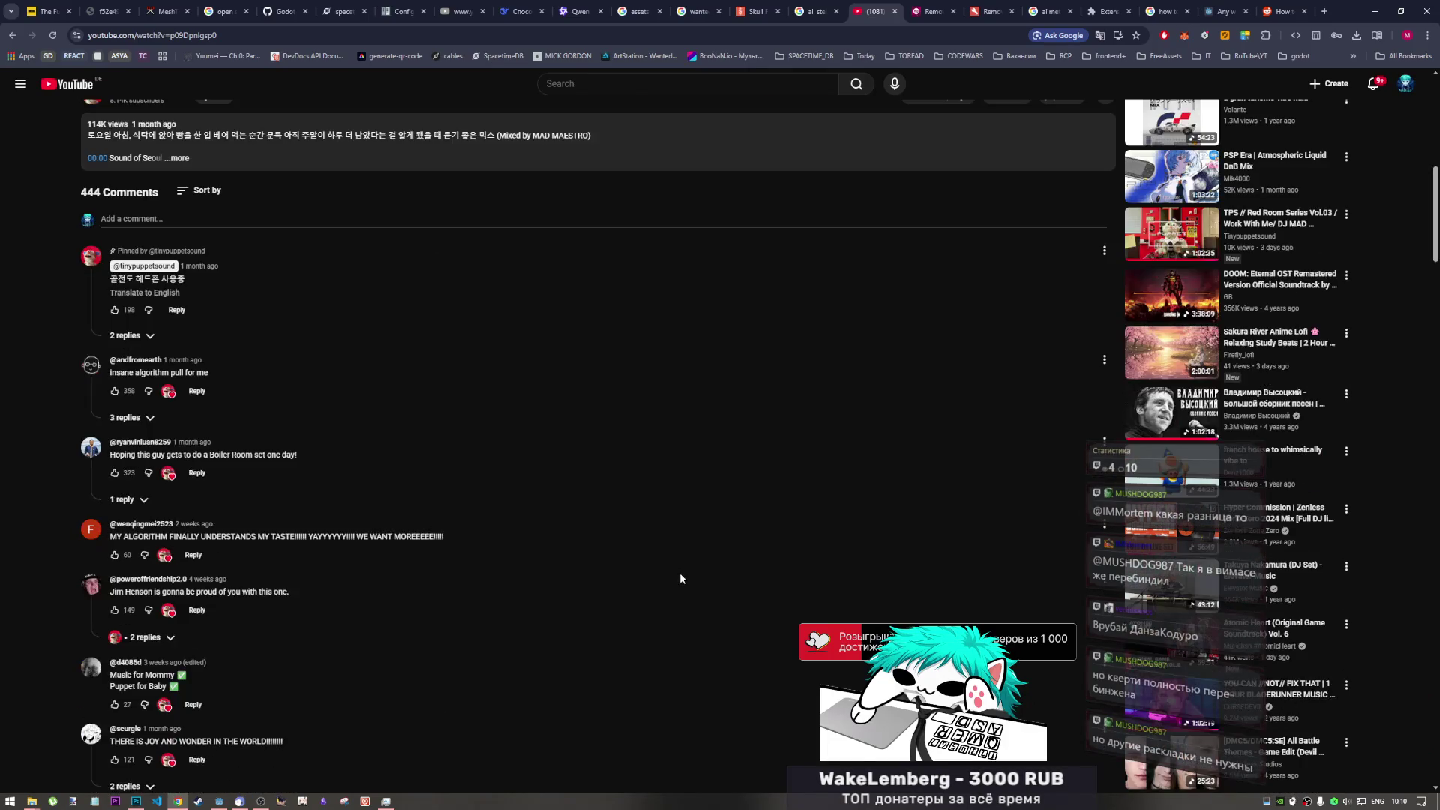
pyautogui.scroll(-2, 680, 578)
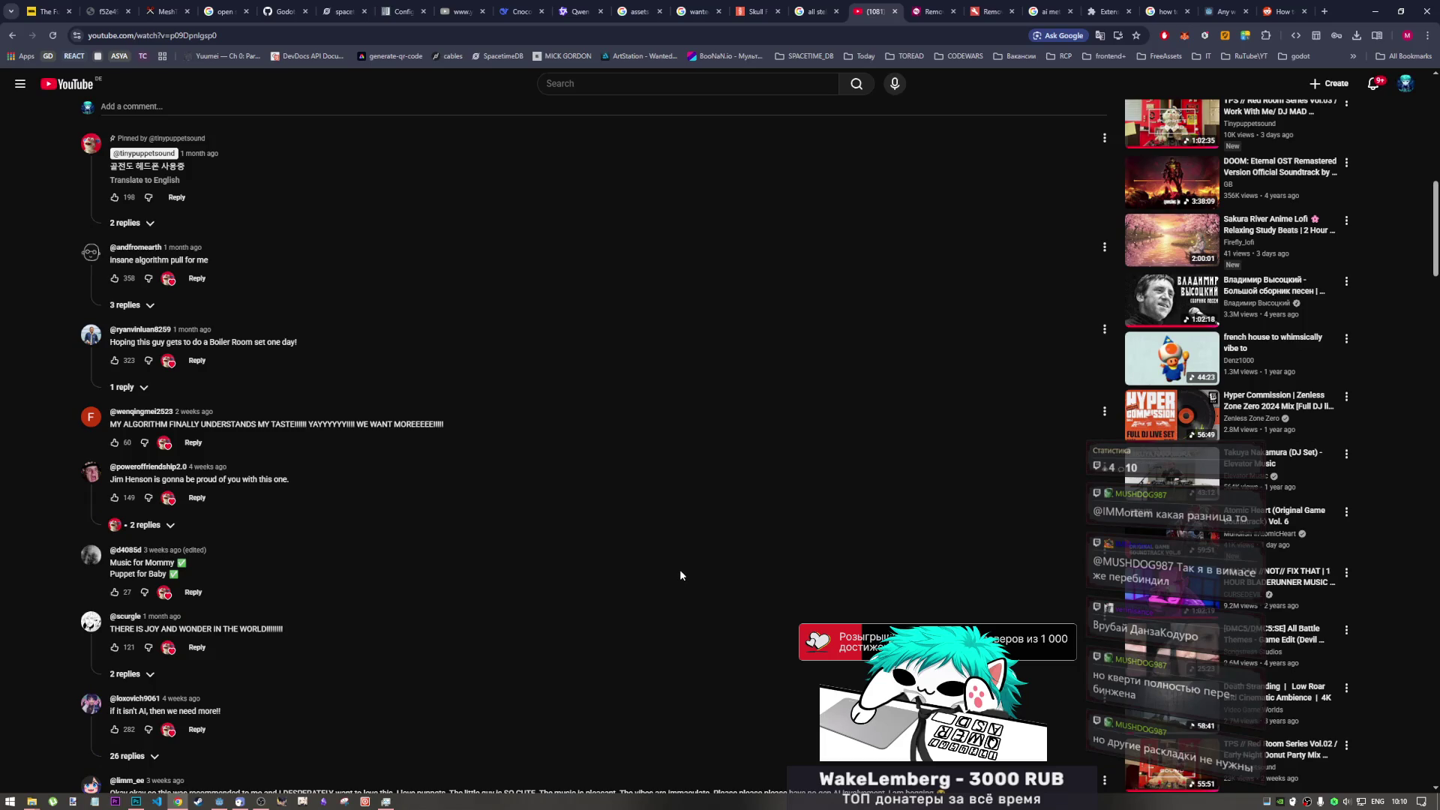
pyautogui.scroll(3, 892, 573)
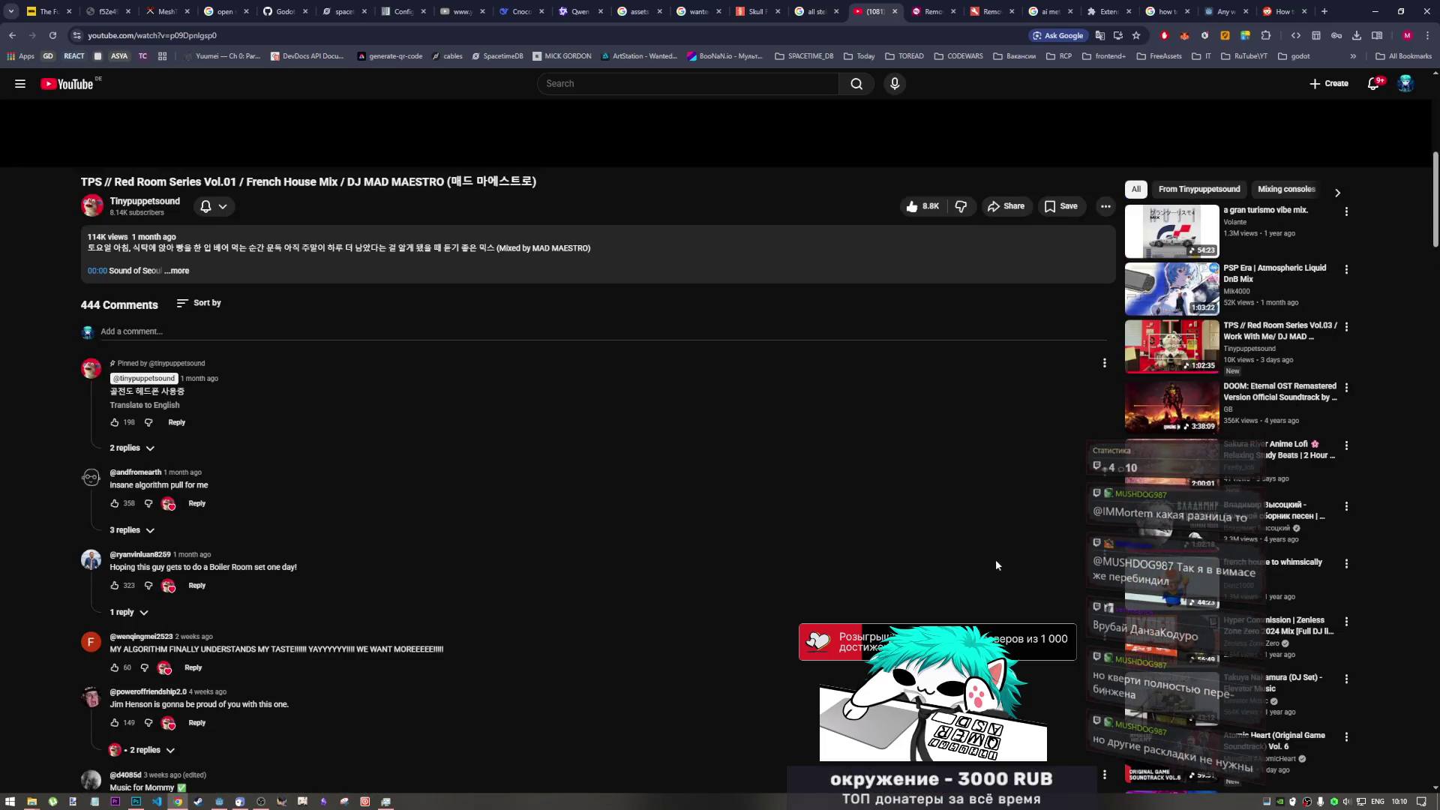
pyautogui.scroll(-10, 1071, 412)
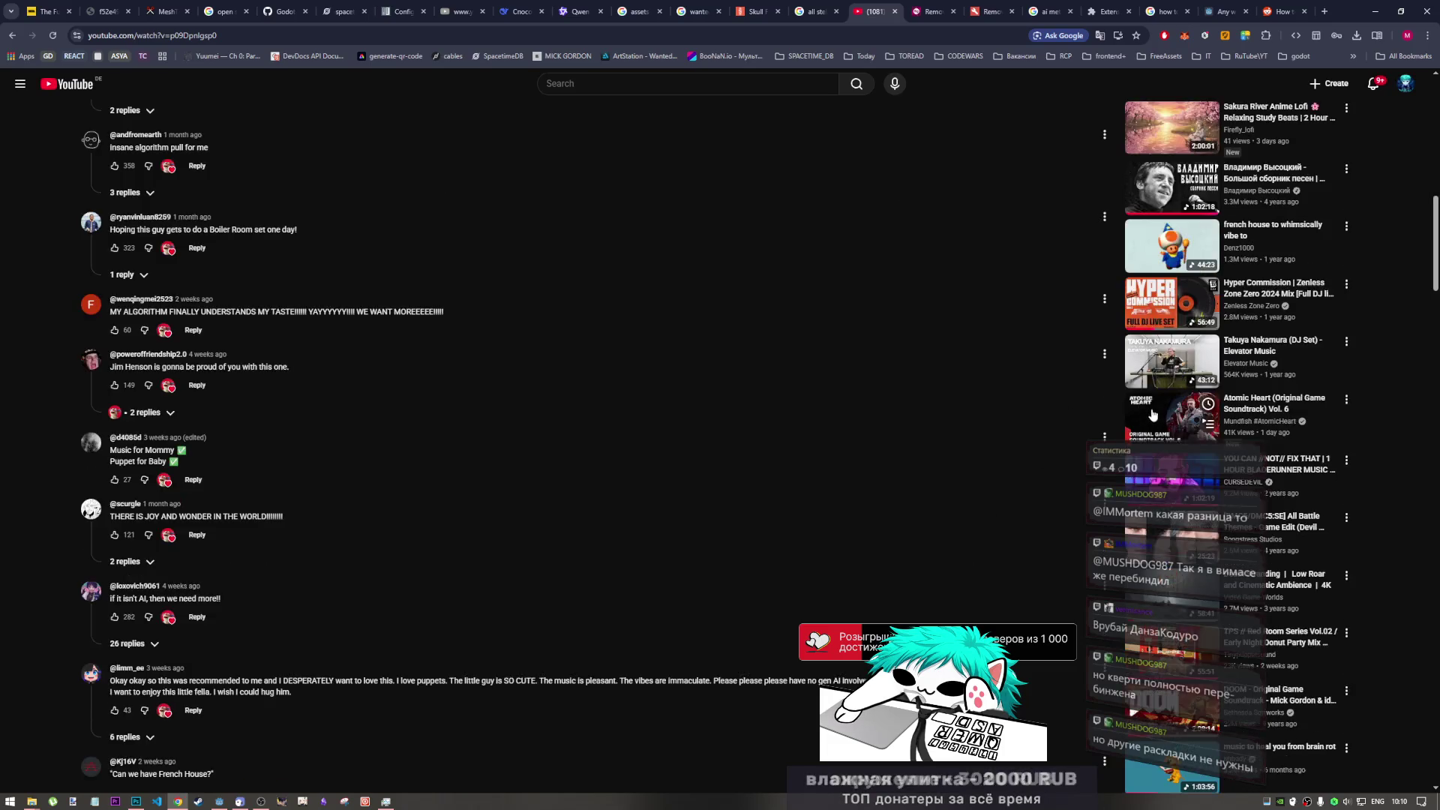
pyautogui.scroll(-2, 1144, 412)
pyautogui.scroll(-2, 1142, 424)
pyautogui.scroll(-6, 1135, 429)
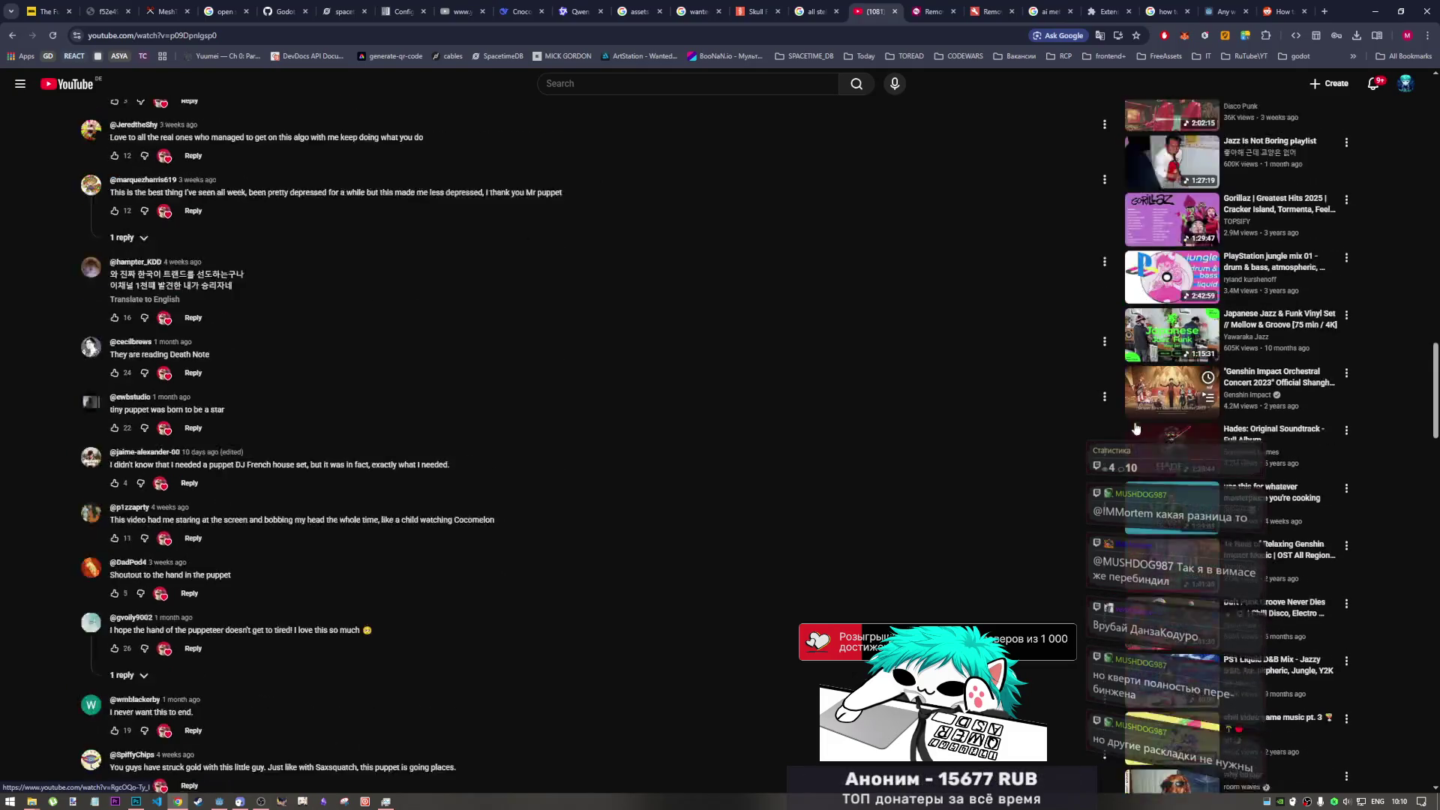
pyautogui.scroll(-4, 1129, 434)
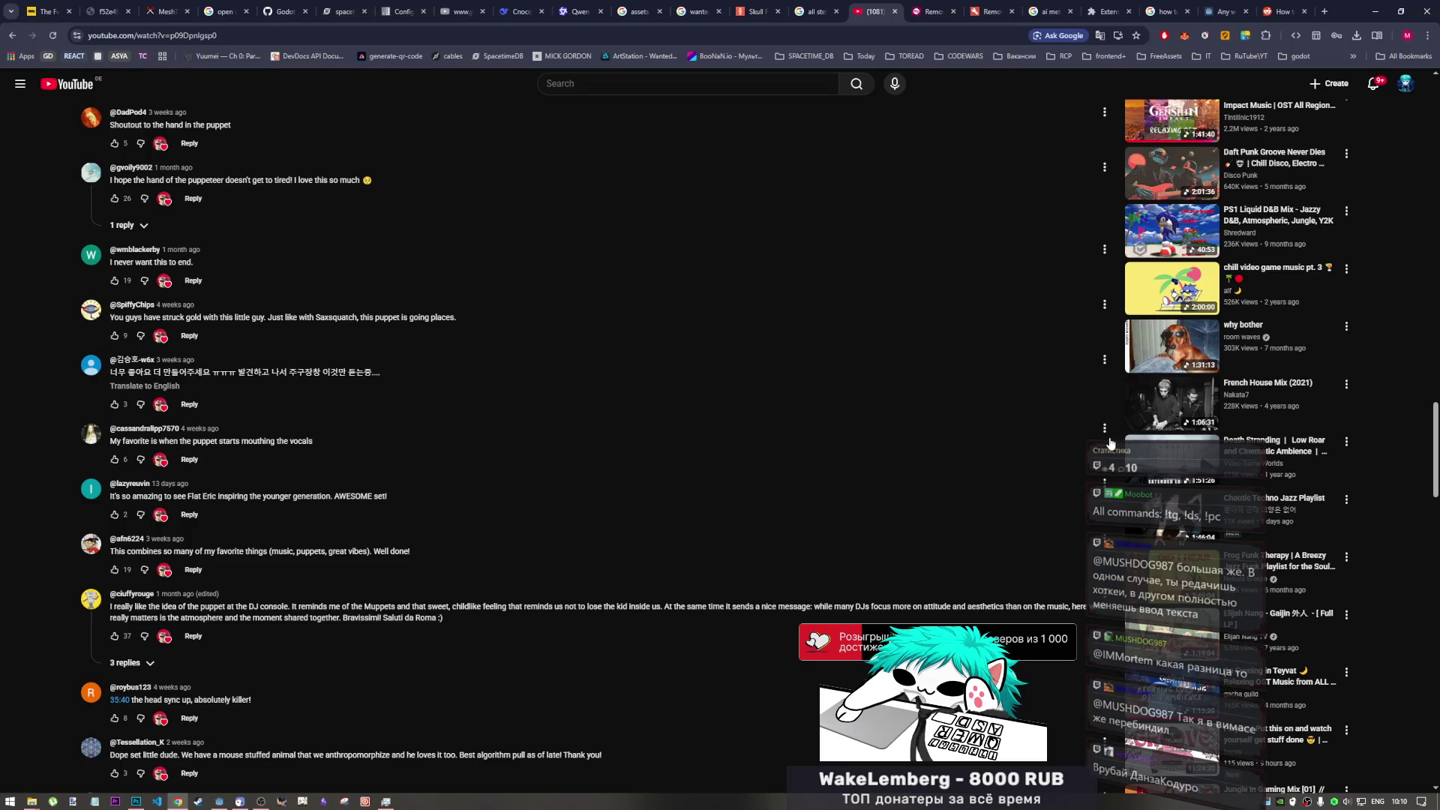
pyautogui.scroll(-4, 1113, 443)
pyautogui.scroll(-4, 1110, 437)
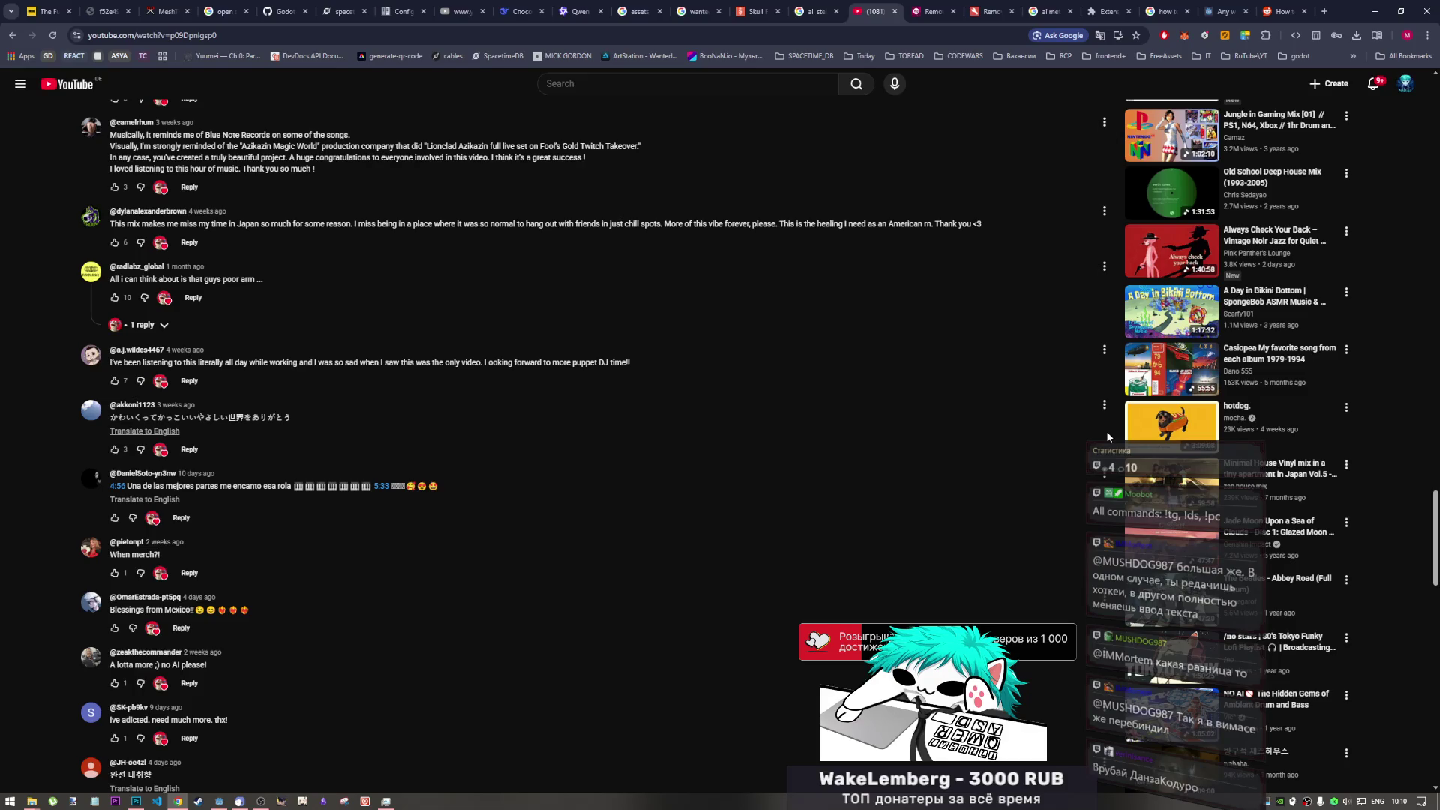
pyautogui.scroll(-2, 1193, 504)
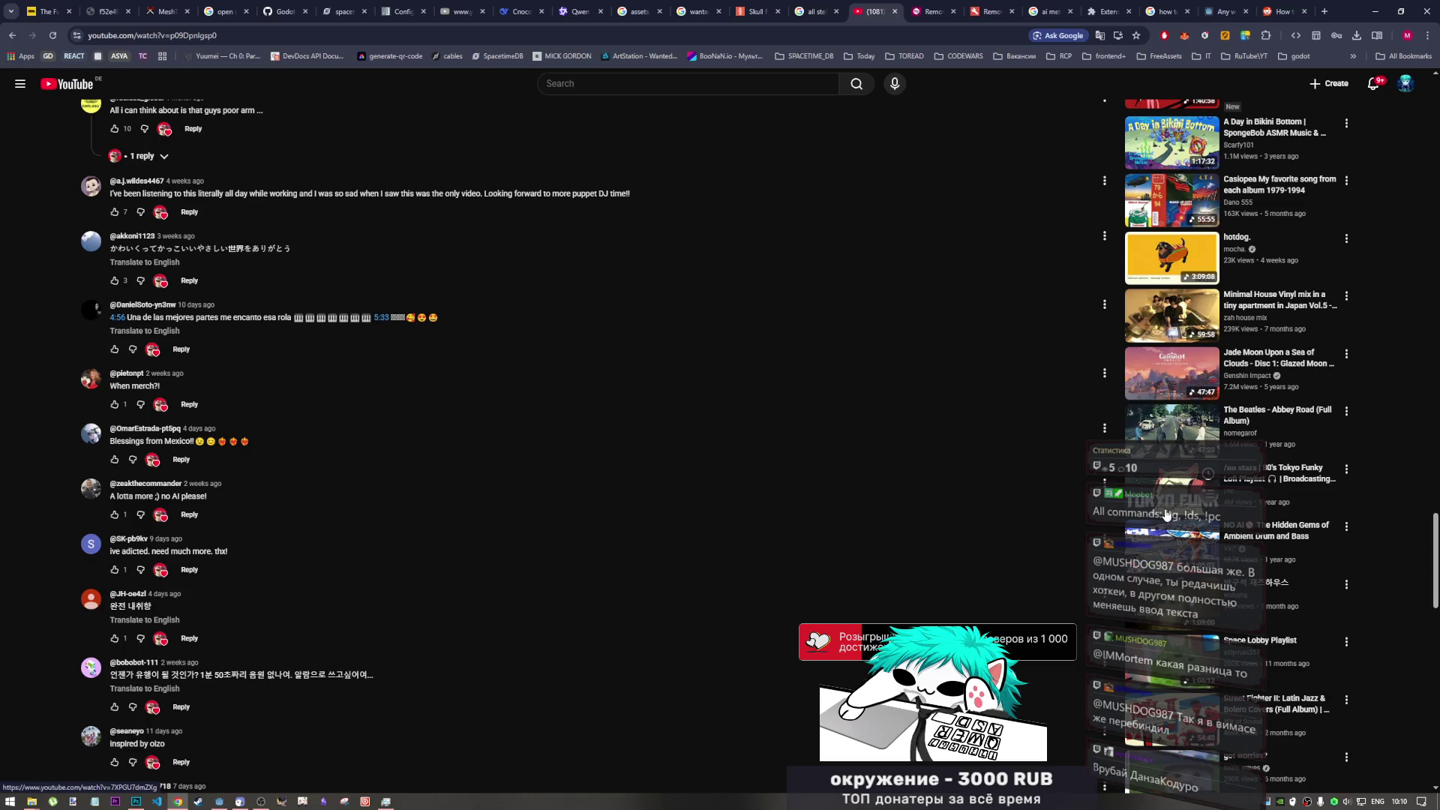
pyautogui.scroll(-1, 1149, 535)
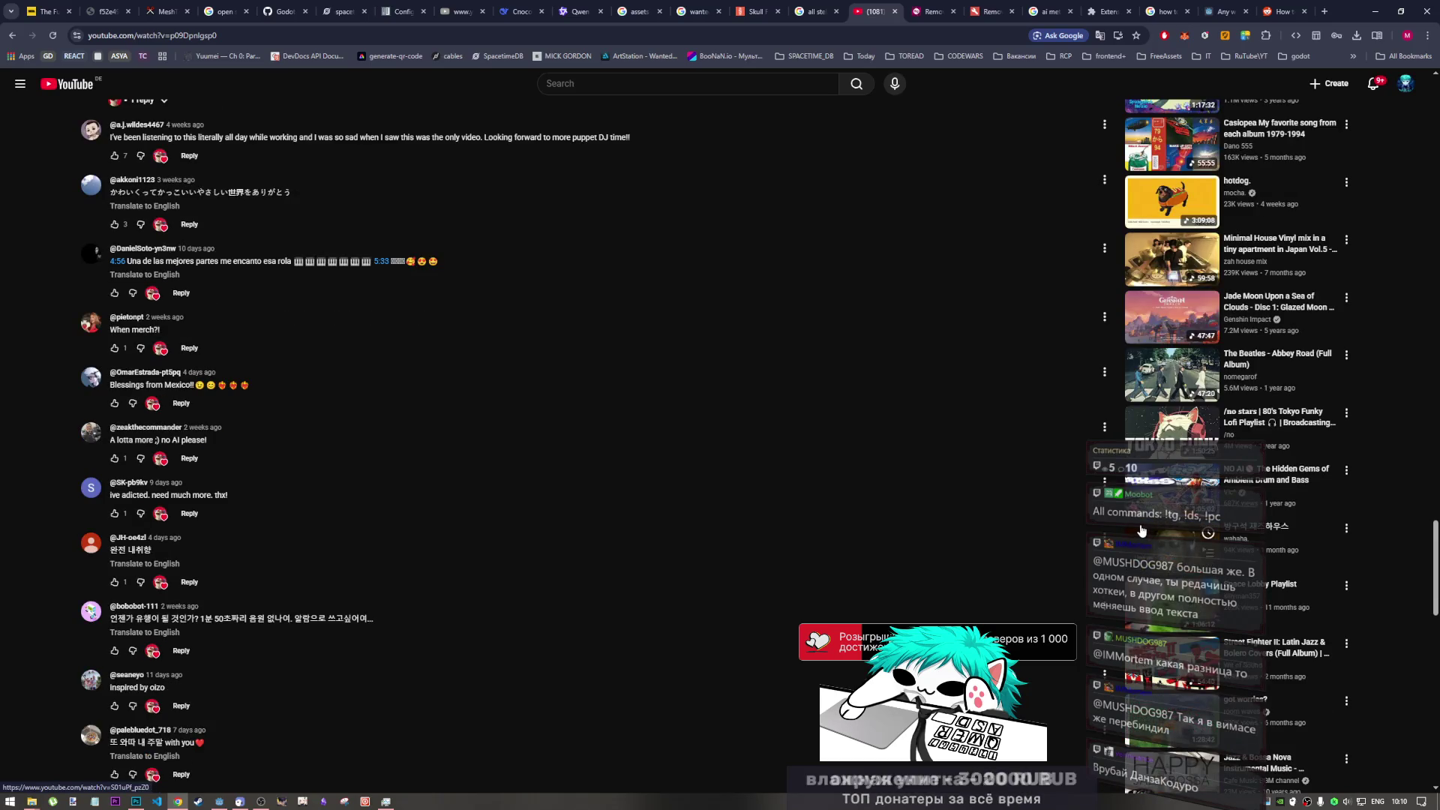
pyautogui.scroll(-9, 1141, 530)
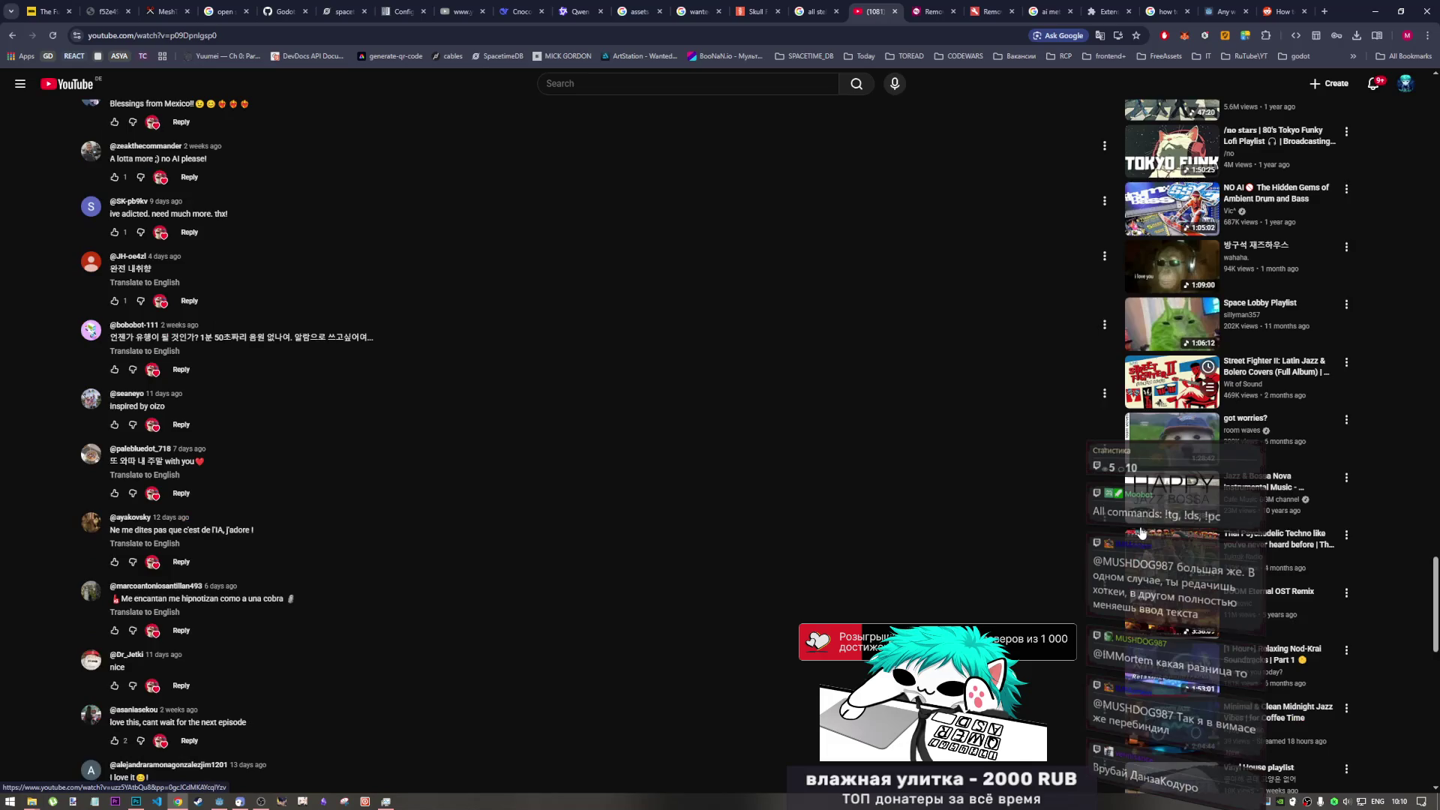
pyautogui.scroll(-7, 1141, 535)
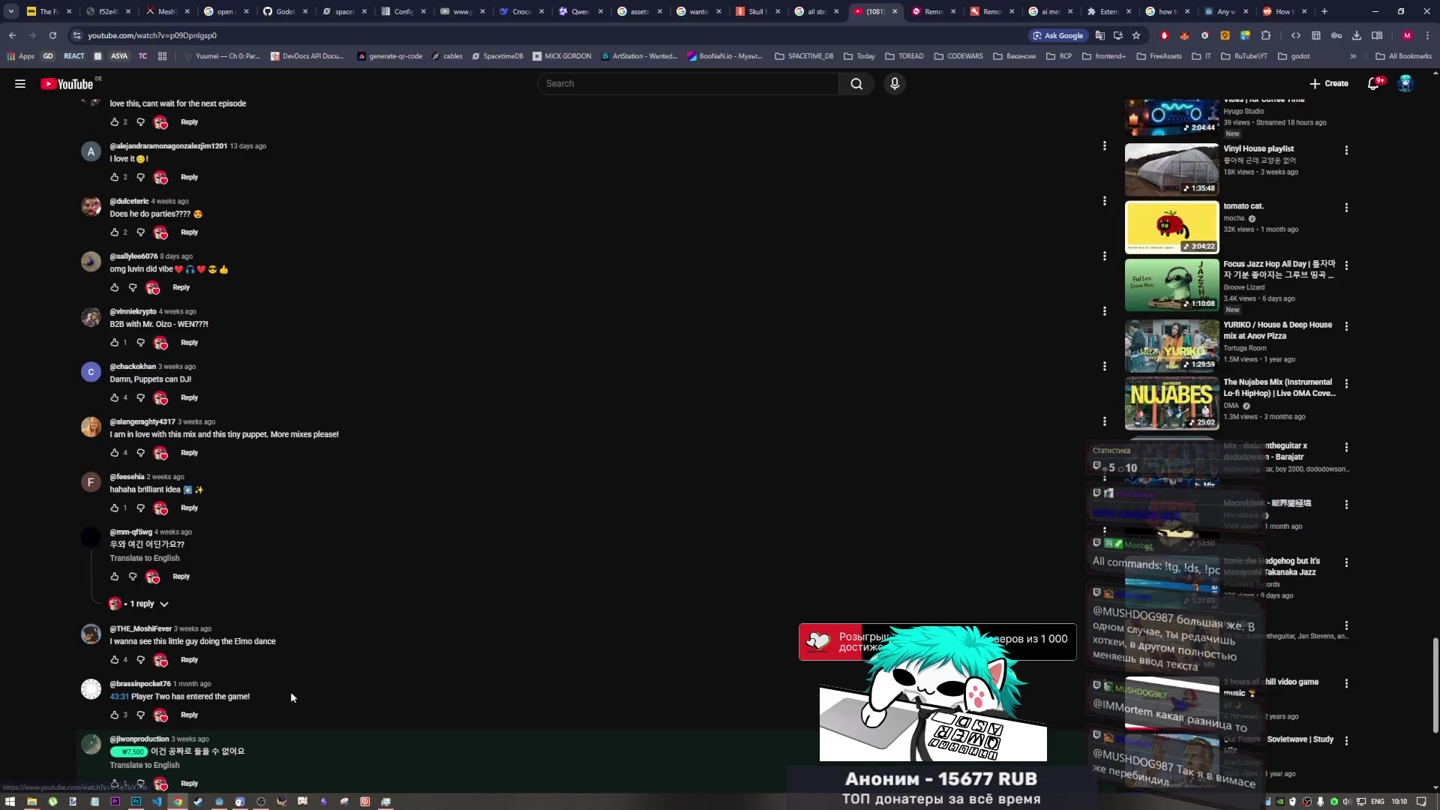
pyautogui.click(257, 803)
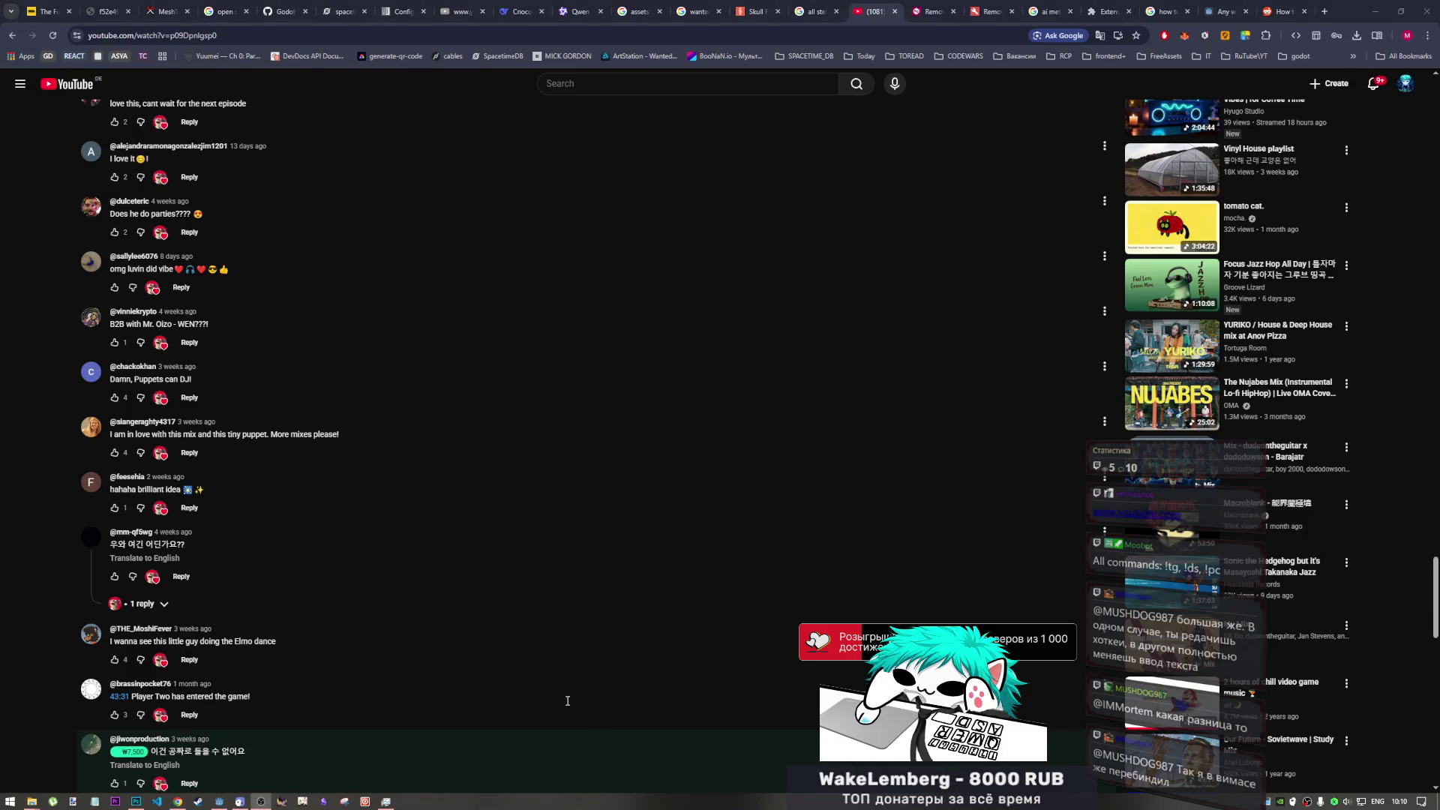
pyautogui.click(956, 246)
# - Load the 'Don Omar - Danza Kuduro ft. Lucenzo' video from a pasted URL and play it
pyautogui.click(633, 38)
pyautogui.write('https://www.youtube.com/watch?v=7zp1TbLFPp8')
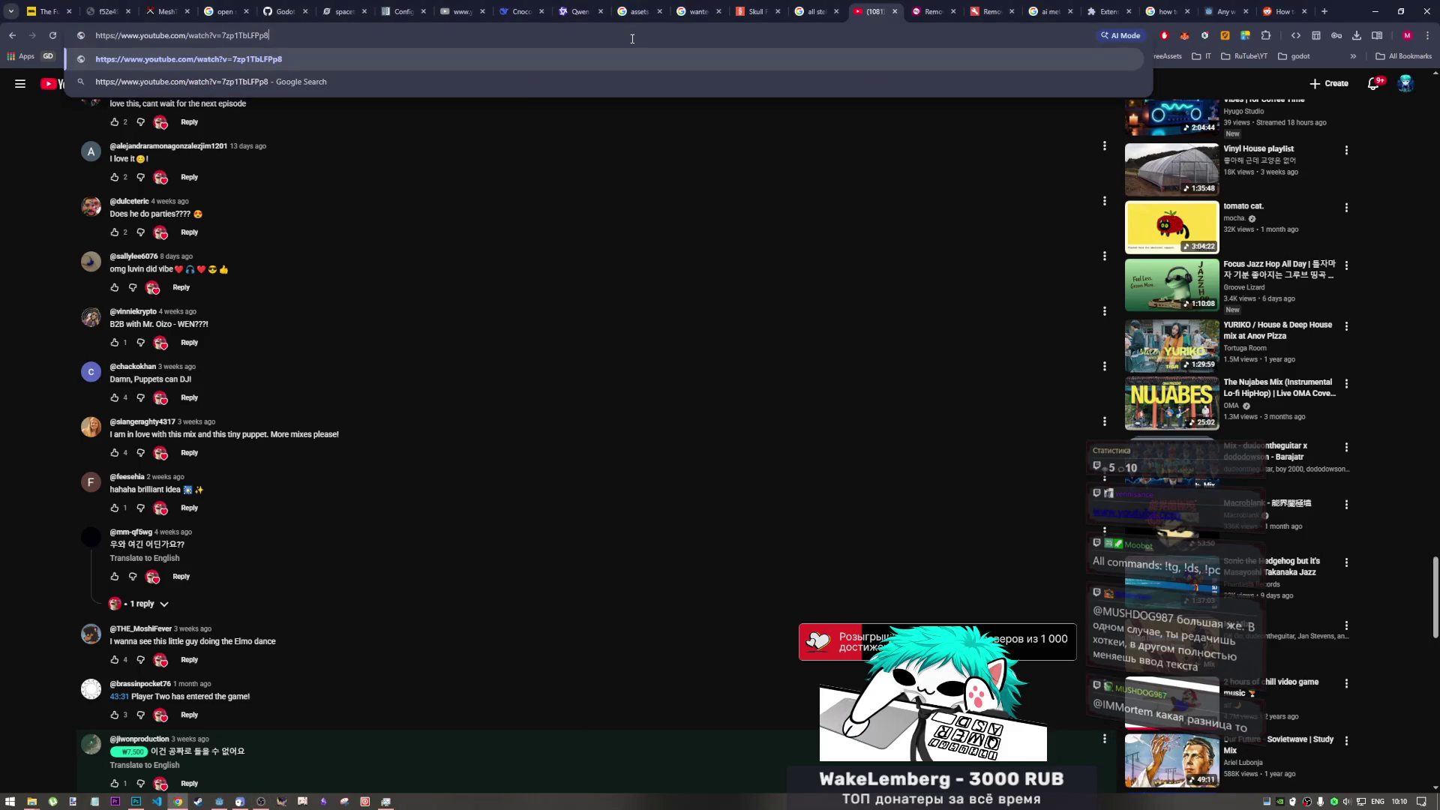
pyautogui.press('Return')
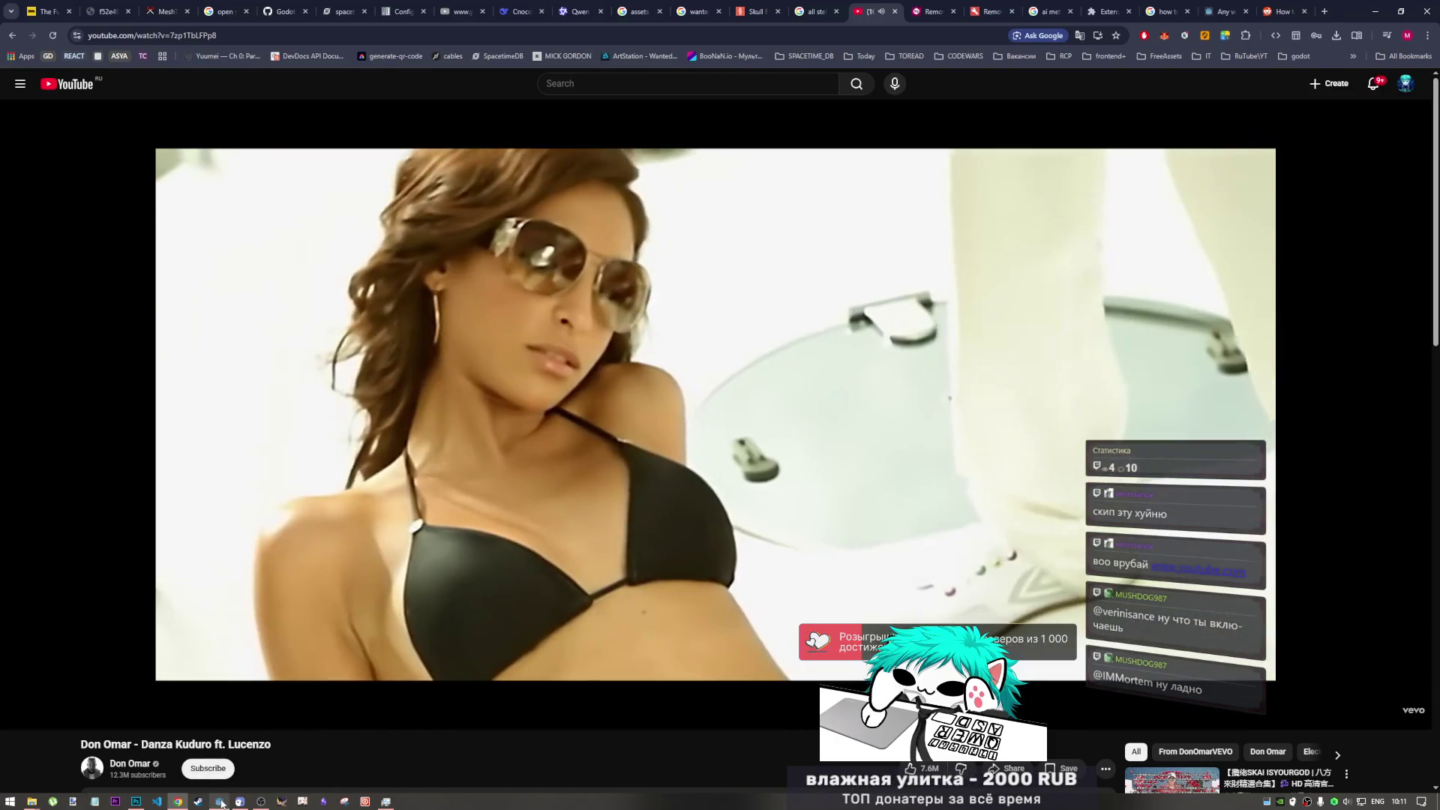
pyautogui.moveTo(221, 803)
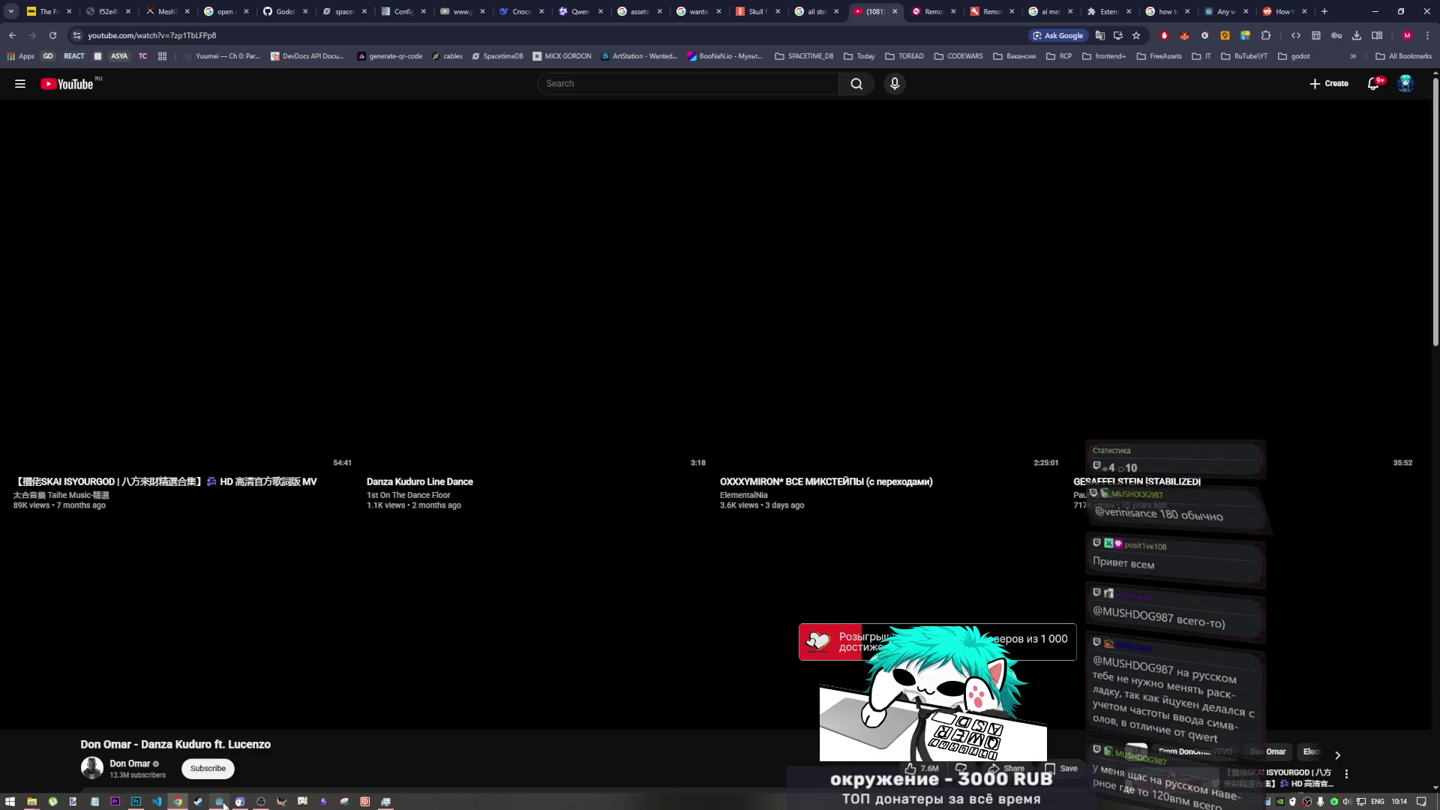
# - Let the Danza Kuduro video finish, then switch back to the Godot game scene
pyautogui.click(220, 803)
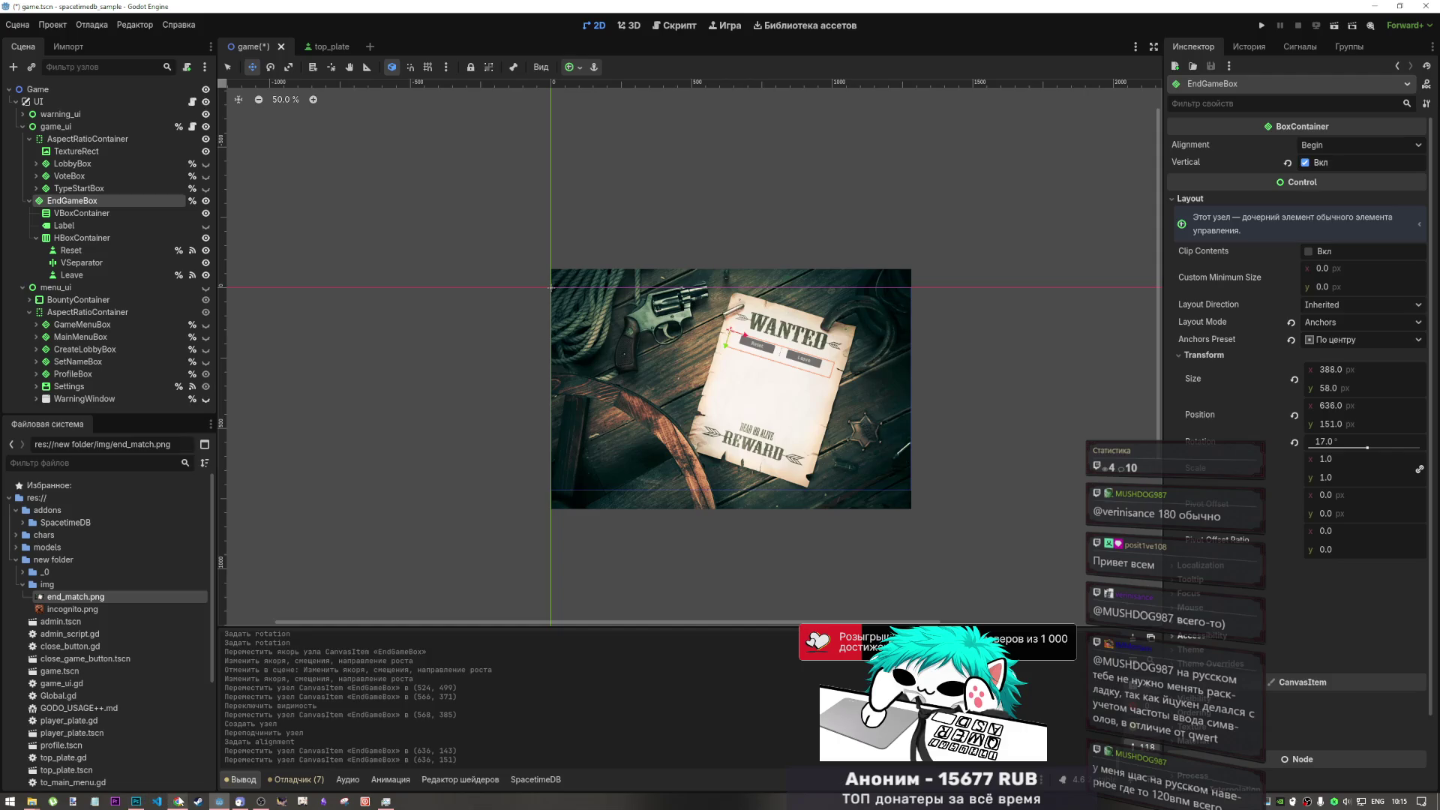
# - Switch between the YouTube page and the Godot editor, ending on the finished Danza Kuduro page
pyautogui.click(178, 801)
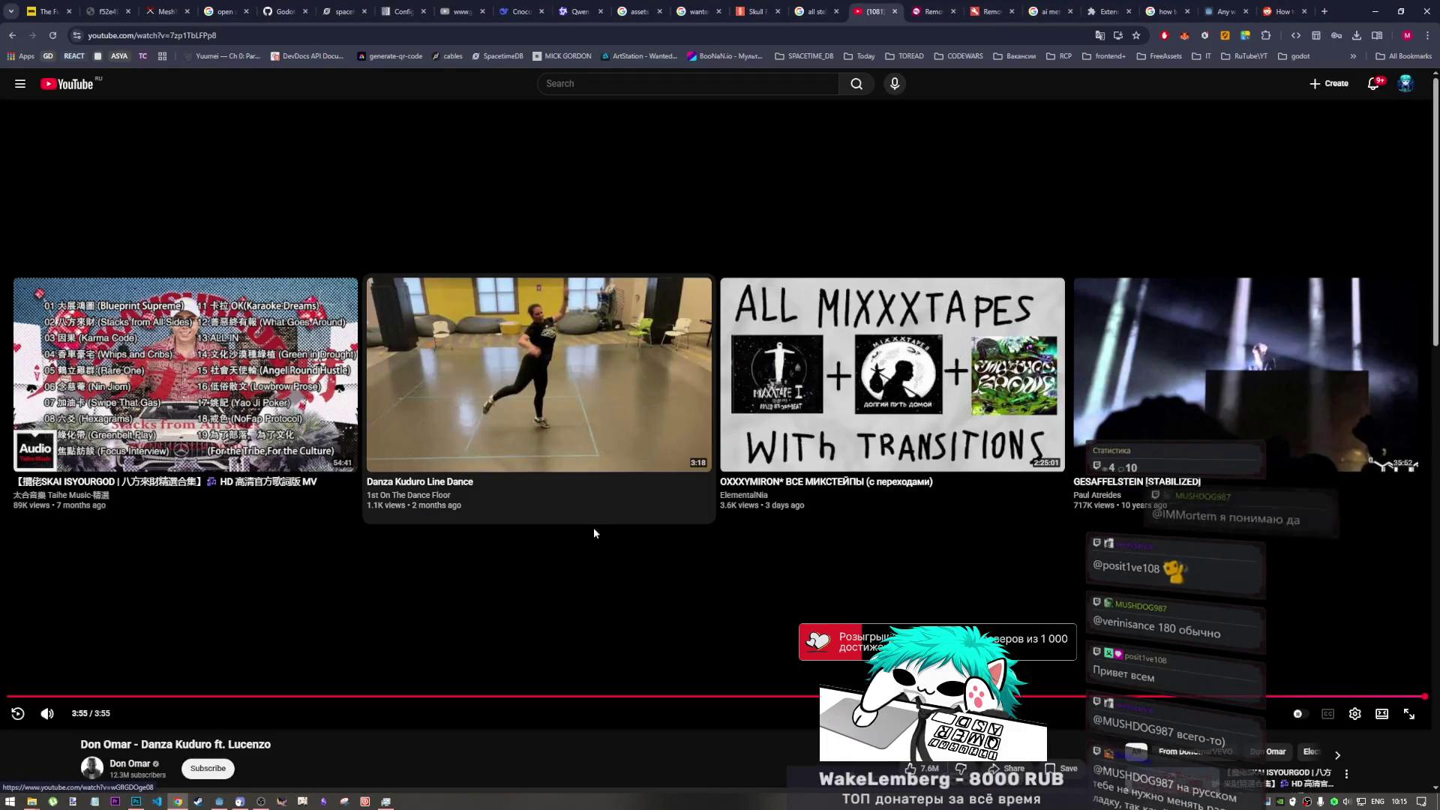
pyautogui.scroll(-1, 570, 727)
pyautogui.scroll(1, 571, 726)
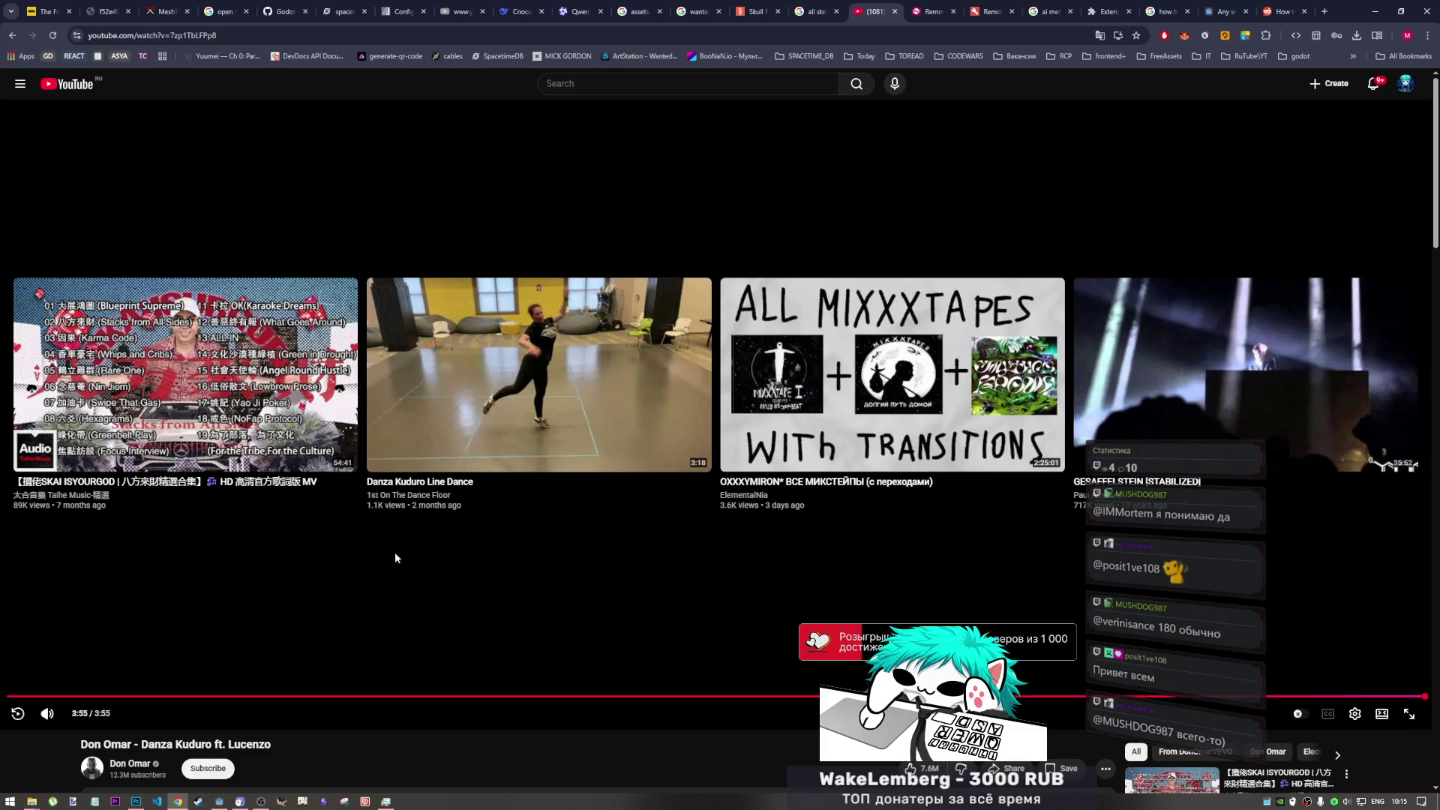
pyautogui.click(218, 802)
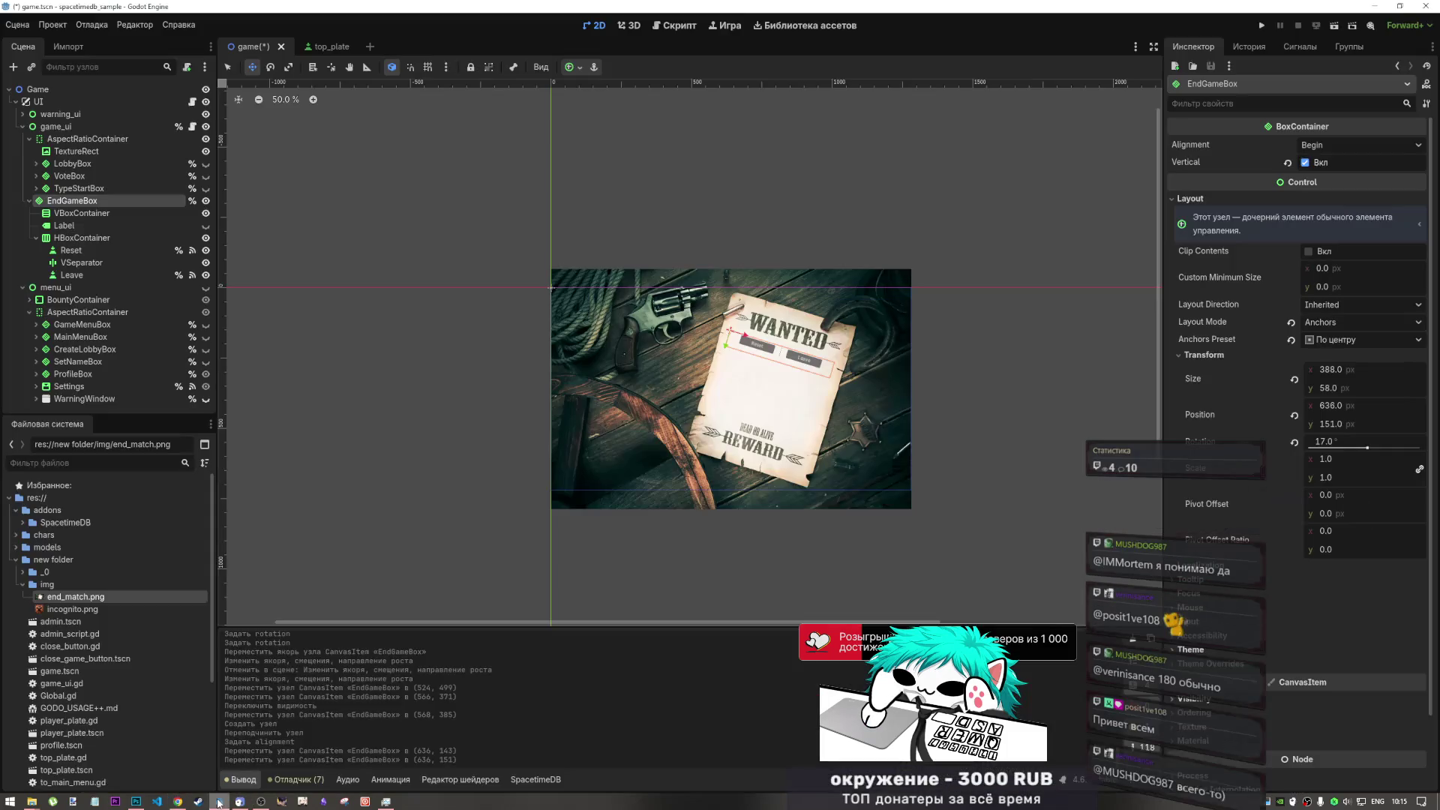
pyautogui.click(186, 801)
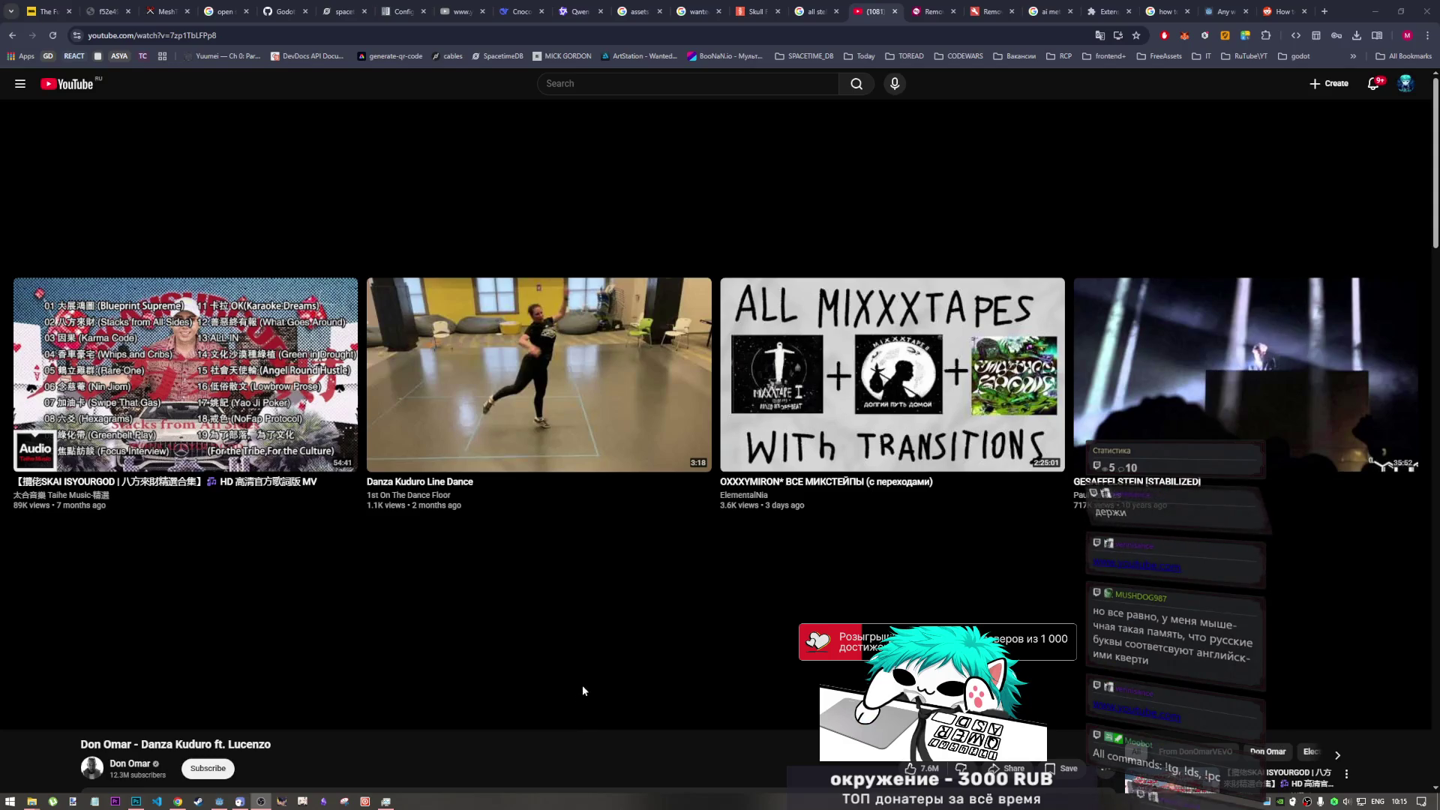
# - Dismiss a context menu on the Danza Kuduro page and select its full URL in the address bar
pyautogui.rightClick(585, 682)
pyautogui.click(735, 701)
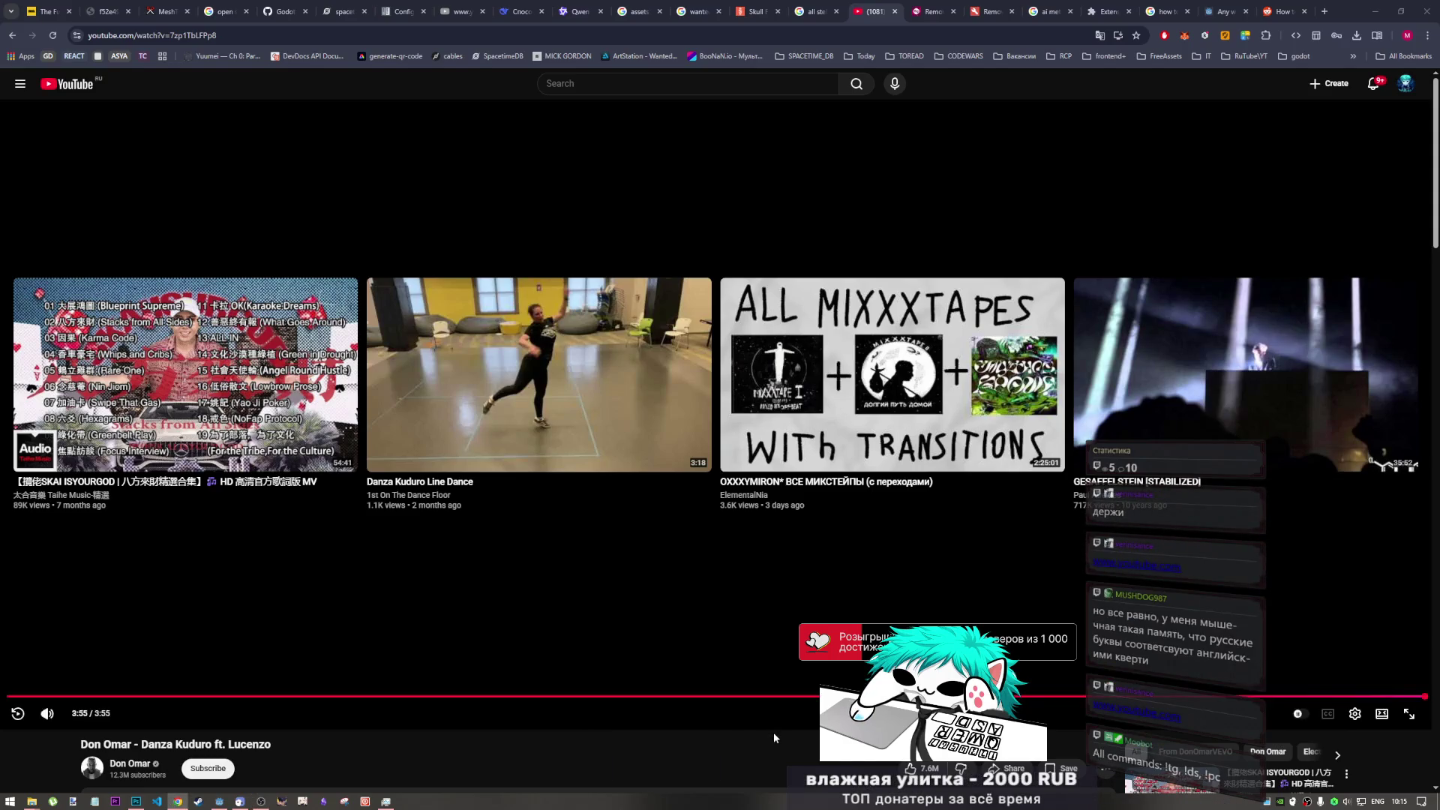
pyautogui.click(670, 42)
pyautogui.click(672, 45)
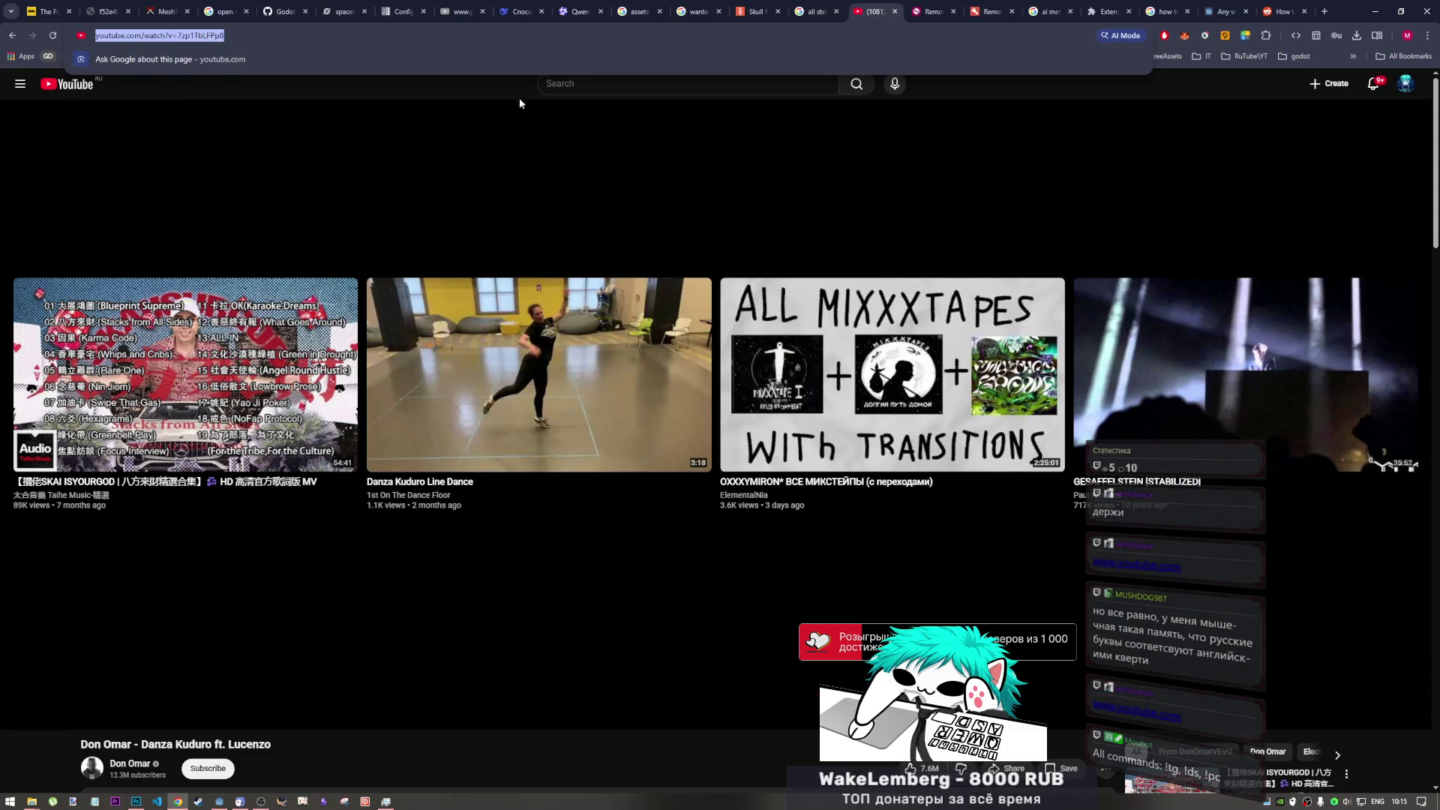
# - Open YouTube in a new tab and paste the BABYMETAL Gimme chocolate!! watch URL to play it
pyautogui.click(541, 85)
pyautogui.click(402, 117)
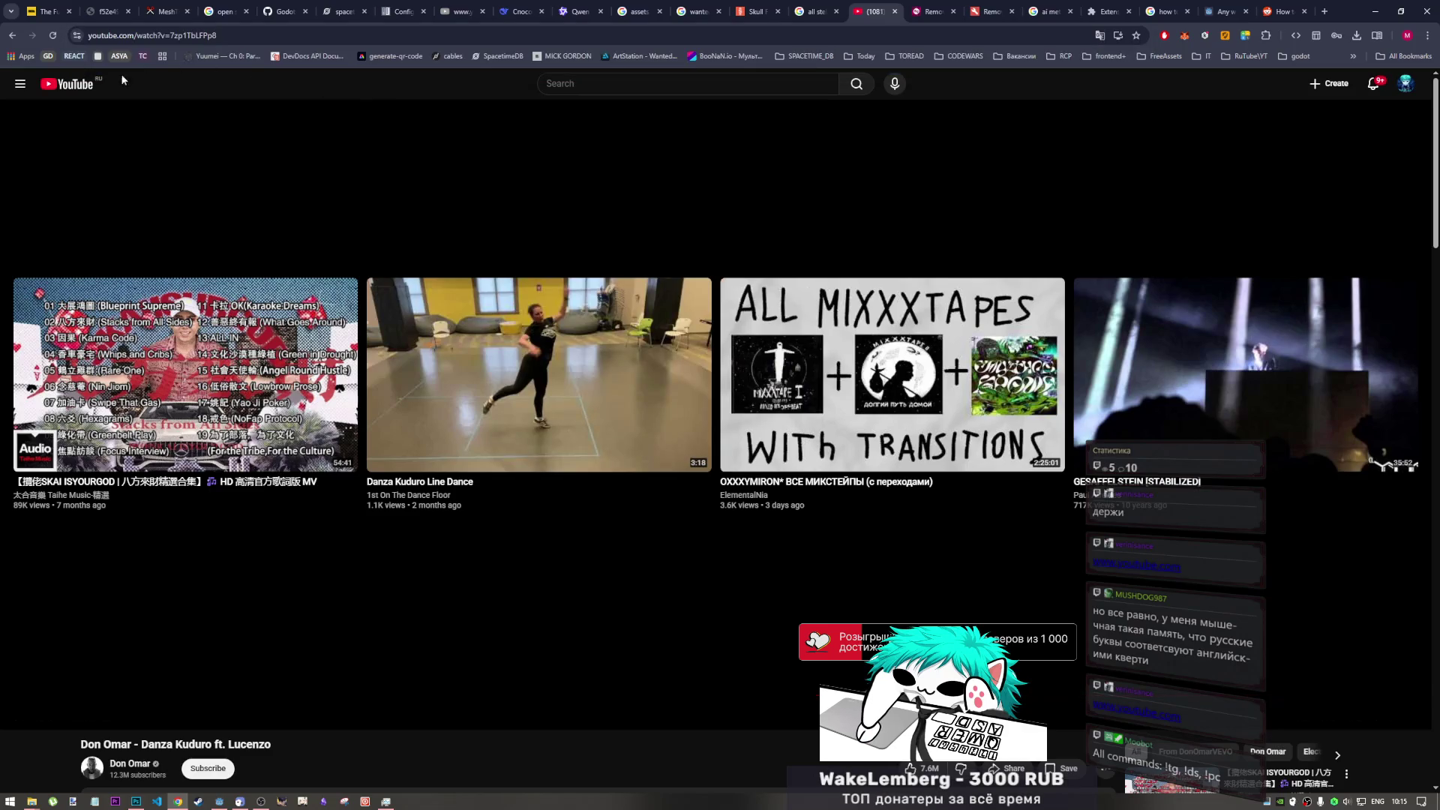
pyautogui.middleClick(72, 92)
pyautogui.hotkey('ctrl', 'Tab')
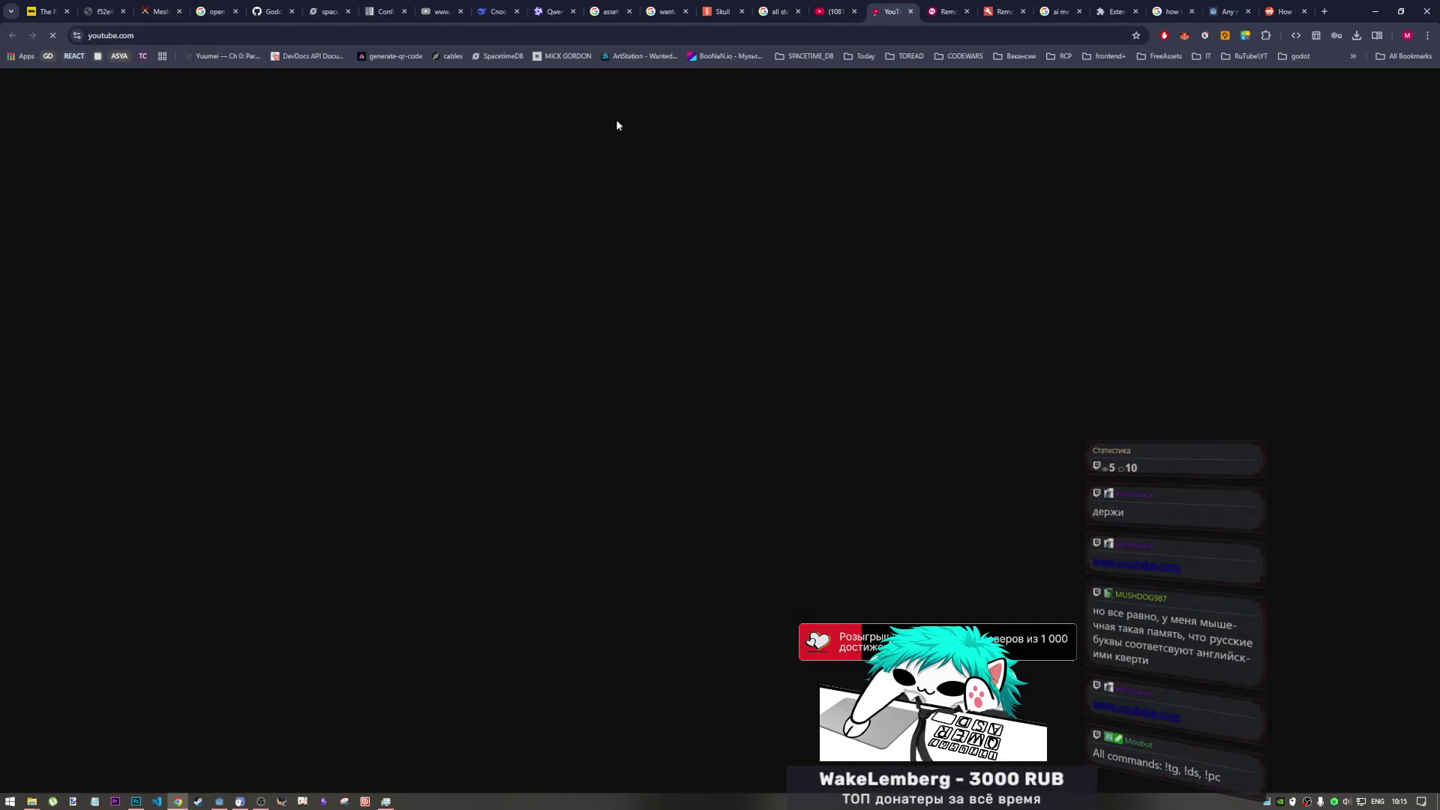
pyautogui.click(508, 37)
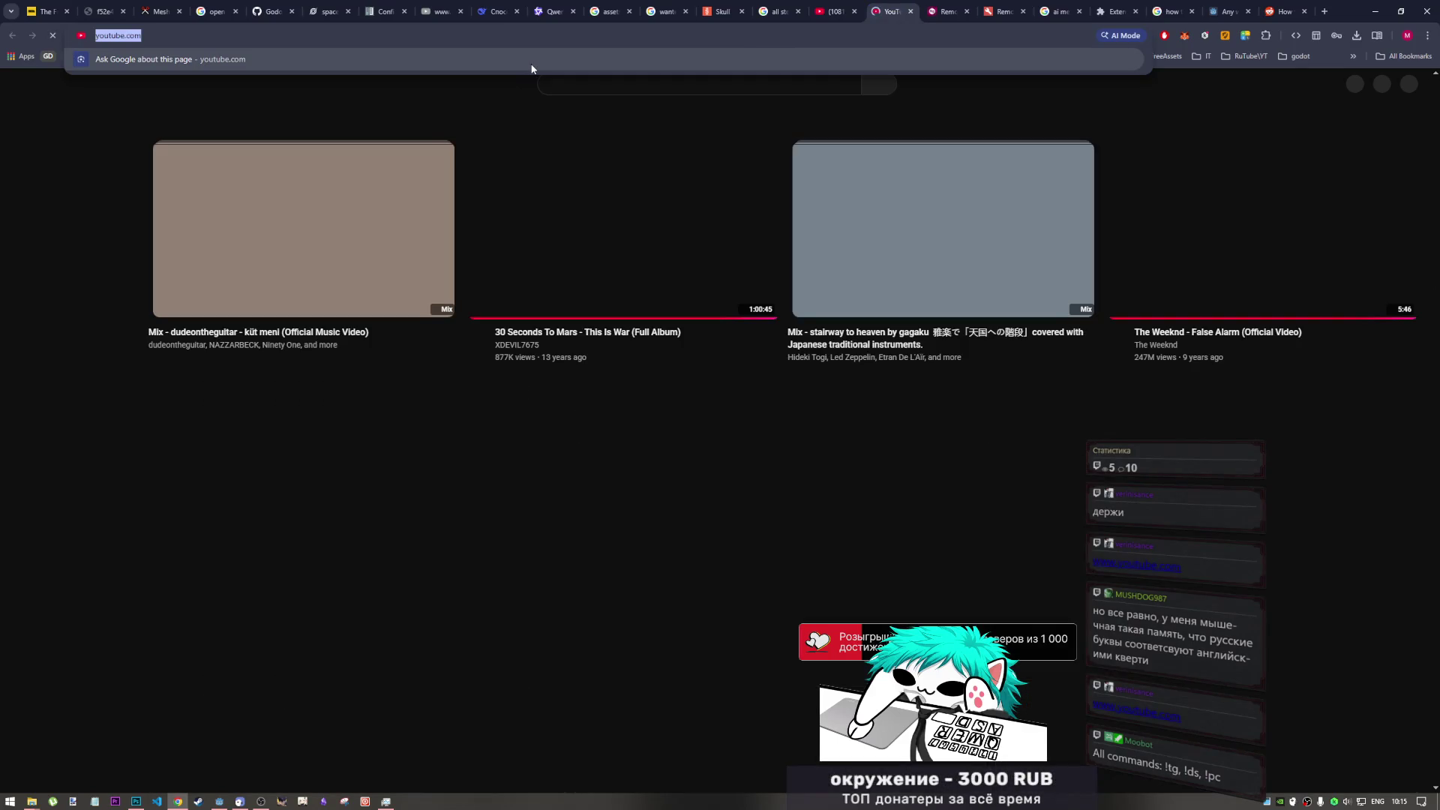
pyautogui.write('https://www.youtube.com/watch?v=WIKqgE4BwAY')
pyautogui.press('Return')
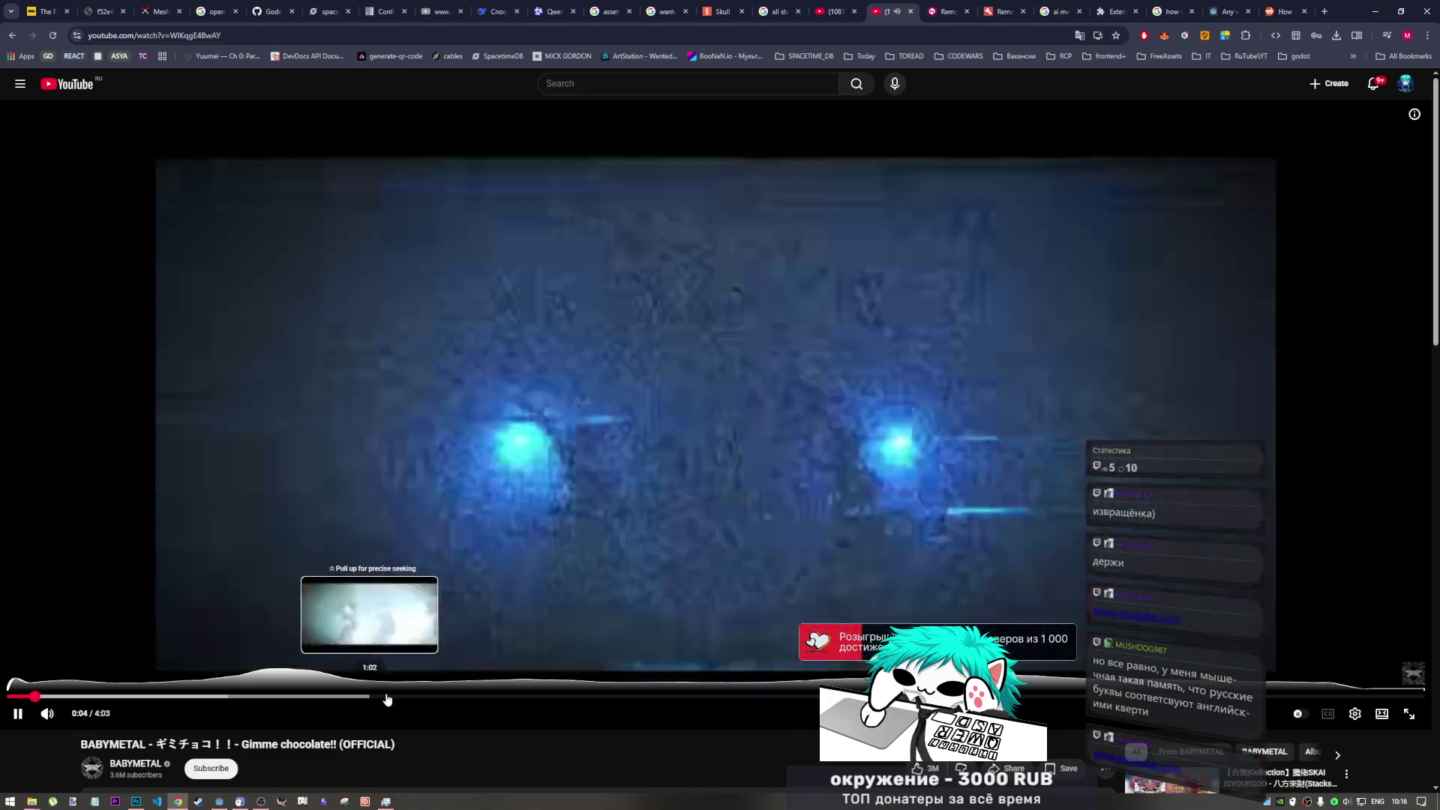
pyautogui.moveTo(90, 718)
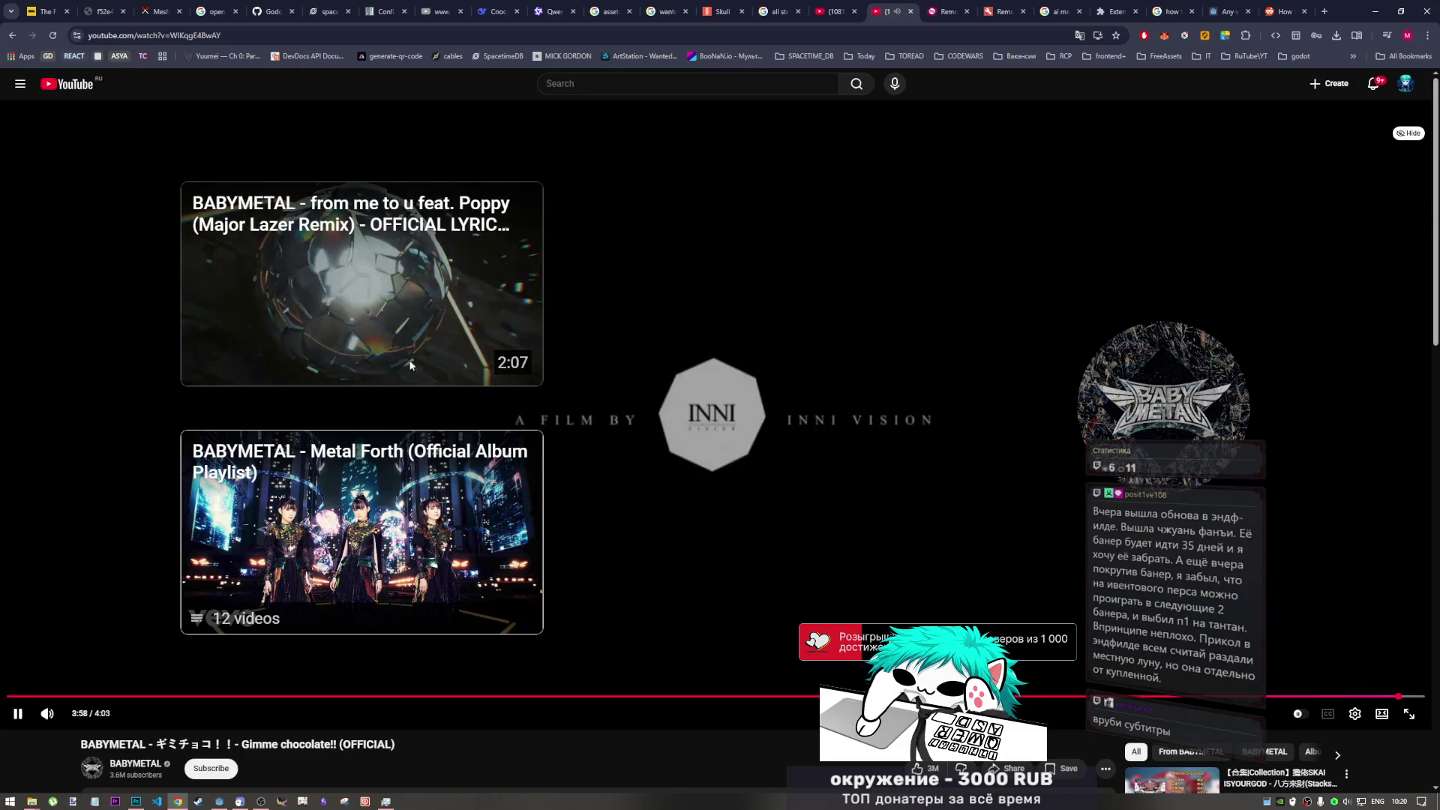
# - Let Gimme chocolate!! play to 4:02, then scroll down toward the comments
pyautogui.scroll(-3, 524, 602)
# - Scroll to the comments and expand the top comment's full text
pyautogui.scroll(1, 522, 612)
pyautogui.scroll(2, 523, 619)
pyautogui.scroll(-3, 546, 585)
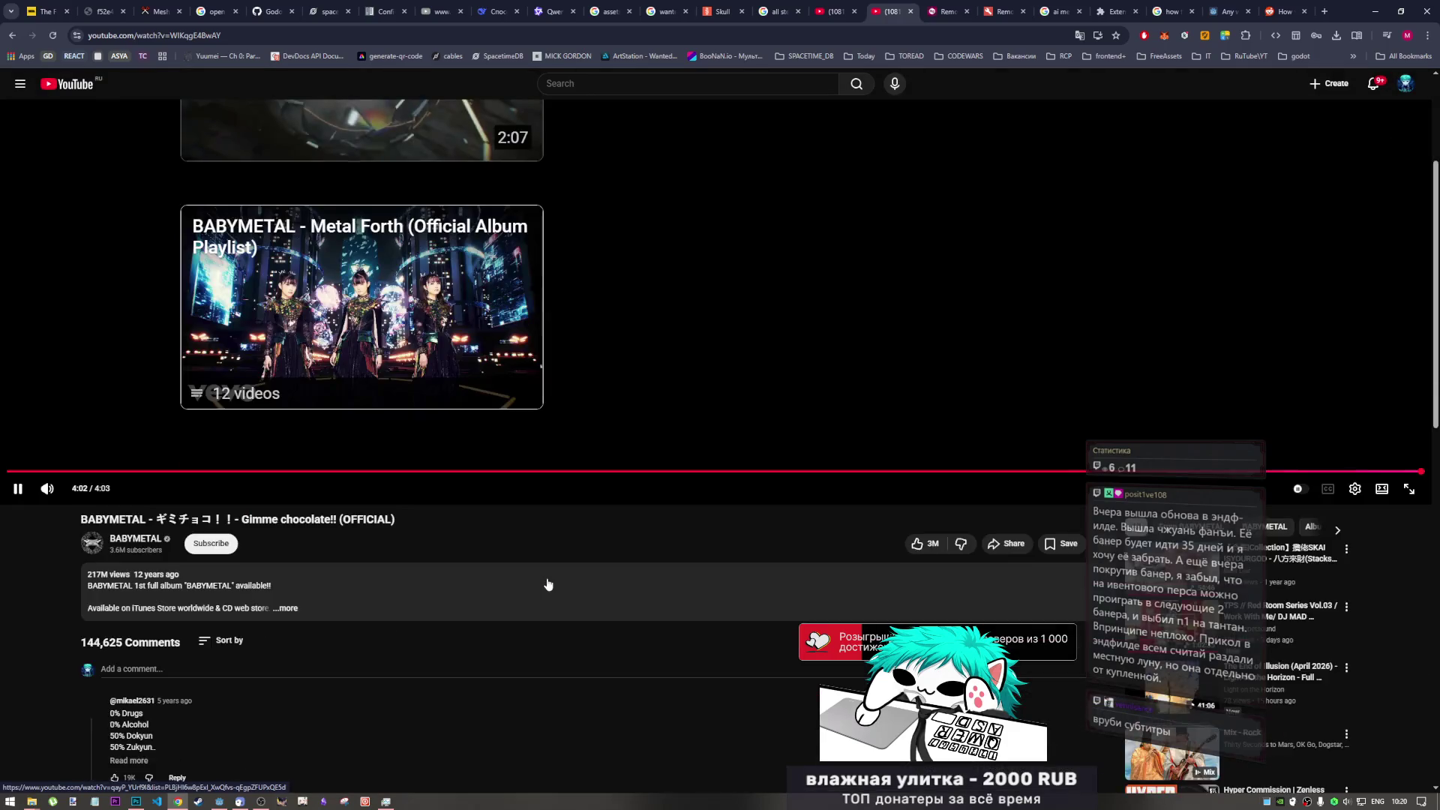
pyautogui.scroll(1, 546, 586)
pyautogui.scroll(-3, 759, 556)
pyautogui.scroll(4, 687, 582)
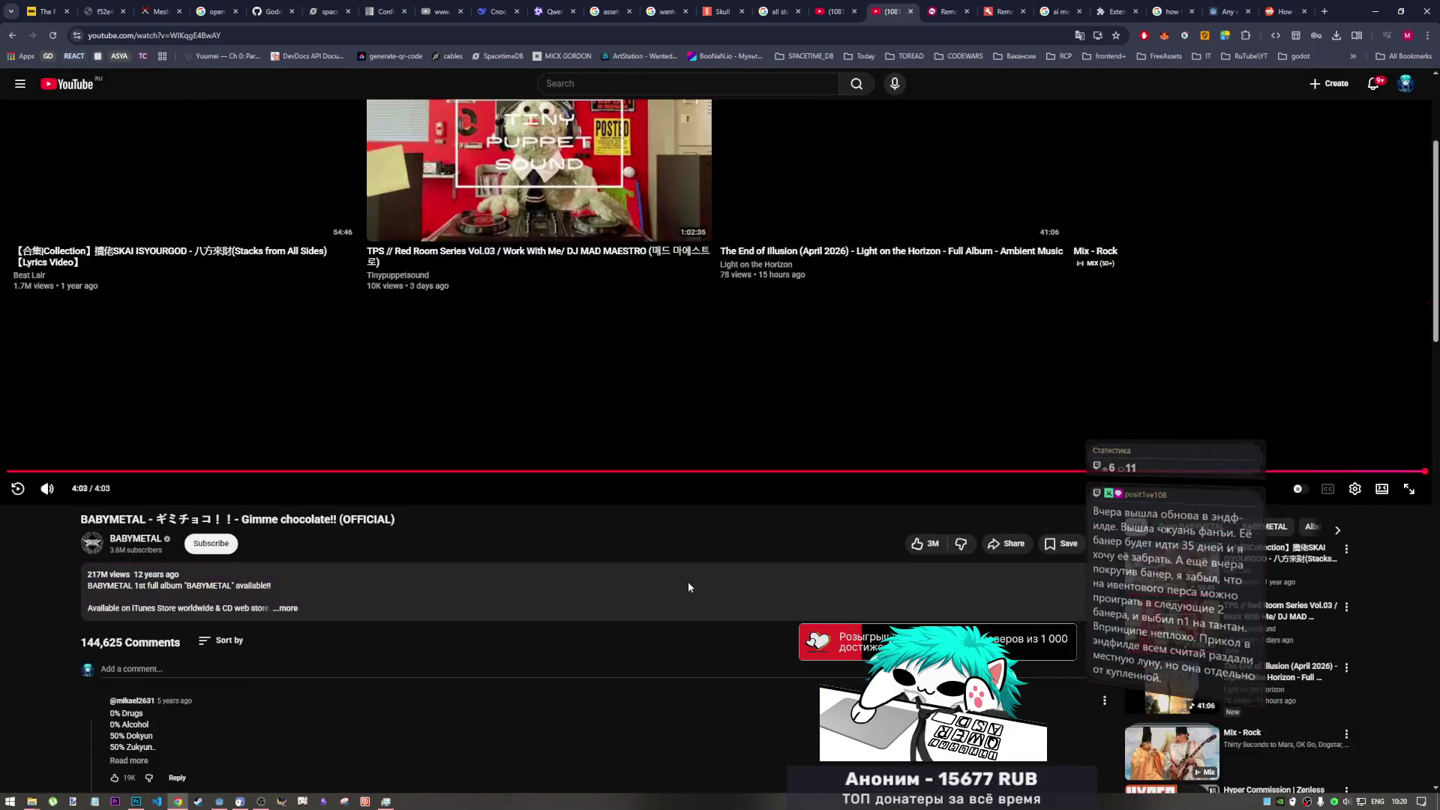
pyautogui.scroll(-4, 684, 587)
pyautogui.scroll(3, 681, 588)
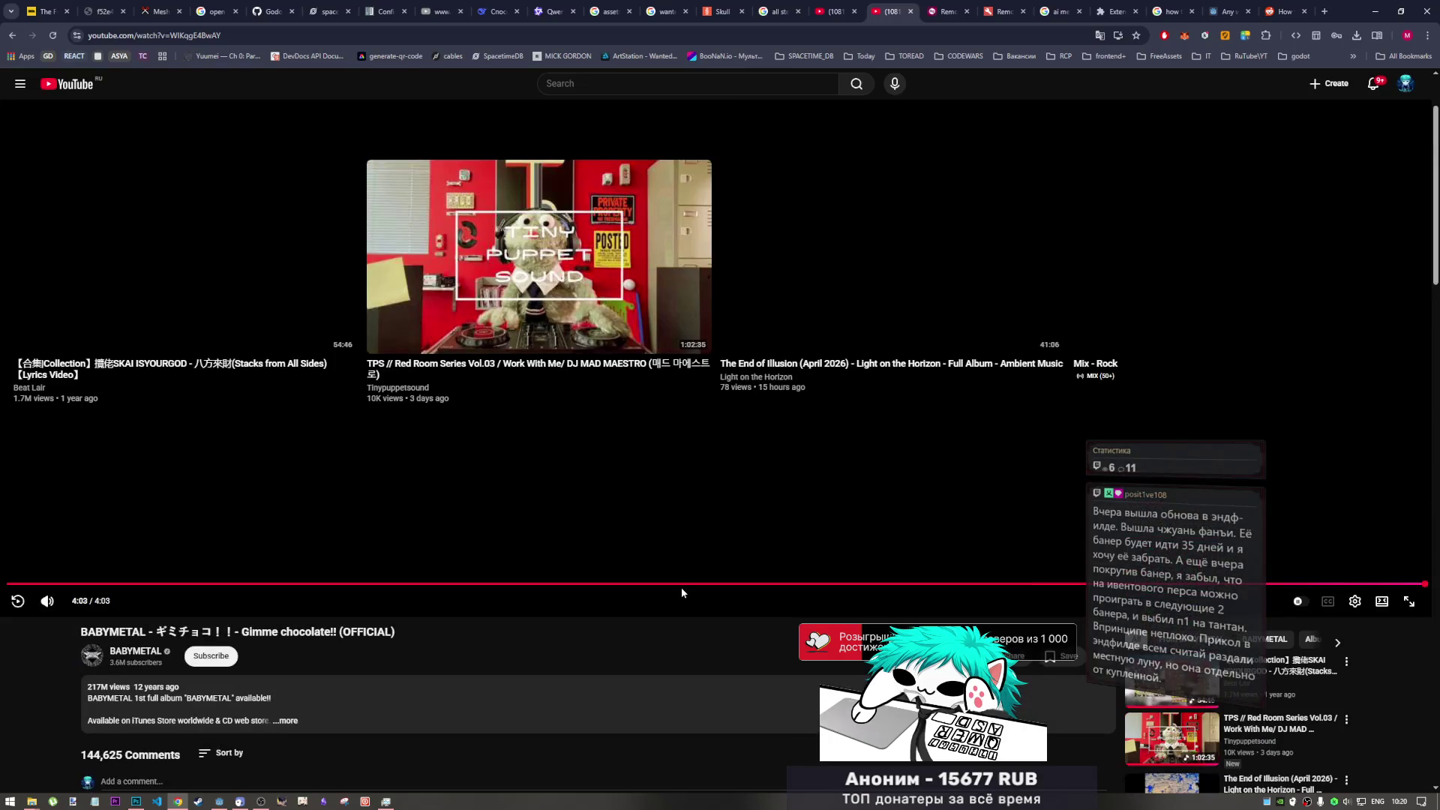
pyautogui.scroll(-2, 643, 502)
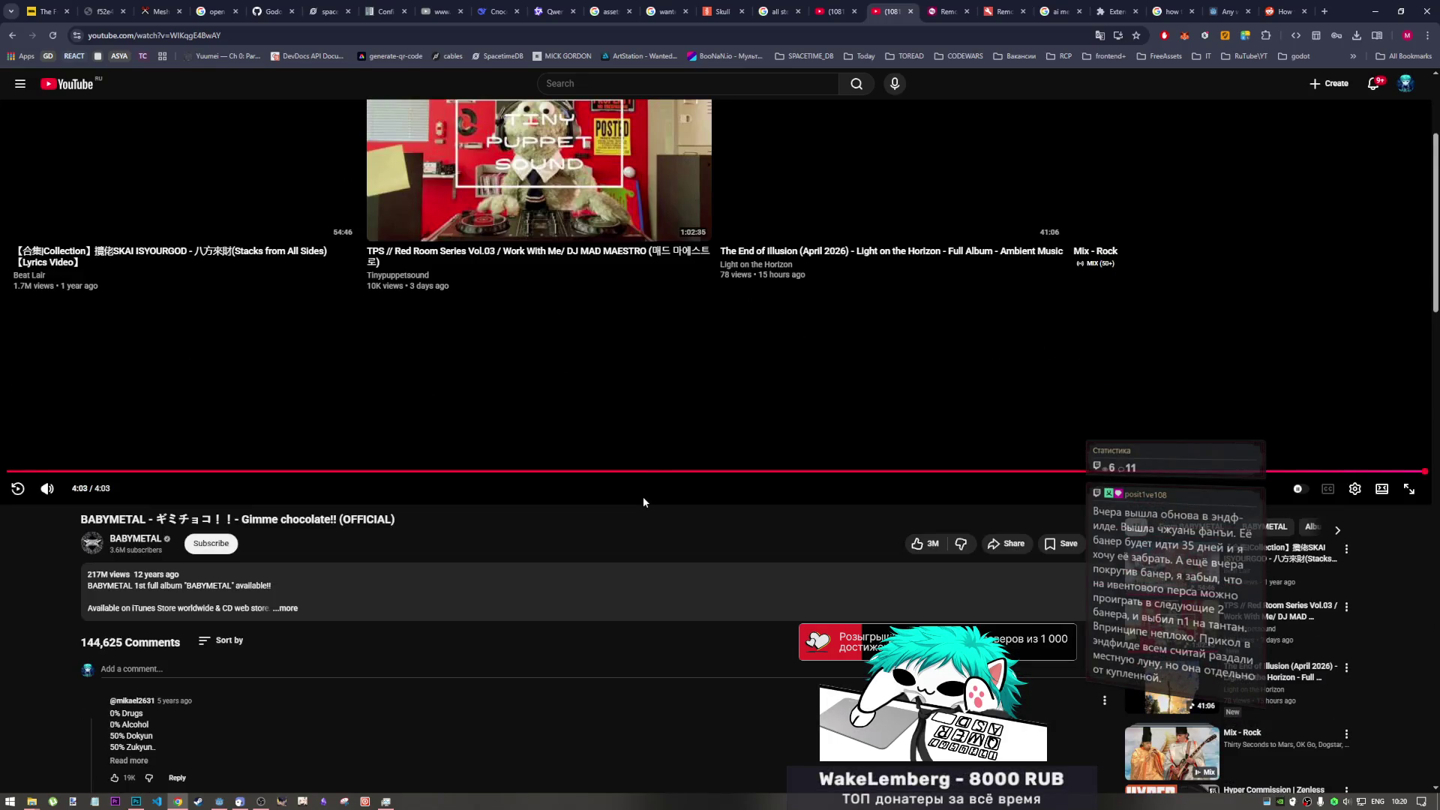
pyautogui.scroll(3, 498, 321)
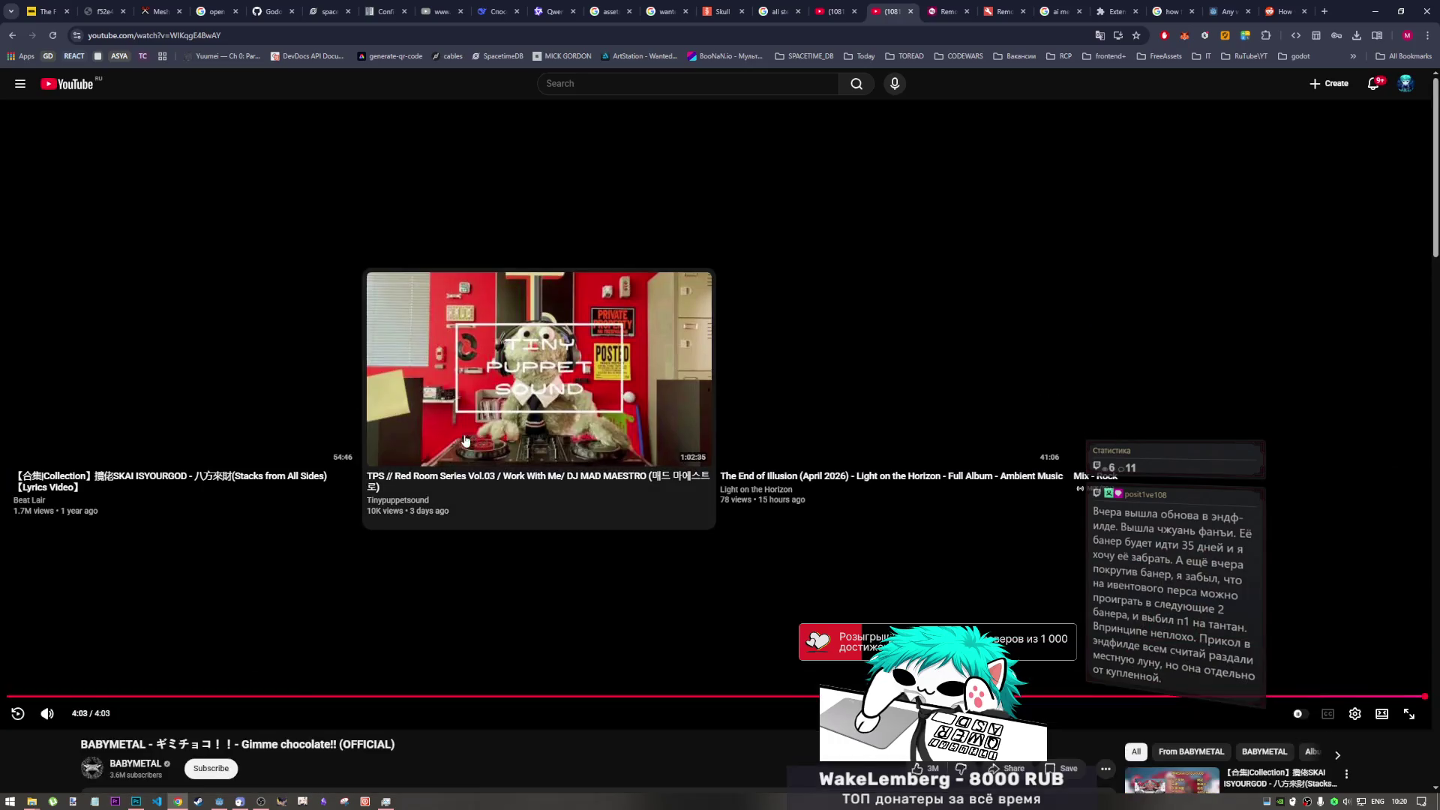
pyautogui.scroll(-3, 465, 441)
pyautogui.scroll(-3, 389, 601)
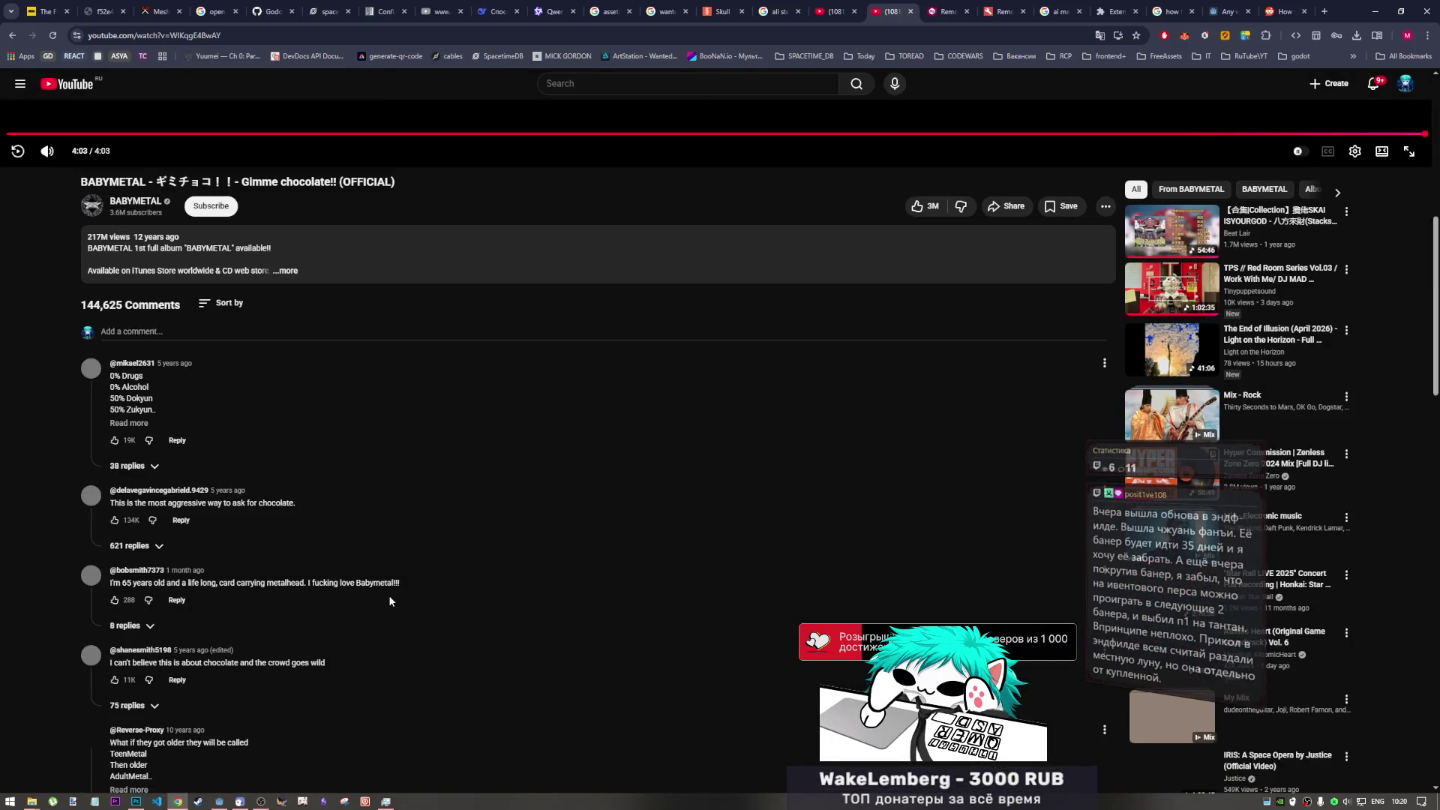
pyautogui.click(142, 426)
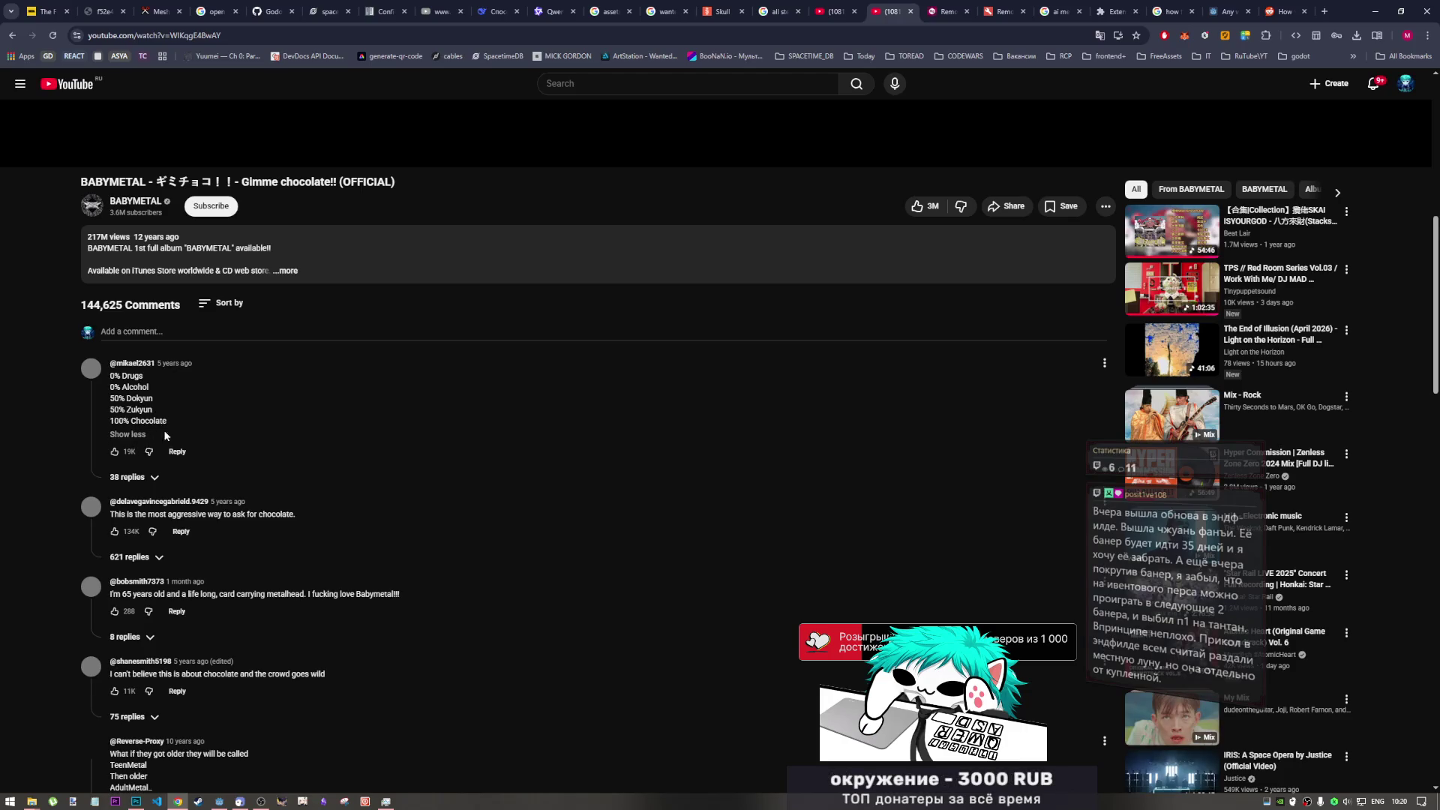
# - Highlight 'Gimme chocolate!!' in the title, expand the full description, then return to the Don Omar tab
pyautogui.scroll(2, 264, 454)
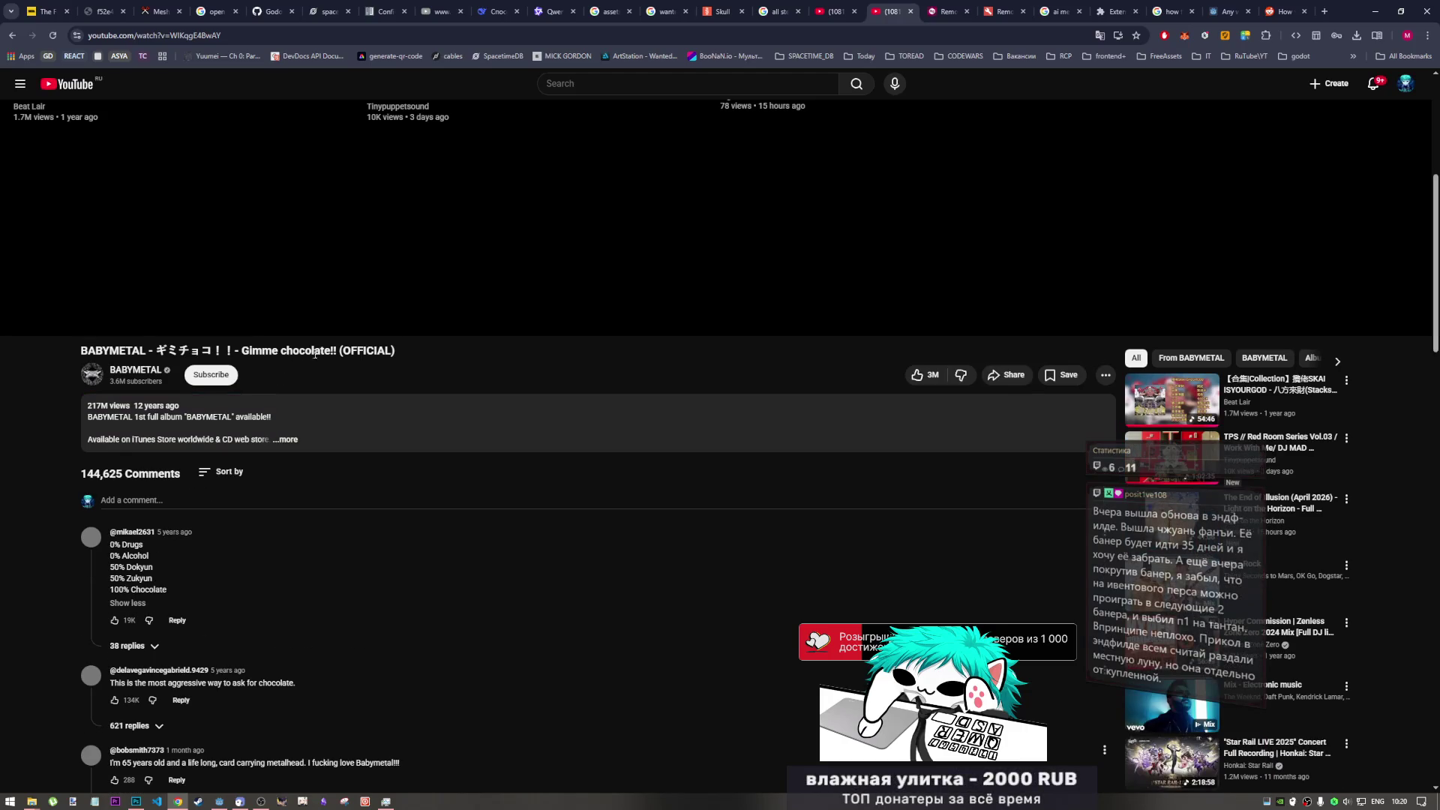
pyautogui.moveTo(333, 350)
pyautogui.mouseDown()
pyautogui.moveTo(244, 350)
pyautogui.moveTo(341, 351)
pyautogui.moveTo(274, 353)
pyautogui.mouseUp()
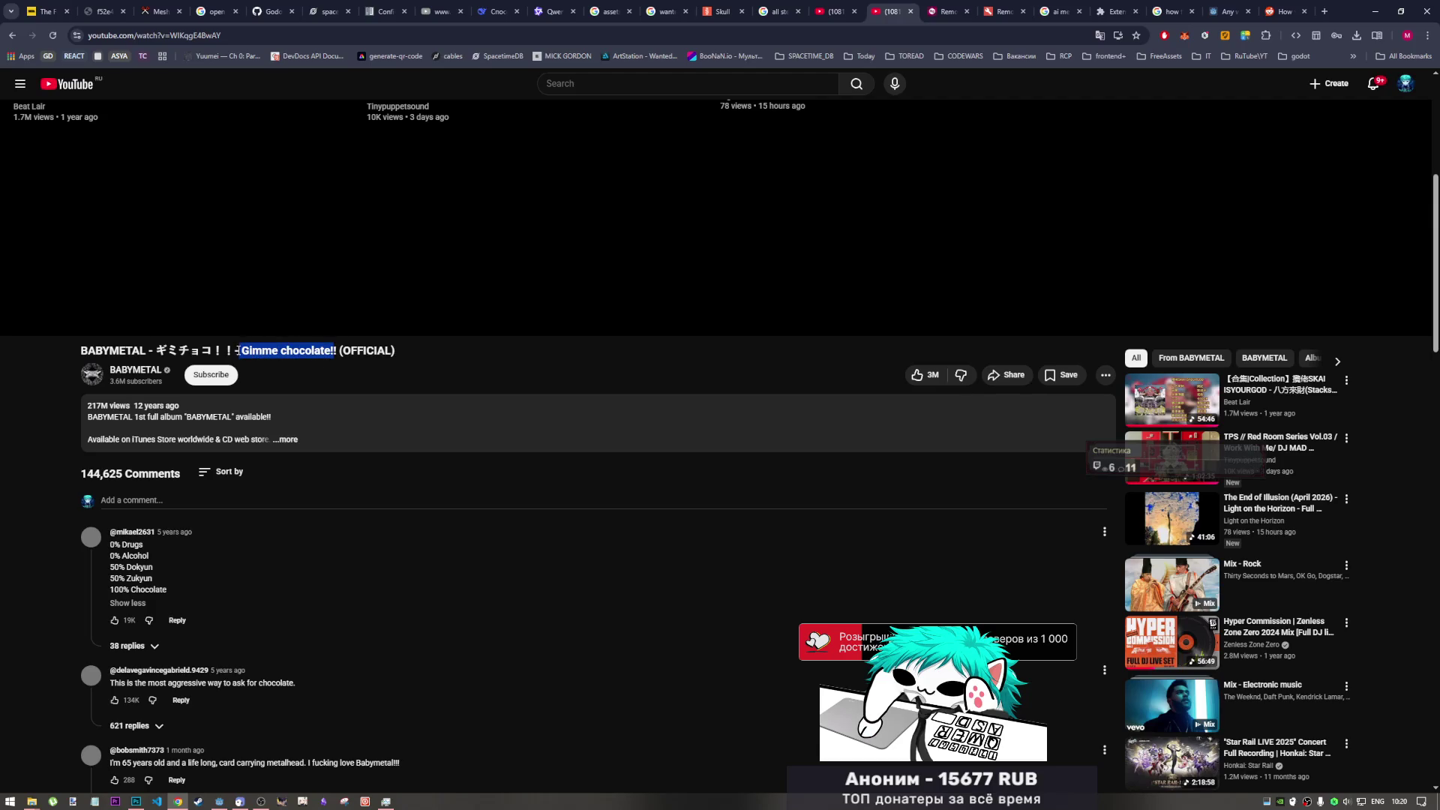
pyautogui.click(311, 349)
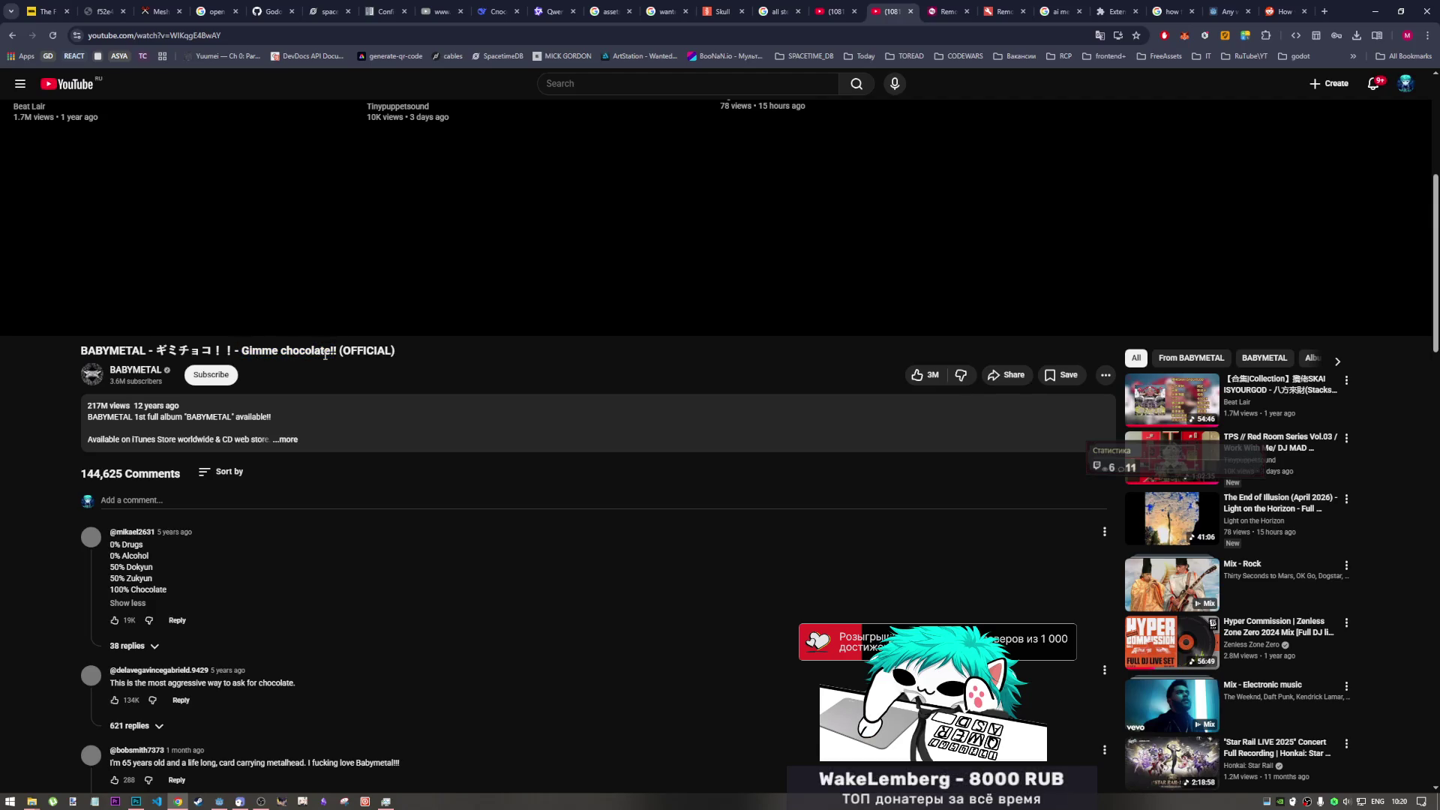
pyautogui.click(296, 427)
pyautogui.scroll(-4, 299, 480)
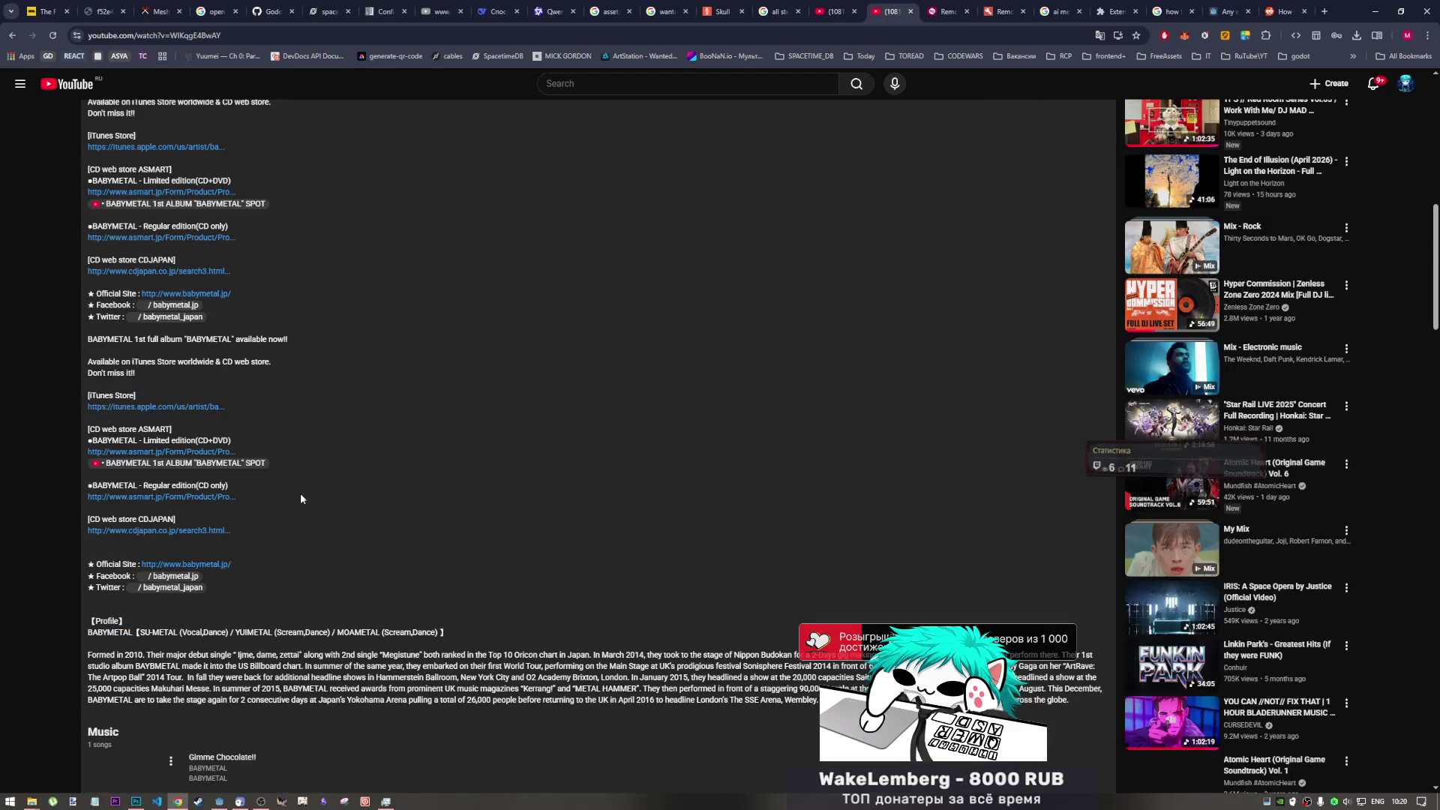
pyautogui.scroll(-2, 301, 495)
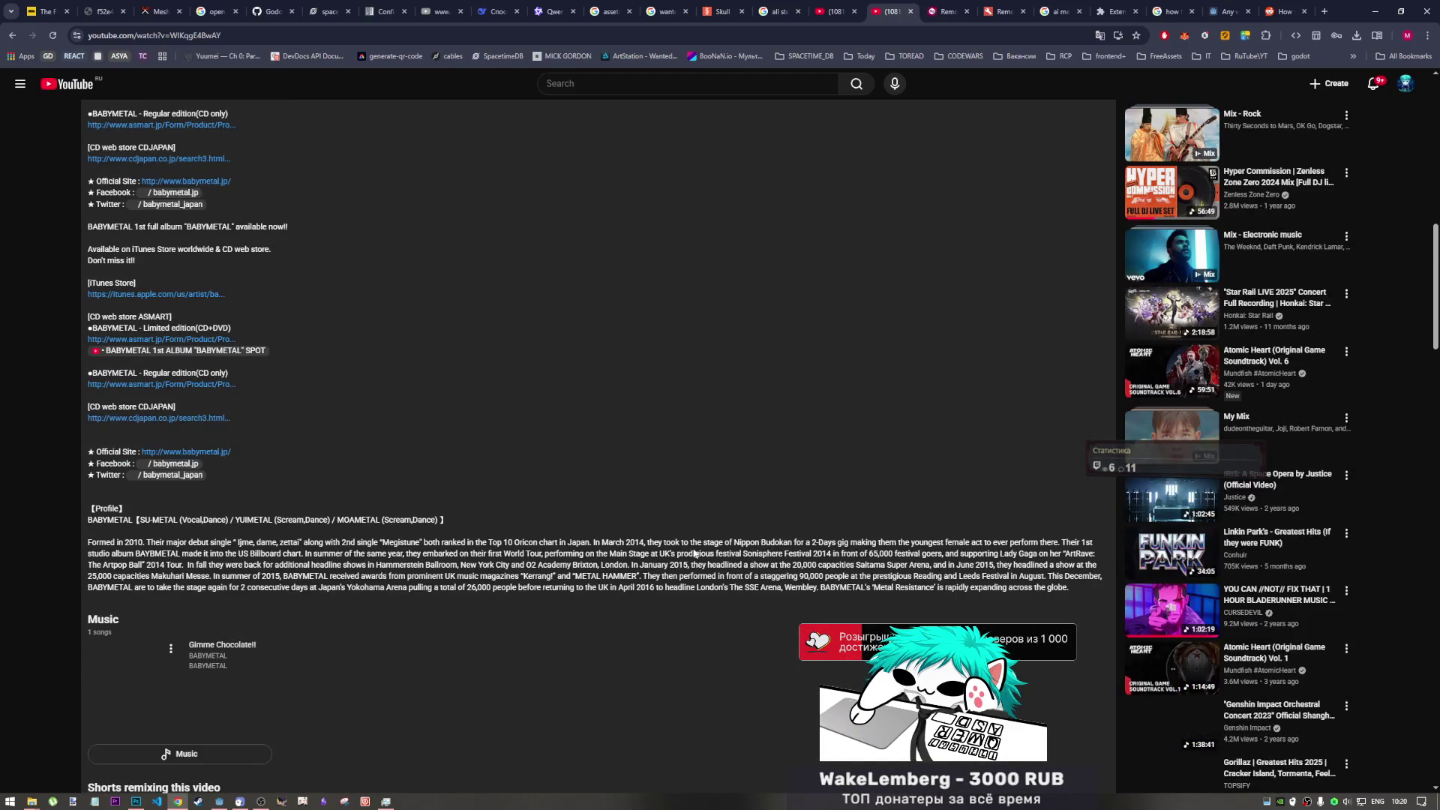
pyautogui.scroll(2, 620, 535)
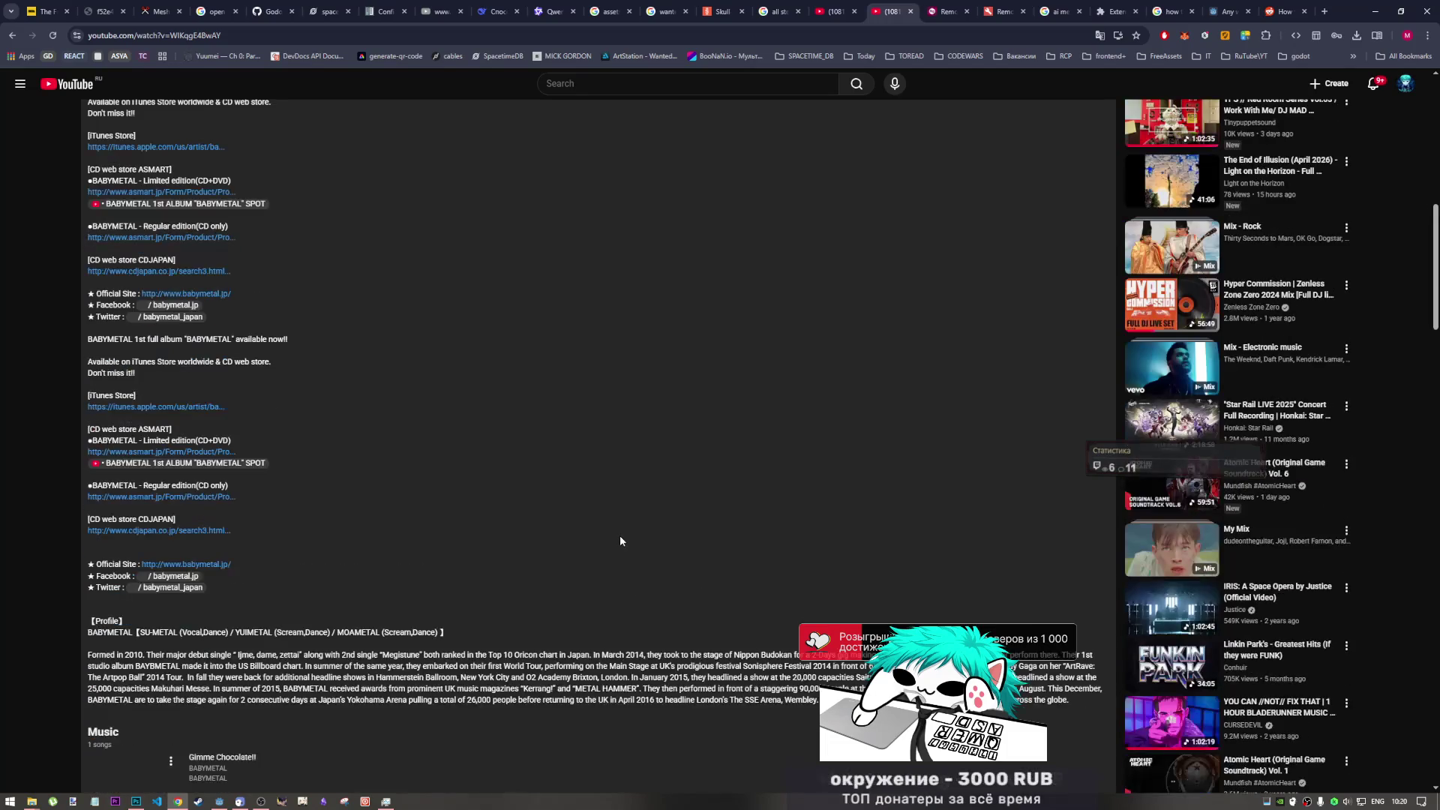
pyautogui.scroll(10, 620, 534)
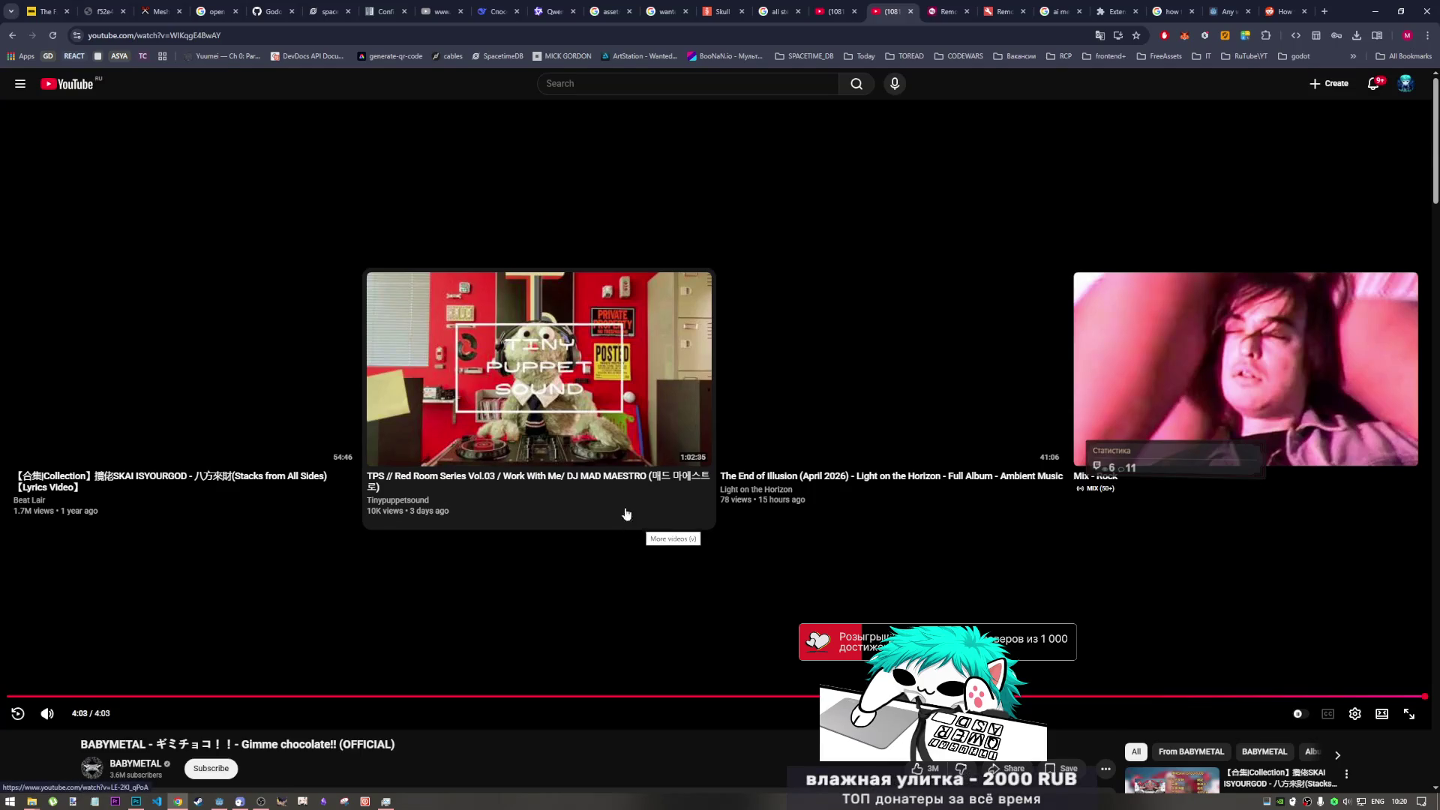
pyautogui.click(835, 11)
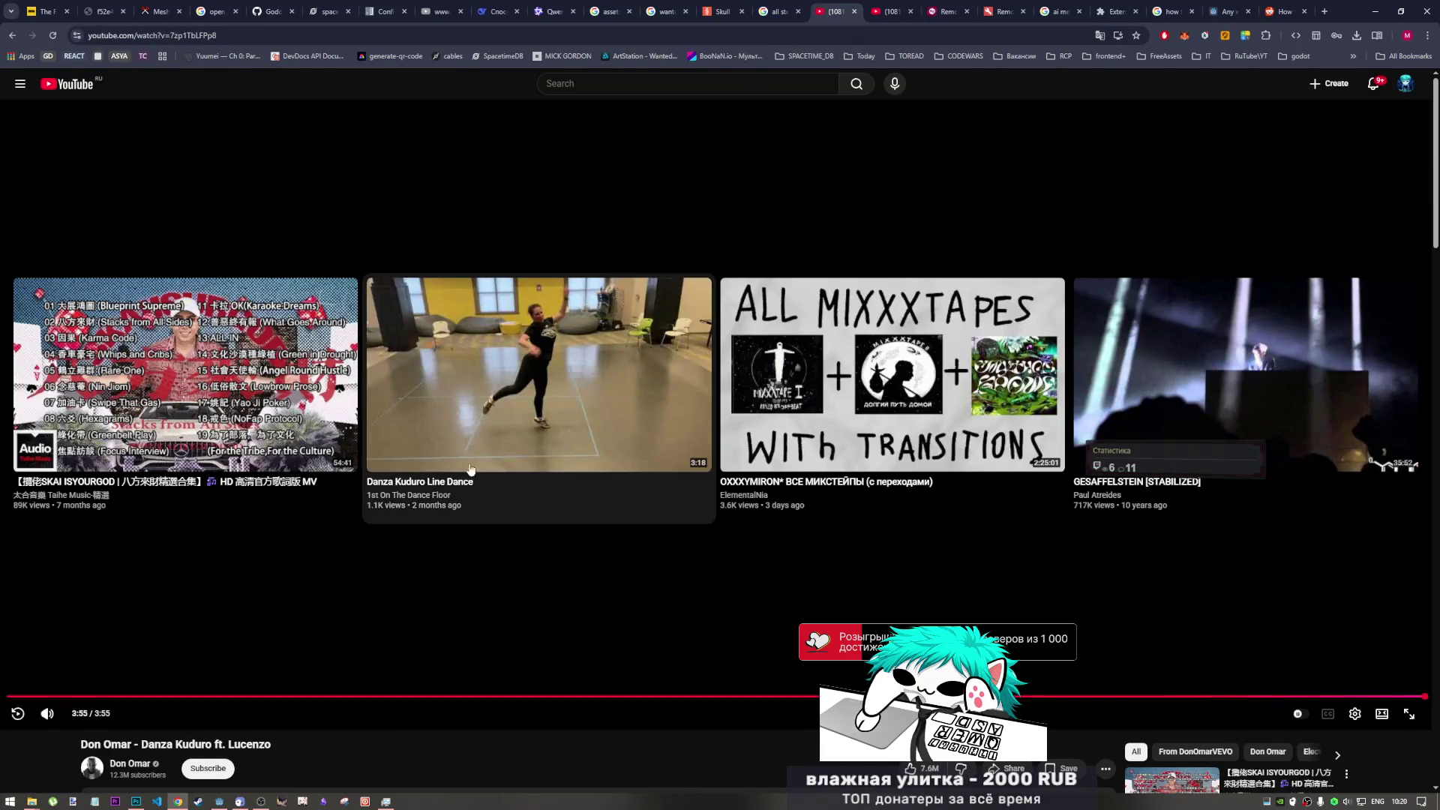
# - Send the Don Omar tab to YouTube home, revisit the BABYMETAL tab, and open a new blank tab
pyautogui.click(69, 90)
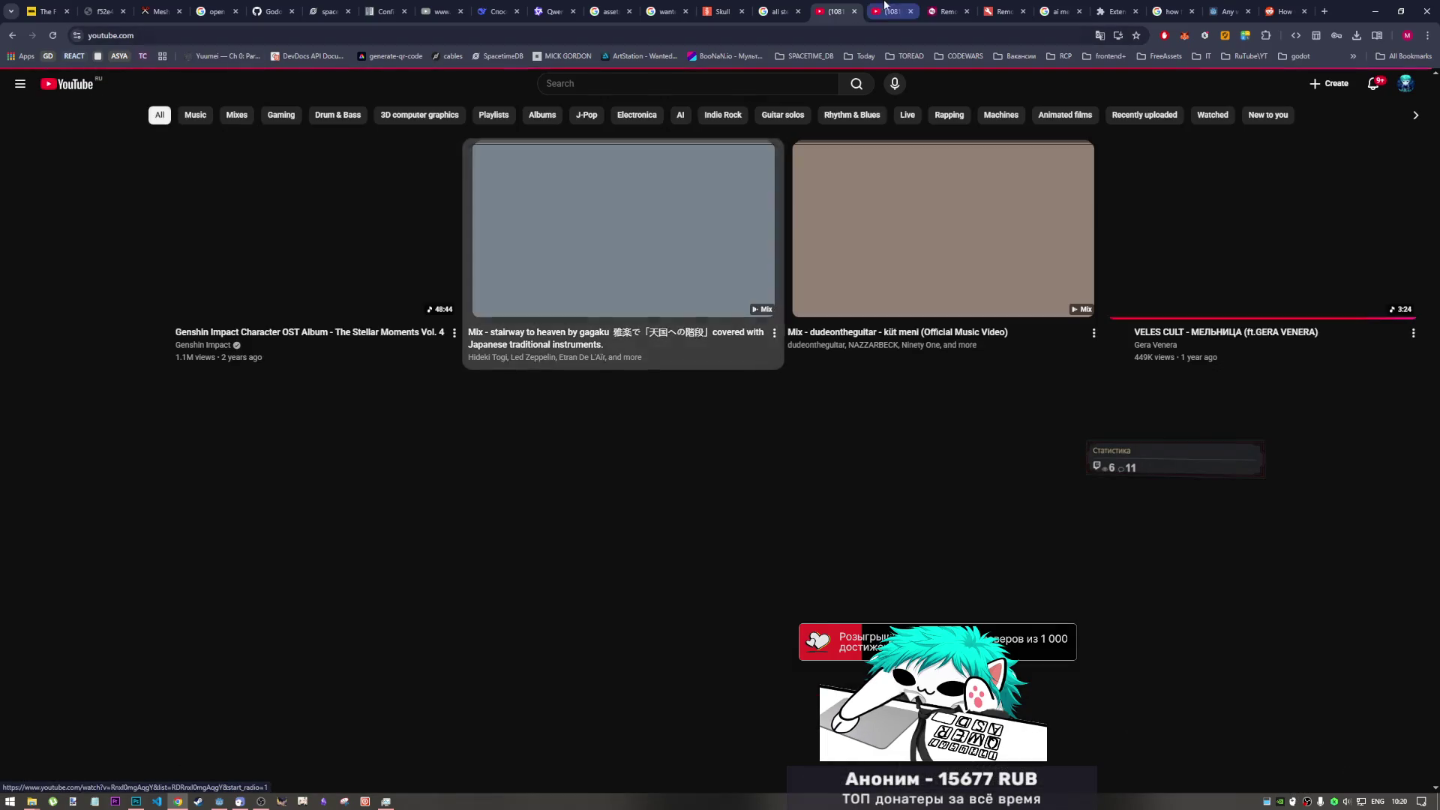
pyautogui.click(891, 11)
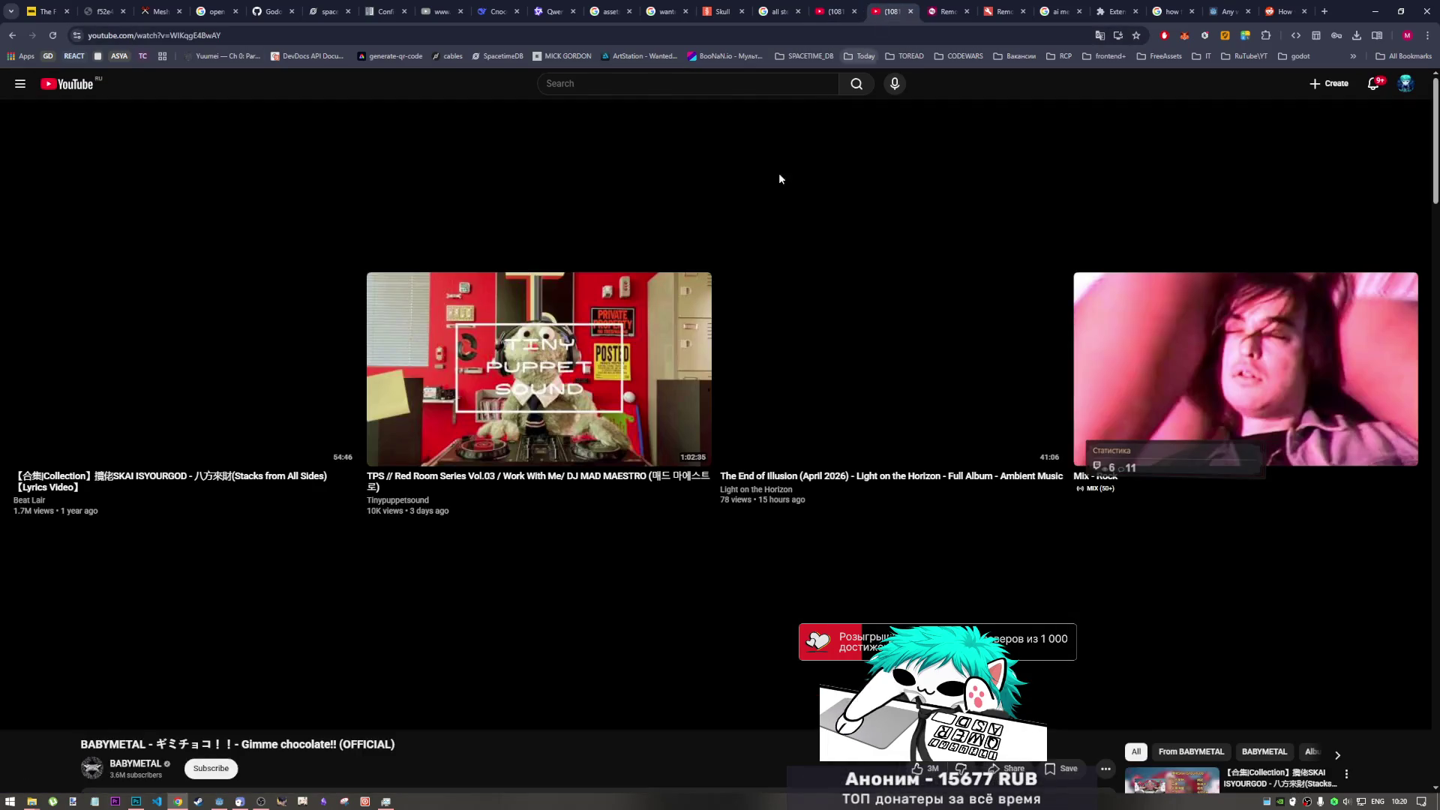
pyautogui.scroll(-4, 476, 581)
pyautogui.scroll(3, 231, 251)
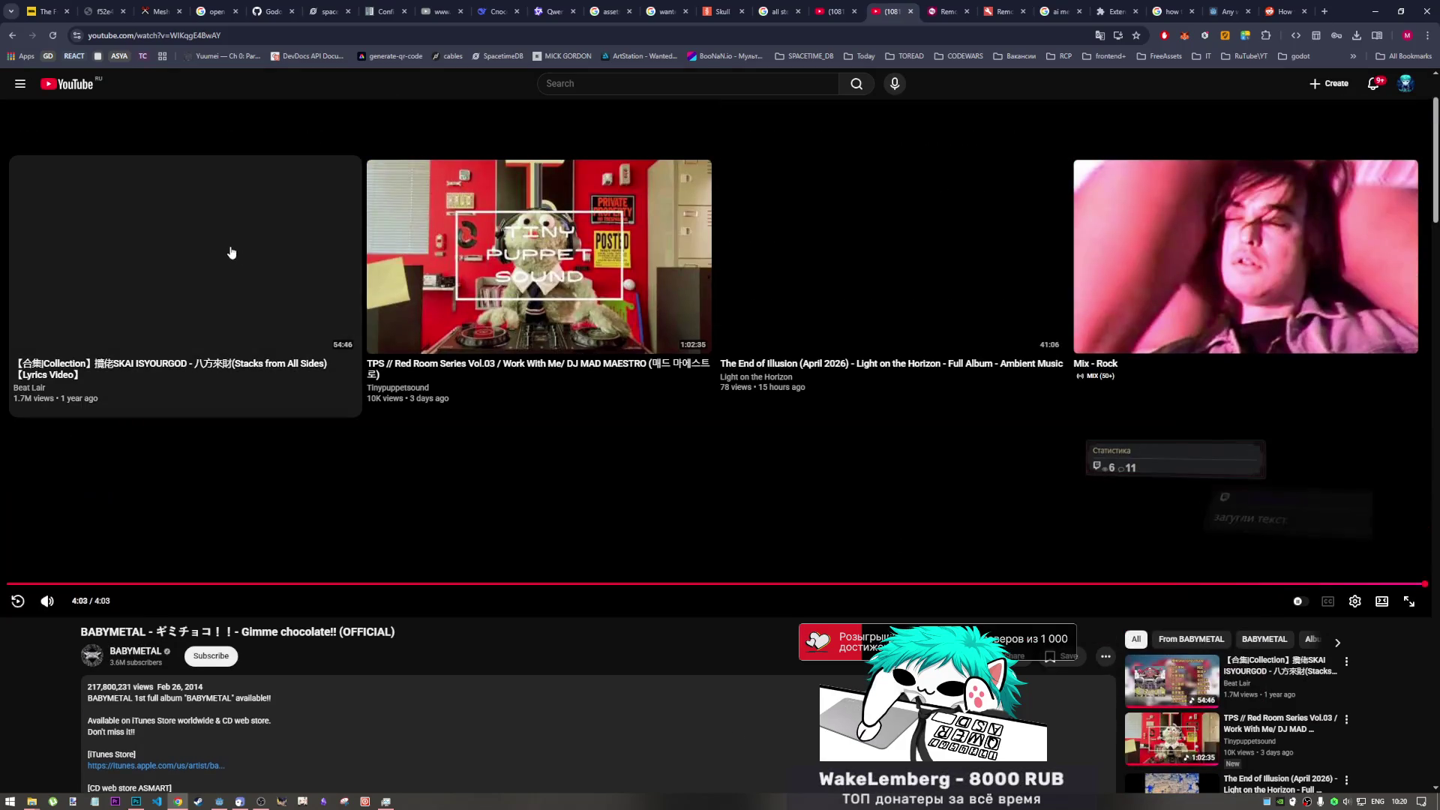
pyautogui.moveTo(1155, 692)
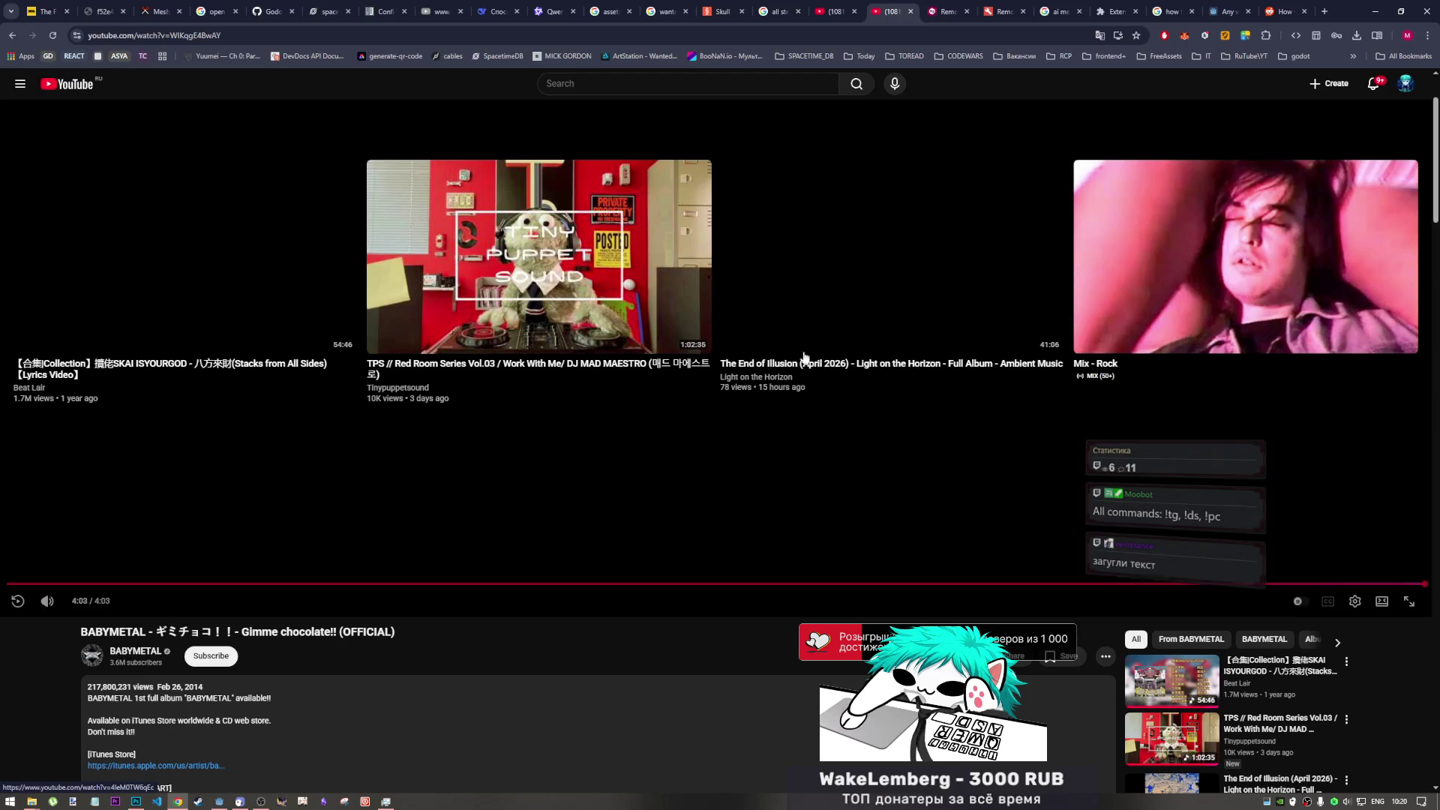
pyautogui.click(1328, 12)
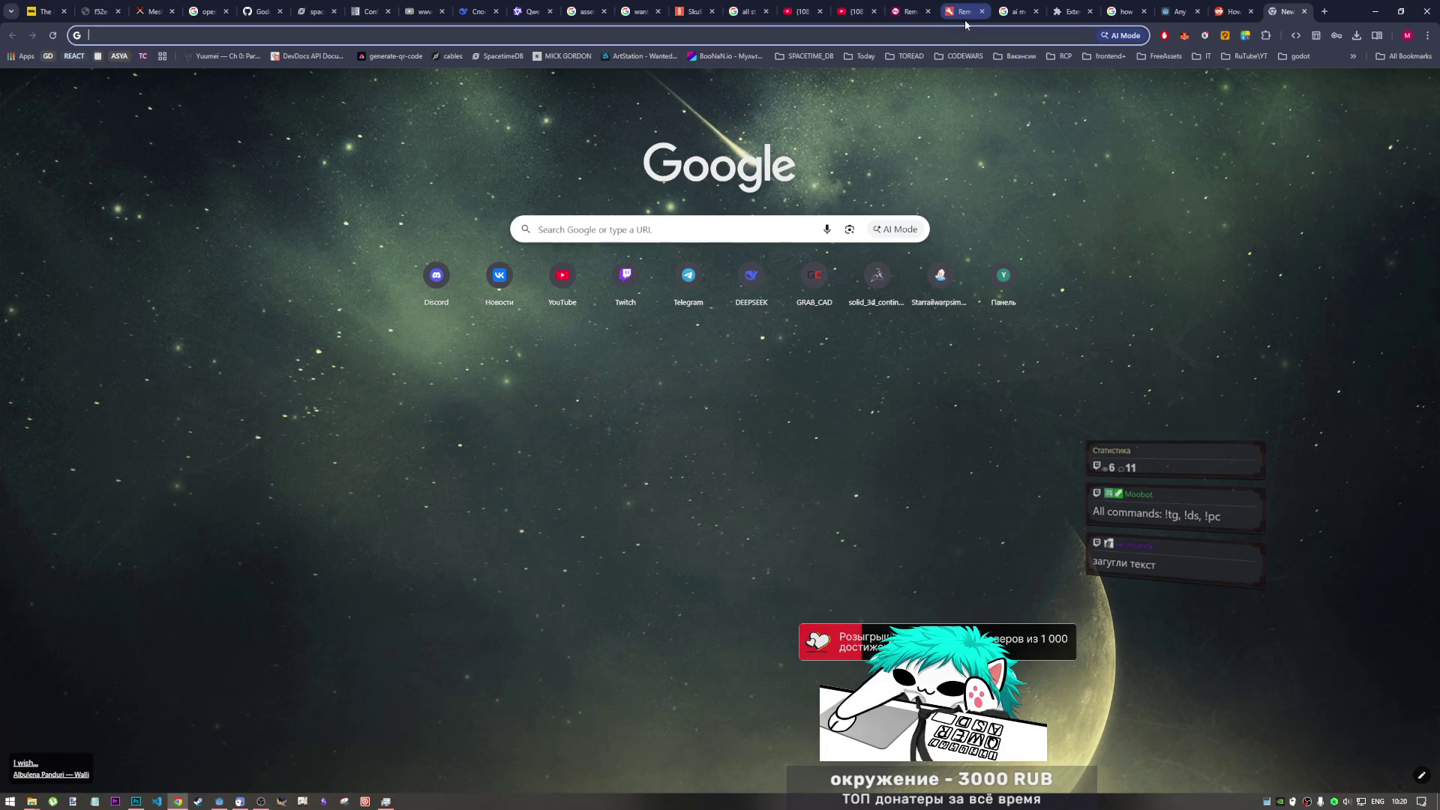
# - Search Google for 'baby metal gimmi chocolate' translation and open the lyricstranslate.com Russian result
pyautogui.moveTo(967, 25)
pyautogui.write('bab')
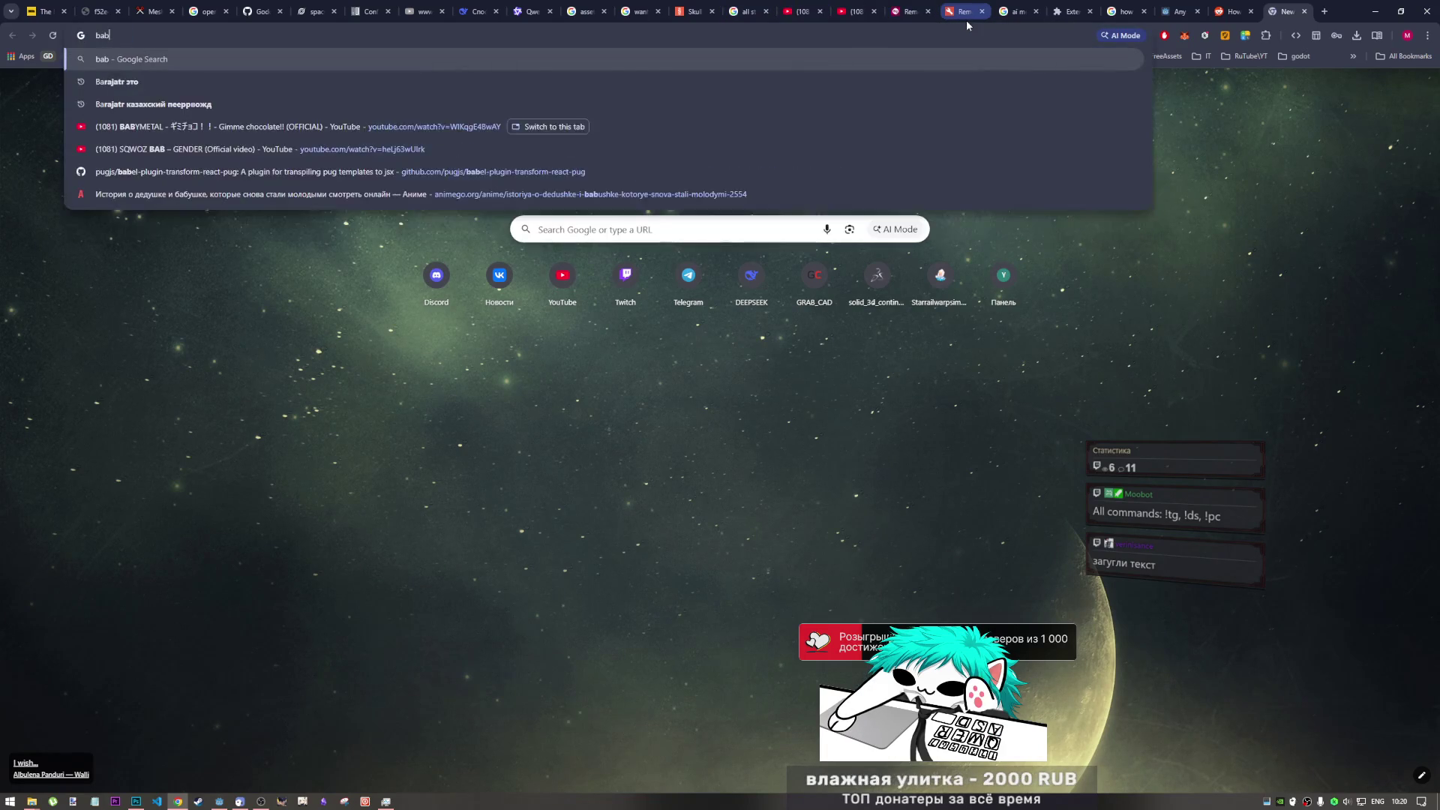
pyautogui.write('y metal gii')
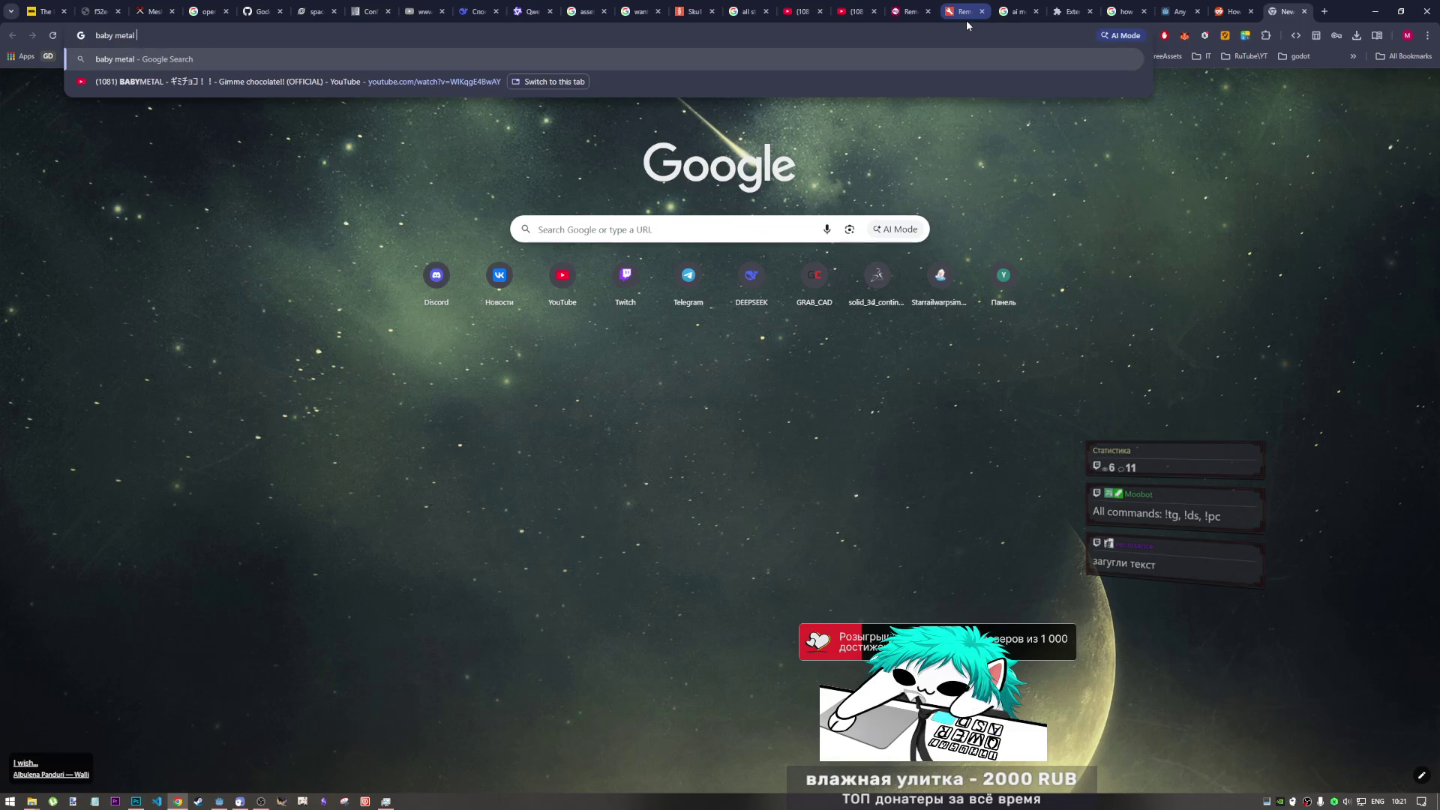
pyautogui.press('BackSpace')
pyautogui.write('mmi')
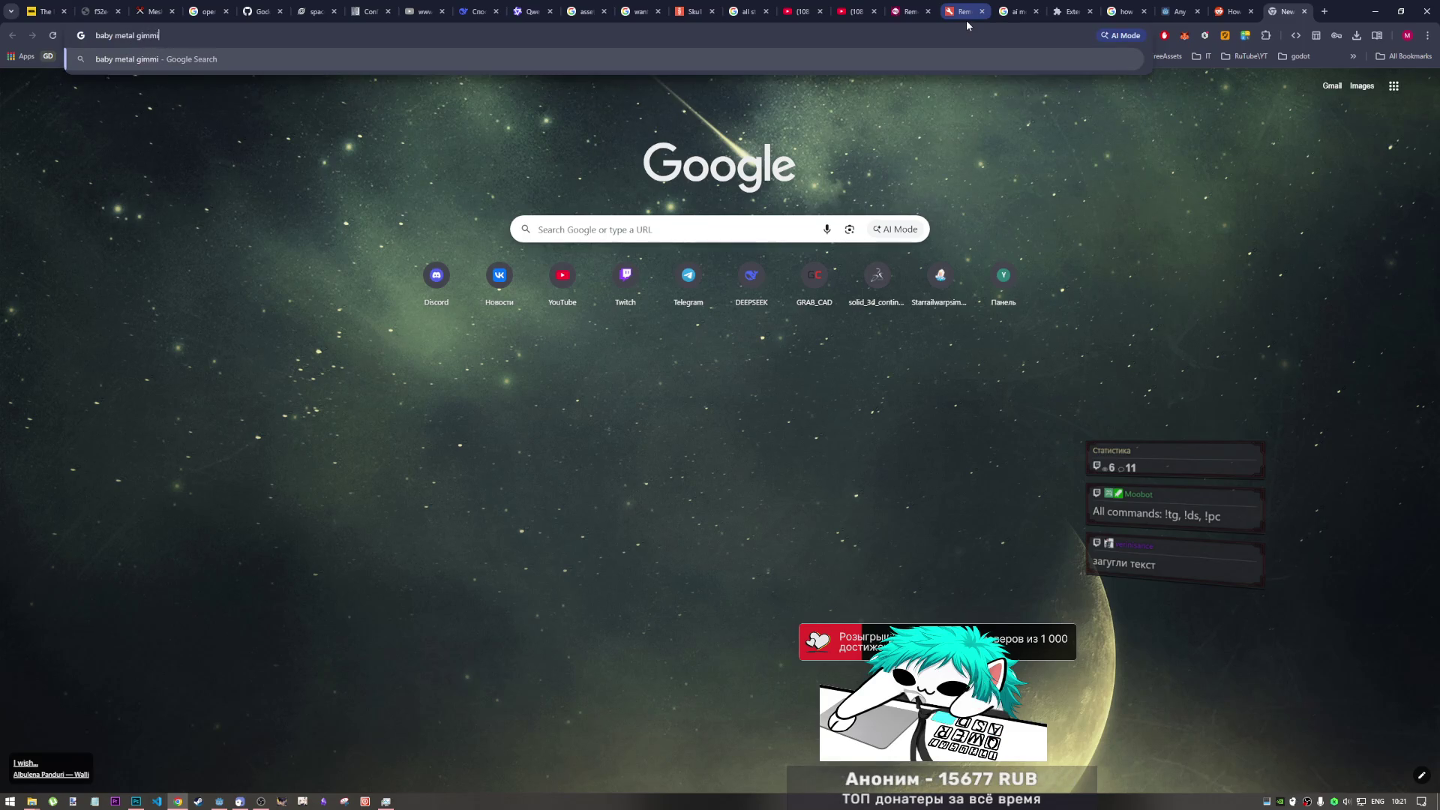
pyautogui.write(' chocolate gththdjz')
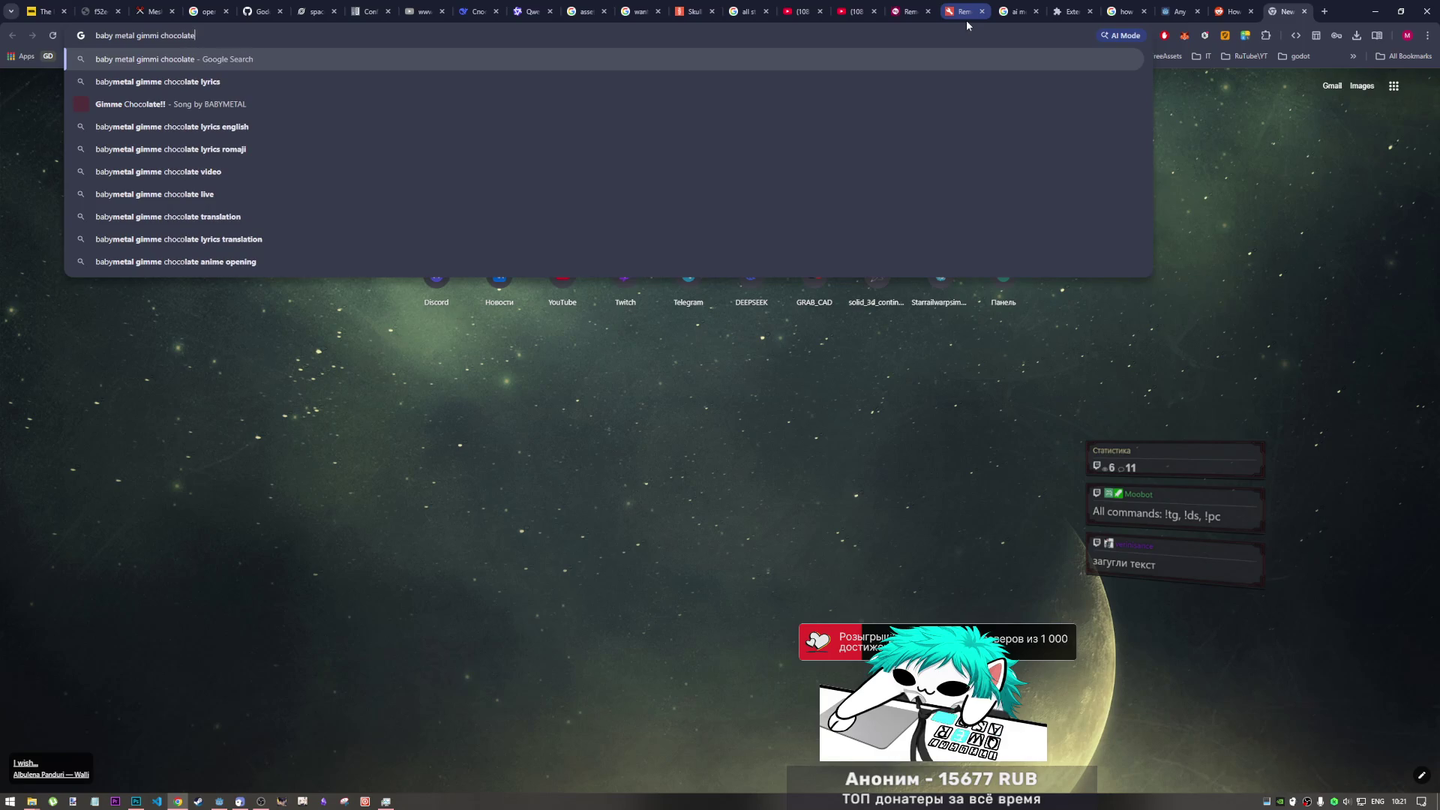
pyautogui.press('Return')
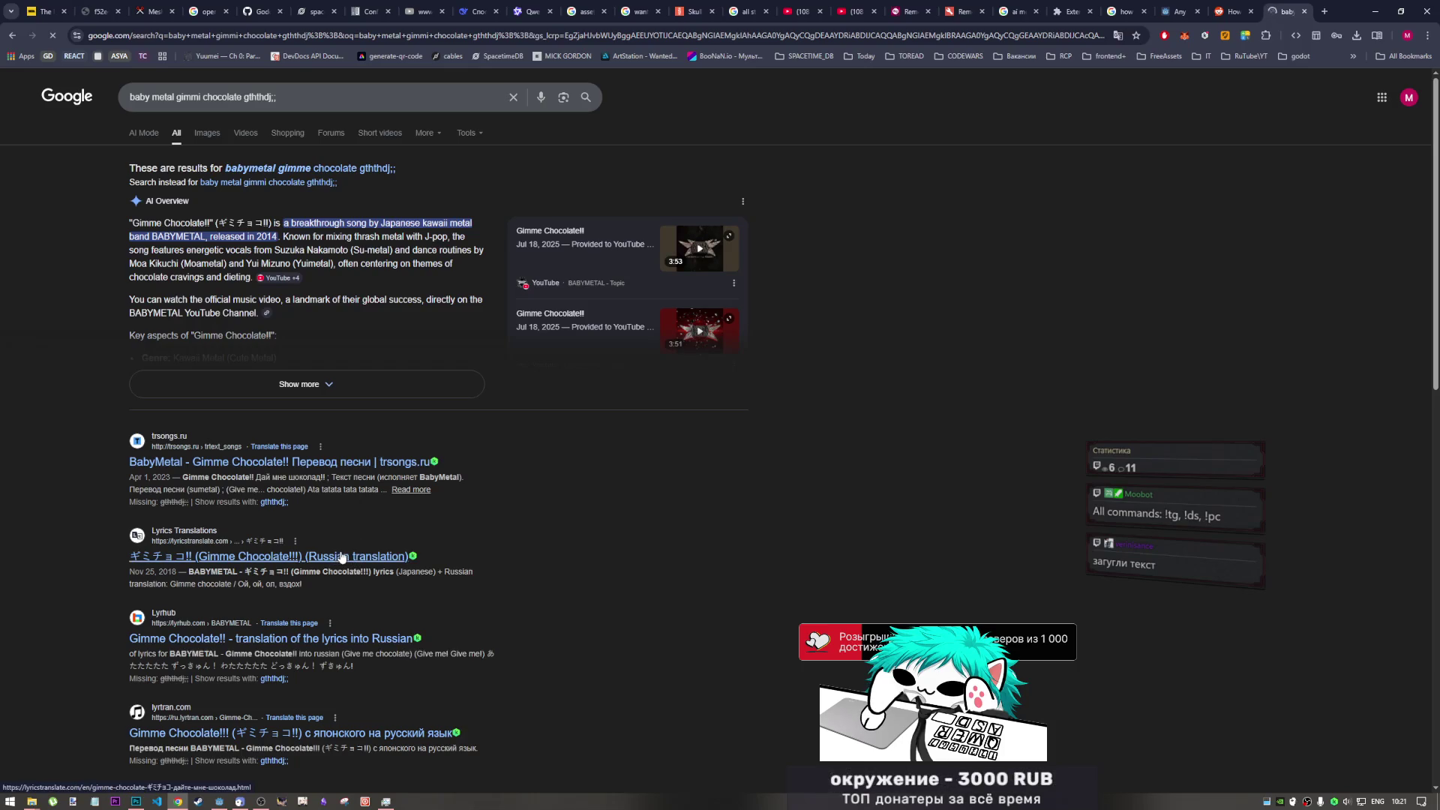
pyautogui.middleClick(342, 557)
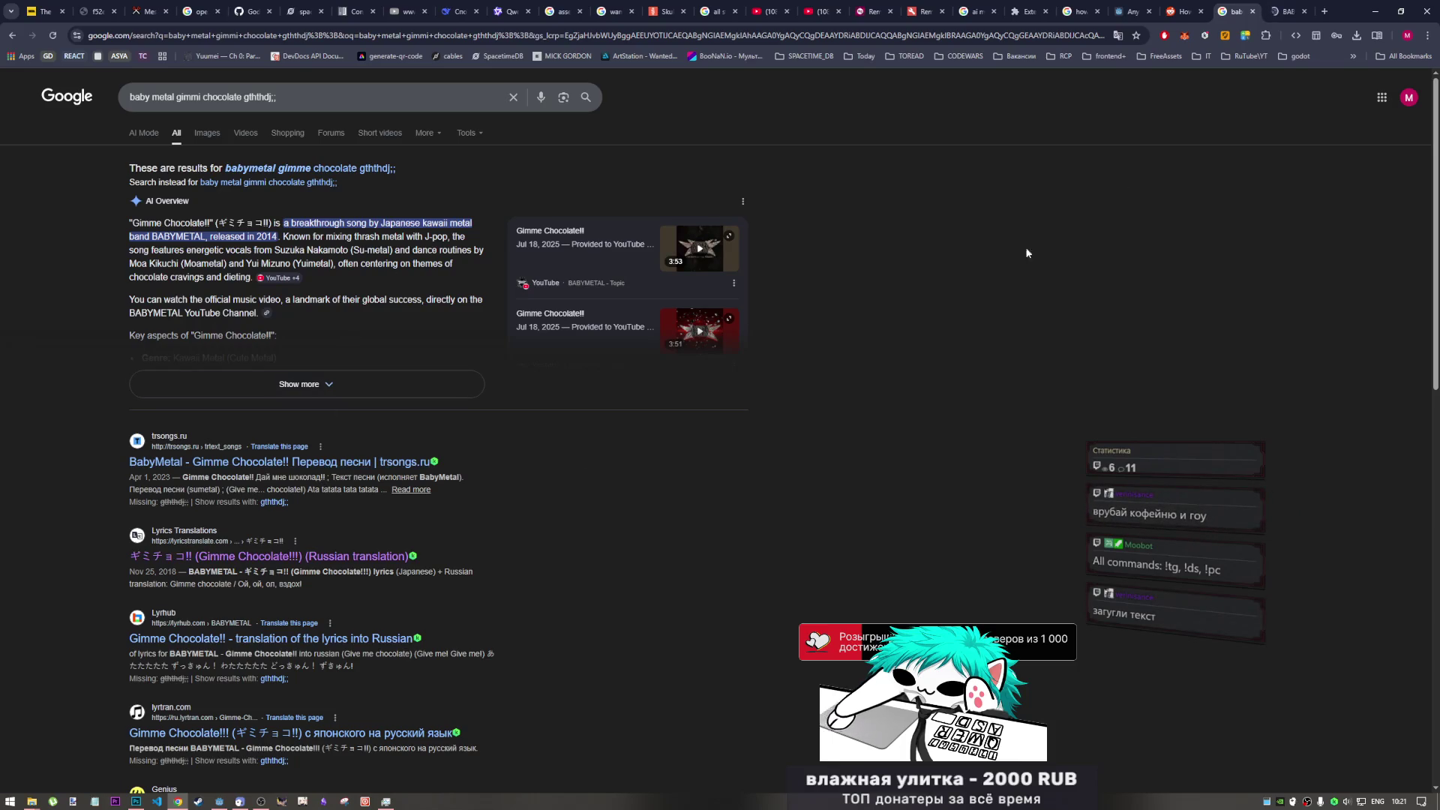
pyautogui.click(1290, 5)
# - Read the opening lyrics, selecting phrases such as 'о моем weight' along the way
pyautogui.scroll(-3, 395, 508)
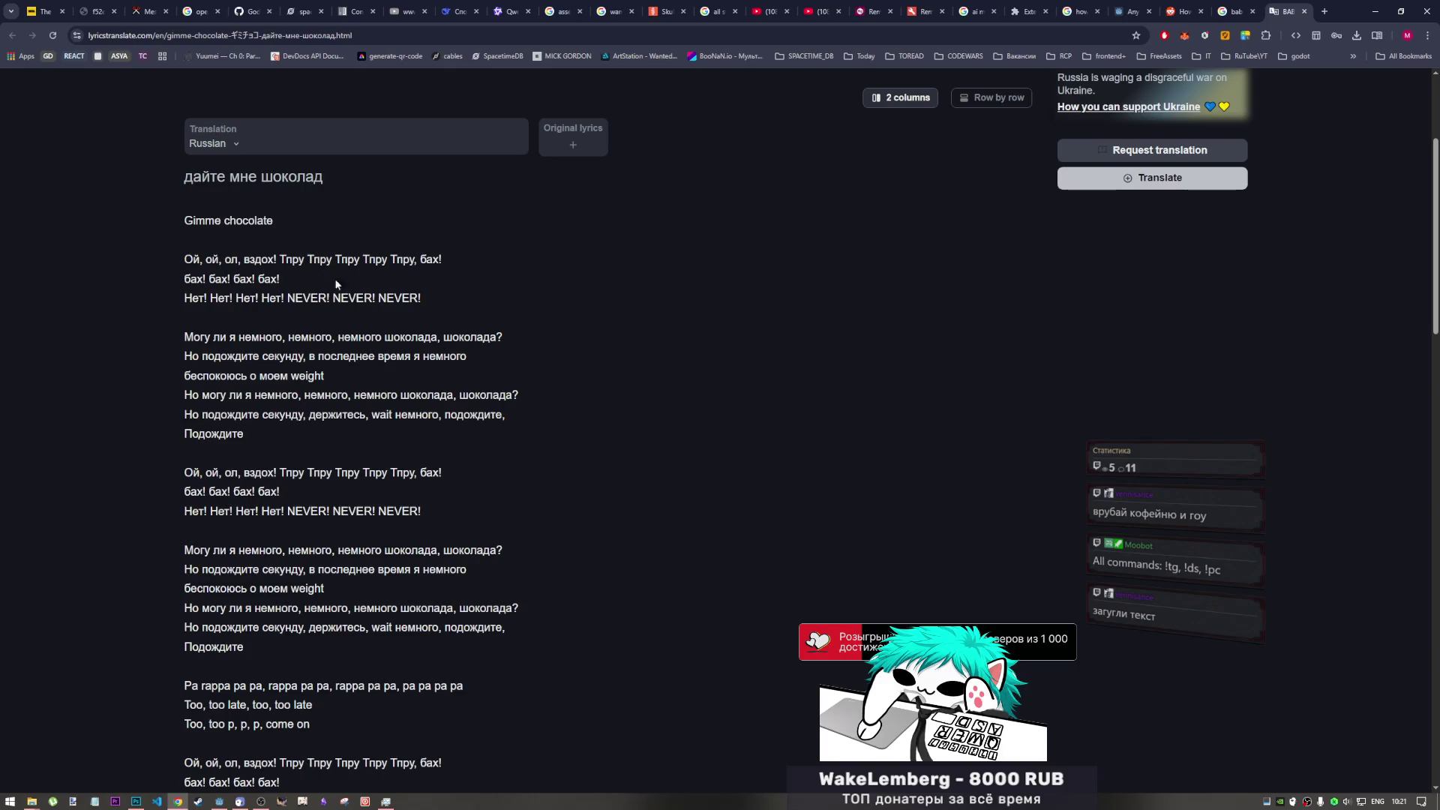
pyautogui.scroll(-1, 240, 306)
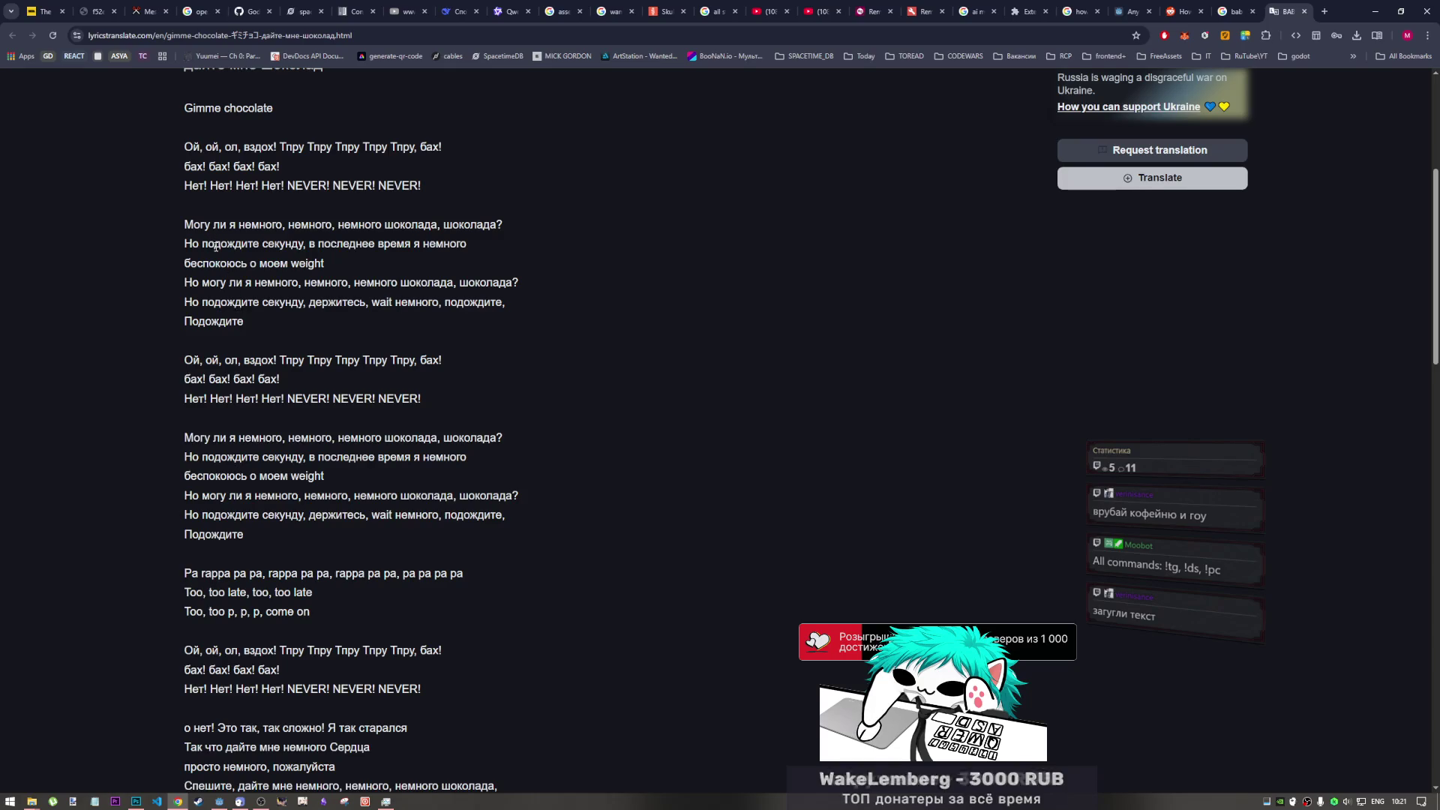
pyautogui.moveTo(216, 225); pyautogui.dragTo(392, 229)
pyautogui.click(392, 230)
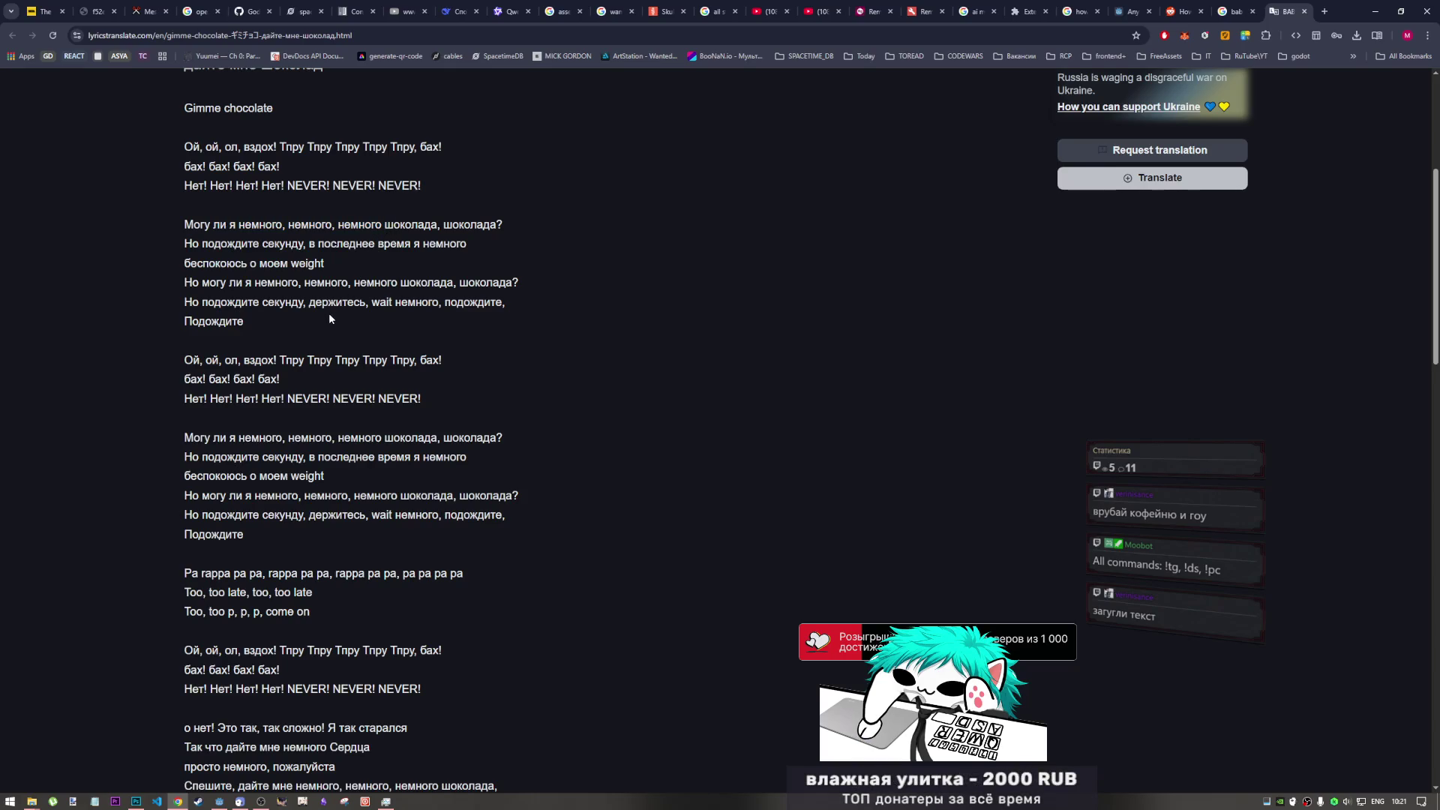
pyautogui.moveTo(325, 263); pyautogui.dragTo(246, 264)
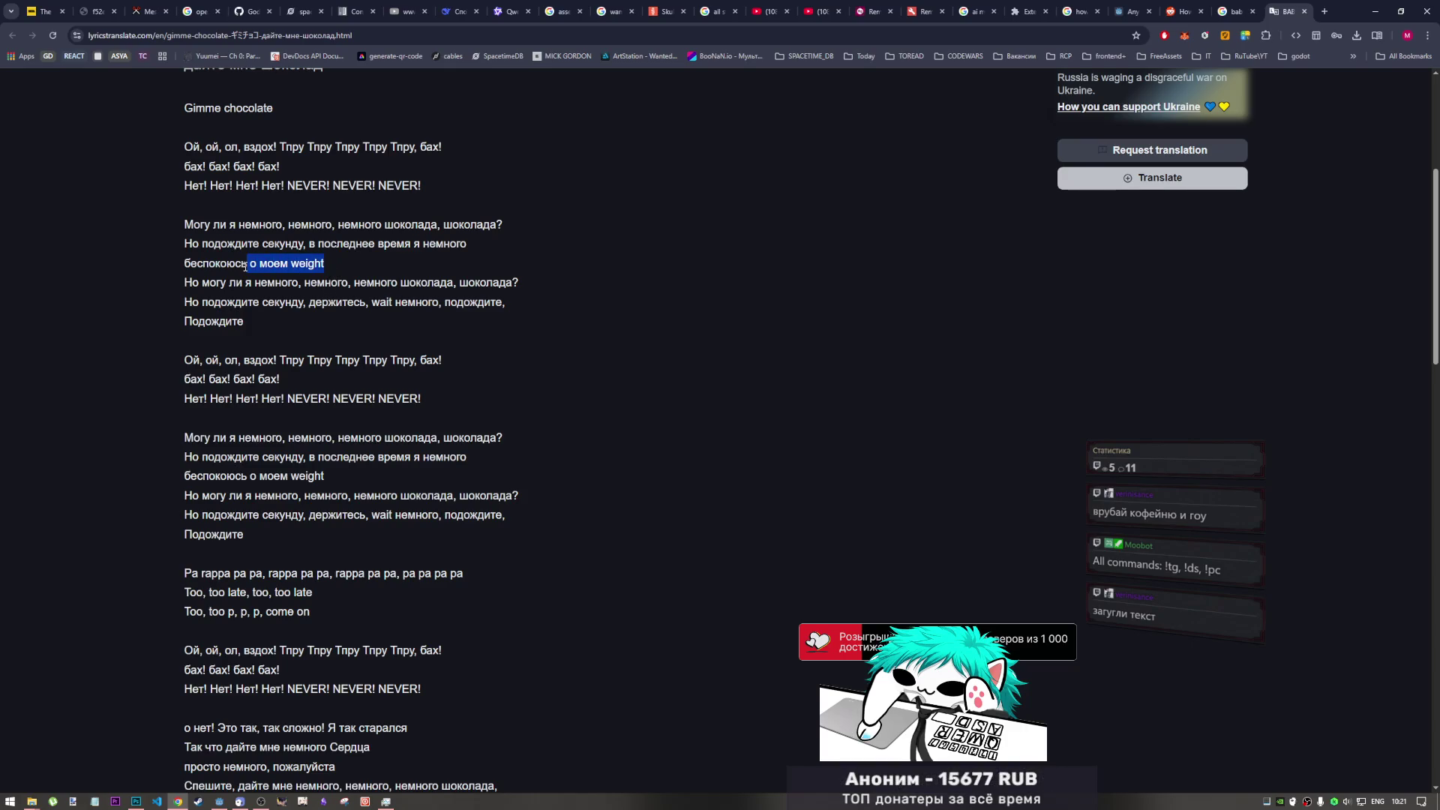
pyautogui.click(366, 302)
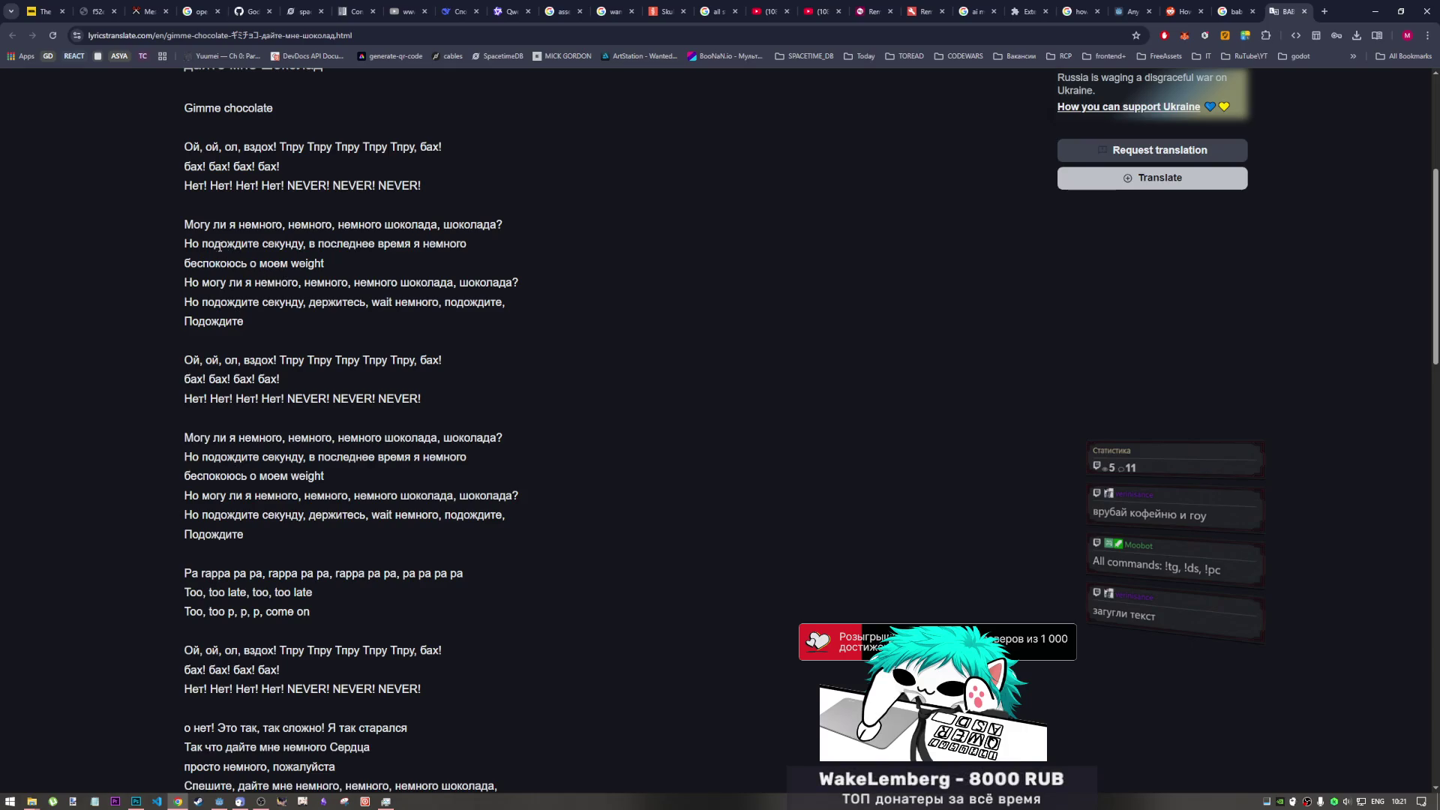
pyautogui.moveTo(320, 242)
pyautogui.mouseDown()
pyautogui.moveTo(454, 244)
pyautogui.moveTo(270, 264)
pyautogui.moveTo(450, 223)
pyautogui.mouseUp()
pyautogui.click(248, 240)
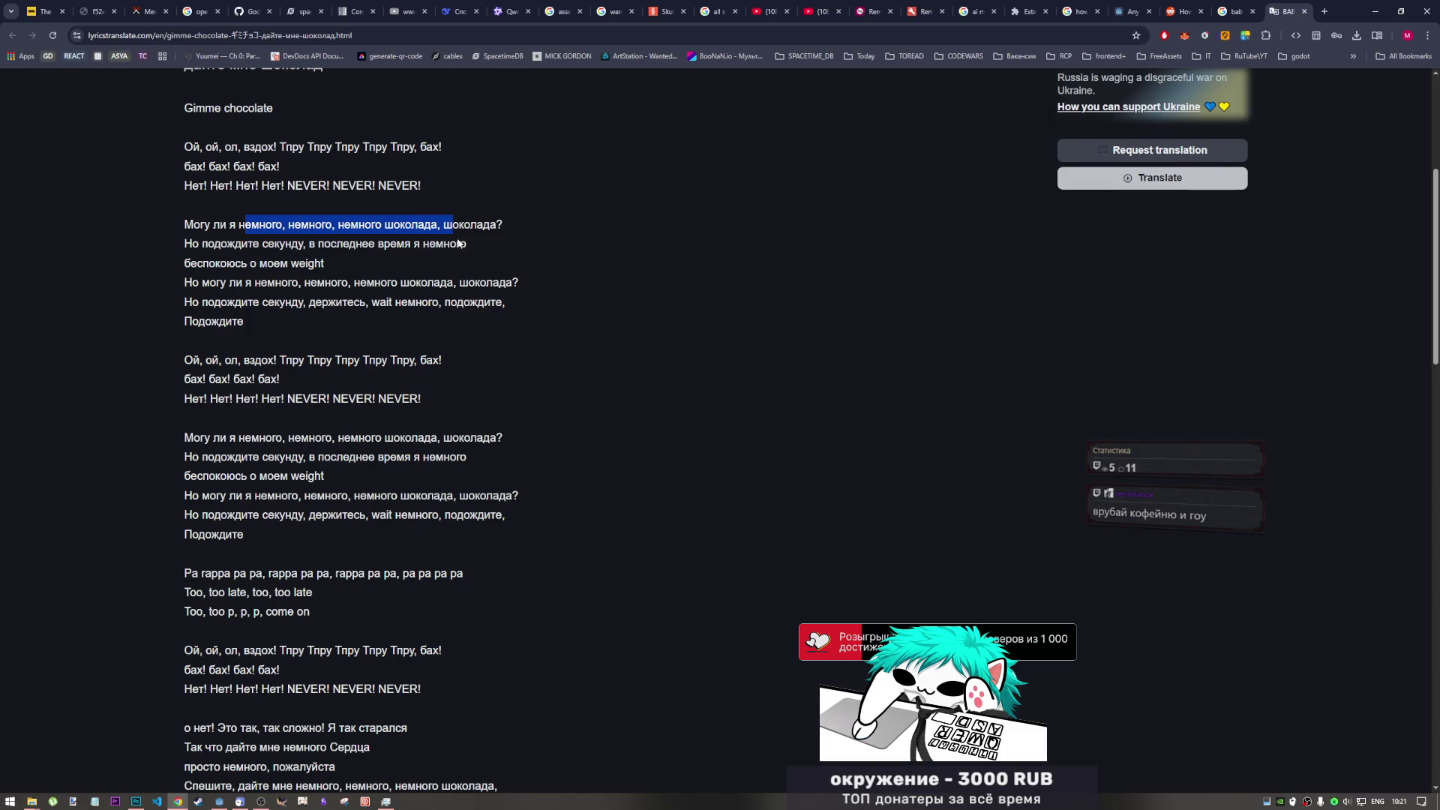
# - Scroll through the rest of the Russian translation, then close the lyricstranslate page
pyautogui.scroll(-1, 397, 301)
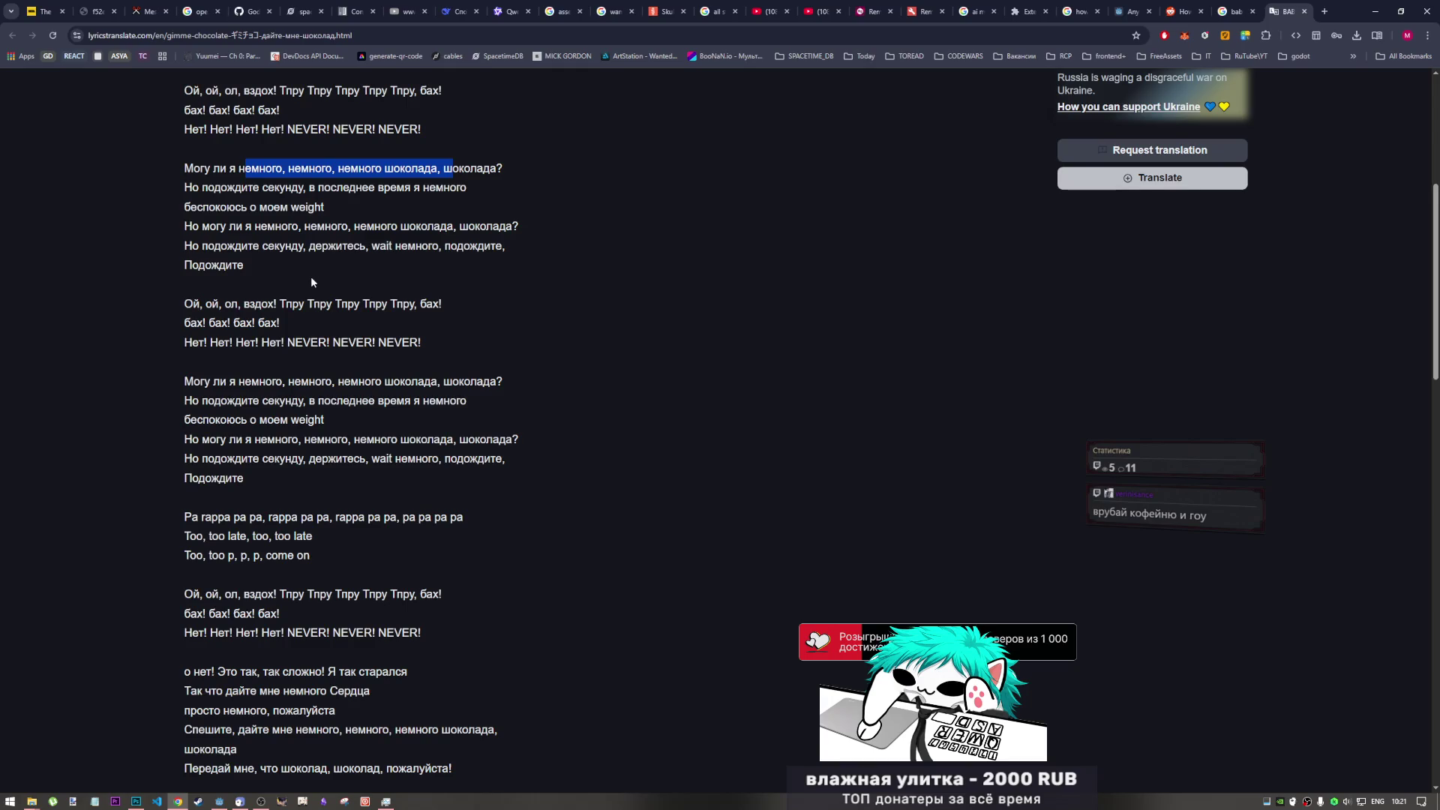
pyautogui.scroll(-3, 257, 279)
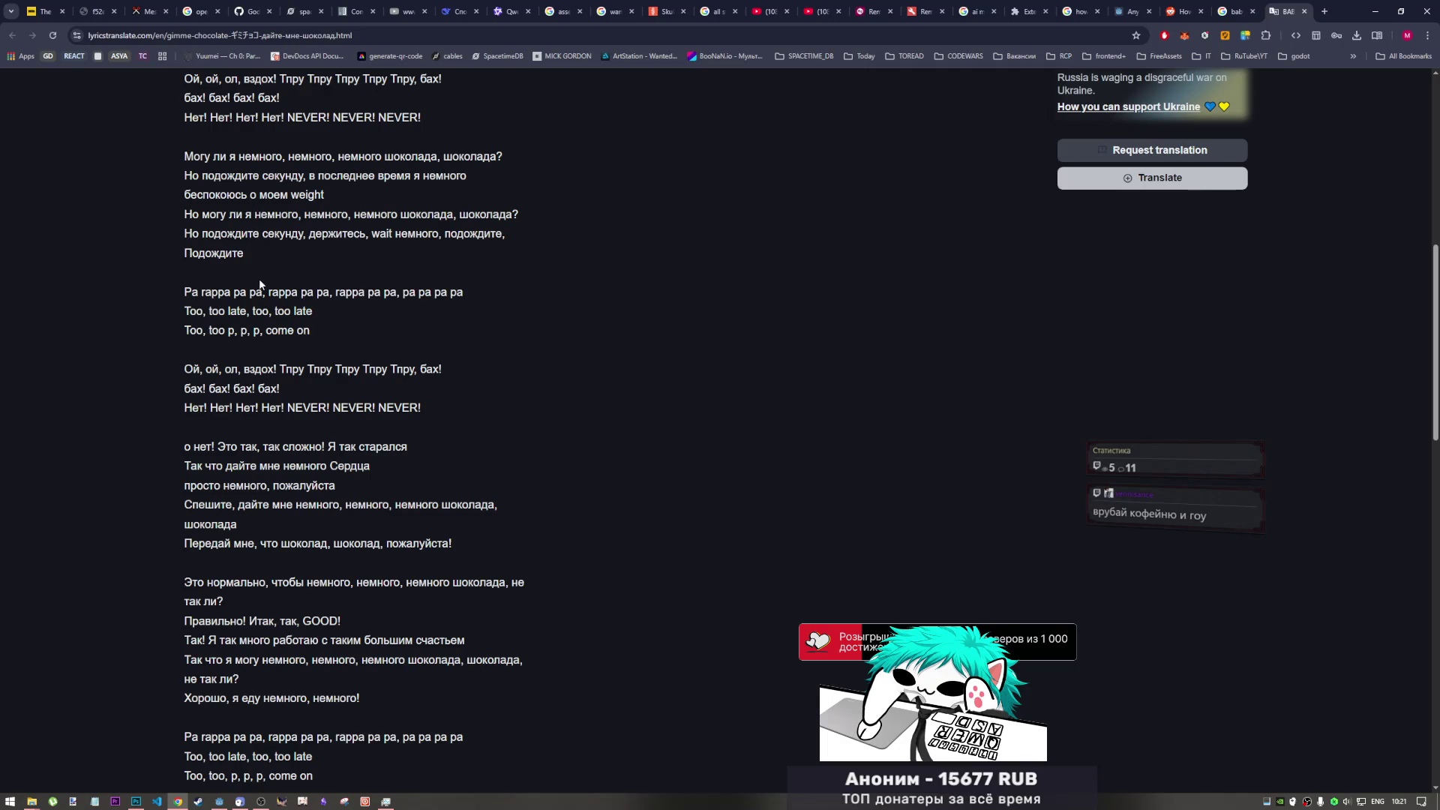
pyautogui.scroll(-3, 260, 289)
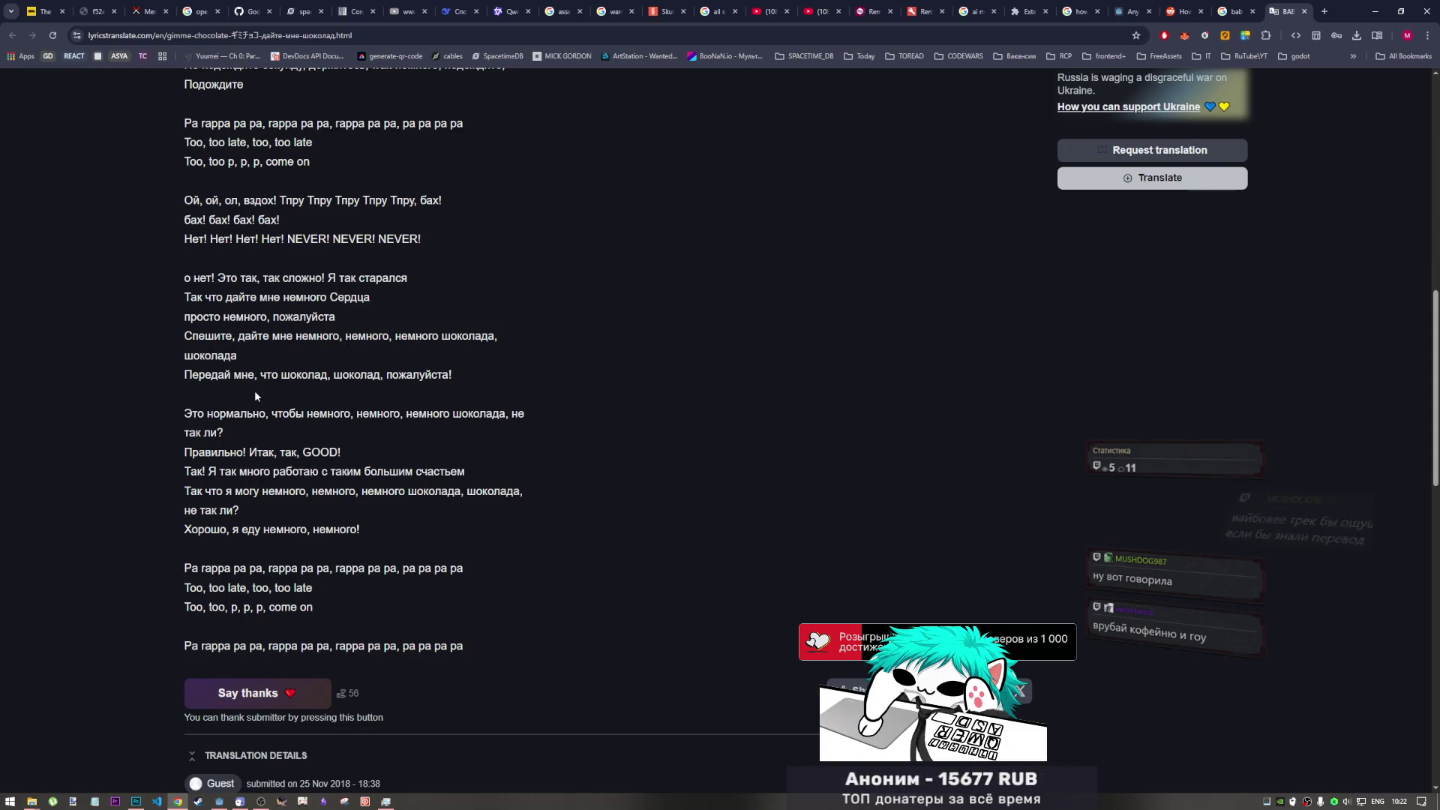
pyautogui.scroll(-2, 255, 398)
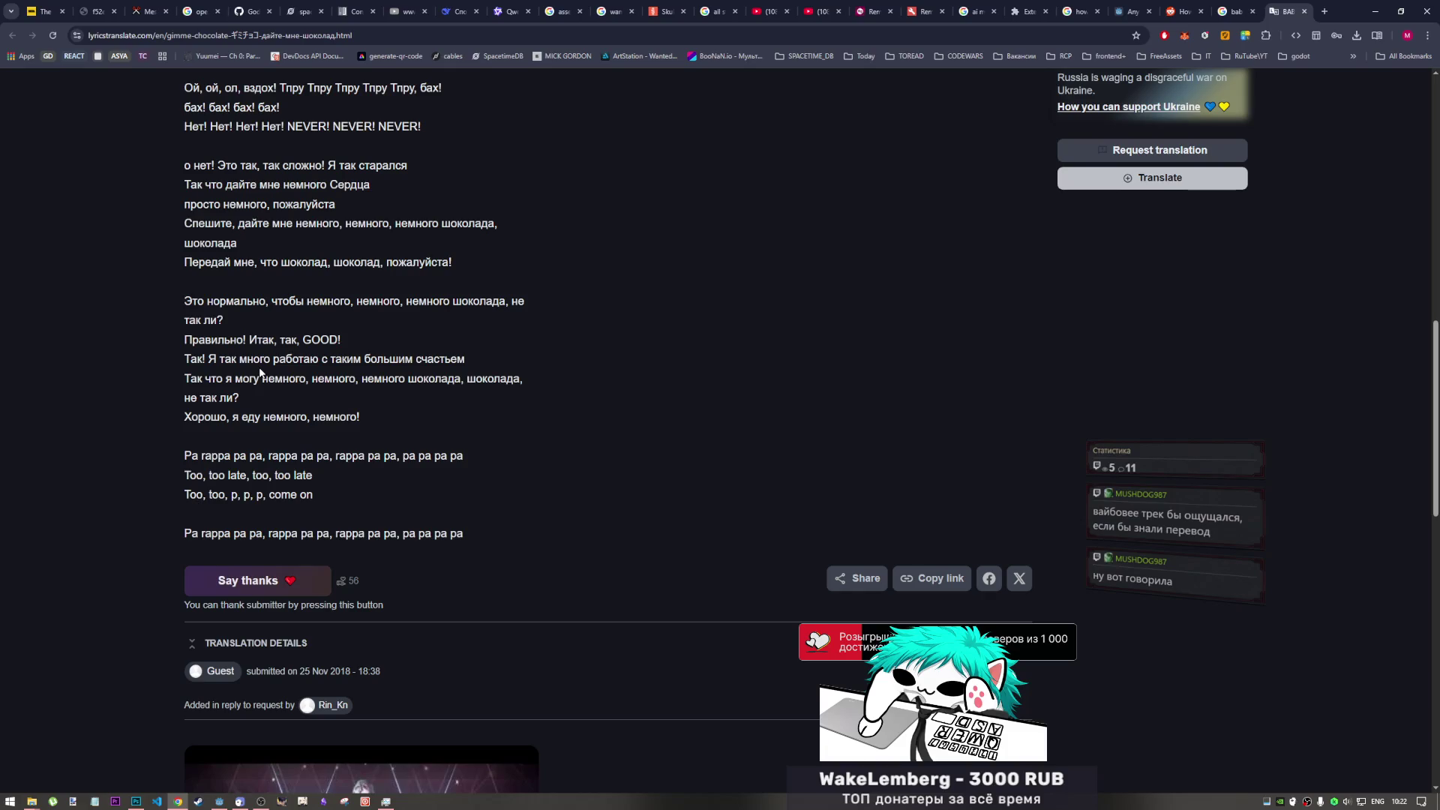
pyautogui.scroll(-3, 316, 404)
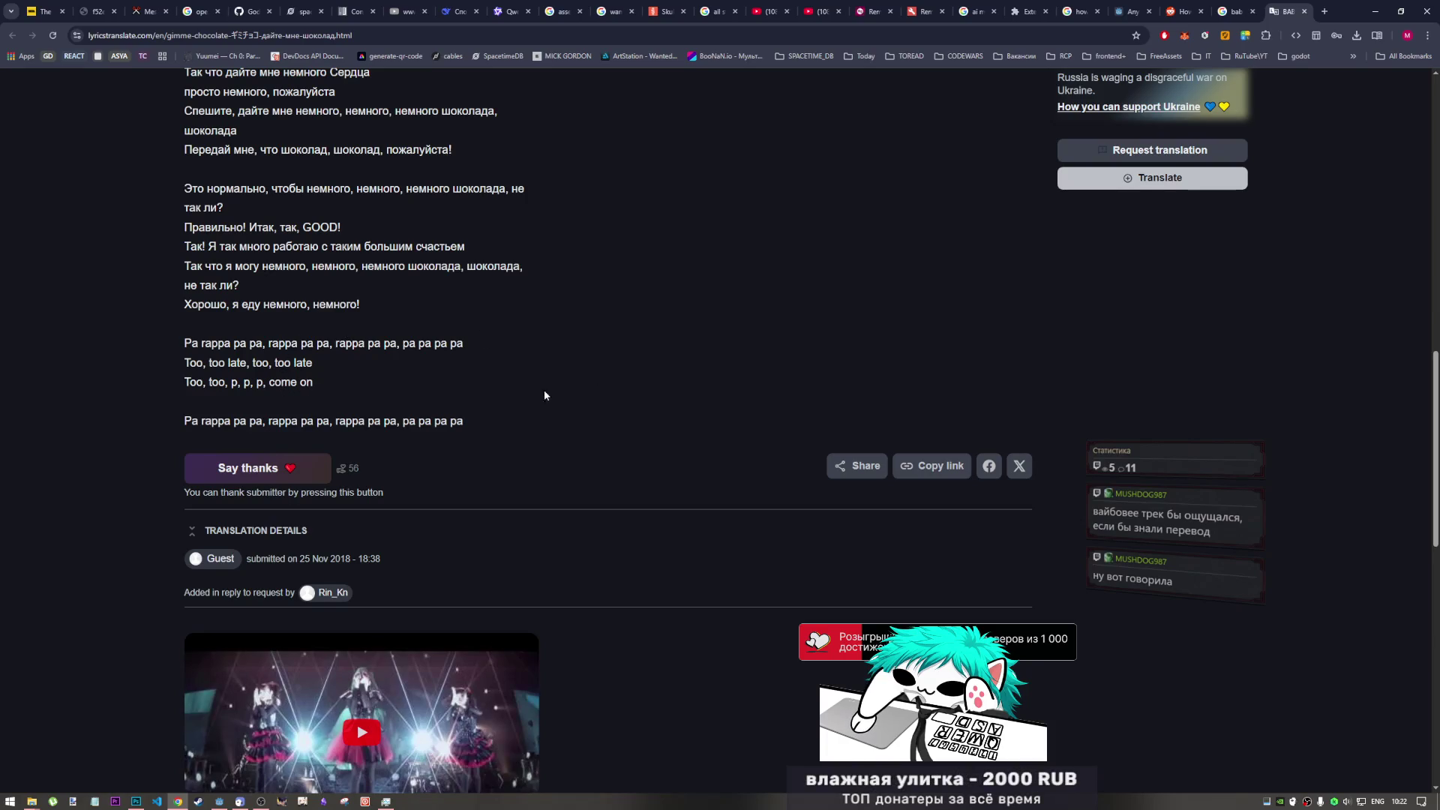
pyautogui.scroll(15, 510, 394)
pyautogui.scroll(-10, 509, 401)
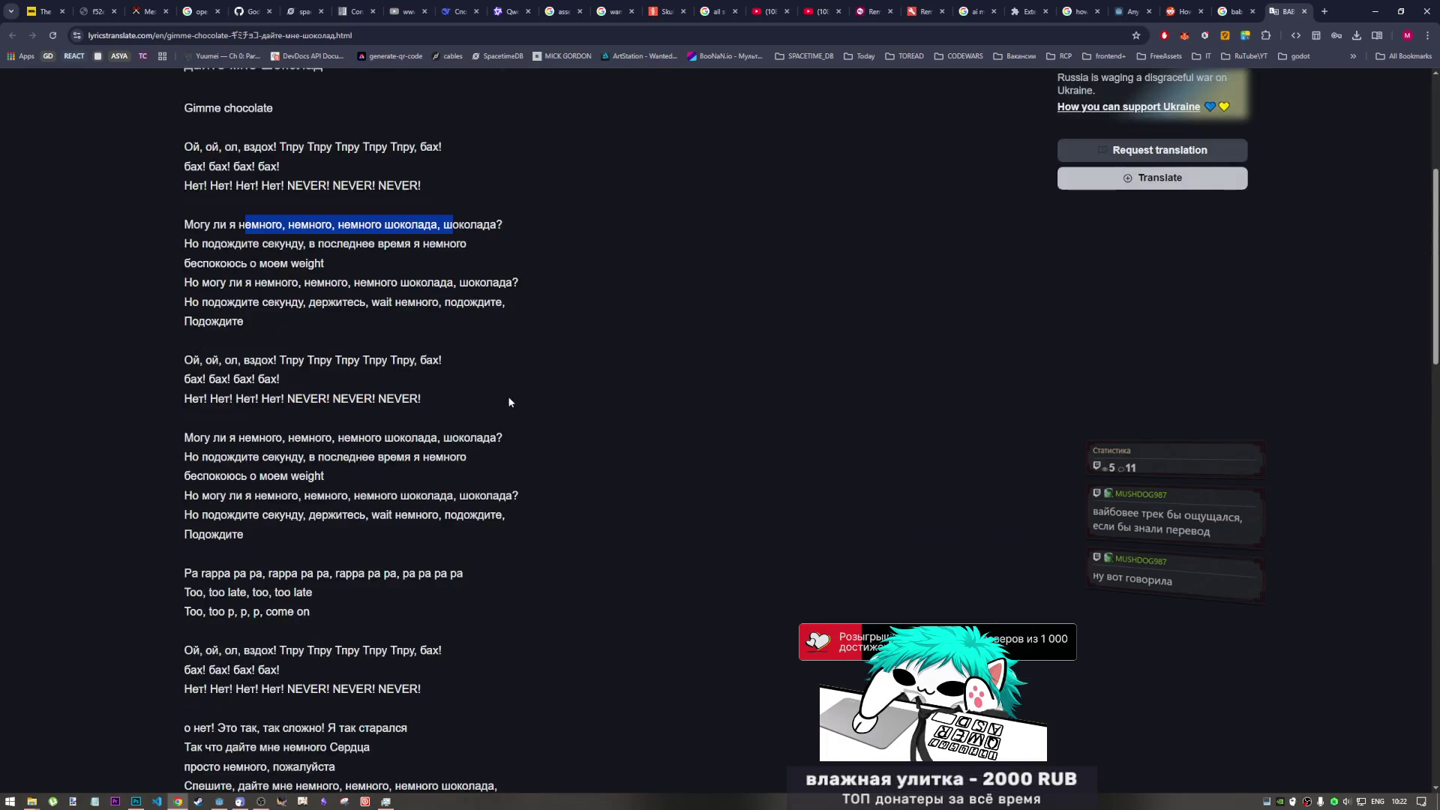
pyautogui.scroll(-5, 506, 393)
pyautogui.scroll(5, 505, 393)
pyautogui.scroll(-3, 504, 392)
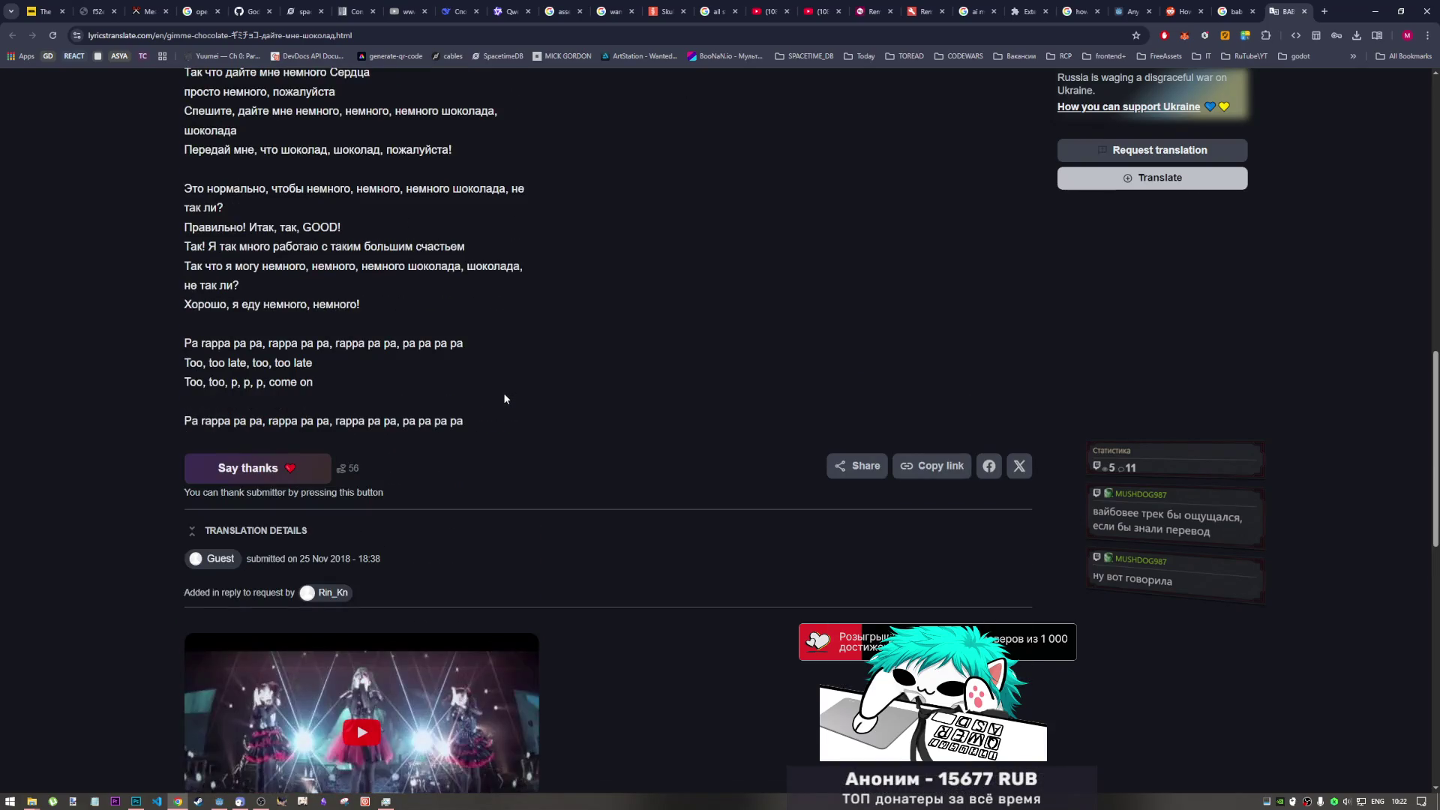
pyautogui.scroll(-2, 502, 396)
pyautogui.scroll(8, 498, 401)
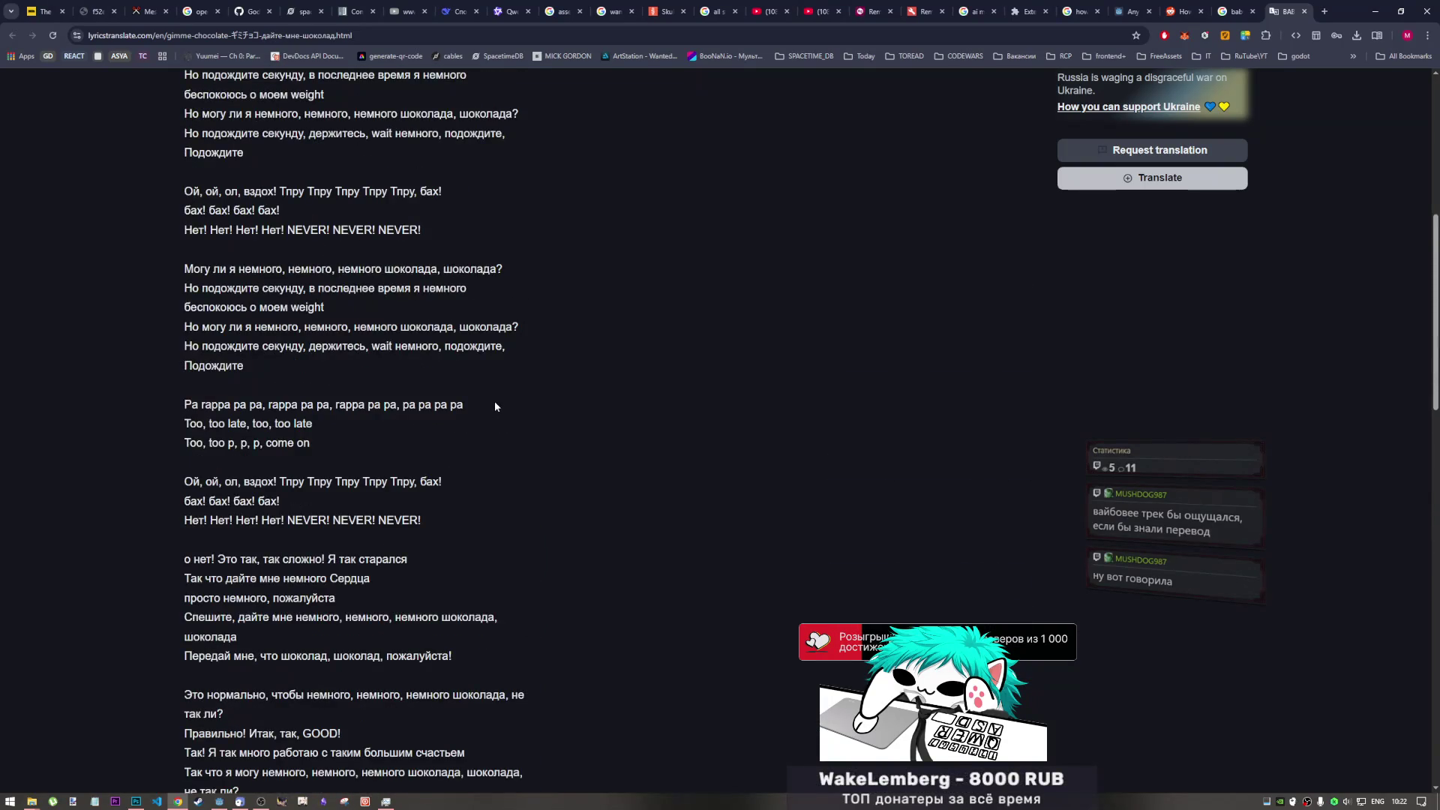
pyautogui.scroll(7, 494, 406)
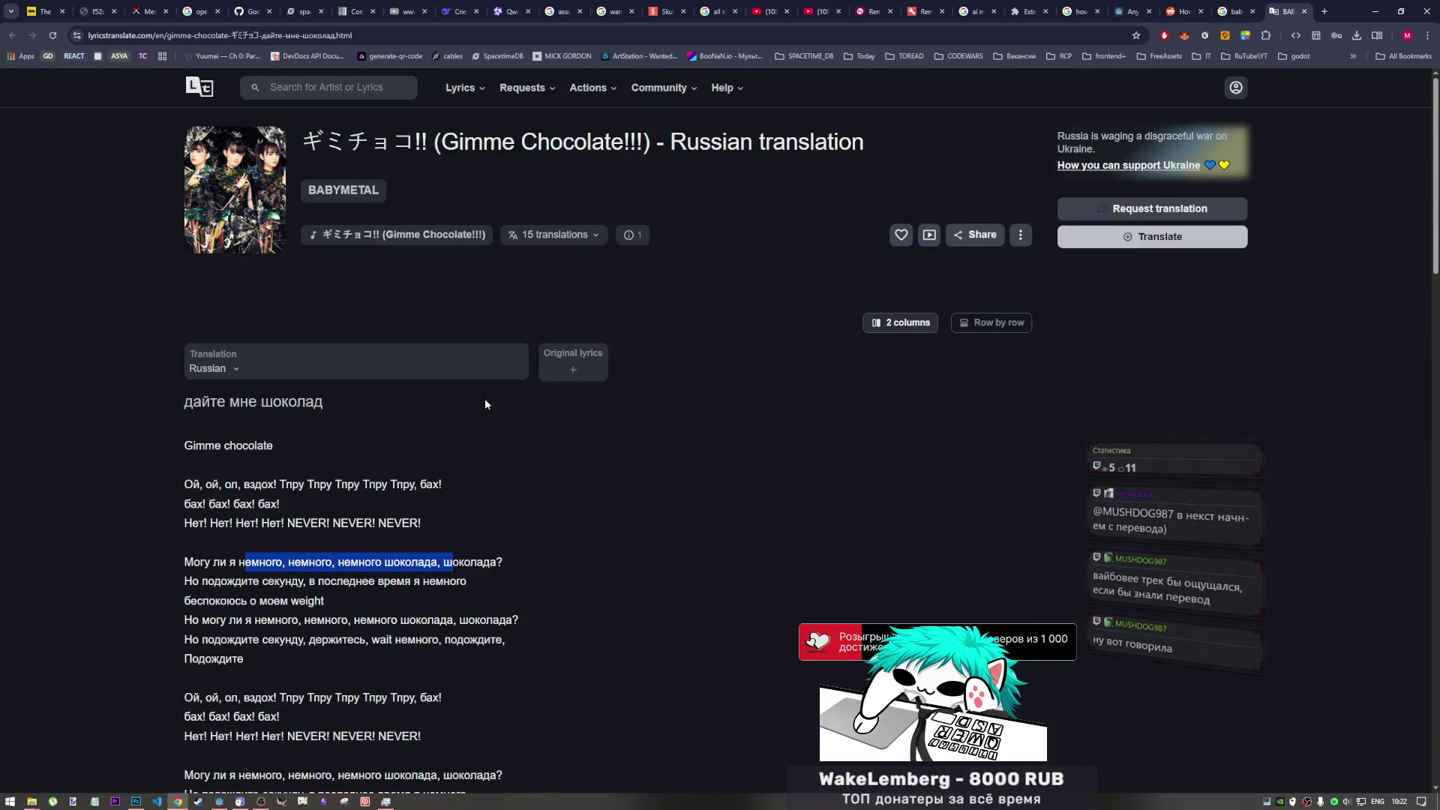
pyautogui.scroll(-5, 763, 430)
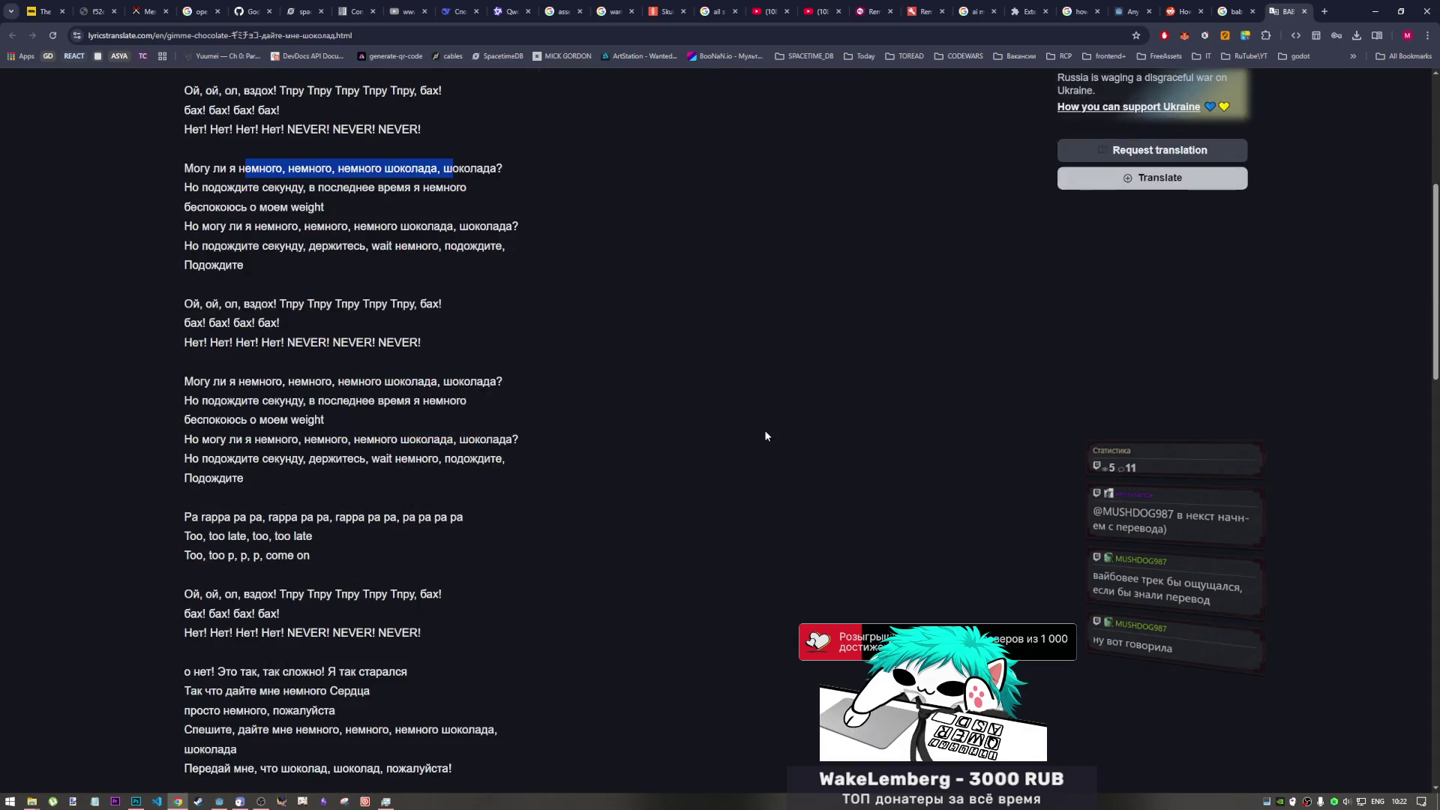
pyautogui.click(583, 335)
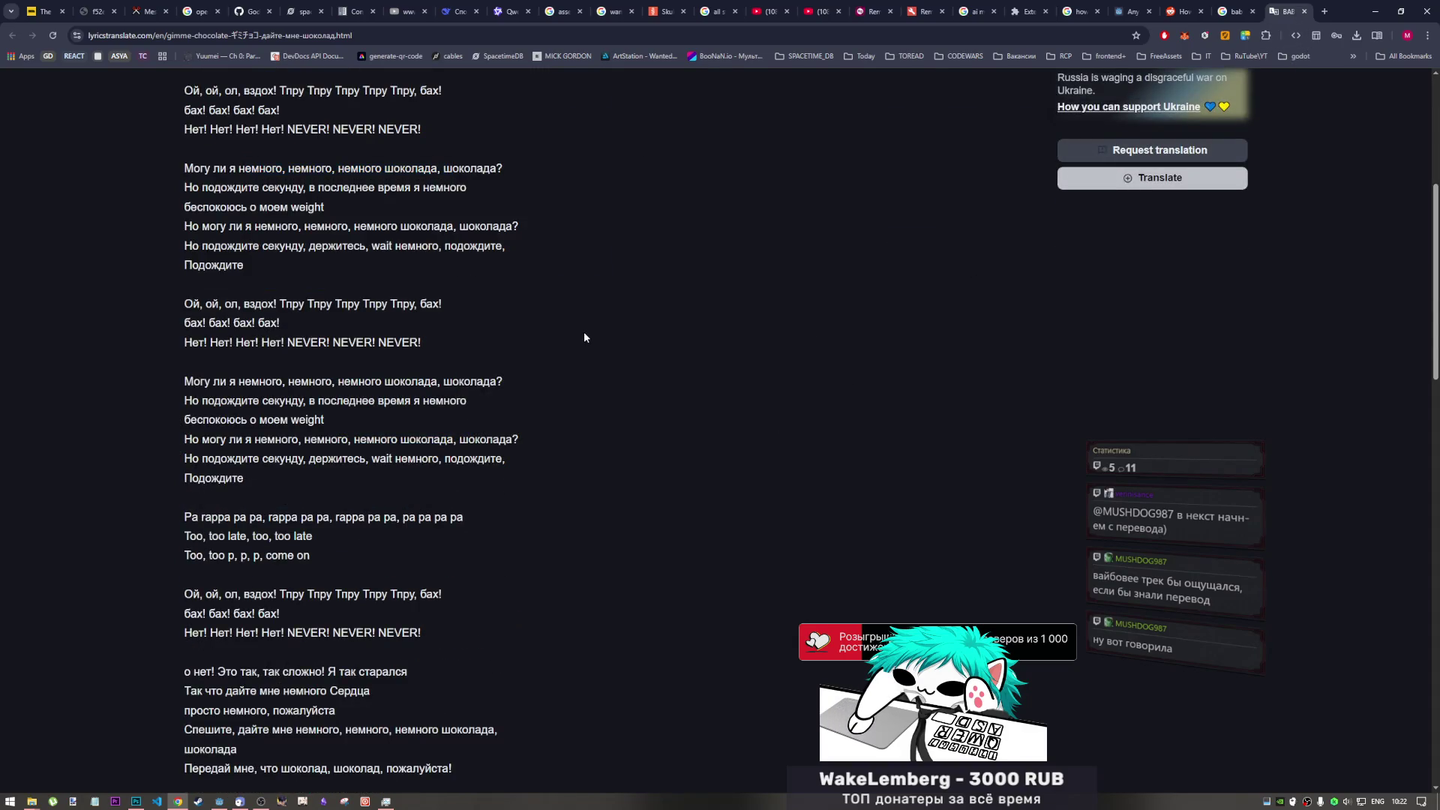
pyautogui.click(1305, 11)
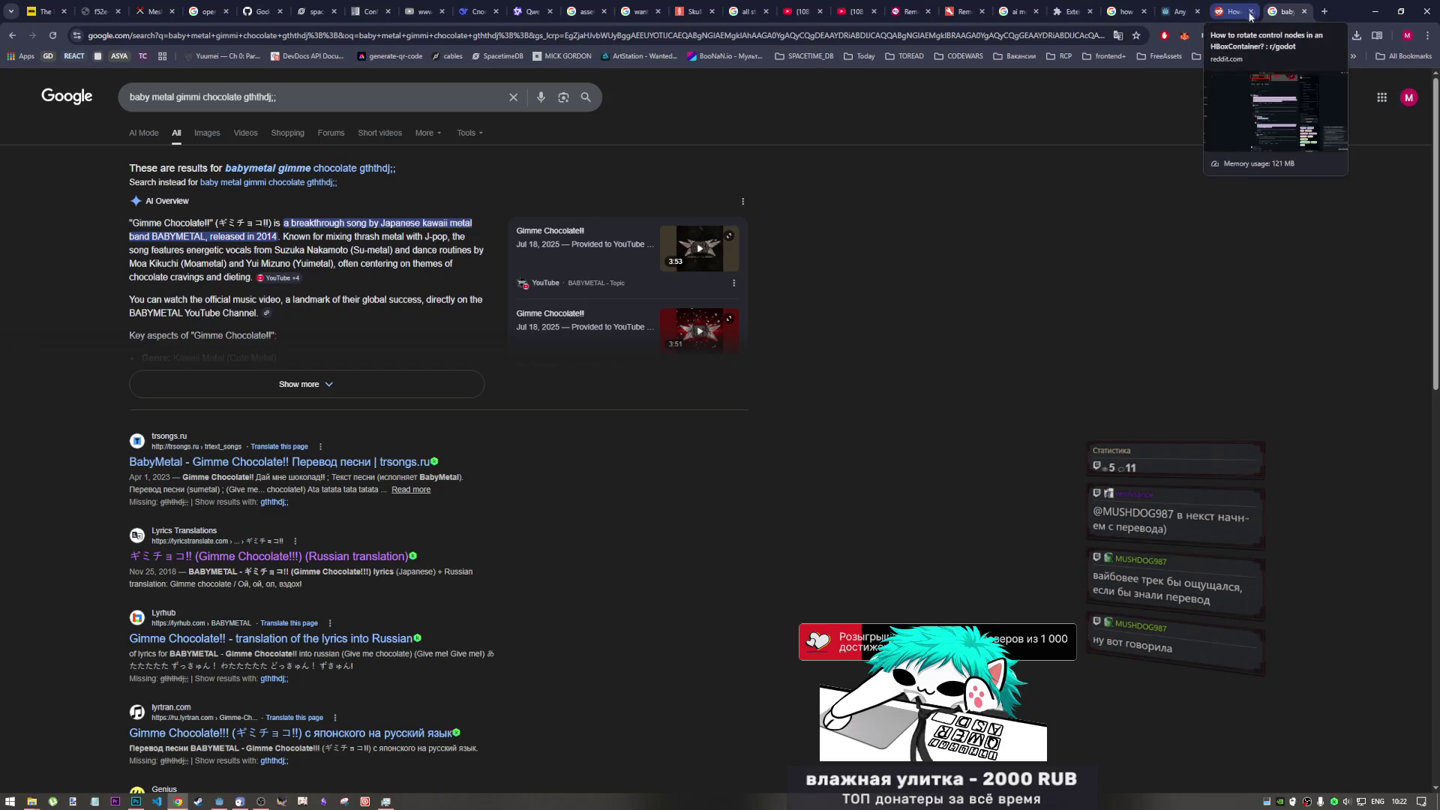
# - Close the Google results tab and bring the BABYMETAL video tab to the front
pyautogui.click(1307, 12)
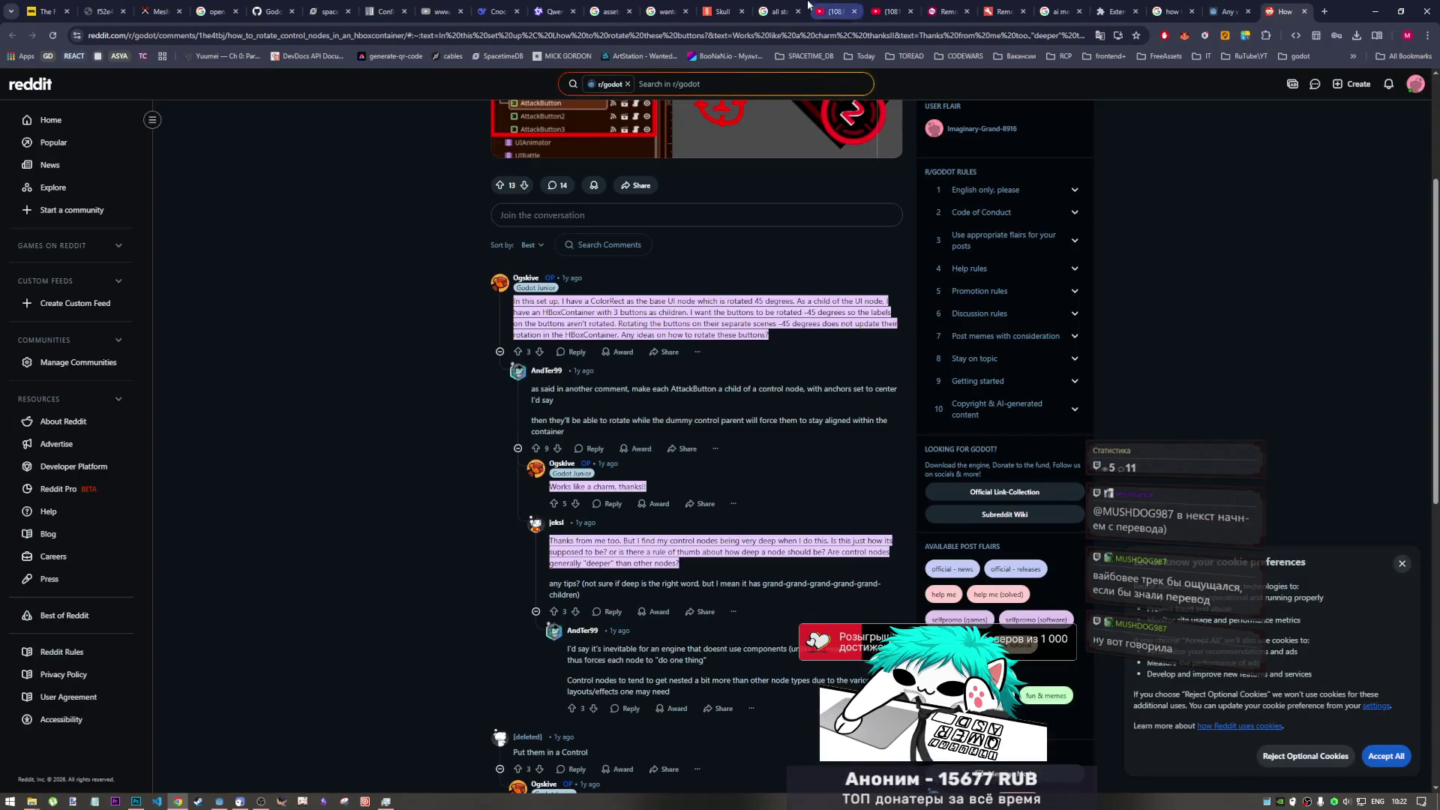
pyautogui.click(878, 11)
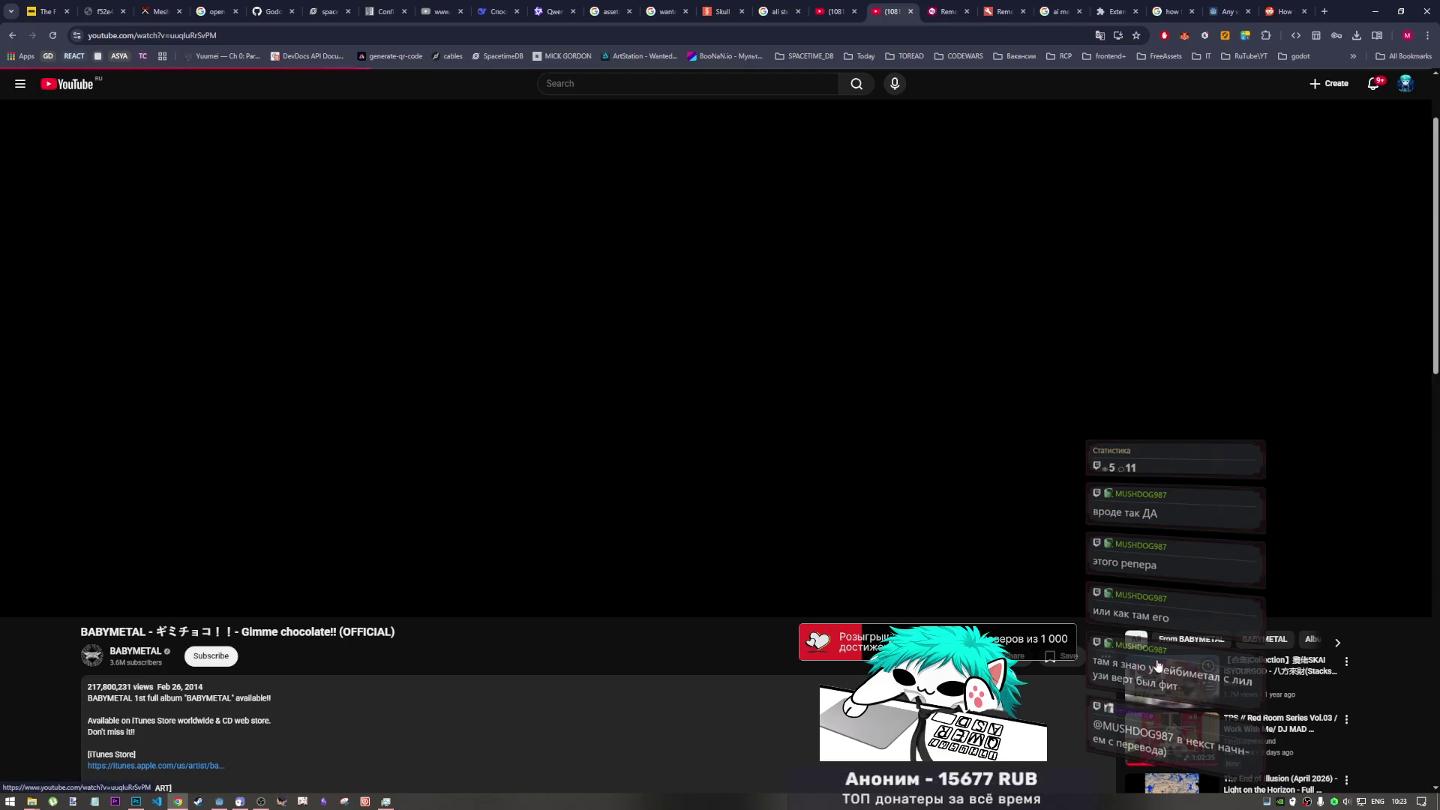
# - Play the SKAI ISYOURGOD 'Stacks from All Sides' lyrics collection and close the extra YouTube tab
pyautogui.click(1175, 670)
pyautogui.click(833, 18)
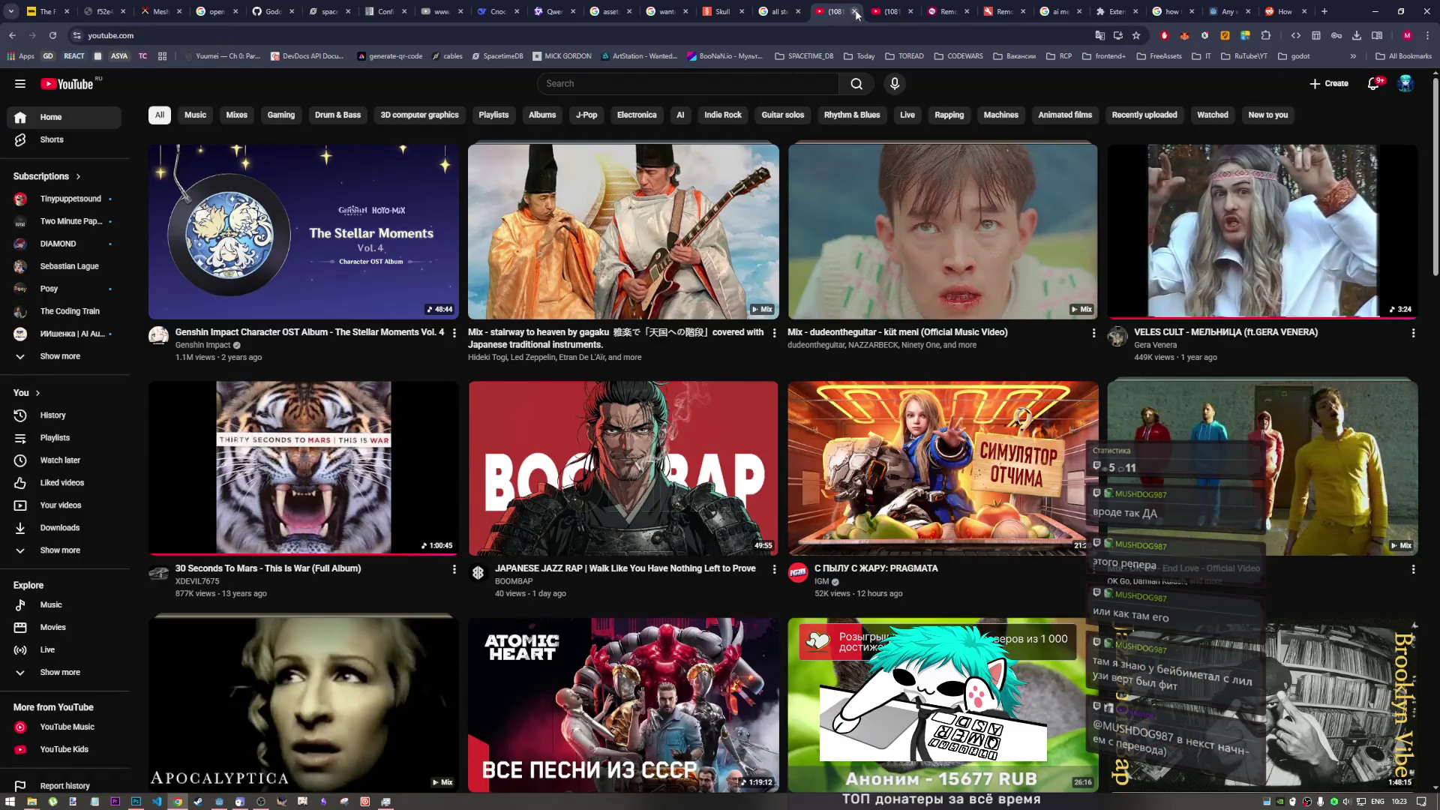
pyautogui.scroll(-4, 312, 125)
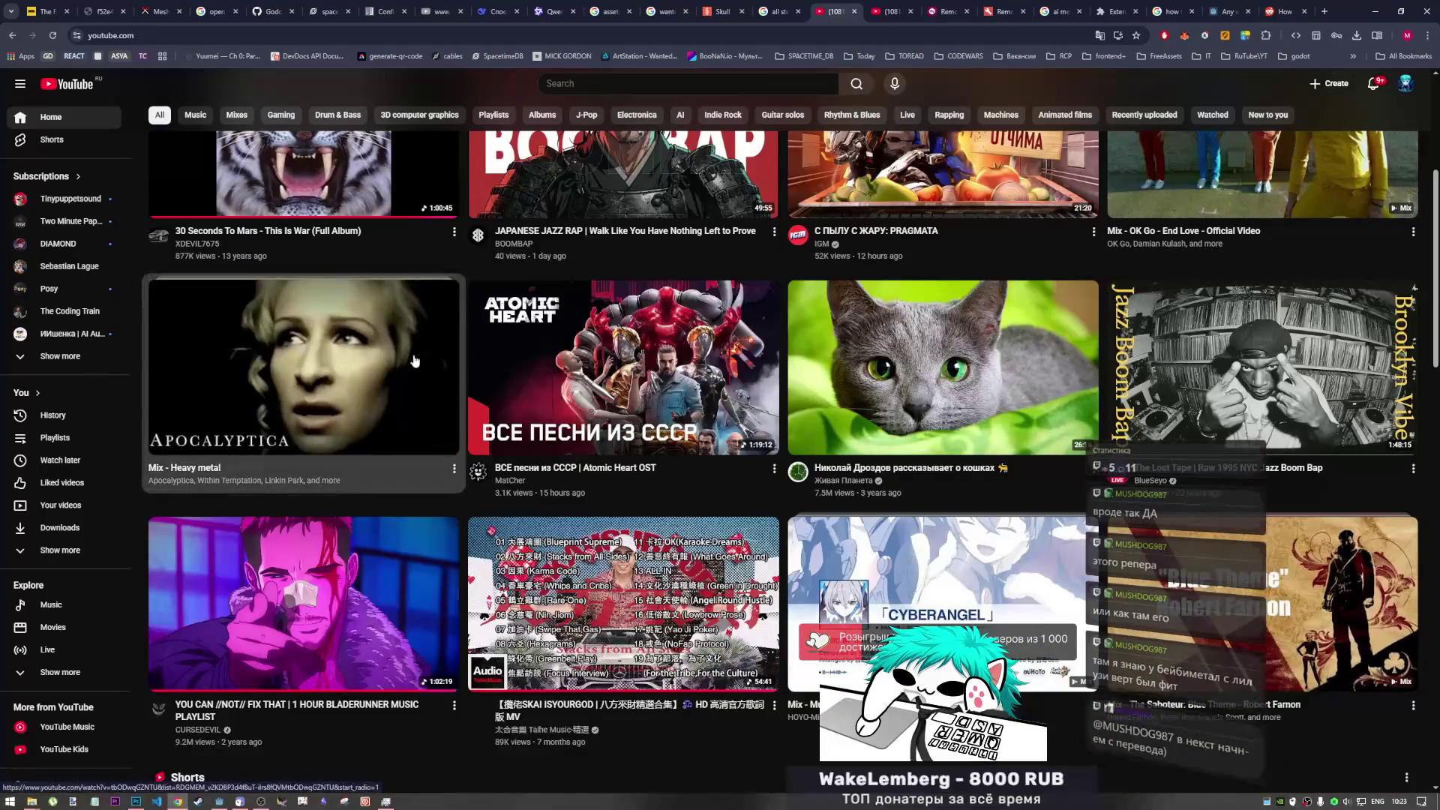
pyautogui.scroll(4, 550, 363)
pyautogui.click(878, 12)
pyautogui.click(844, 11)
pyautogui.click(875, 11)
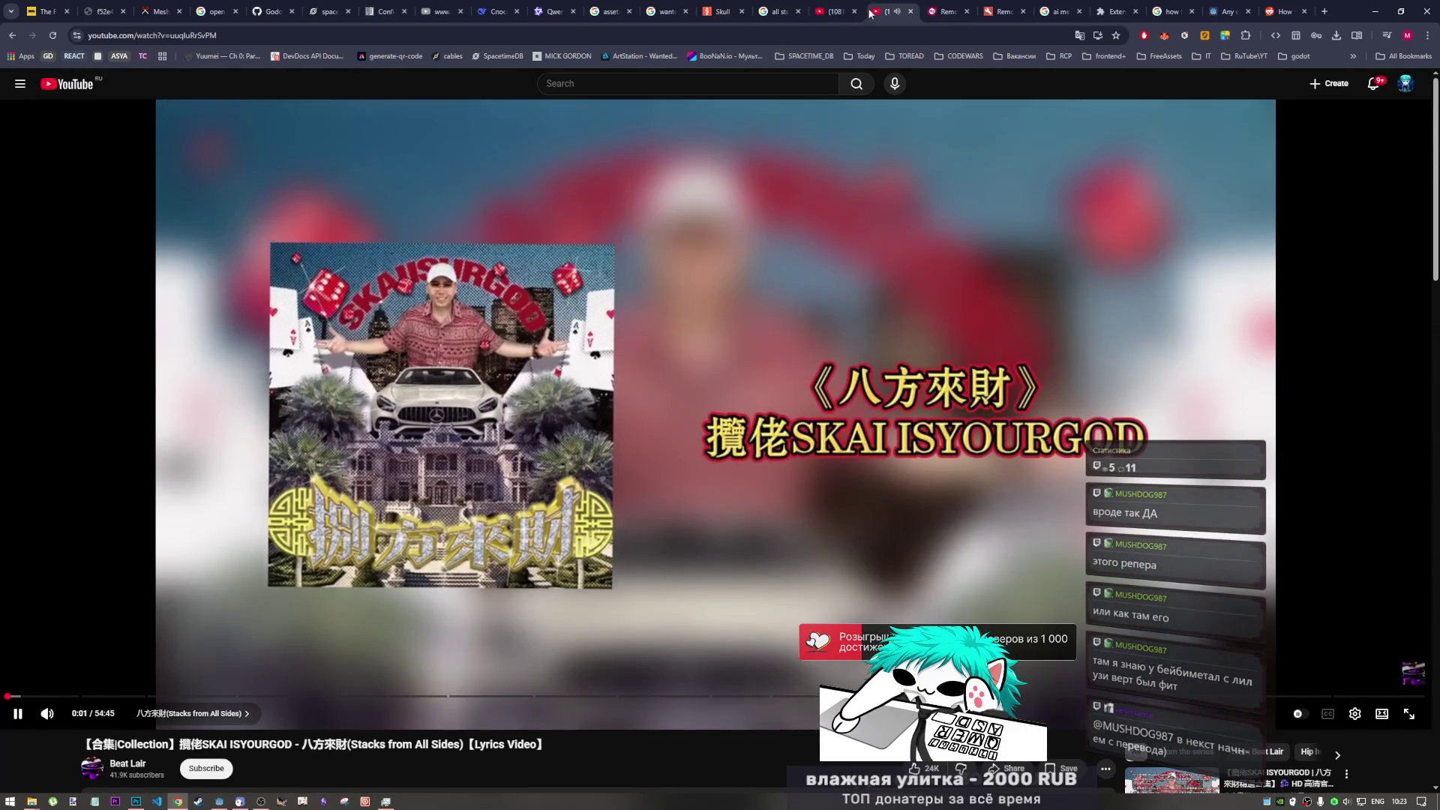
pyautogui.click(853, 13)
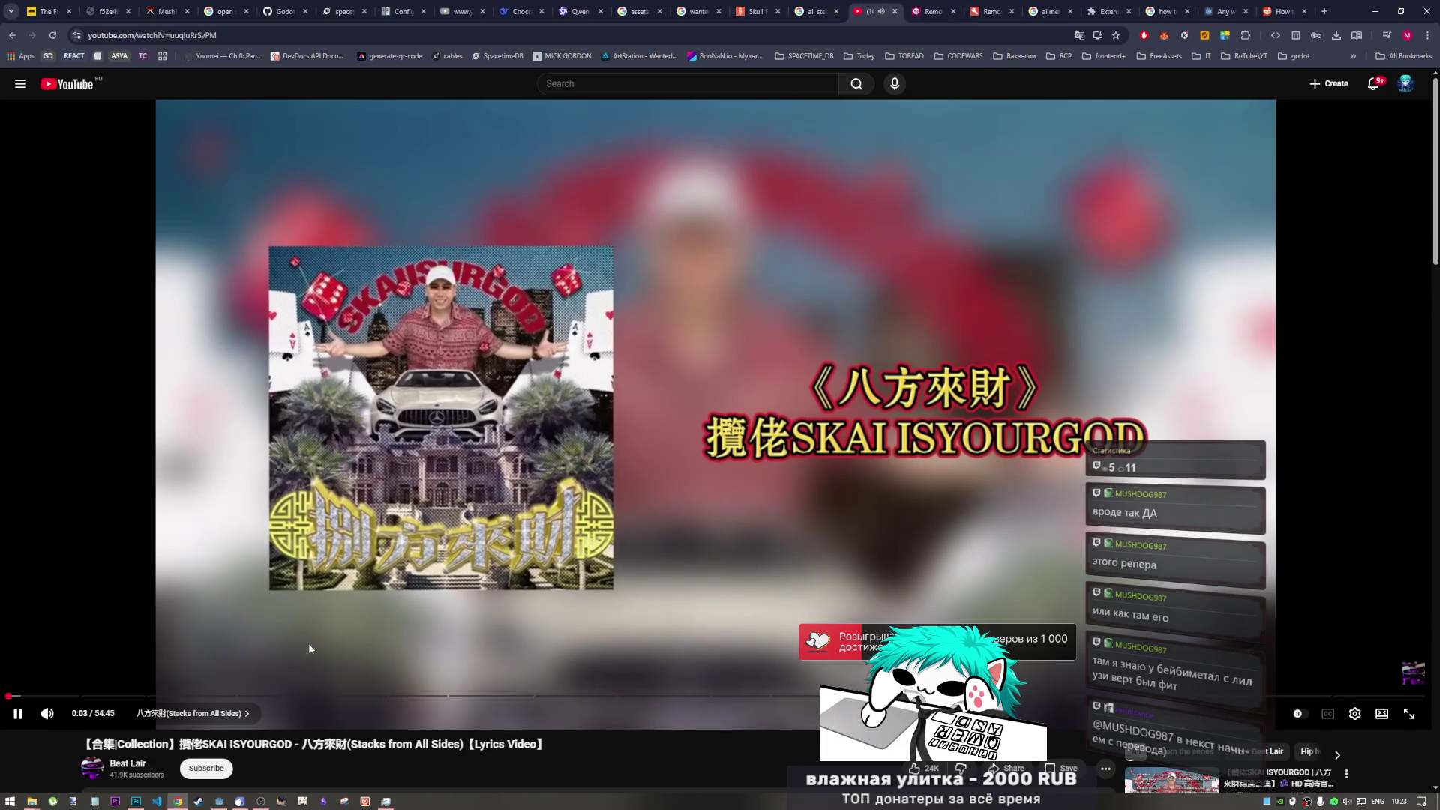
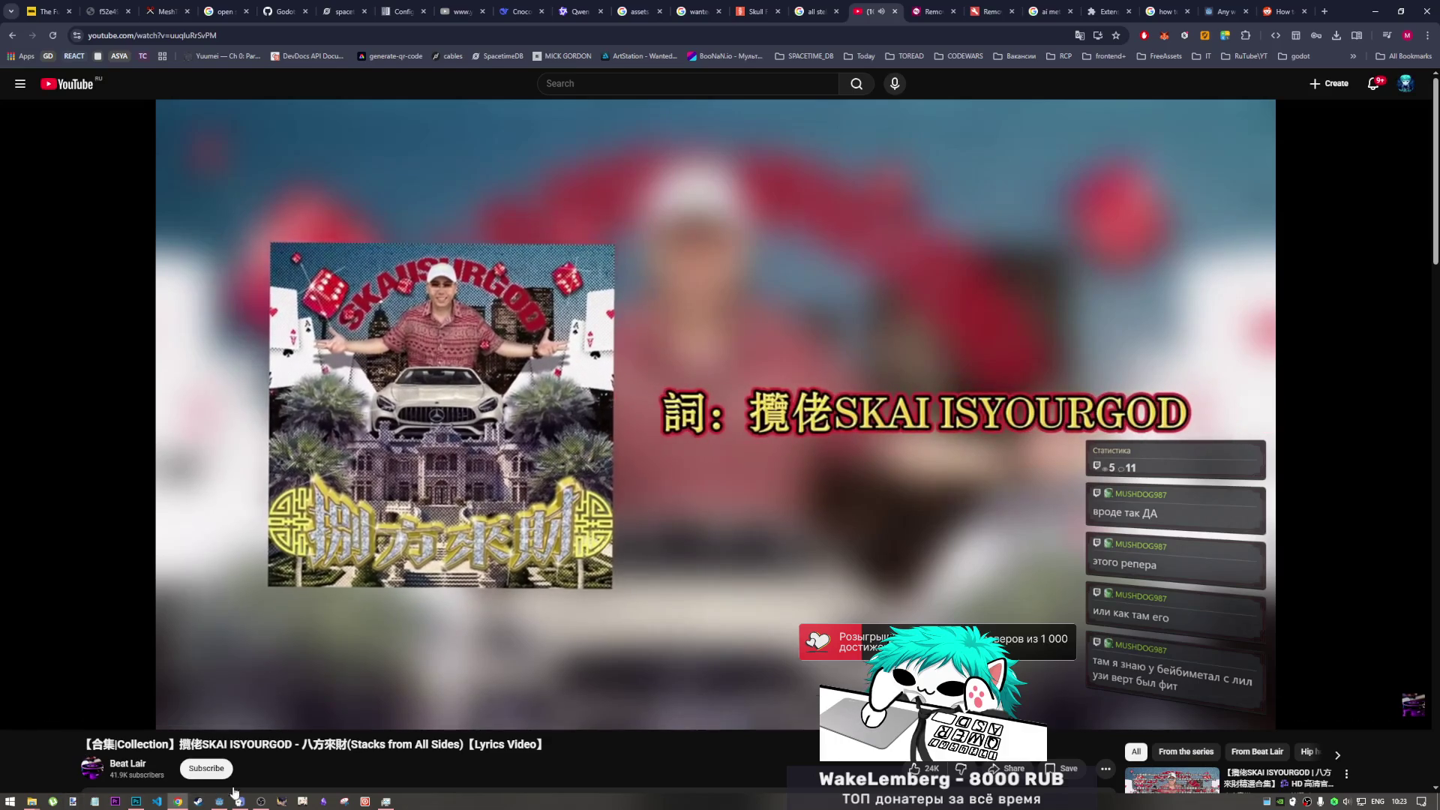
# - Start the YouTube music video playing, then return to the Godot editor
pyautogui.click(261, 802)
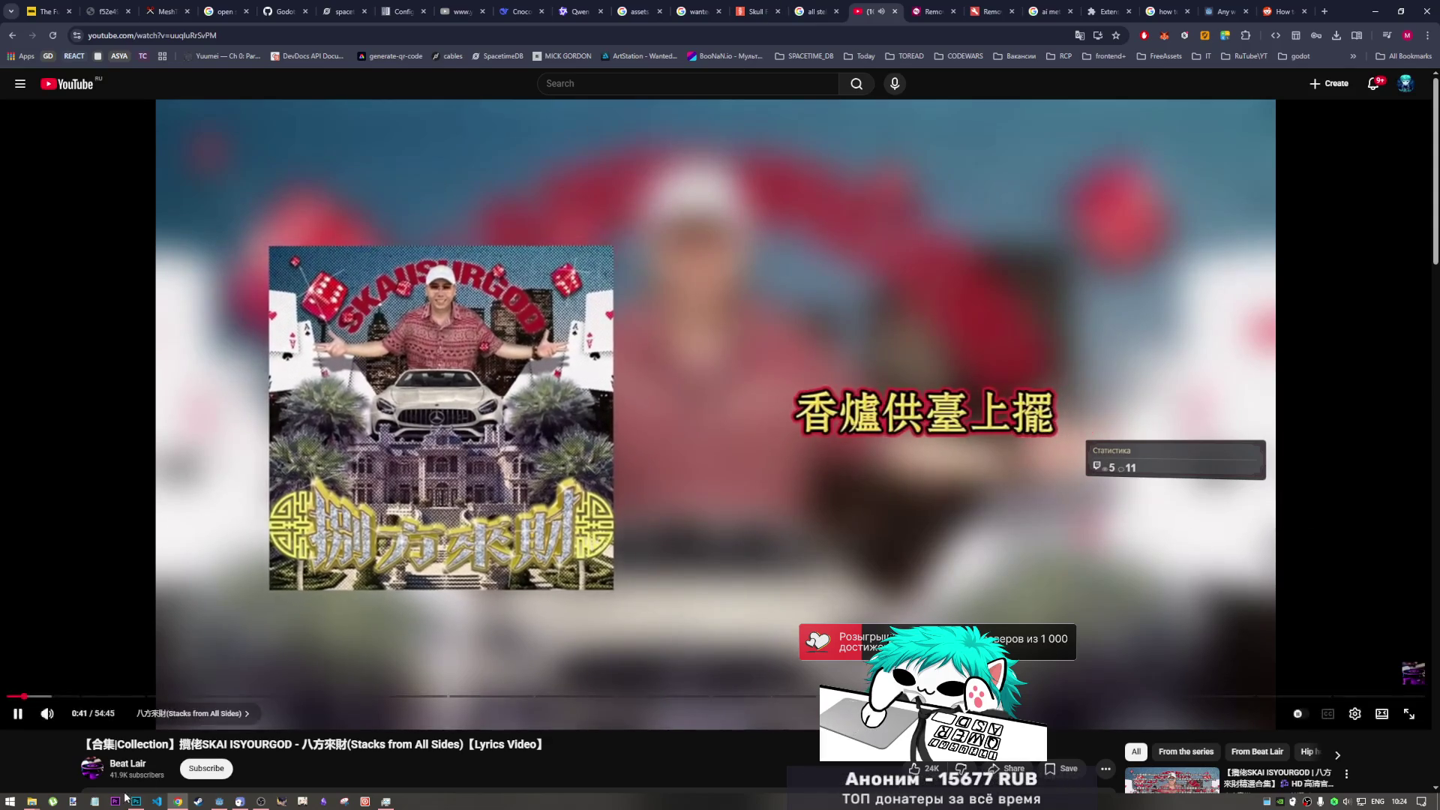
pyautogui.hotkey('alt', 'Tab')
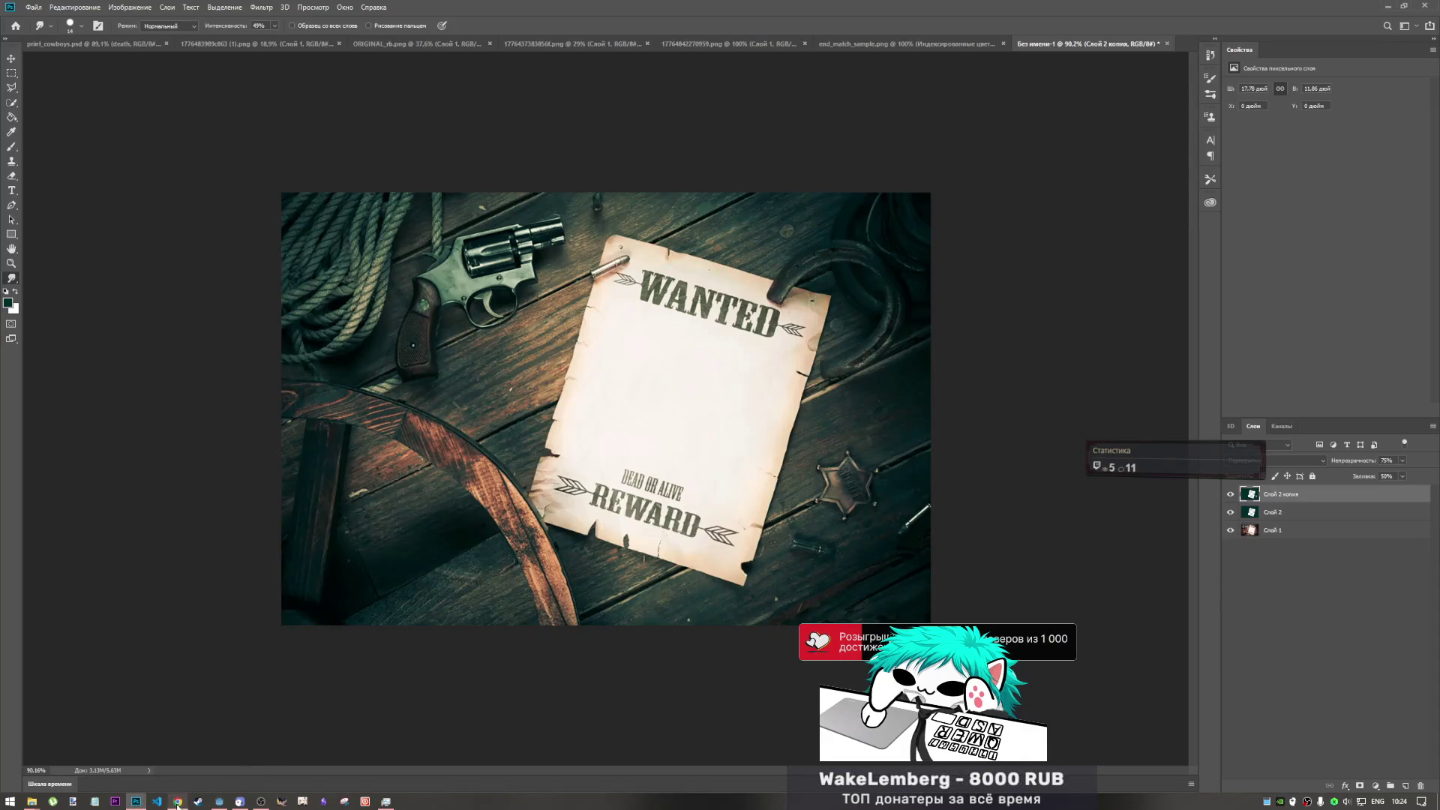
pyautogui.click(220, 801)
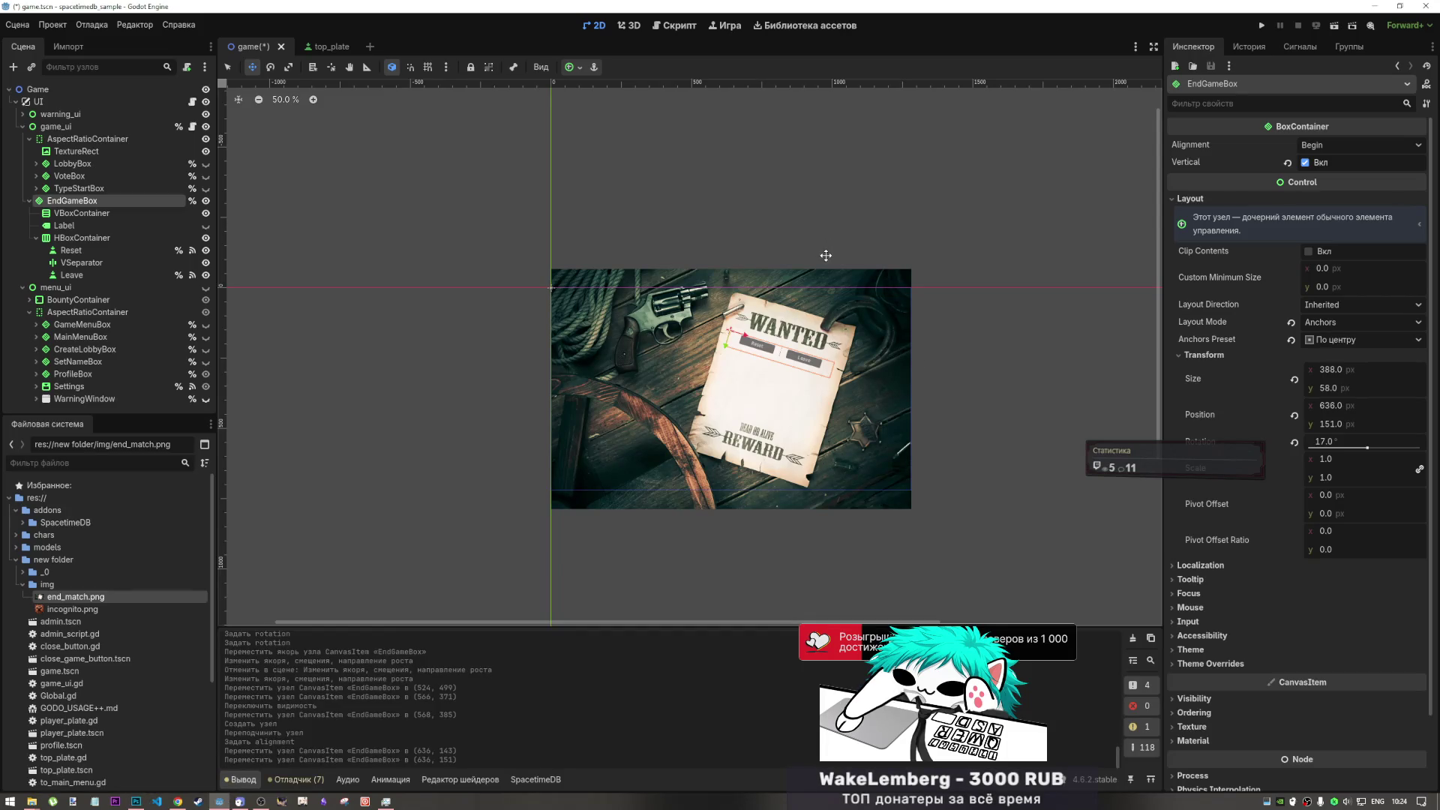
# - Set EndGameBox's BoxContainer alignment to Center so the Reset and Leave buttons are centred
pyautogui.click(65, 225)
pyautogui.click(78, 238)
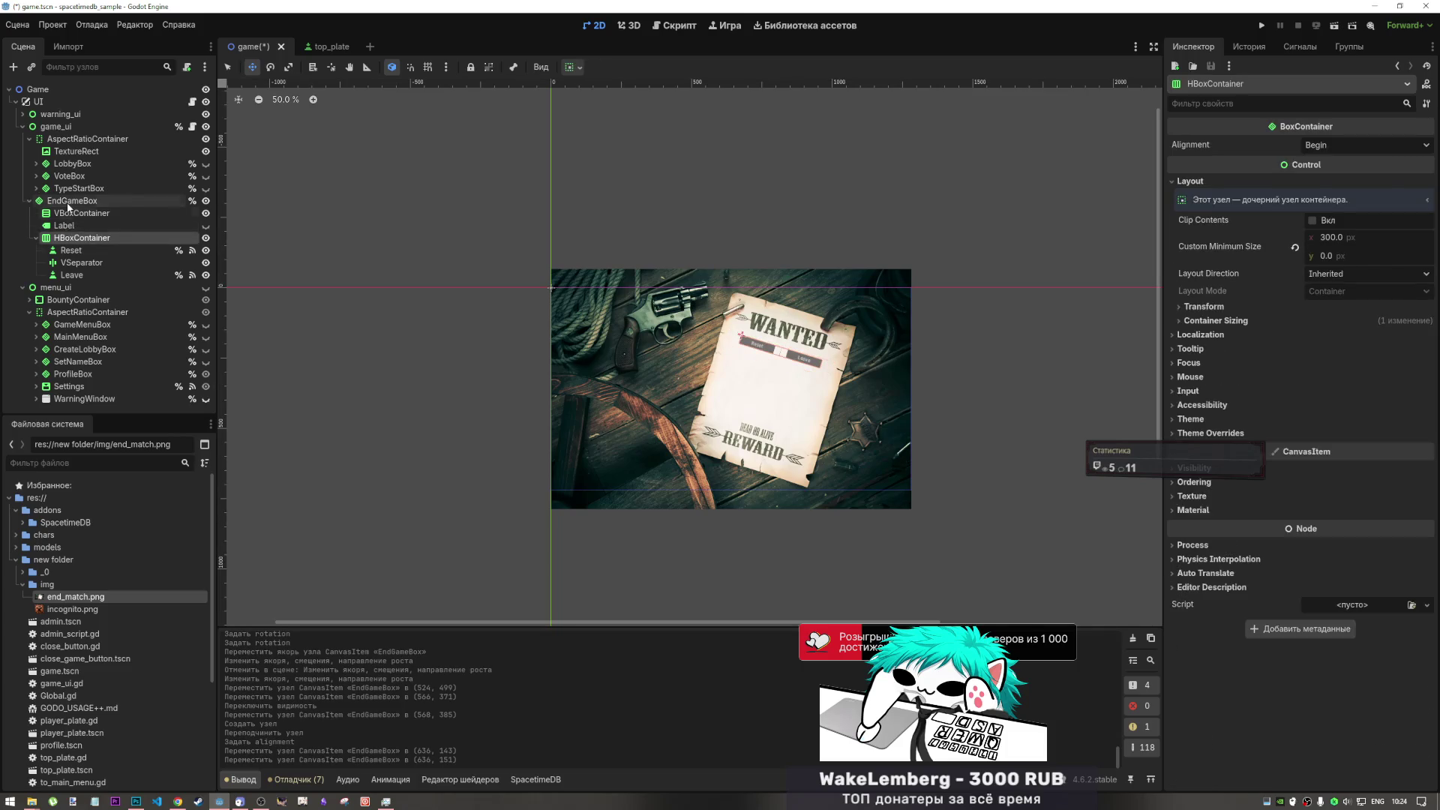
pyautogui.click(68, 203)
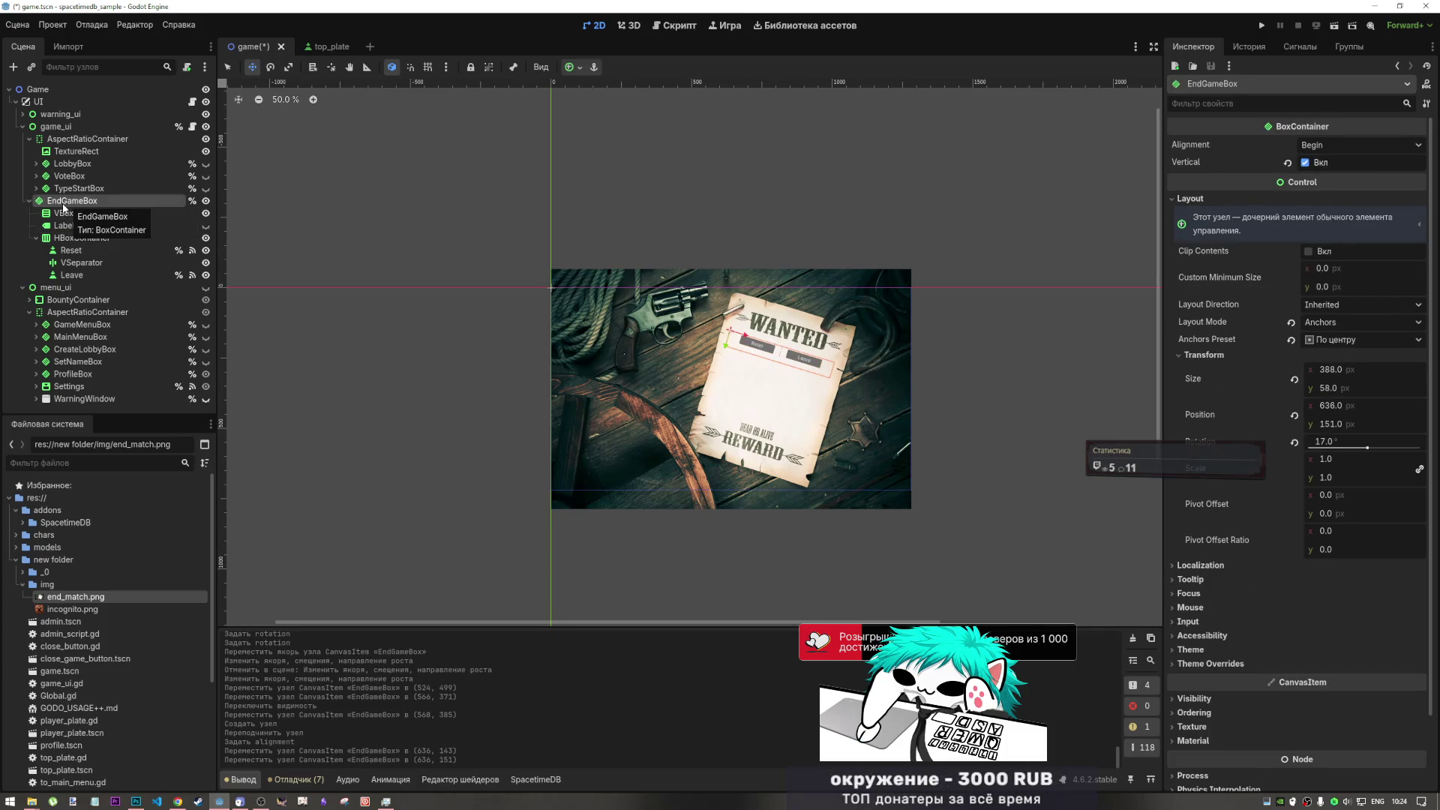
pyautogui.click(1321, 147)
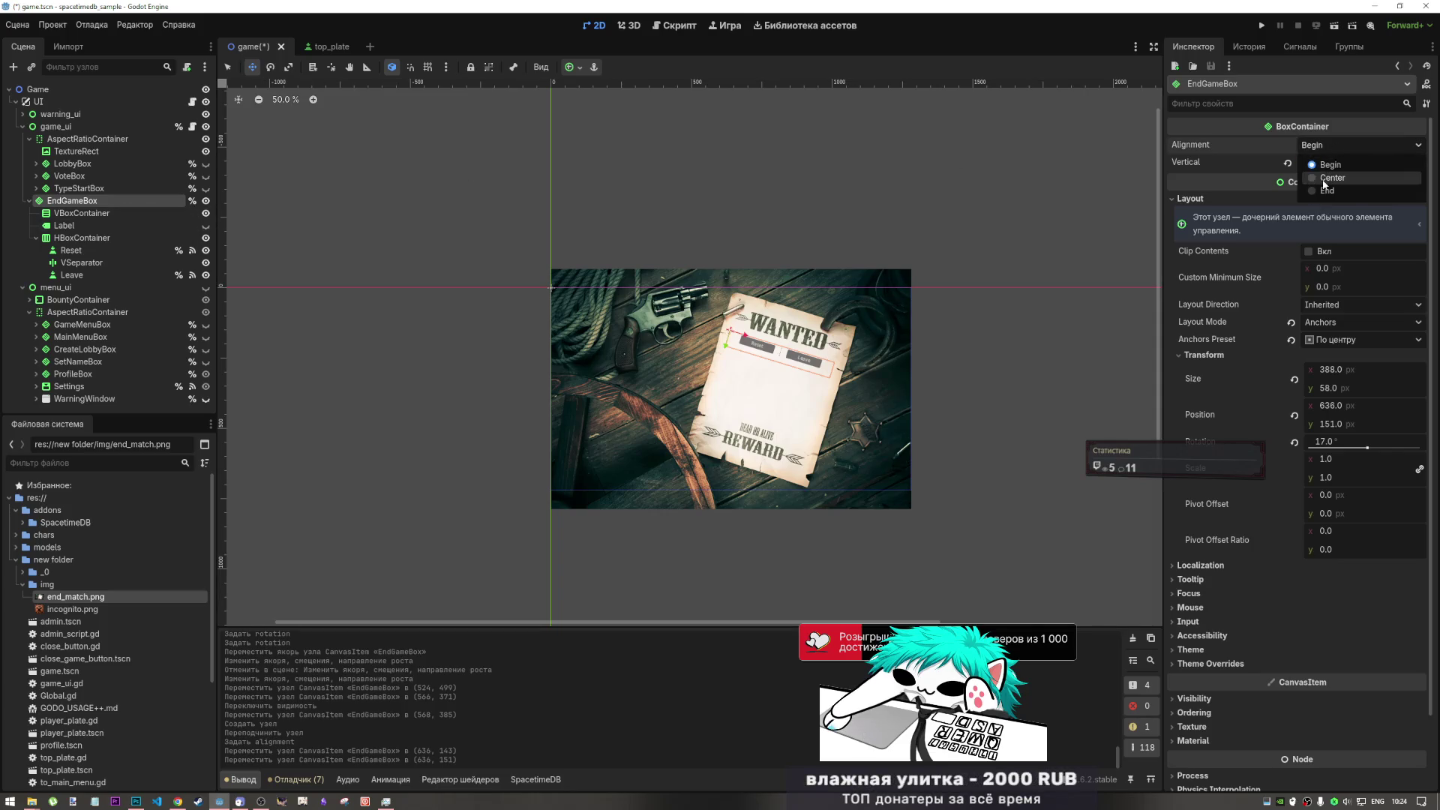
pyautogui.click(1328, 178)
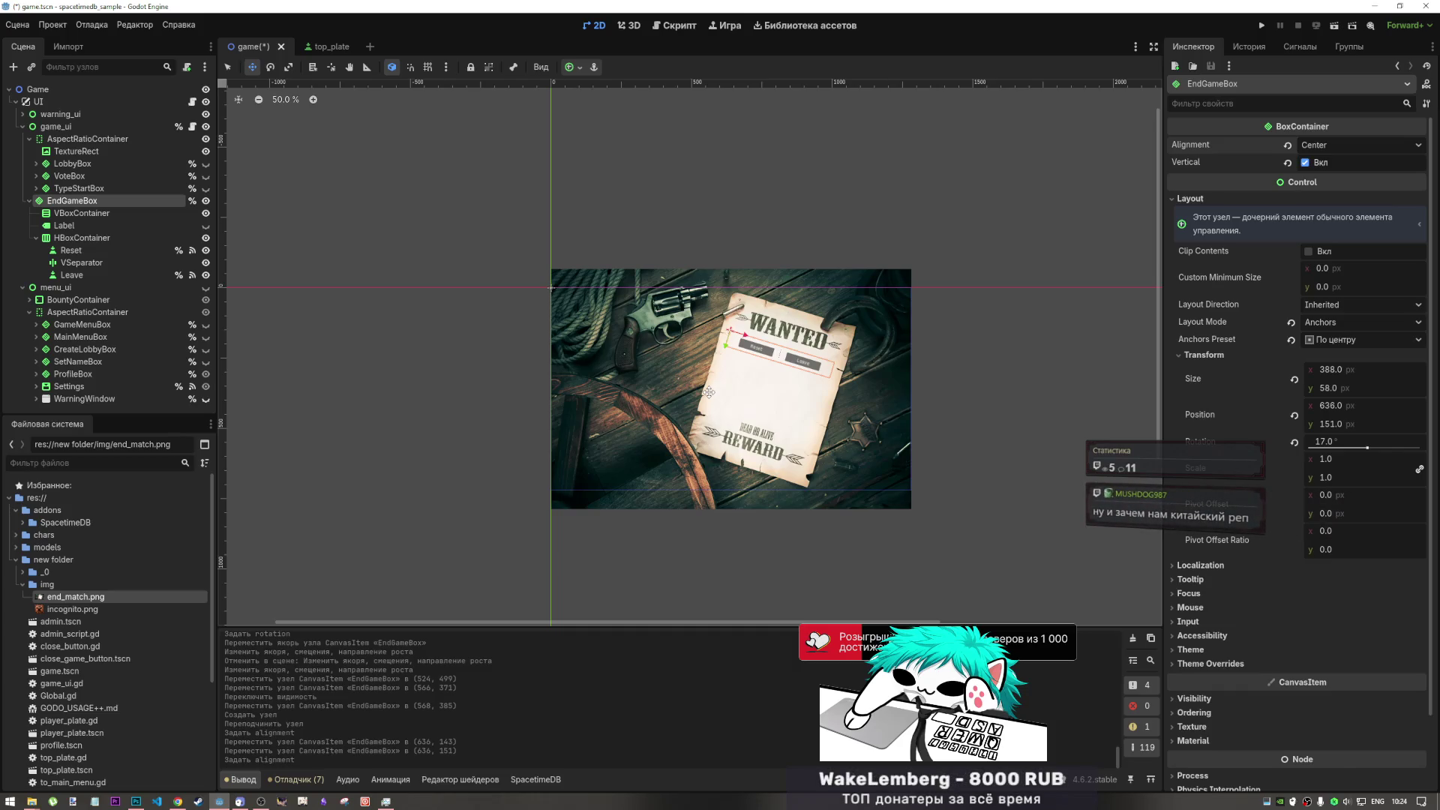
pyautogui.rightClick(78, 205)
# - Add an HSeparator child to EndGameBox and drag it directly below the Label
pyautogui.rightClick(55, 201)
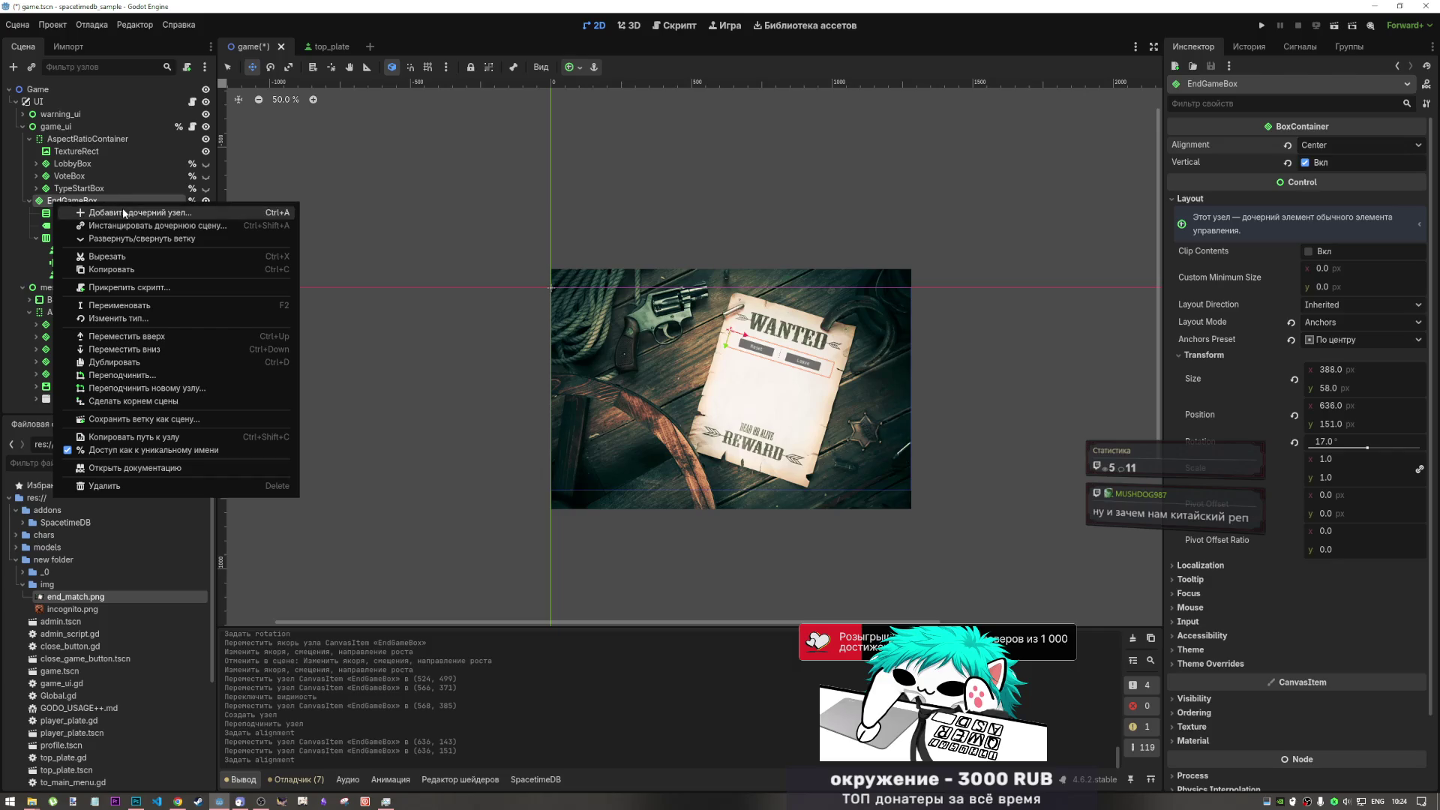
pyautogui.click(125, 213)
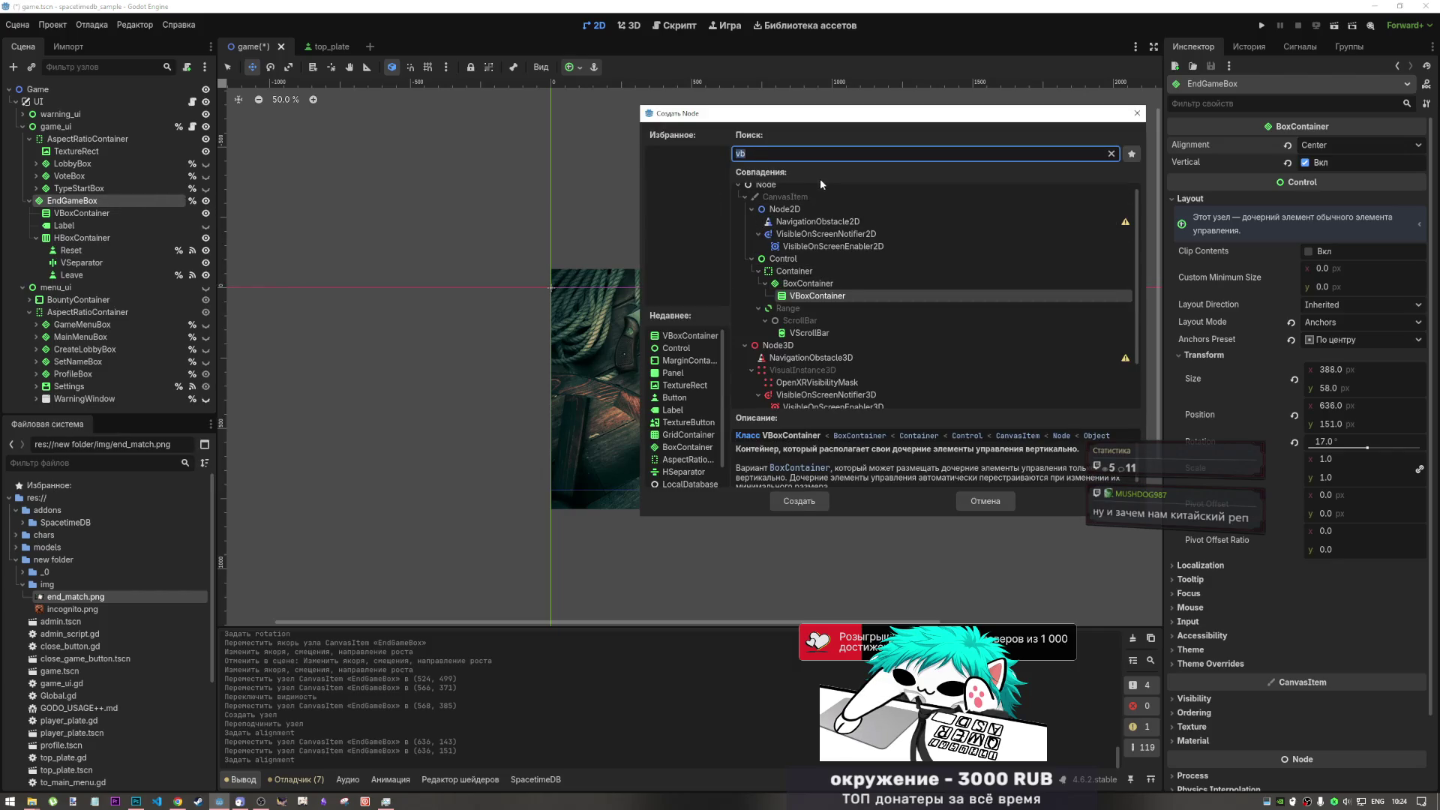
pyautogui.write('hse')
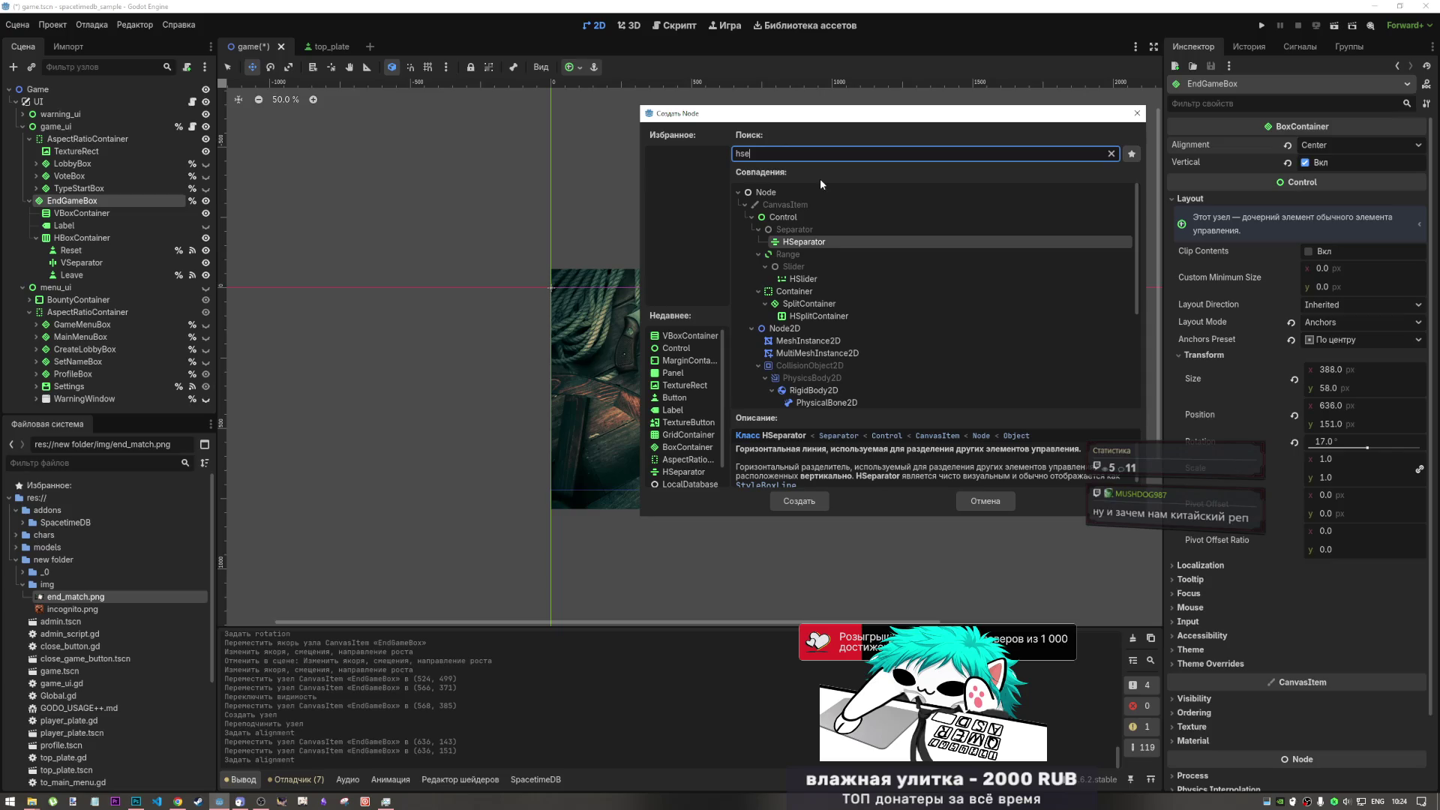
pyautogui.click(800, 502)
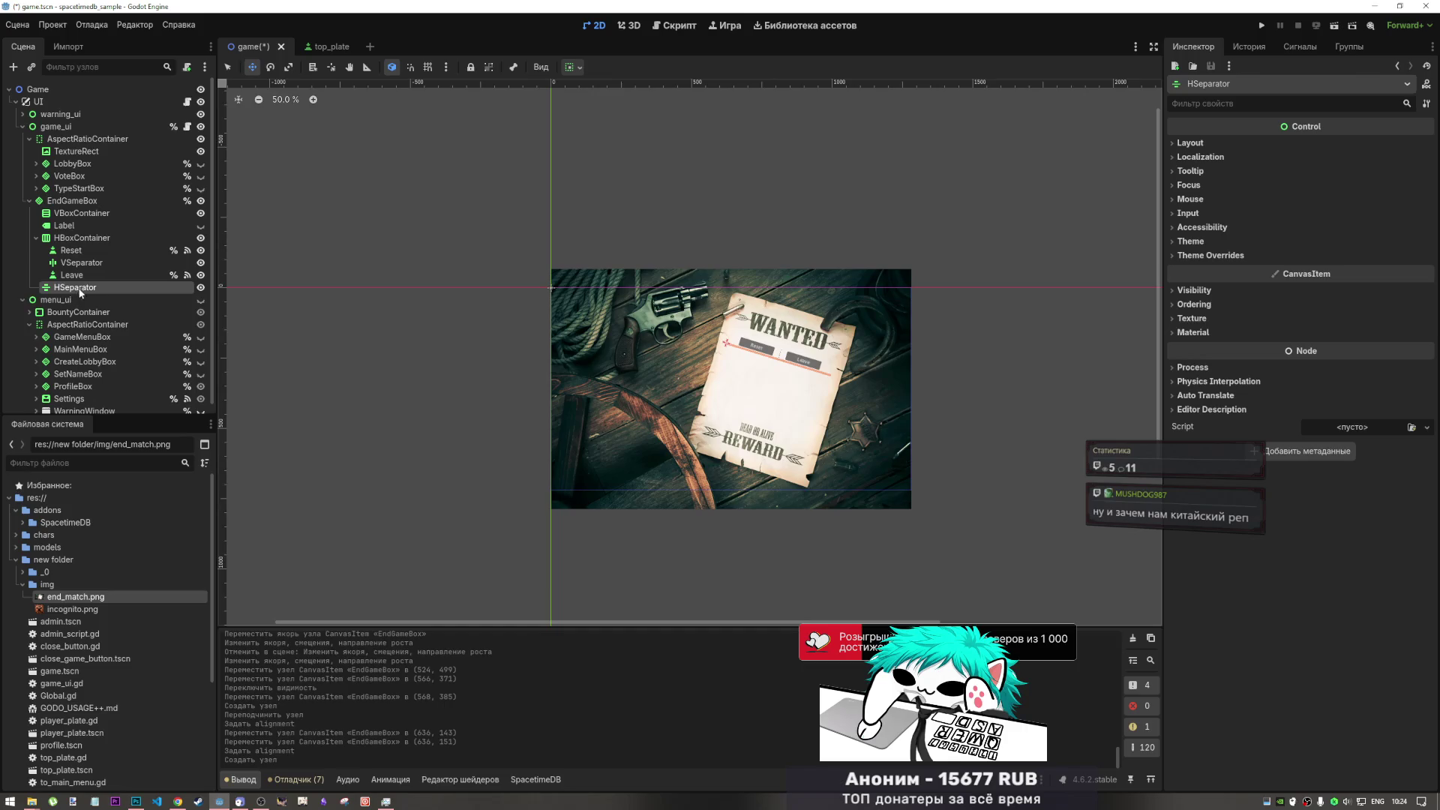
pyautogui.moveTo(75, 218); pyautogui.dragTo(69, 230)
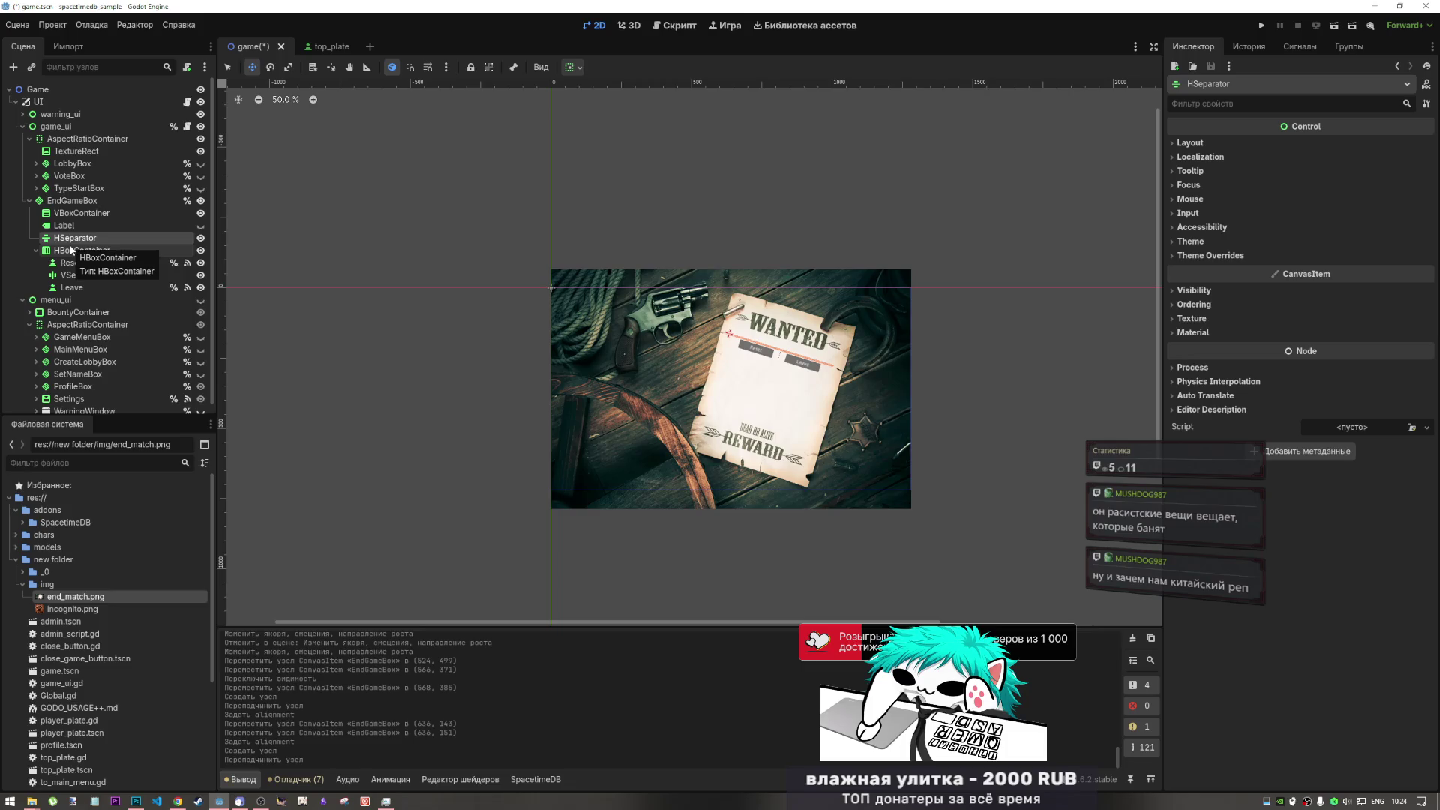
pyautogui.click(67, 227)
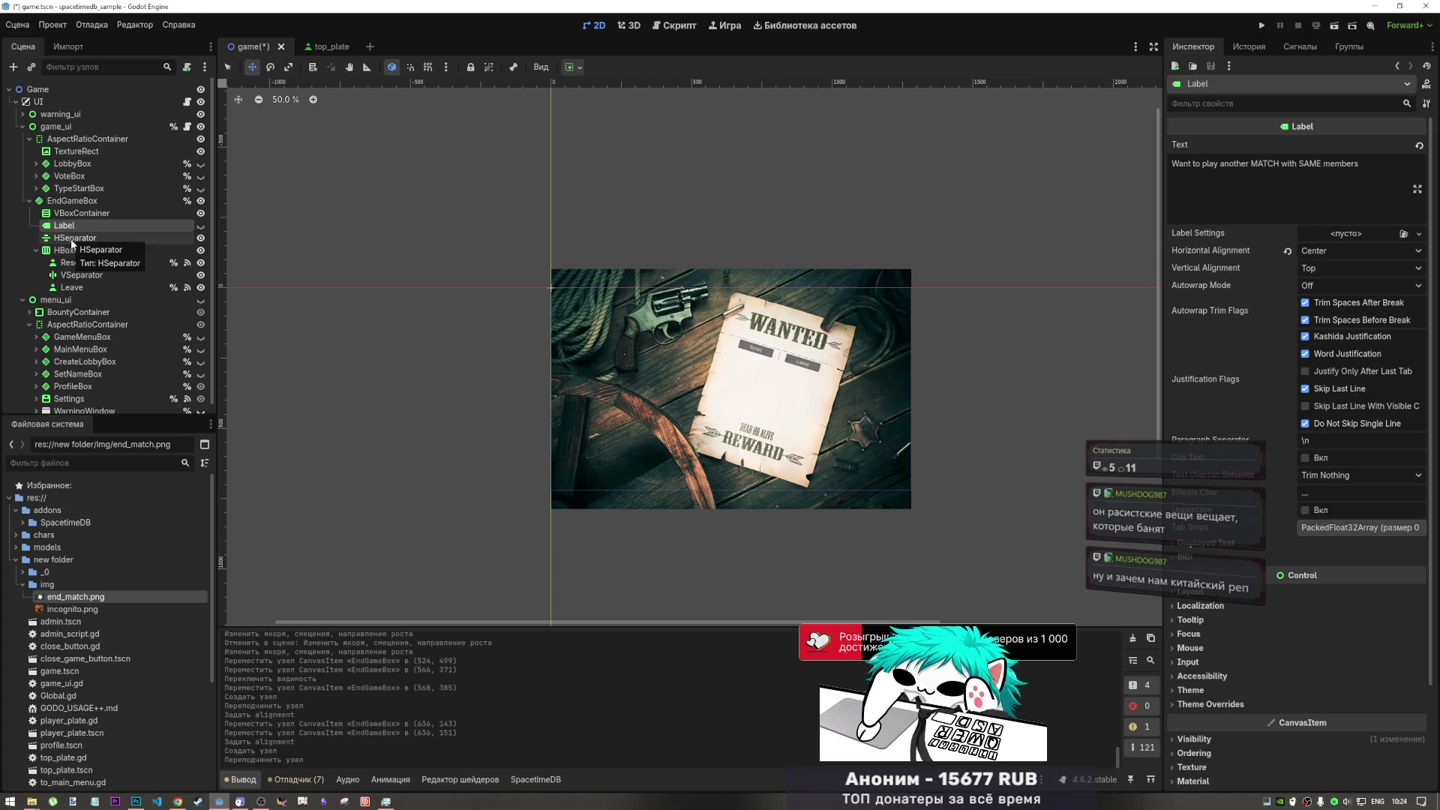
pyautogui.click(77, 238)
pyautogui.click(78, 225)
pyautogui.click(75, 237)
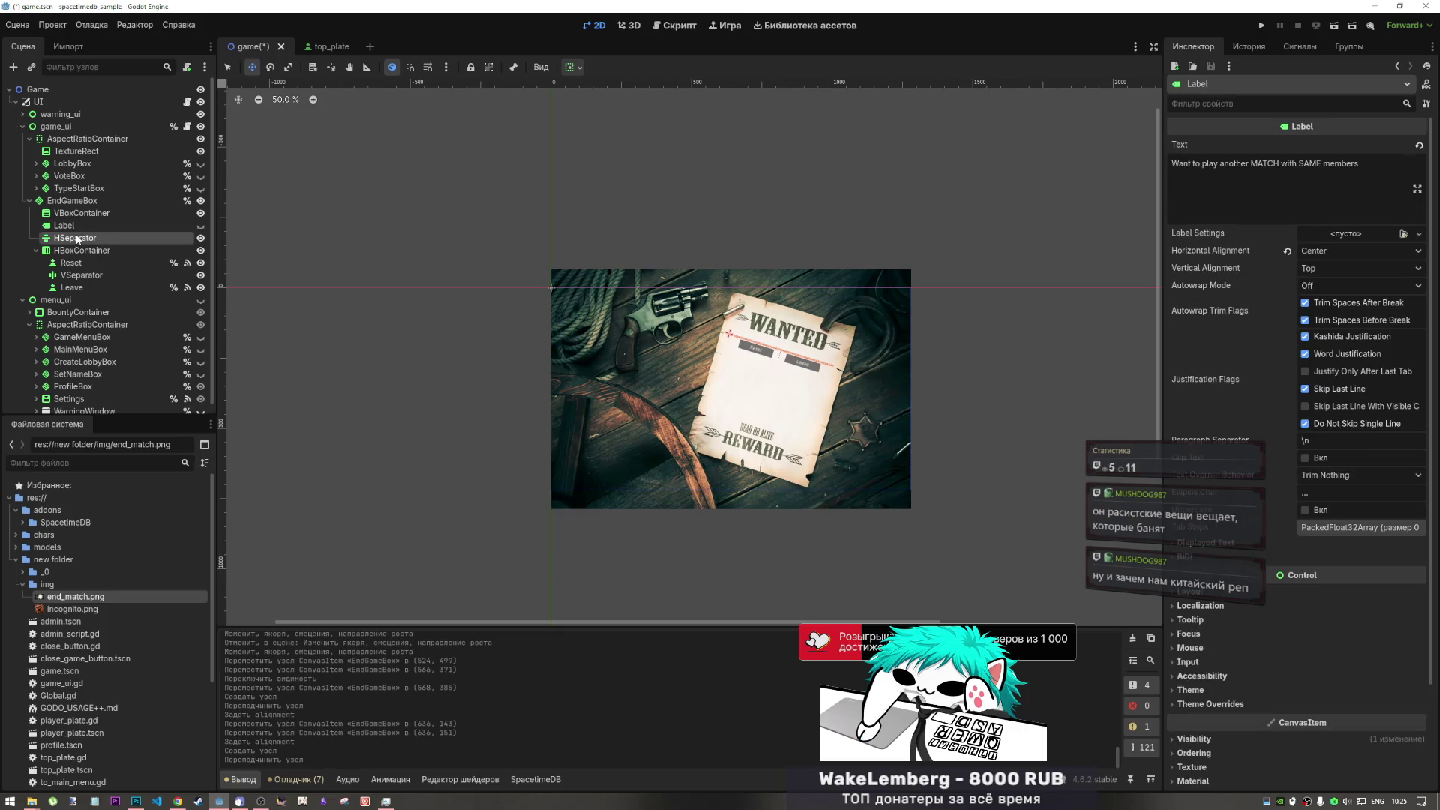
pyautogui.click(79, 215)
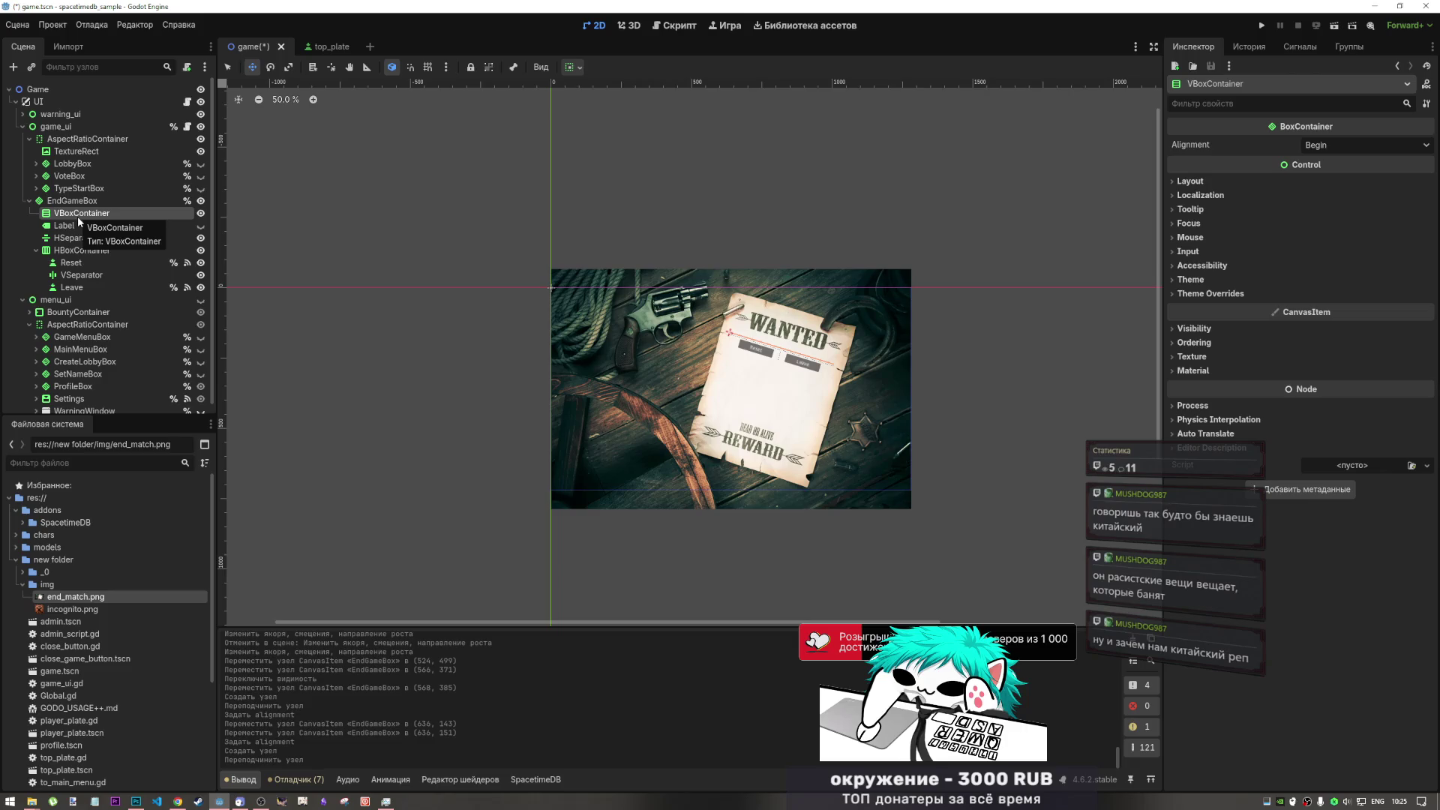
pyautogui.click(71, 237)
pyautogui.click(69, 224)
pyautogui.click(71, 238)
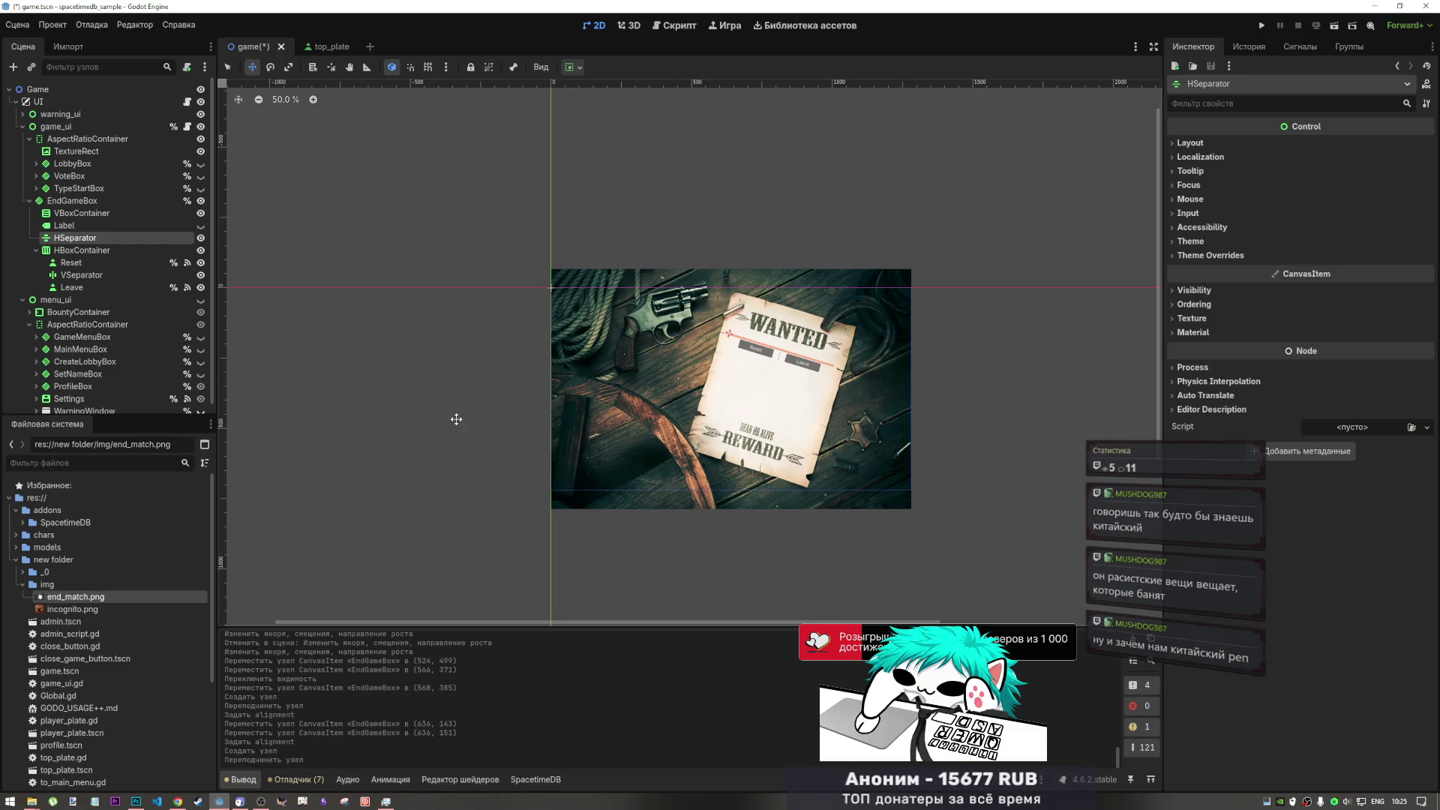
pyautogui.click(91, 202)
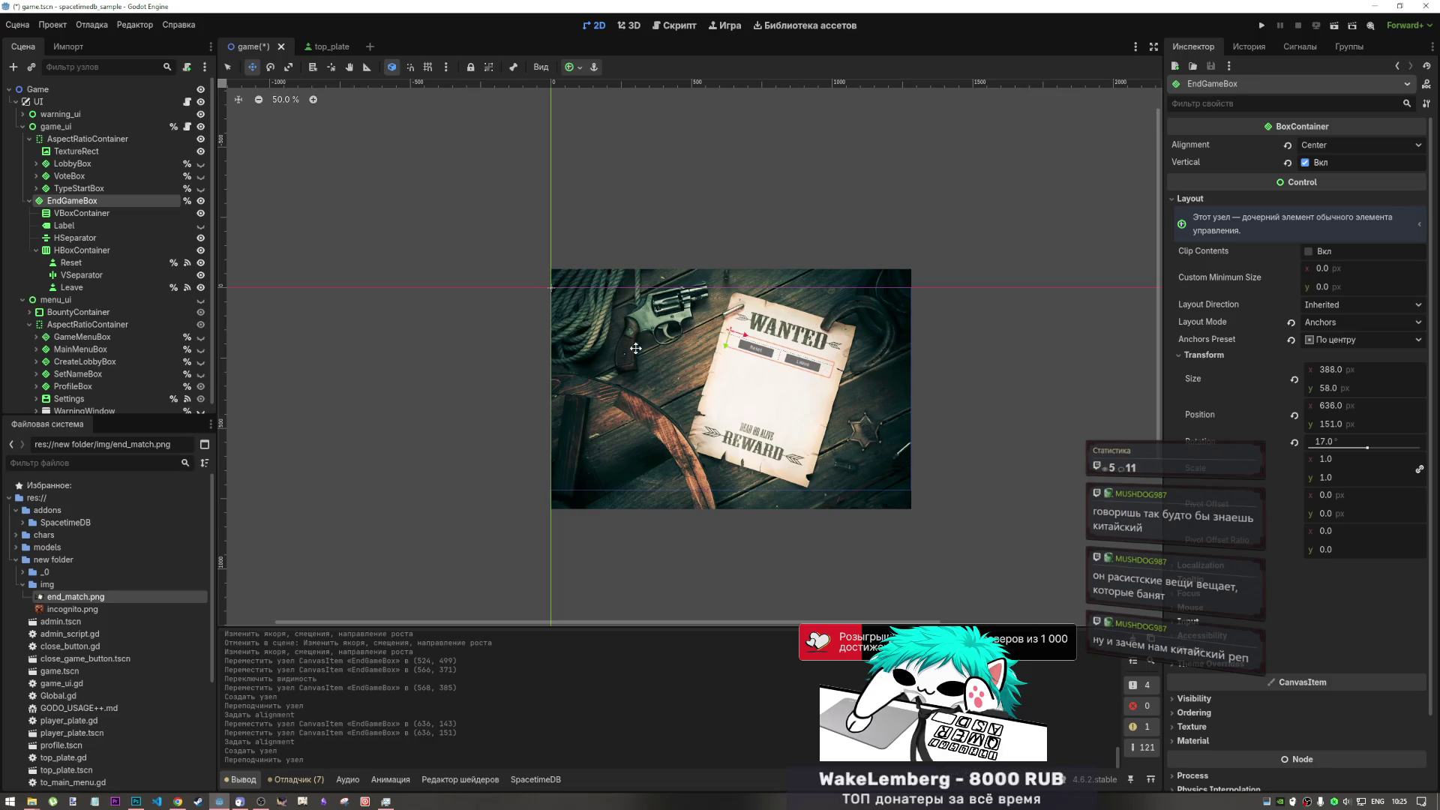
pyautogui.click(75, 237)
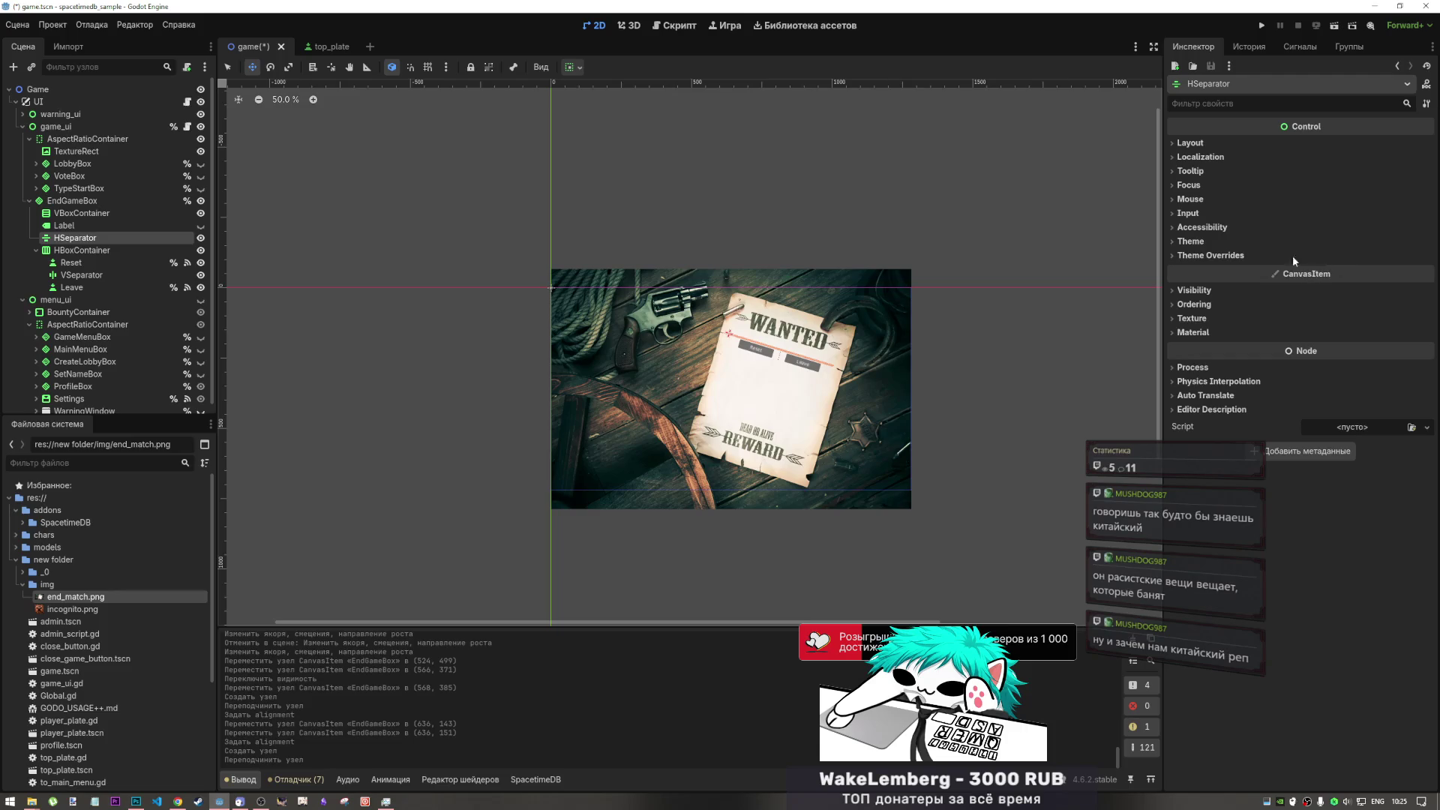
pyautogui.scroll(7, 868, 370)
pyautogui.scroll(-5, 643, 349)
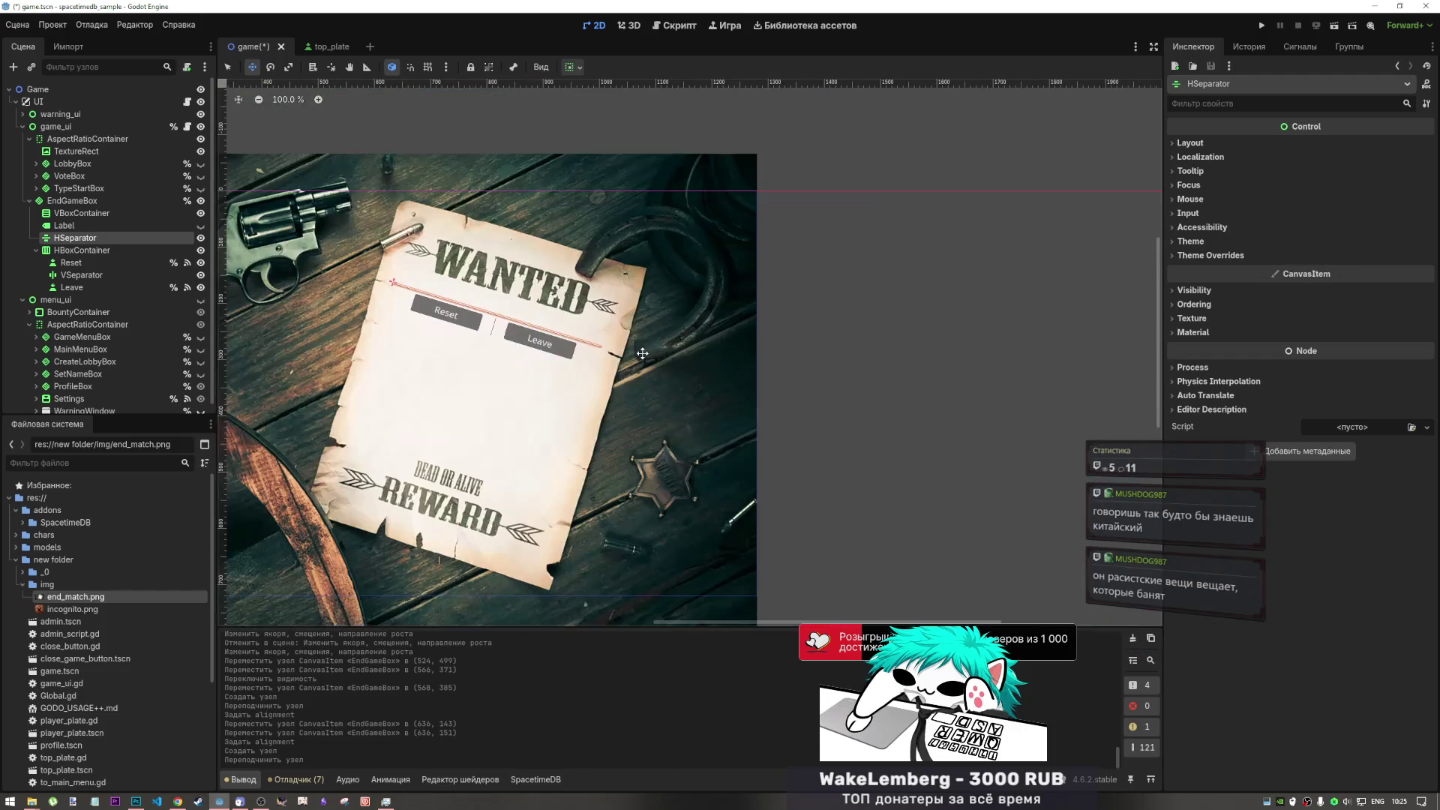
pyautogui.scroll(6, 526, 335)
pyautogui.scroll(-6, 498, 329)
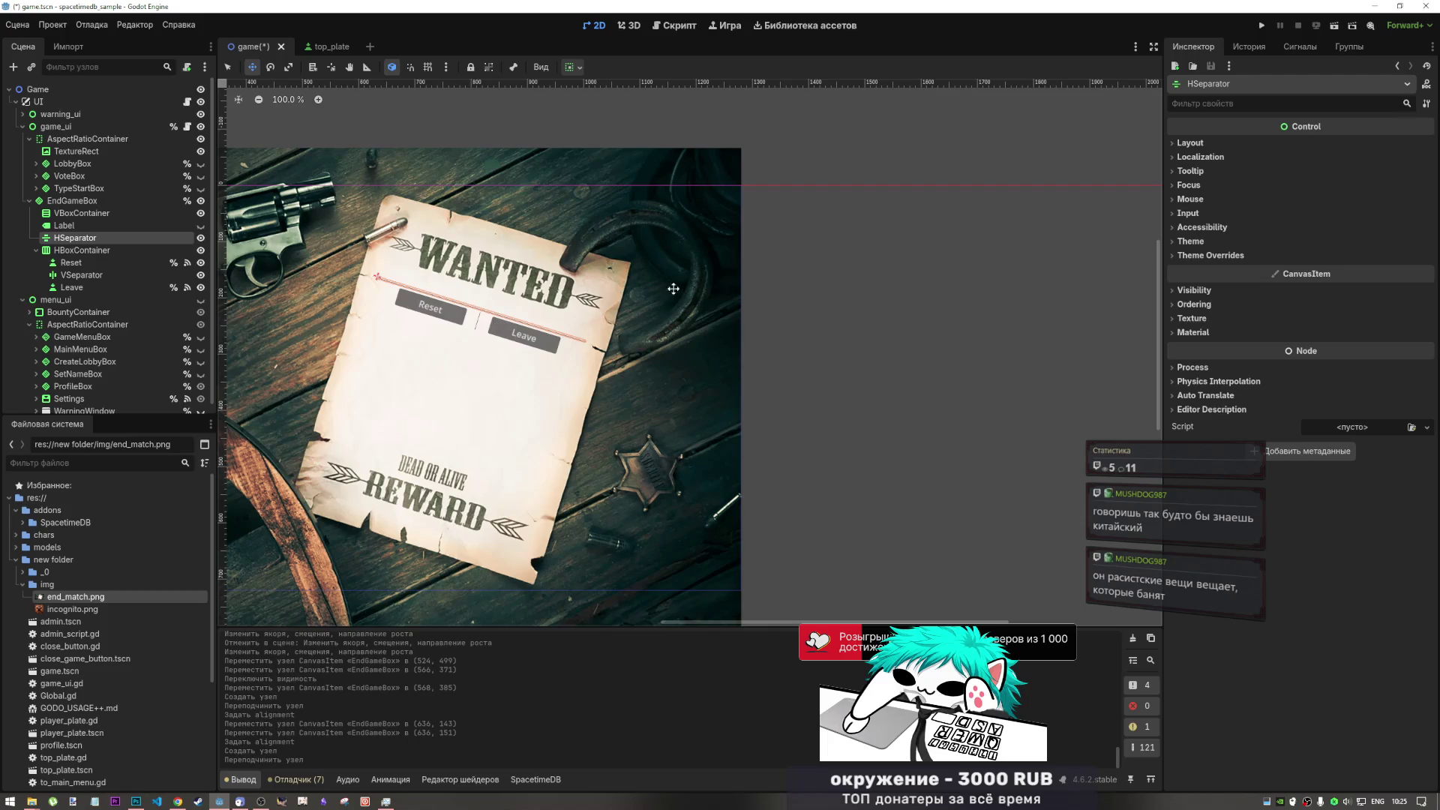
pyautogui.click(60, 114)
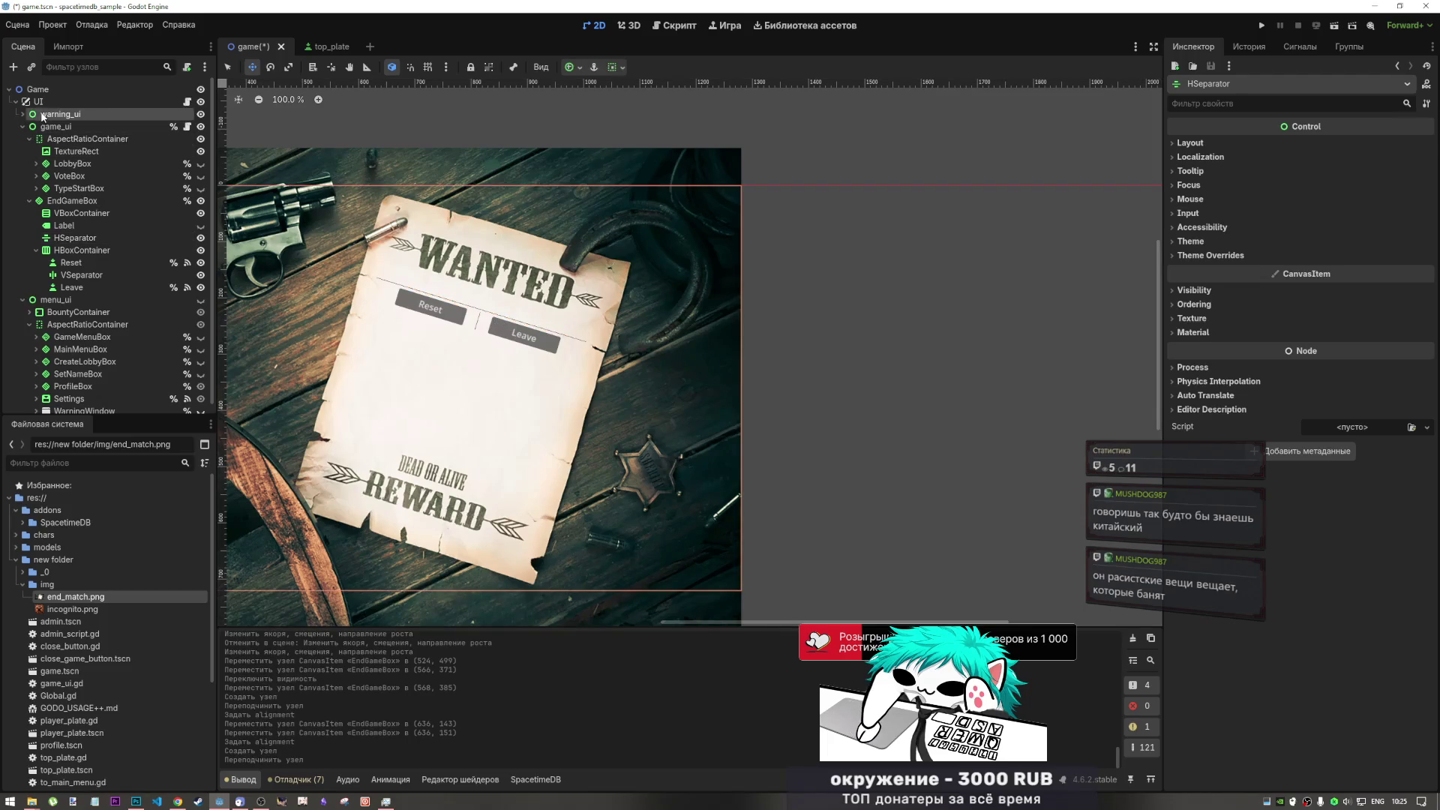
pyautogui.scroll(-4, 816, 130)
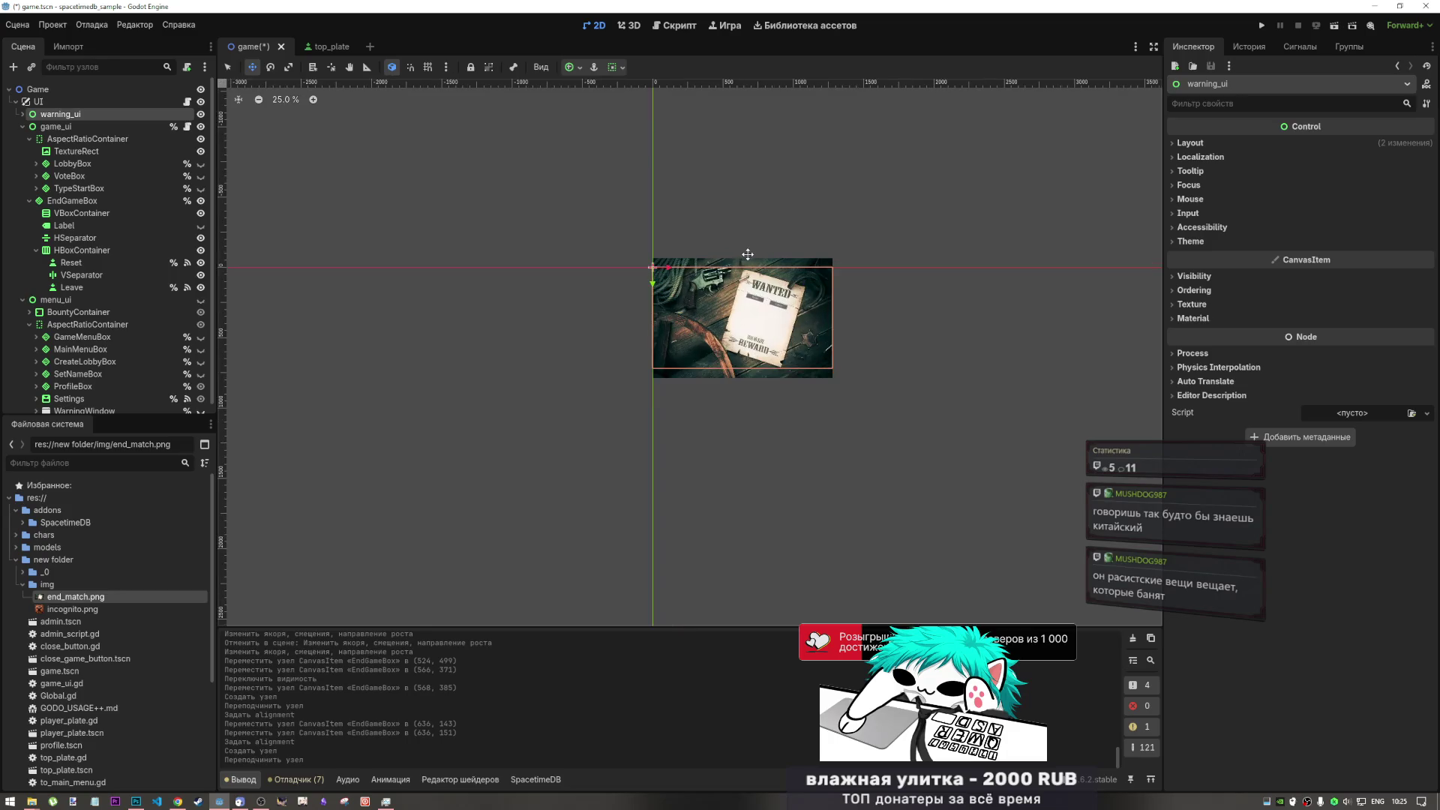
pyautogui.scroll(6, 803, 322)
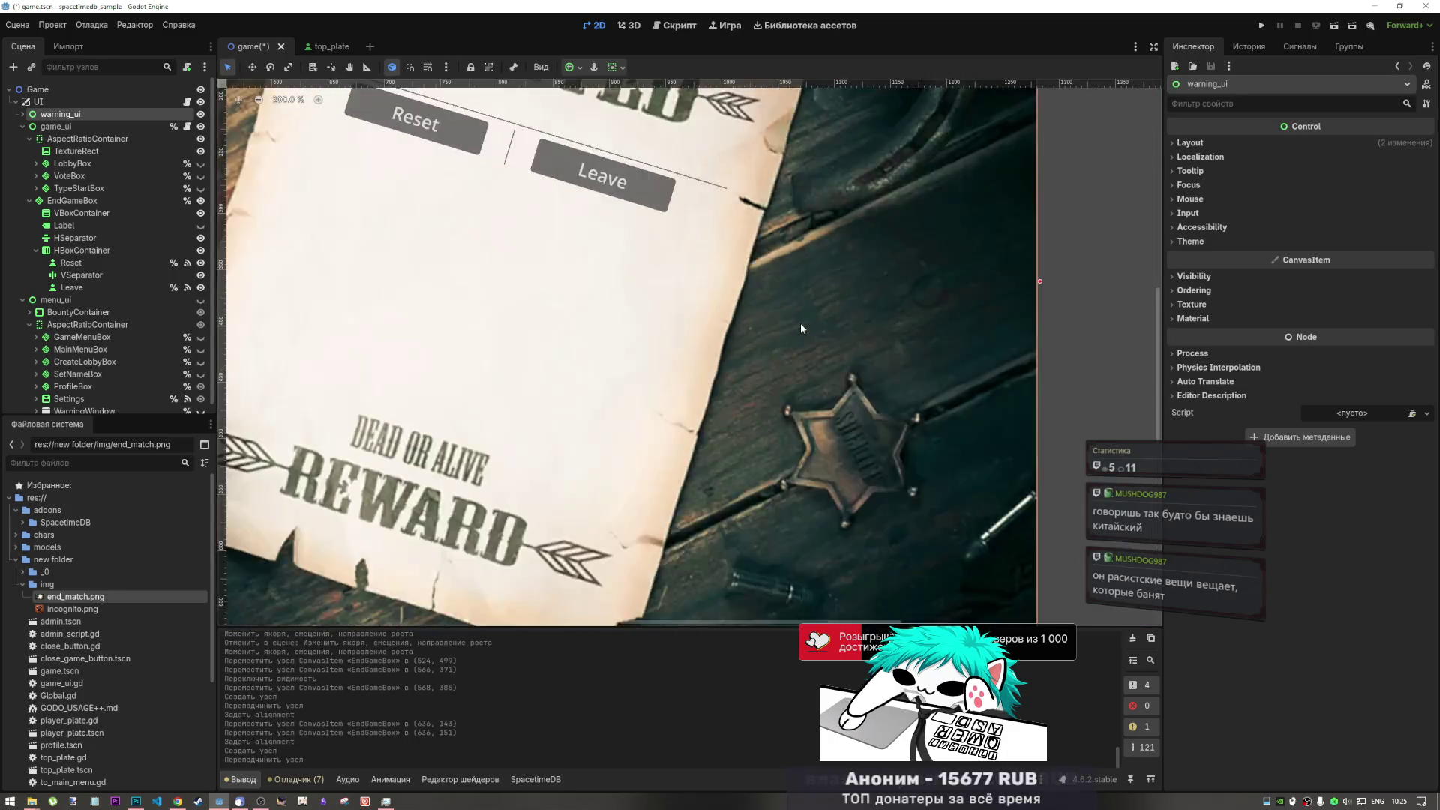
pyautogui.scroll(-5, 800, 327)
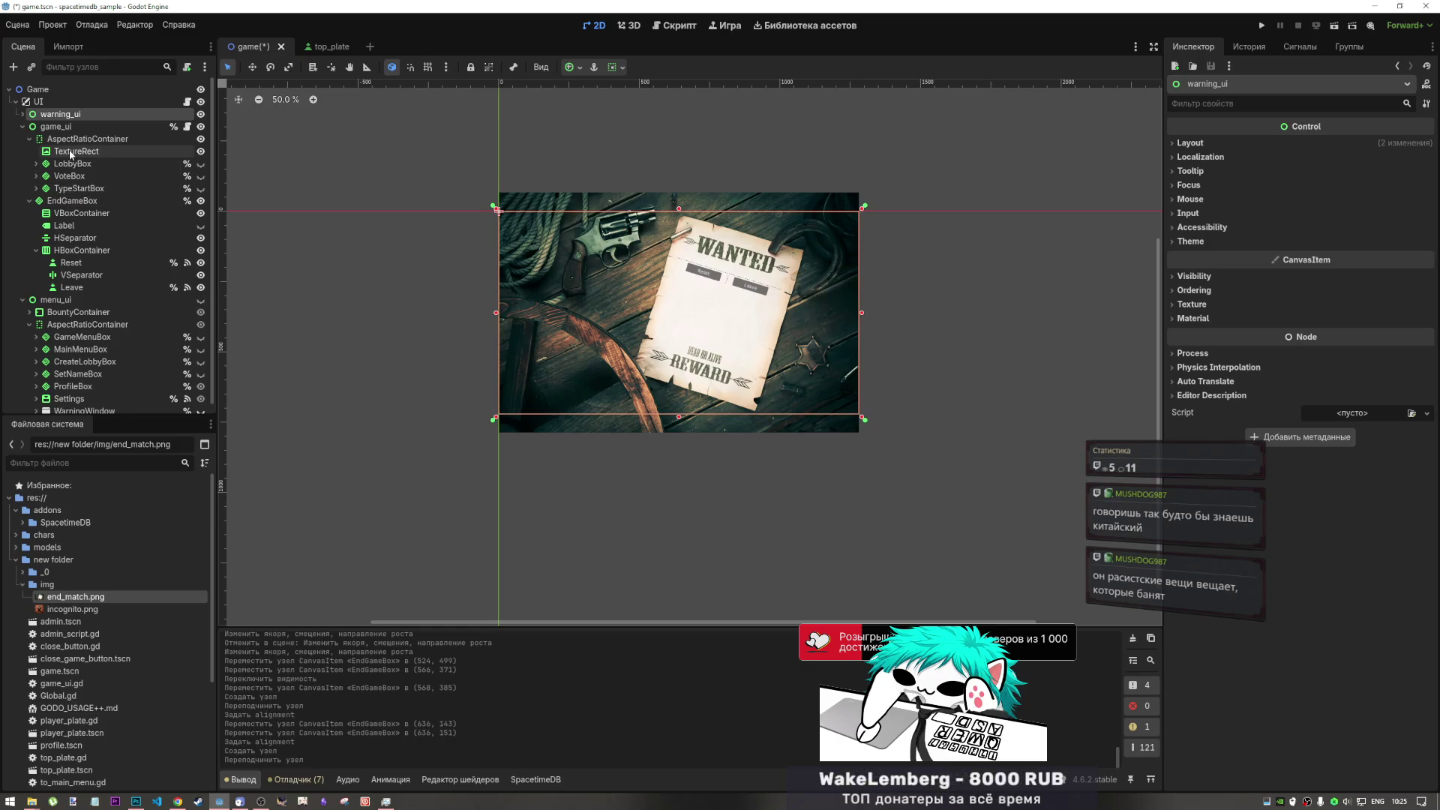
pyautogui.click(69, 202)
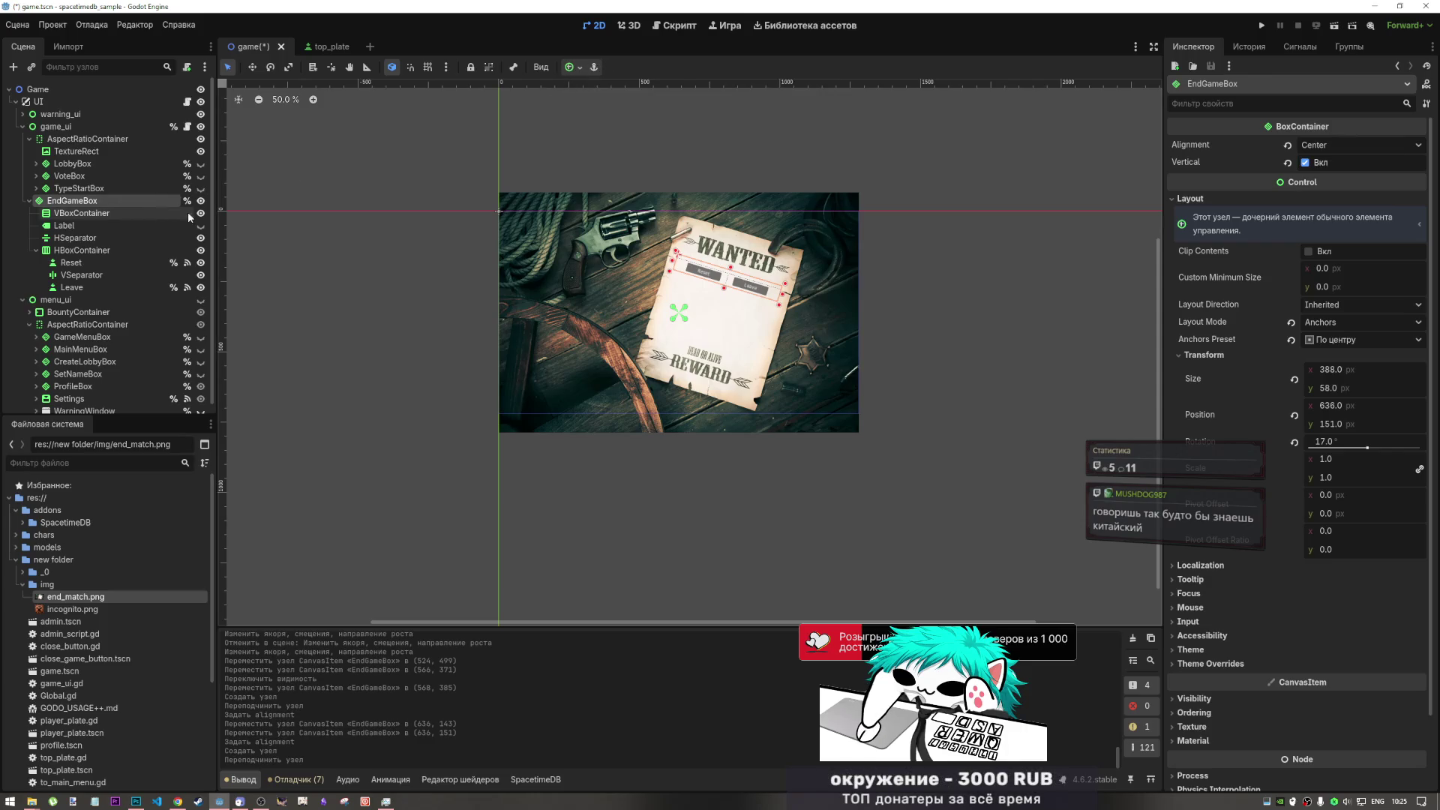
# - Review EndGameBox's children, including the Label and VBoxContainer, then reselect EndGameBox
pyautogui.click(105, 214)
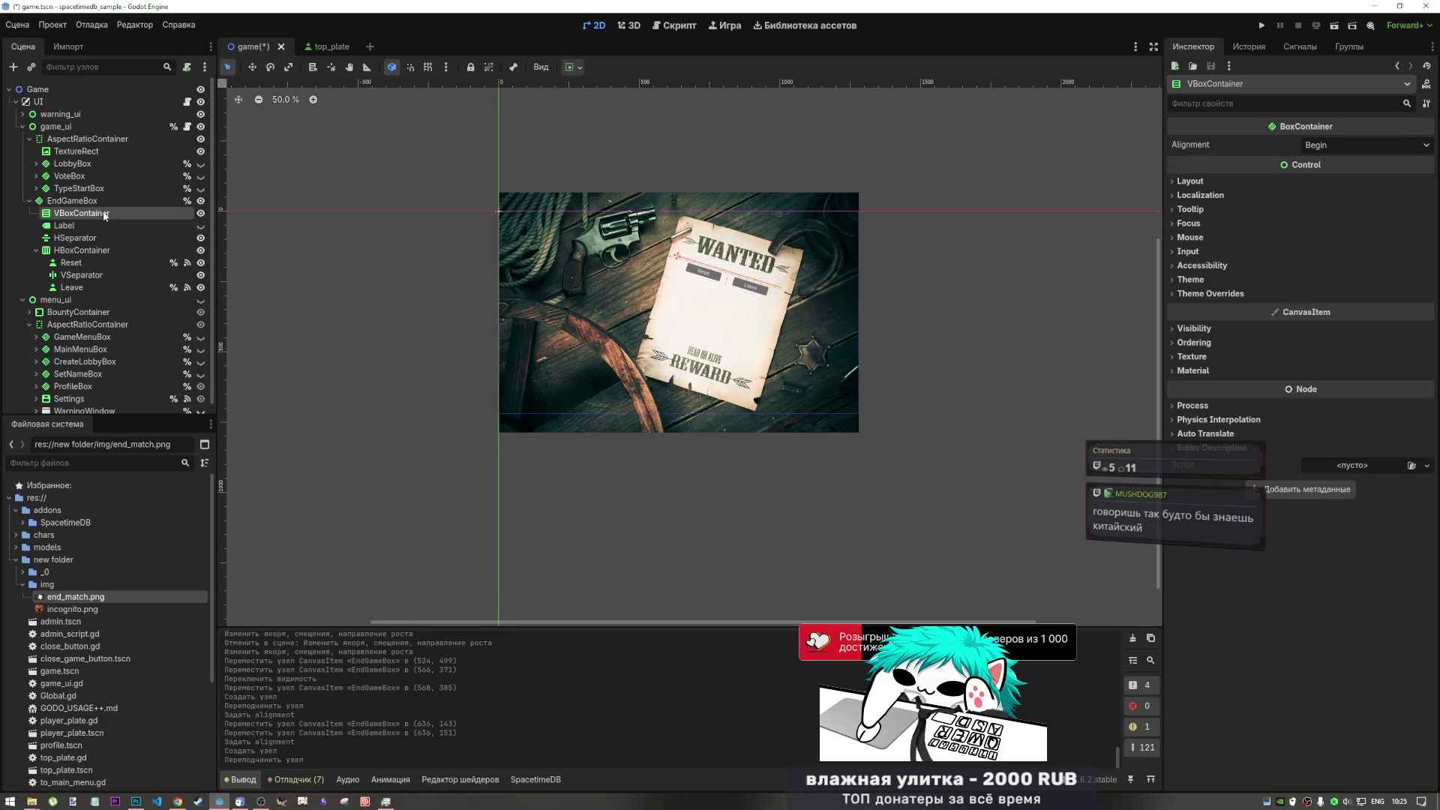
pyautogui.click(84, 223)
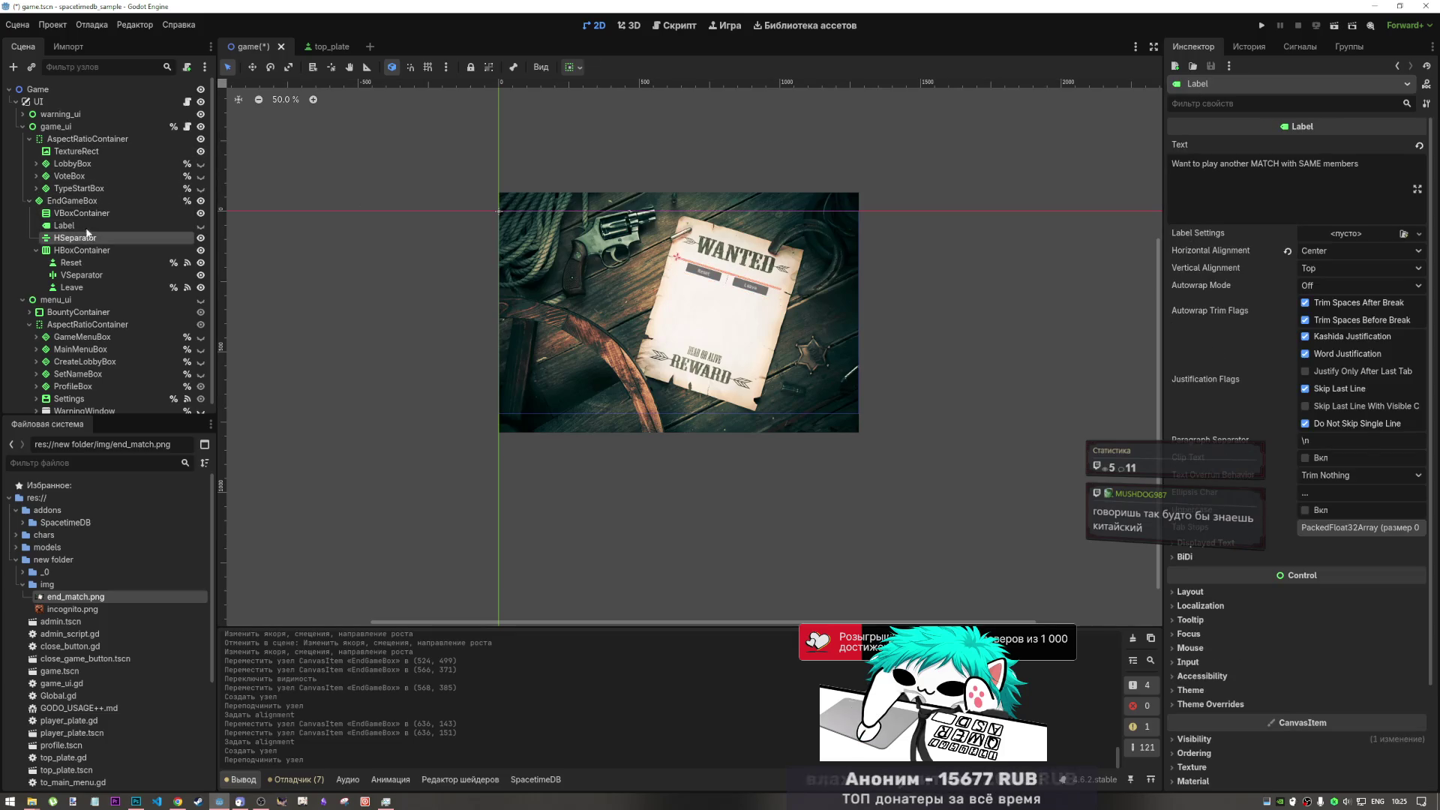
pyautogui.click(91, 214)
pyautogui.click(75, 201)
pyautogui.click(82, 250)
pyautogui.click(88, 213)
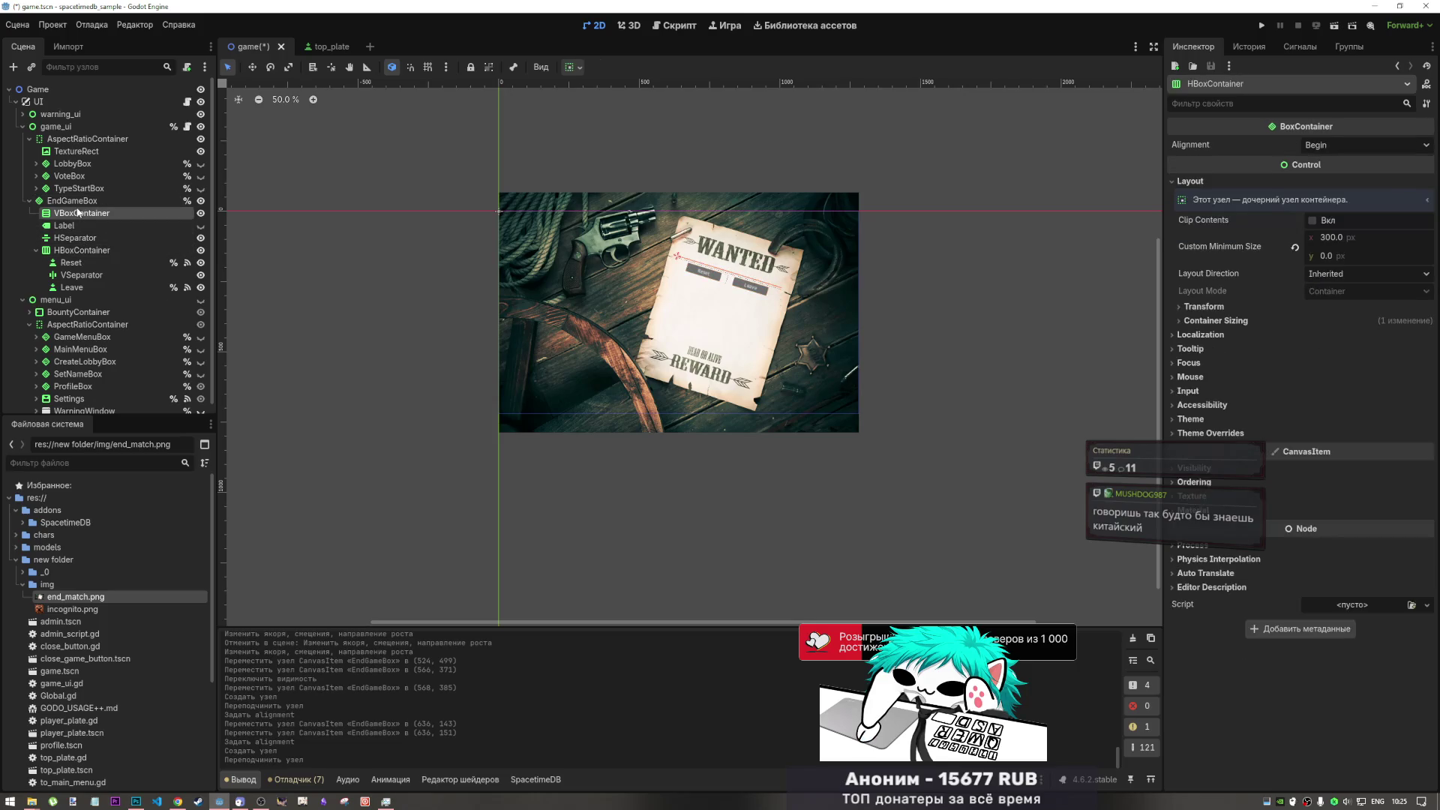
pyautogui.click(79, 202)
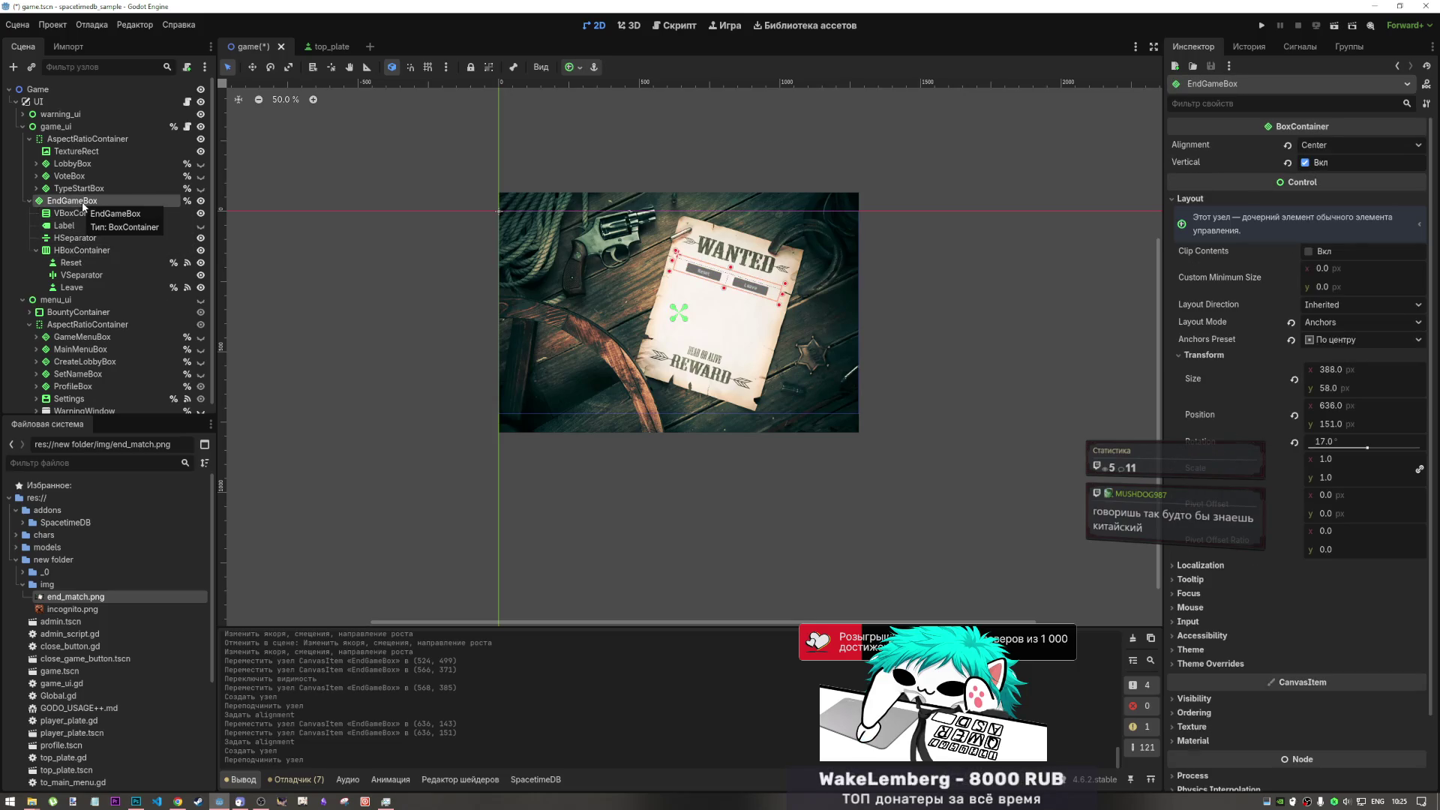
# - Briefly show LobbyBox on the canvas, hide it again, and select AspectRatioContainer
pyautogui.click(79, 188)
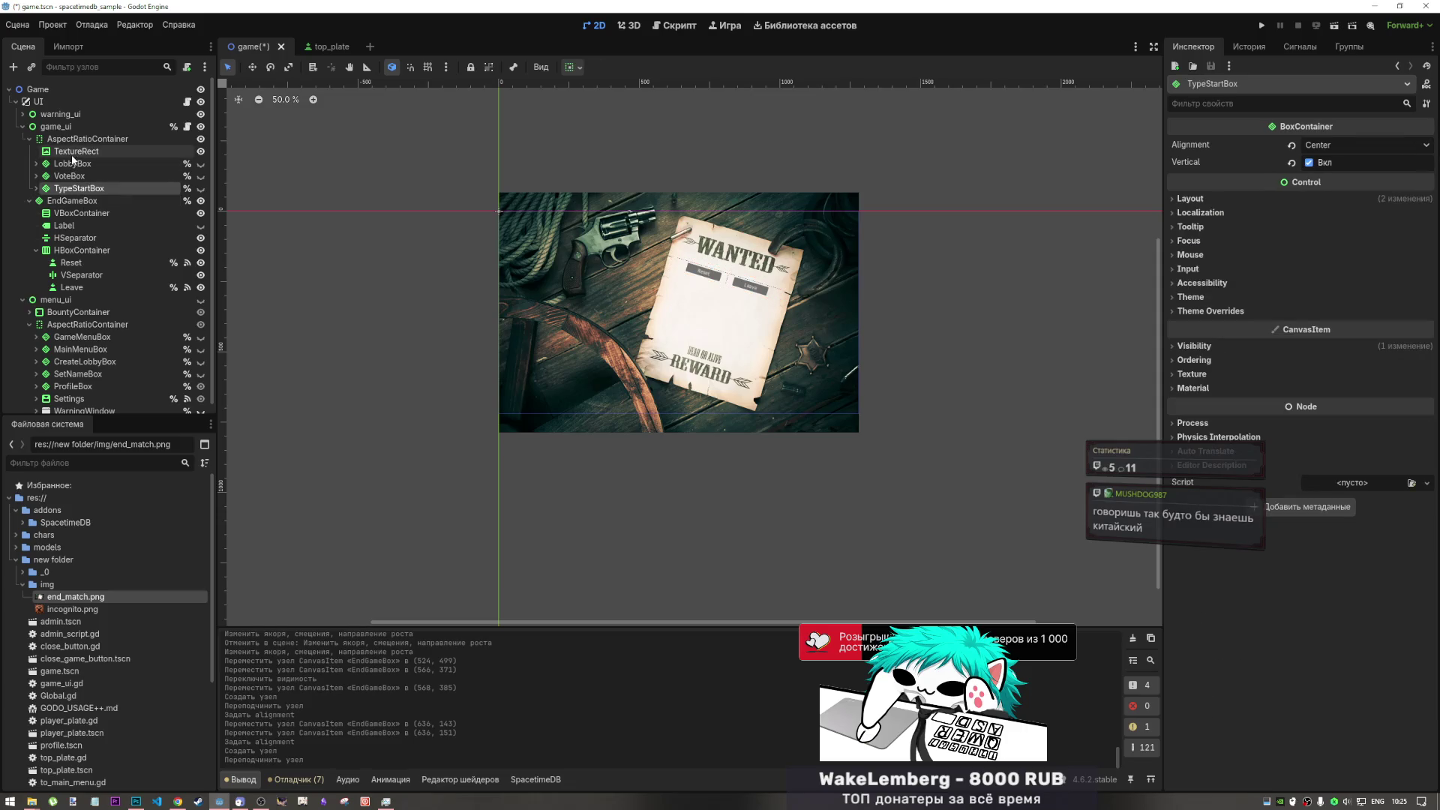
pyautogui.click(75, 165)
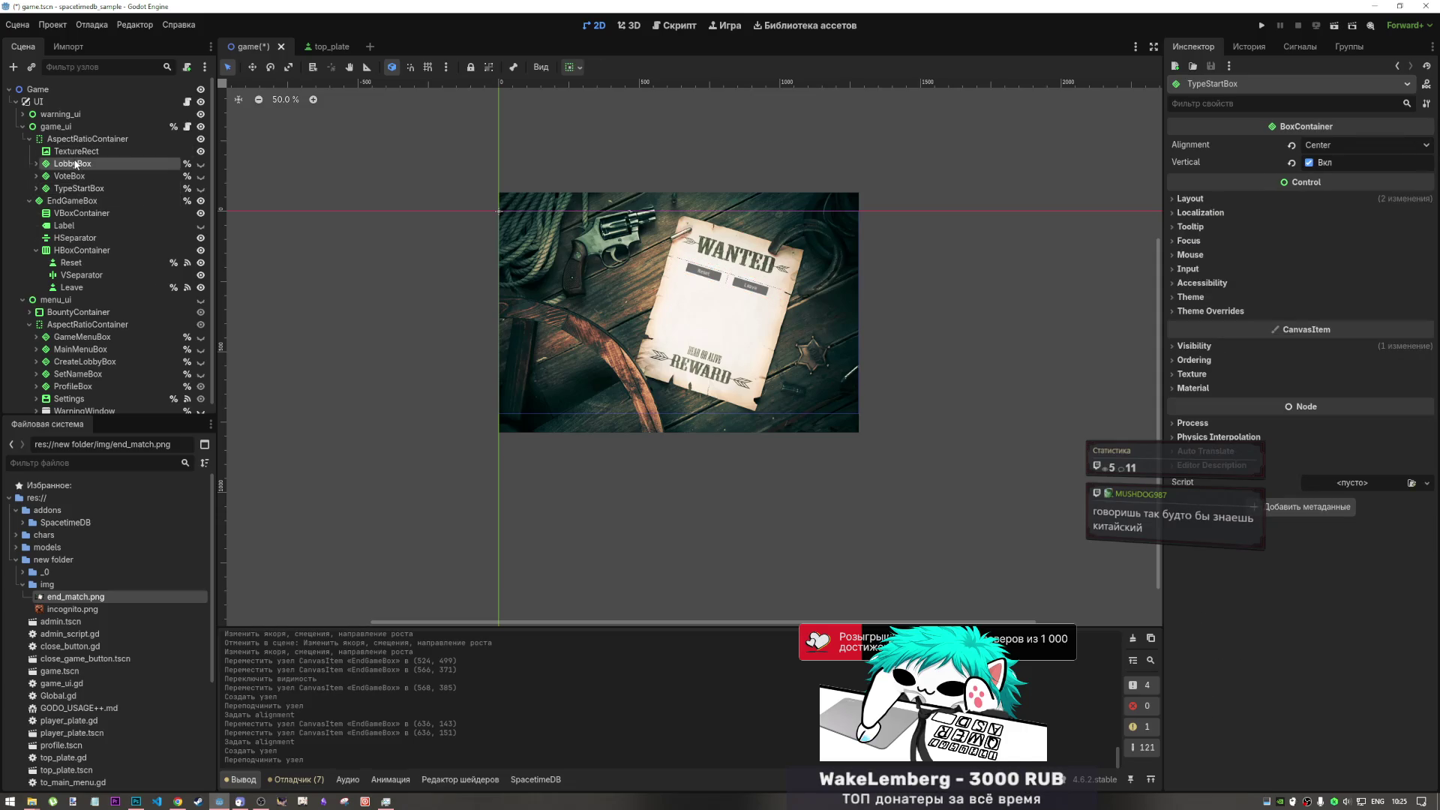
pyautogui.click(201, 165)
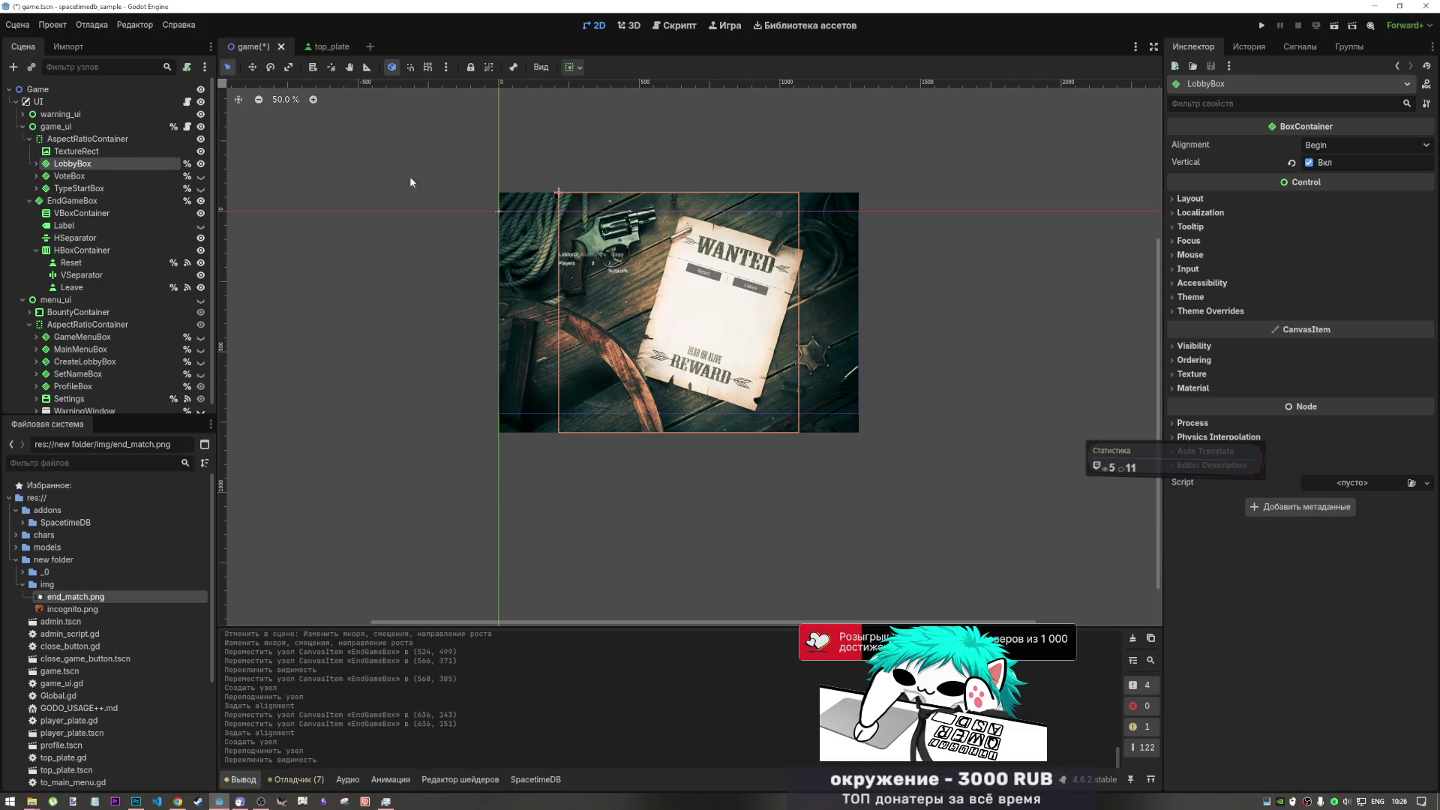
pyautogui.click(201, 164)
pyautogui.click(121, 139)
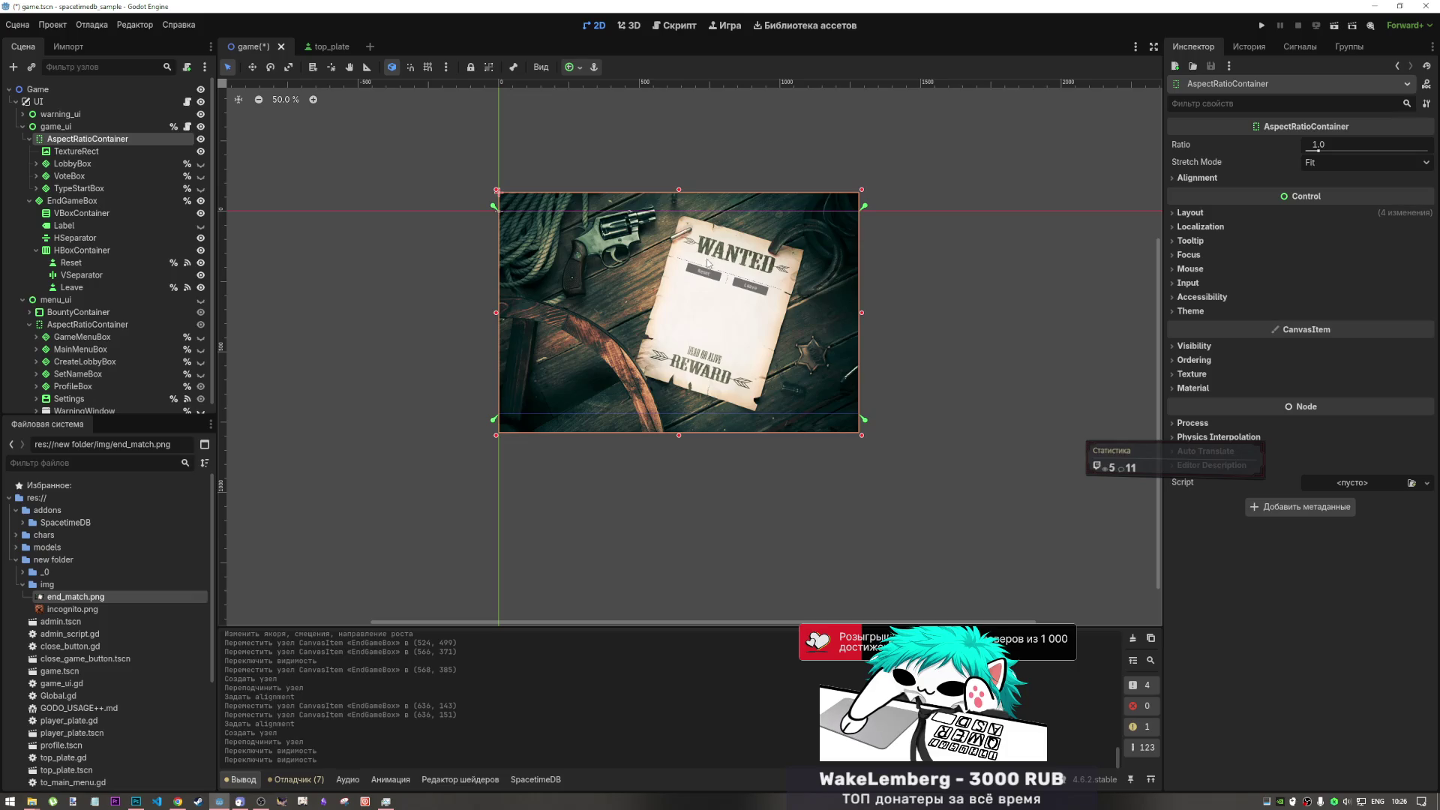
pyautogui.click(136, 802)
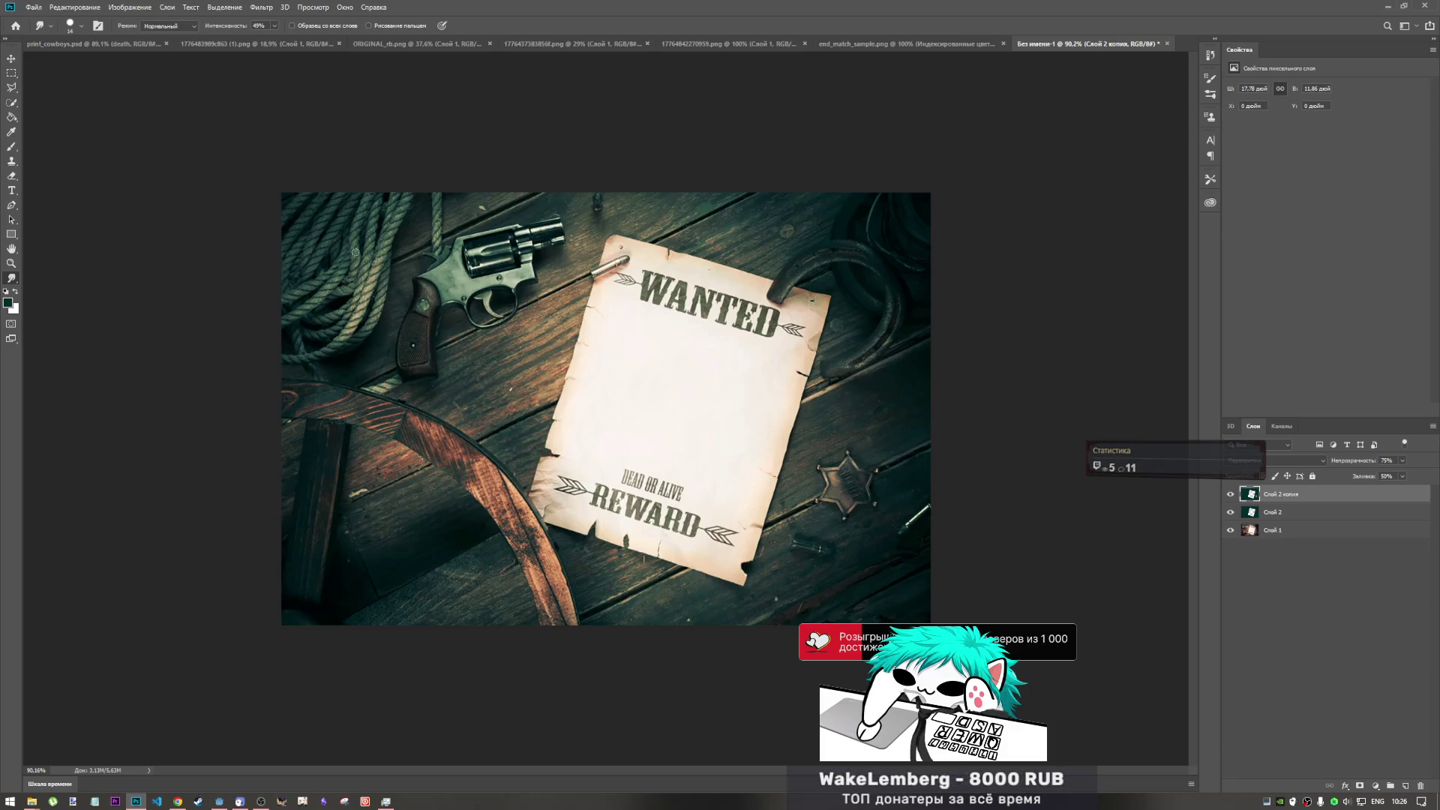
pyautogui.click(12, 73)
pyautogui.moveTo(251, 201)
pyautogui.mouseDown()
pyautogui.moveTo(607, 369)
pyautogui.moveTo(928, 492)
pyautogui.moveTo(934, 607)
pyautogui.mouseUp()
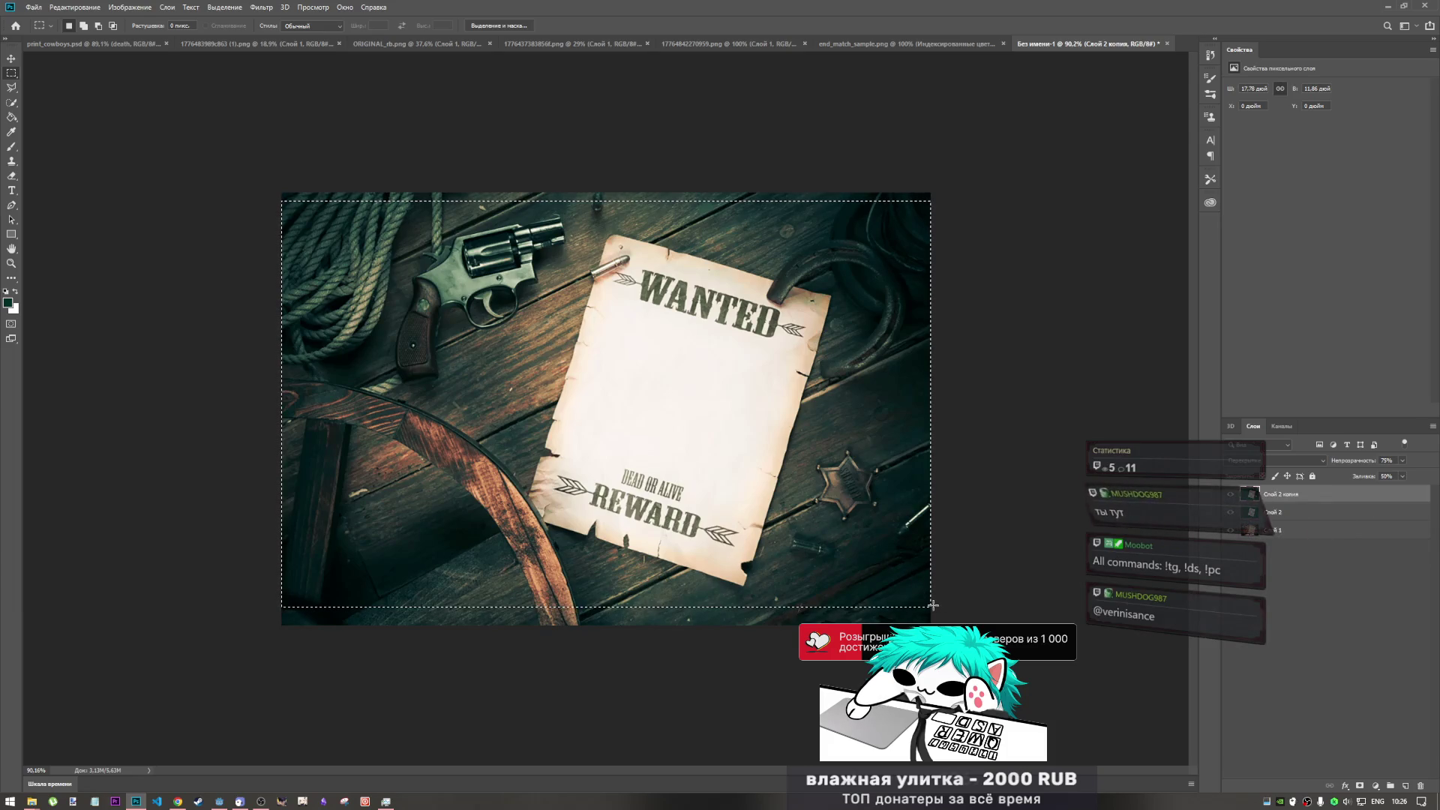
pyautogui.moveTo(934, 603)
pyautogui.mouseDown()
pyautogui.moveTo(919, 570)
pyautogui.moveTo(272, 221)
pyautogui.moveTo(263, 160)
pyautogui.moveTo(264, 212)
pyautogui.moveTo(330, 156)
pyautogui.mouseUp()
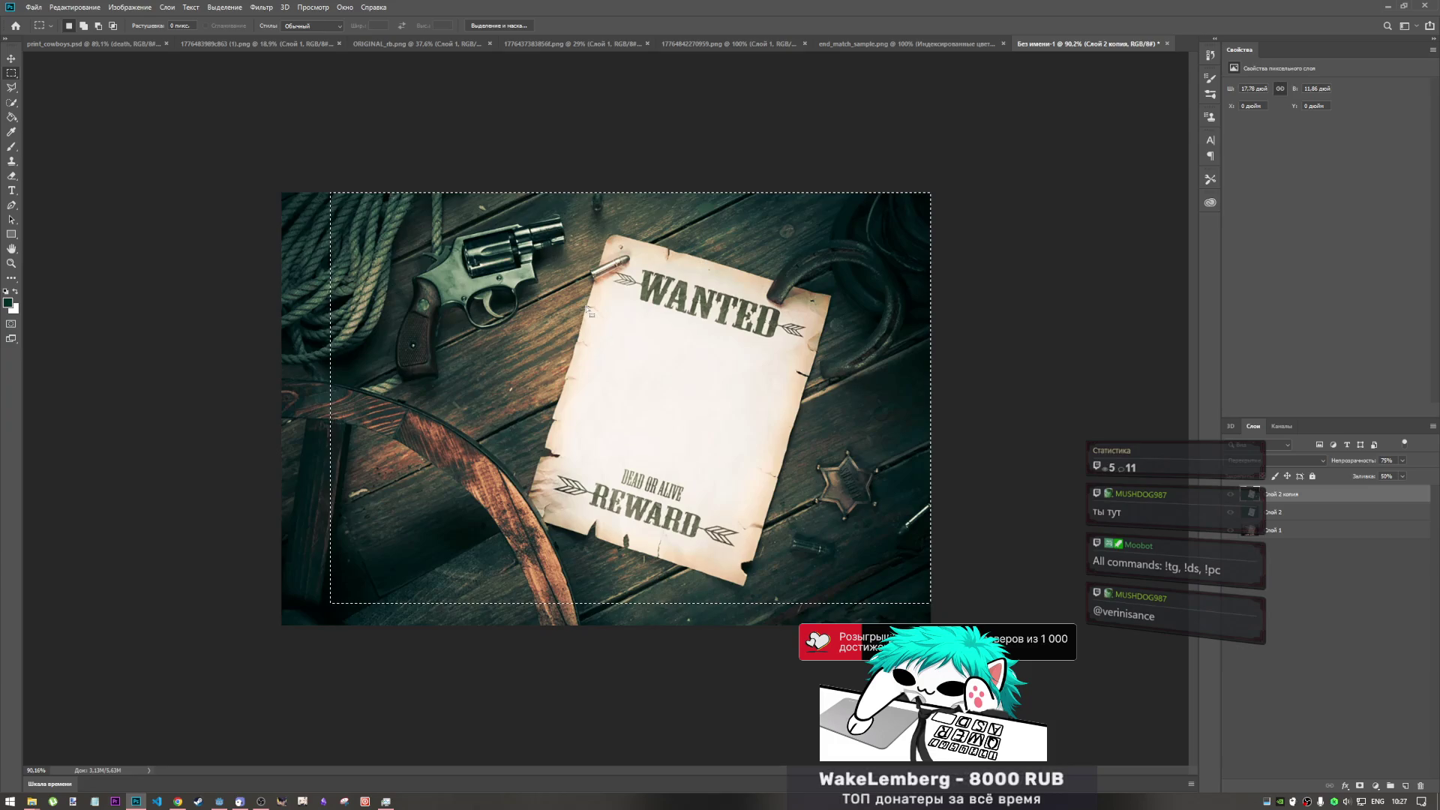
pyautogui.click(667, 167)
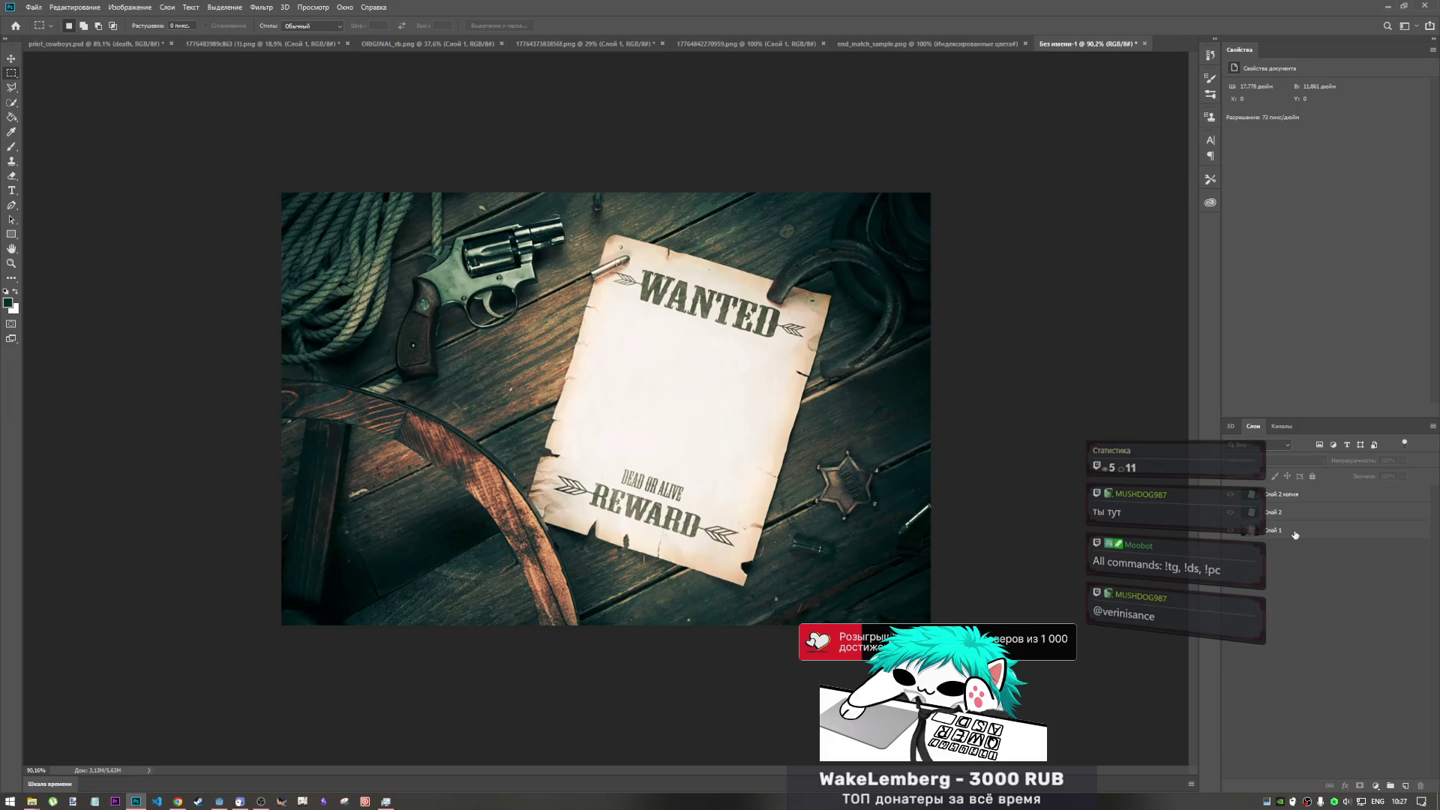
# - Copy a small top-edge patch of Слой 1 to Слой 3, stacked above Слой 1, beside the revolver
pyautogui.click(1272, 531)
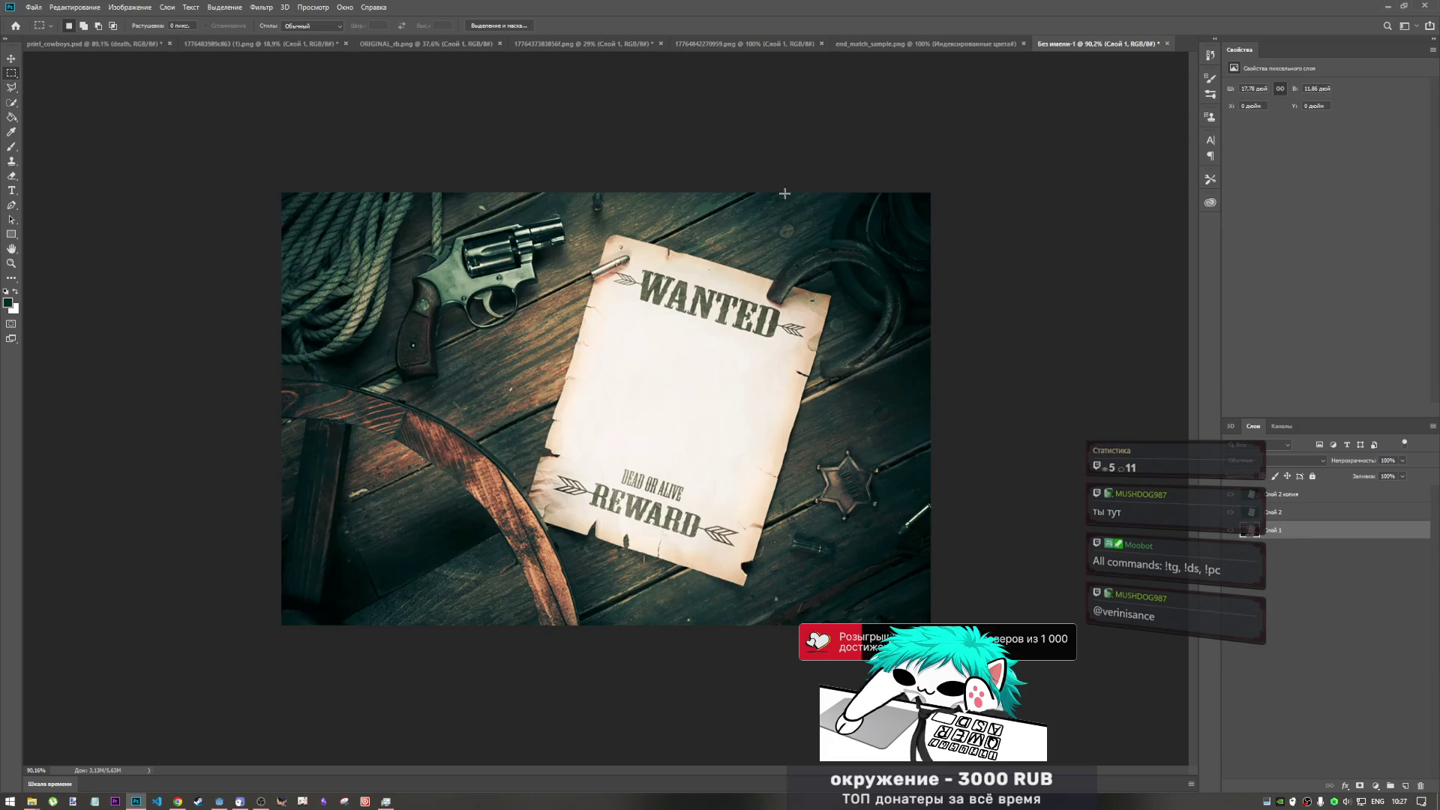
pyautogui.moveTo(592, 171)
pyautogui.mouseDown()
pyautogui.moveTo(611, 223)
pyautogui.moveTo(590, 156)
pyautogui.moveTo(608, 214)
pyautogui.mouseUp()
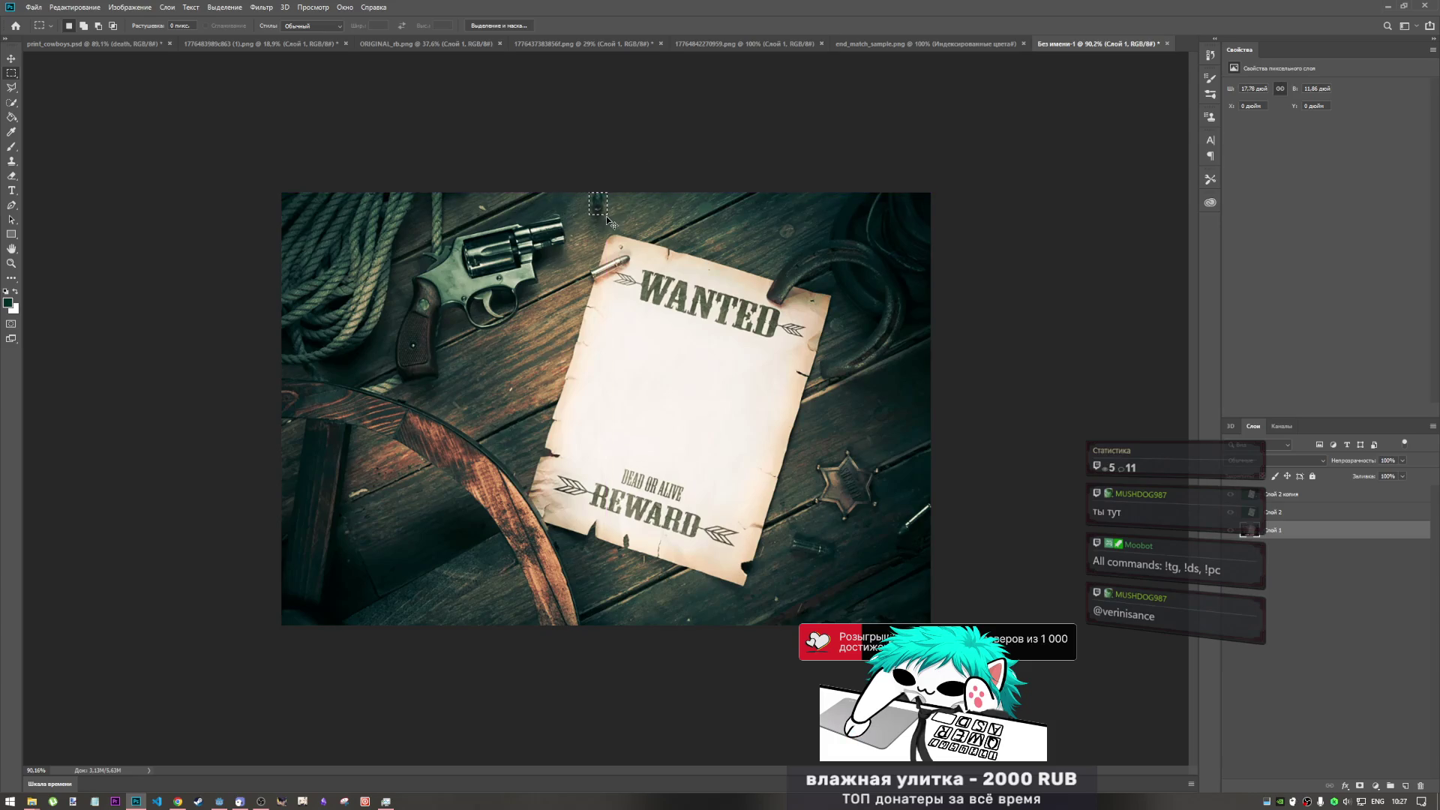
pyautogui.hotkey('ctrl', 'j')
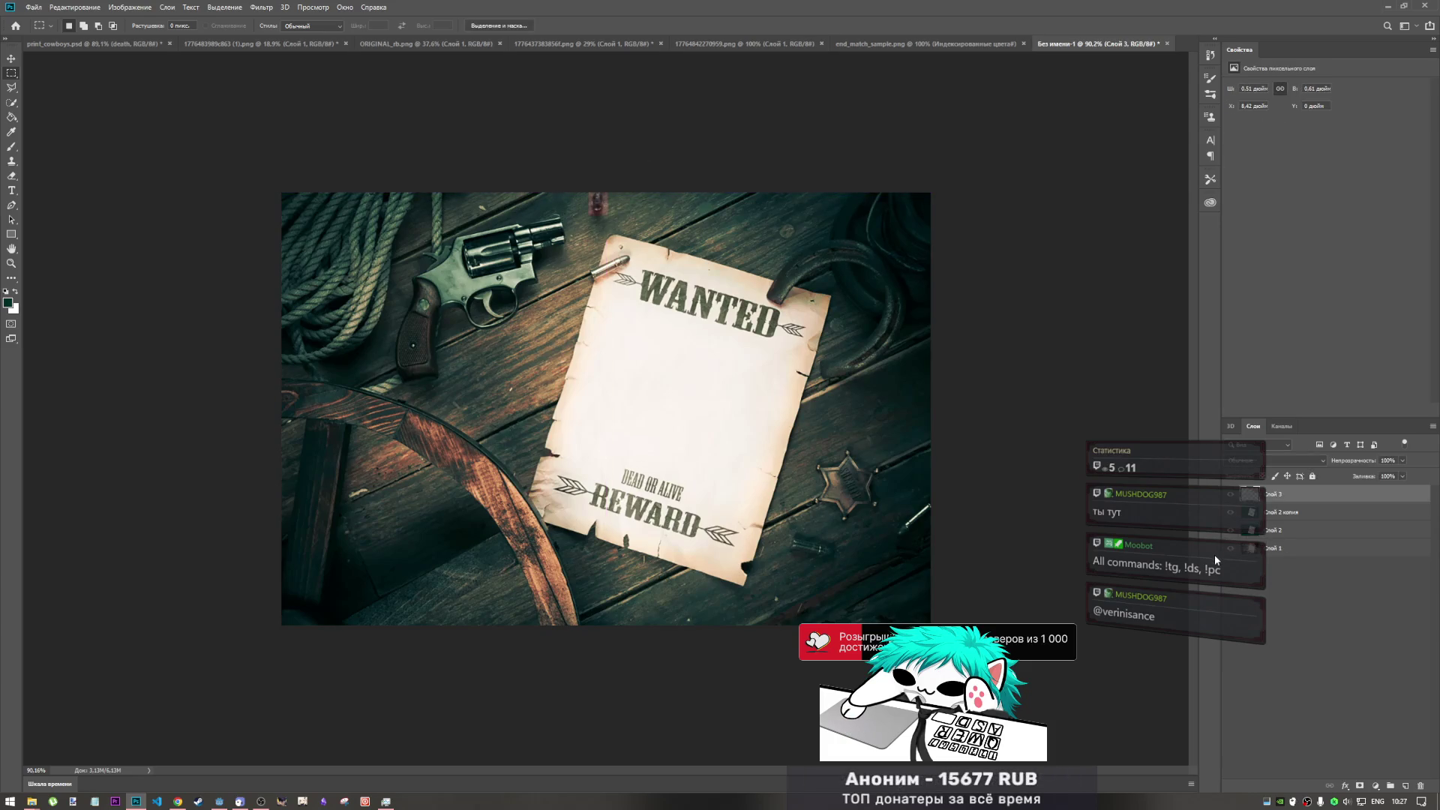
pyautogui.moveTo(1297, 497)
pyautogui.mouseDown()
pyautogui.moveTo(1291, 559)
pyautogui.moveTo(1287, 531)
pyautogui.mouseUp()
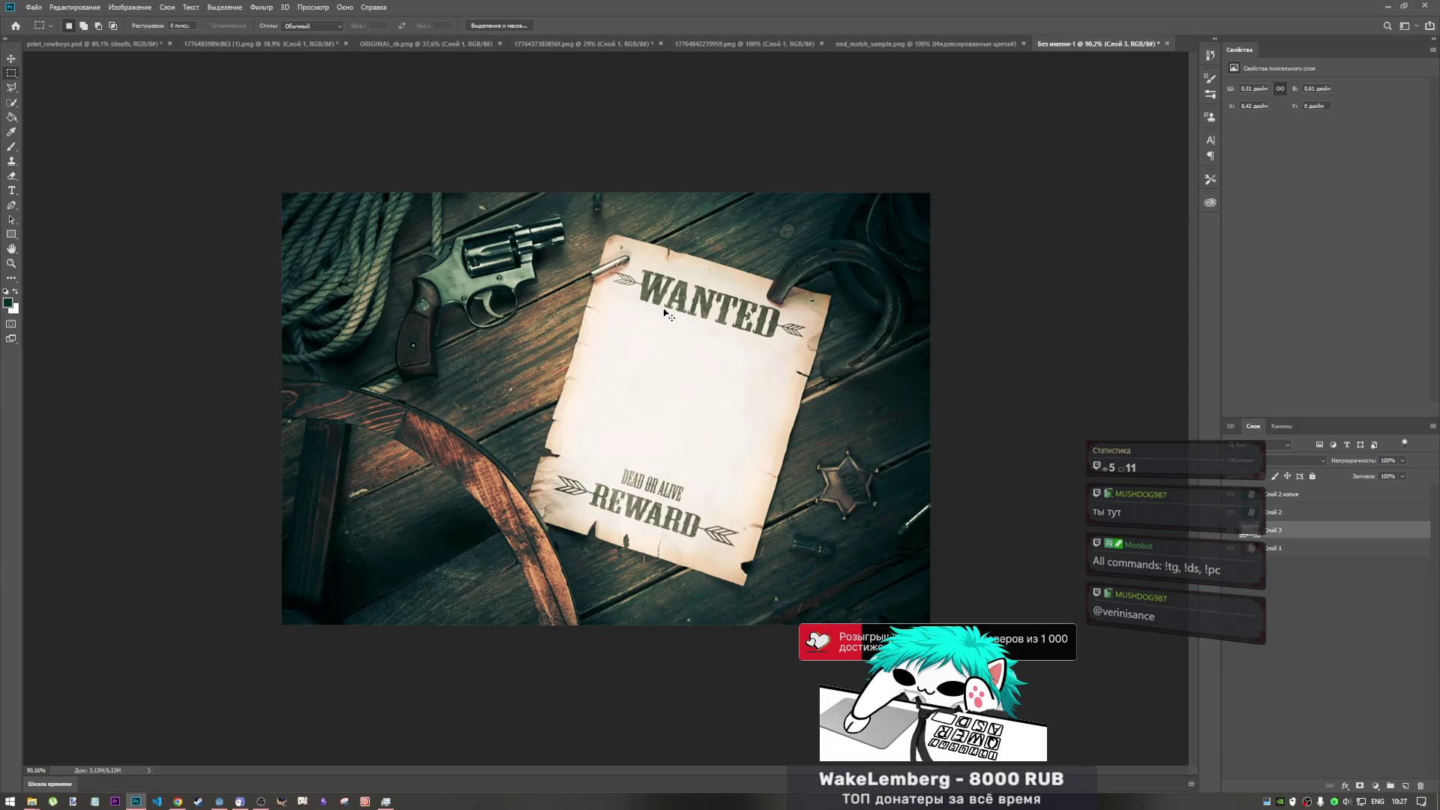
pyautogui.hotkey('ctrl', 't')
pyautogui.moveTo(589, 207)
pyautogui.mouseDown()
pyautogui.moveTo(533, 310)
pyautogui.moveTo(535, 299)
pyautogui.mouseUp()
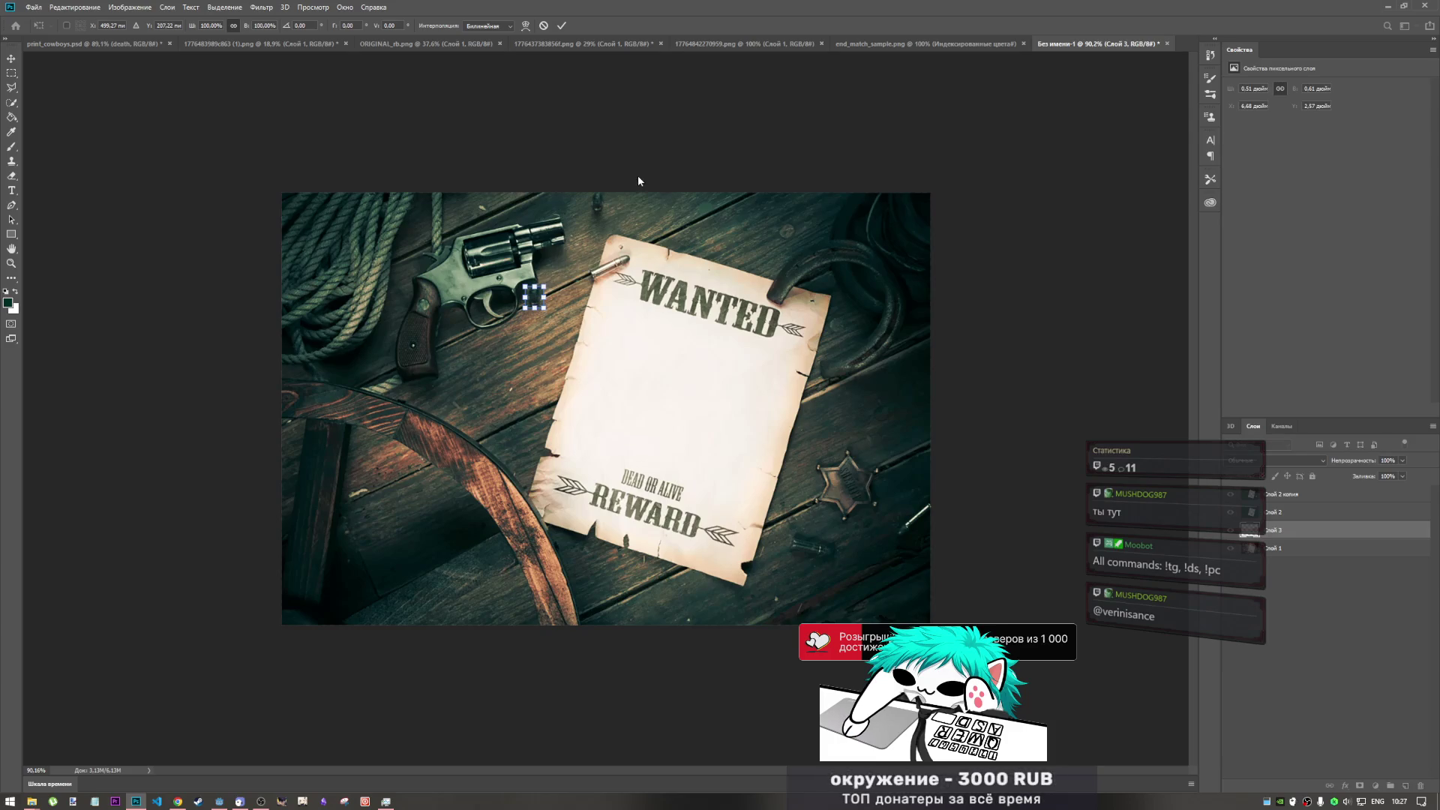
pyautogui.click(562, 25)
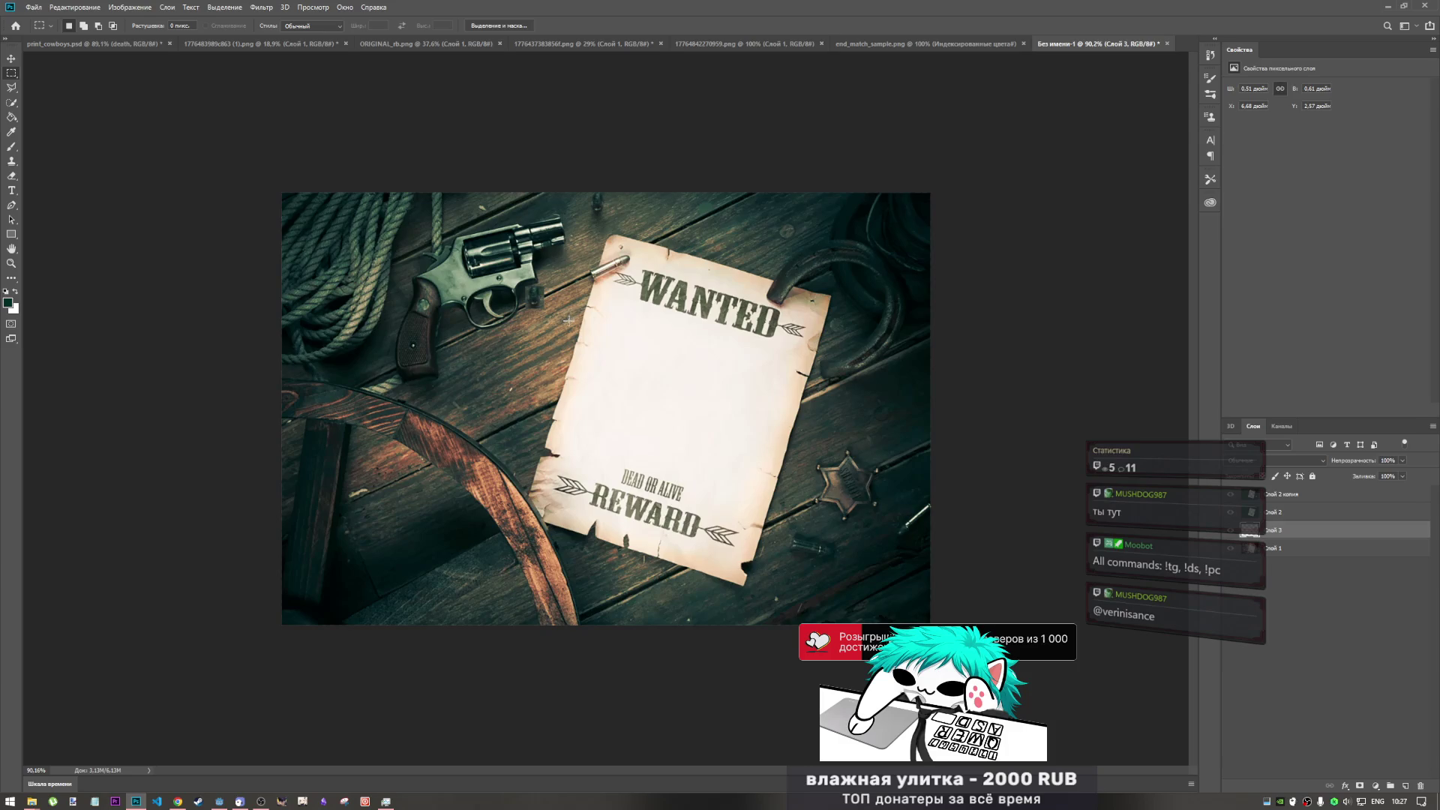
# - Scroll through the patch layer's blend modes until Осветлитель (добавить) is applied
pyautogui.click(1312, 460)
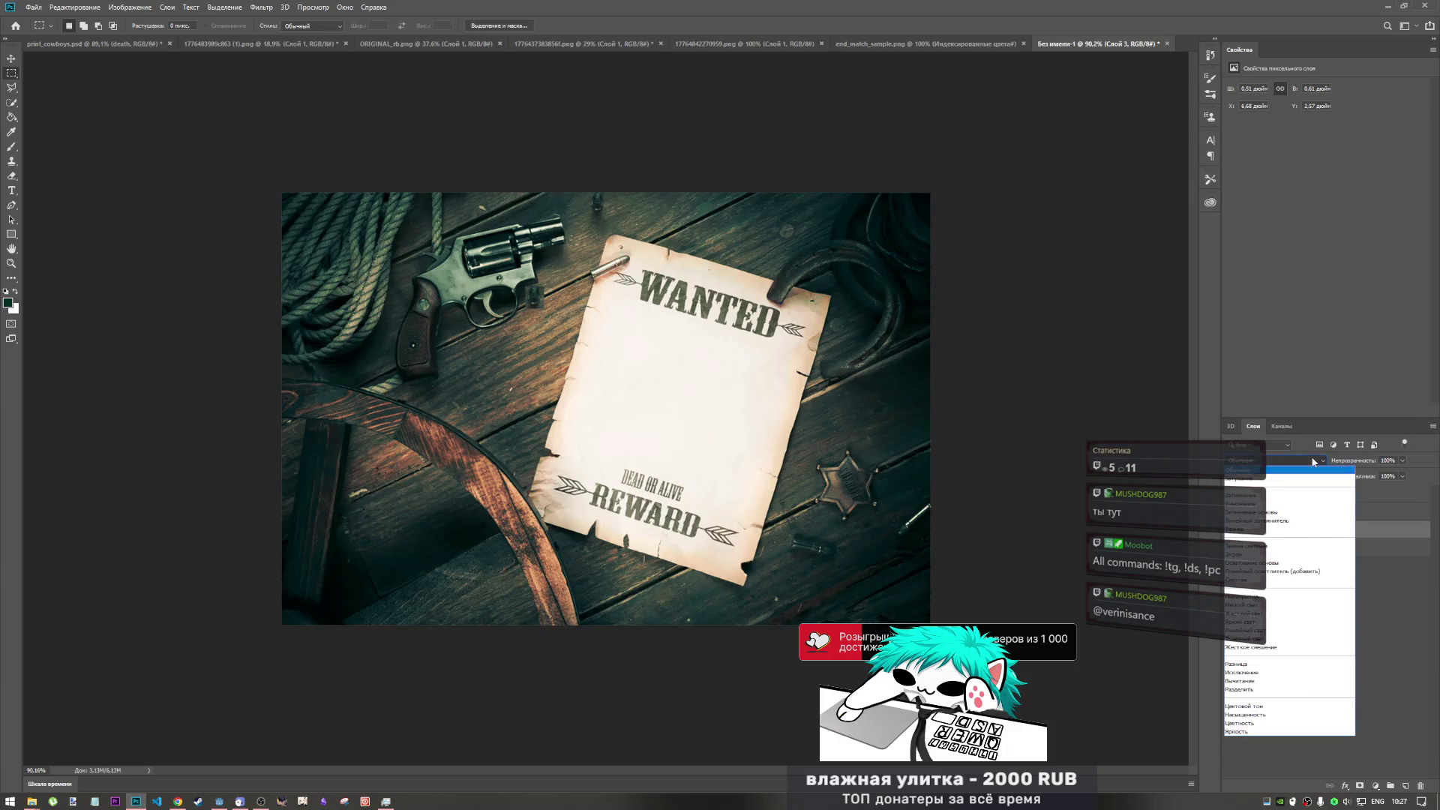
pyautogui.click(1313, 461)
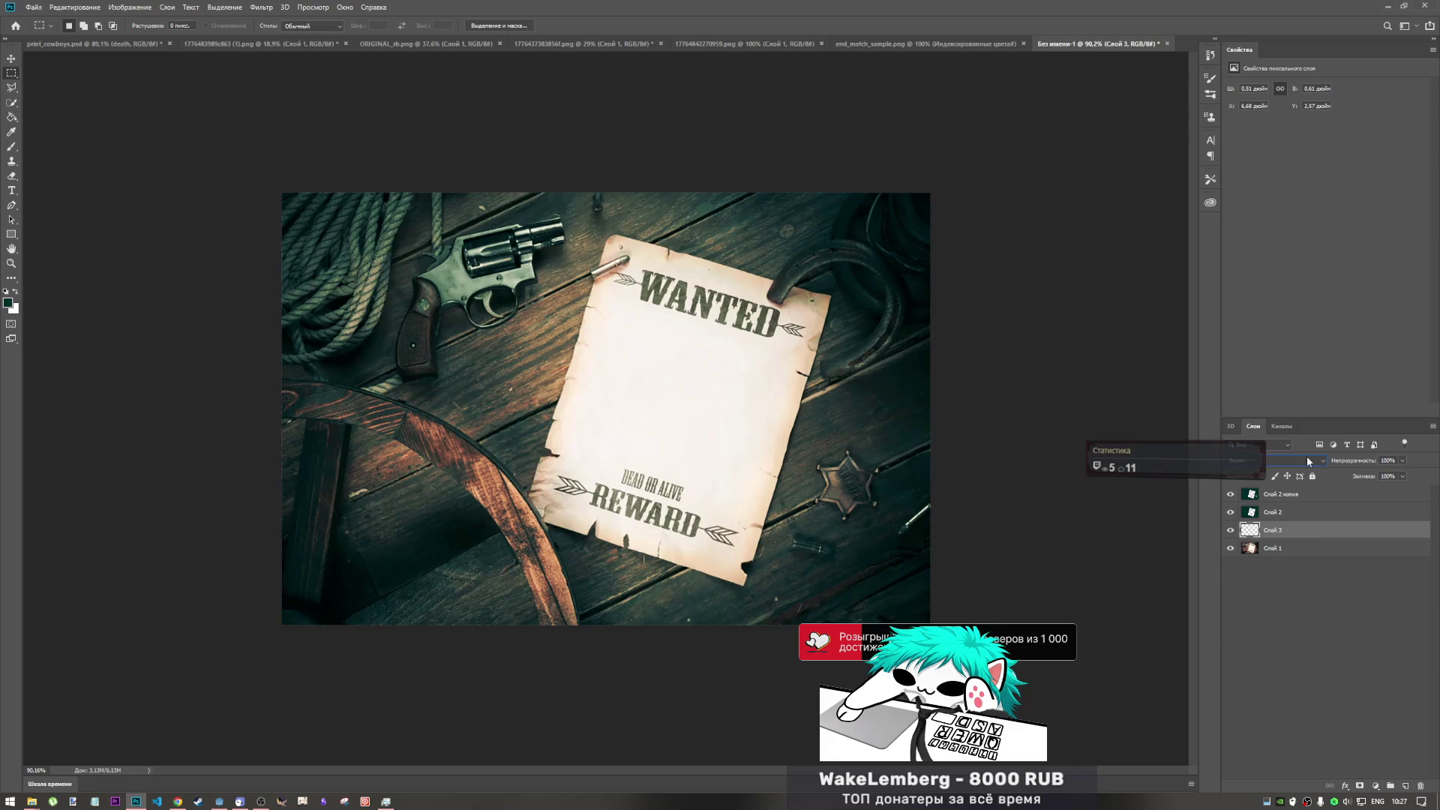
pyautogui.scroll(-1, 1307, 458)
pyautogui.scroll(-2, 1306, 461)
pyautogui.scroll(-1, 1307, 460)
pyautogui.scroll(3, 1304, 459)
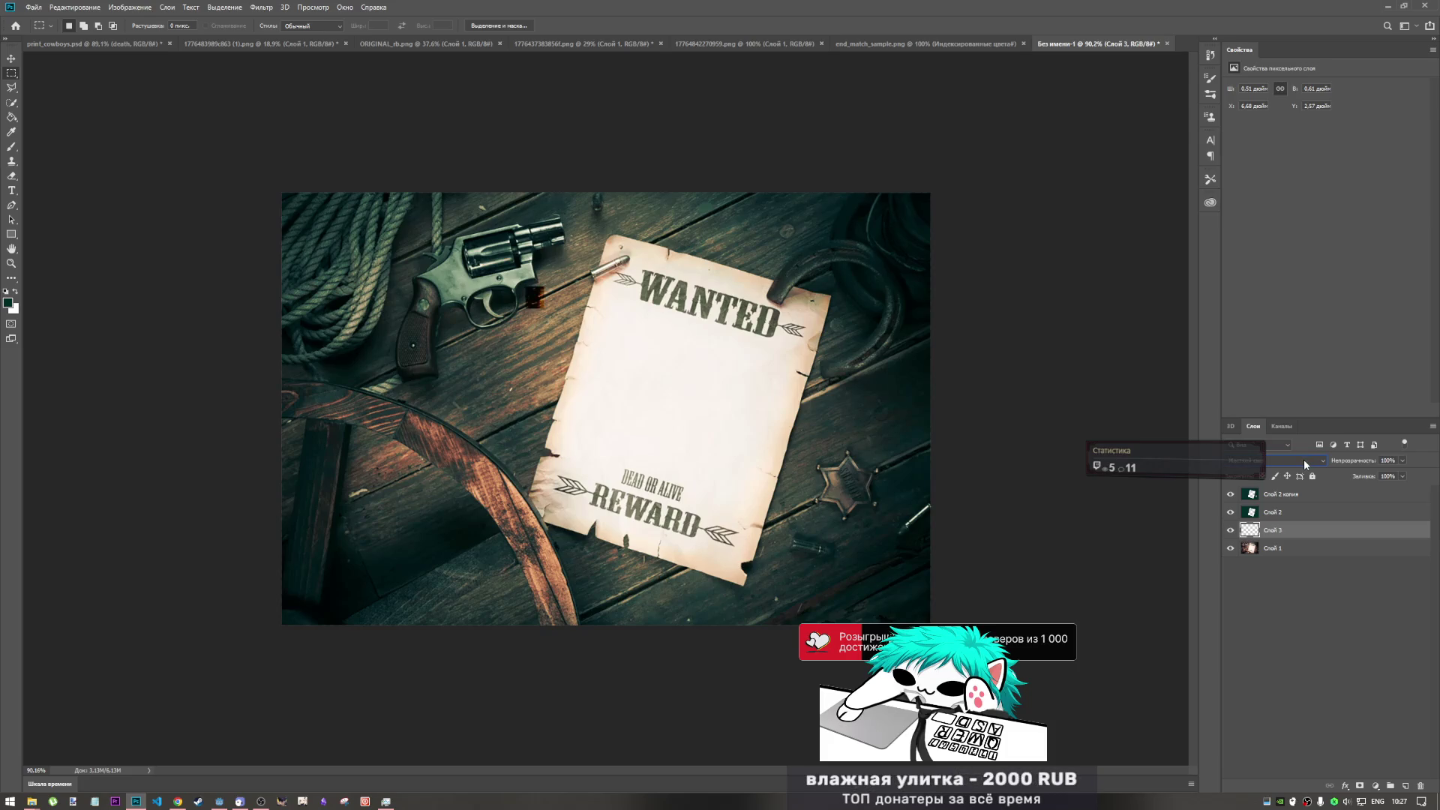
pyautogui.scroll(-1, 1304, 459)
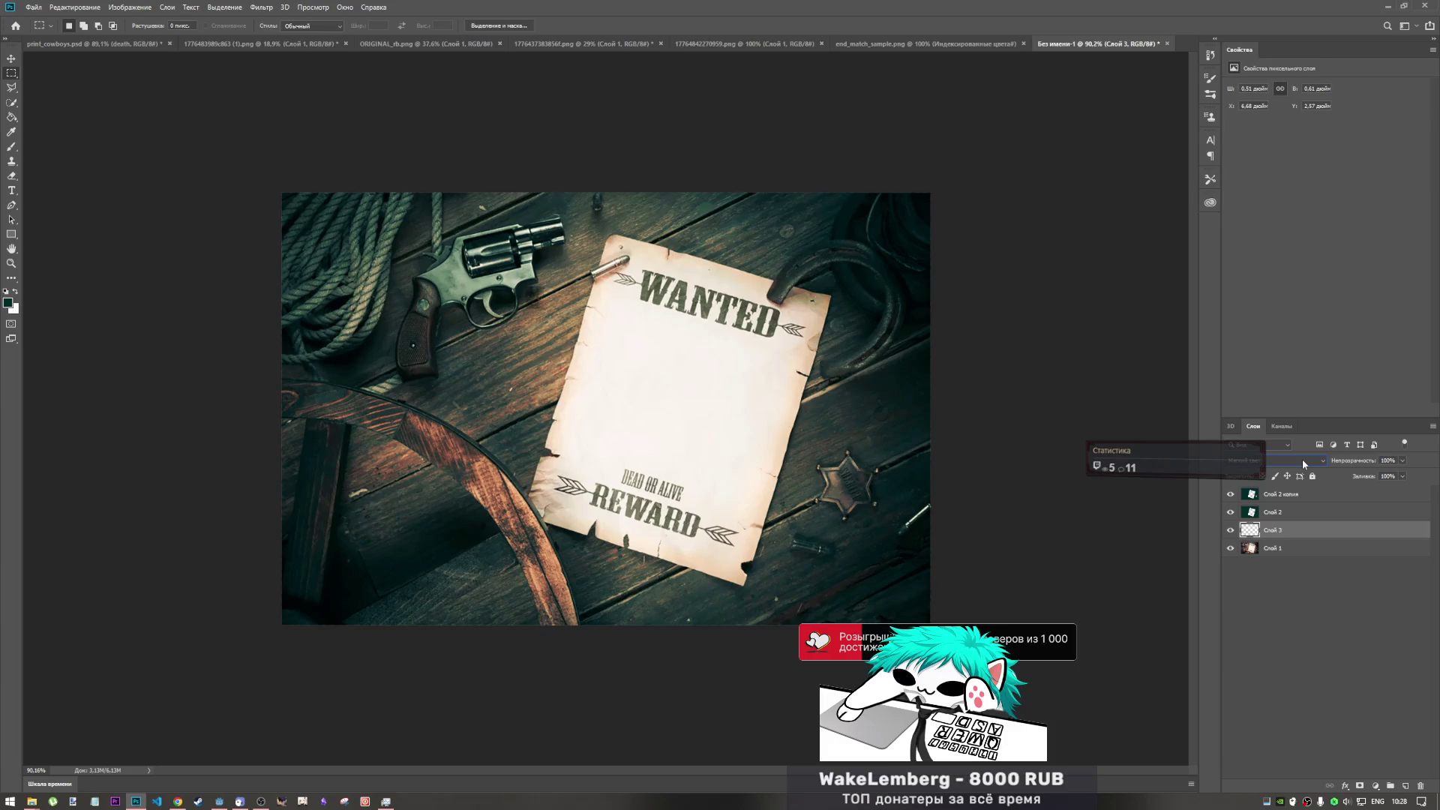
pyautogui.scroll(-1, 1302, 459)
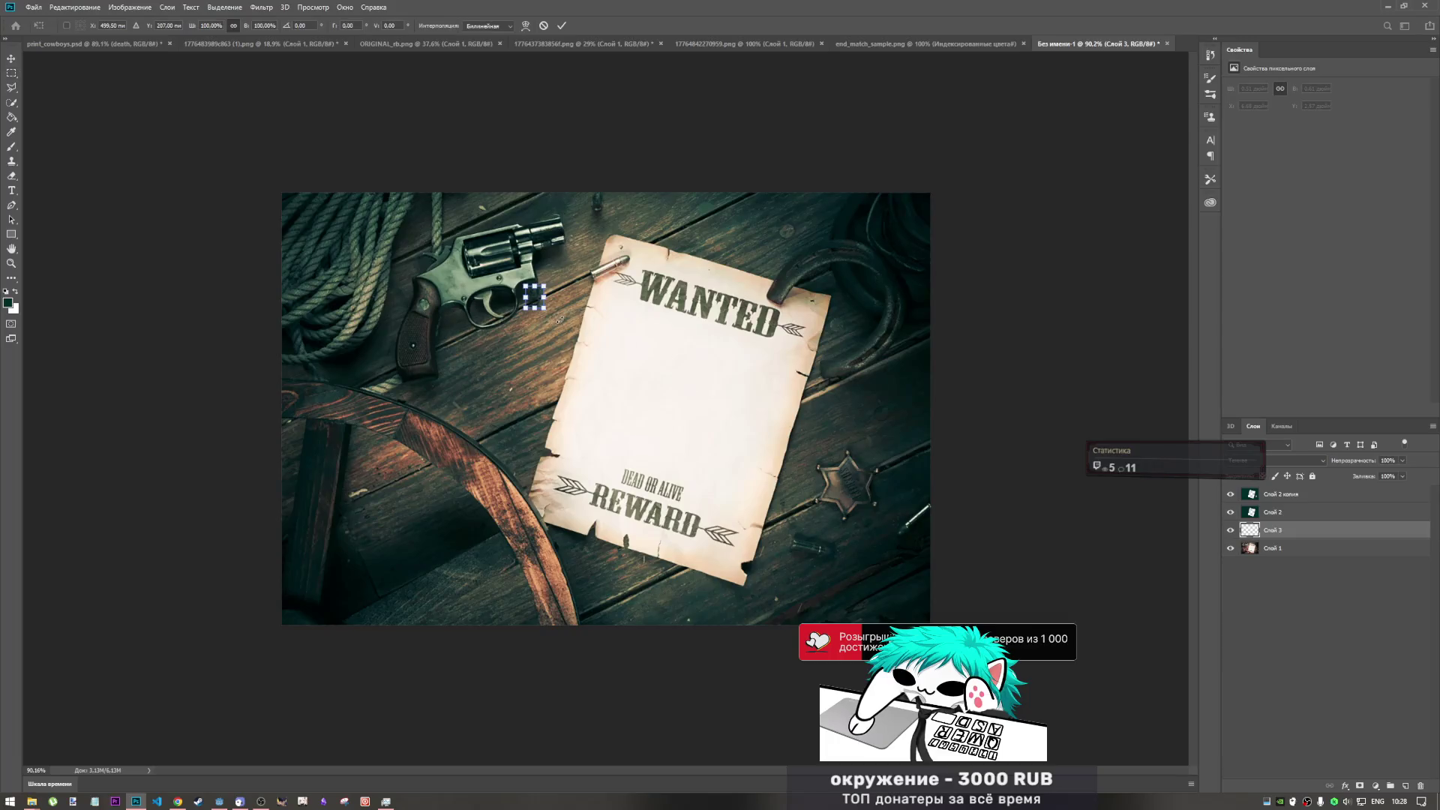
# - Transform the patch to shift it farther down-left toward the revolver grip
pyautogui.hotkey('ctrl', 't')
pyautogui.moveTo(495, 345)
pyautogui.mouseDown()
pyautogui.moveTo(474, 334)
pyautogui.moveTo(478, 352)
pyautogui.mouseUp()
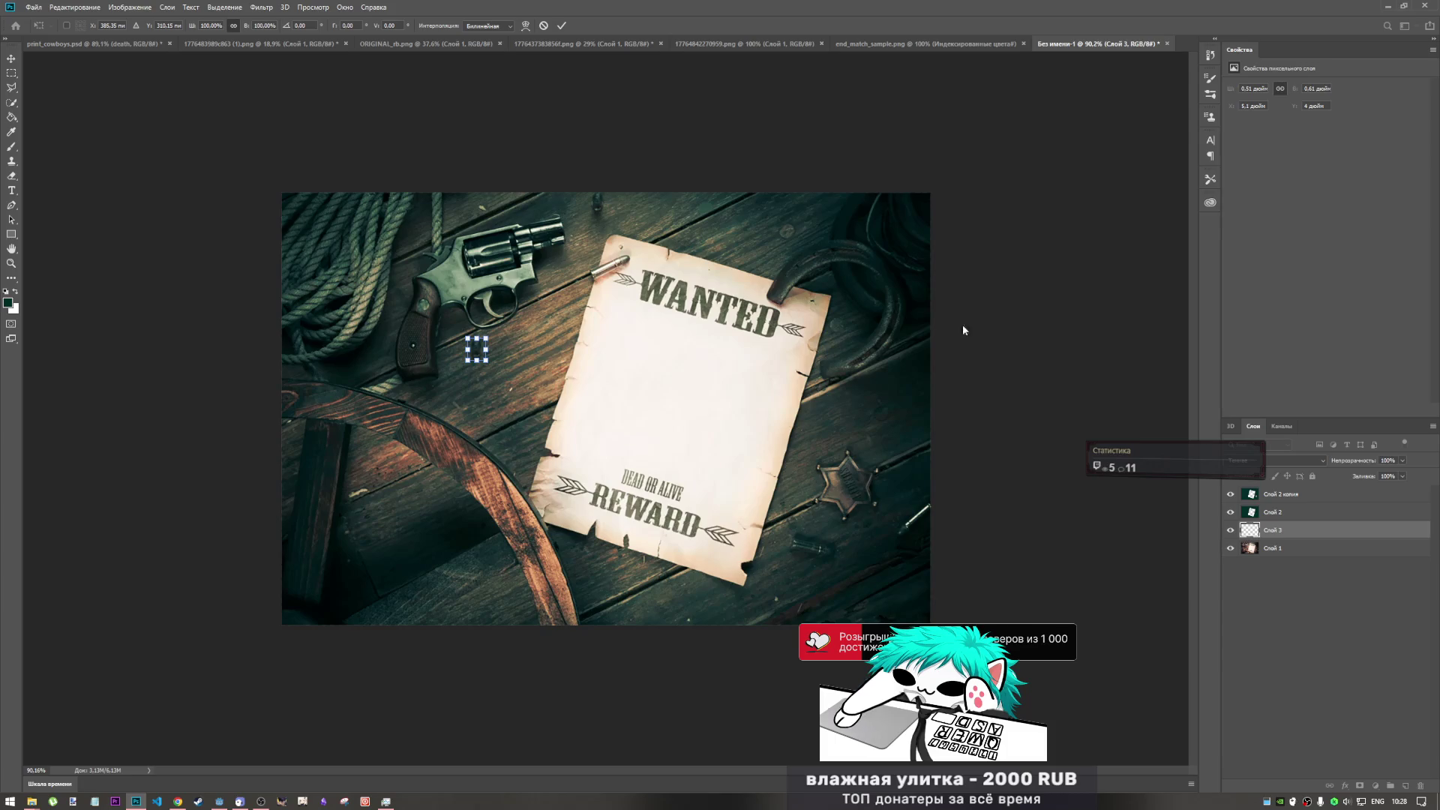
pyautogui.press('Return')
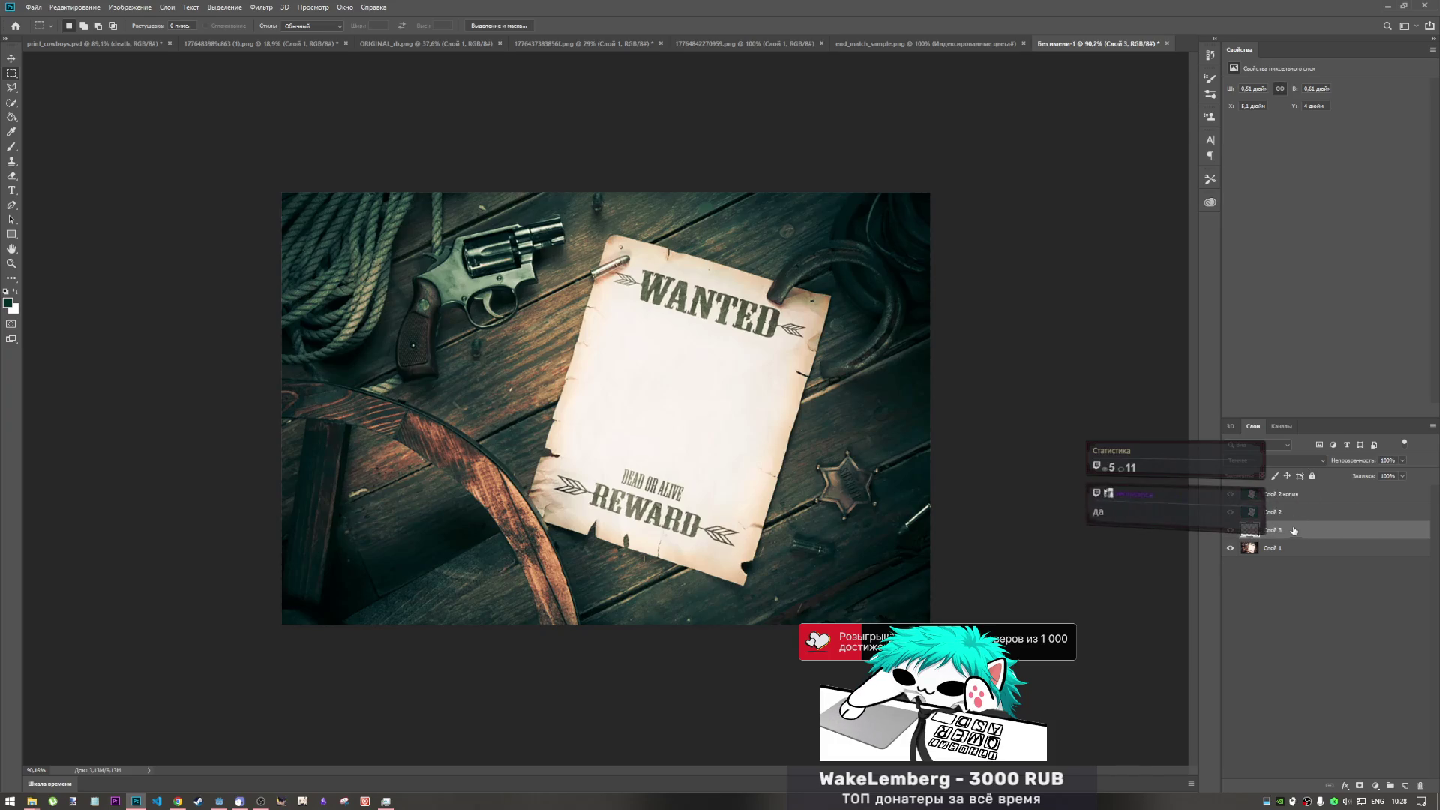
# - Set the patch layer's blend mode to Обычные, then pick the Eraser tool
pyautogui.click(1305, 464)
pyautogui.click(1293, 468)
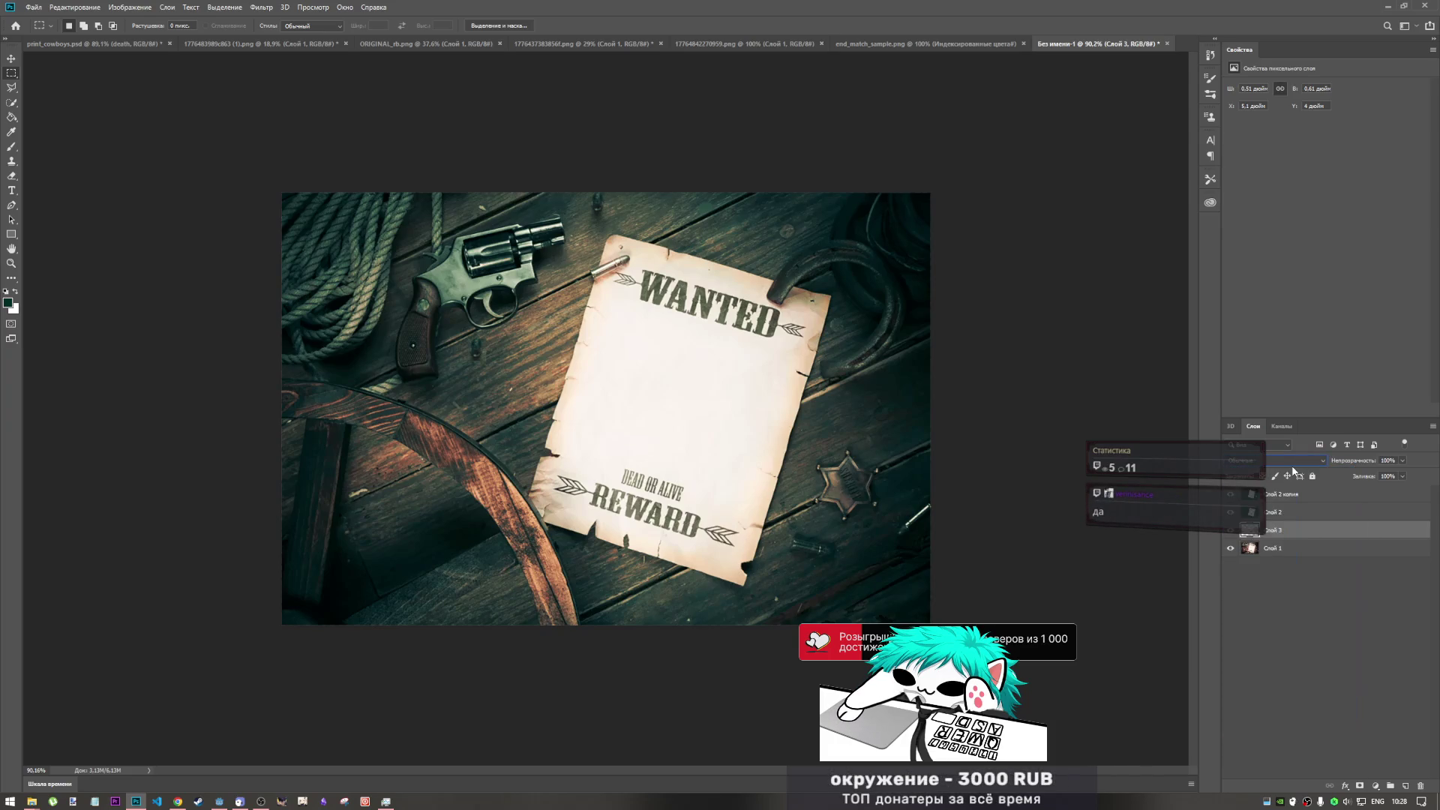
pyautogui.click(1291, 468)
pyautogui.click(1295, 465)
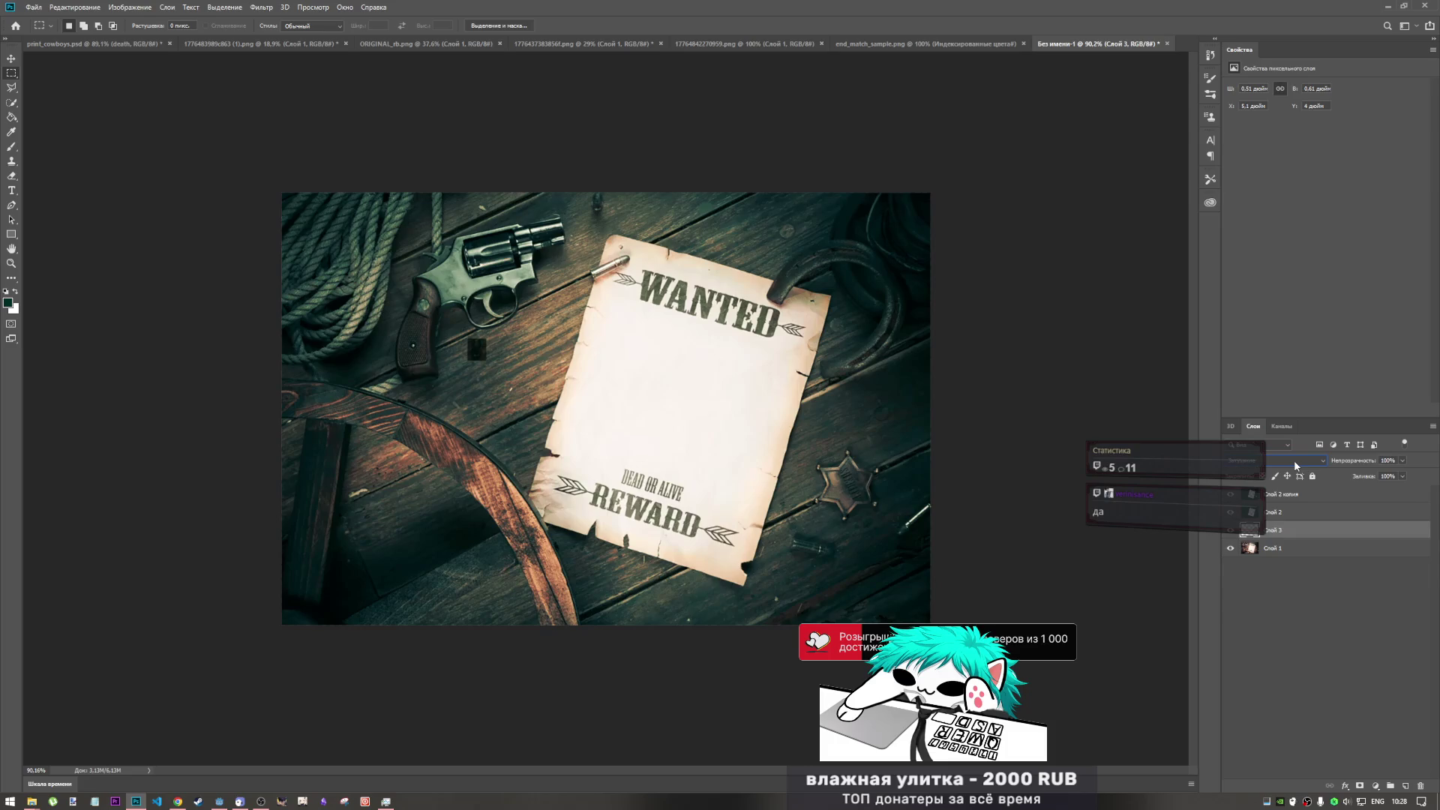
pyautogui.click(1294, 464)
pyautogui.click(1294, 464)
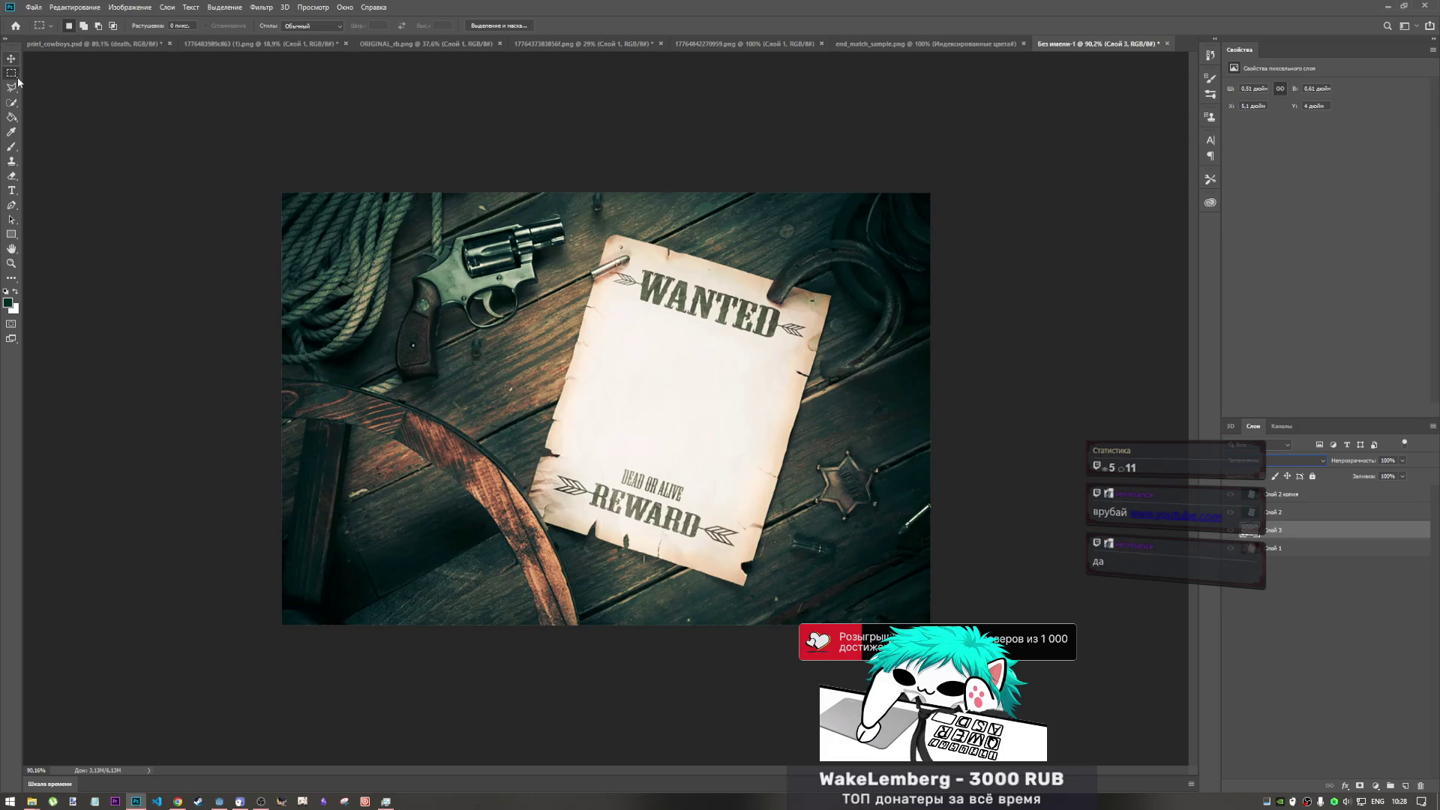
pyautogui.press('e')
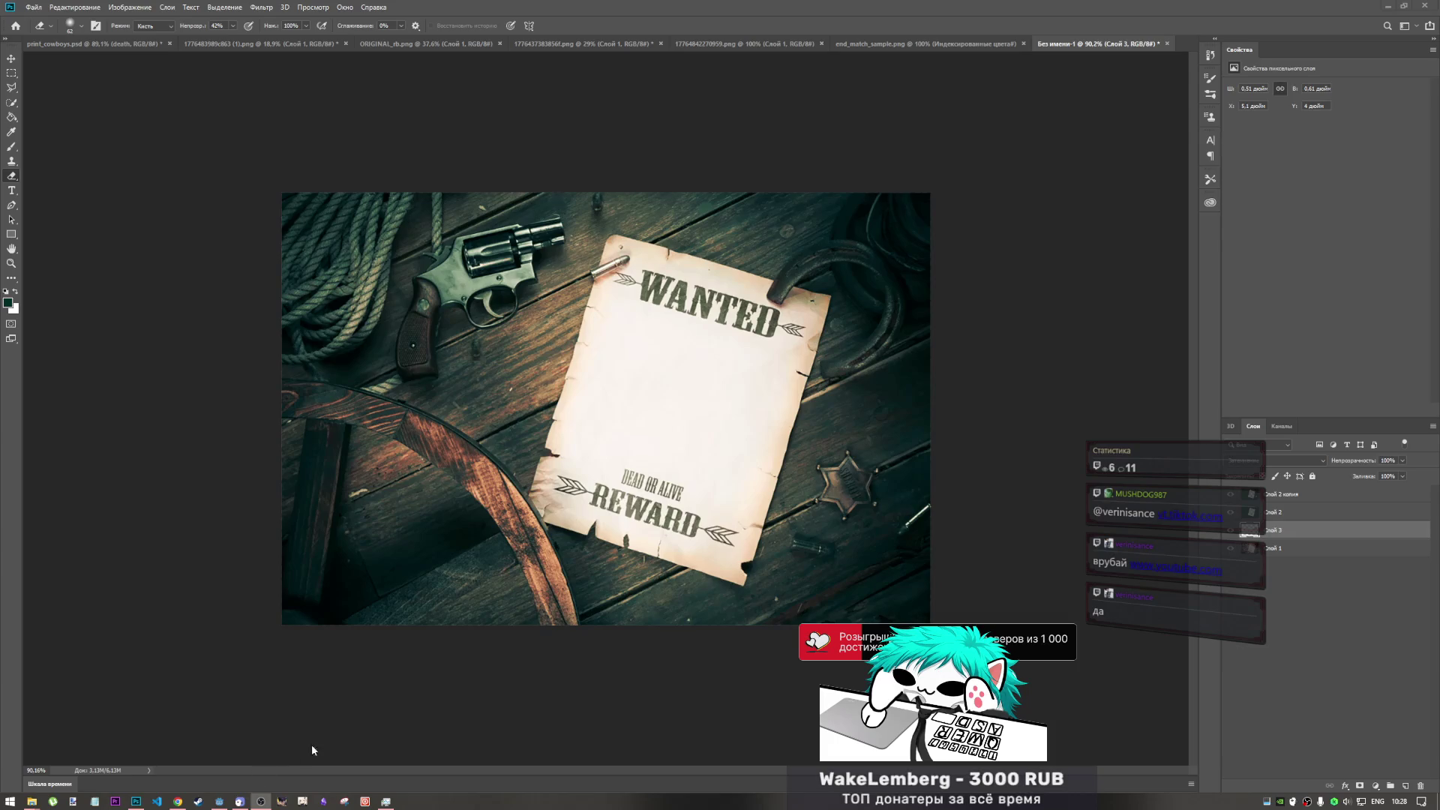
# - Zoom in and set the patch layer's blend mode back to Обычные
pyautogui.click(865, 5)
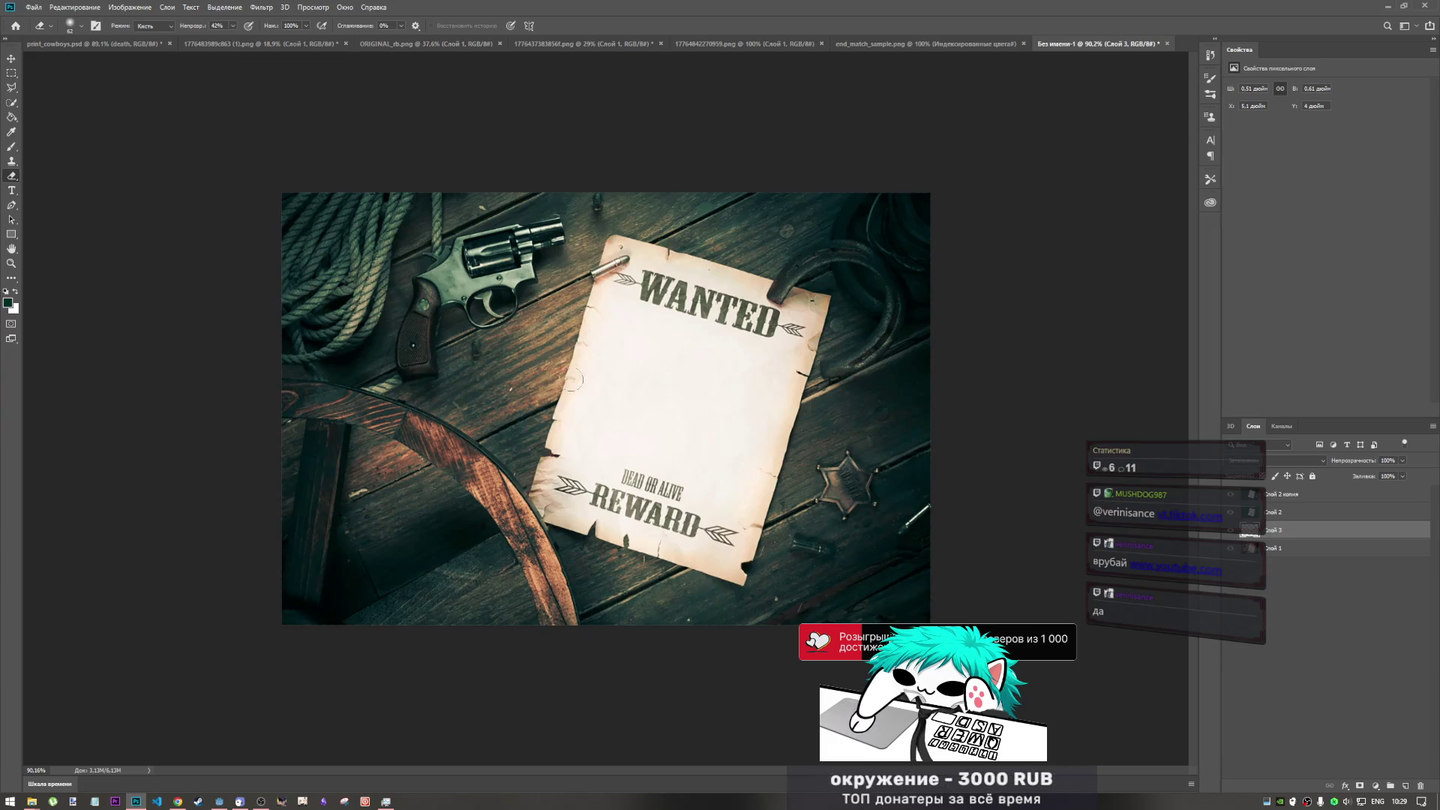
pyautogui.scroll(5, 457, 352)
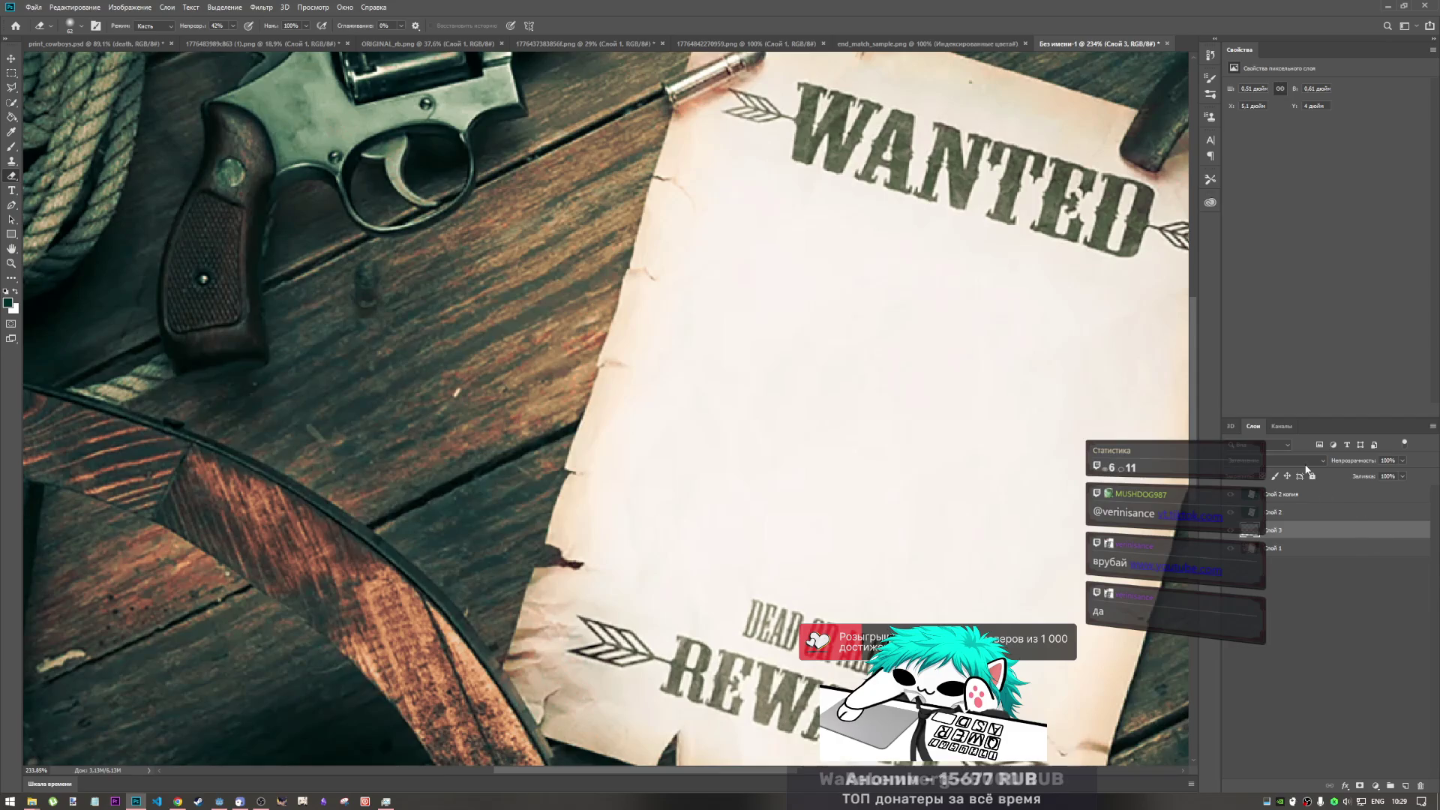
pyautogui.click(1276, 460)
pyautogui.click(1263, 473)
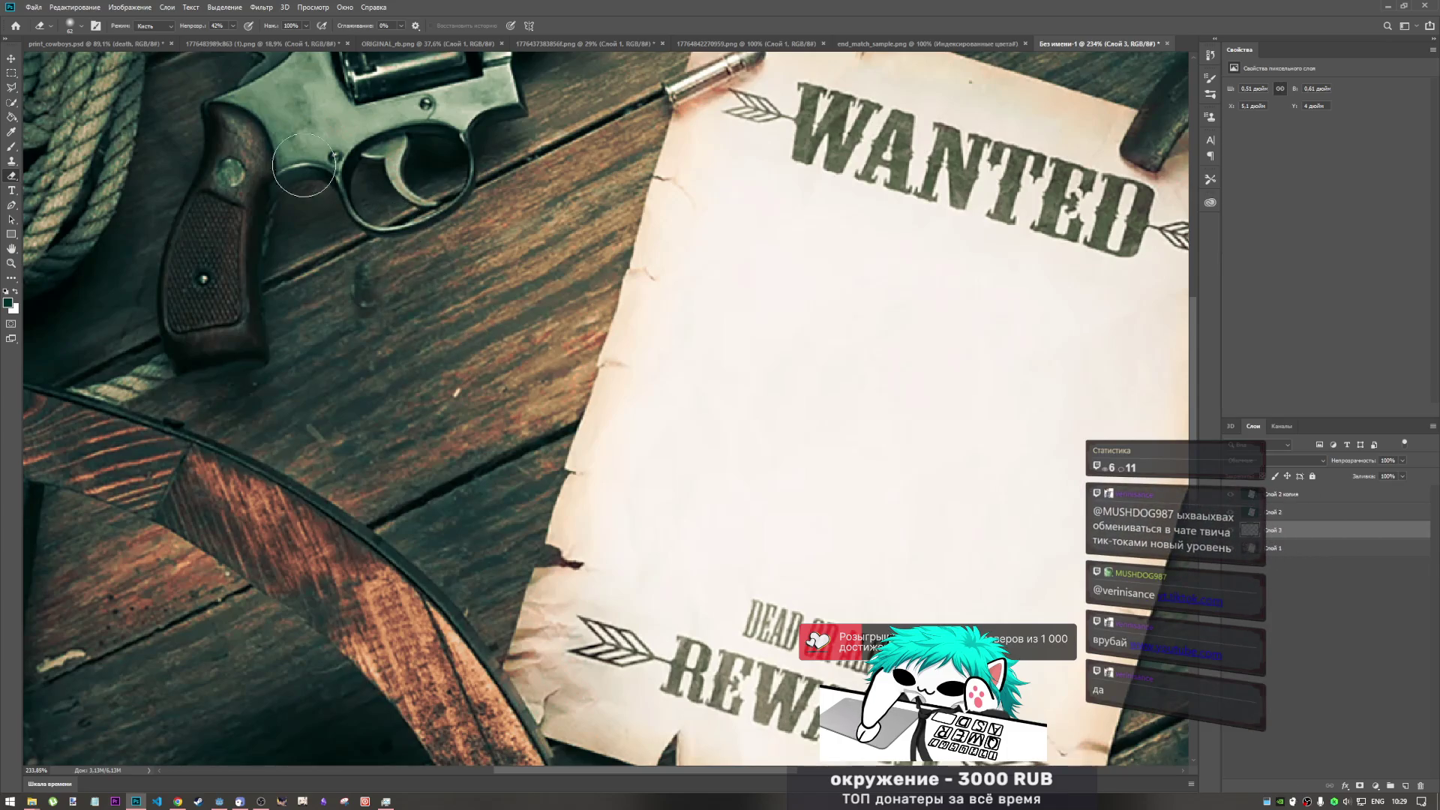
# - Delete Слой 3, deselect all layers, and return to the Rectangular Marquee tool
pyautogui.press('Delete')
pyautogui.click(1314, 535)
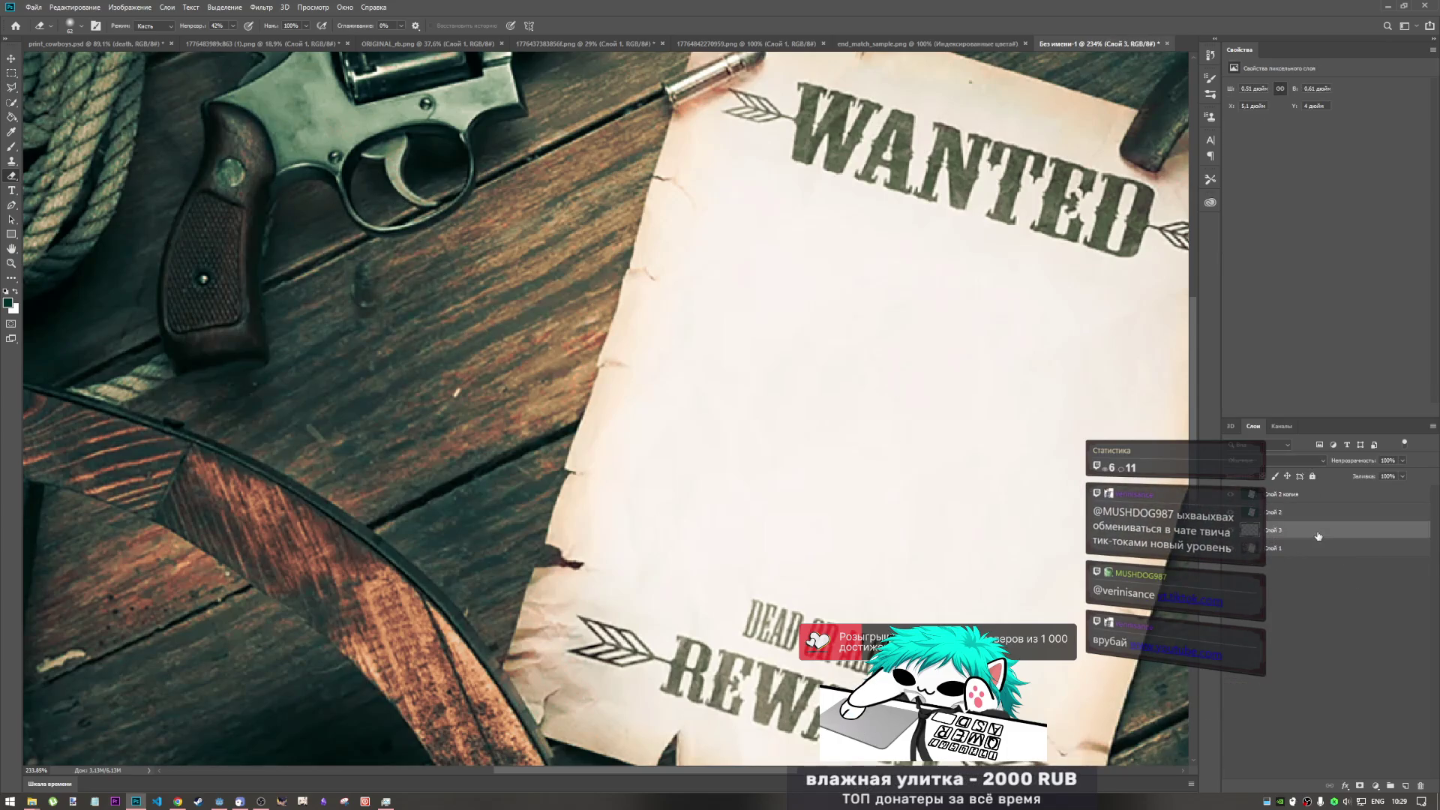
pyautogui.click(1300, 556)
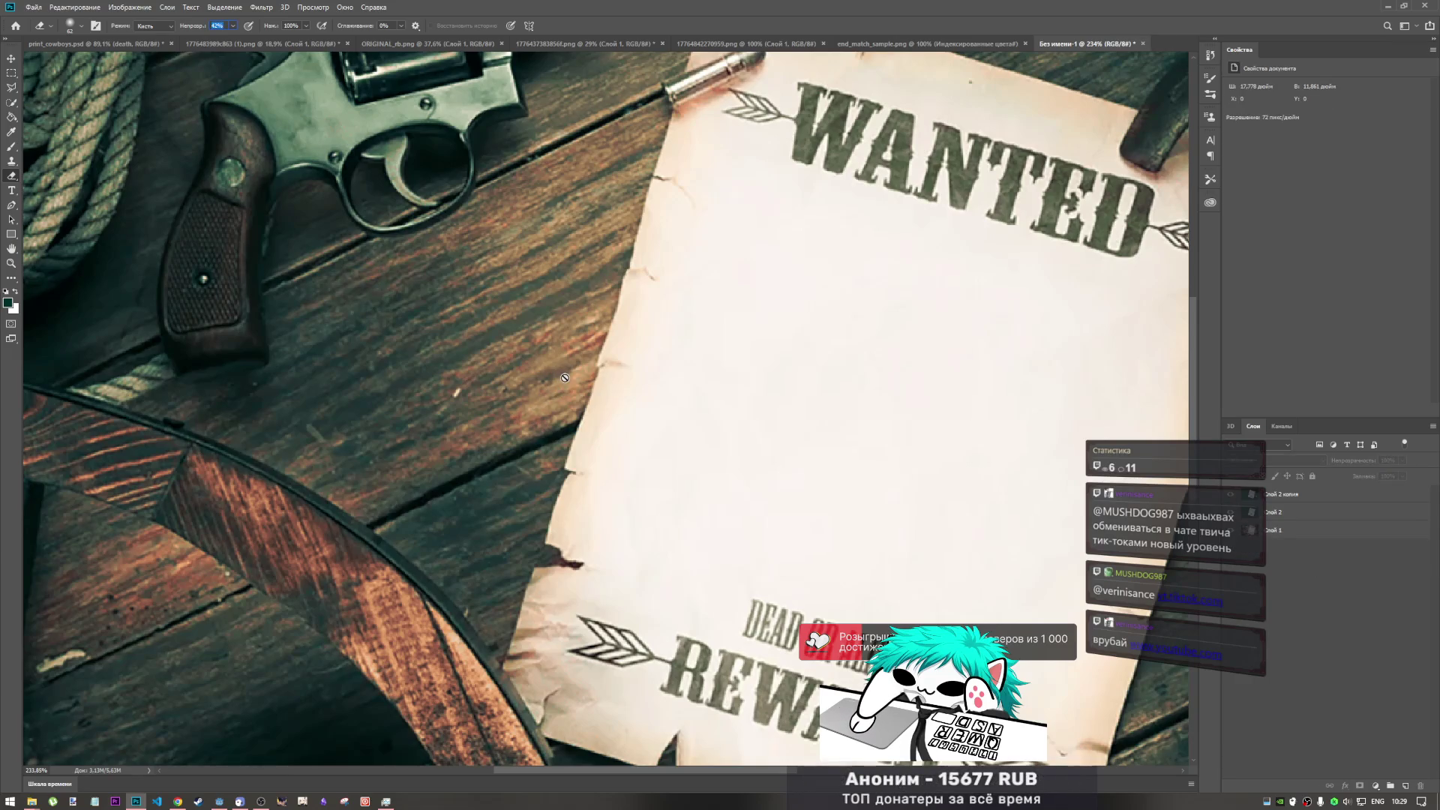
pyautogui.press('v')
pyautogui.click(11, 73)
pyautogui.scroll(-5, 452, 352)
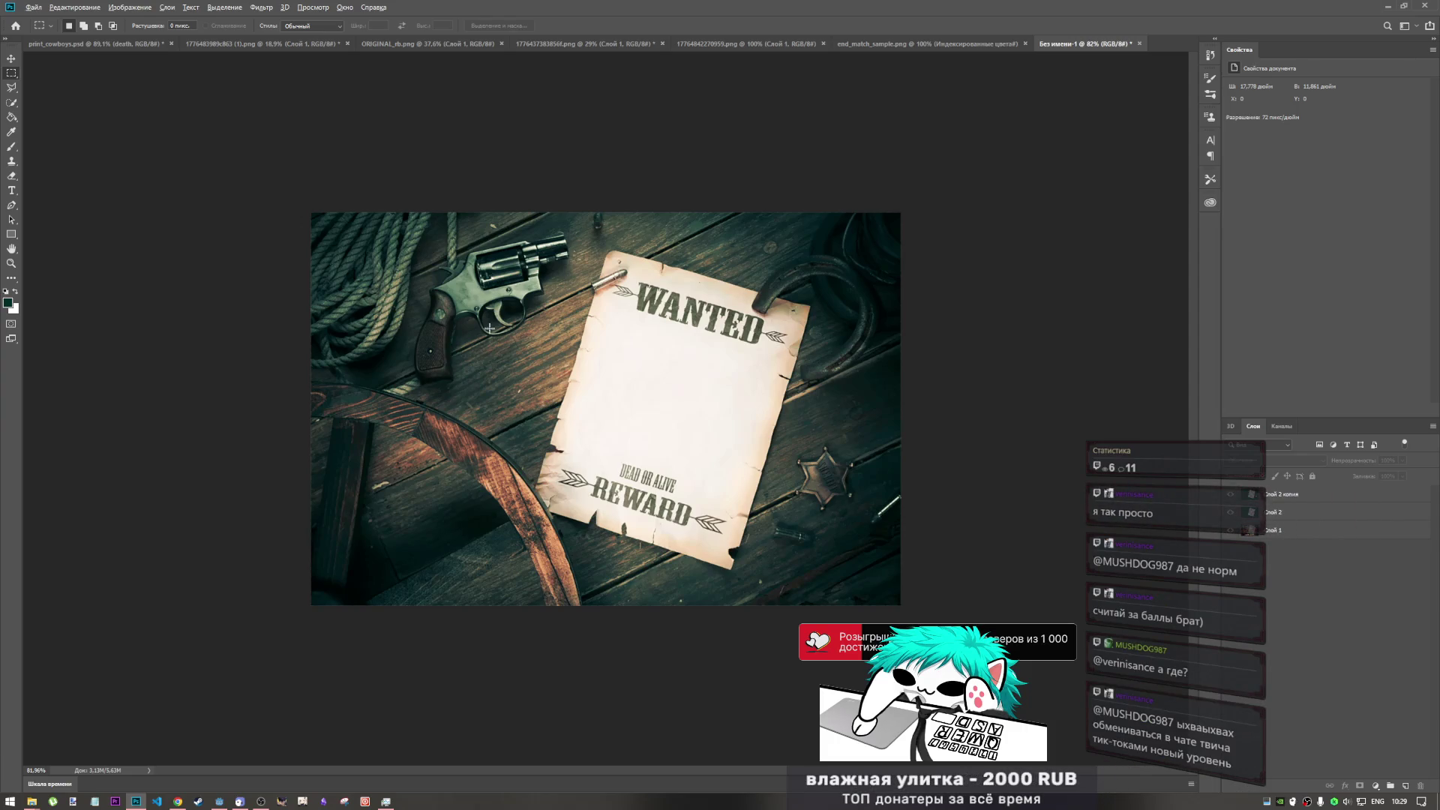
# - Marquee-select the poster image from lower-left to top-right, leaving out the bottom strip
pyautogui.scroll(2, 501, 332)
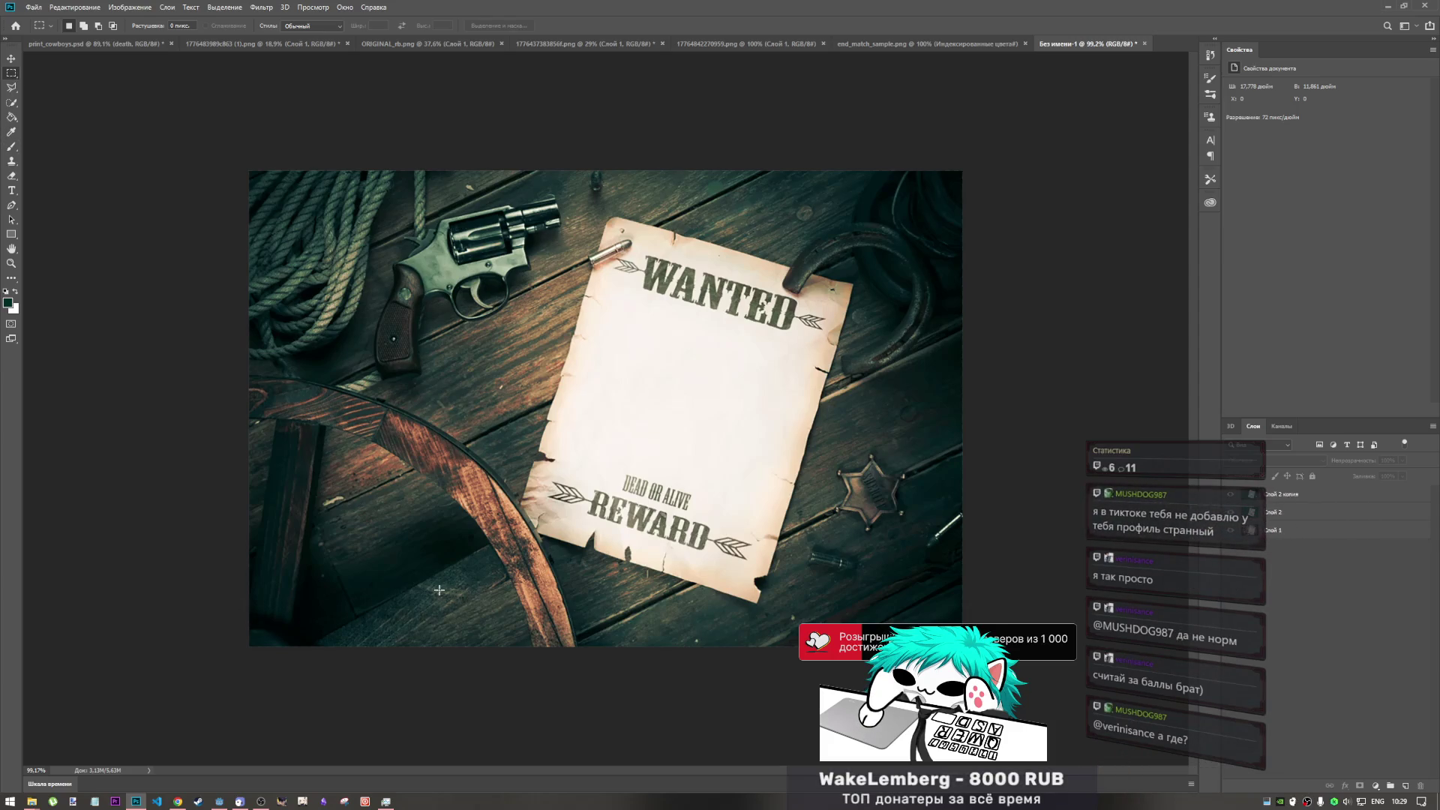
pyautogui.scroll(-5, 407, 563)
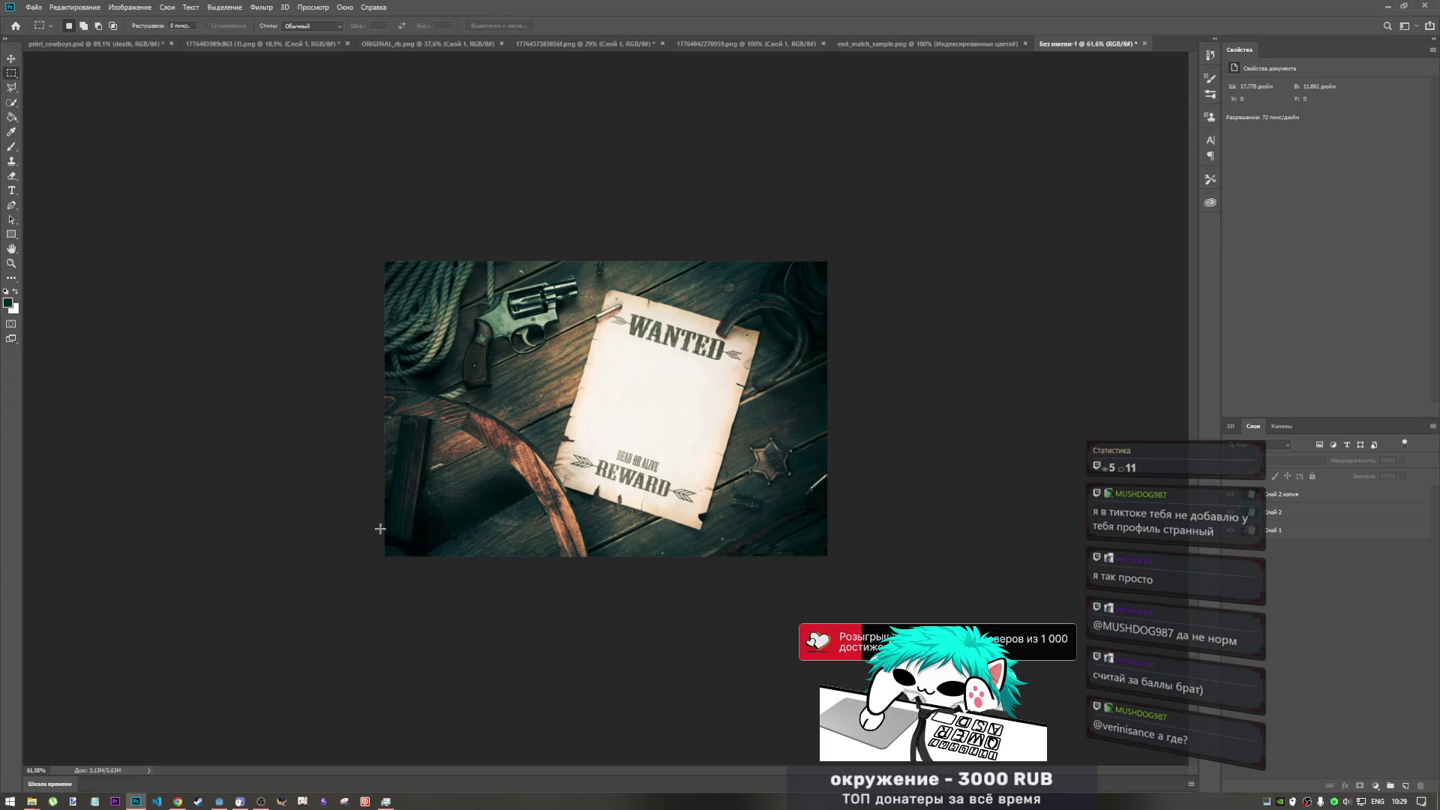
pyautogui.moveTo(380, 531)
pyautogui.mouseDown()
pyautogui.moveTo(810, 319)
pyautogui.moveTo(830, 241)
pyautogui.mouseUp()
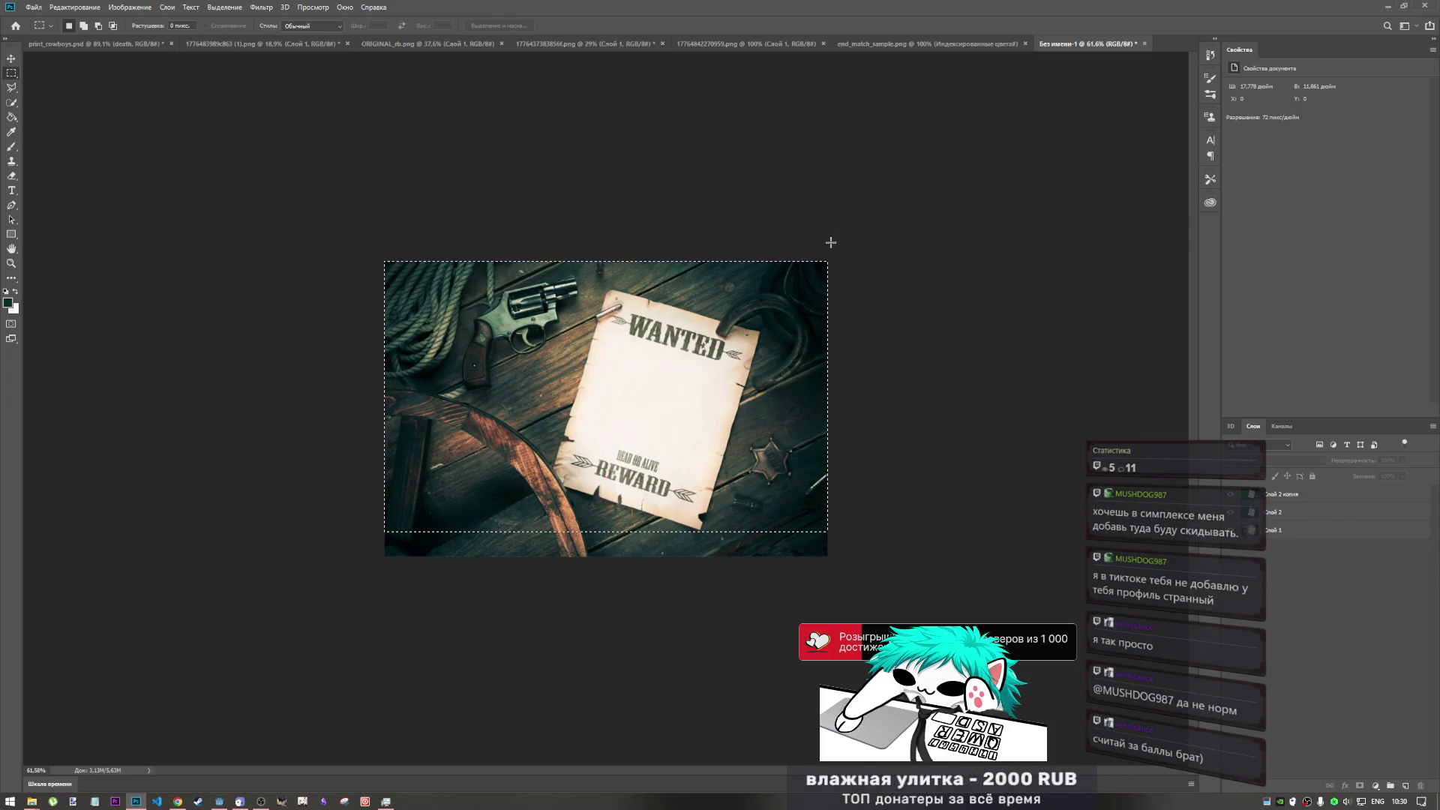
pyautogui.click(128, 7)
pyautogui.click(128, 10)
pyautogui.click(126, 9)
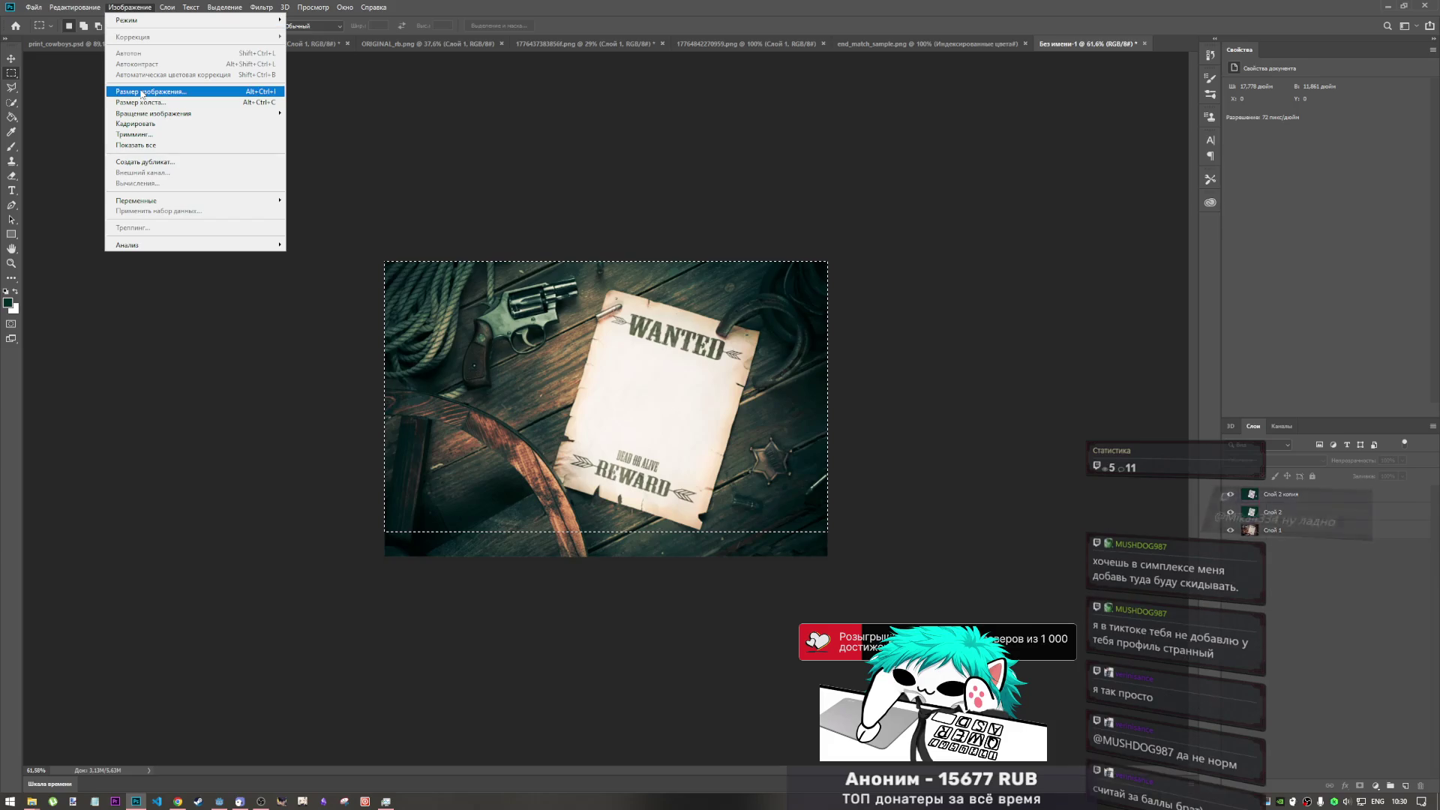
# - Drop the selection, then open Image Size and cancel without changing anything
pyautogui.click(131, 7)
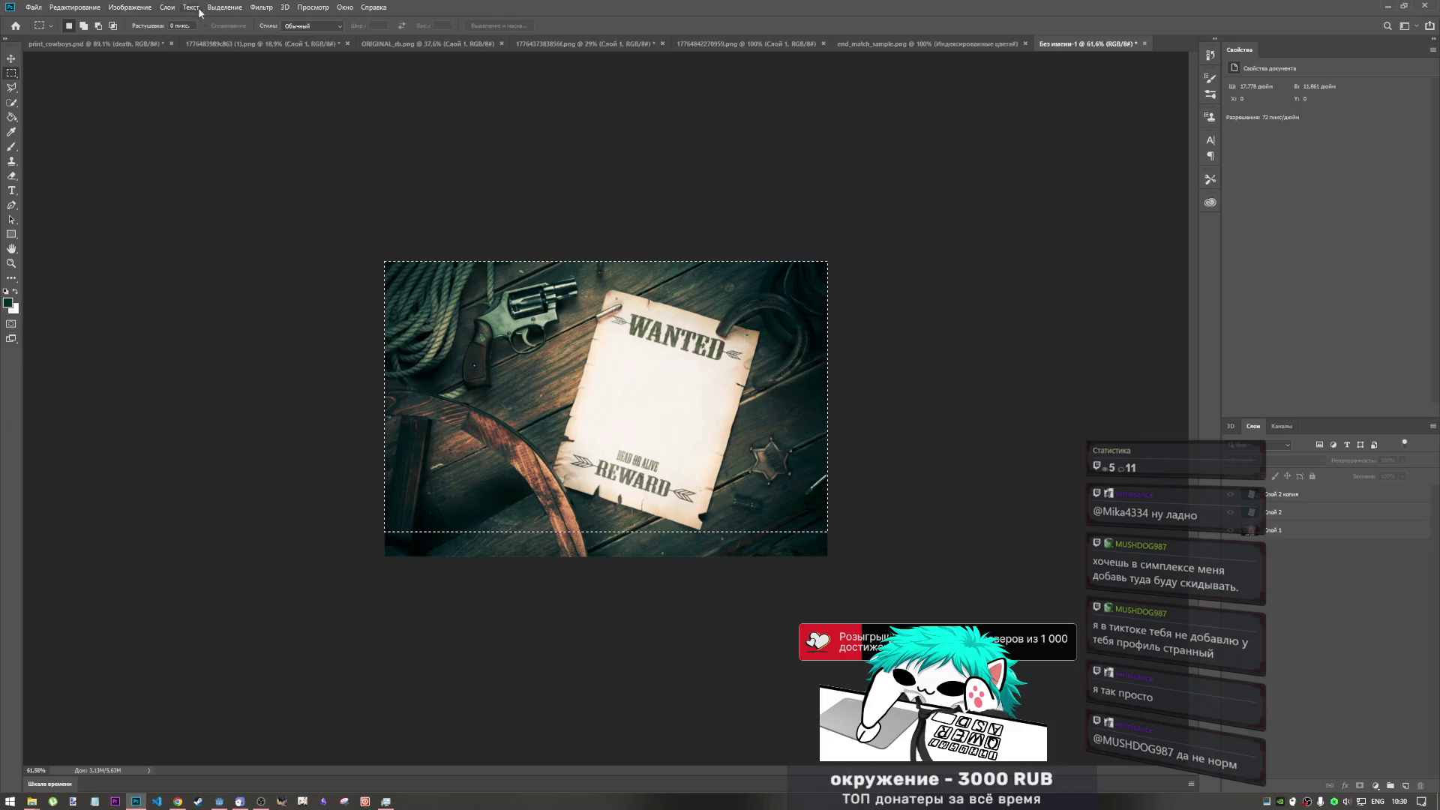
pyautogui.hotkey('ctrl', 'd')
pyautogui.click(130, 7)
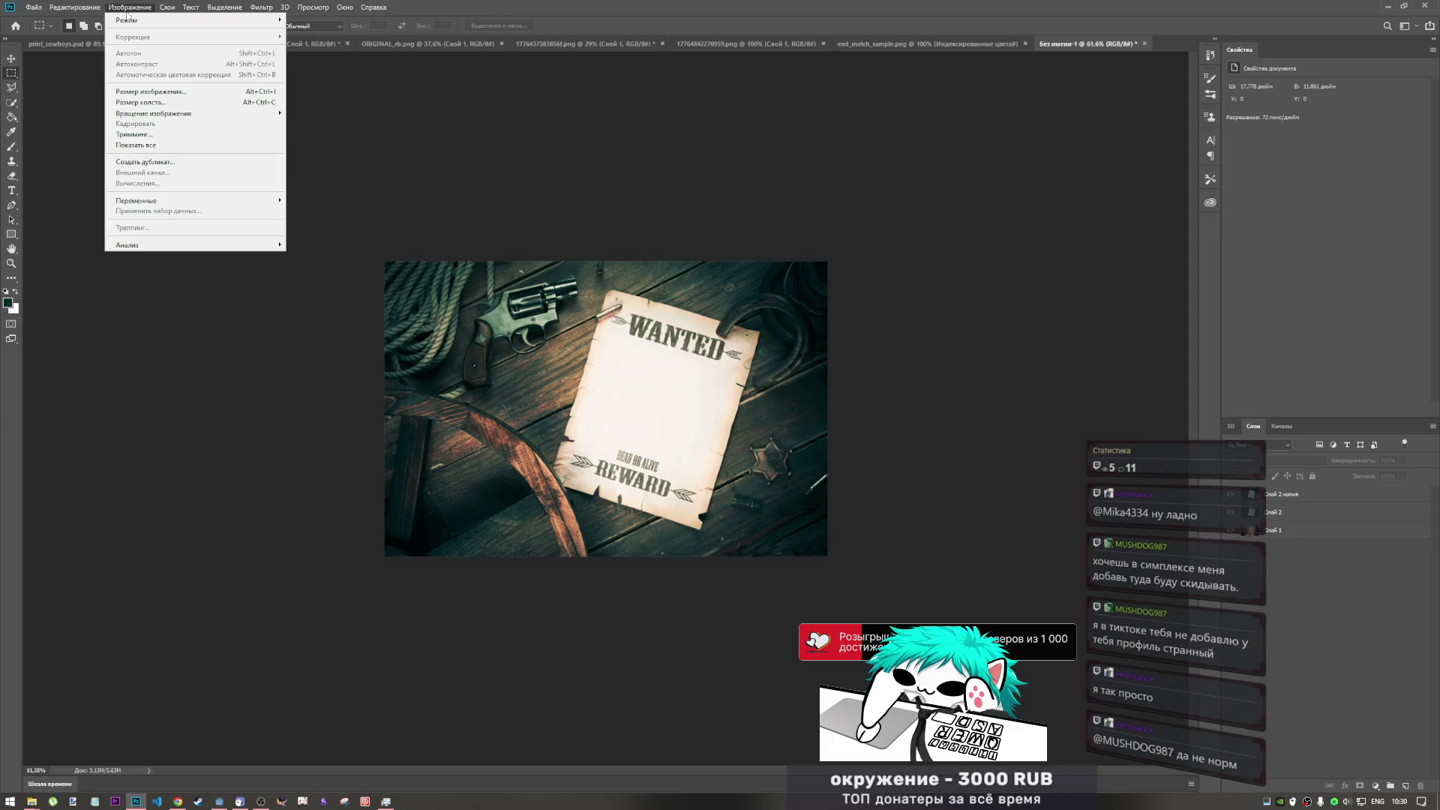
pyautogui.click(146, 91)
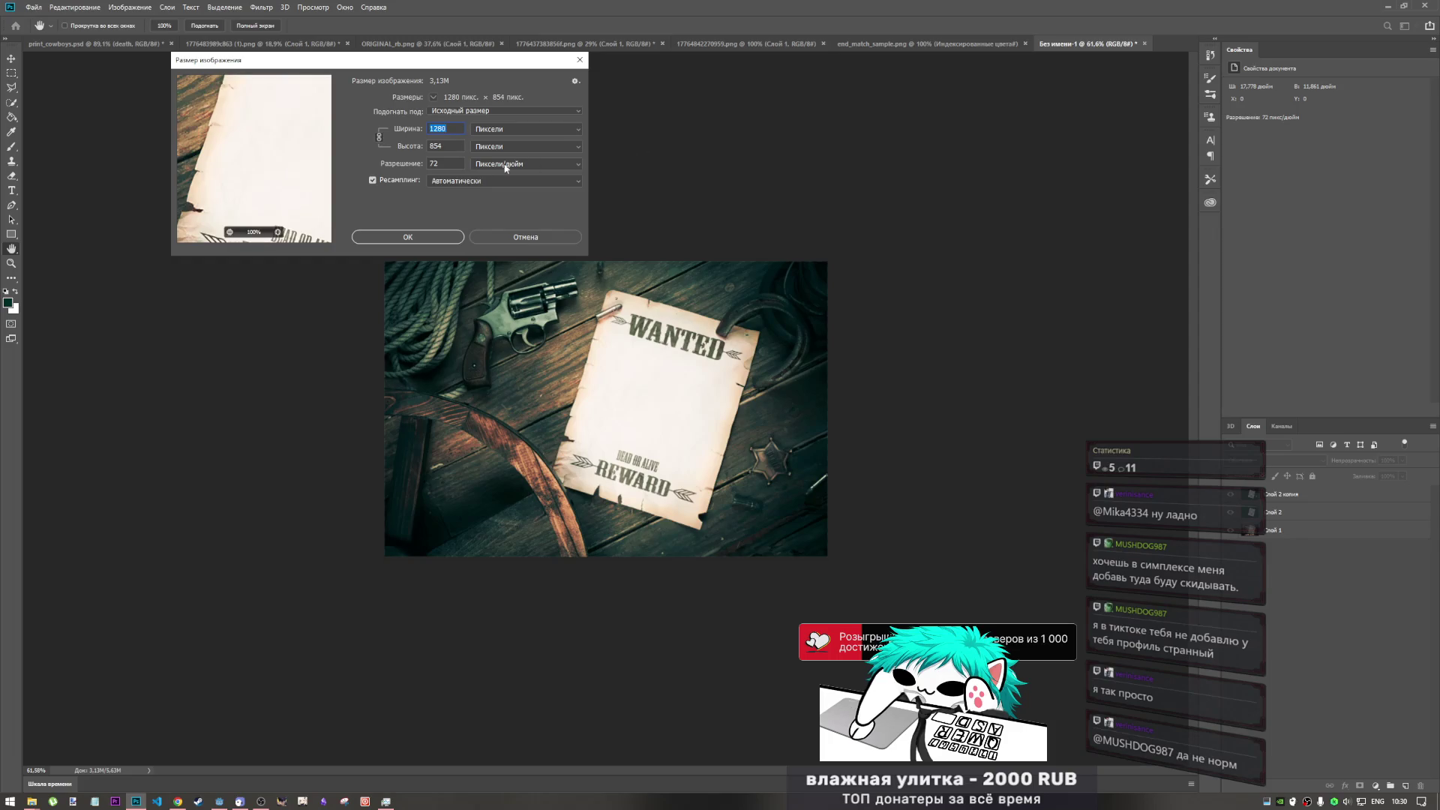
pyautogui.doubleClick(443, 144)
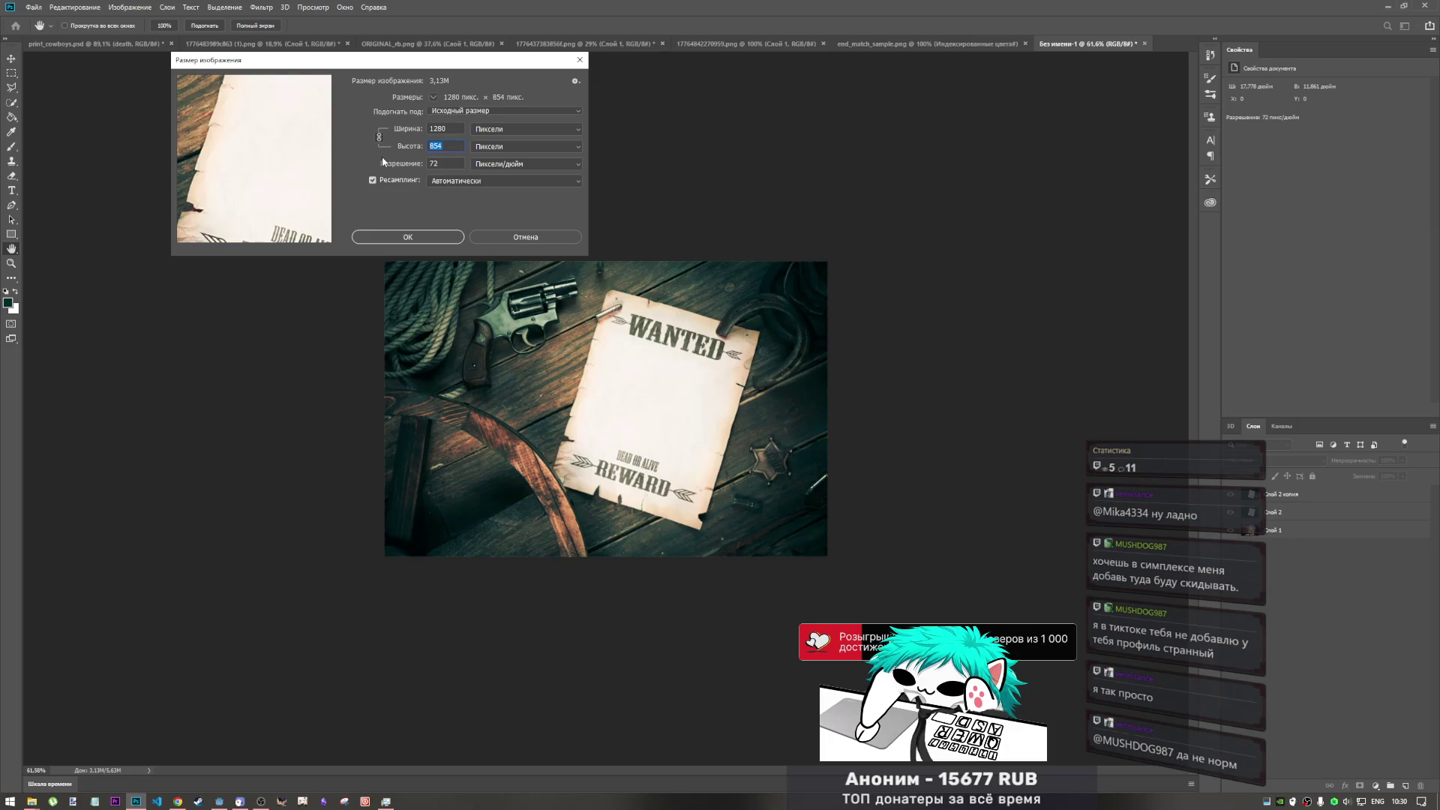
pyautogui.click(507, 234)
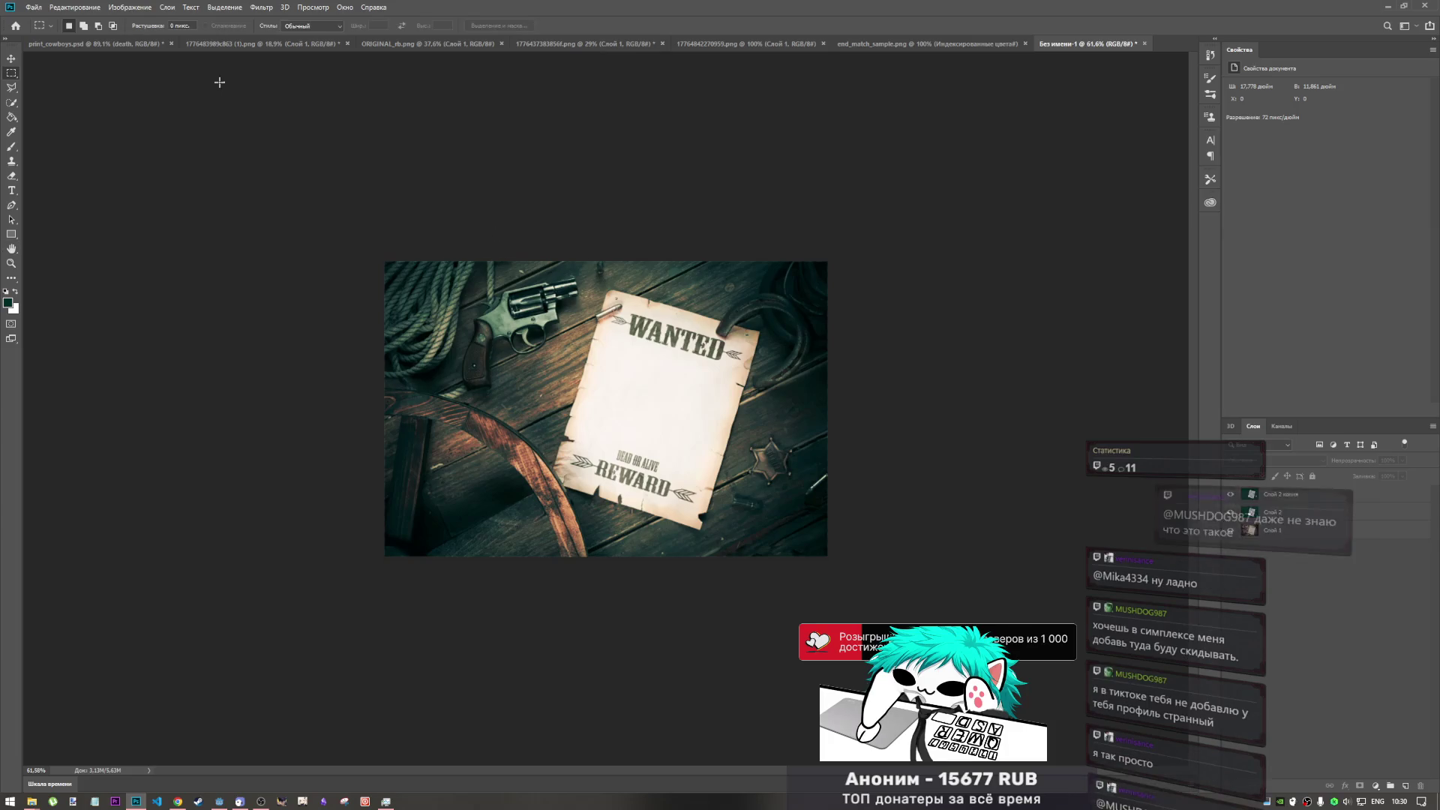
# - In Image Size, change Height from 854 to 720 px, giving 1079 × 720 px
pyautogui.click(87, 11)
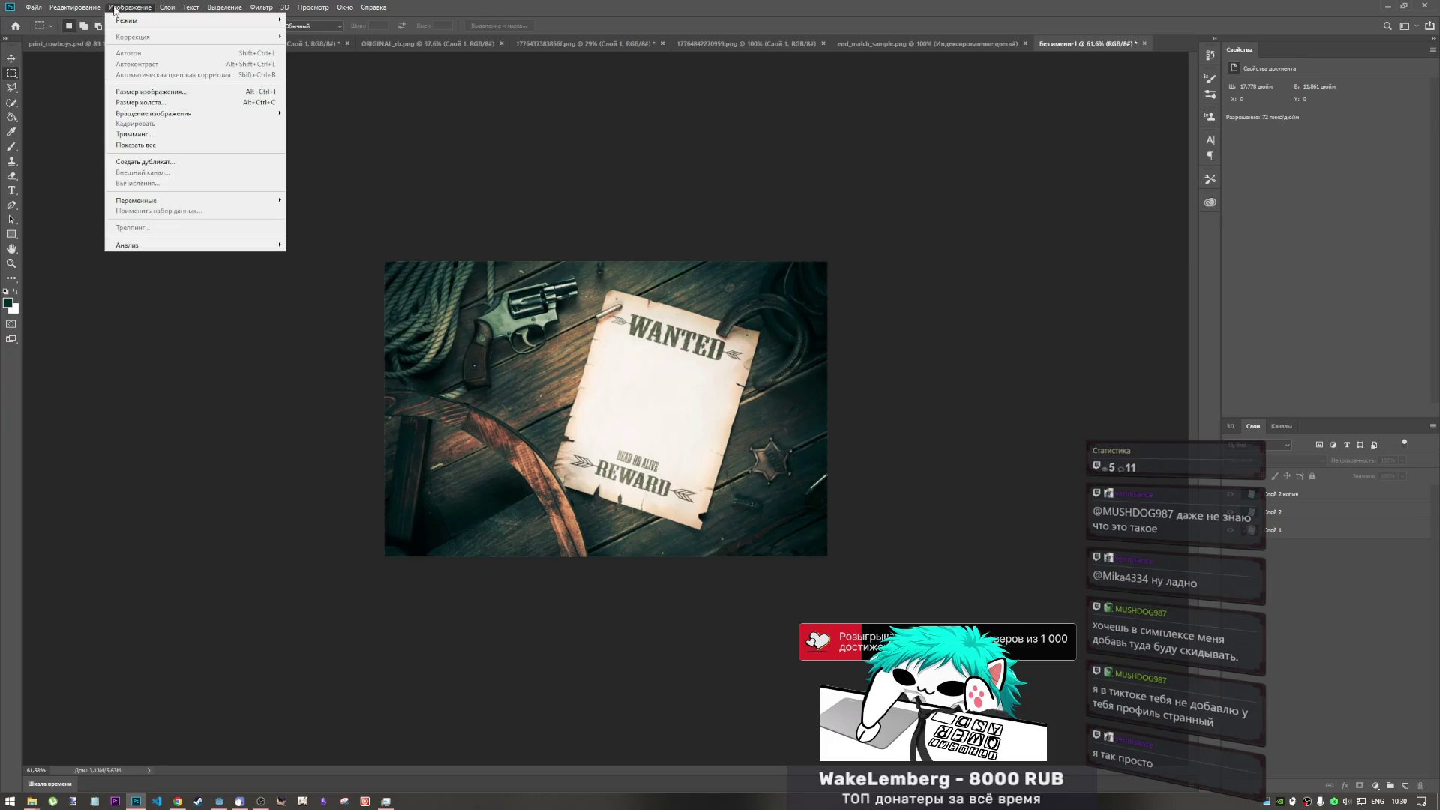
pyautogui.click(151, 96)
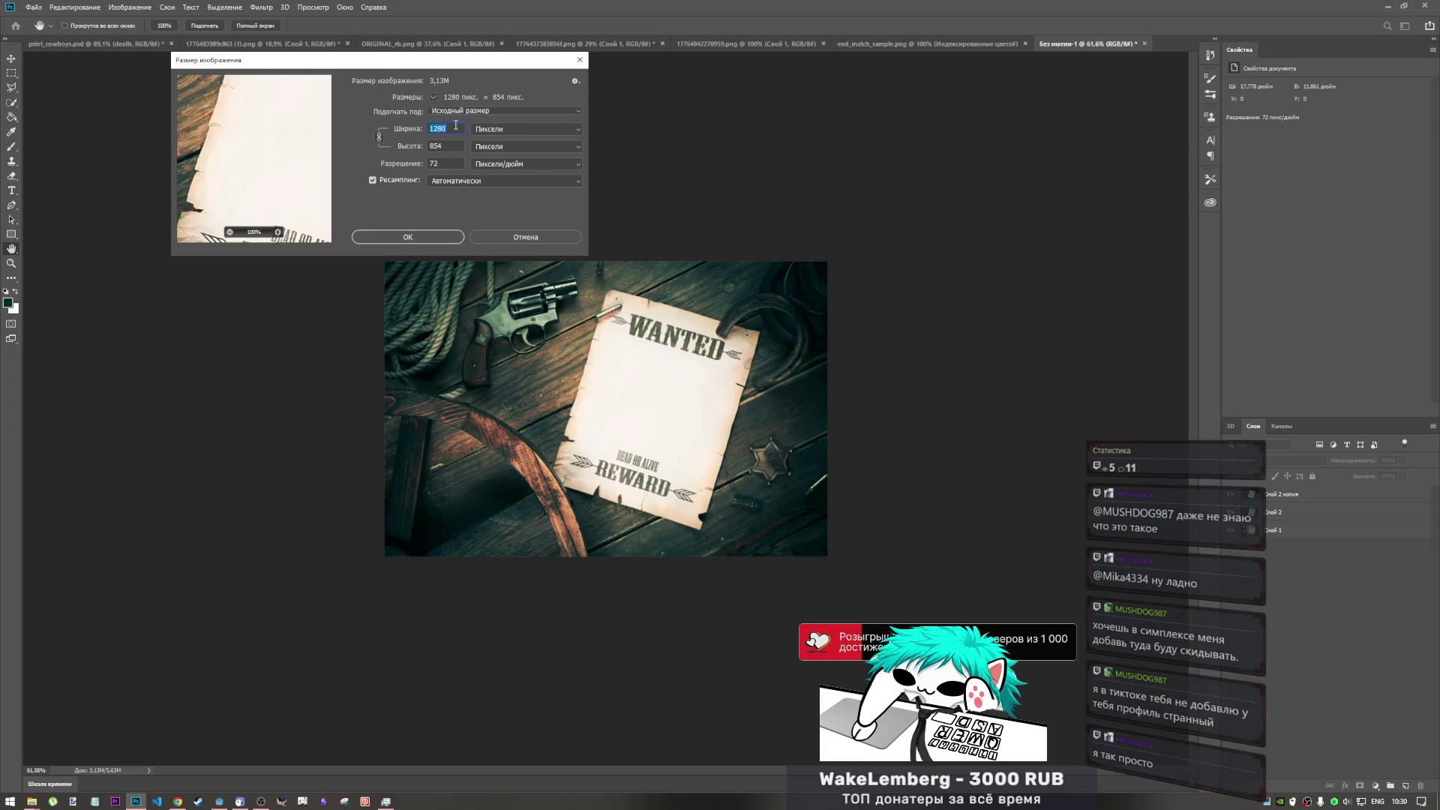
pyautogui.moveTo(446, 147); pyautogui.dragTo(398, 150)
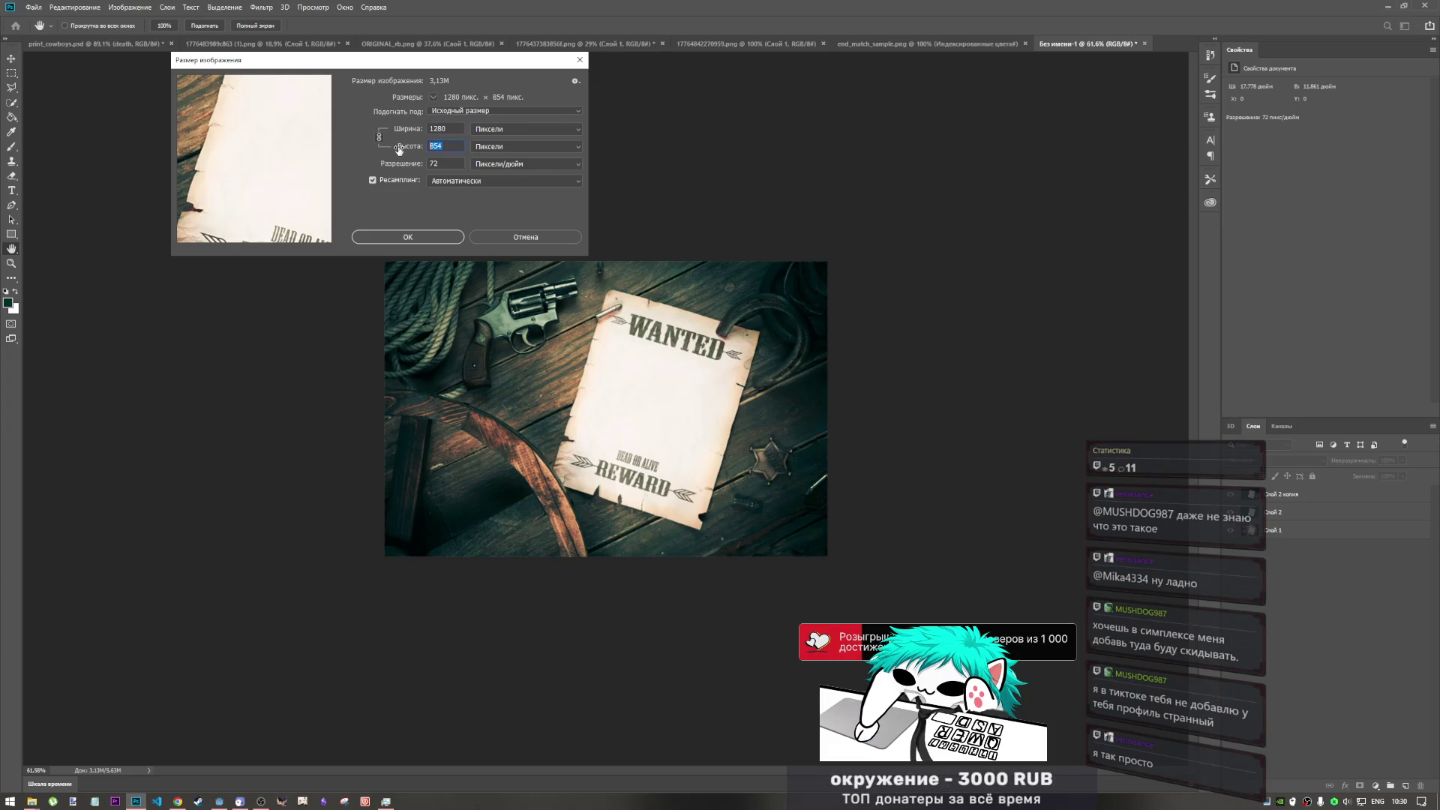
pyautogui.write('72')
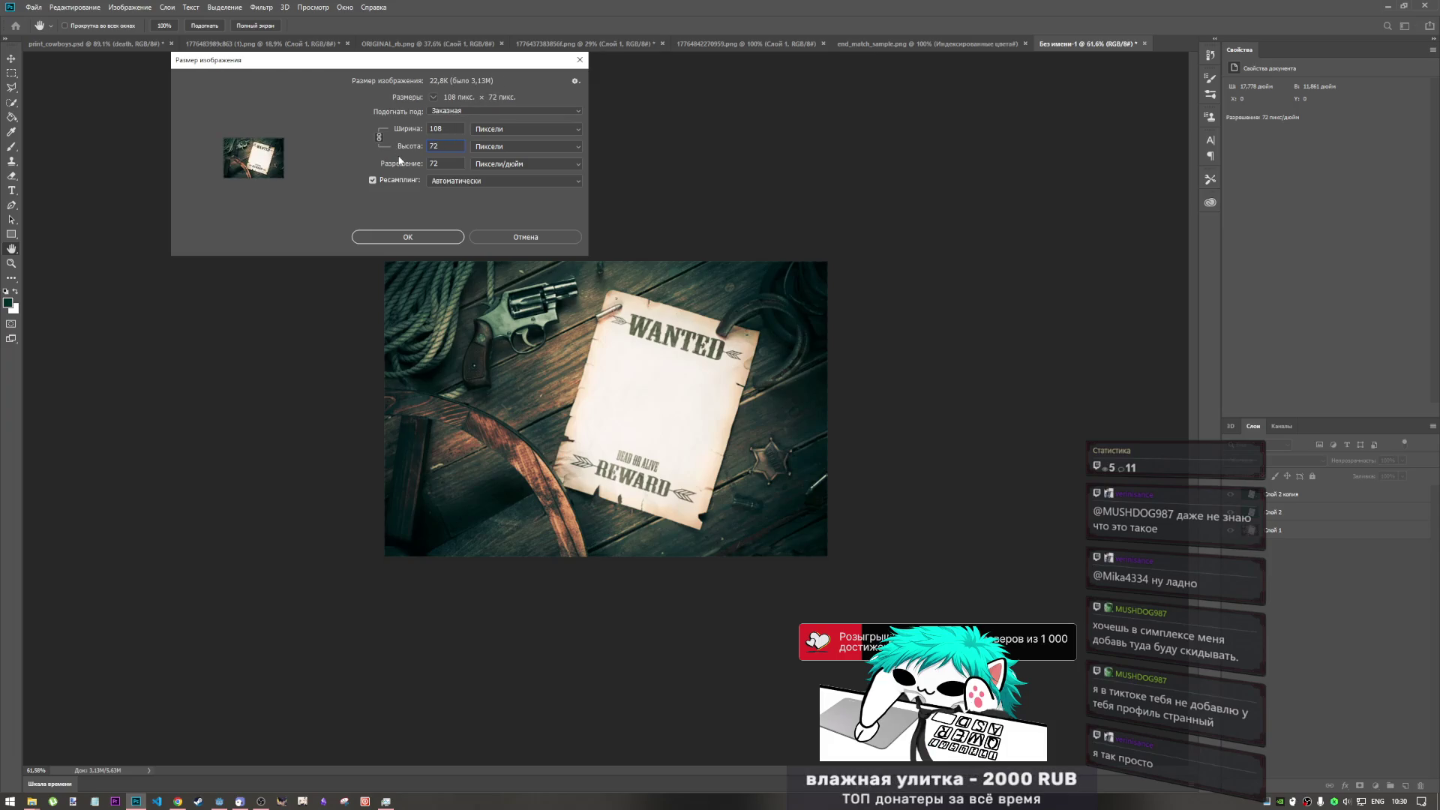
pyautogui.write('0')
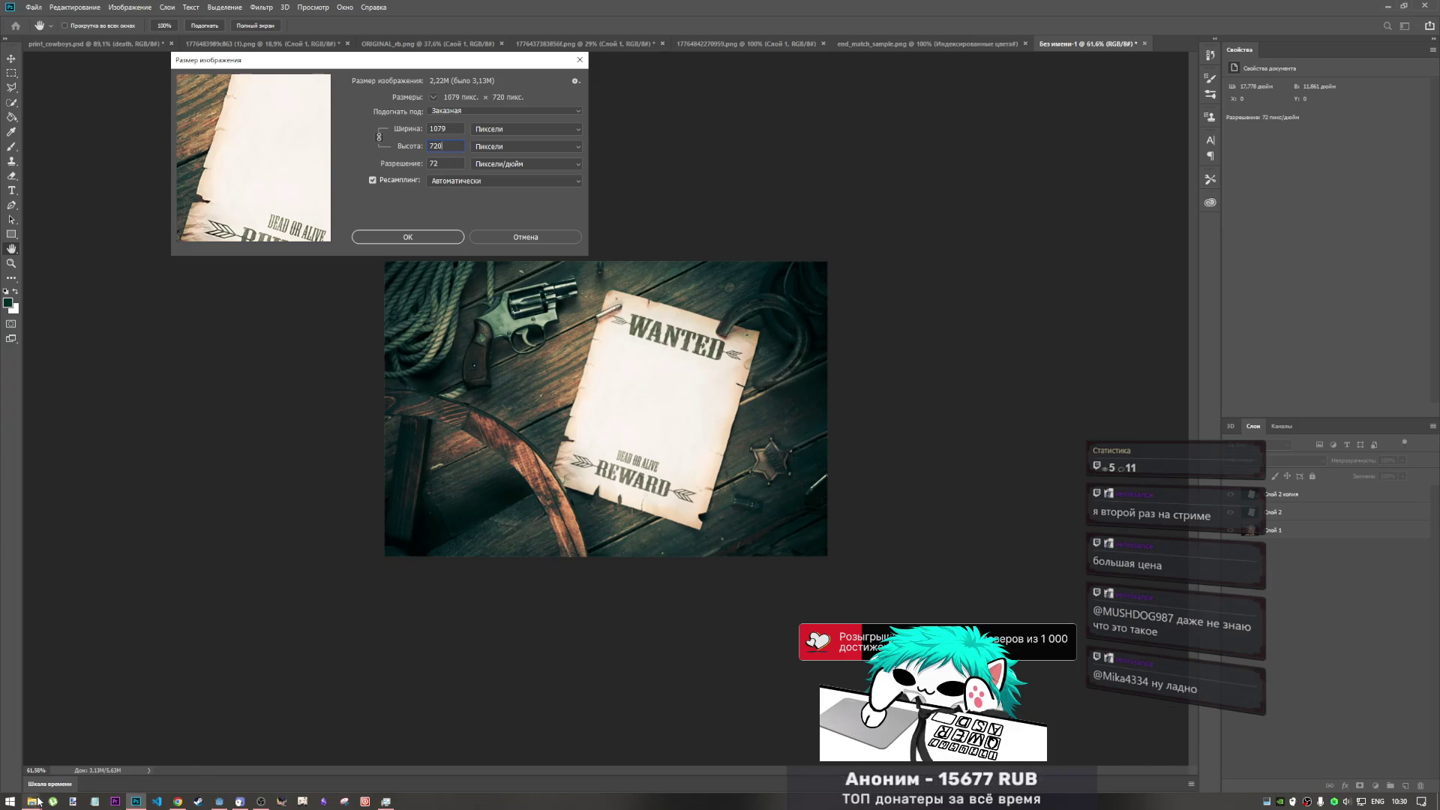
pyautogui.moveTo(38, 801)
pyautogui.click(146, 750)
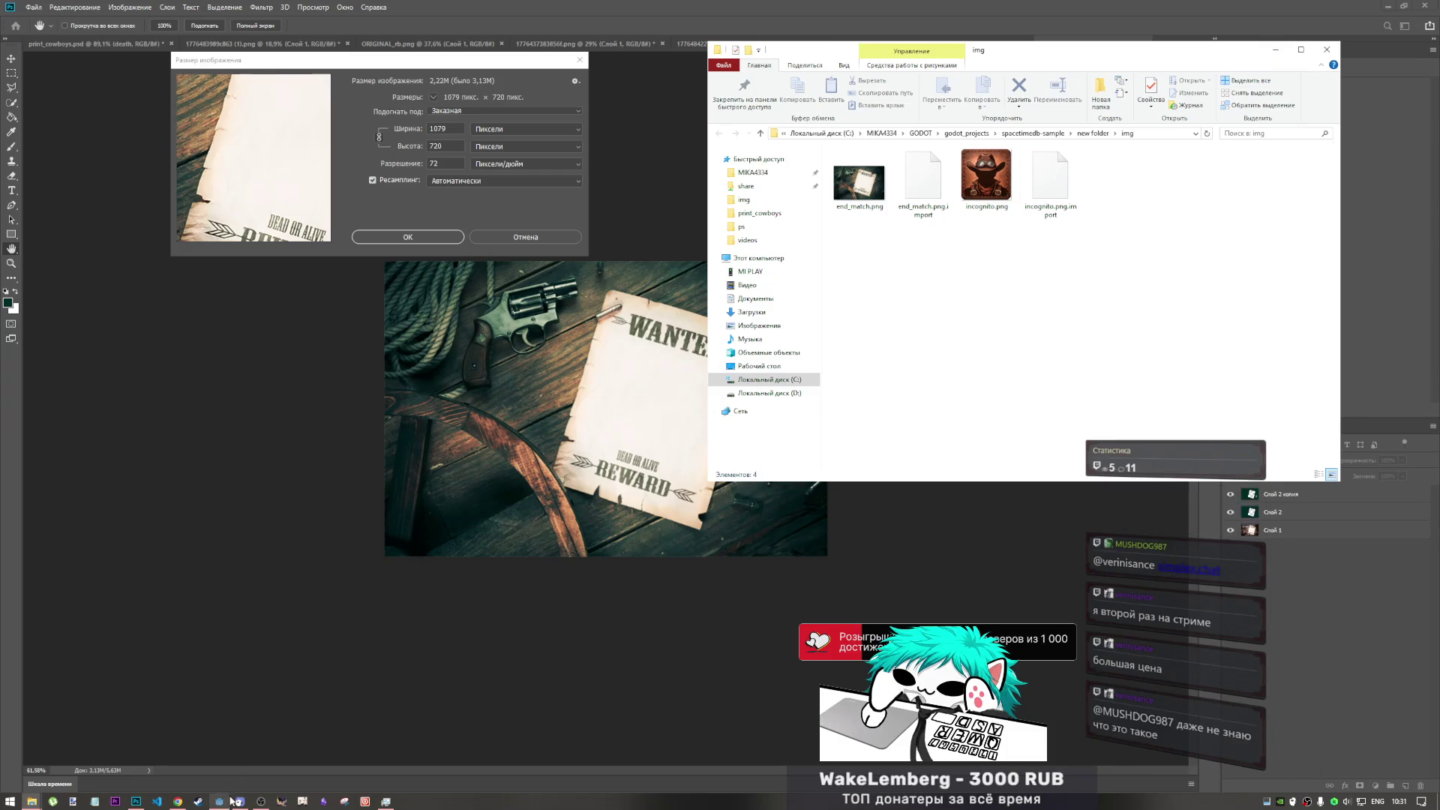
# - Minimize the Explorer 'img' window and go back to Photoshop's Image Size dialog (1079×720 px)
pyautogui.click(261, 801)
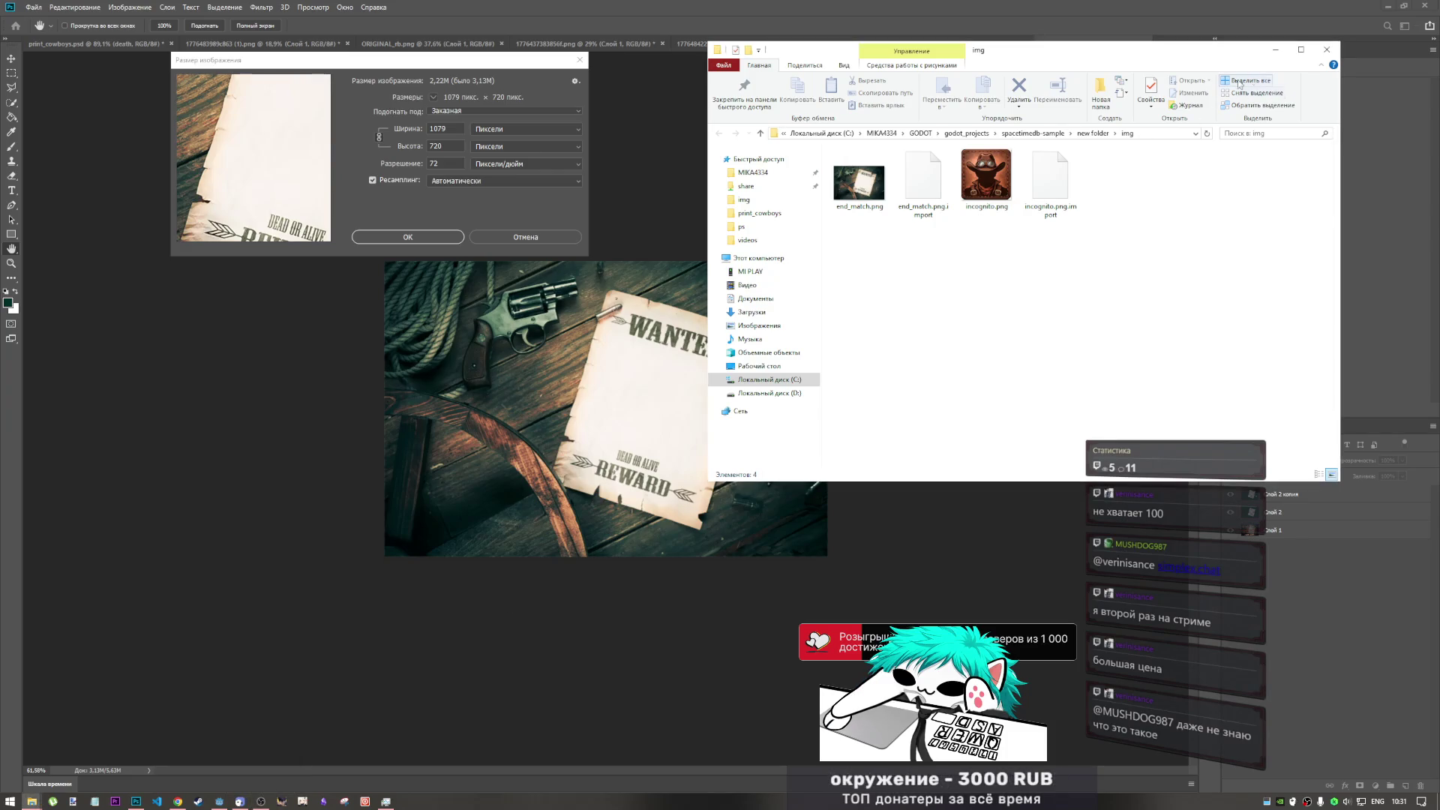
pyautogui.click(1283, 49)
pyautogui.click(397, 144)
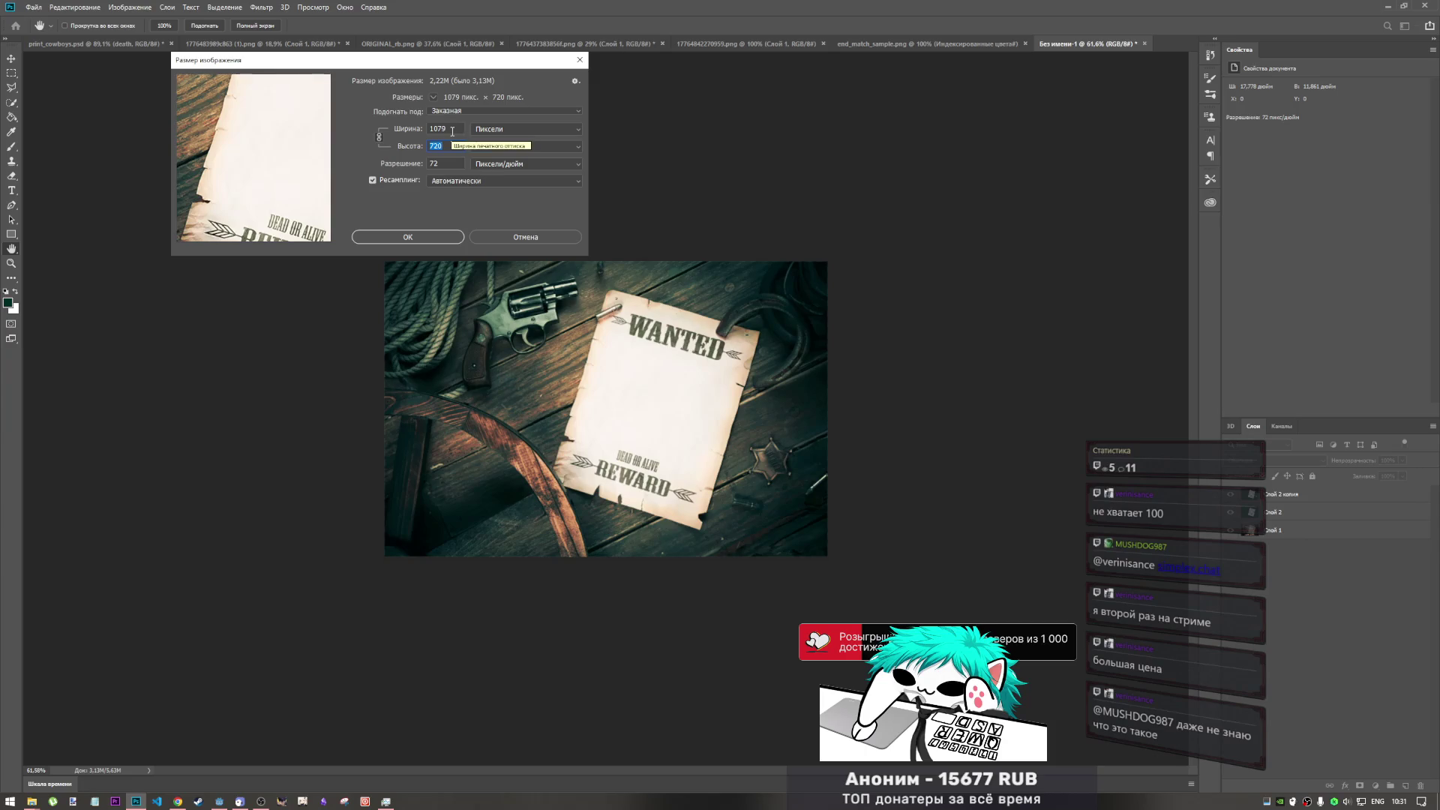
pyautogui.click(178, 802)
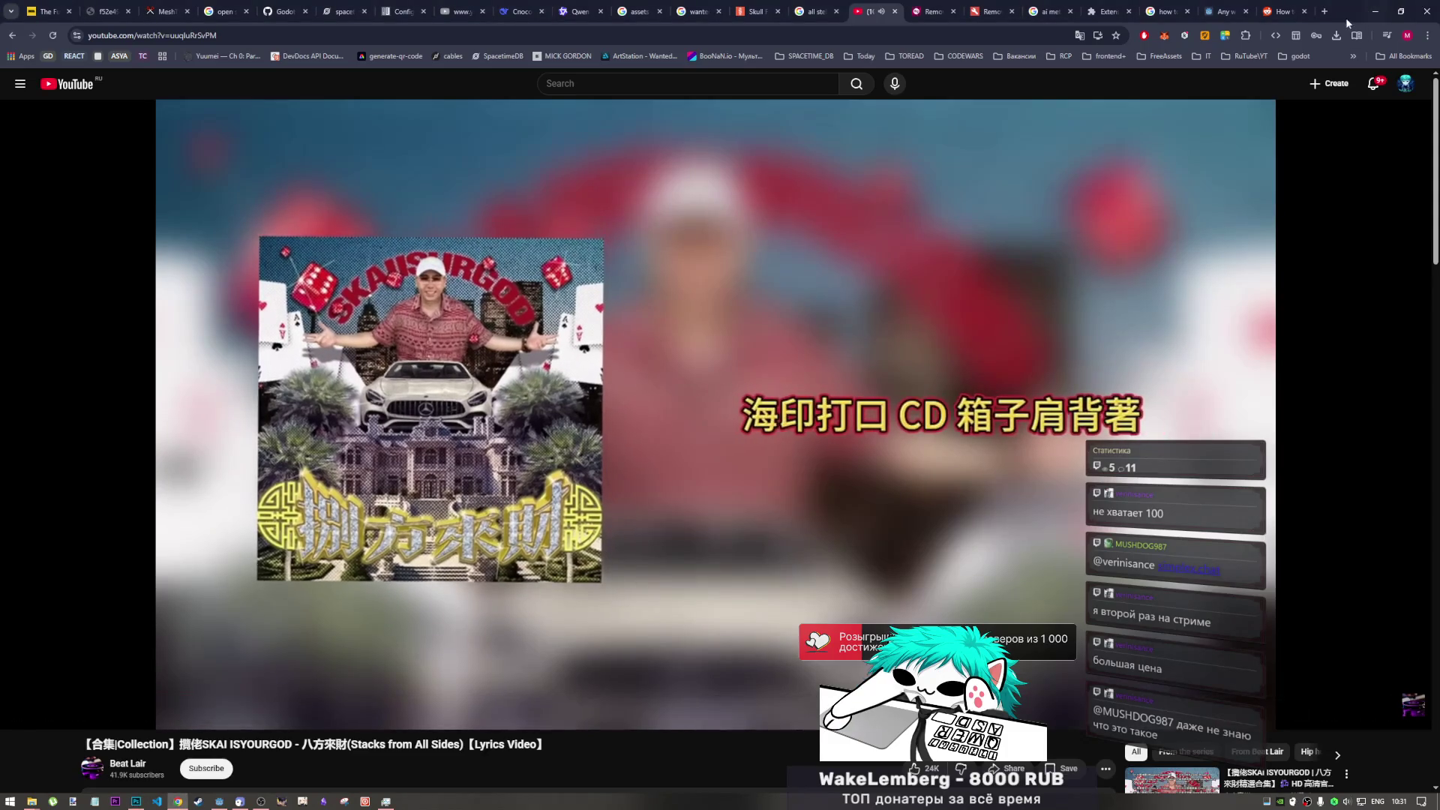
pyautogui.click(1326, 12)
pyautogui.write('72')
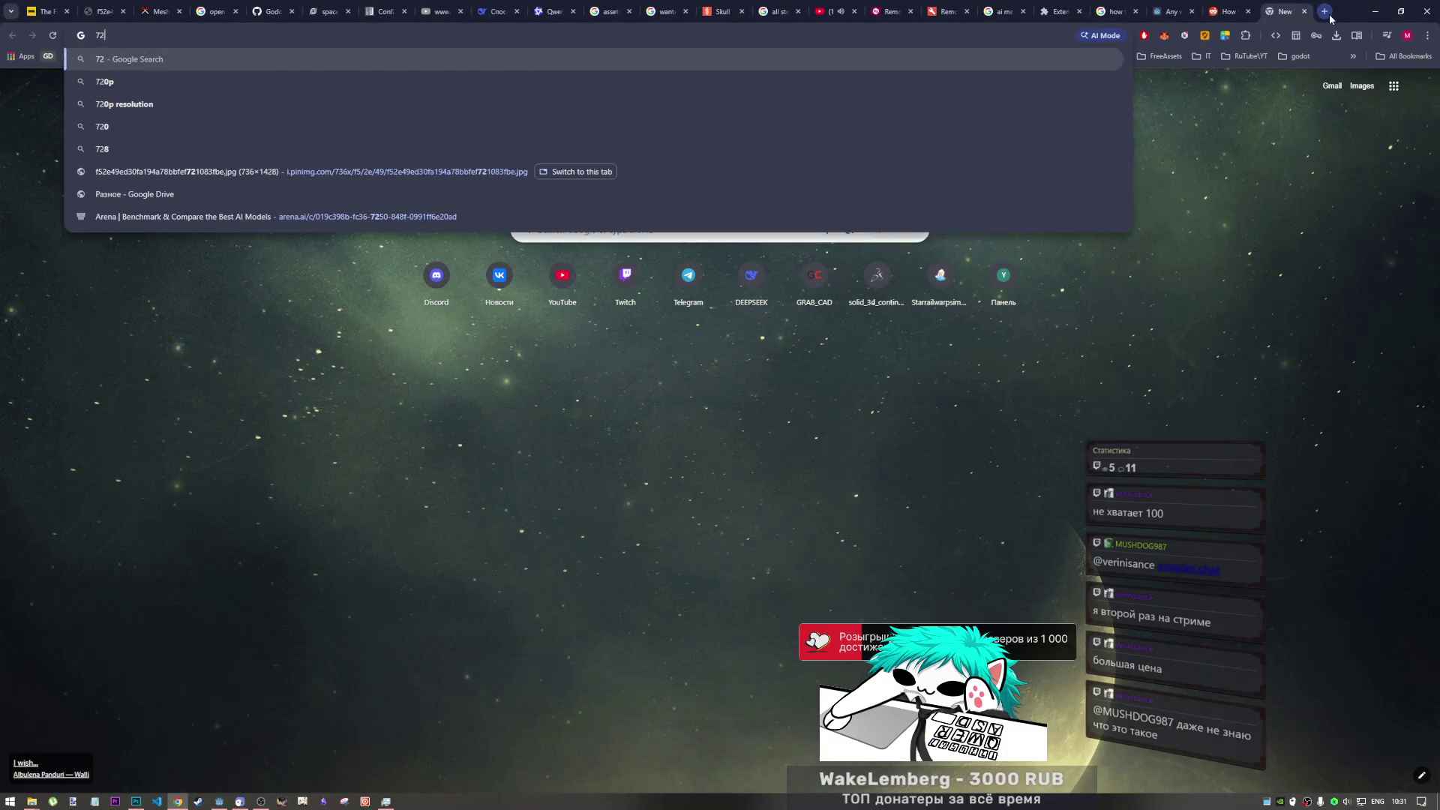
pyautogui.write('0p')
pyautogui.hotkey('alt', 'shift')
pyautogui.write(' пи')
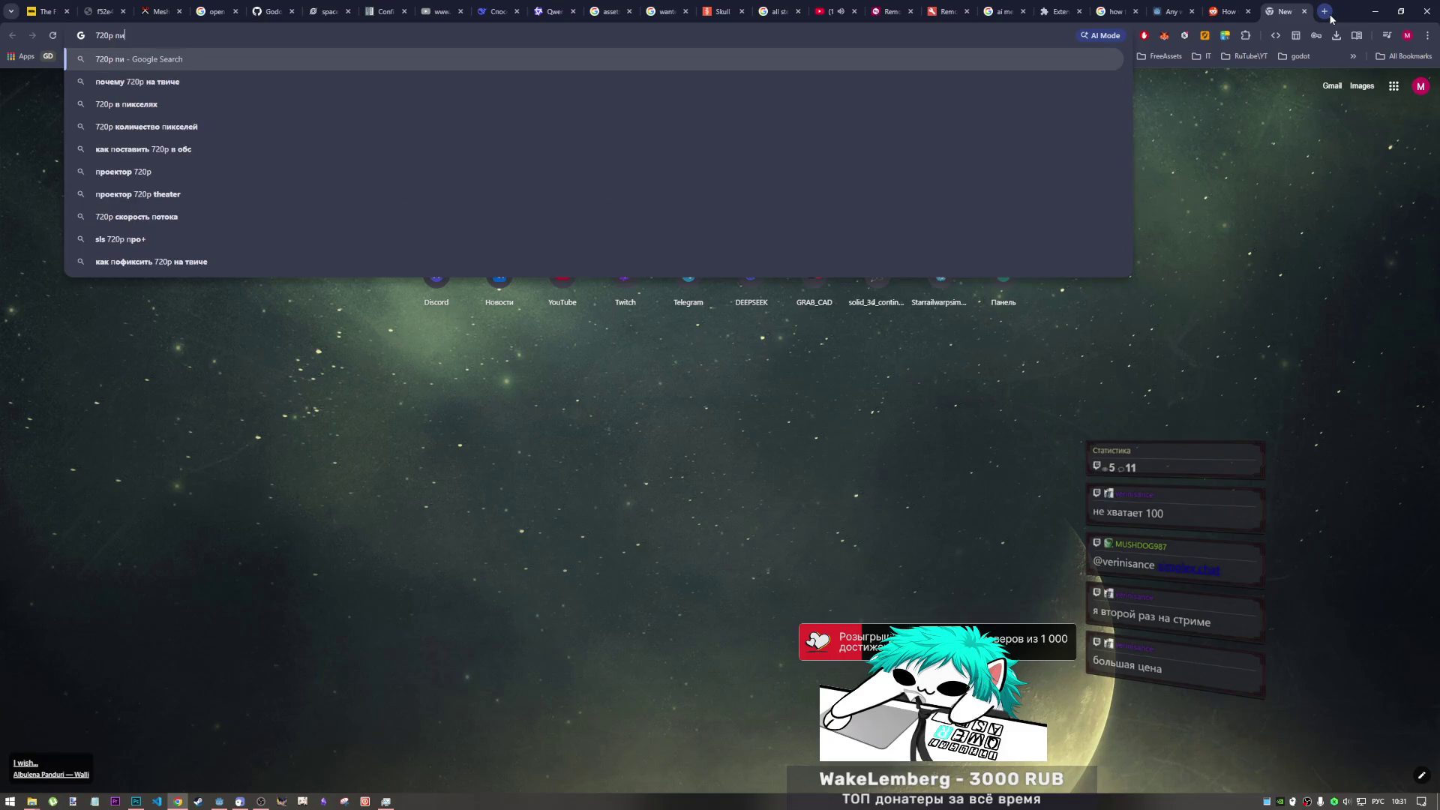
pyautogui.write('ксели')
pyautogui.press('Return')
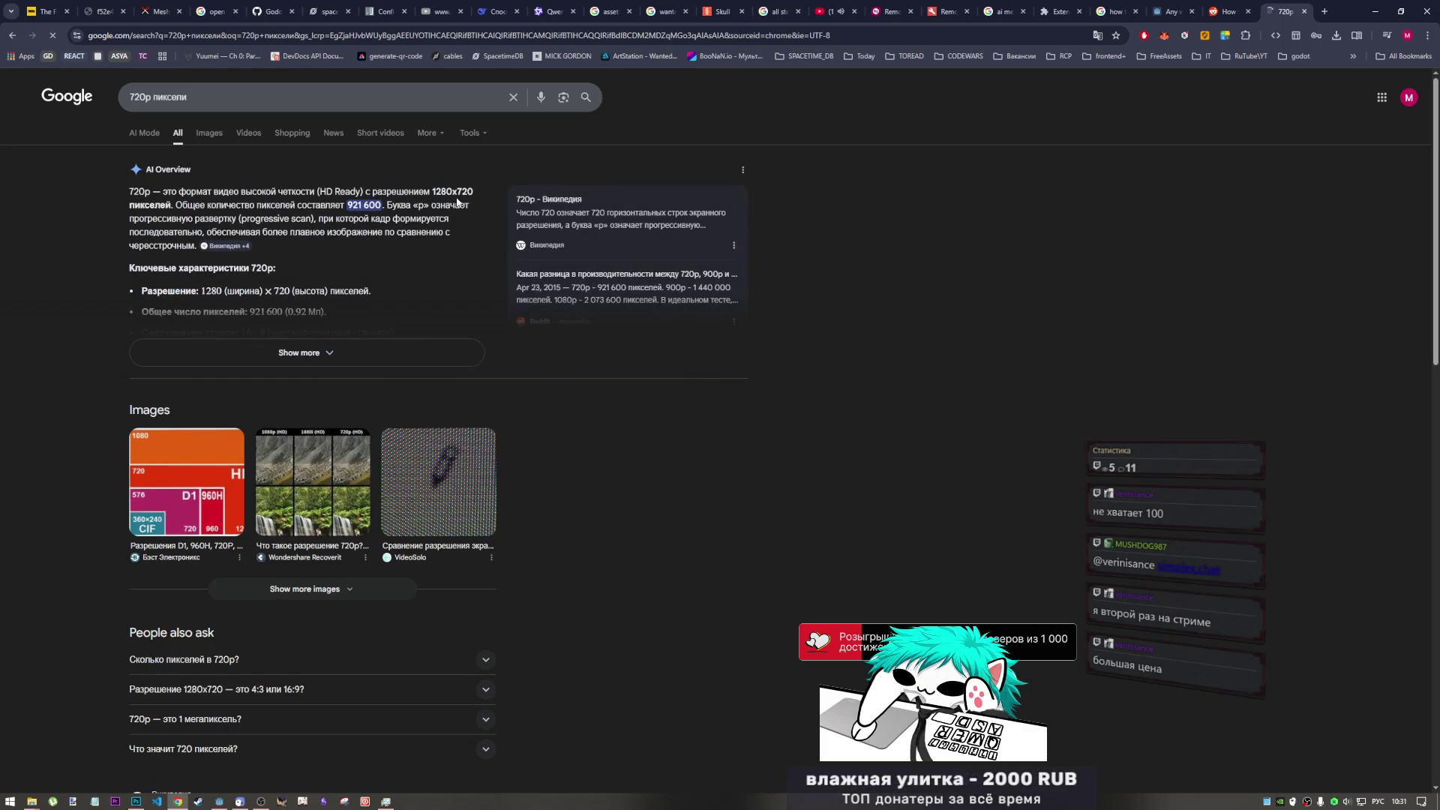
pyautogui.moveTo(424, 191); pyautogui.dragTo(453, 191)
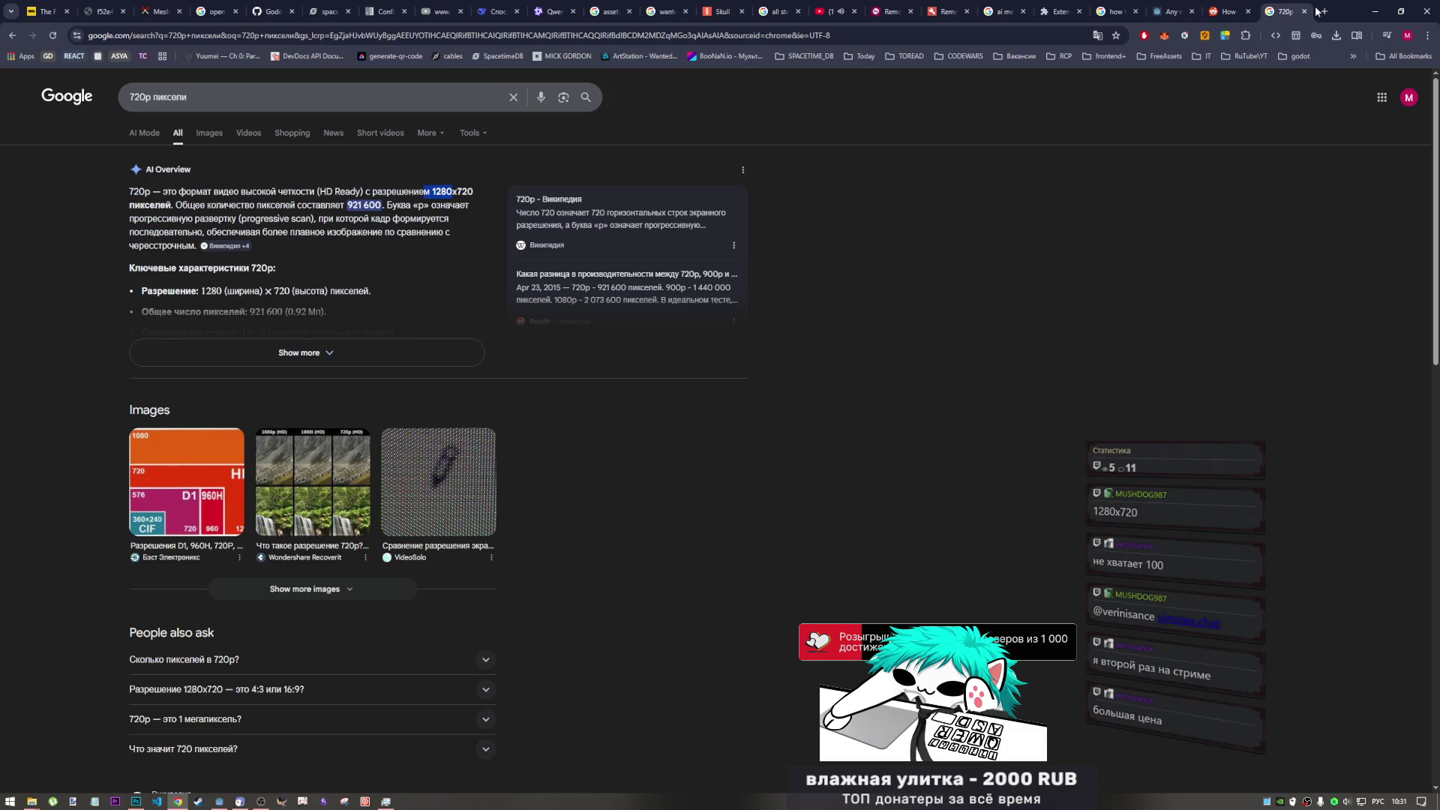
pyautogui.hotkey('ctrl', 'w')
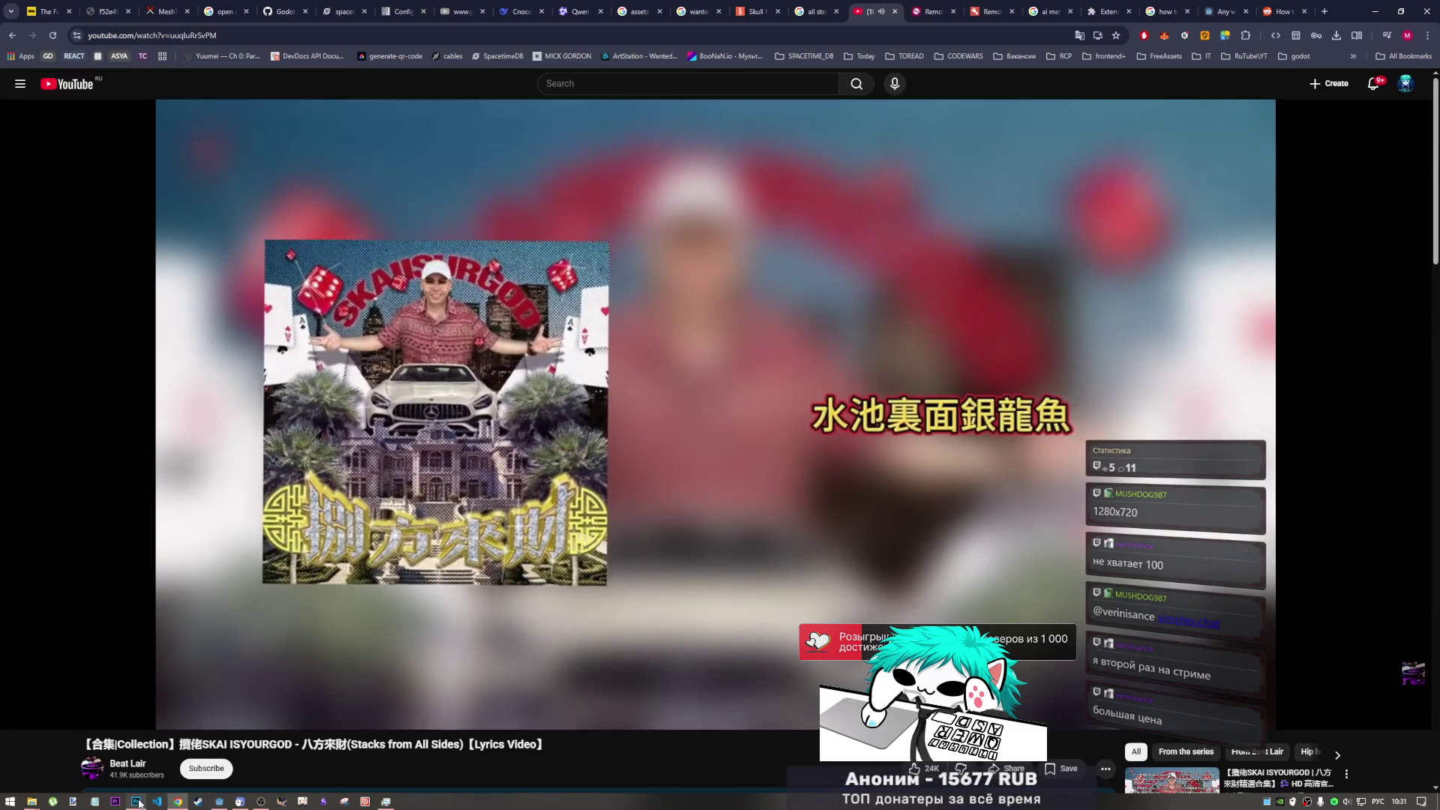
pyautogui.hotkey('alt', 'Tab')
pyautogui.doubleClick(449, 131)
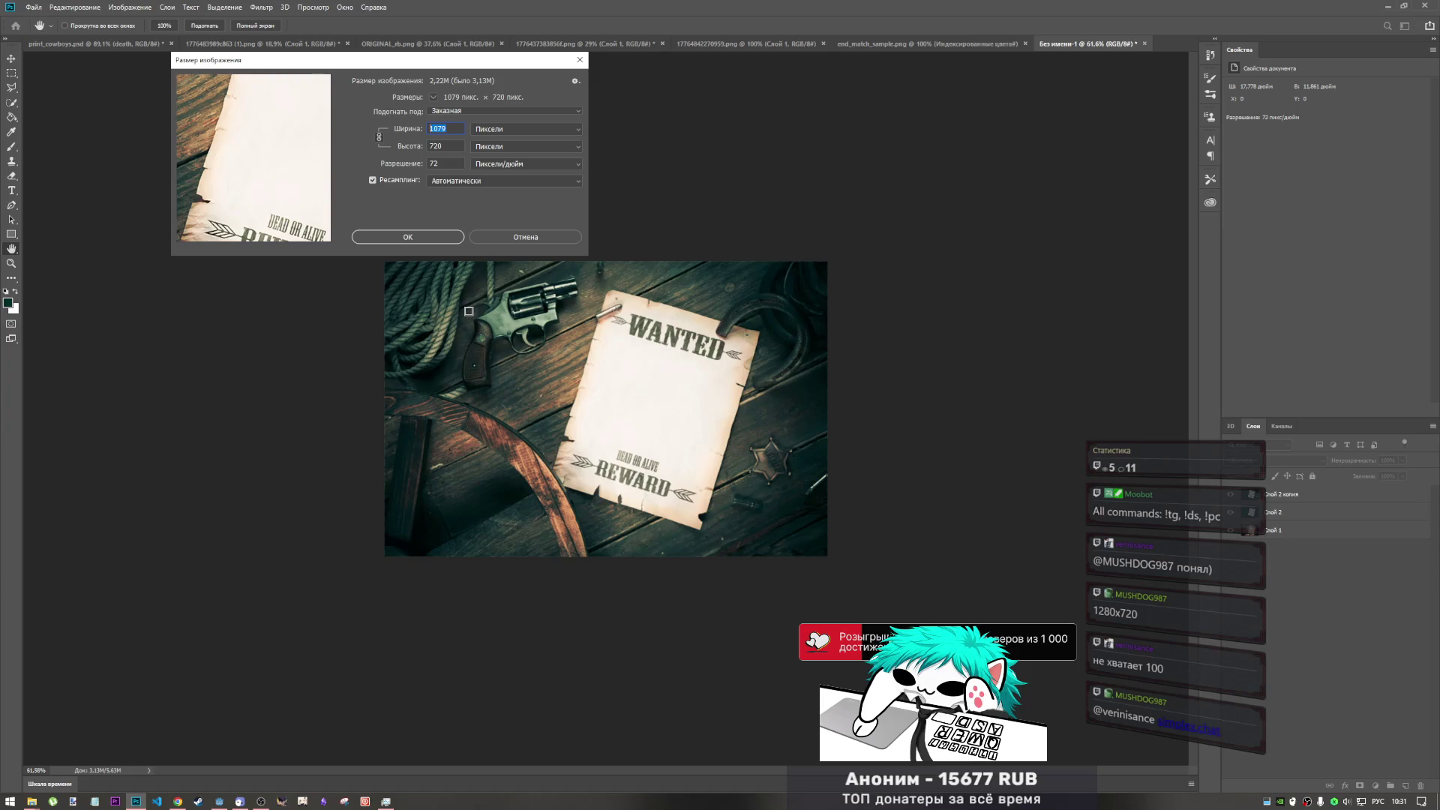
# - Resize the wanted poster to 1280 × 720 px, then undo the resize
pyautogui.doubleClick(454, 132)
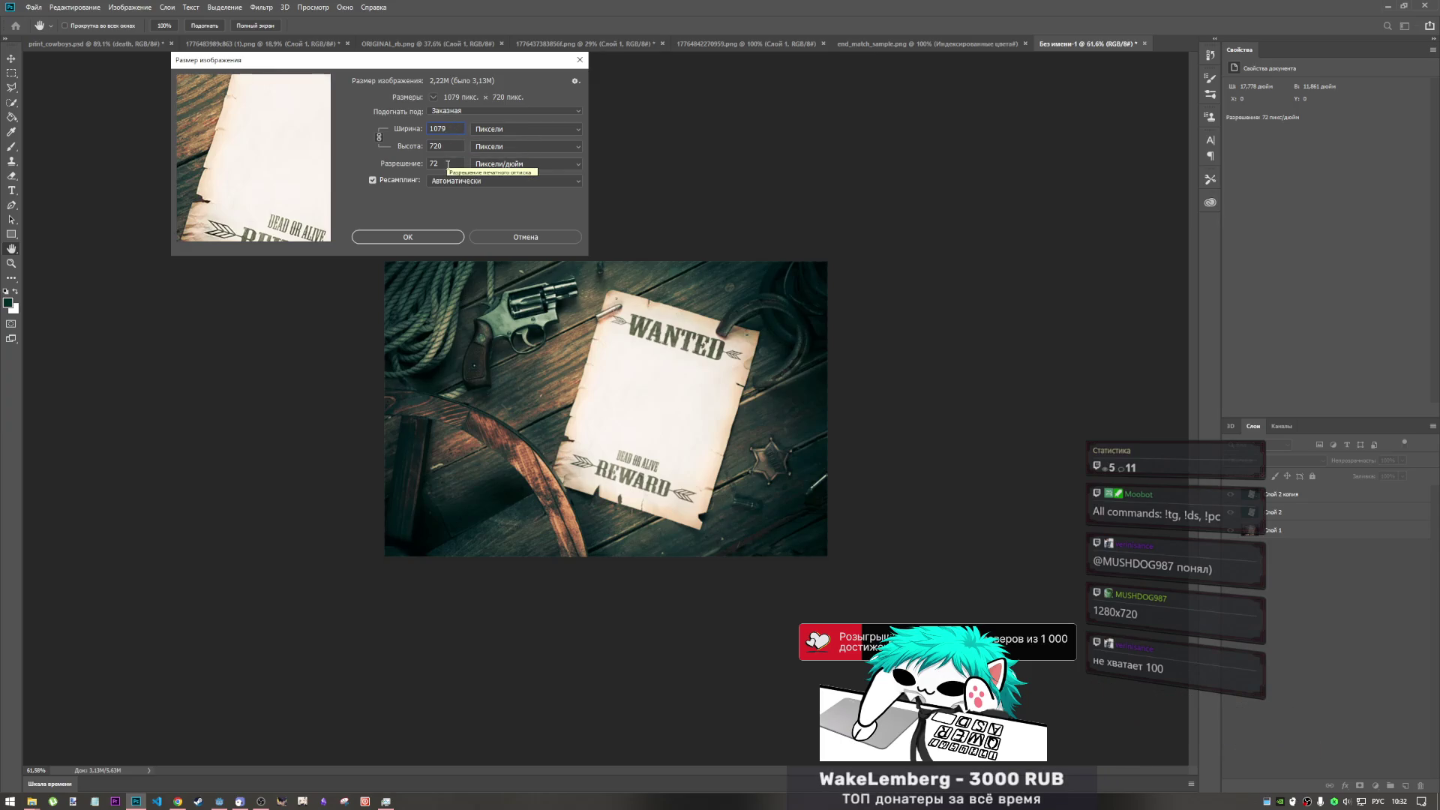
pyautogui.write('12')
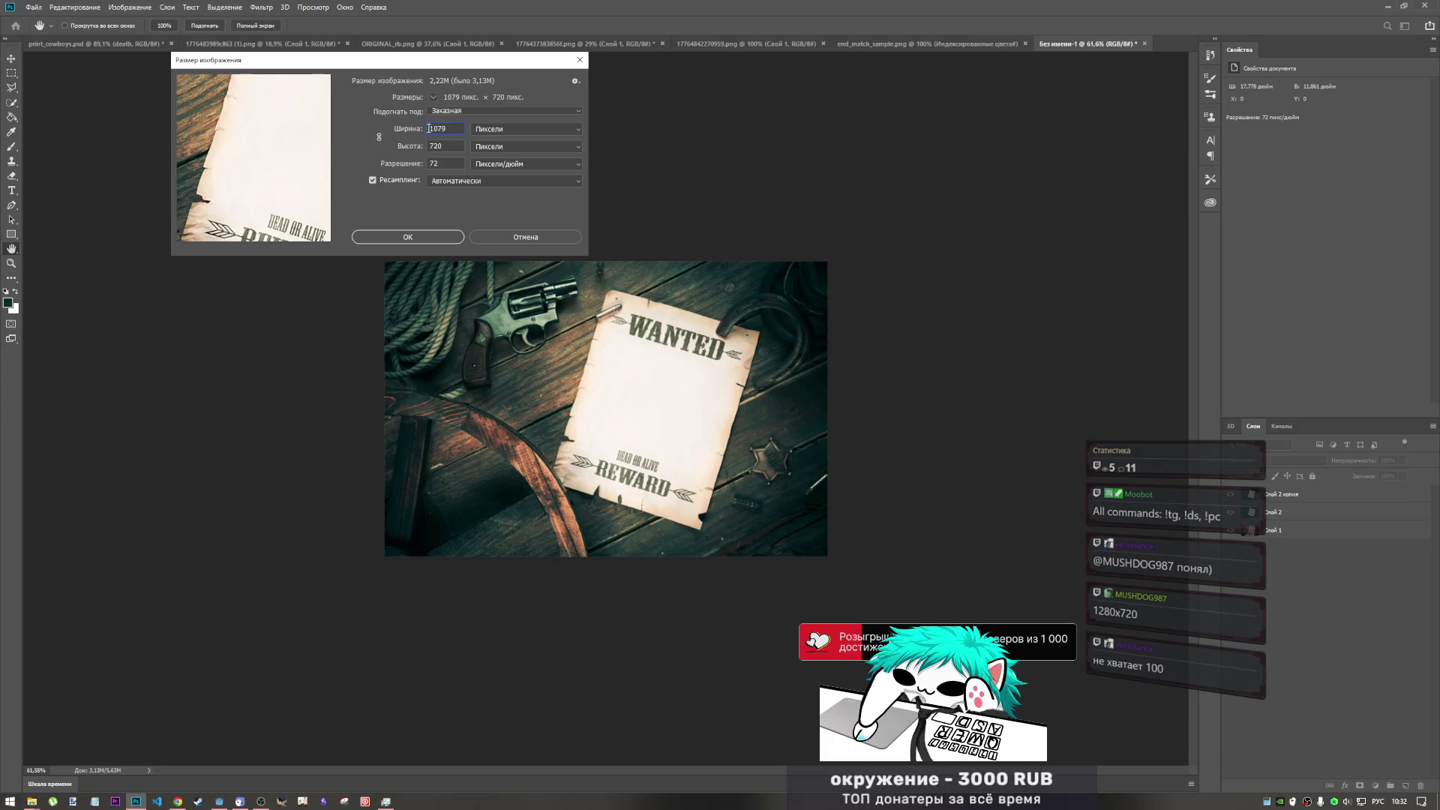
pyautogui.write('80')
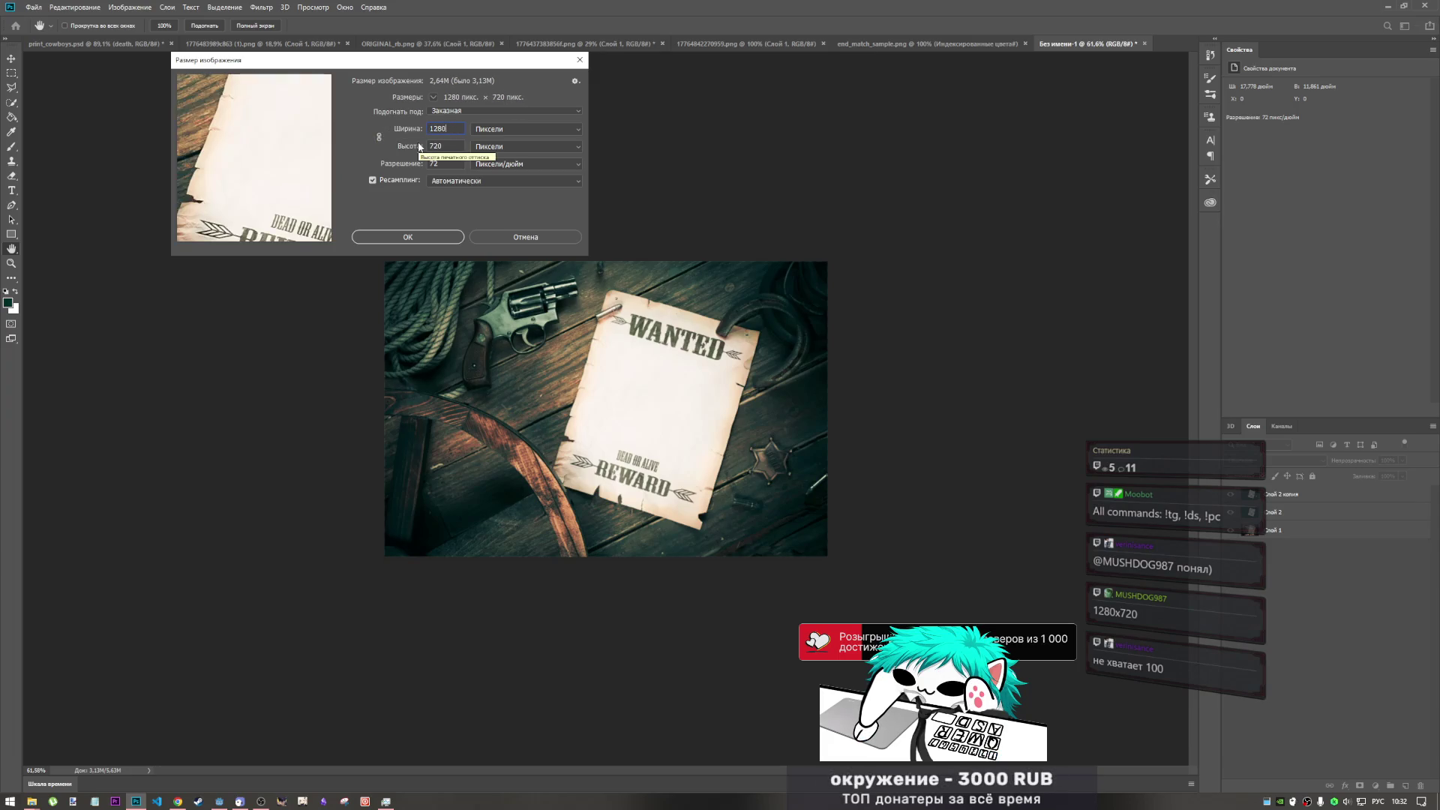
pyautogui.click(430, 237)
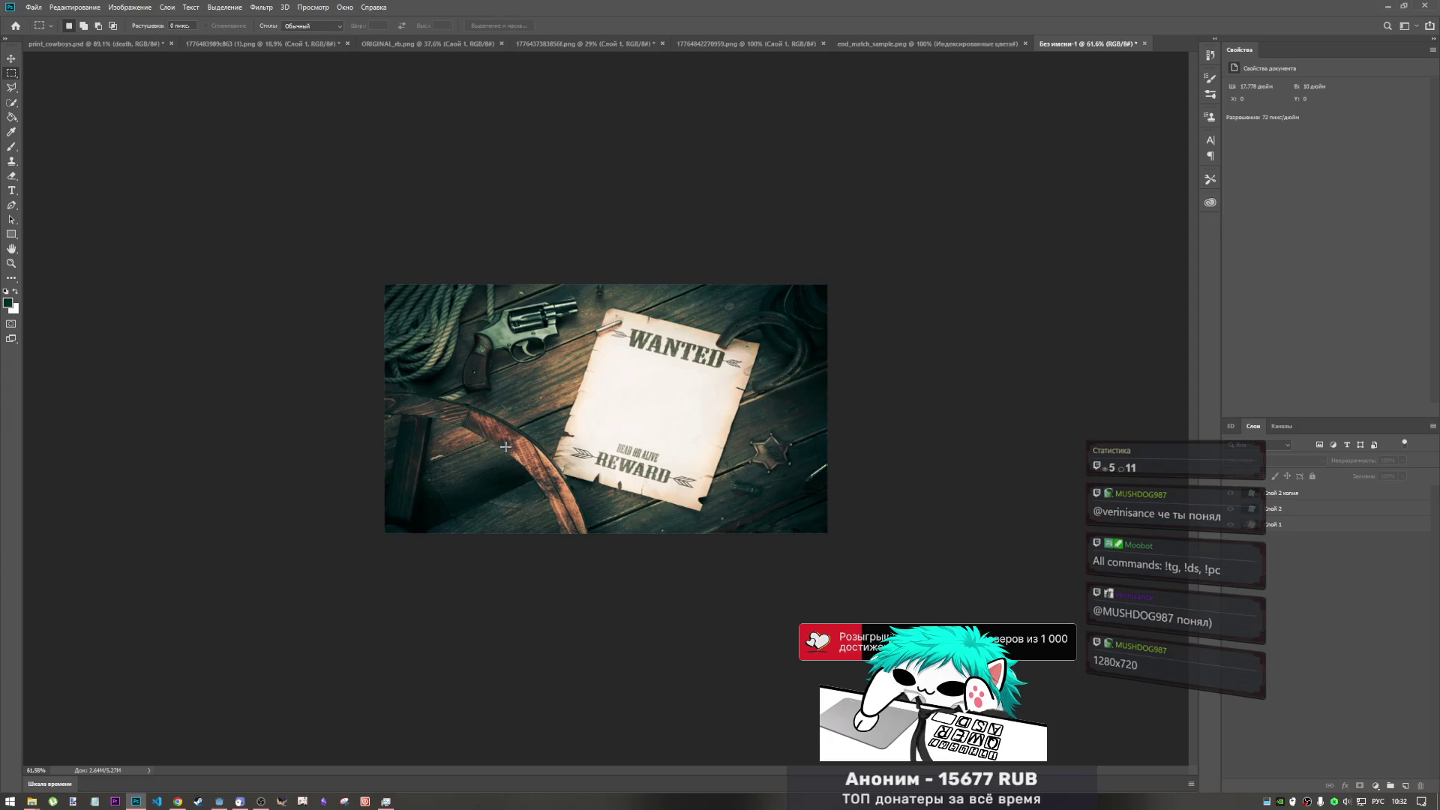
pyautogui.hotkey('ctrl', 'z')
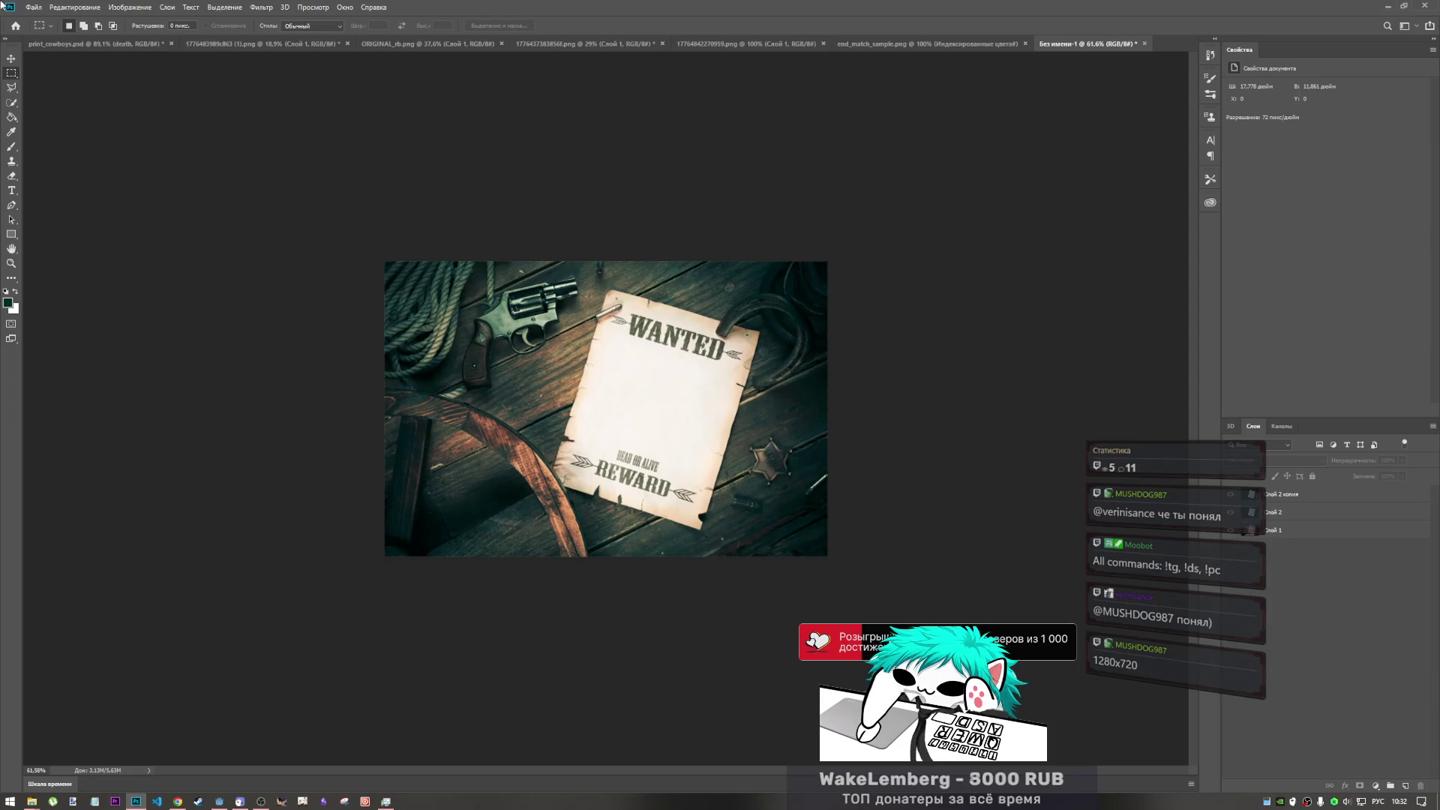
pyautogui.click(32, 8)
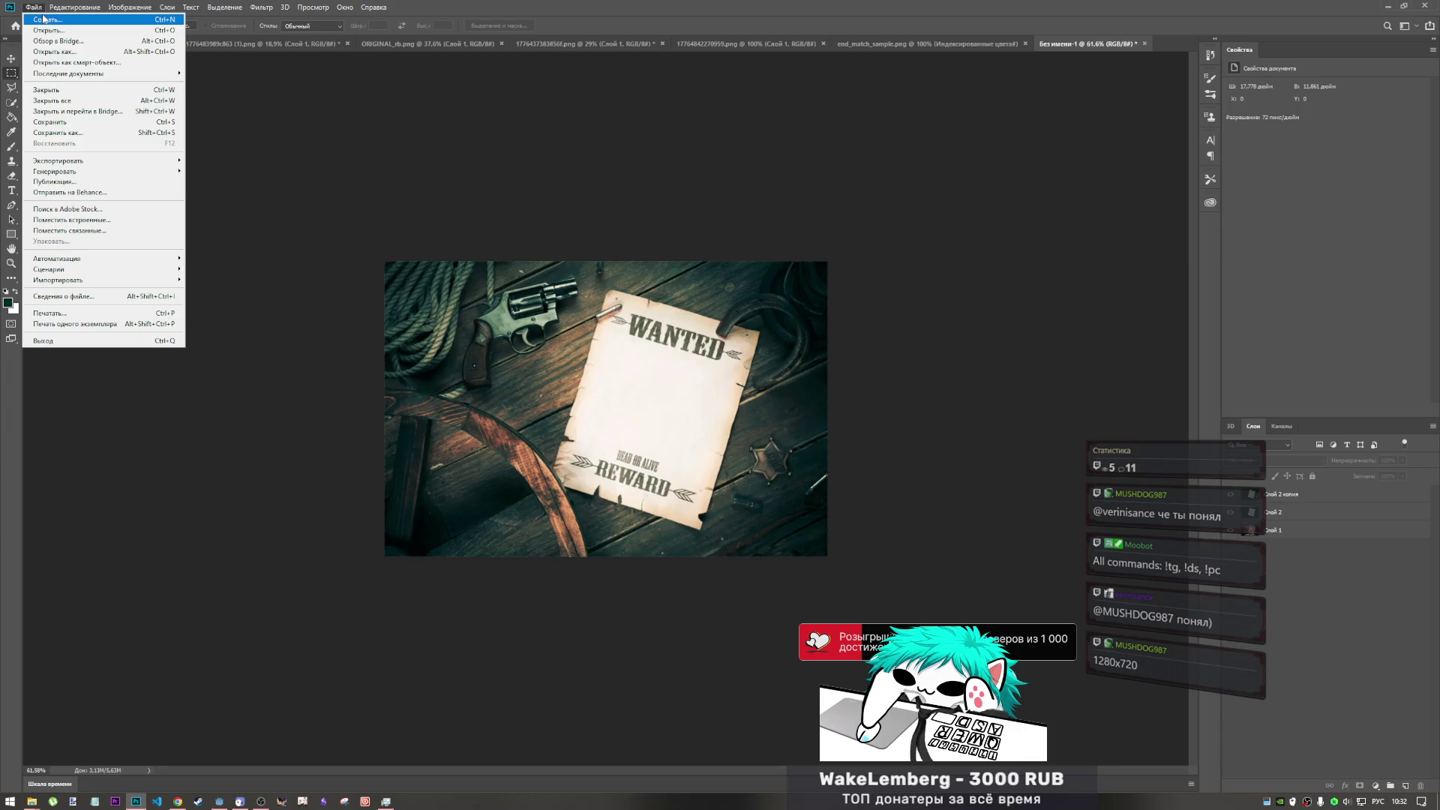
# - Create a new 1280×720 px document and delete its white background layer
pyautogui.click(43, 19)
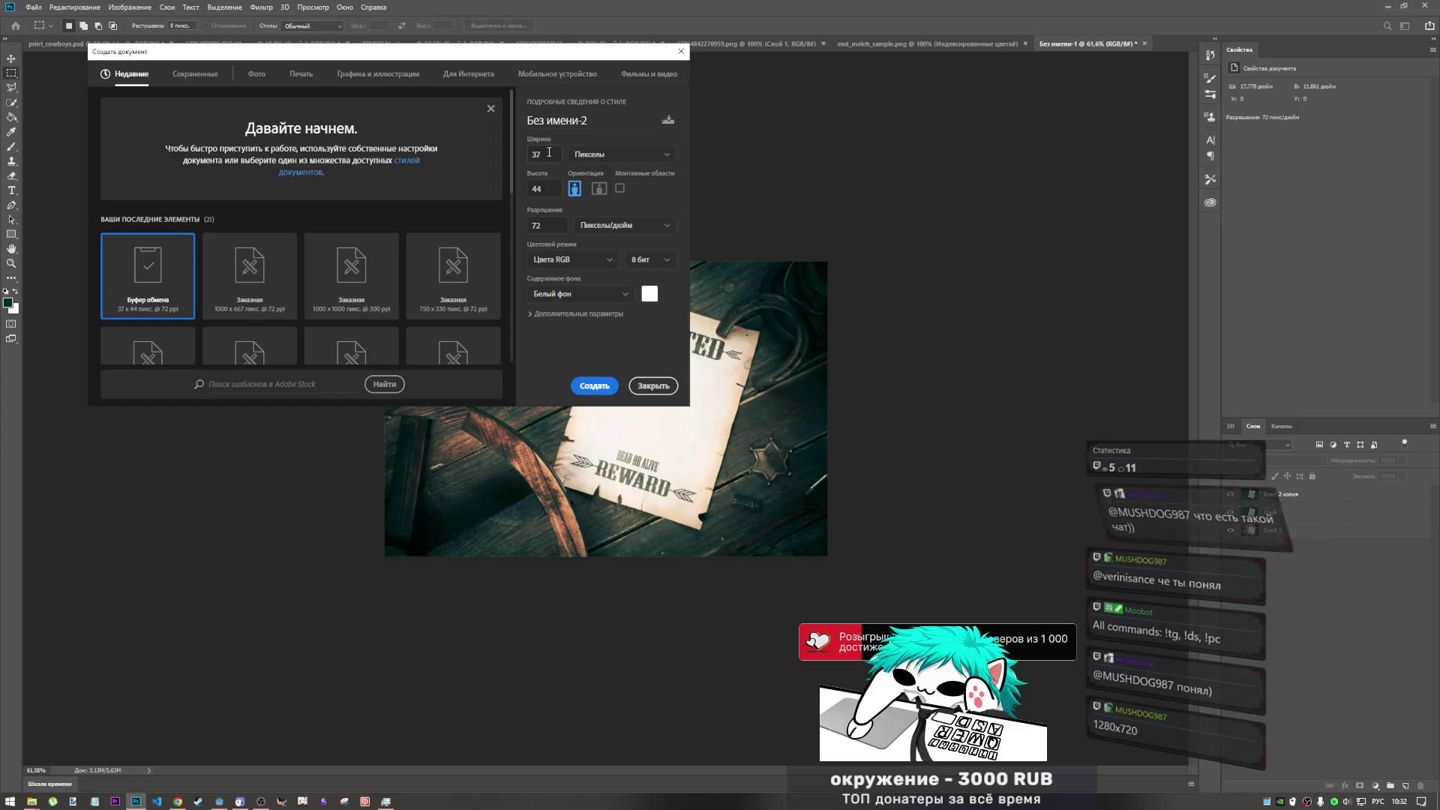
pyautogui.write('1280')
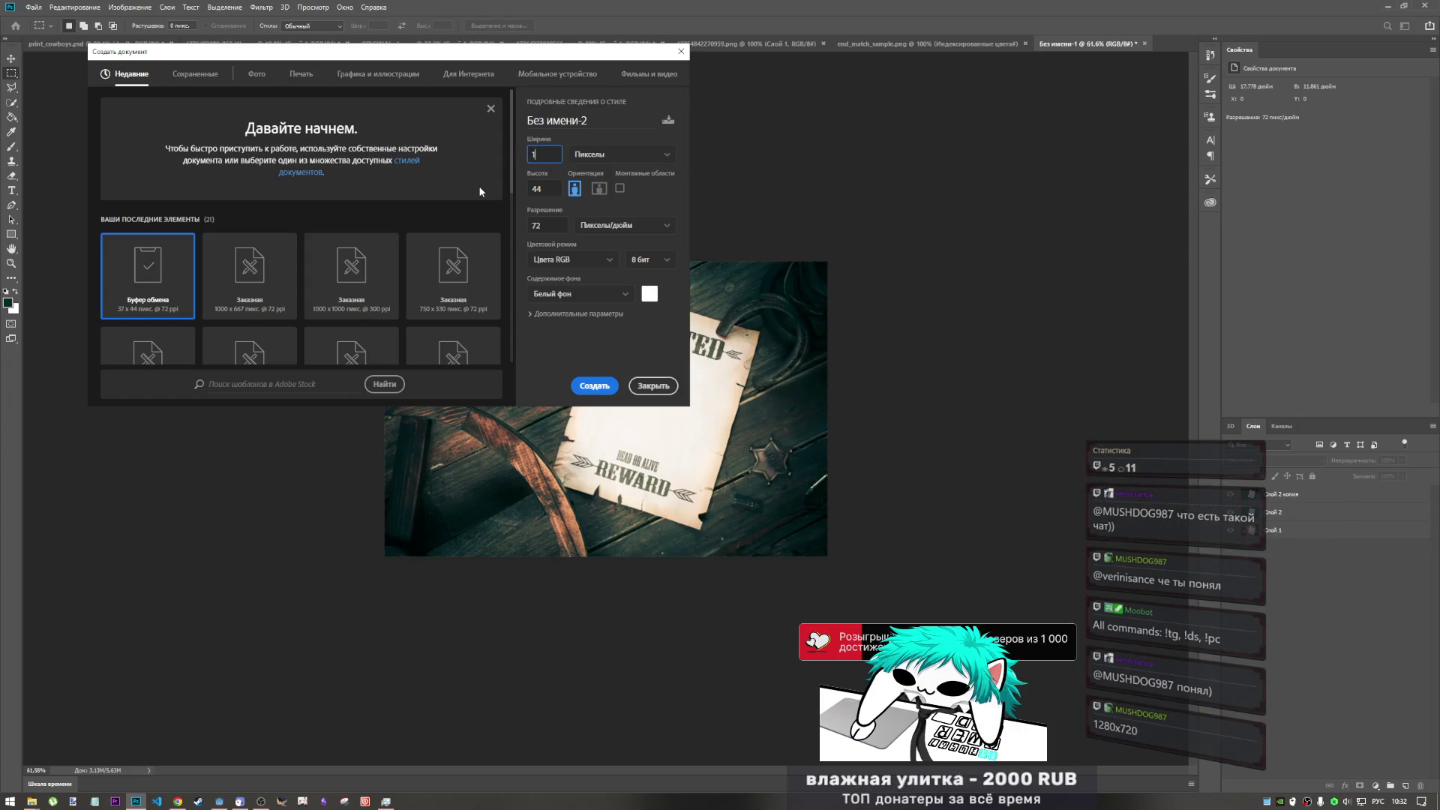
pyautogui.press('Tab')
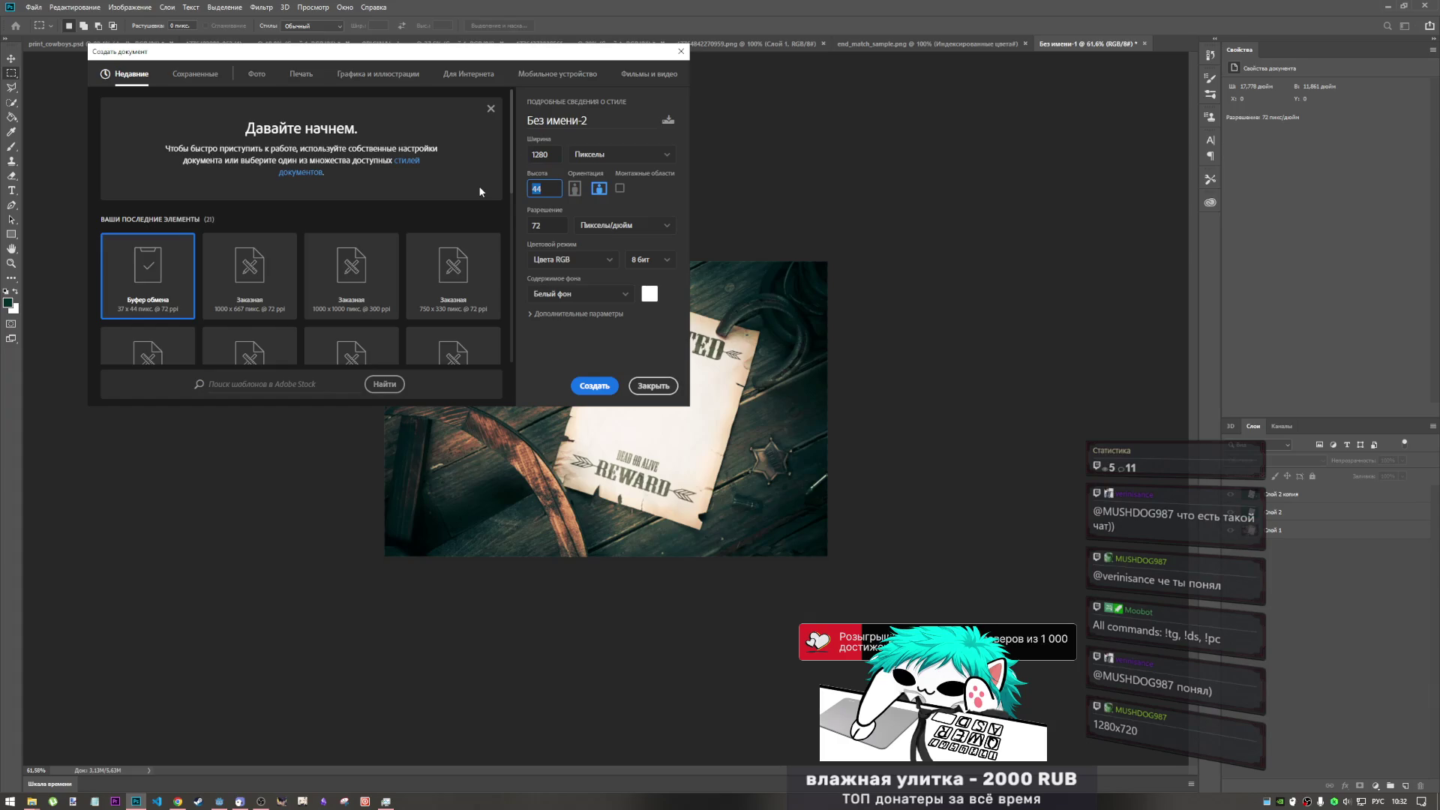
pyautogui.write('720')
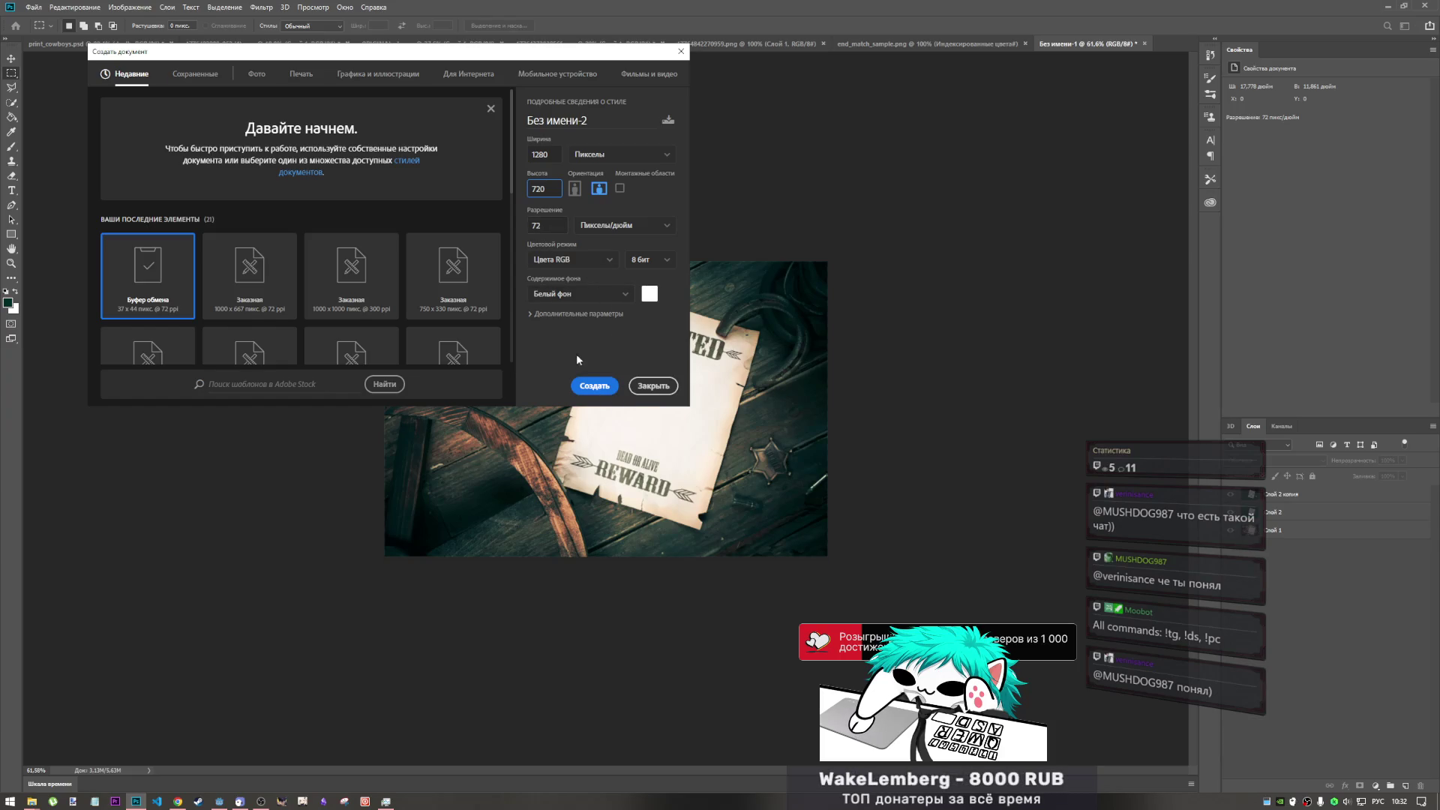
pyautogui.click(592, 386)
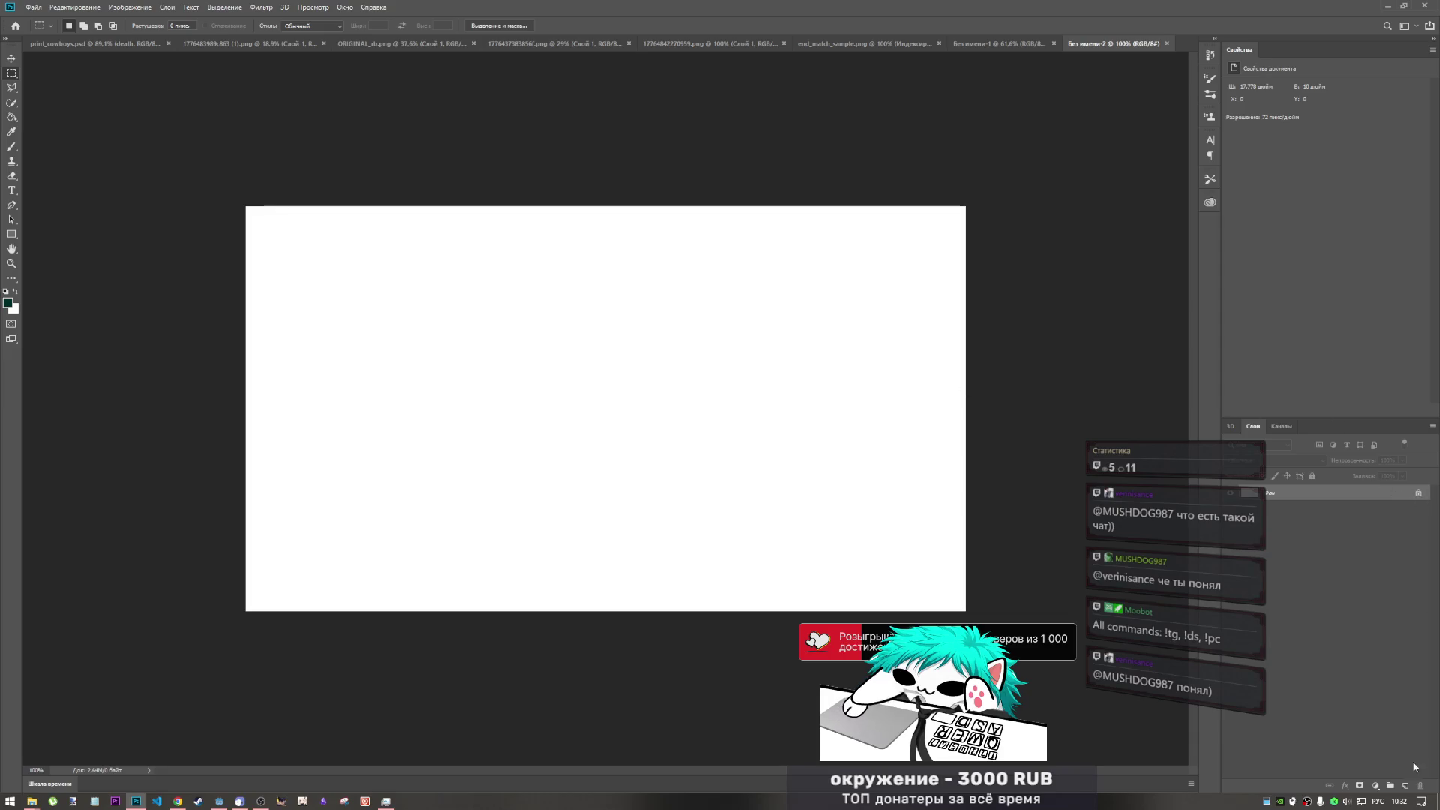
pyautogui.click(1402, 788)
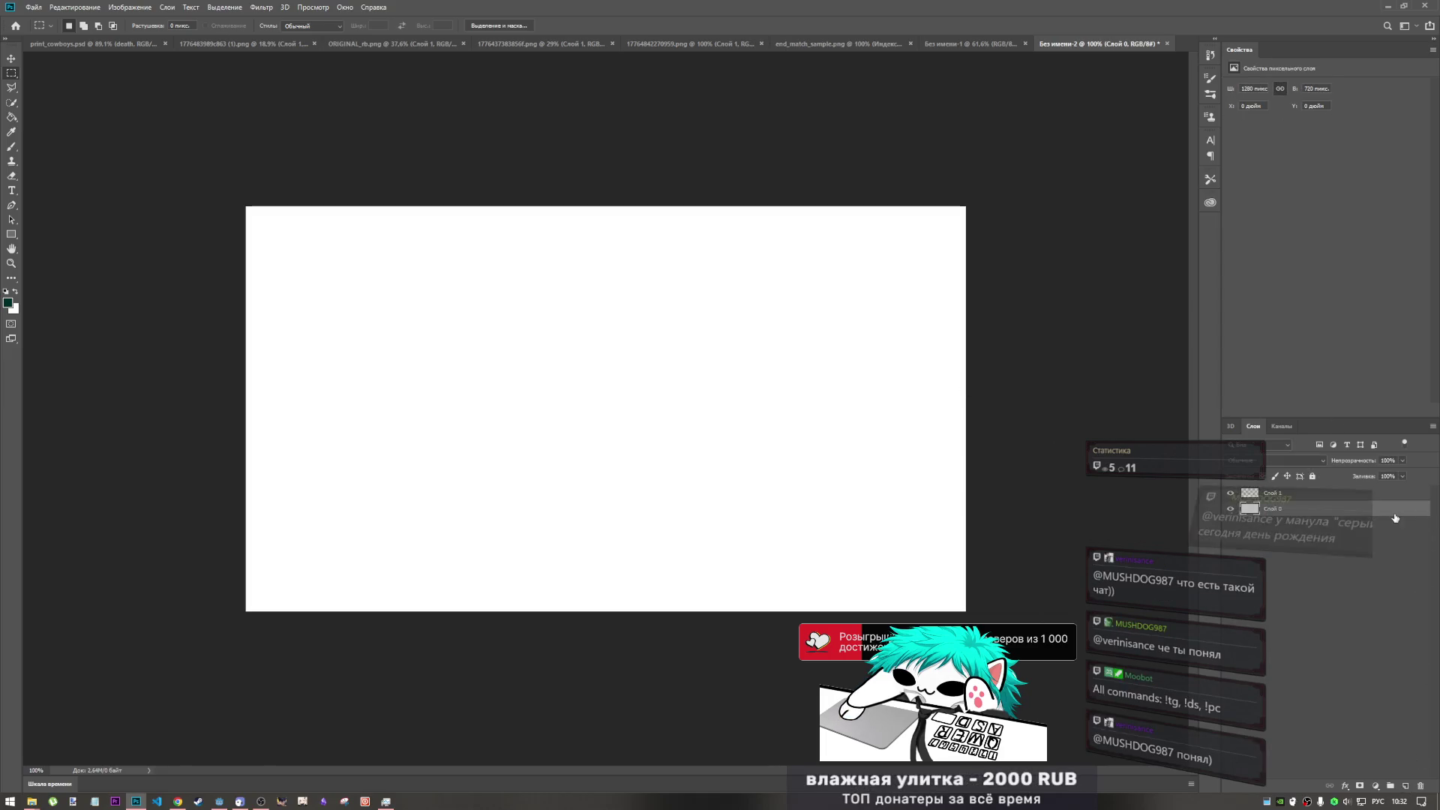
pyautogui.press('Delete')
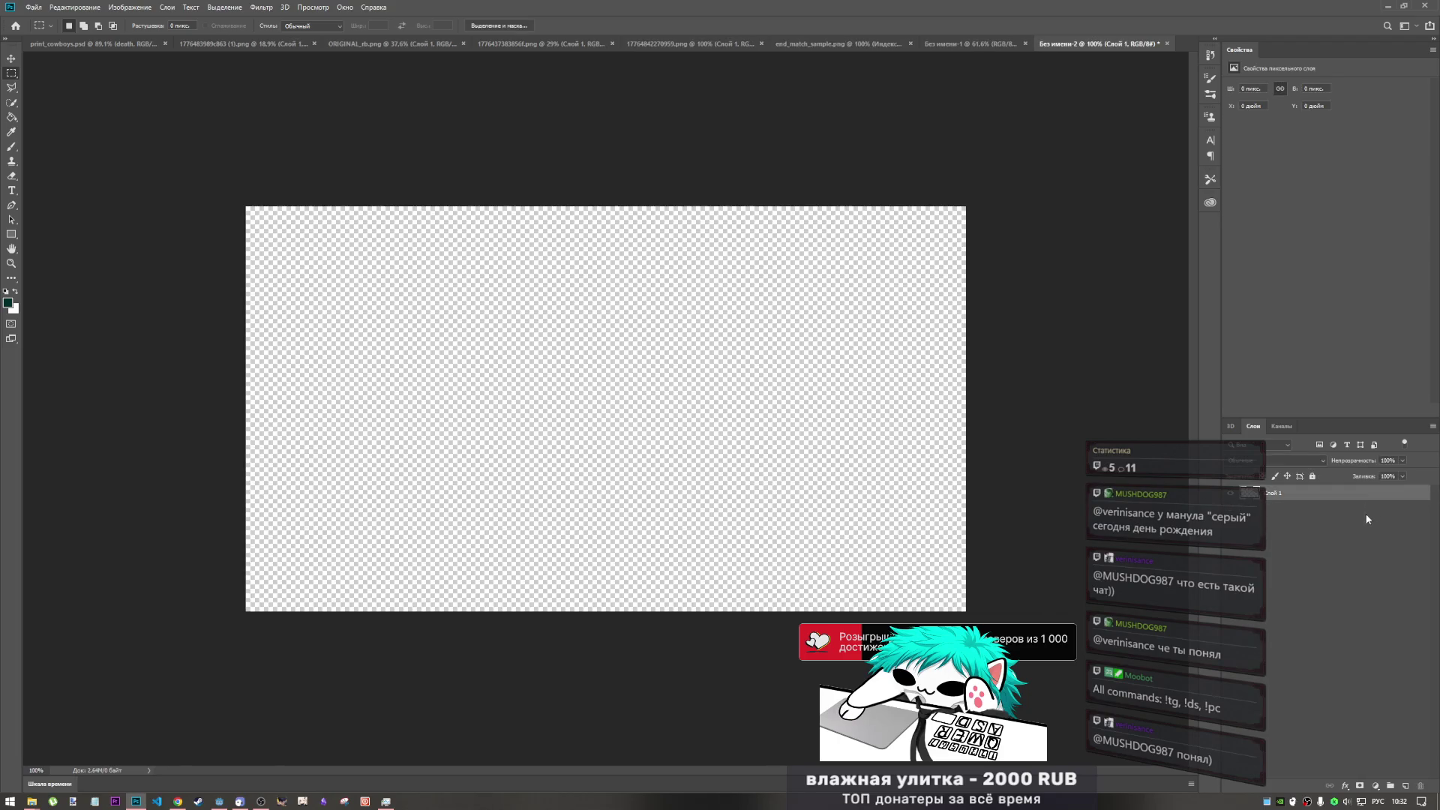
# - Group the wanted poster's three layers into Группа 1
pyautogui.click(974, 43)
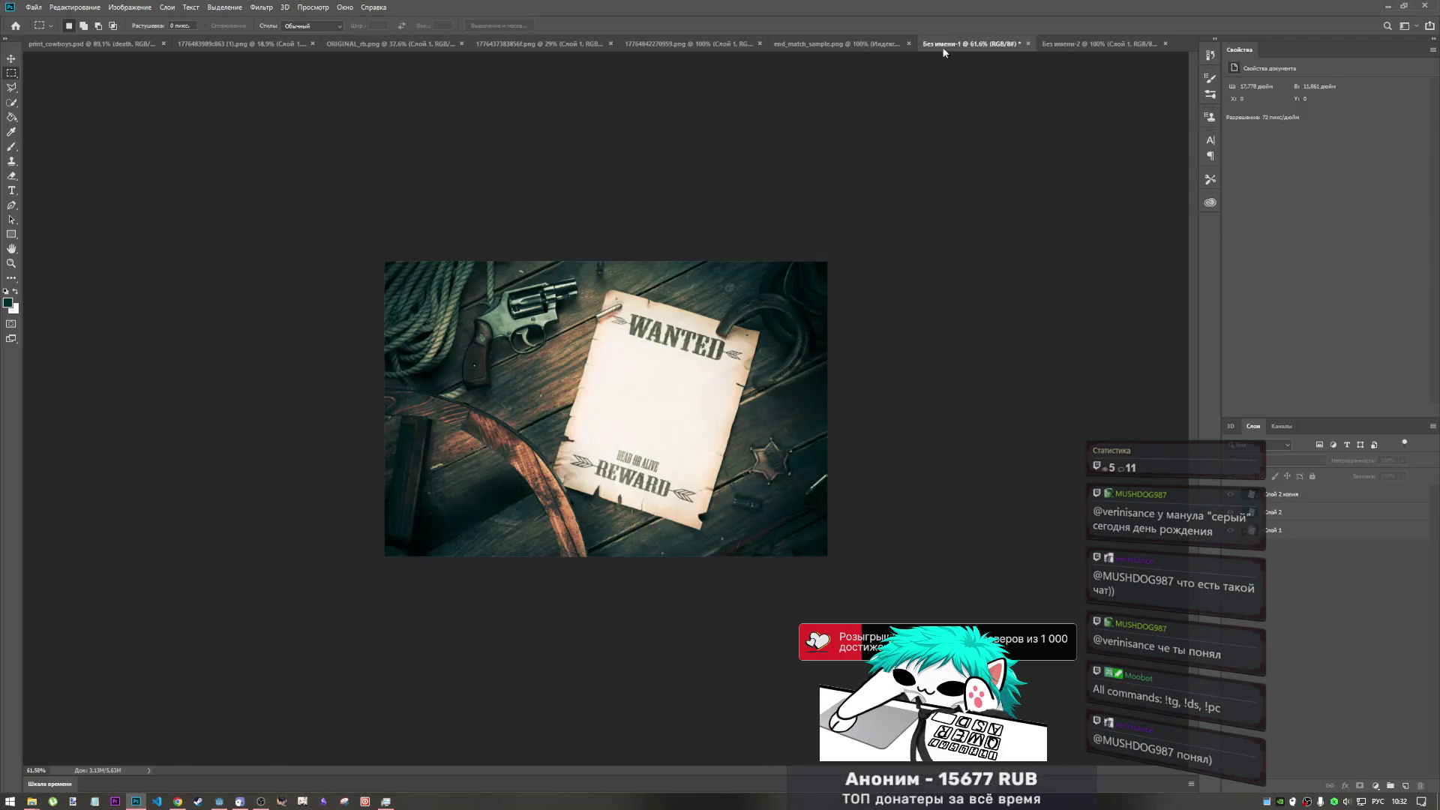
pyautogui.hotkey('ctrl', 'a')
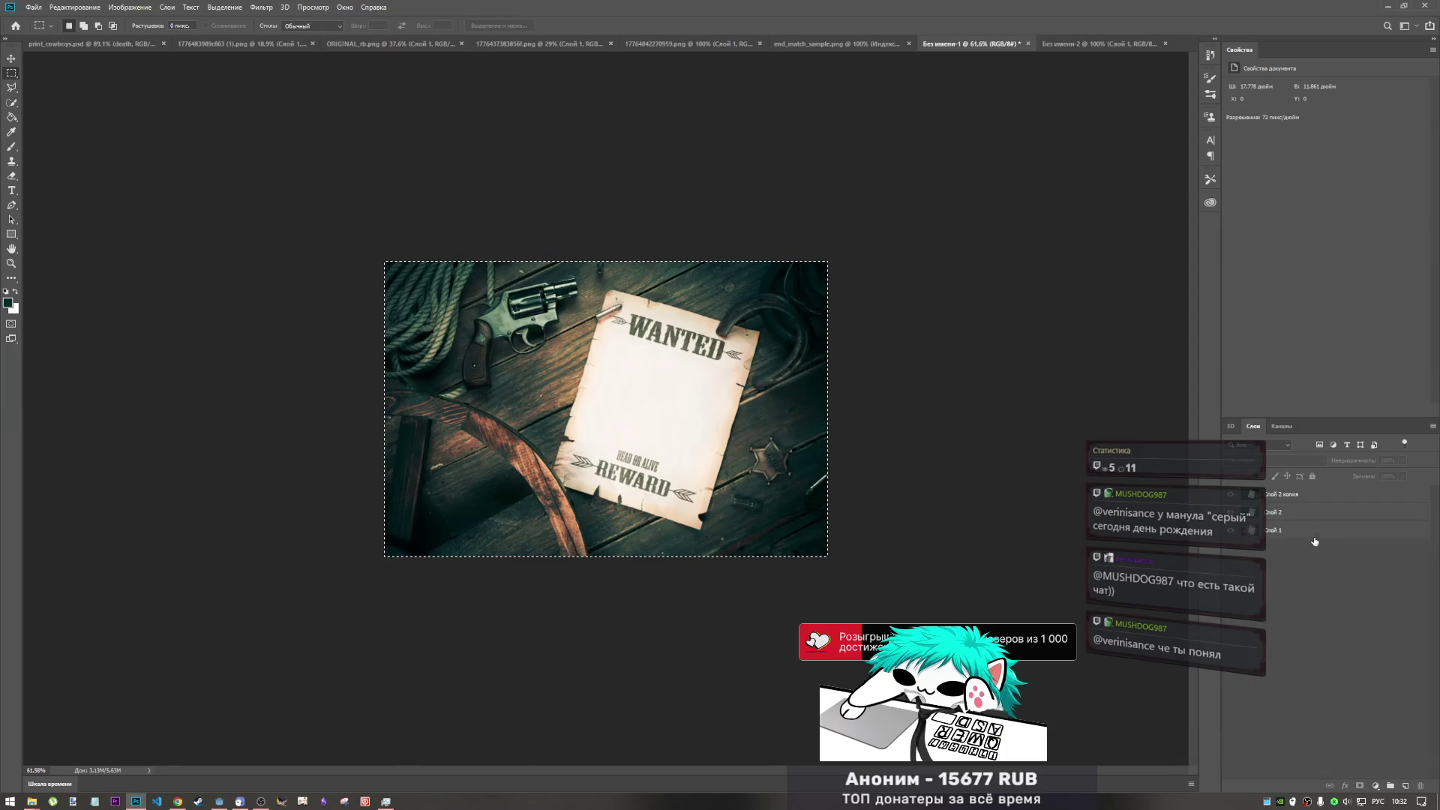
pyautogui.click(1320, 495)
pyautogui.keyDown('shift'); pyautogui.click(1322, 535); pyautogui.keyUp('shift')
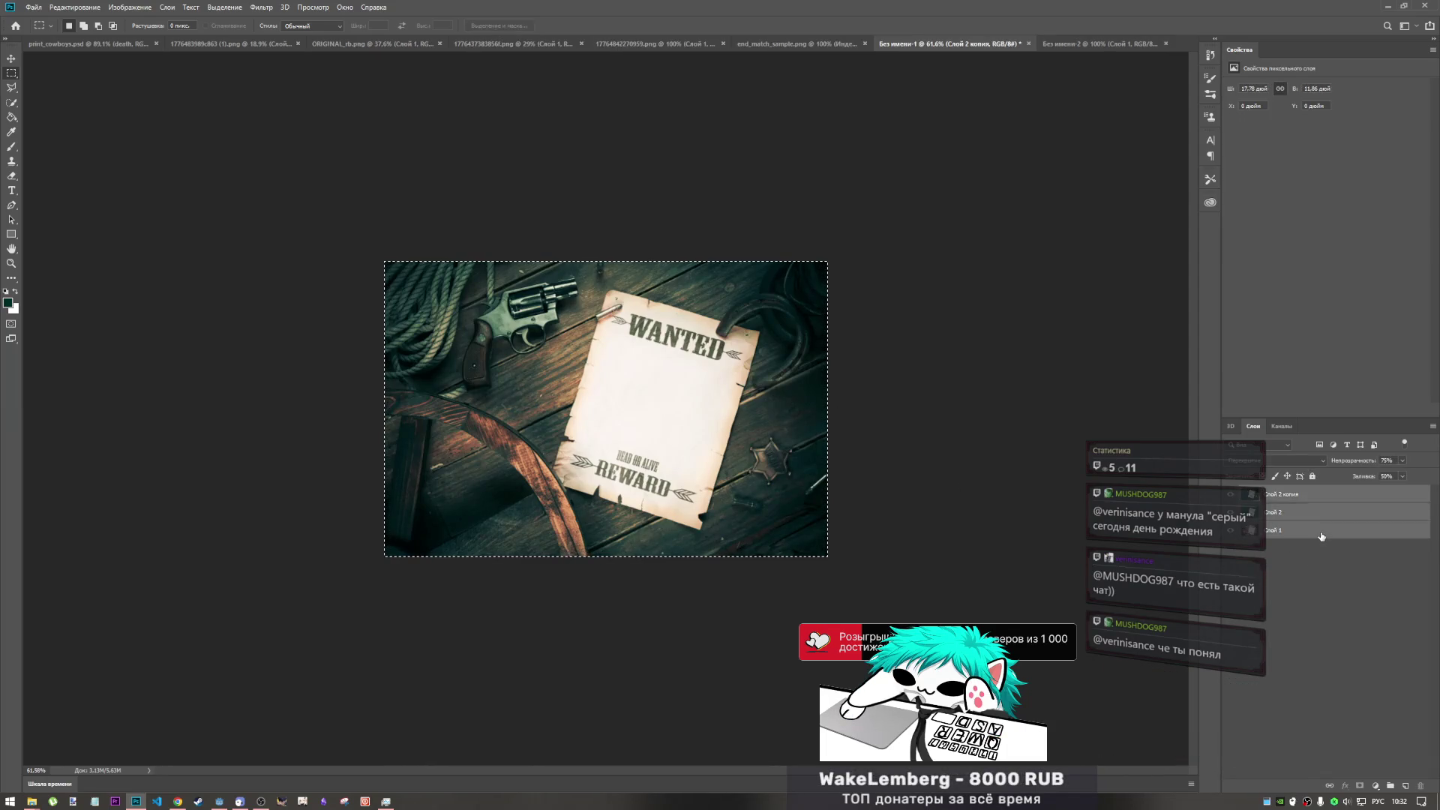
pyautogui.hotkey('ctrl', 'g')
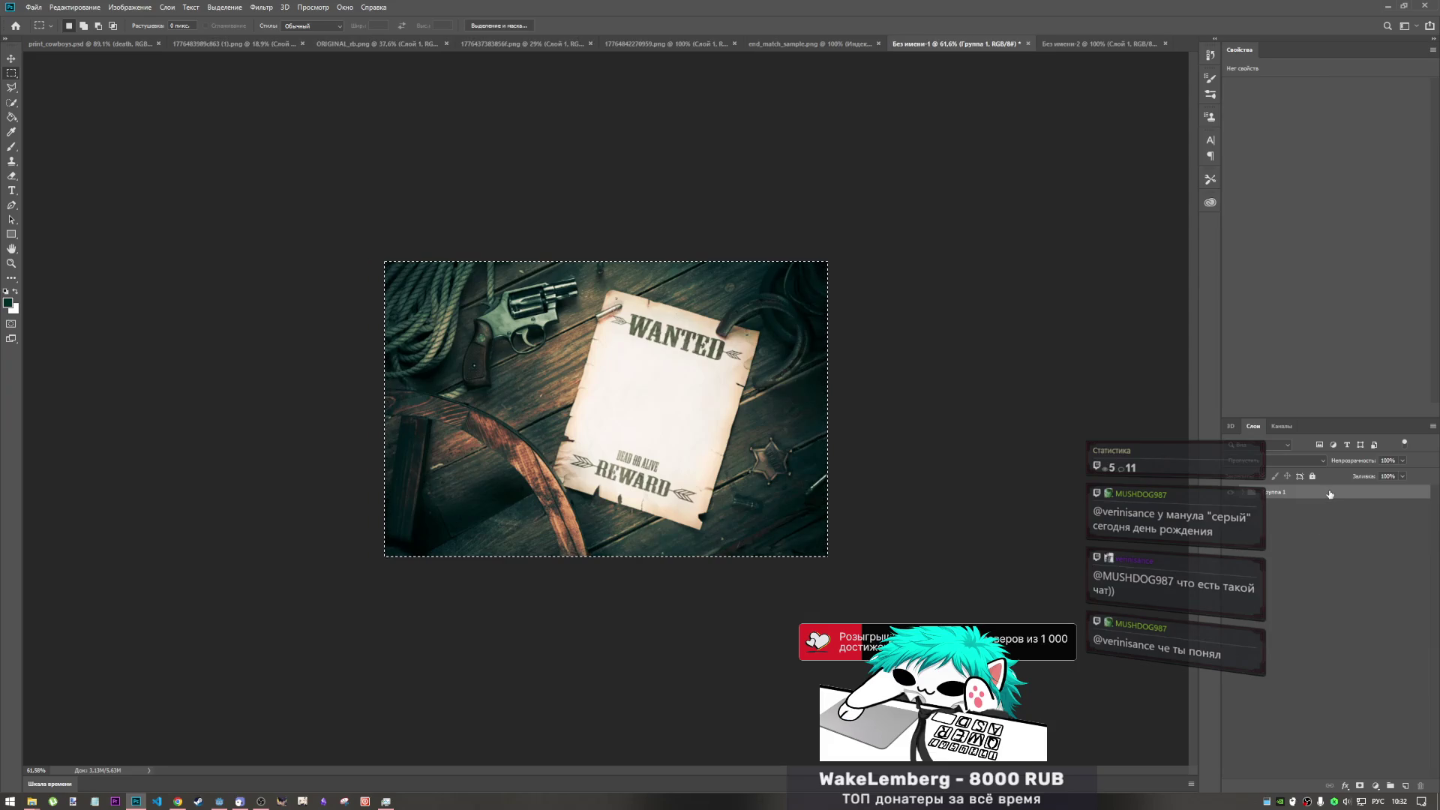
# - Drag the poster group into the blank Без имени-2 document and select its whole canvas
pyautogui.click(1088, 43)
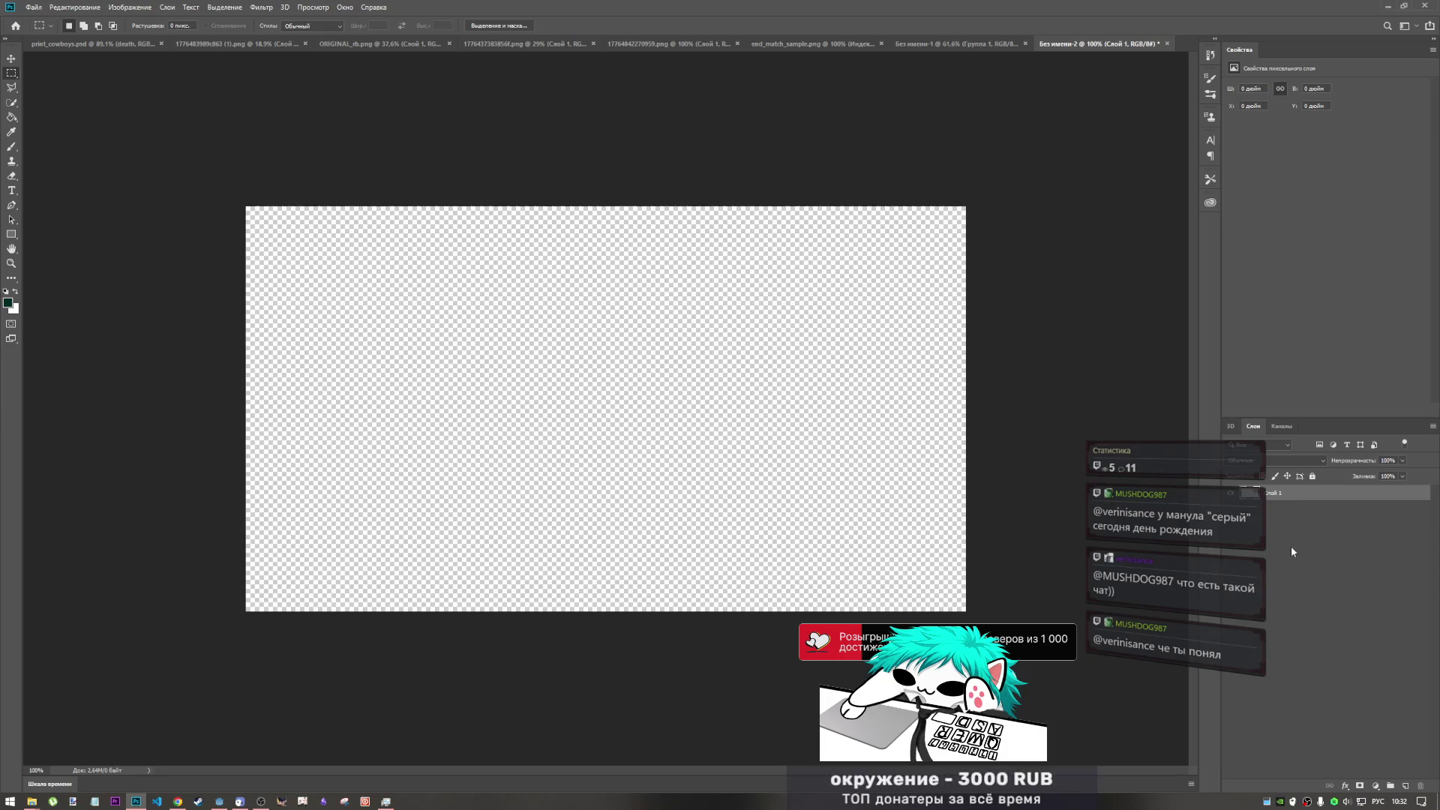
pyautogui.press('Delete')
pyautogui.hotkey('ctrl', 'shift', 'Tab')
pyautogui.moveTo(1281, 498)
pyautogui.mouseDown()
pyautogui.moveTo(1200, 23)
pyautogui.moveTo(1103, 44)
pyautogui.moveTo(1308, 584)
pyautogui.moveTo(1308, 555)
pyautogui.mouseUp()
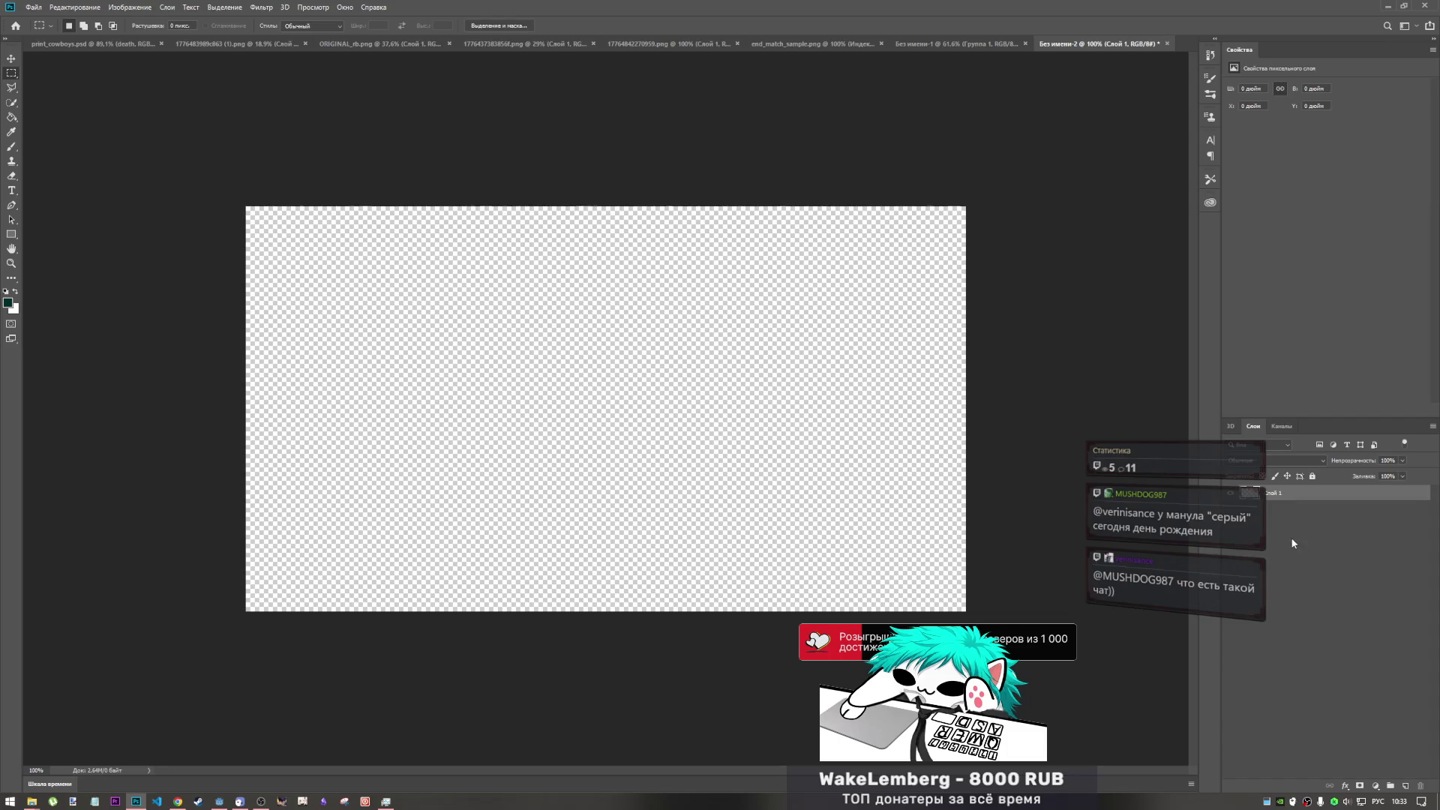
pyautogui.hotkey('ctrl', 'a')
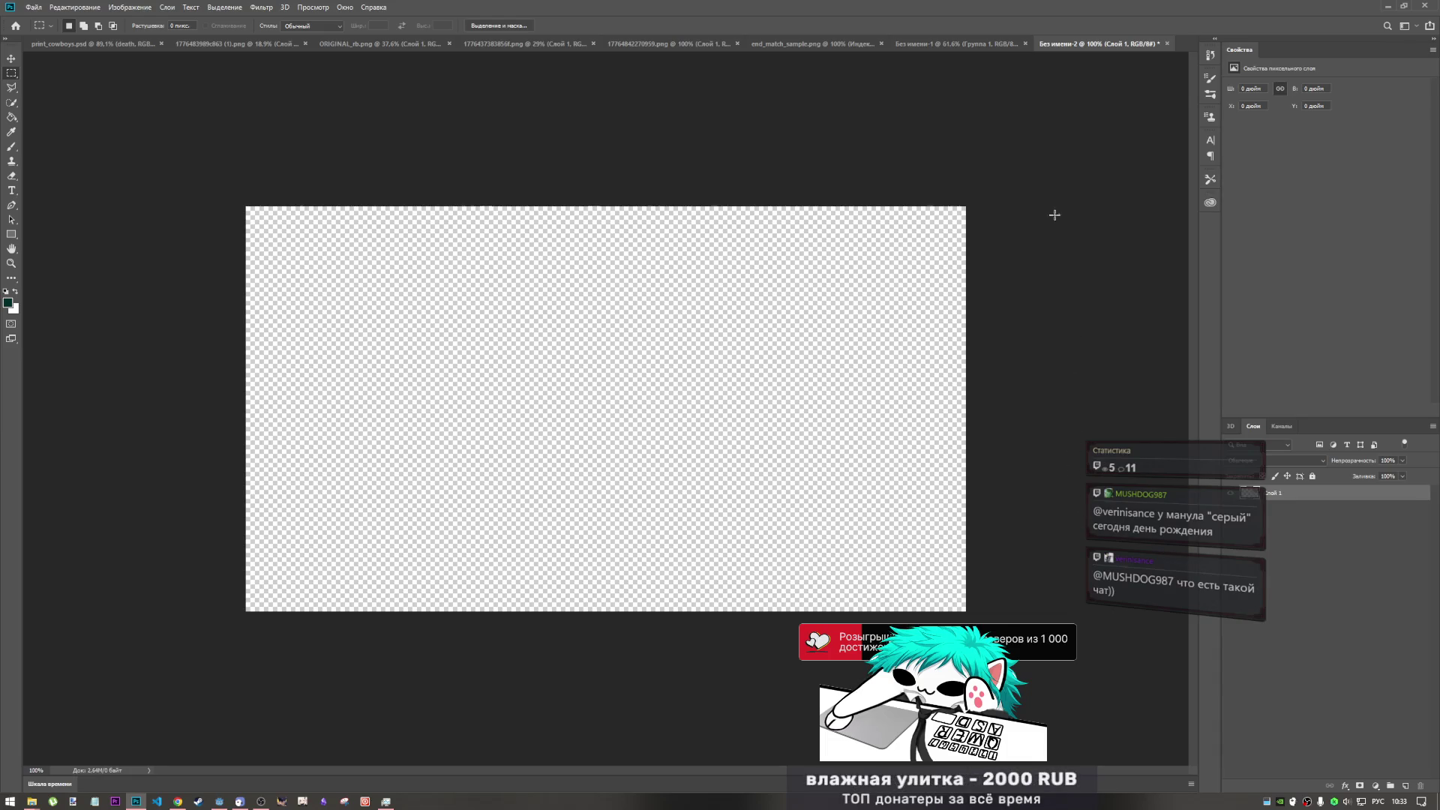
# - Expand Группа 1 in the poster document and clear the selection
pyautogui.click(922, 43)
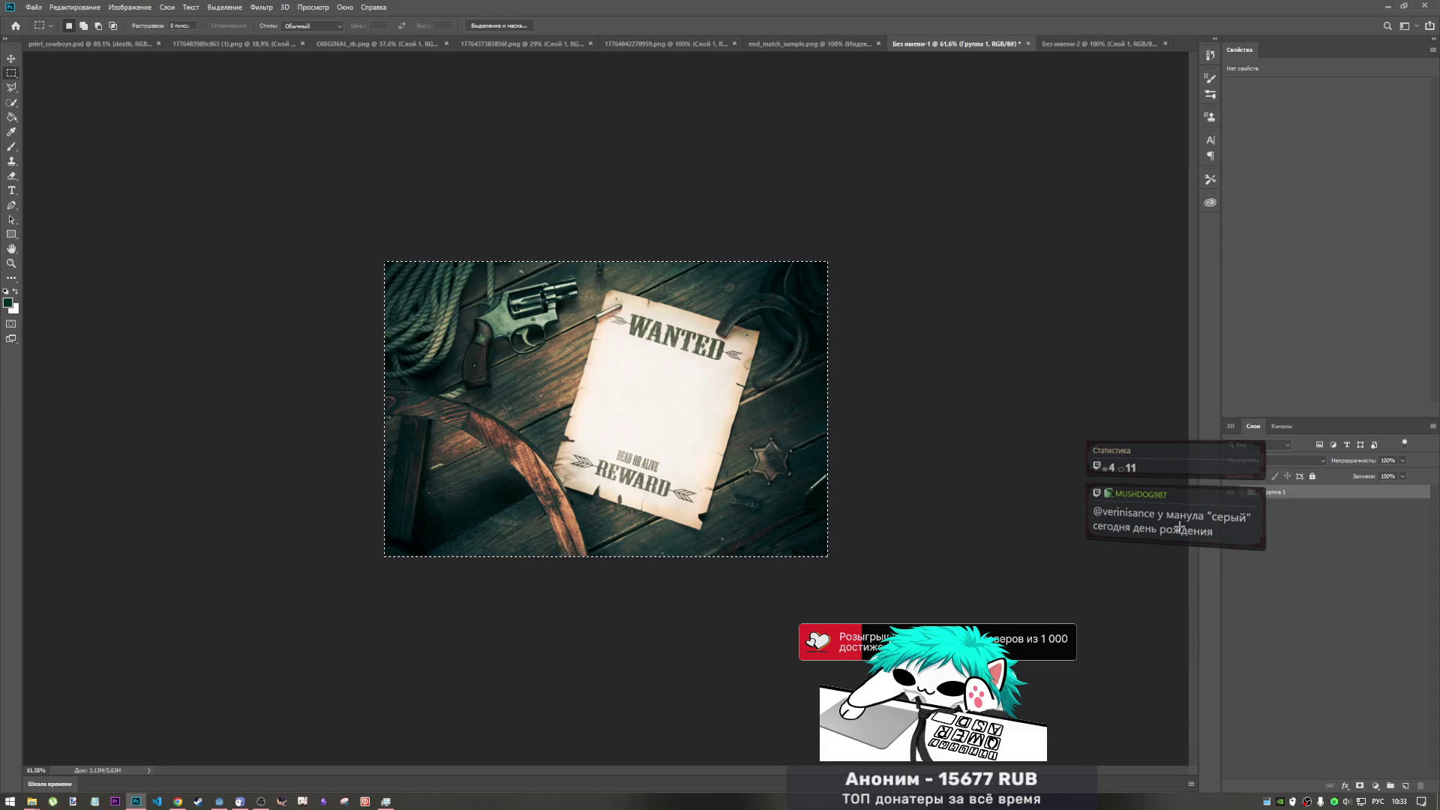
pyautogui.click(1242, 493)
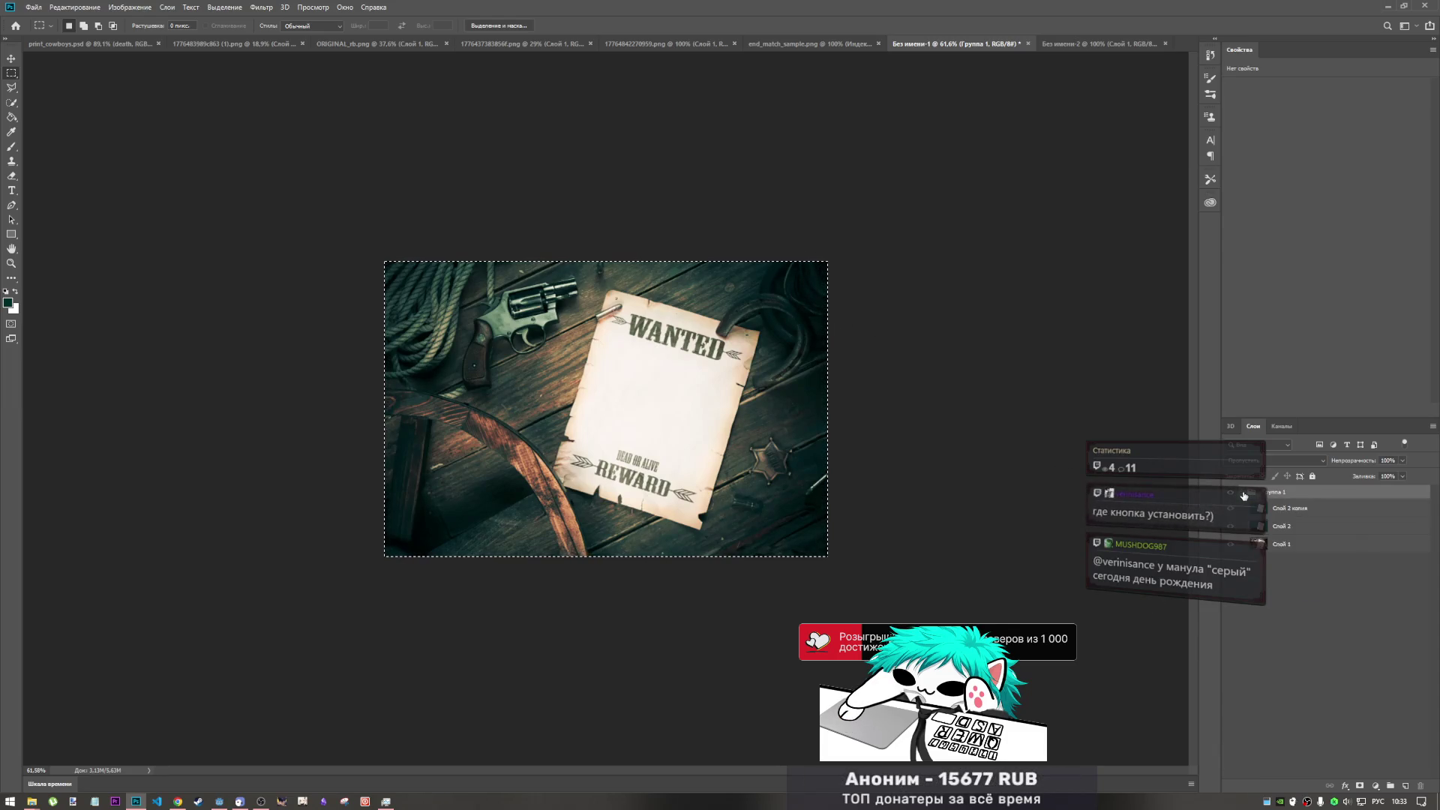
pyautogui.click(1242, 495)
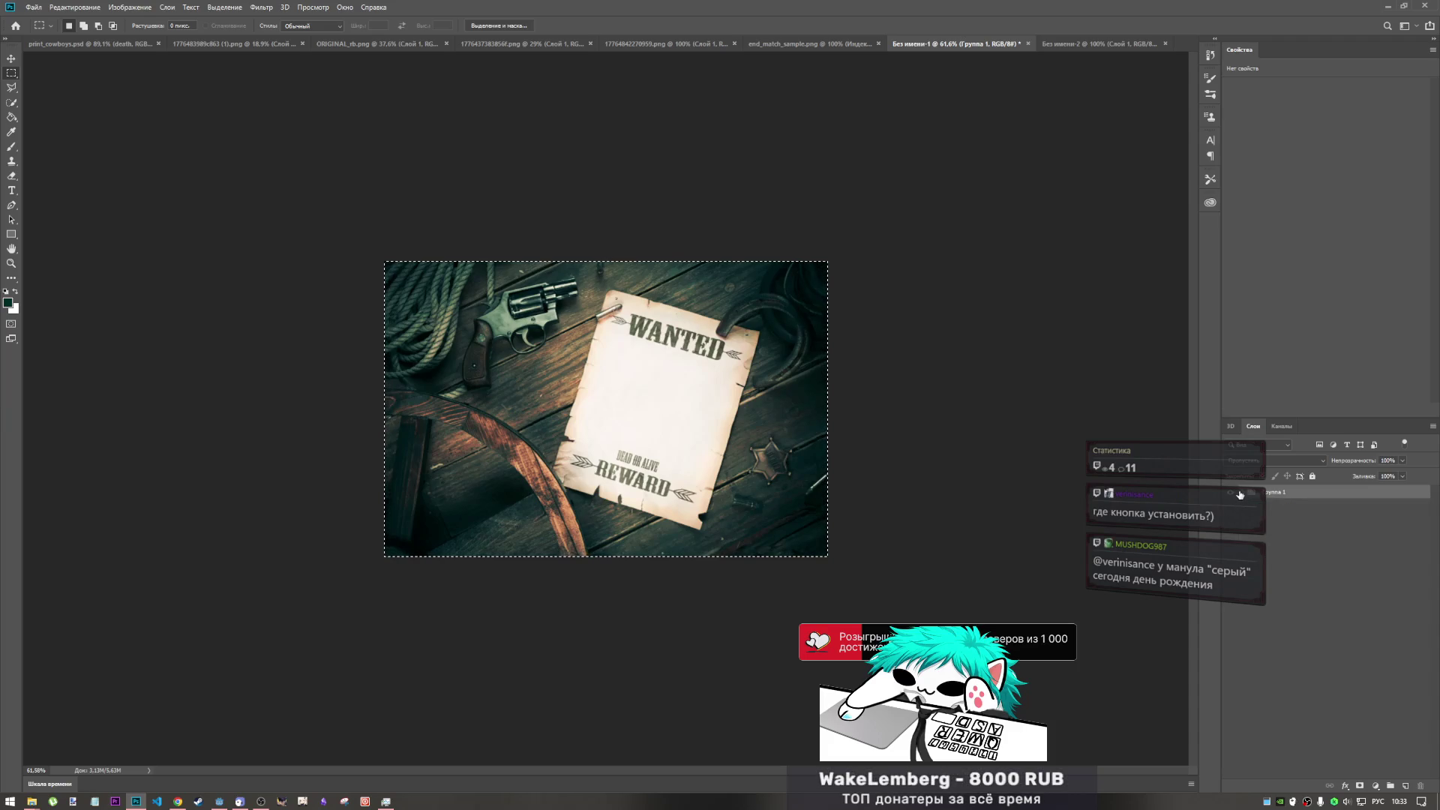
pyautogui.click(1242, 494)
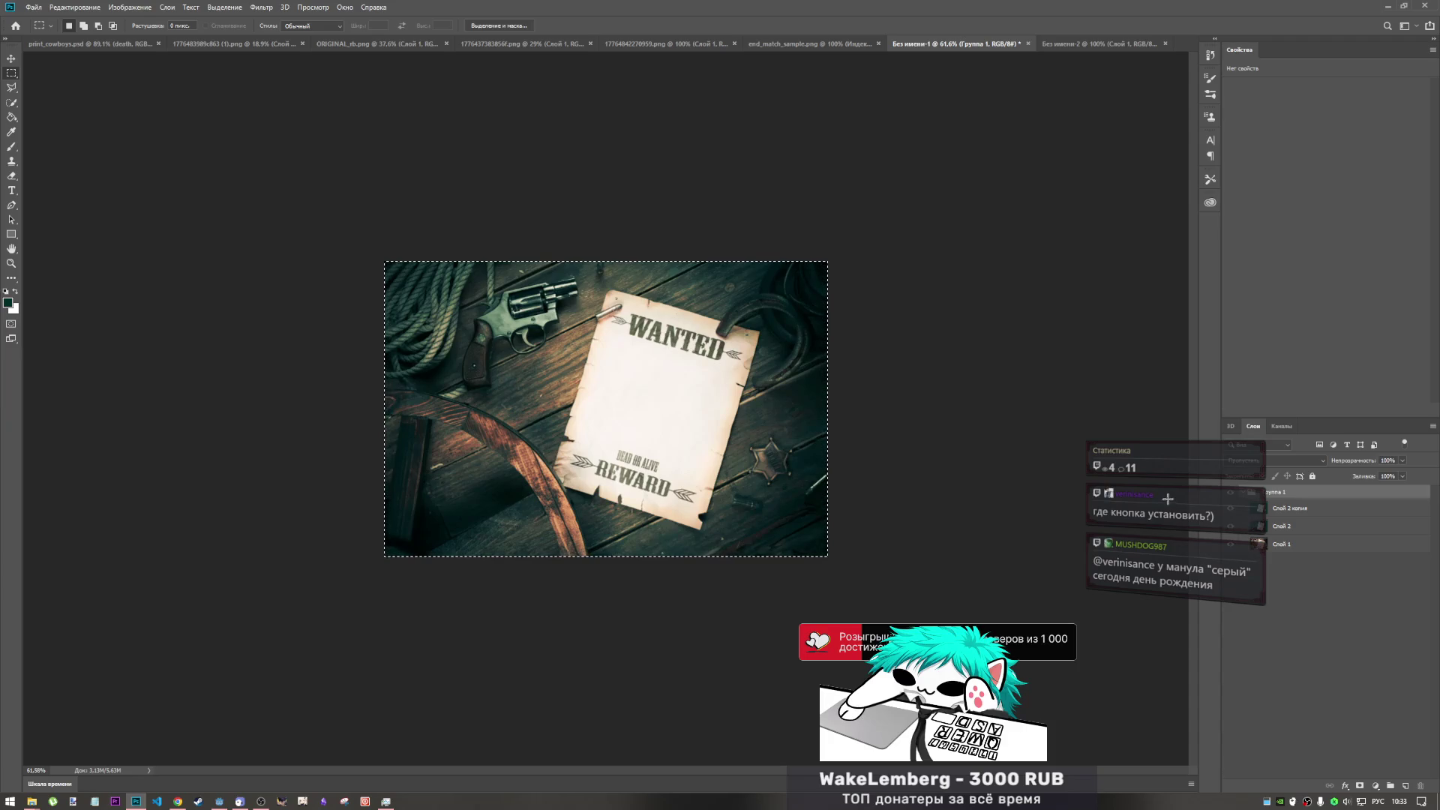
pyautogui.hotkey('ctrl', 'd')
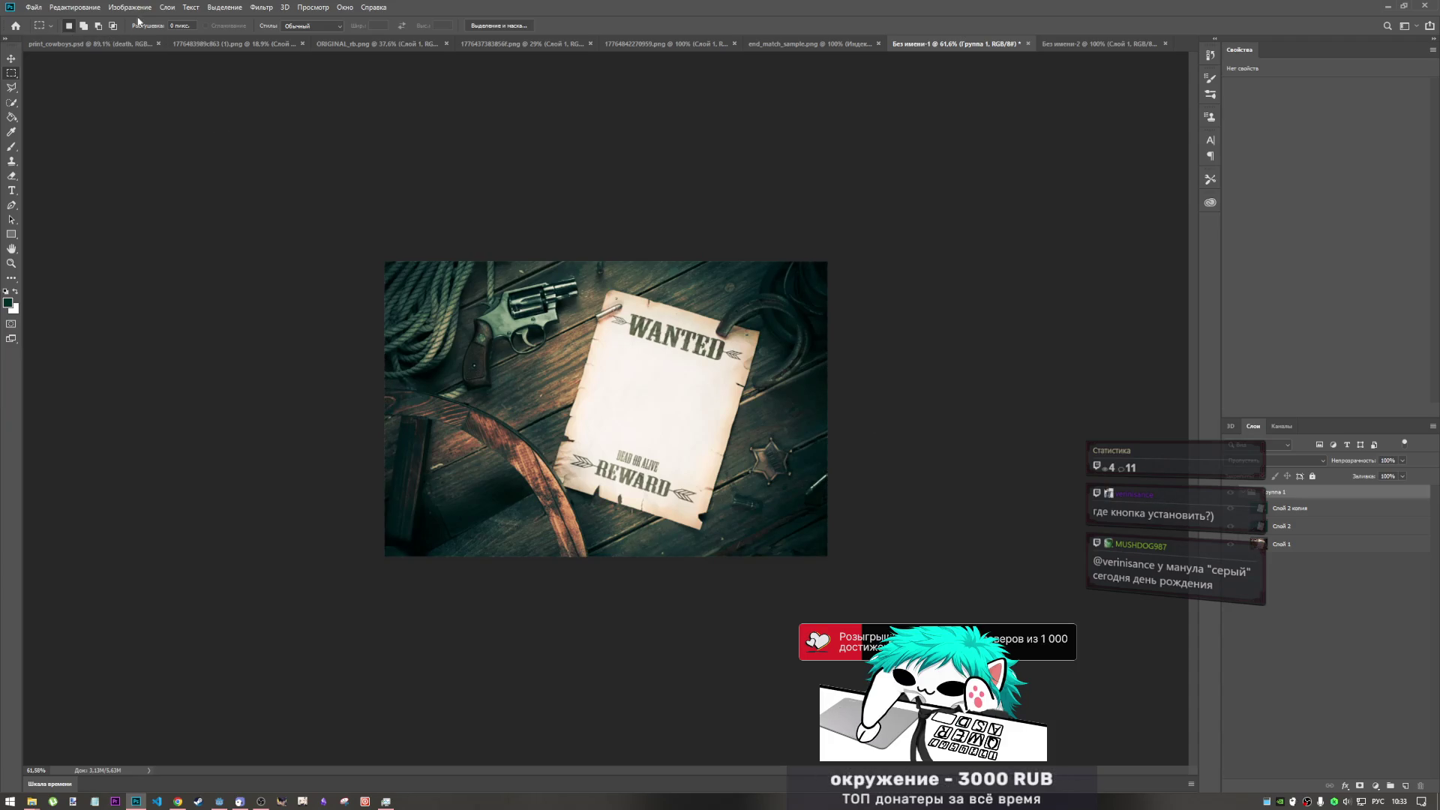
# - Close the blank Без имени-2 document without saving
pyautogui.click(141, 9)
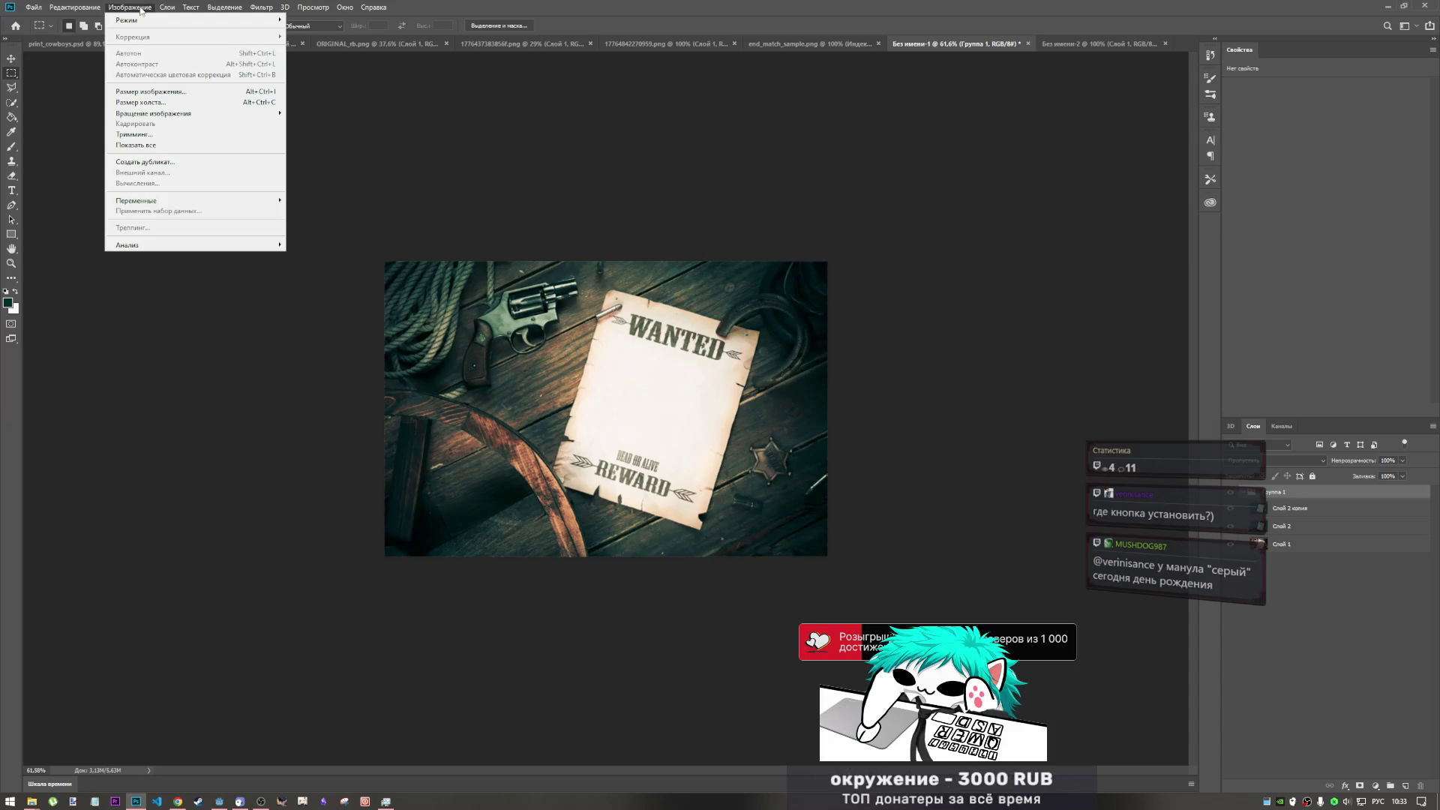
pyautogui.click(166, 105)
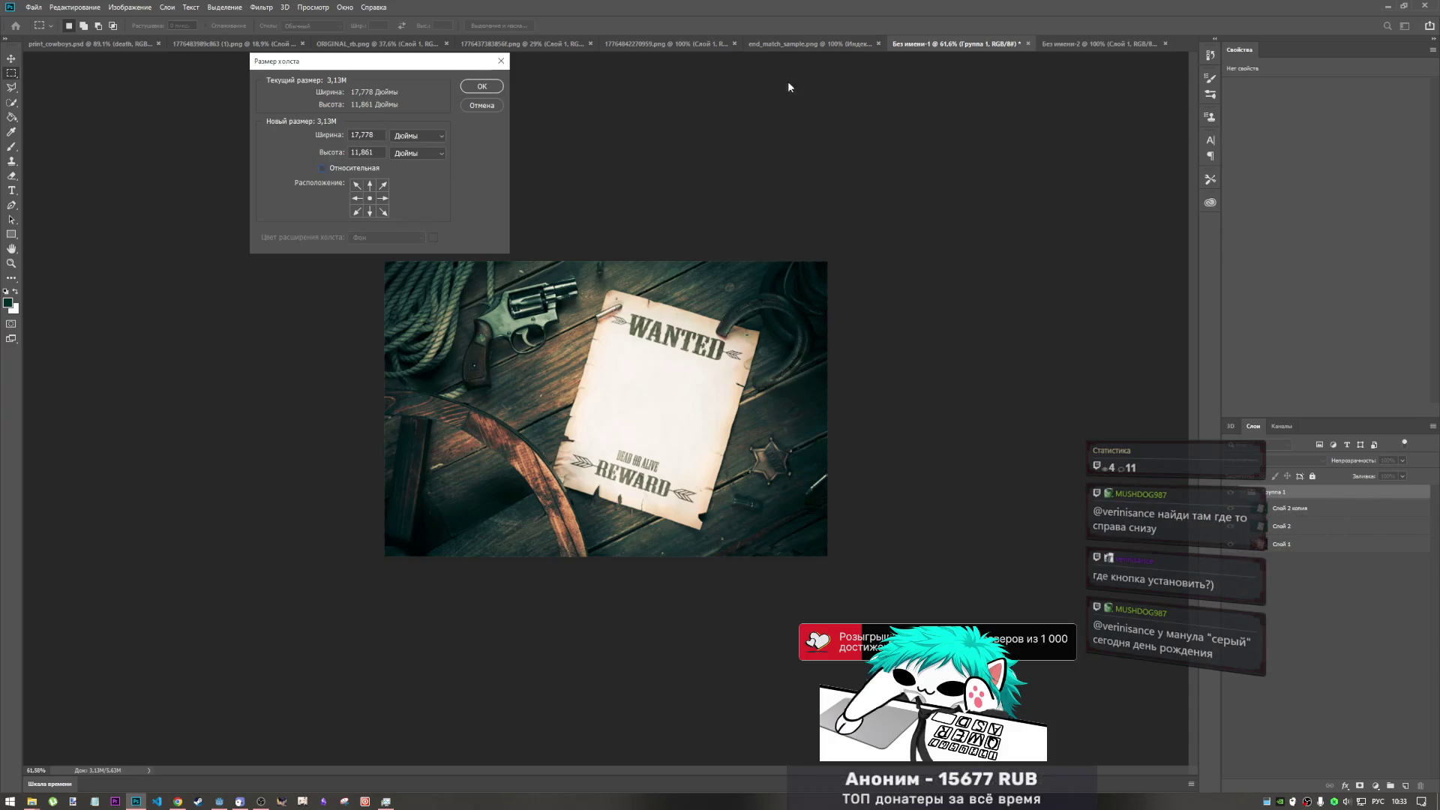
pyautogui.click(501, 61)
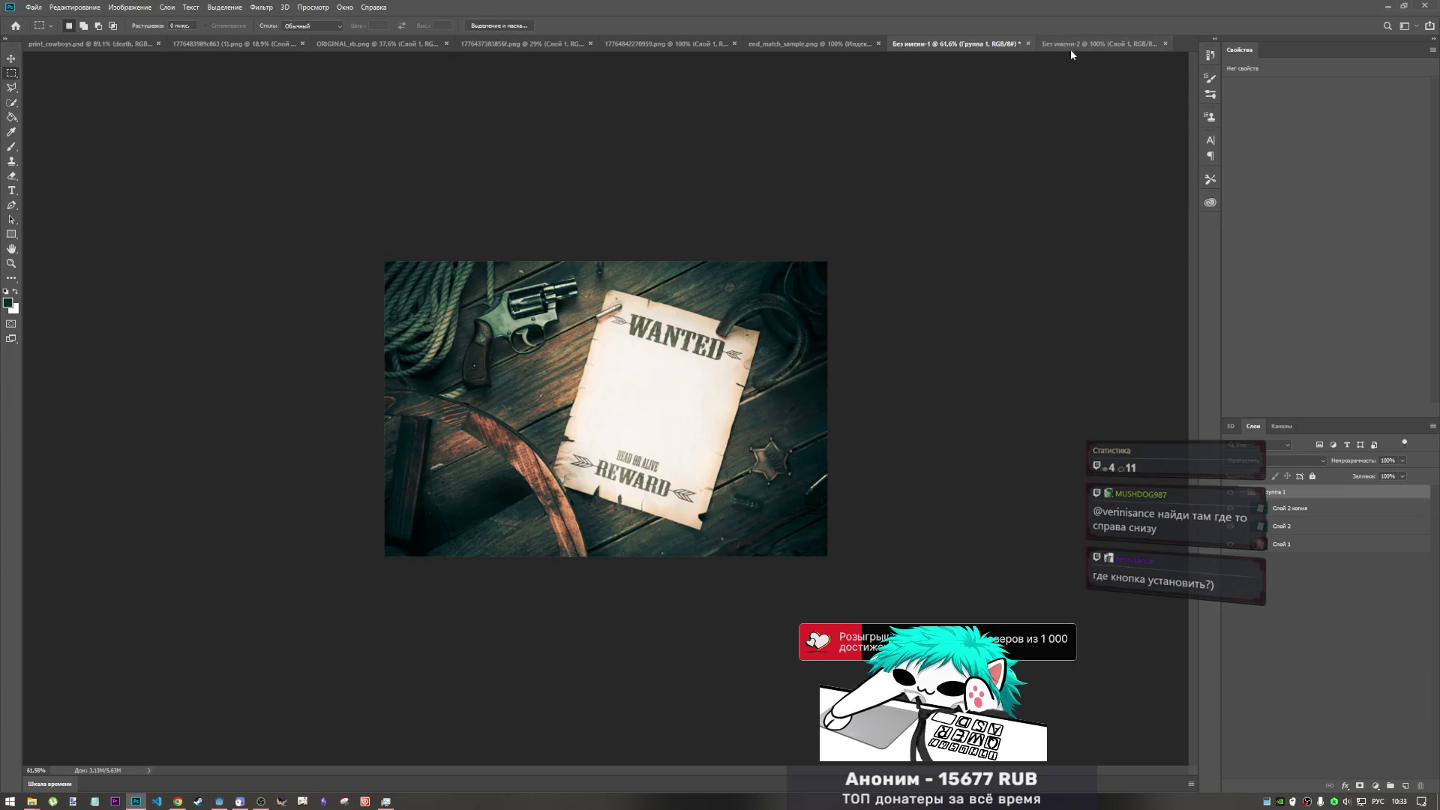
pyautogui.click(1164, 44)
pyautogui.click(752, 291)
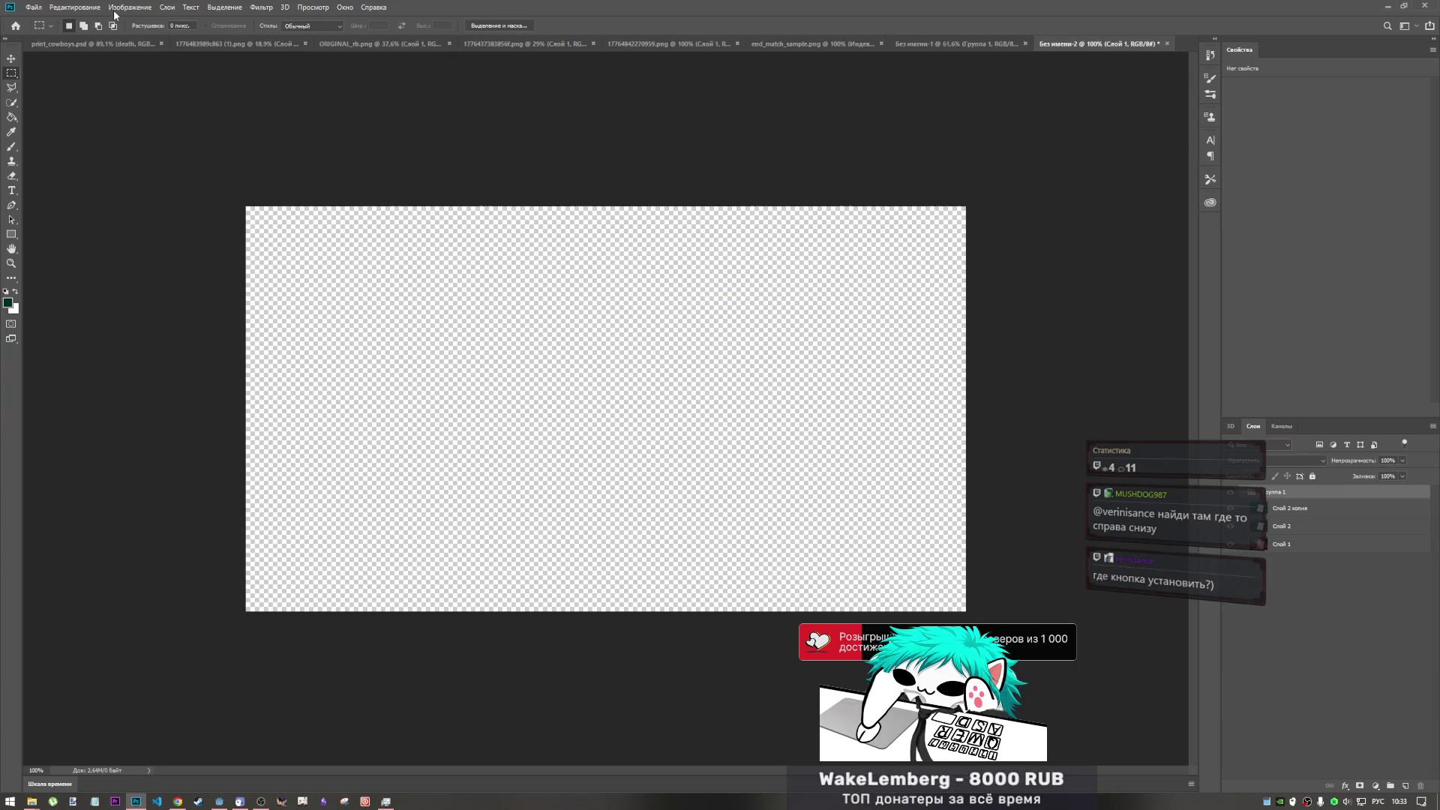
# - Set the poster canvas to 720 px high (1280×720, pixel units) and accept the crop
pyautogui.click(123, 7)
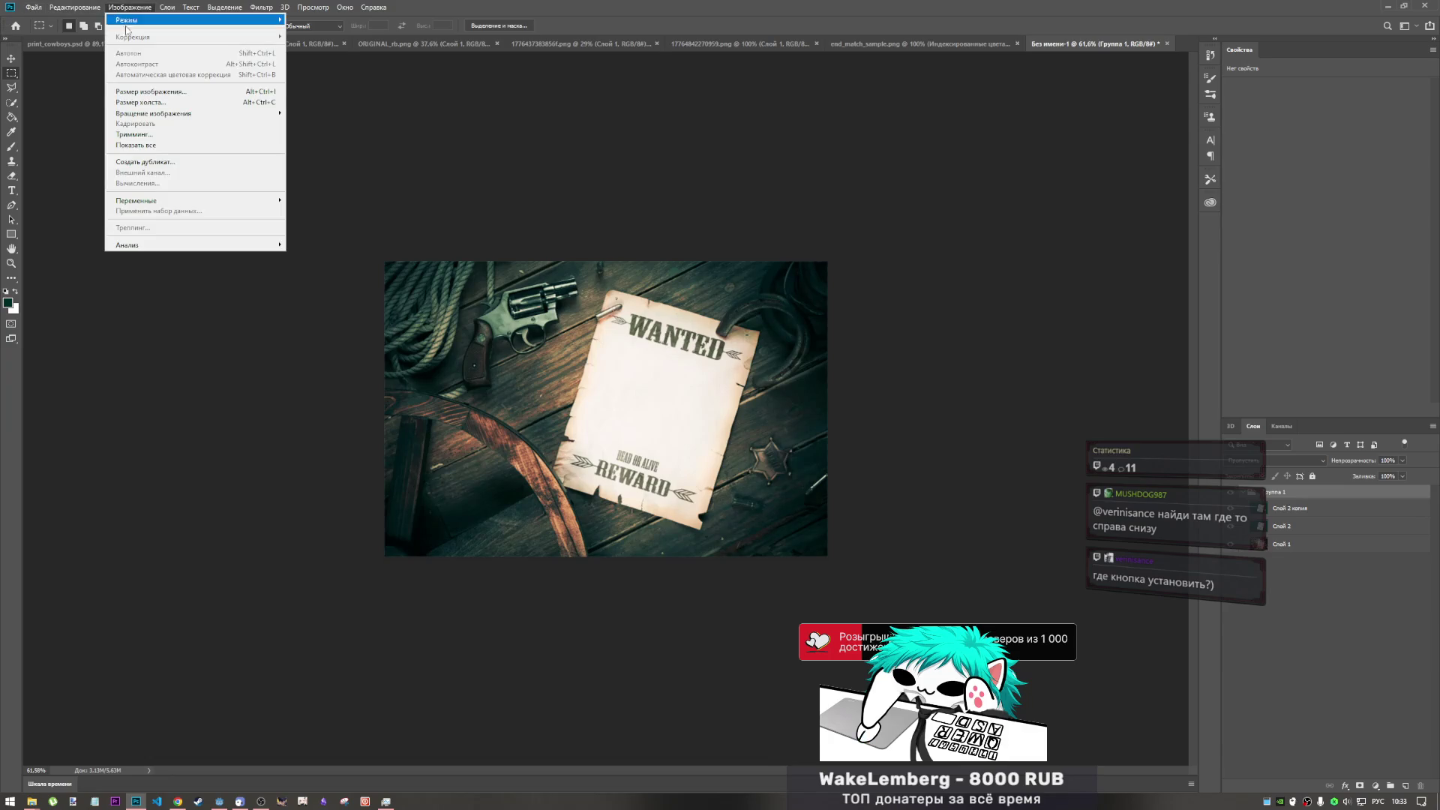
pyautogui.click(157, 102)
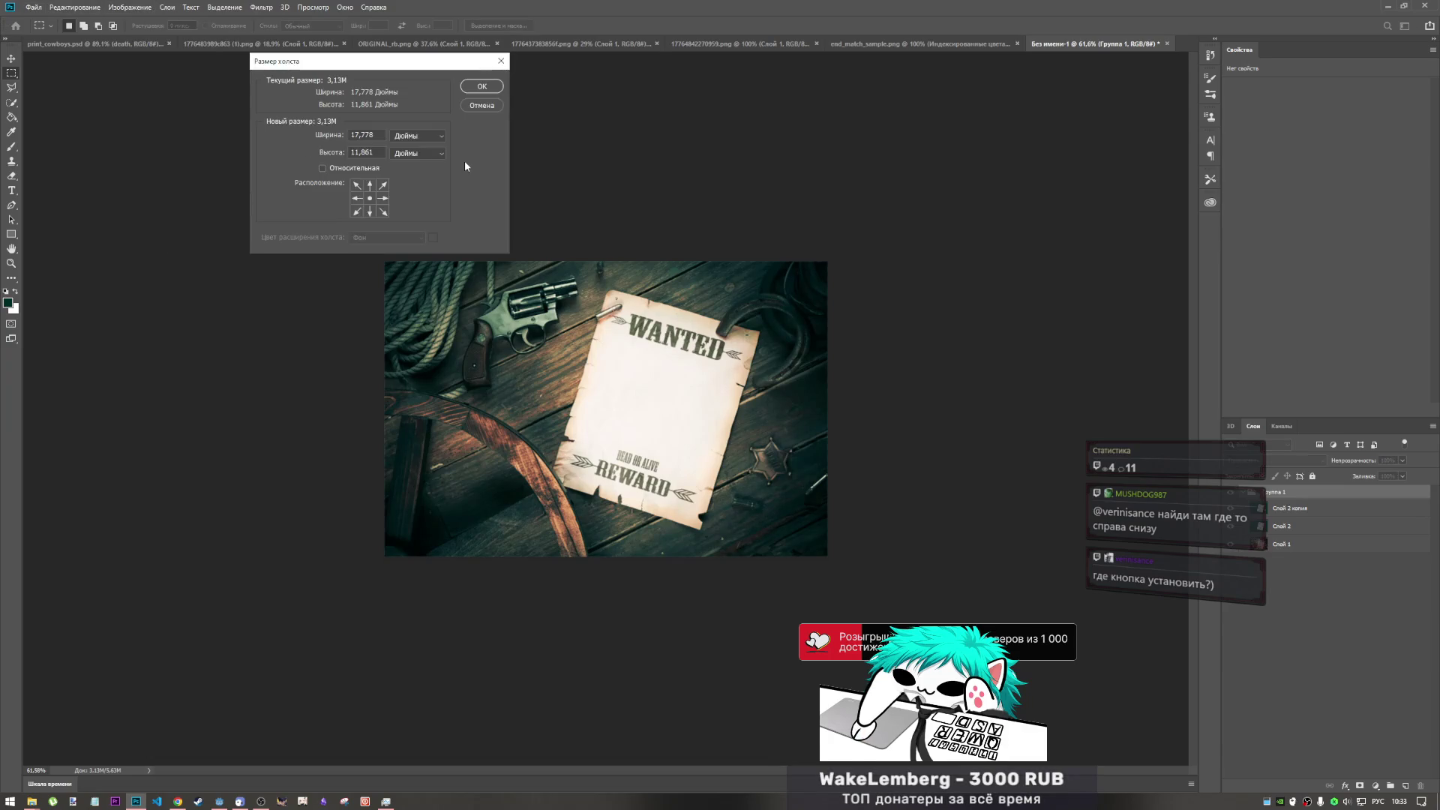
pyautogui.click(440, 138)
pyautogui.click(412, 156)
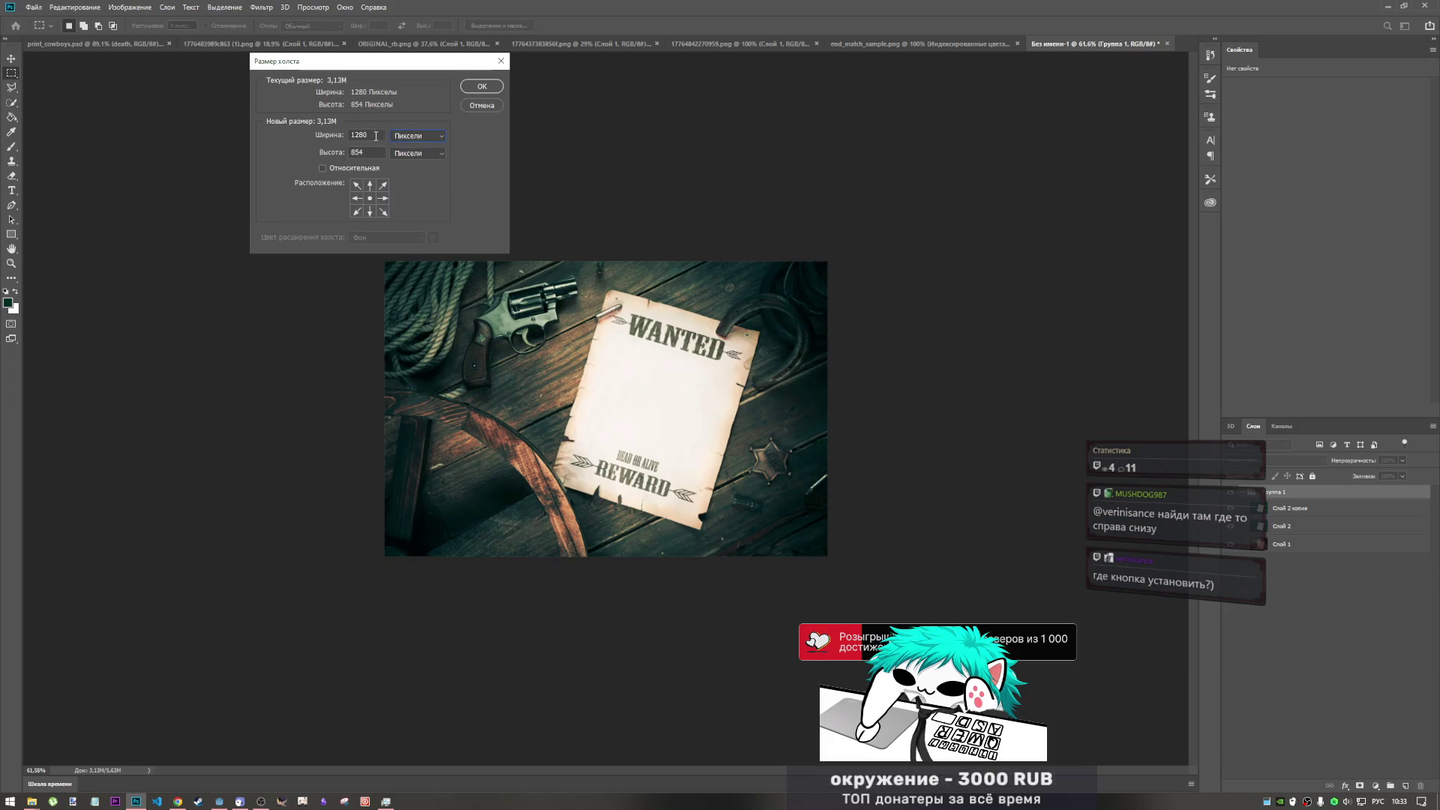
pyautogui.write('720')
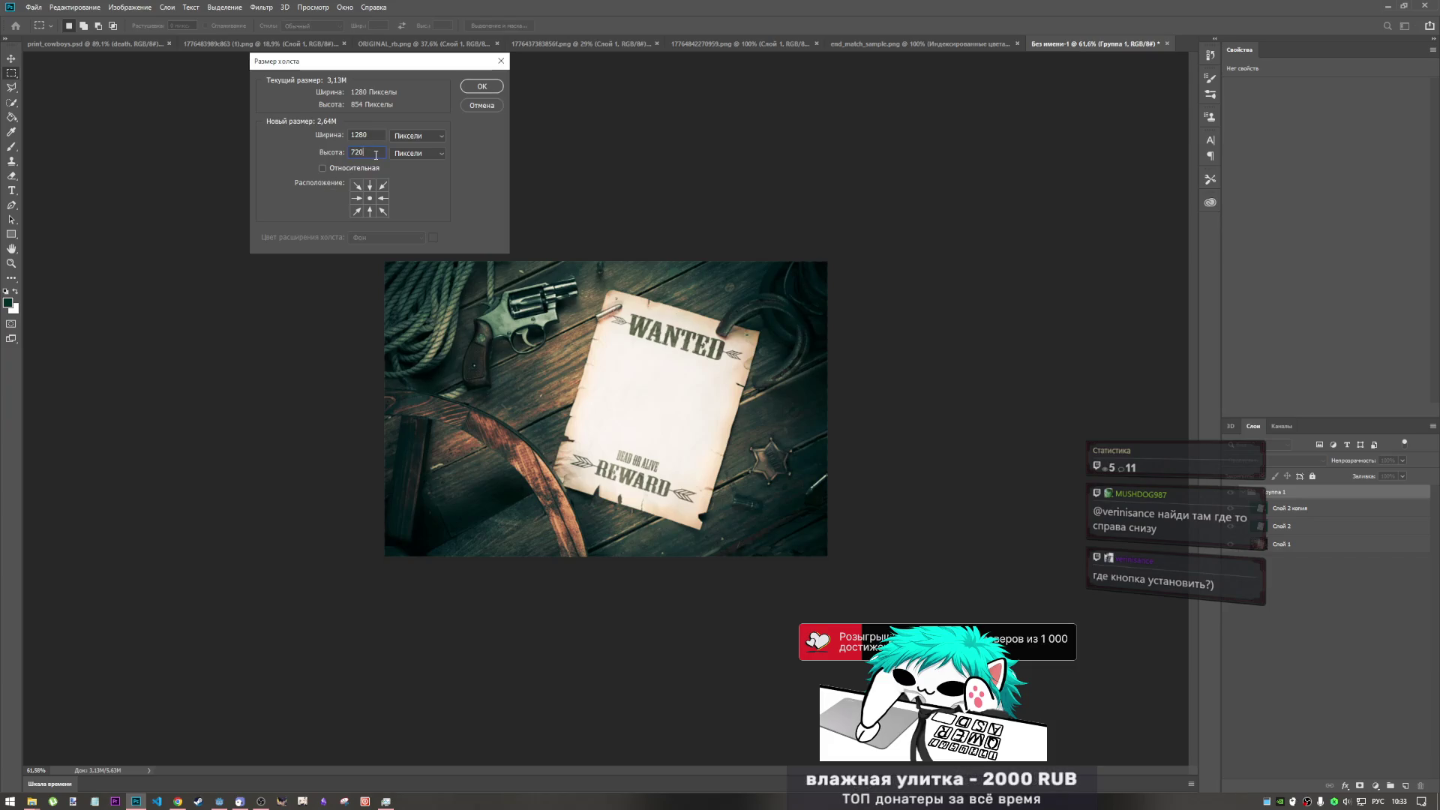
pyautogui.click(482, 86)
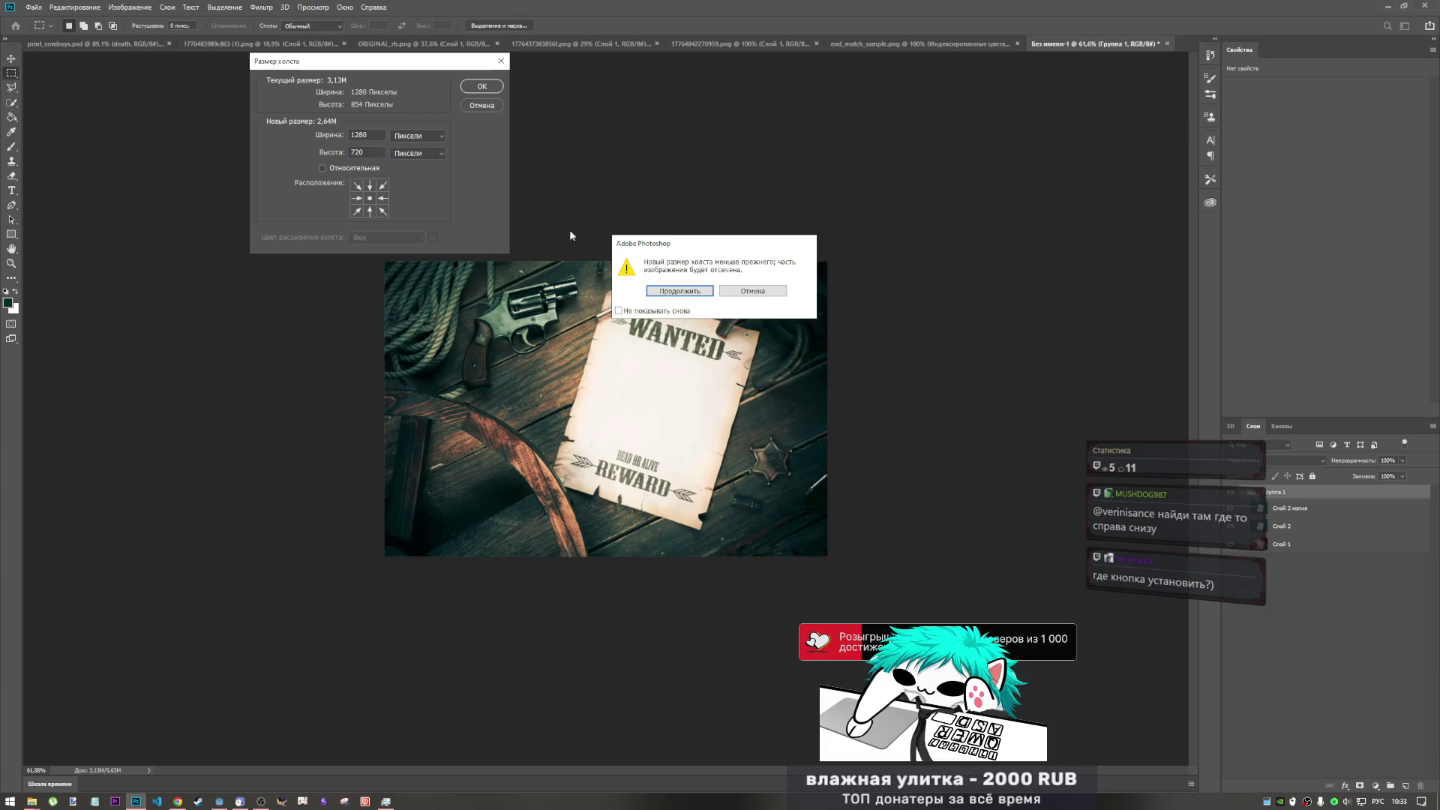
pyautogui.click(680, 292)
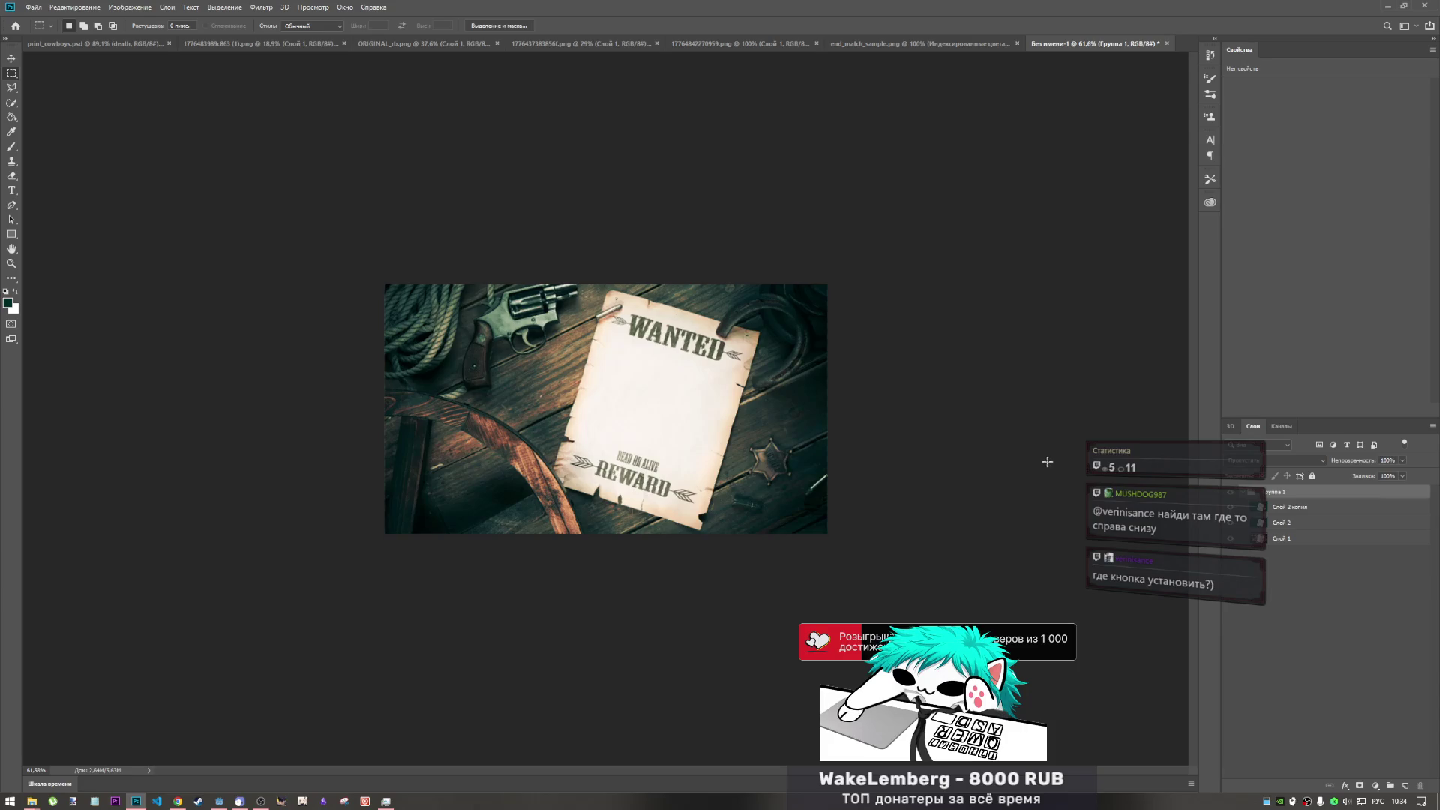
pyautogui.click(1305, 510)
pyautogui.click(1305, 539)
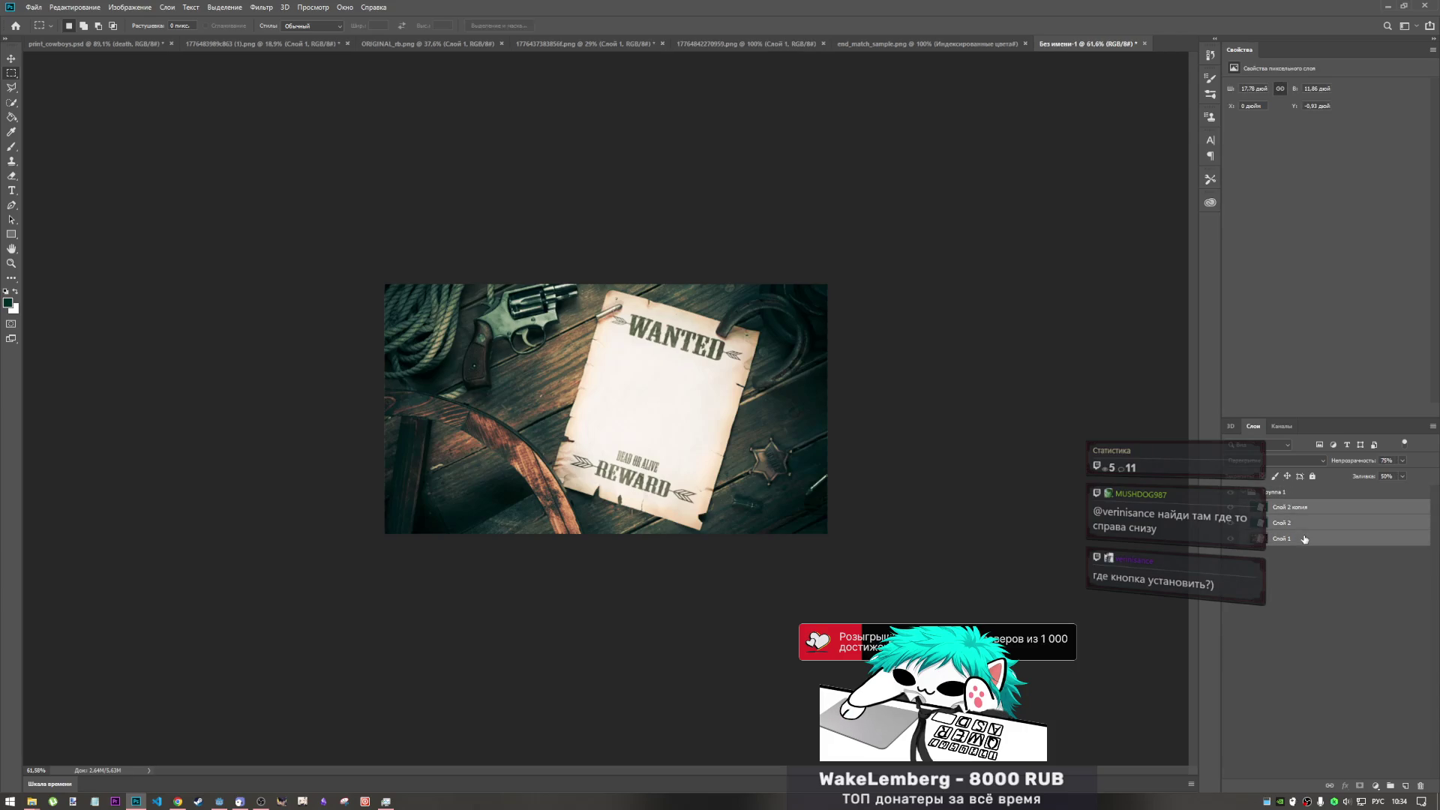
# - Free-transform Группа 1 a few pixels lower on the 1280×720 canvas and commit
pyautogui.click(1290, 492)
pyautogui.hotkey('ctrl', 't')
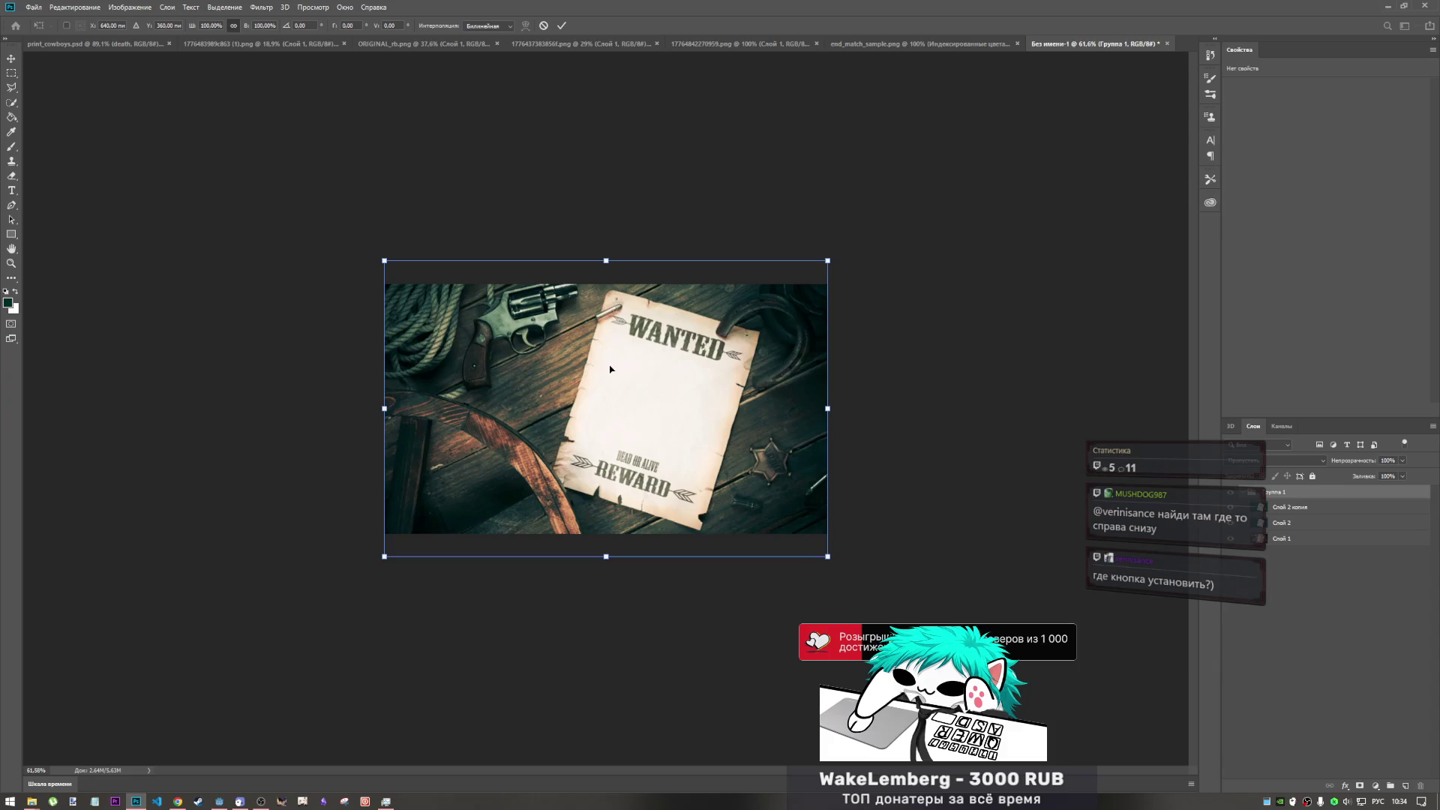
pyautogui.moveTo(608, 384); pyautogui.dragTo(610, 395)
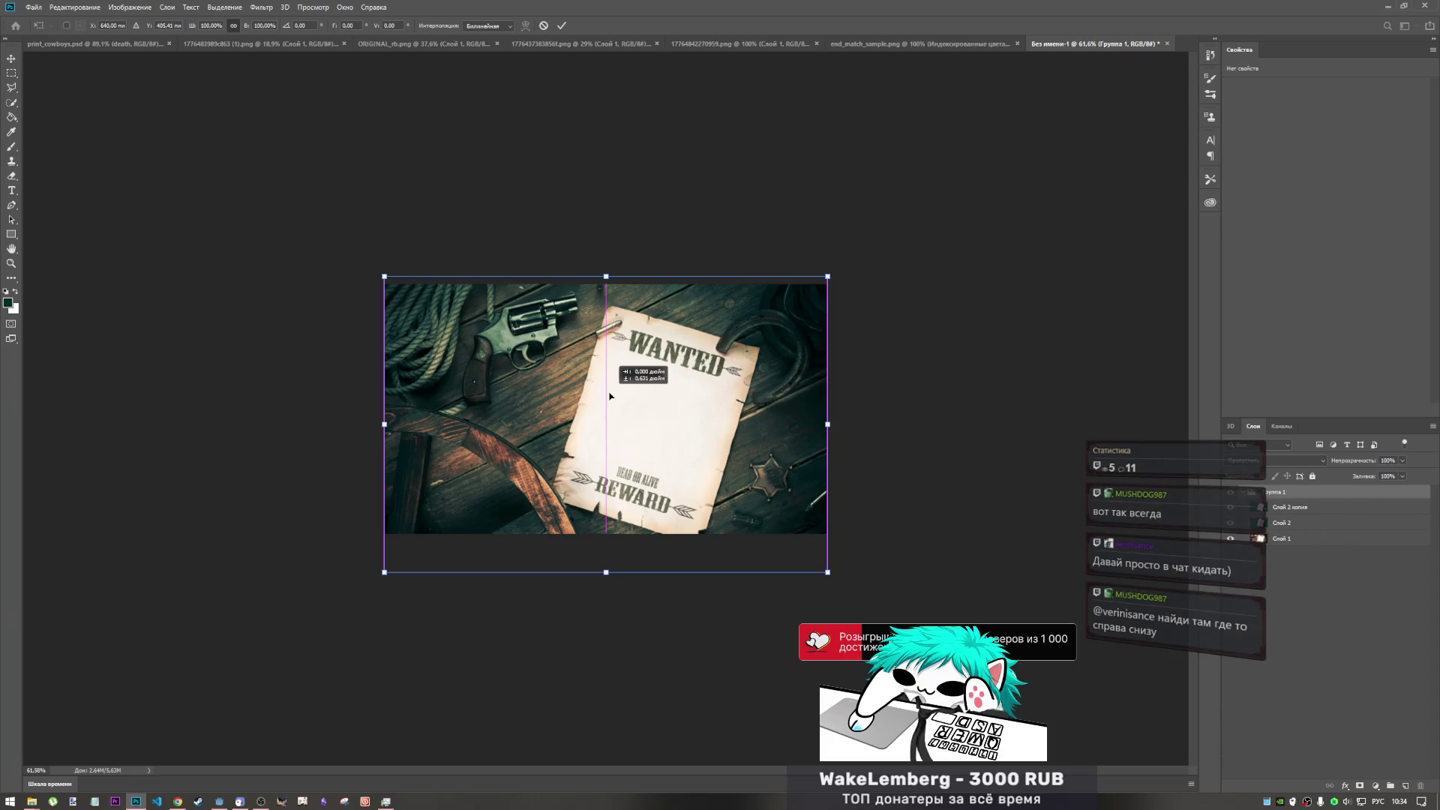
pyautogui.moveTo(610, 395); pyautogui.dragTo(610, 397)
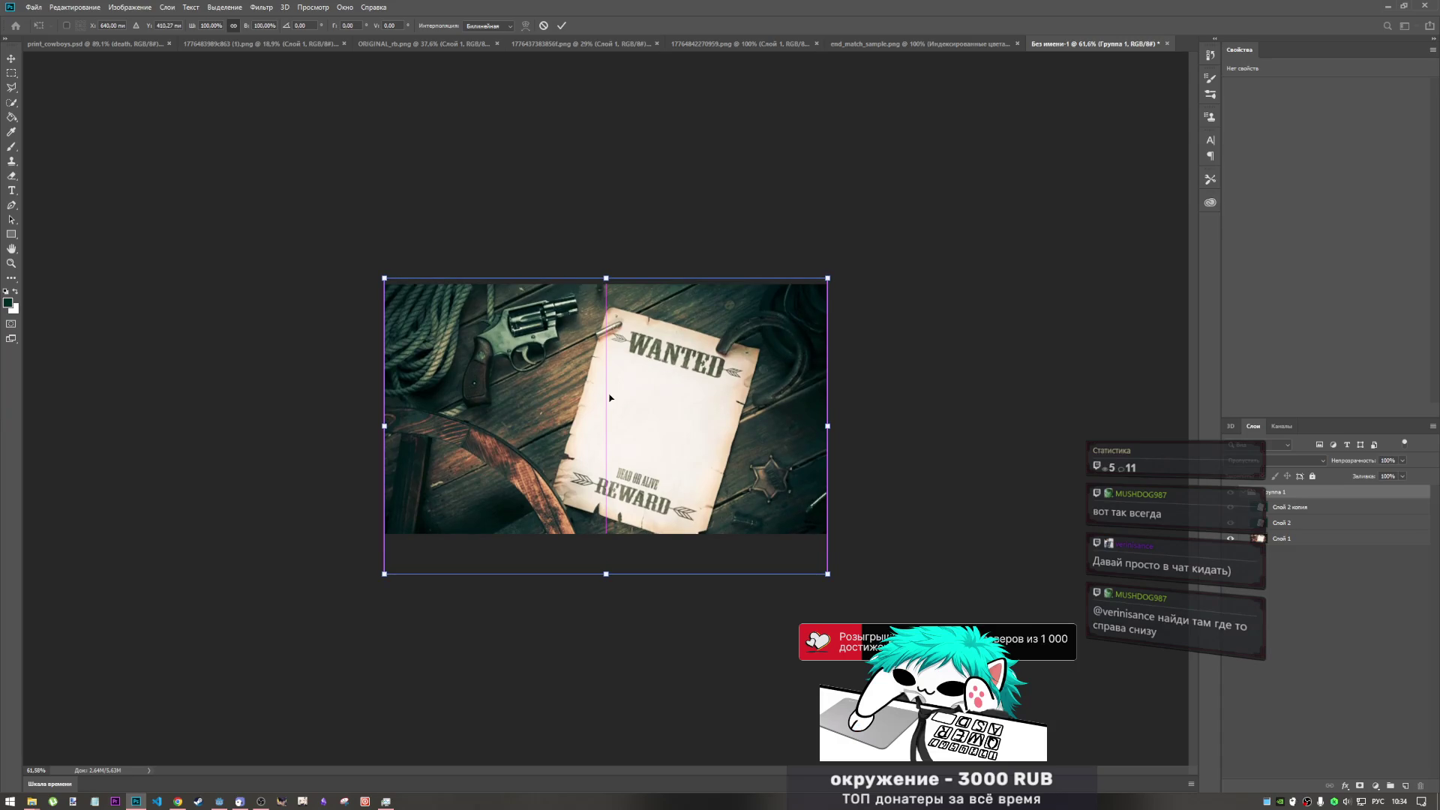
pyautogui.click(561, 25)
pyautogui.press('m')
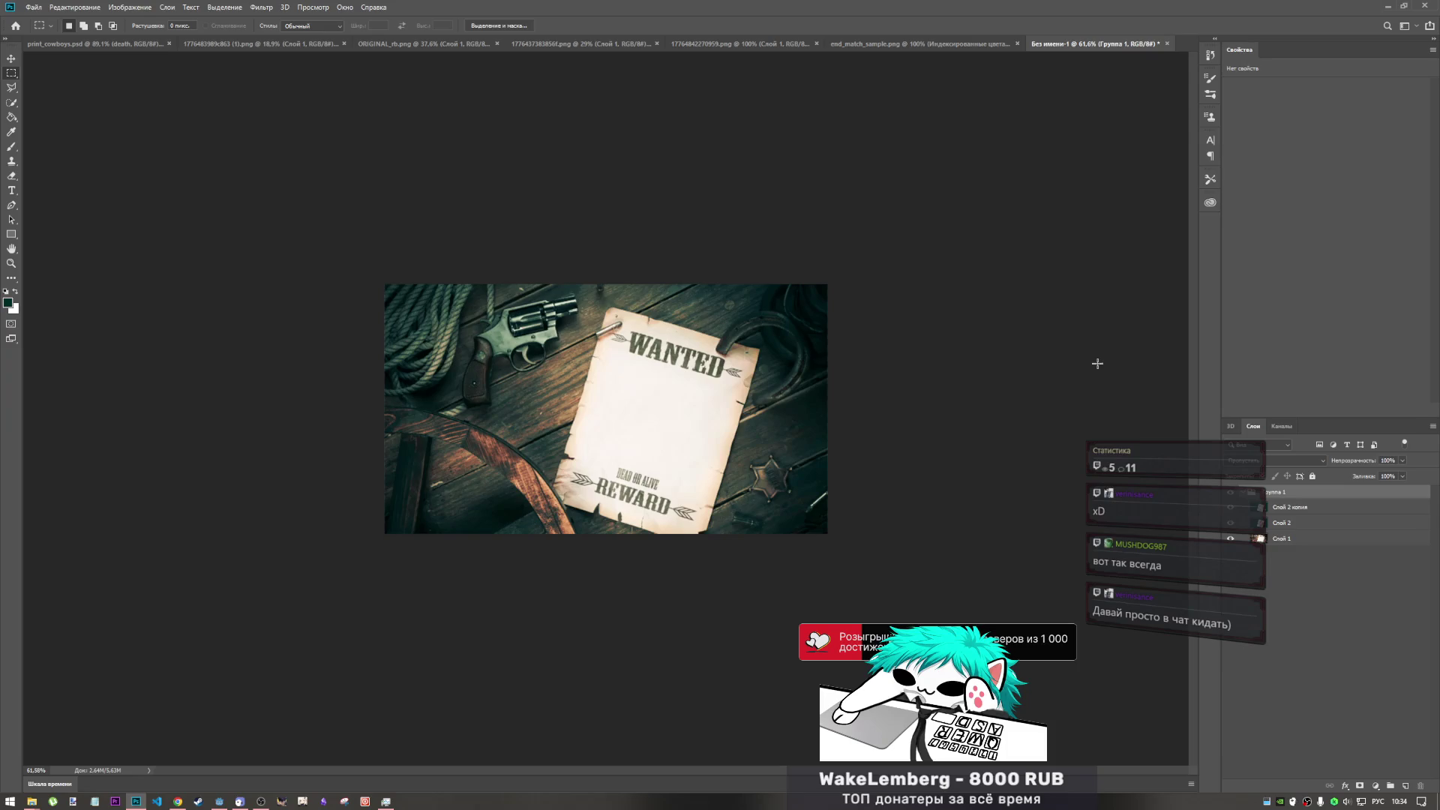
# - Quick-export the image as PNG, replacing end_match.png
pyautogui.click(33, 7)
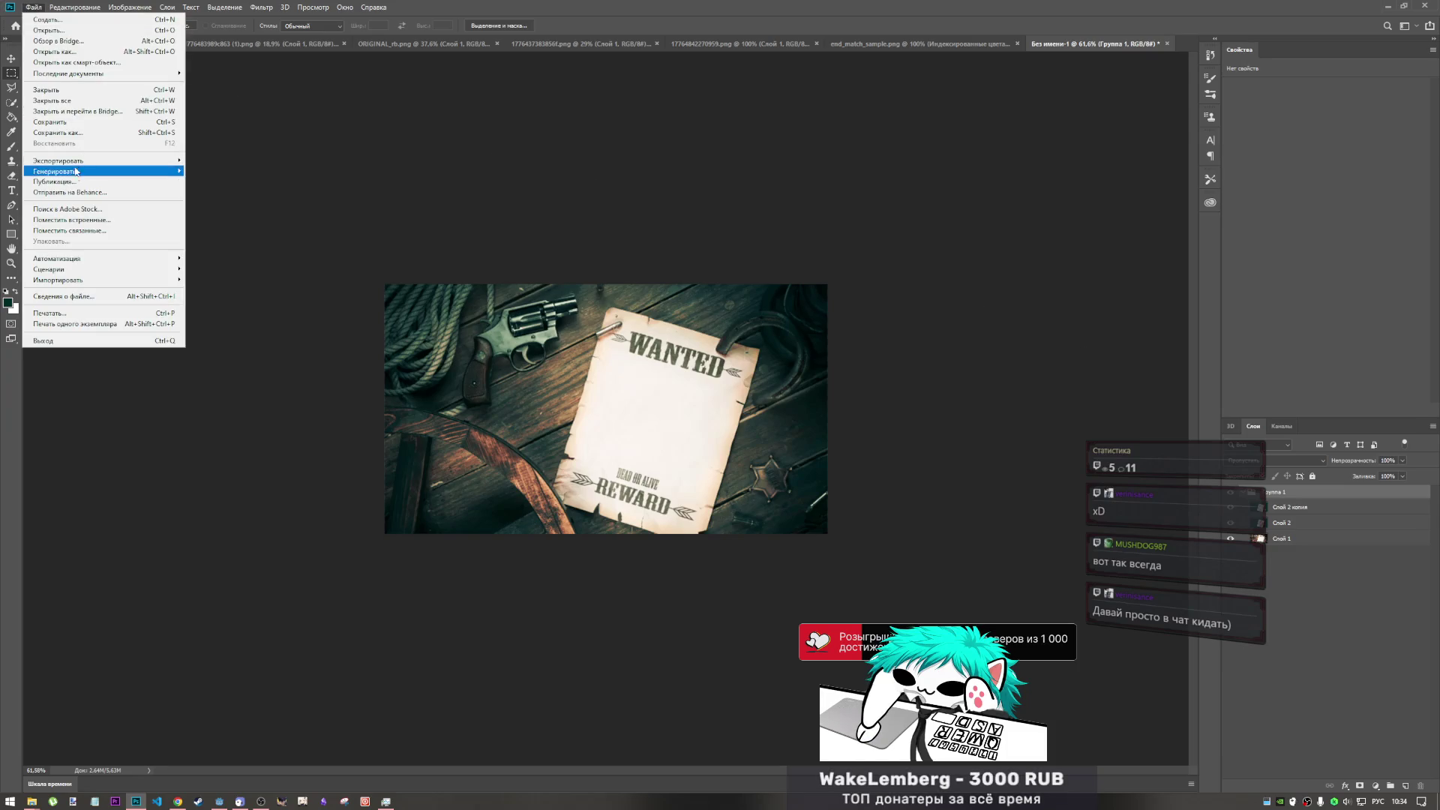
pyautogui.moveTo(83, 160)
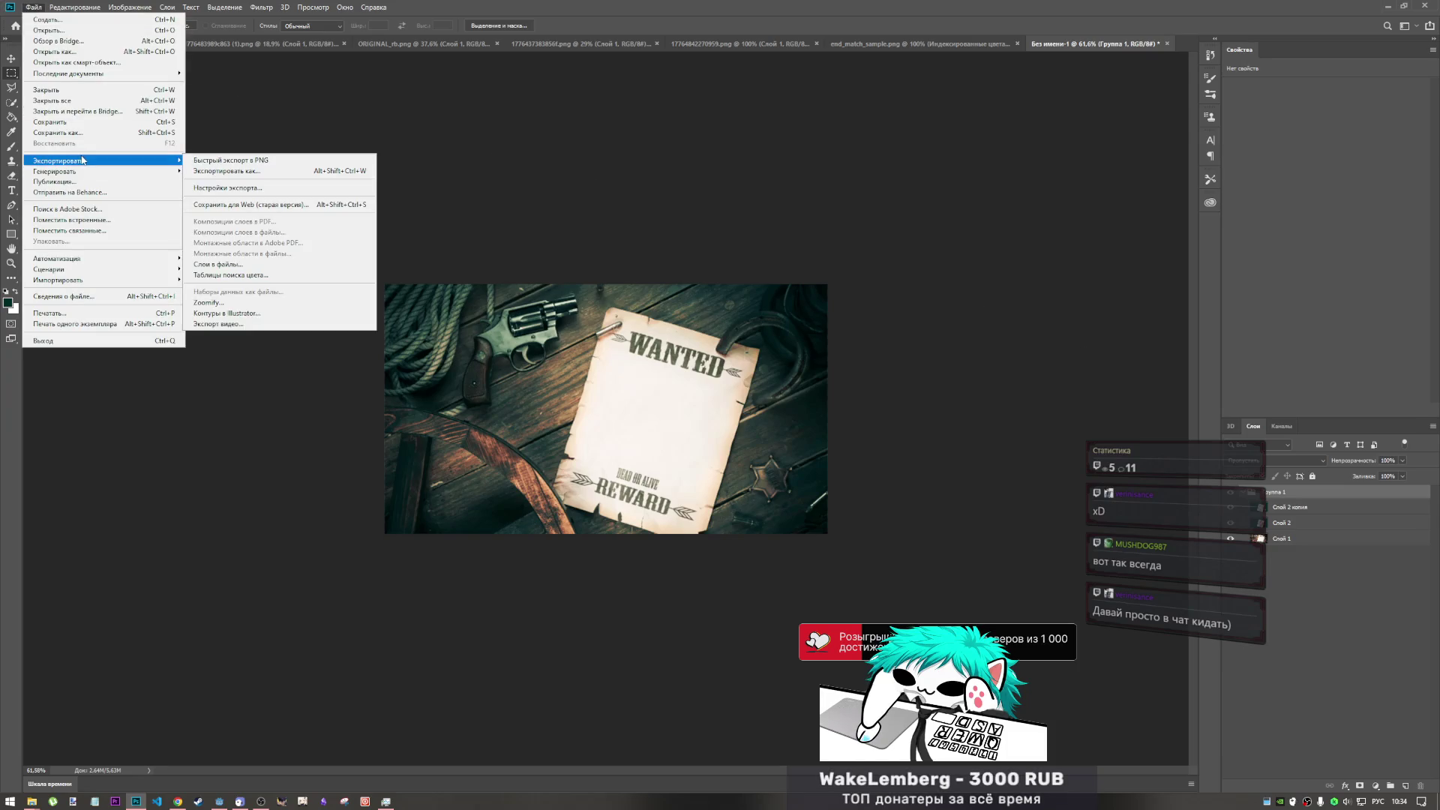
pyautogui.click(200, 160)
pyautogui.click(133, 91)
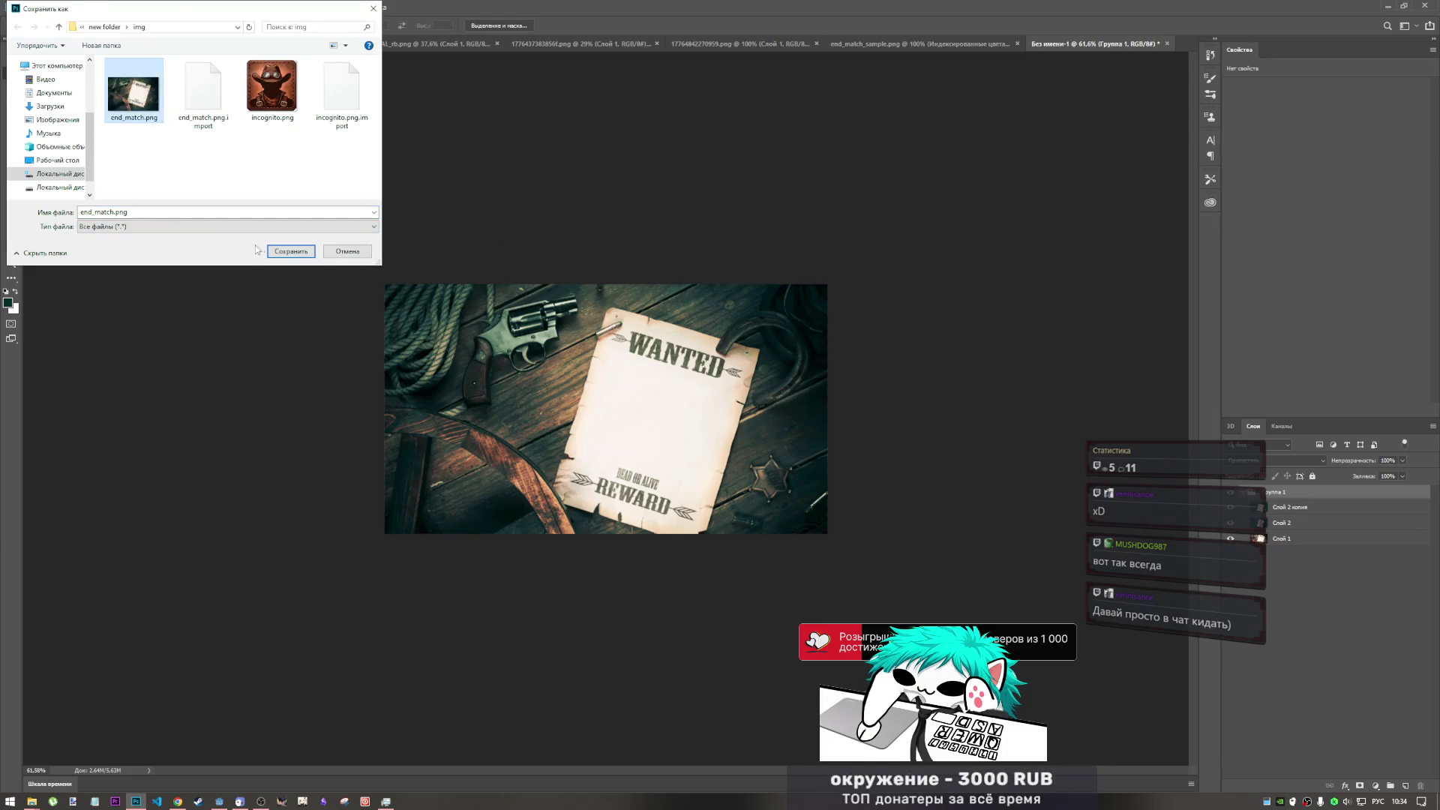
pyautogui.click(271, 253)
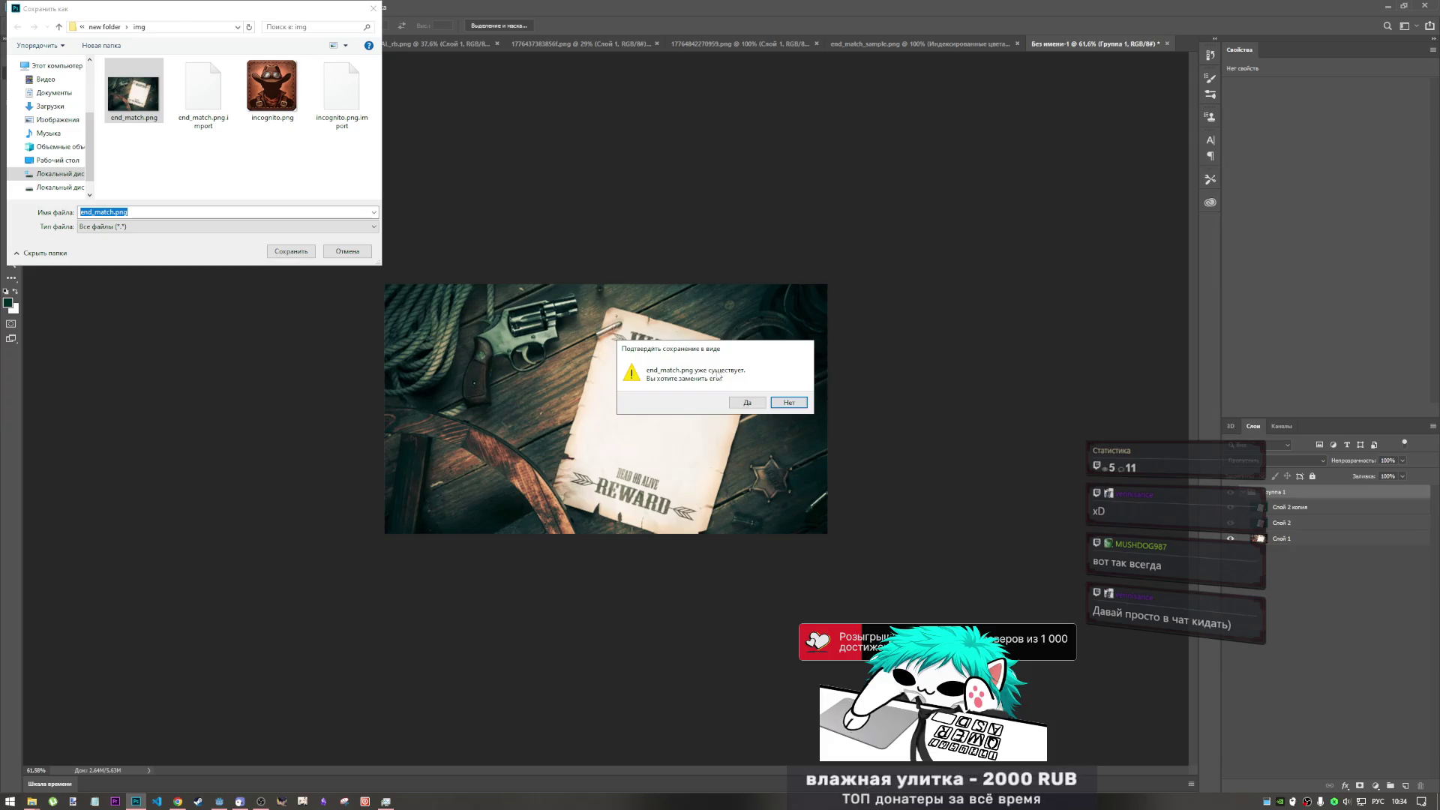
pyautogui.click(788, 407)
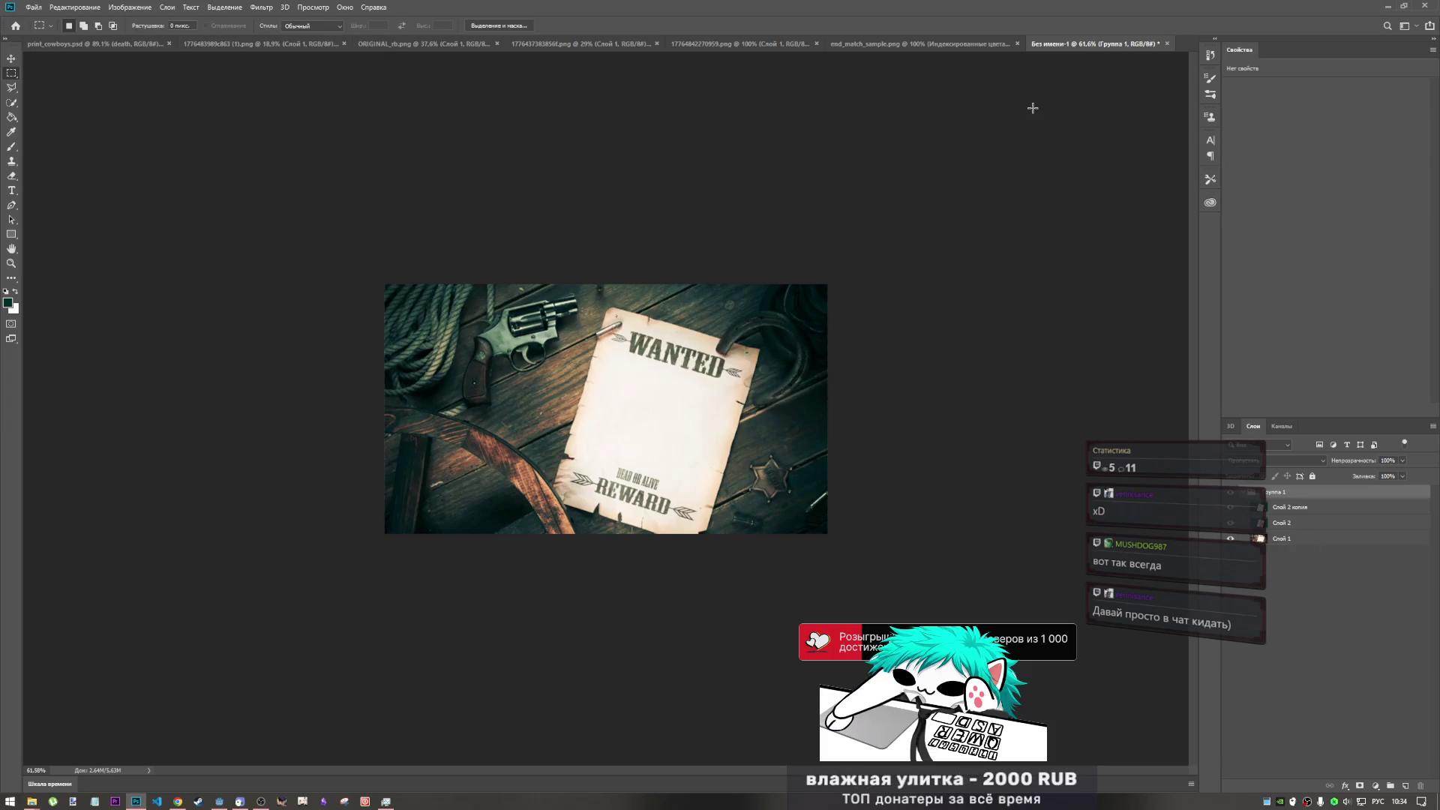
# - Save the document as bgcover.psd, accept compatibility options, and return to Godot
pyautogui.hotkey('ctrl', 's')
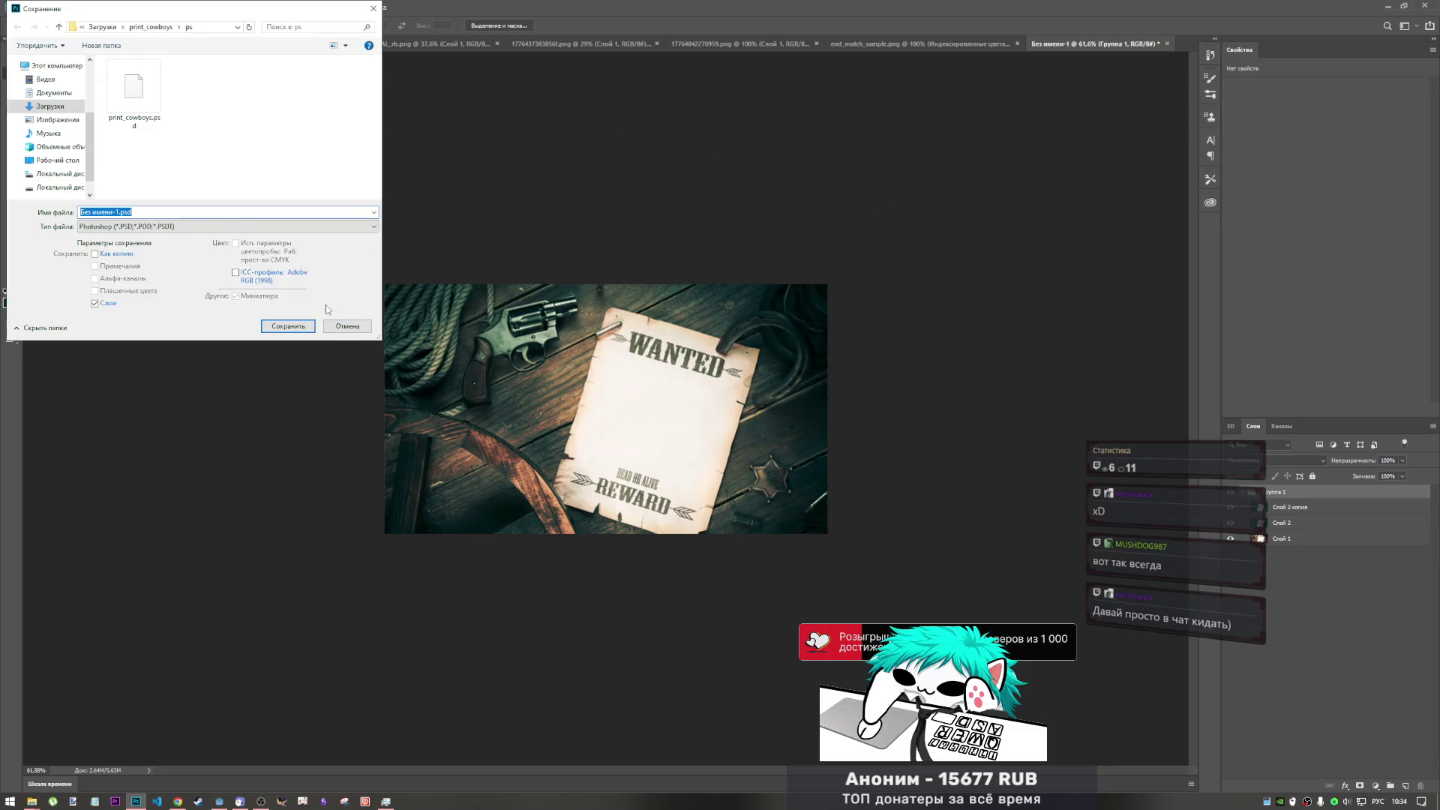
pyautogui.click(117, 213)
pyautogui.hotkey('alt', 'shift')
pyautogui.write('cove')
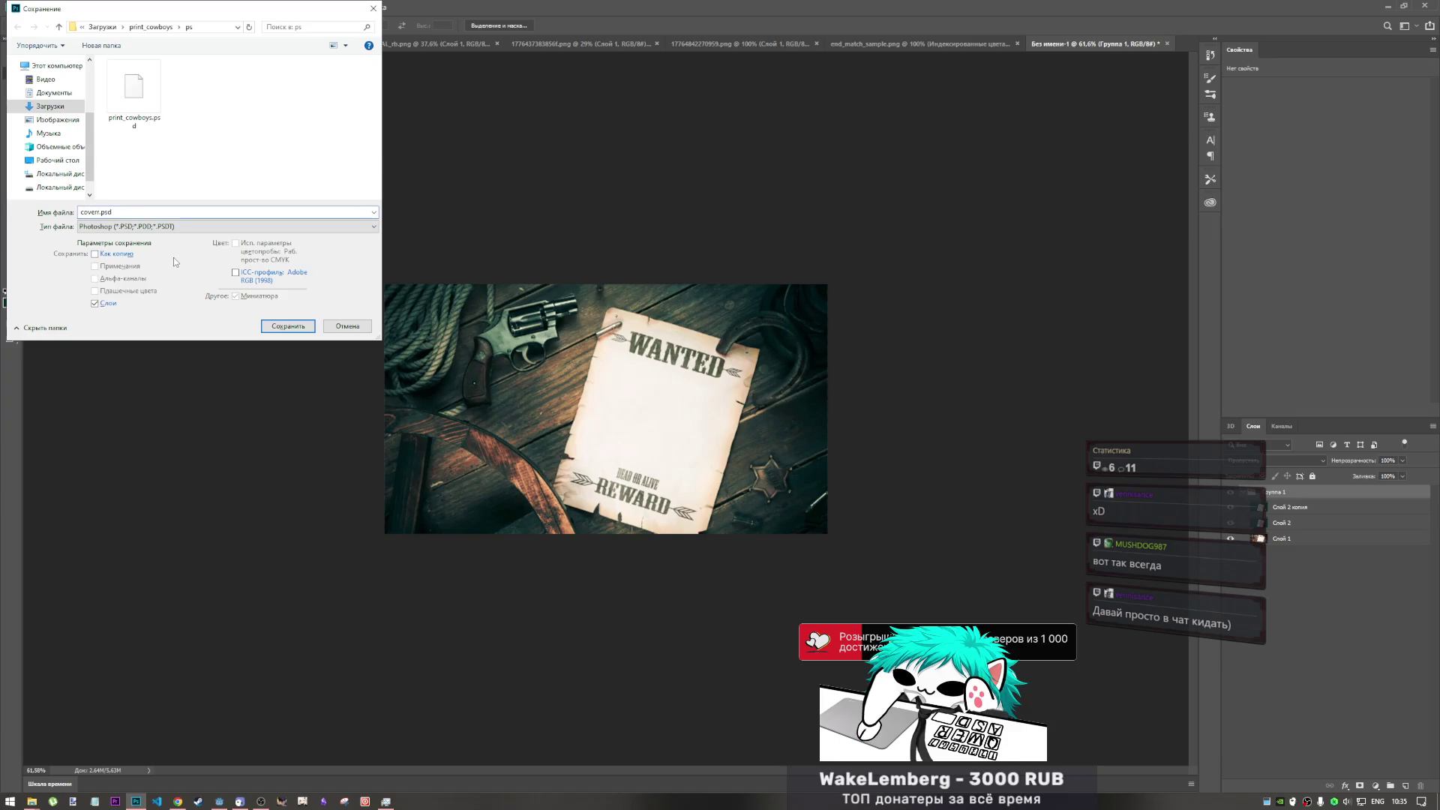
pyautogui.write('r')
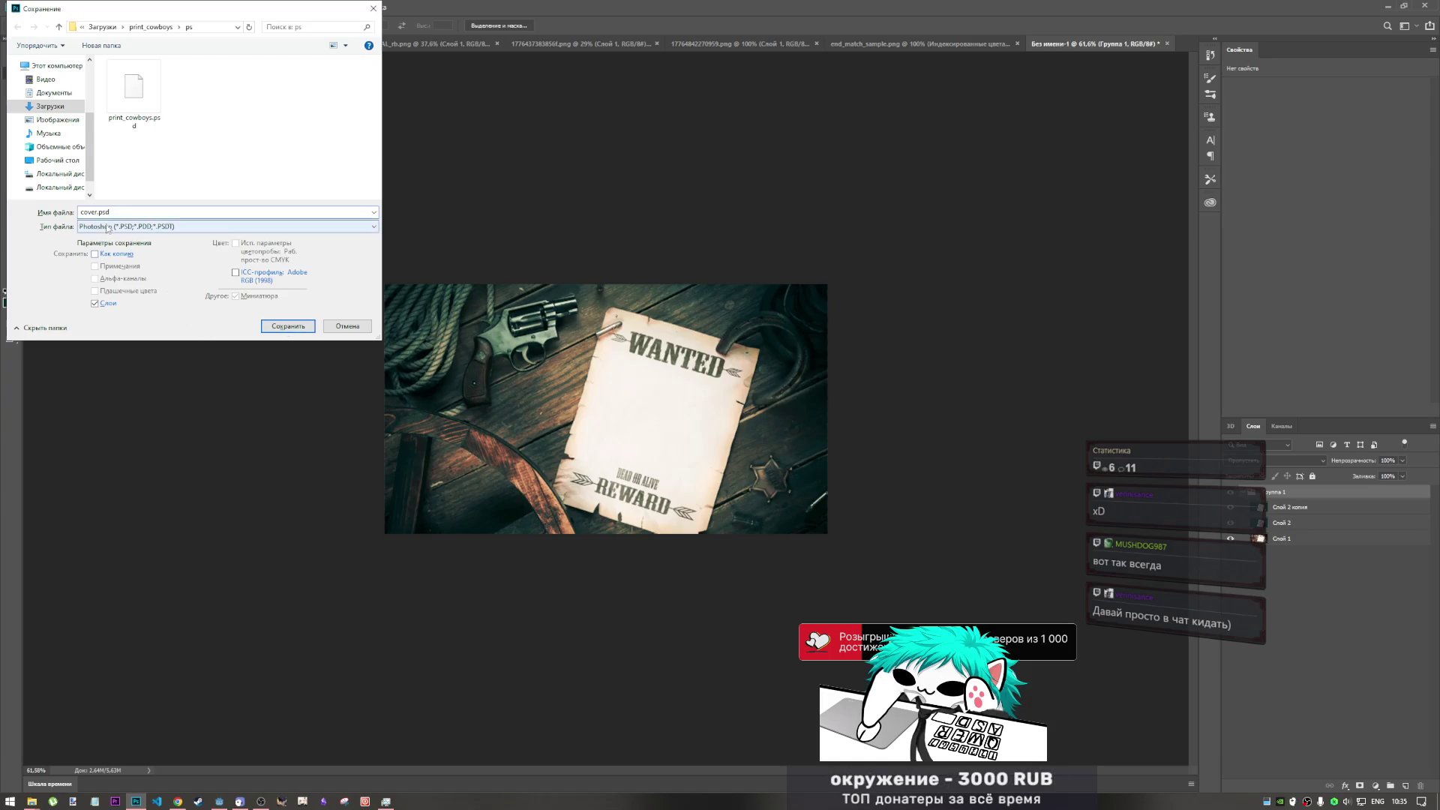
pyautogui.press('Home')
pyautogui.write('bg')
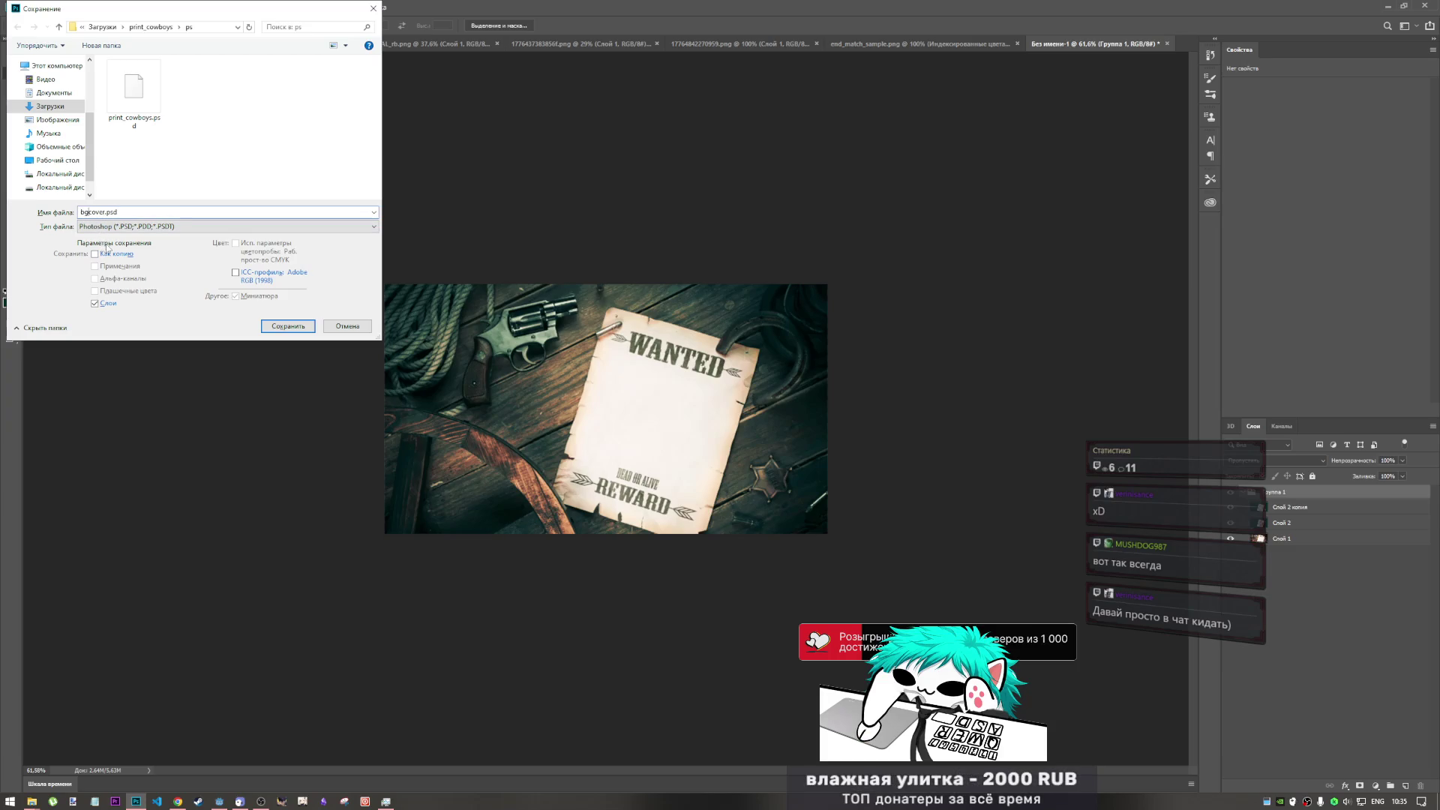
pyautogui.click(279, 327)
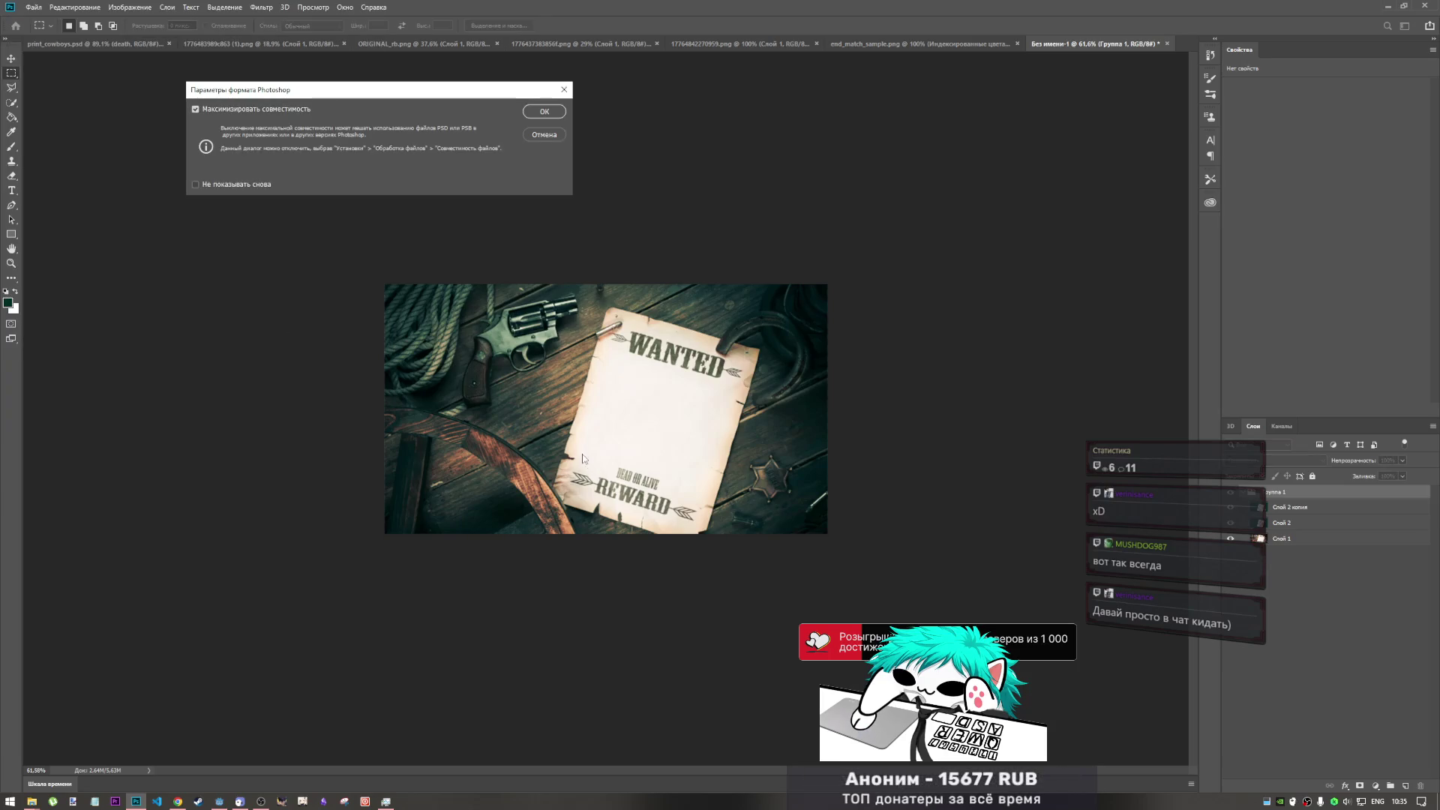
pyautogui.click(545, 111)
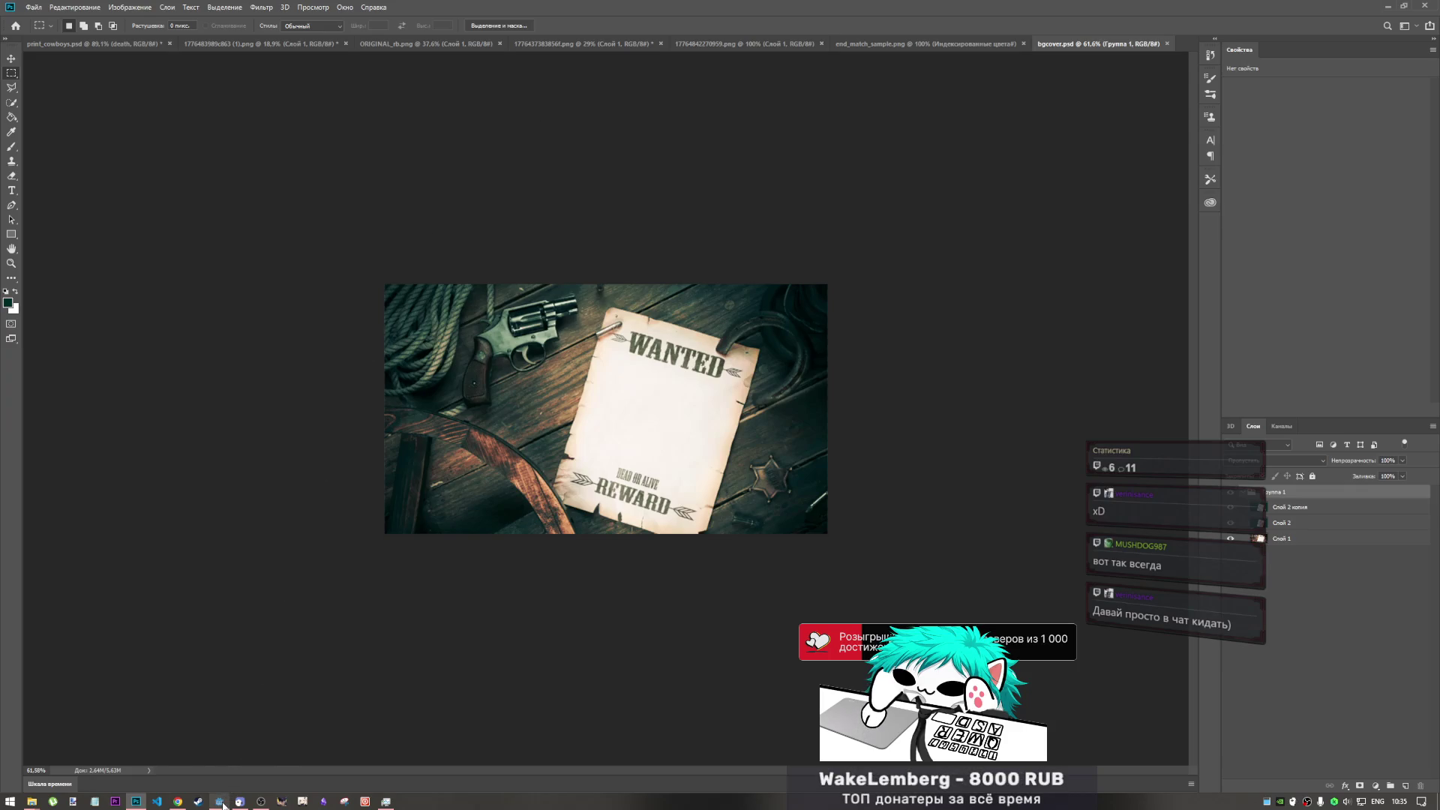
pyautogui.click(260, 801)
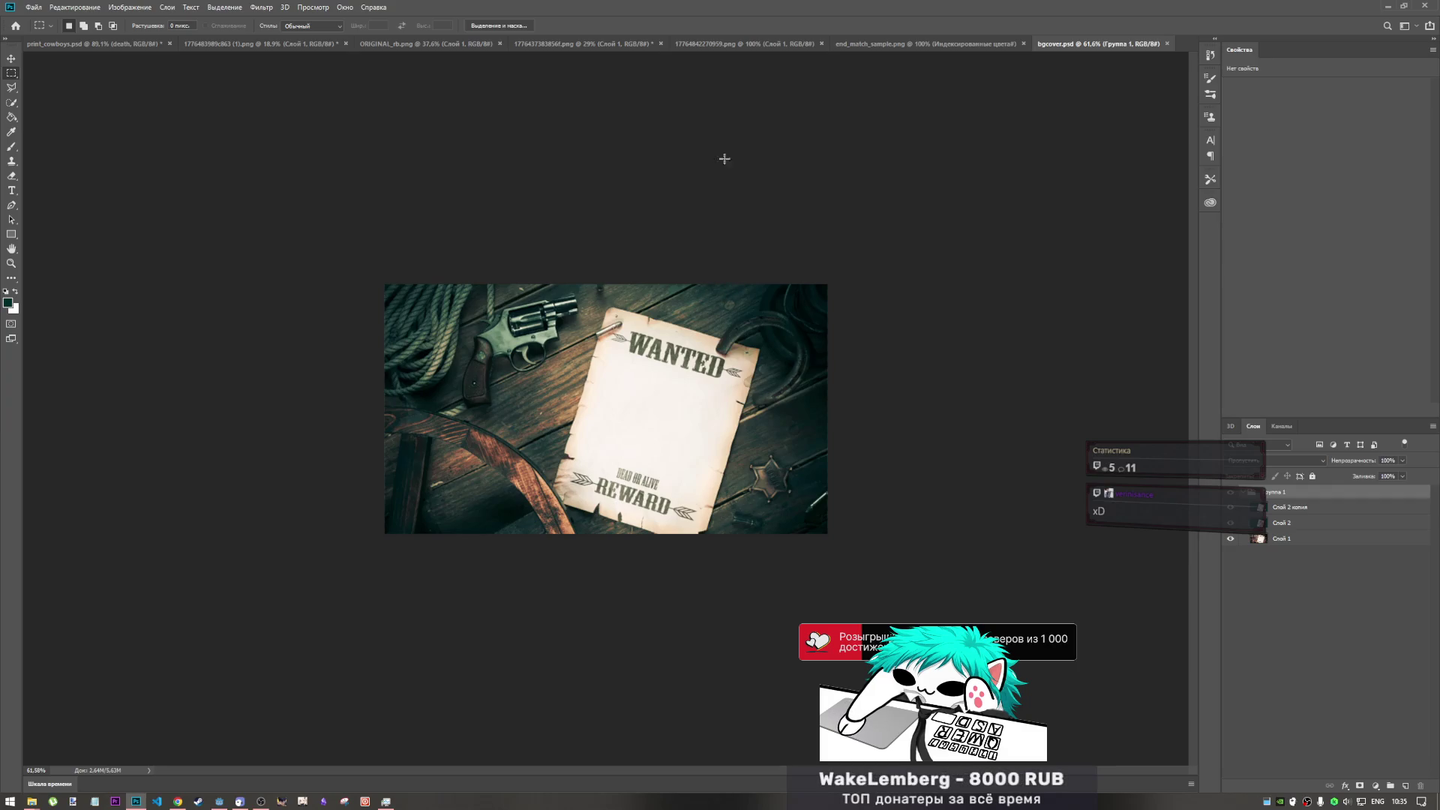
pyautogui.click(219, 801)
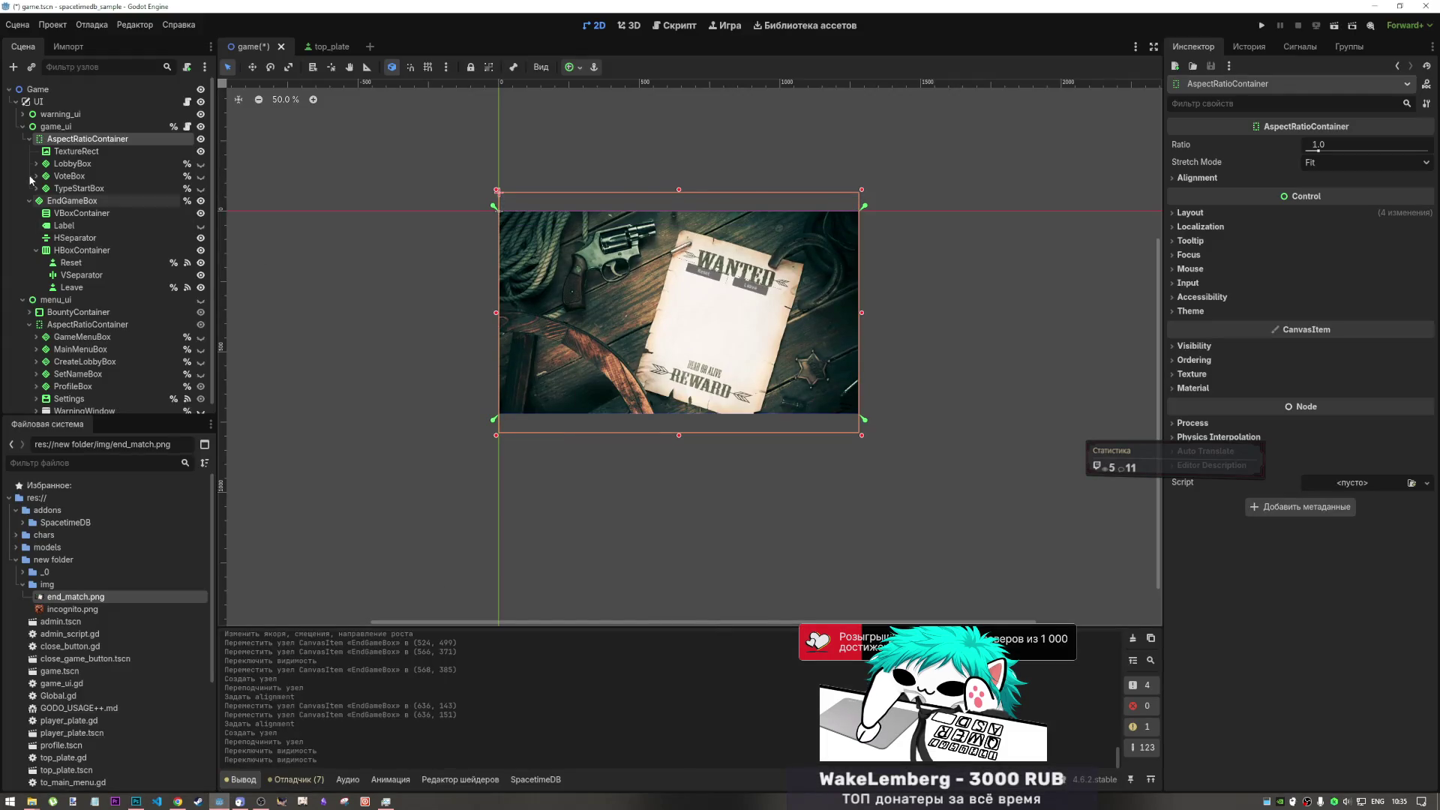
# - Apply an anchor preset to the AspectRatioContainer and save the game scene
pyautogui.click(574, 67)
pyautogui.click(665, 173)
pyautogui.click(374, 238)
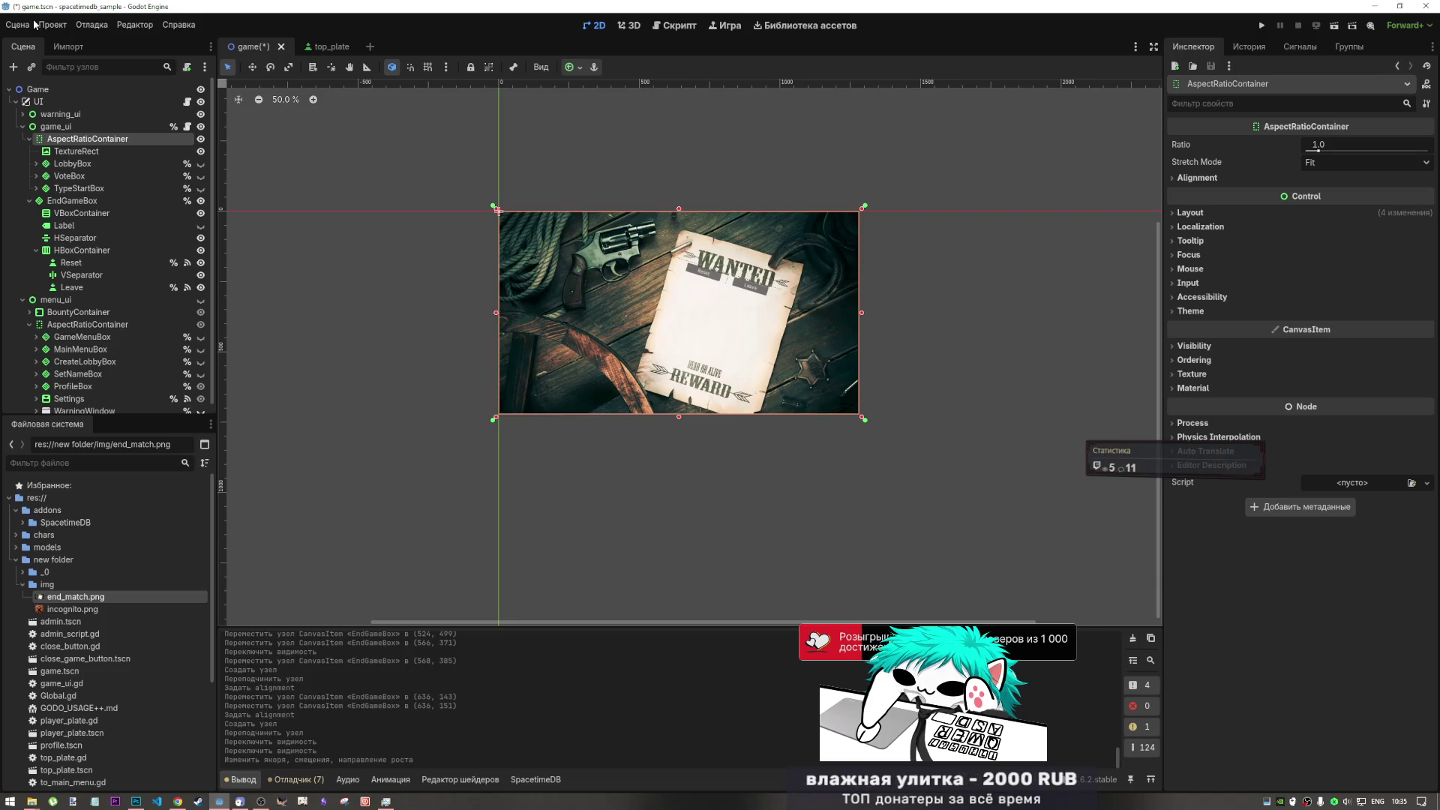
pyautogui.hotkey('ctrl', 's')
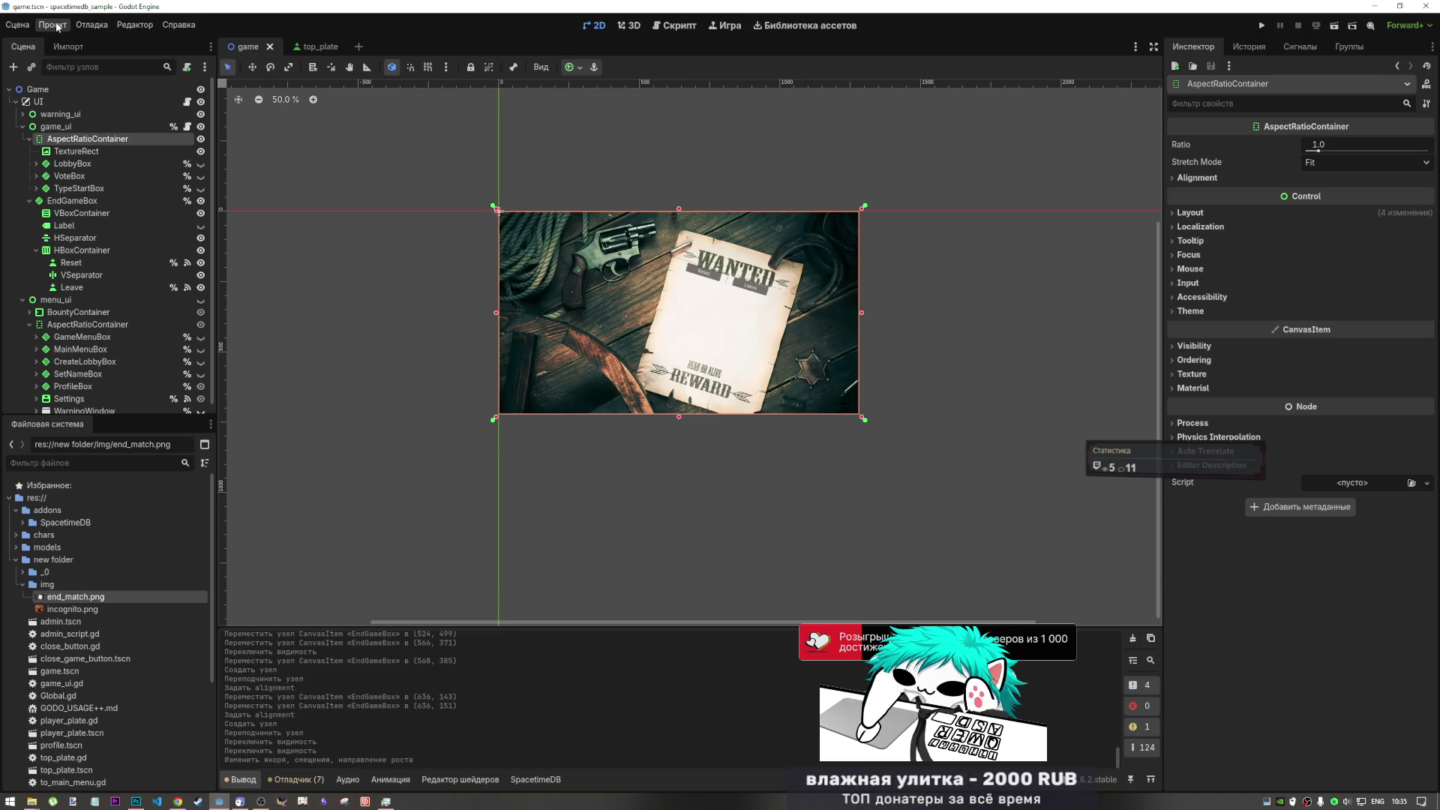
# - Review Project Settings' Display > Window section, then switch to the top_plate scene
pyautogui.click(58, 25)
pyautogui.click(66, 41)
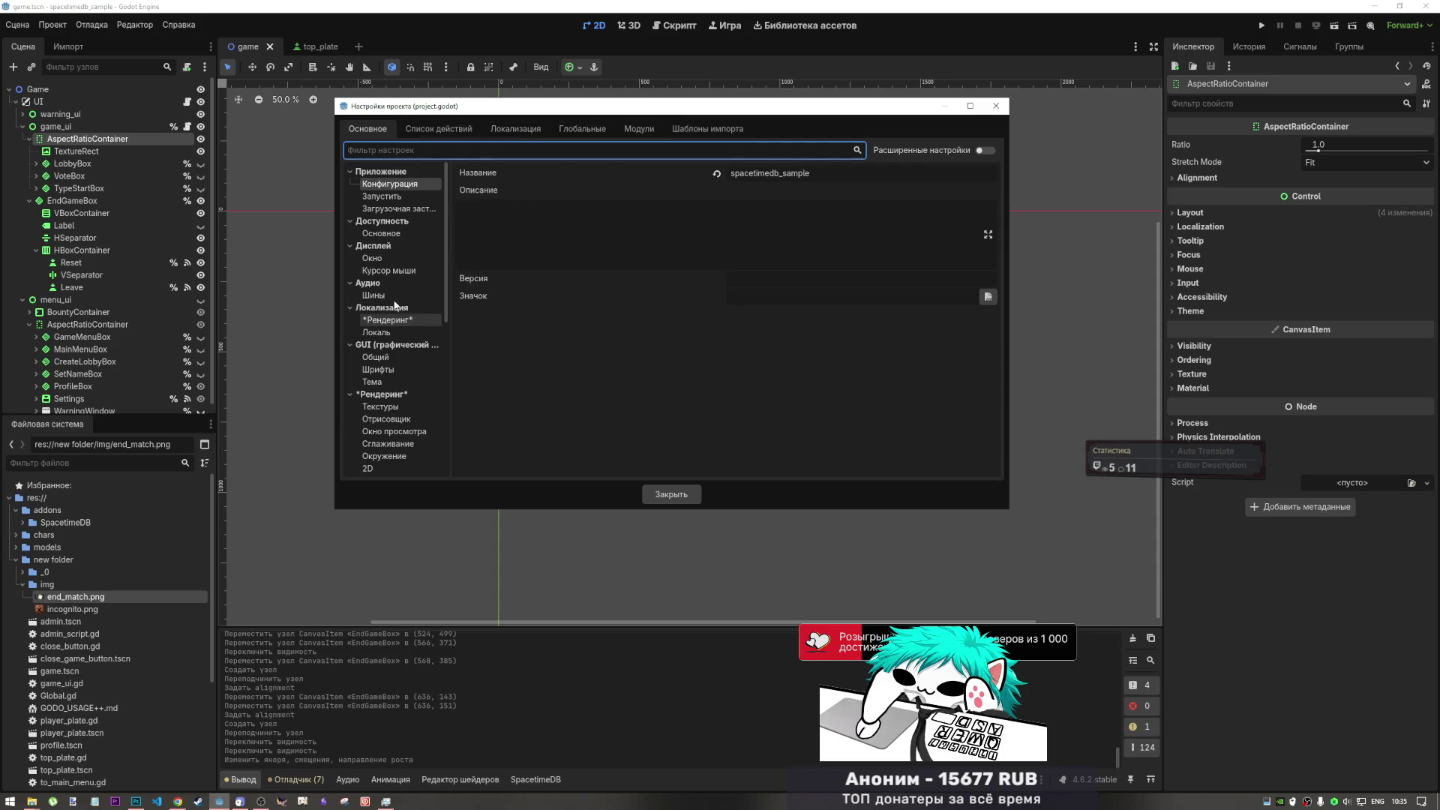
pyautogui.click(382, 257)
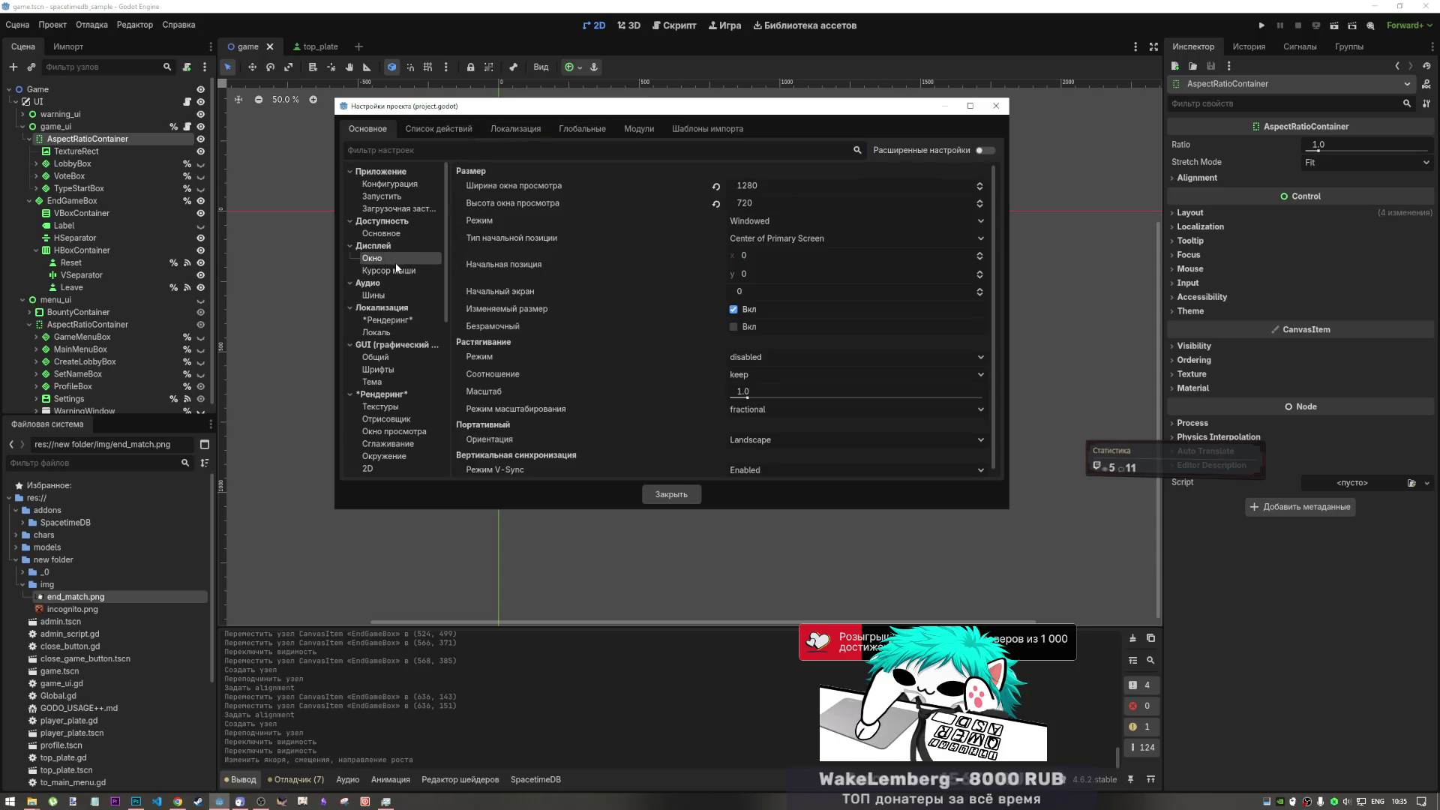
pyautogui.click(996, 105)
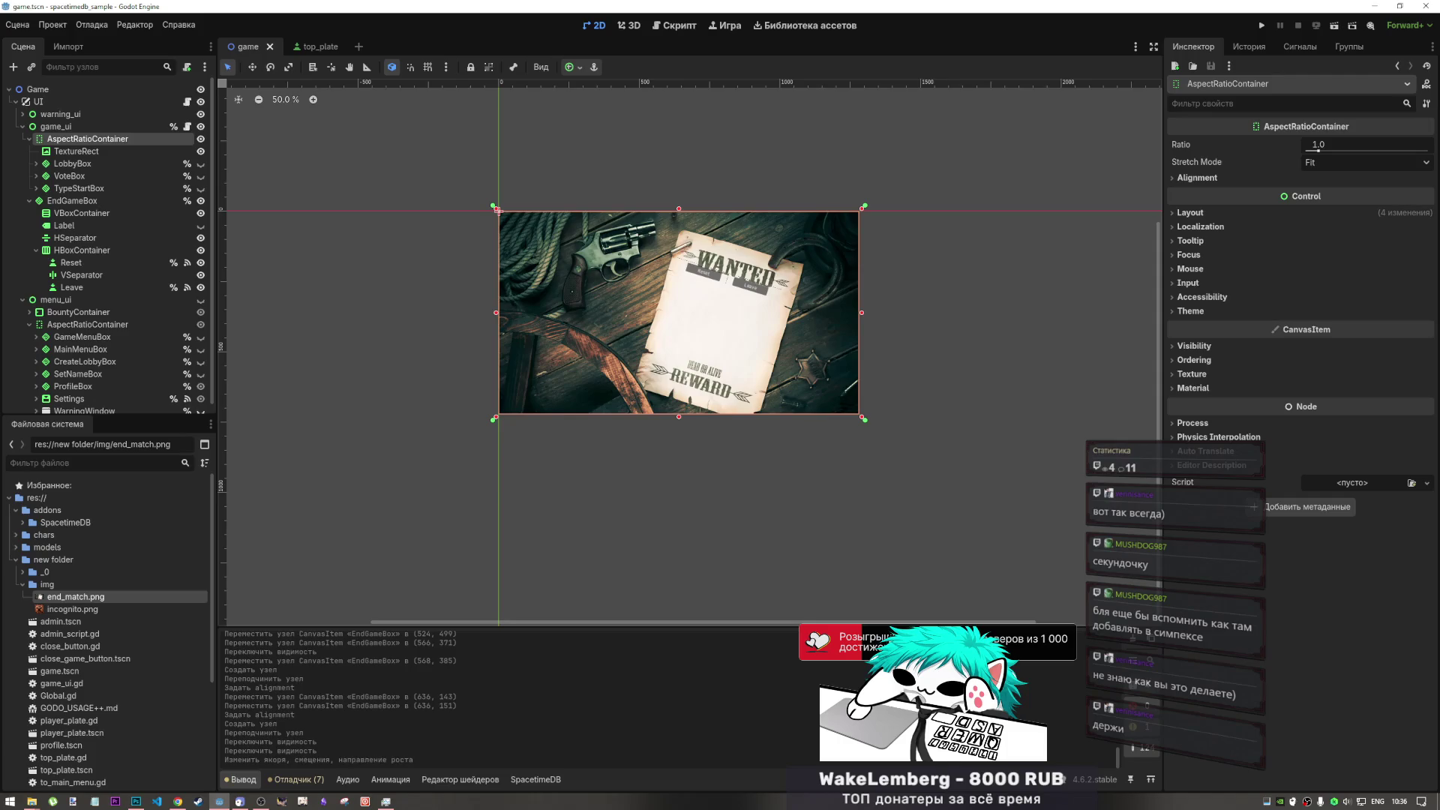
pyautogui.click(314, 47)
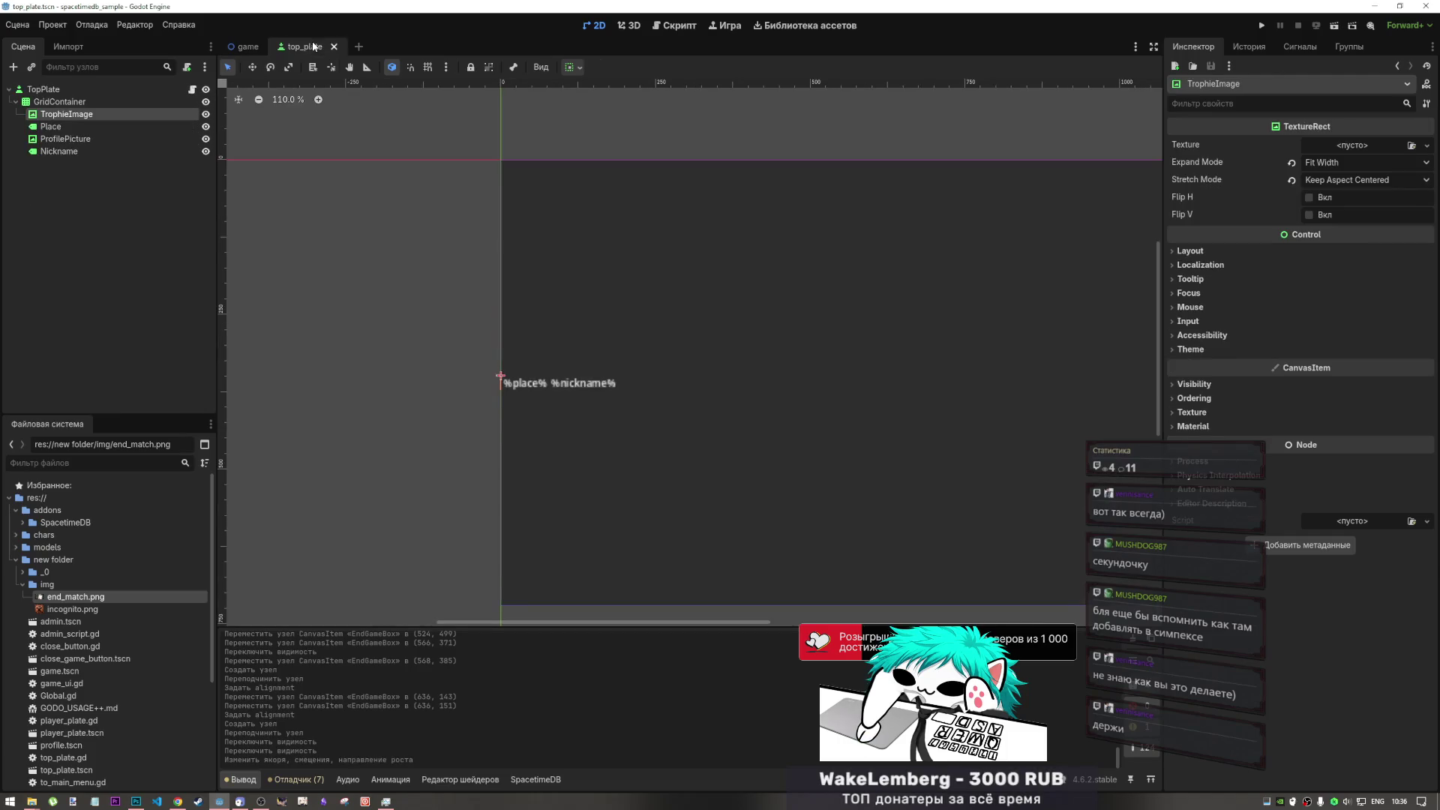
pyautogui.moveTo(242, 51)
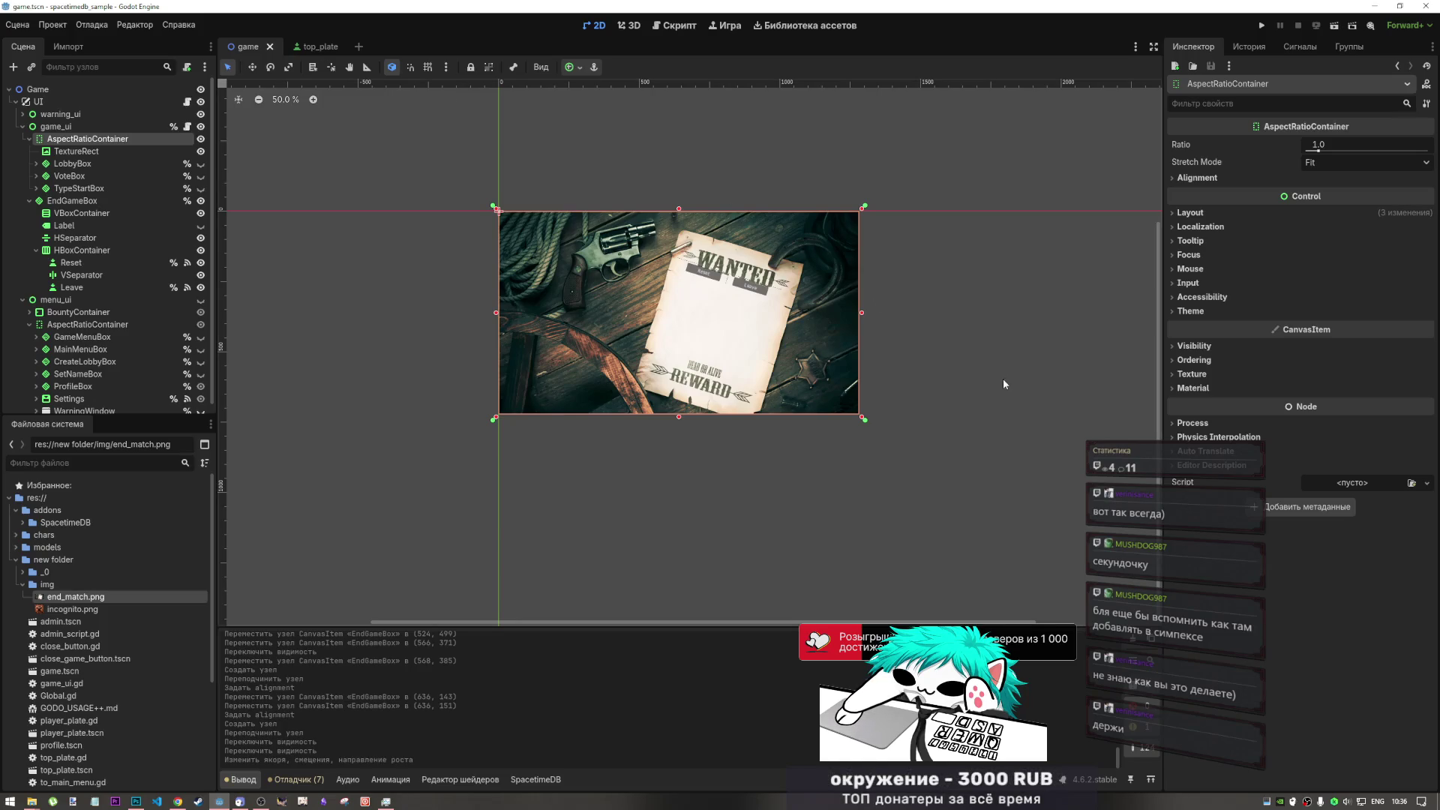
# - Select EndGameBox in the game scene, move it lower, and shift its anchor right
pyautogui.click(110, 148)
pyautogui.click(111, 141)
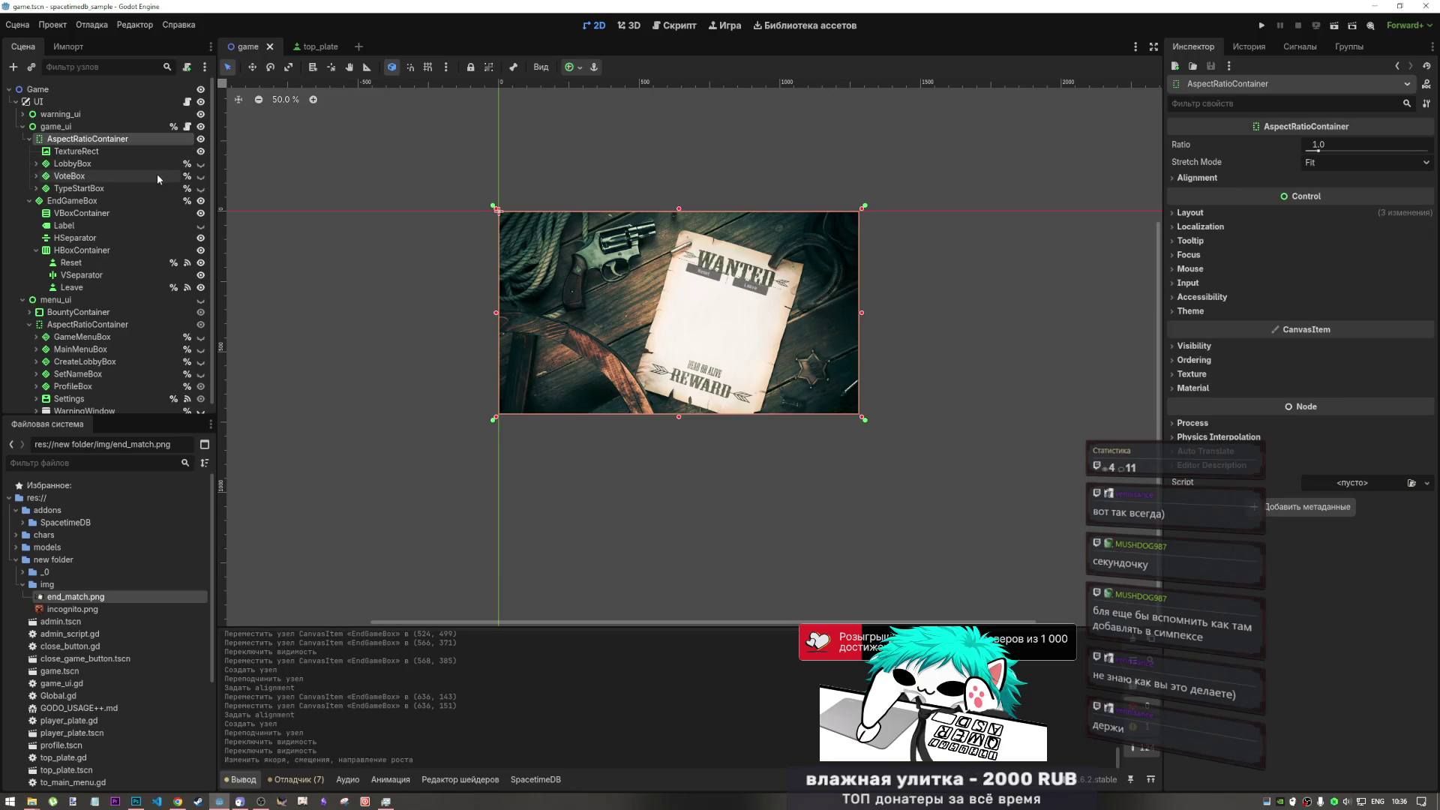
pyautogui.click(307, 47)
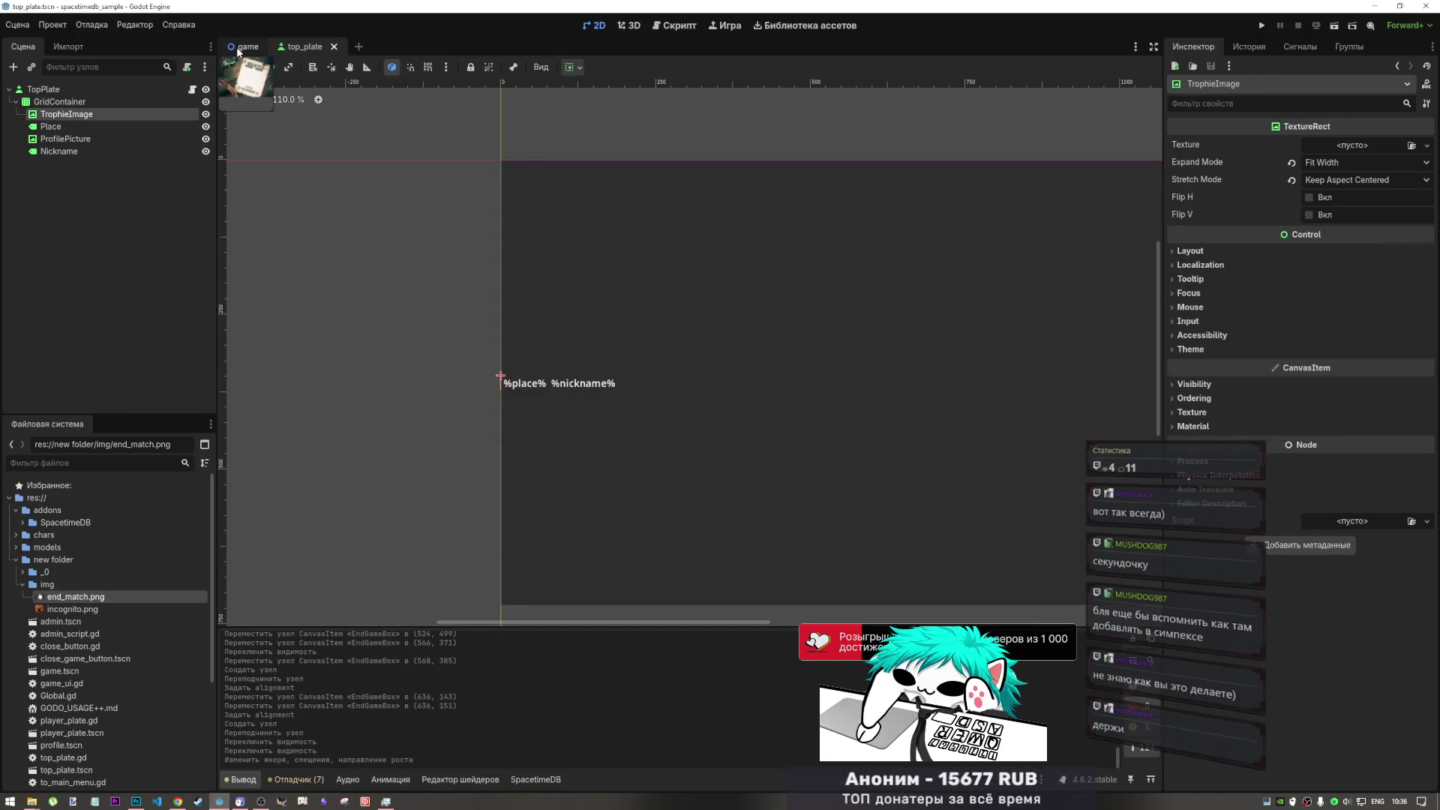
pyautogui.click(239, 50)
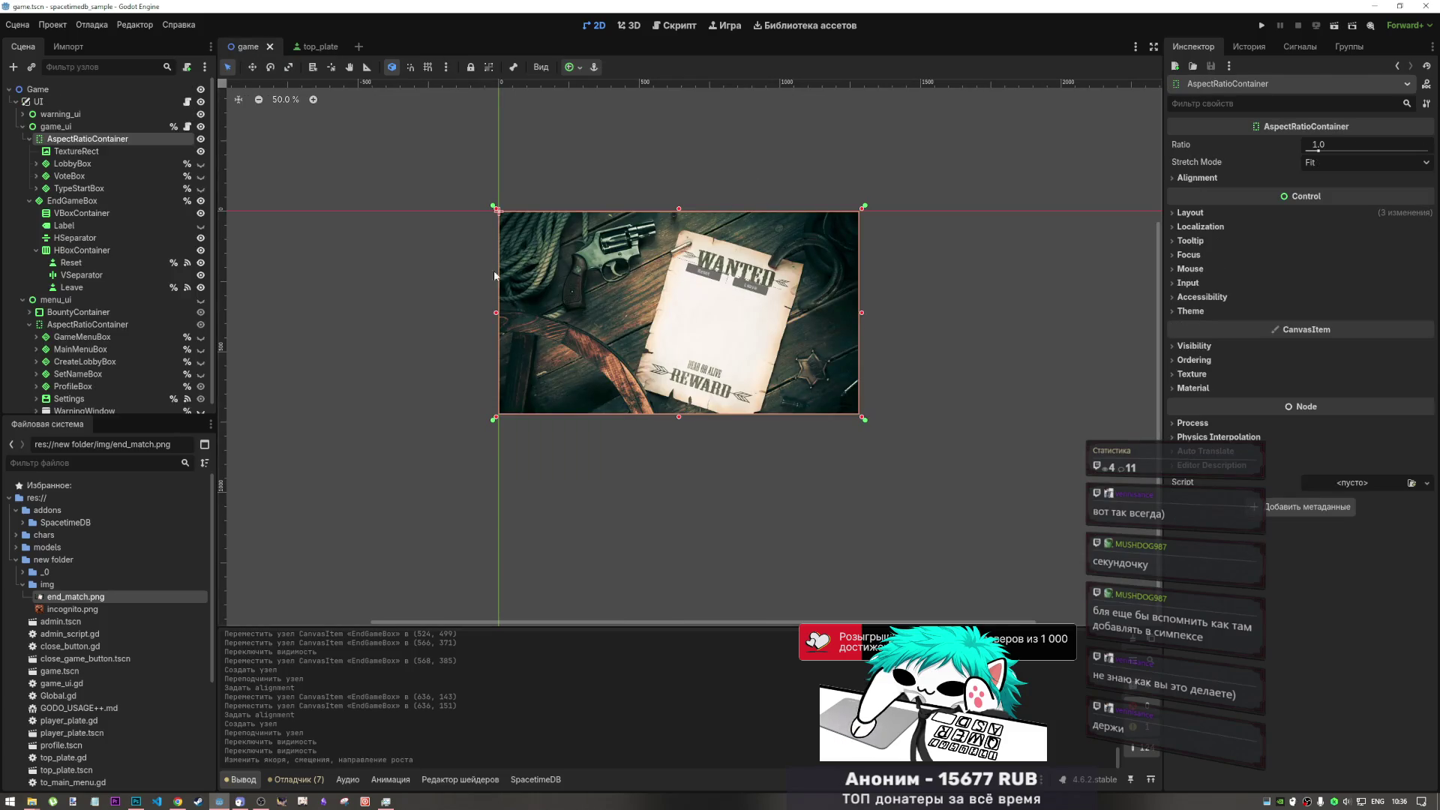
pyautogui.click(73, 202)
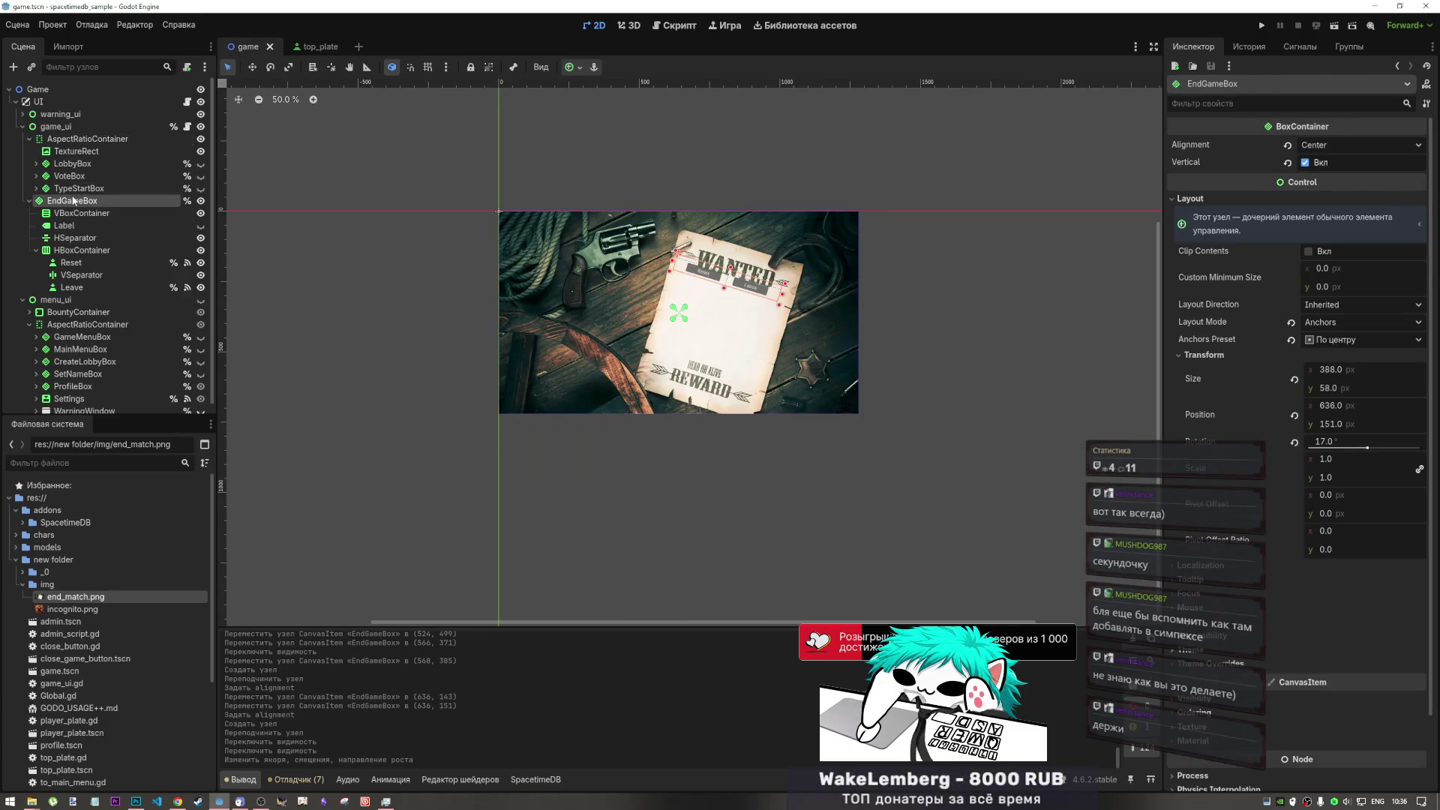
pyautogui.click(253, 67)
pyautogui.moveTo(713, 279); pyautogui.dragTo(715, 291)
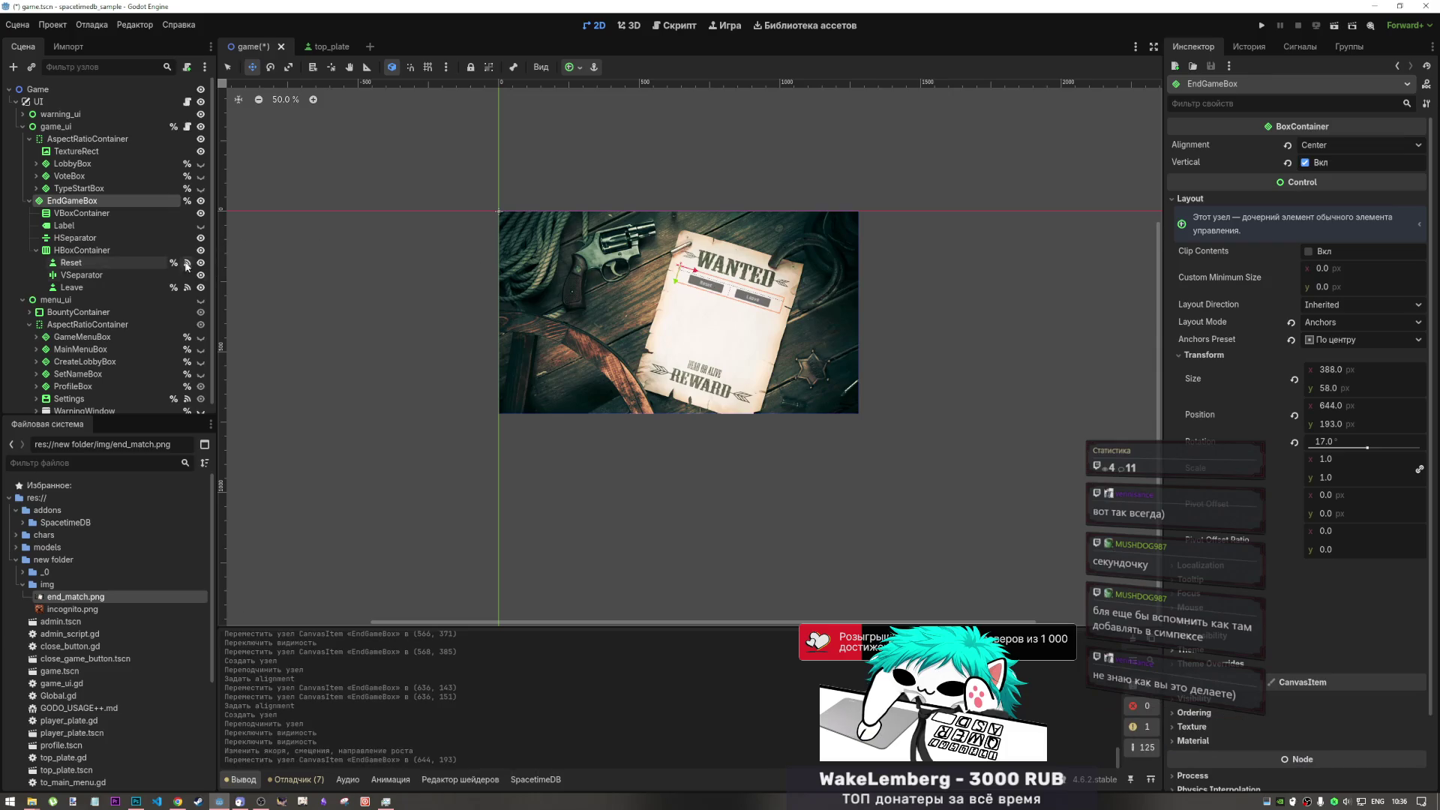
pyautogui.click(82, 250)
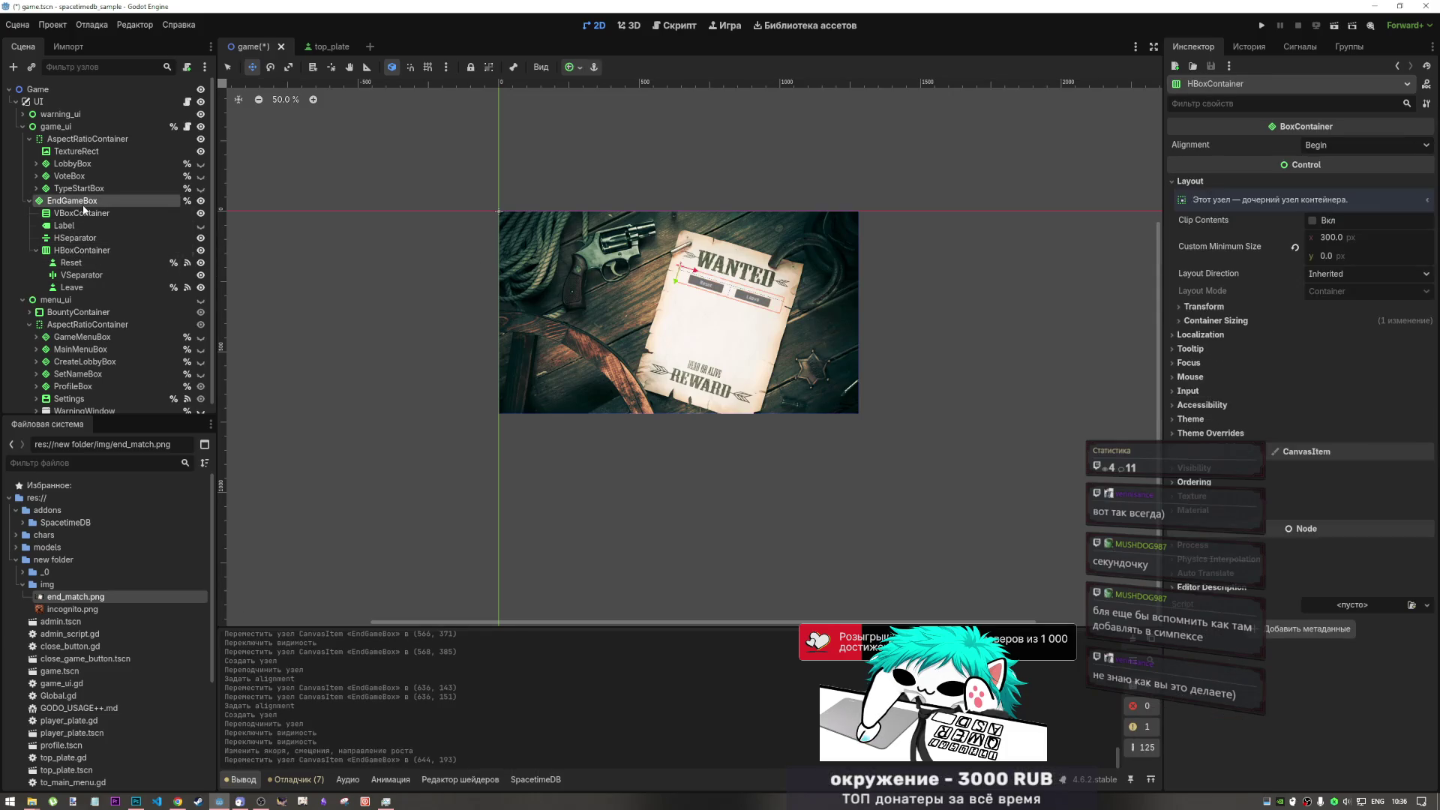
pyautogui.click(228, 67)
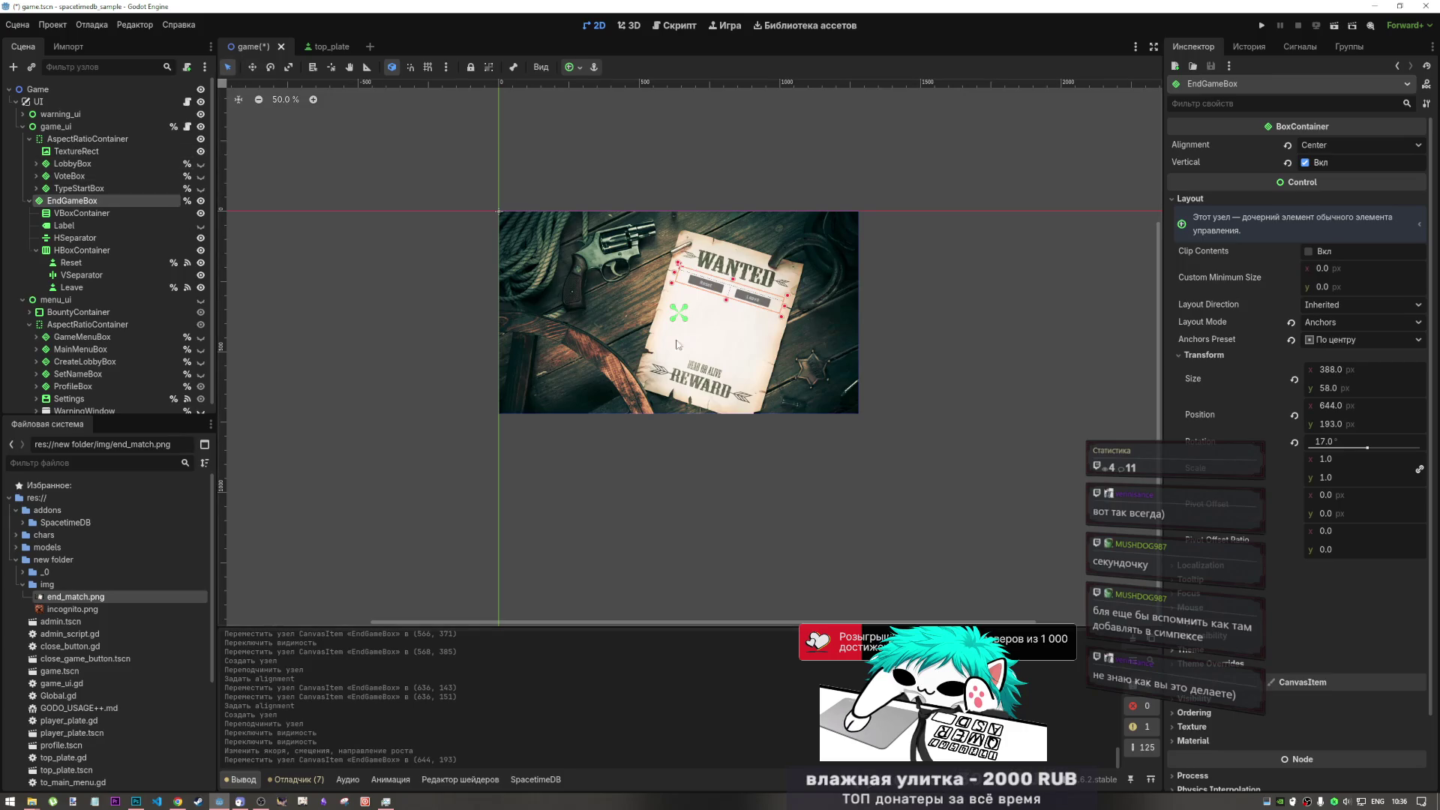
pyautogui.moveTo(679, 312)
pyautogui.mouseDown()
pyautogui.moveTo(724, 314)
pyautogui.moveTo(663, 296)
pyautogui.moveTo(682, 259)
pyautogui.moveTo(683, 279)
pyautogui.mouseUp()
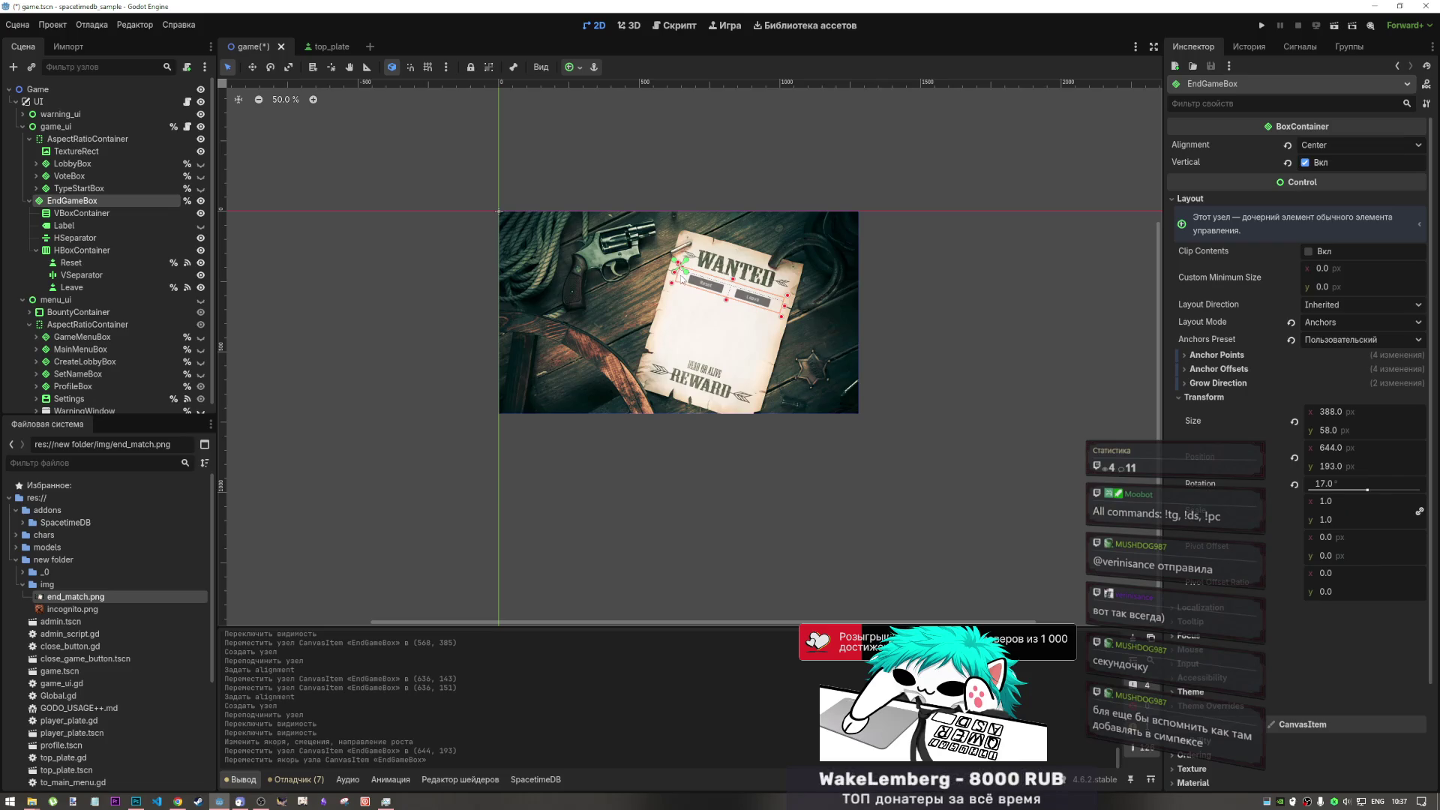
# - Try Begin and End alignment on EndGameBox, settle on Center, and save the scene
pyautogui.click(1350, 145)
pyautogui.click(1326, 165)
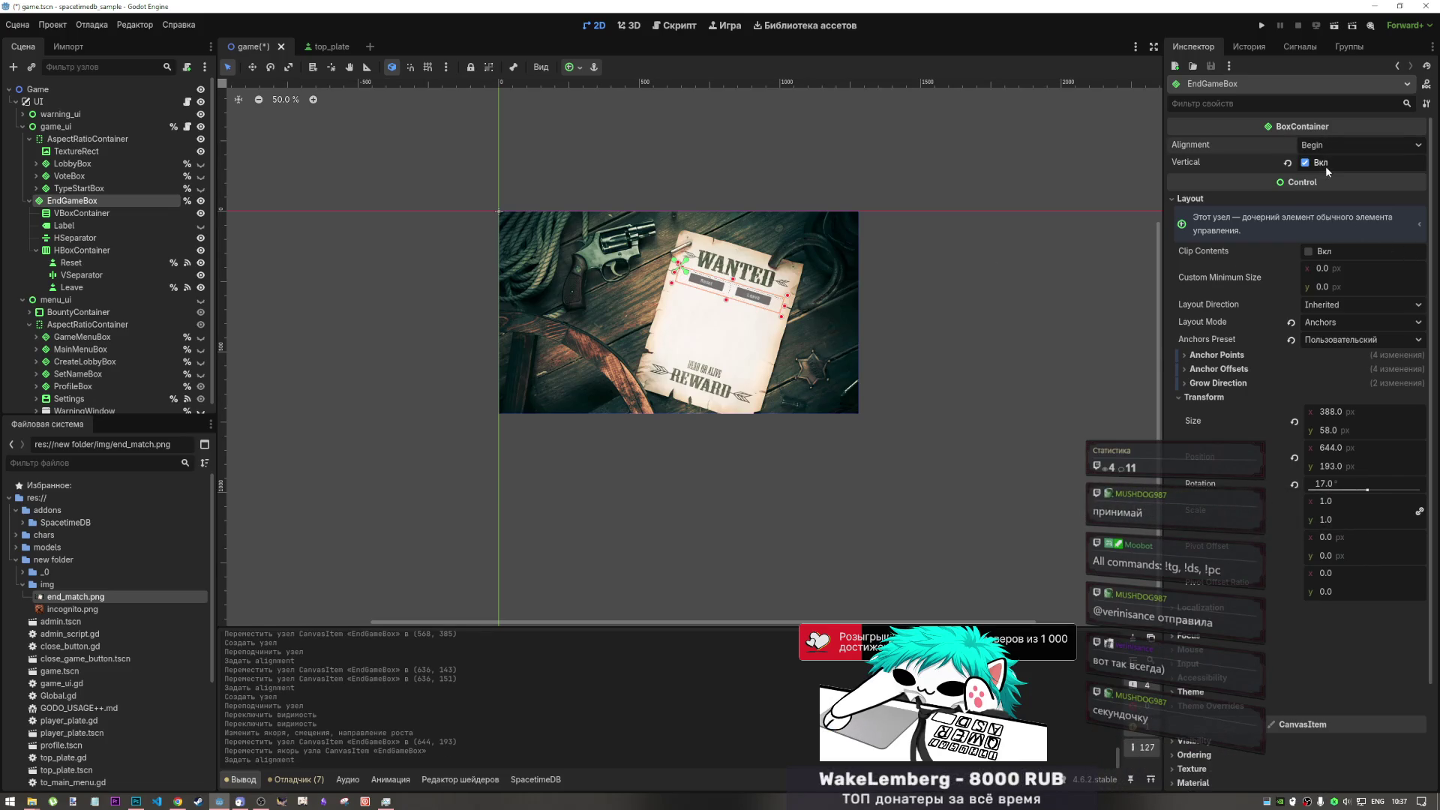
pyautogui.click(1335, 146)
pyautogui.click(1324, 192)
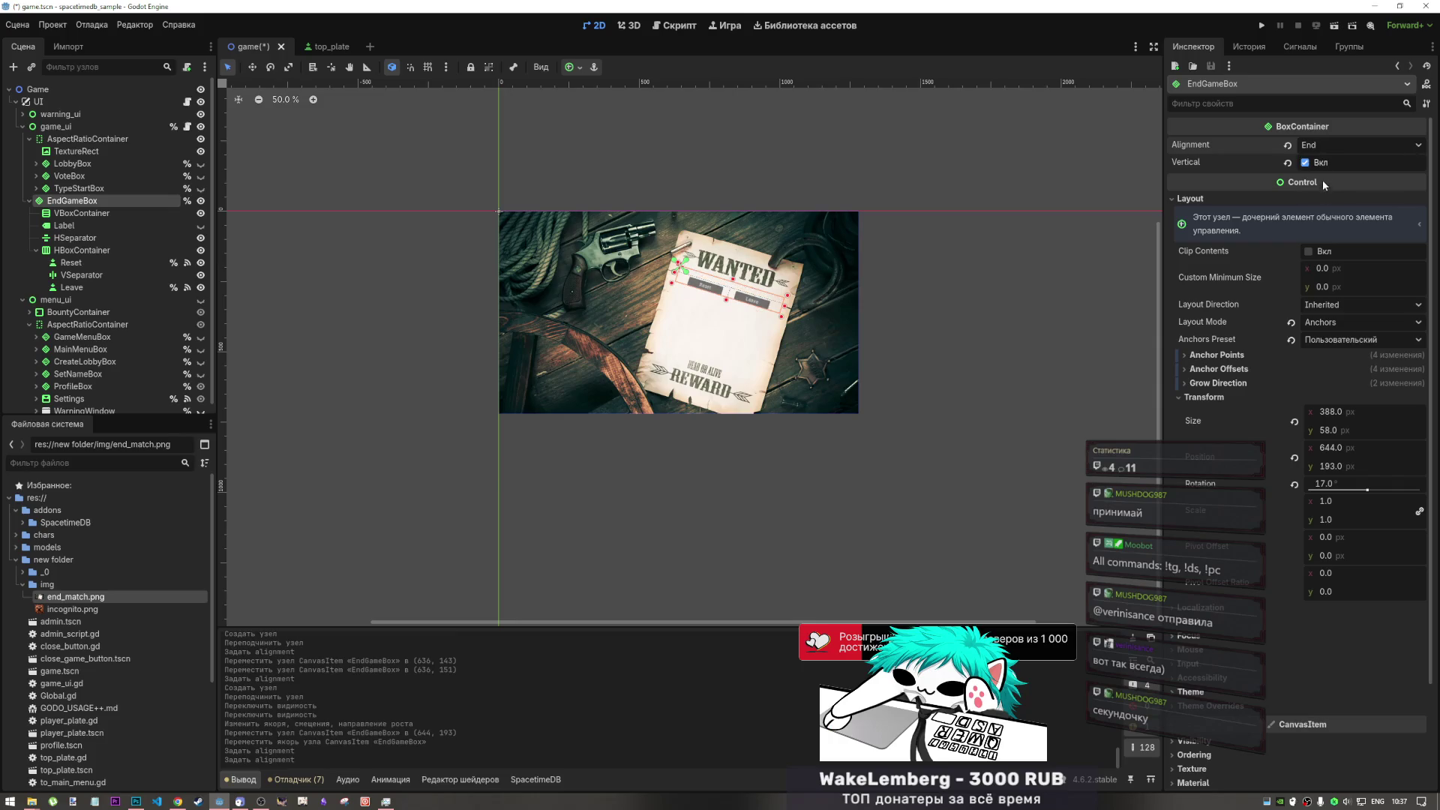
pyautogui.click(1338, 150)
pyautogui.click(1325, 177)
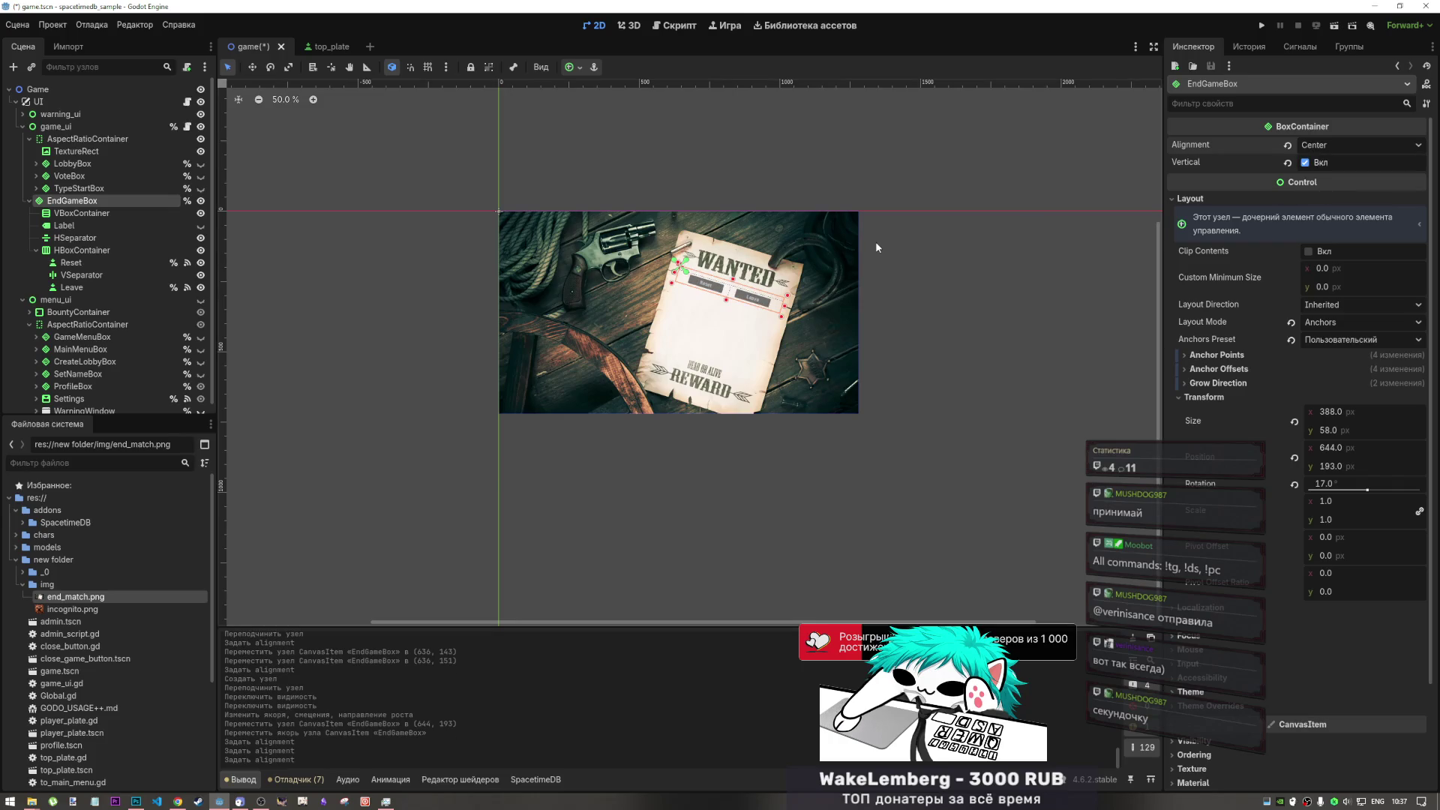
pyautogui.hotkey('ctrl', 's')
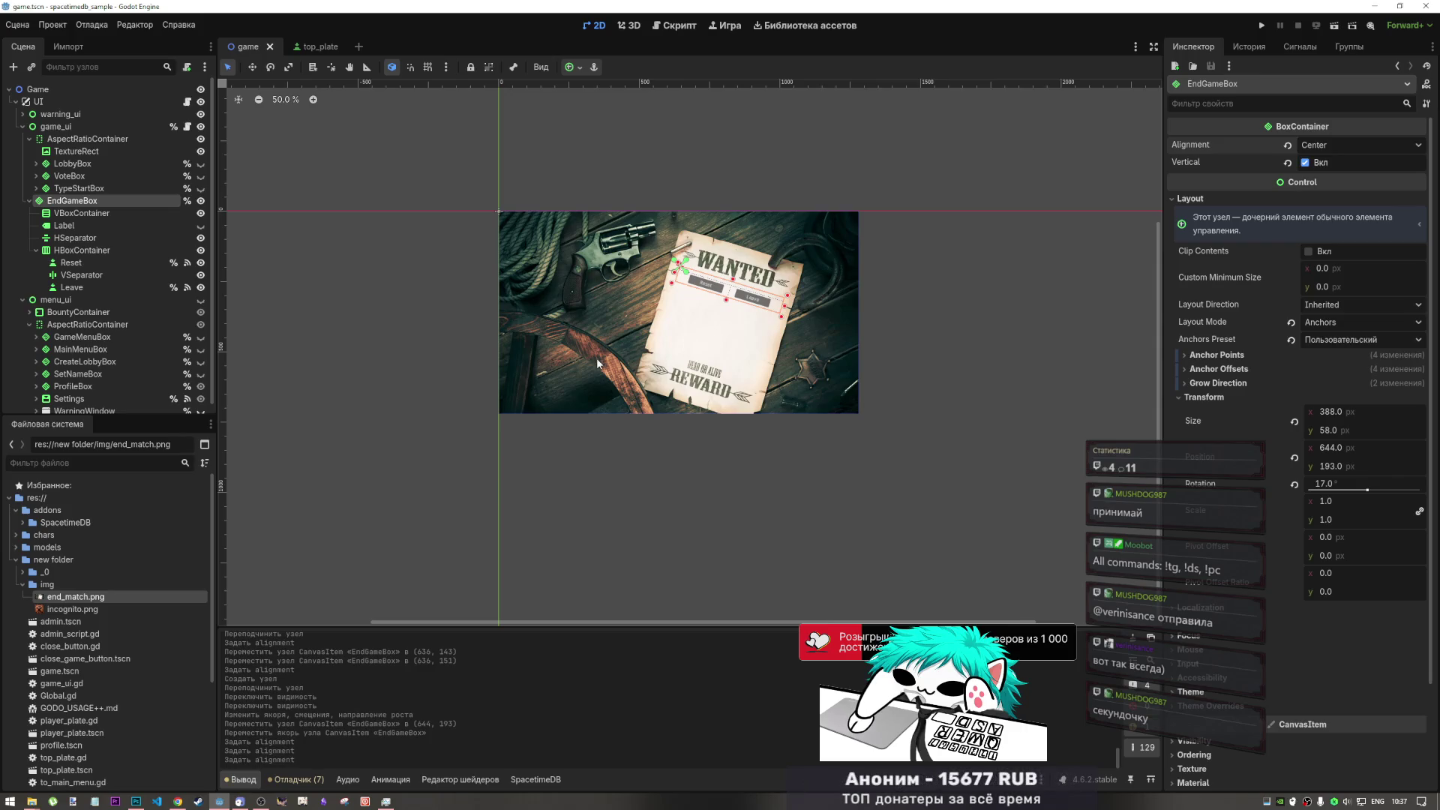
pyautogui.click(76, 213)
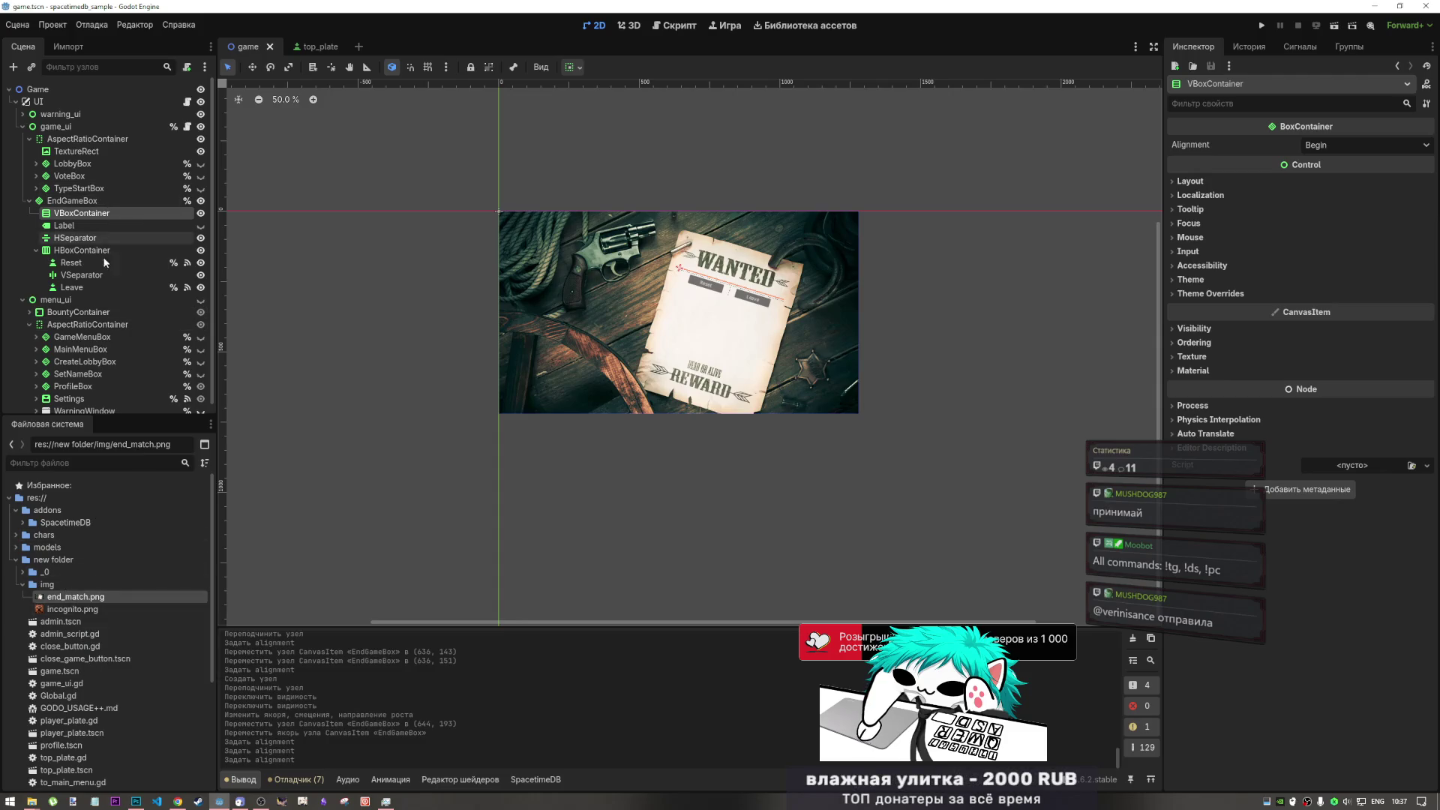
# - Select end_match.png in FileSystem to show its 1280×720 texture details in the Inspector
pyautogui.click(78, 598)
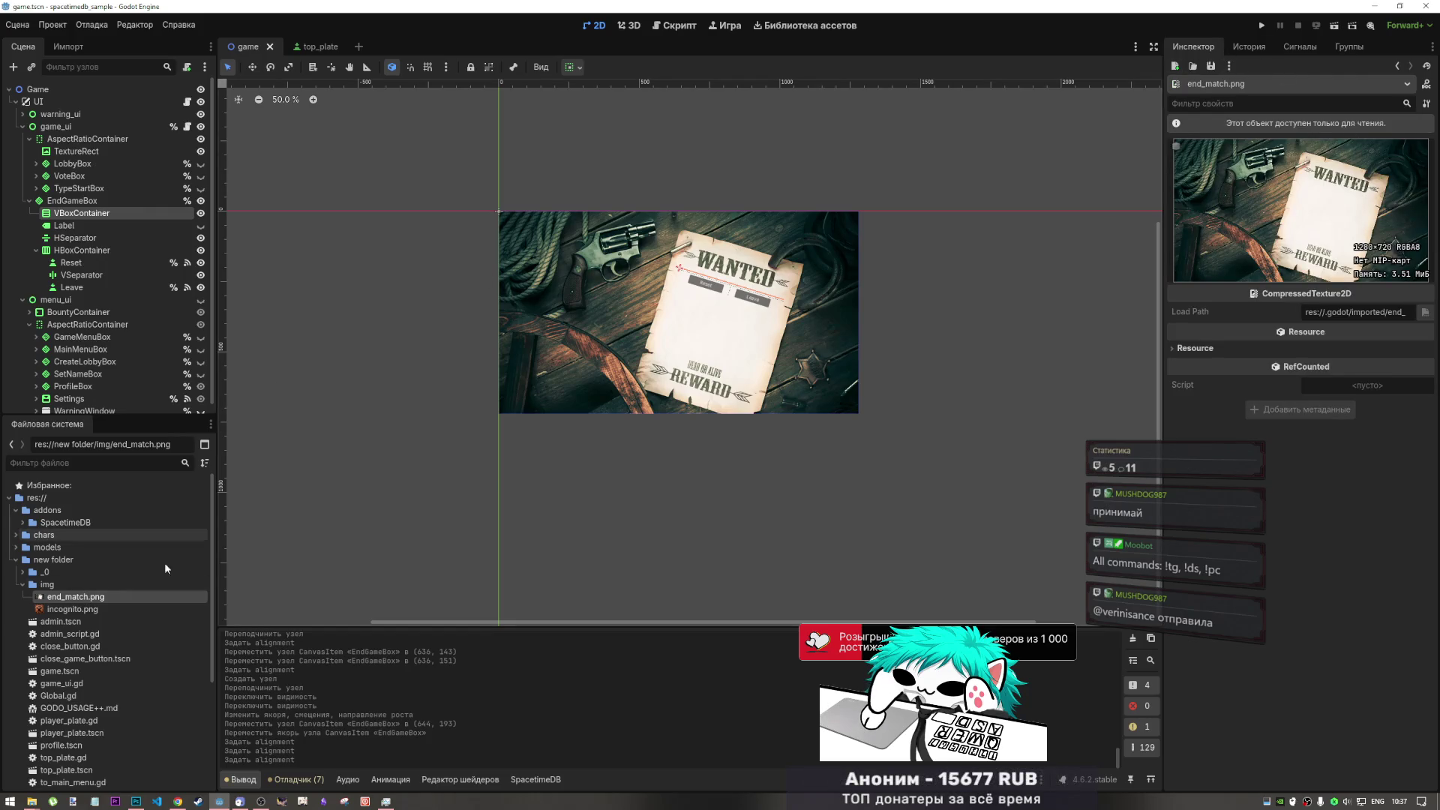
# - Rename end_match.png to end_game.png in the FileSystem dock
pyautogui.rightClick(75, 598)
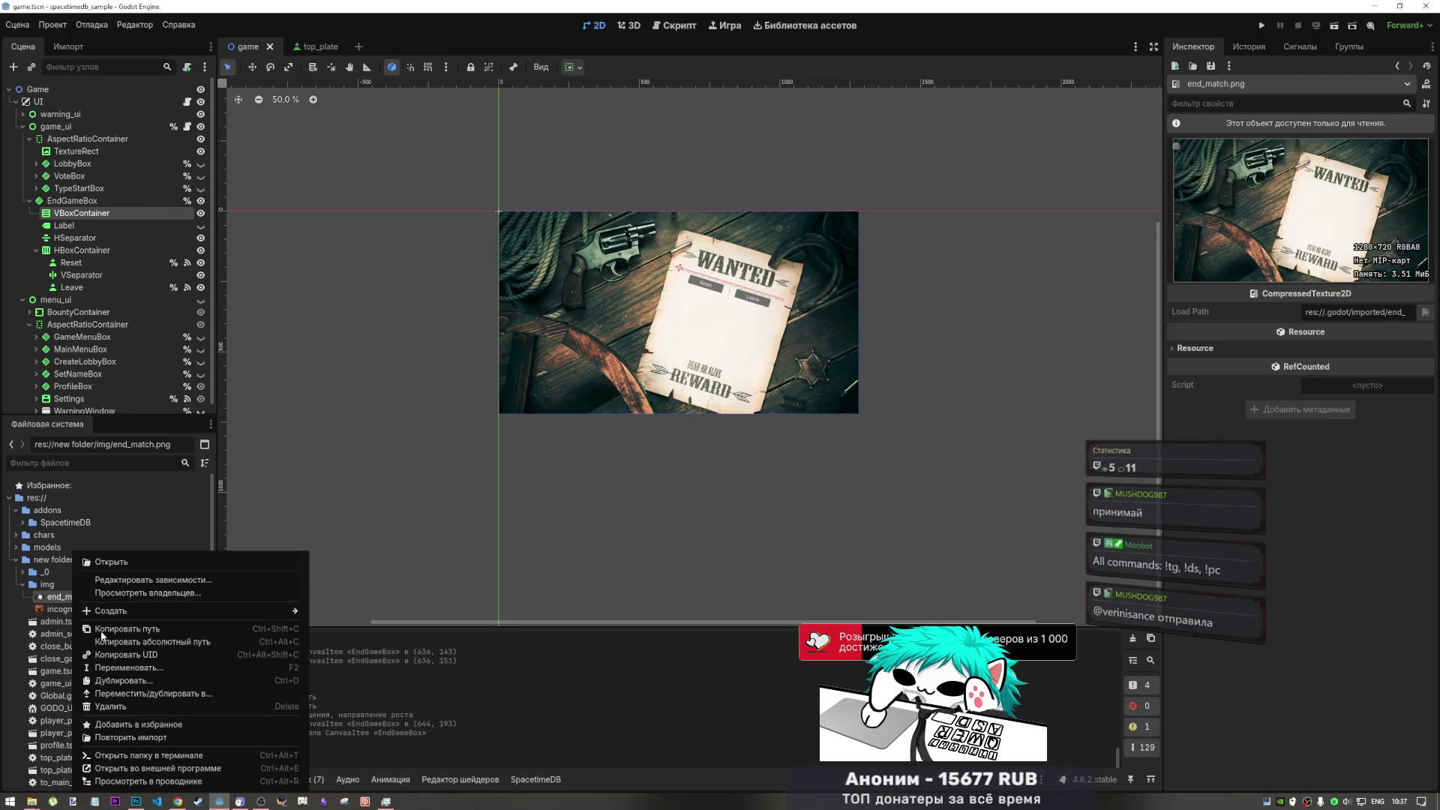
pyautogui.click(42, 593)
pyautogui.press('F2')
pyautogui.moveTo(90, 598); pyautogui.dragTo(66, 597)
pyautogui.write('game')
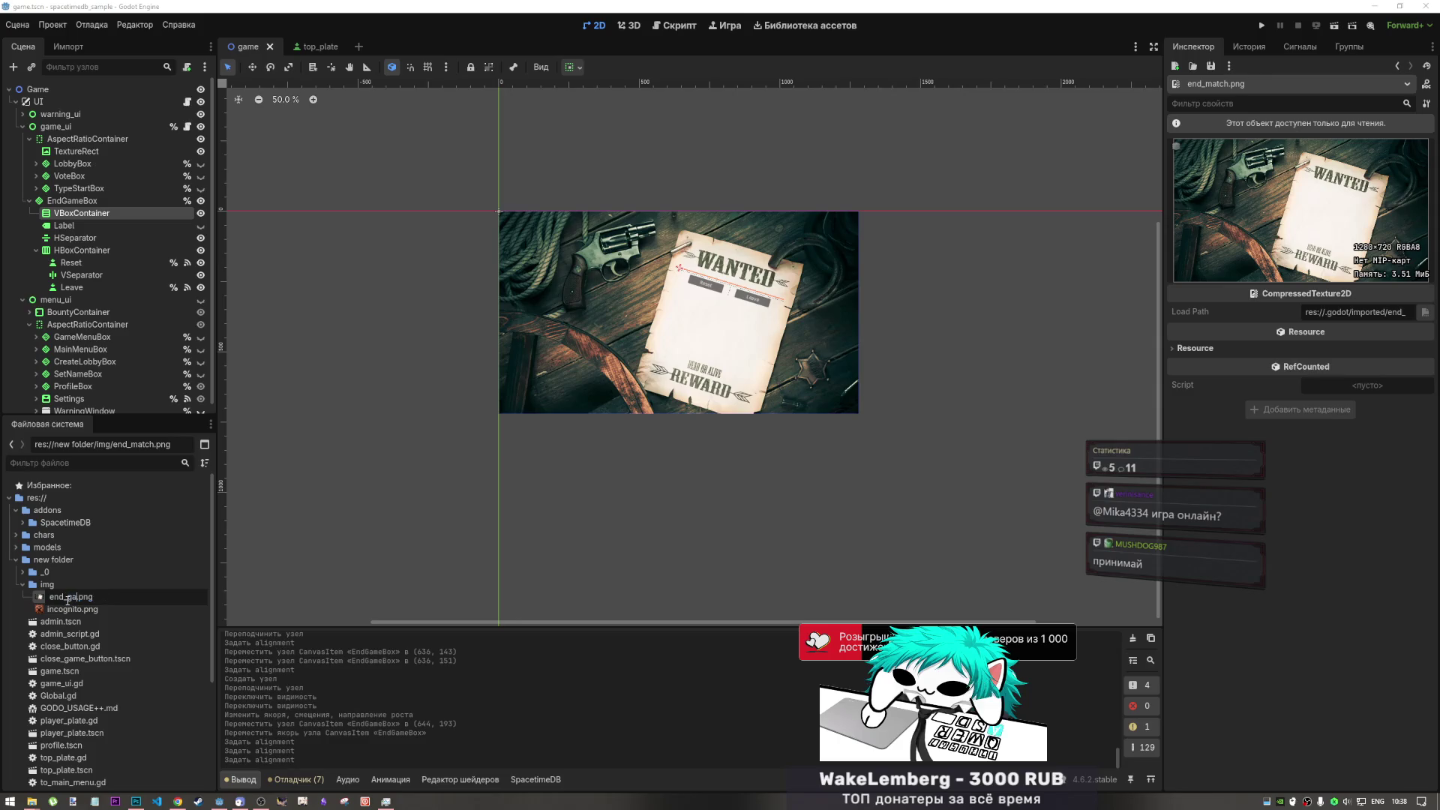
pyautogui.press('Return')
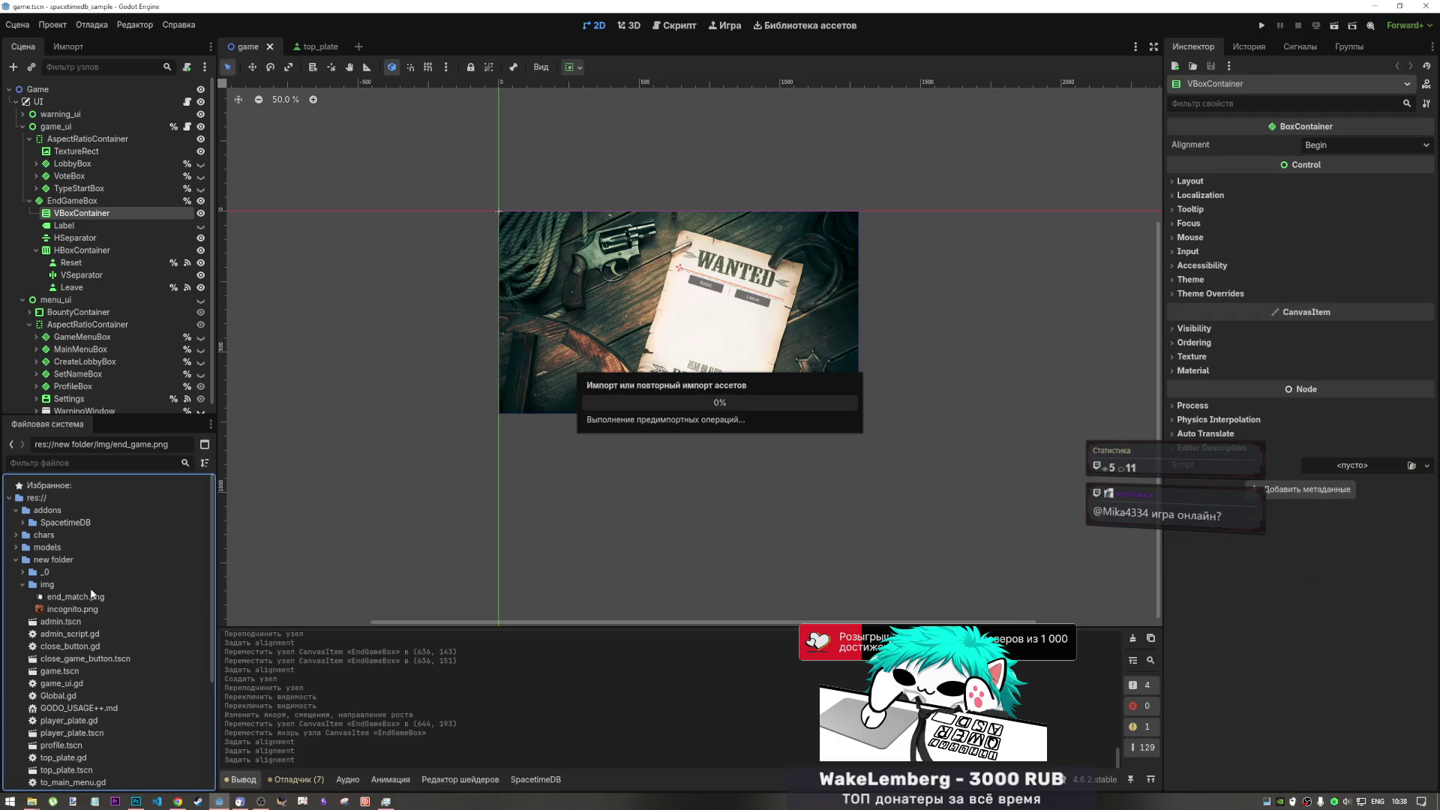
pyautogui.click(70, 583)
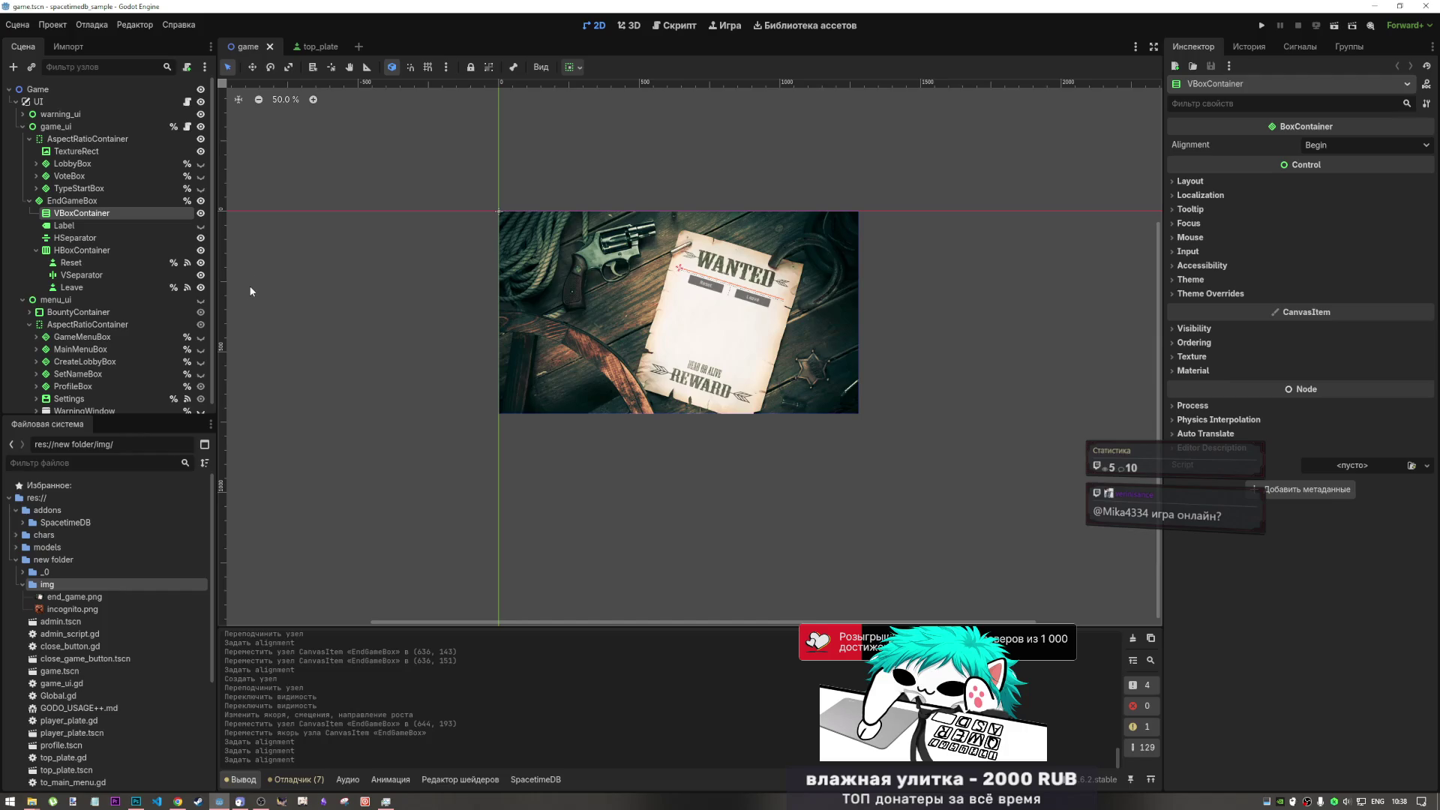
# - Review EndGameBox's VBoxContainer, Label and HSeparator nodes, then bring up the top_plate scene
pyautogui.click(105, 300)
pyautogui.click(115, 200)
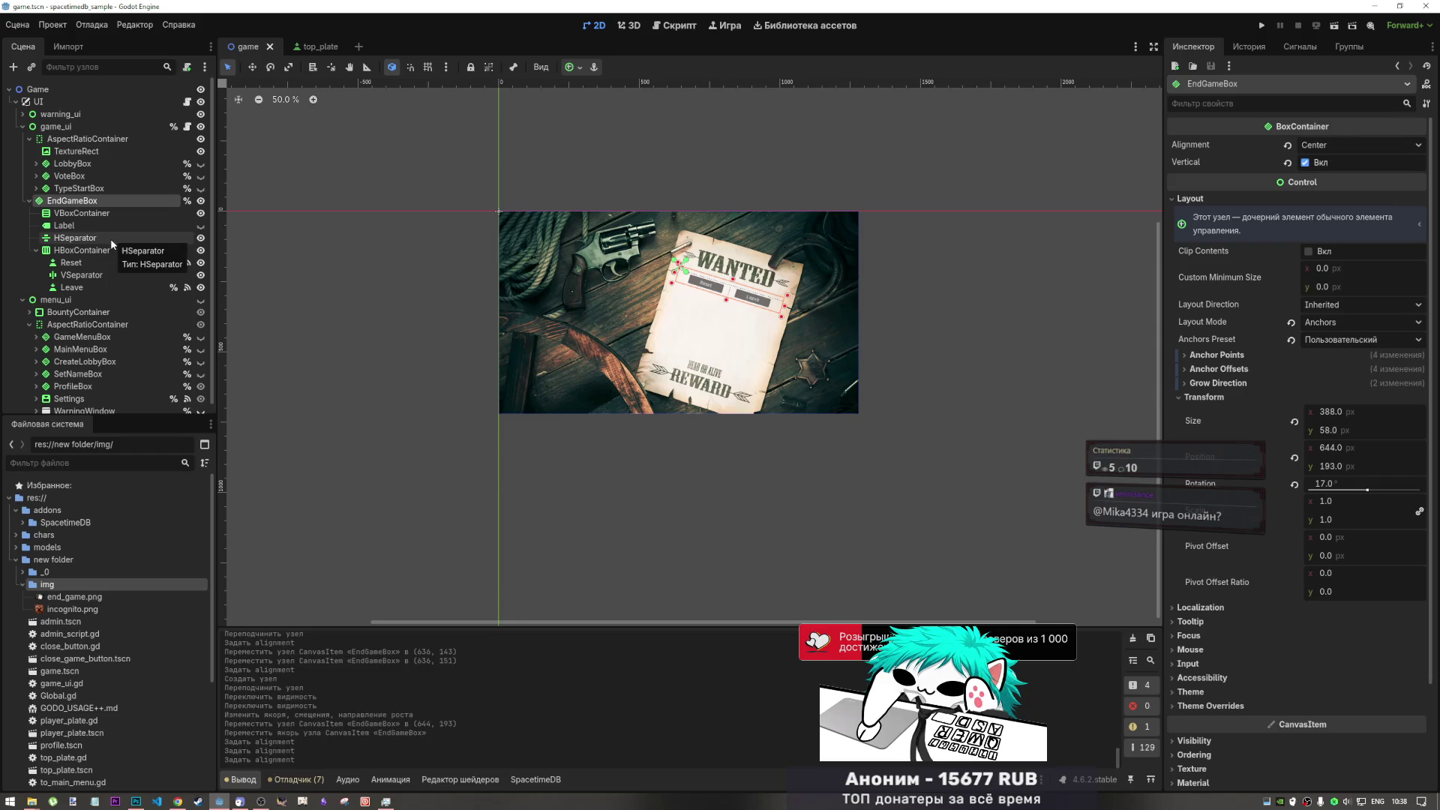
pyautogui.click(103, 214)
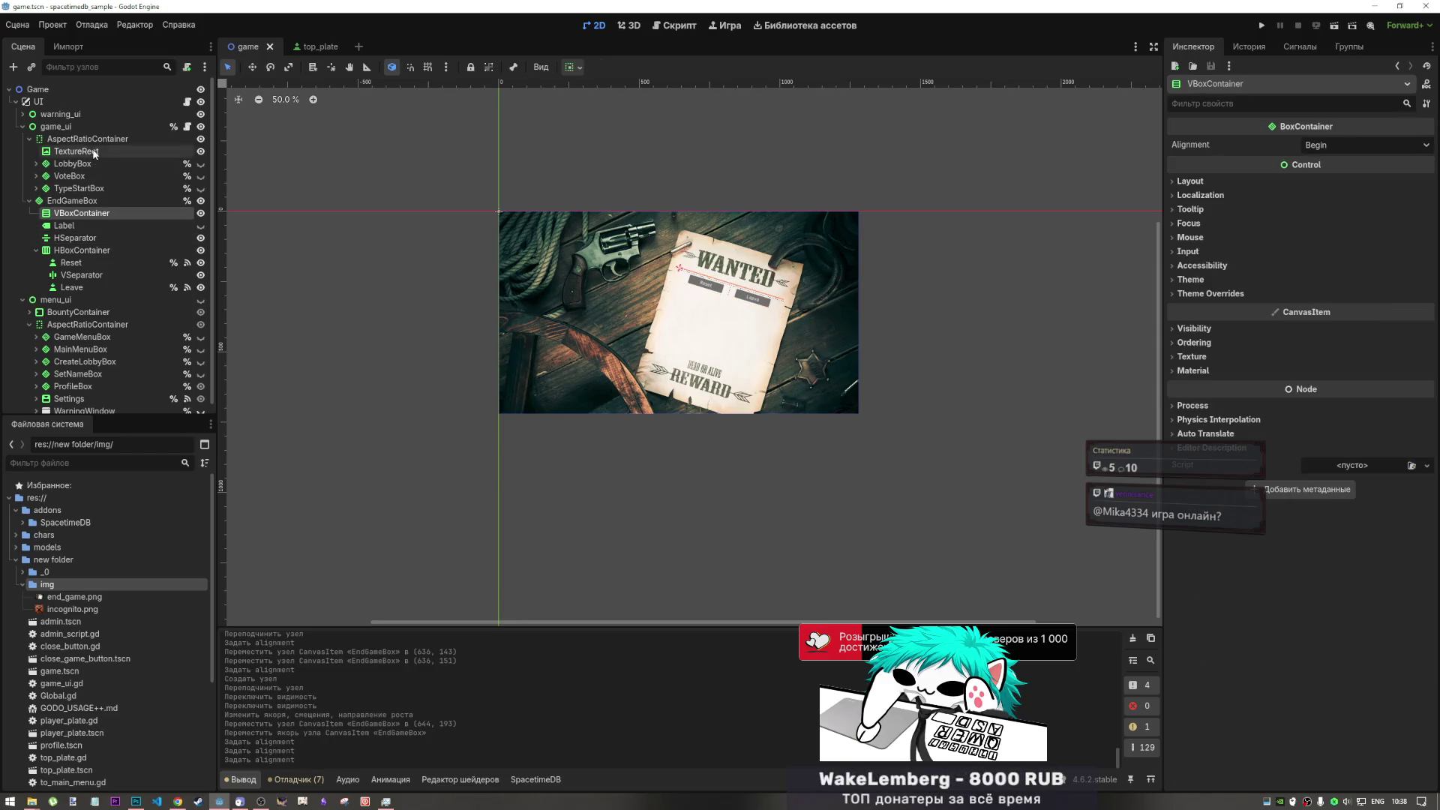
pyautogui.click(80, 223)
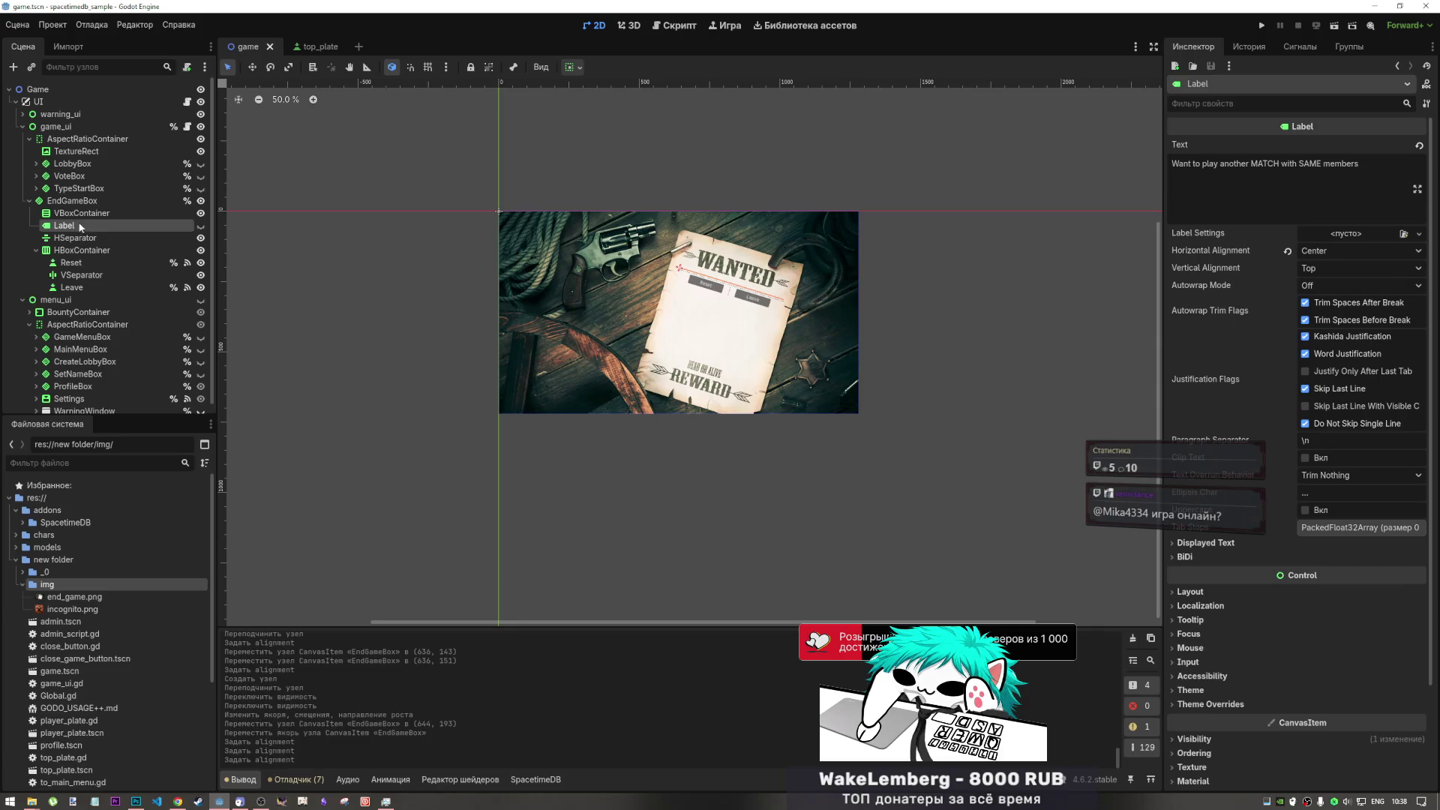
pyautogui.scroll(-3, 111, 598)
pyautogui.scroll(3, 111, 592)
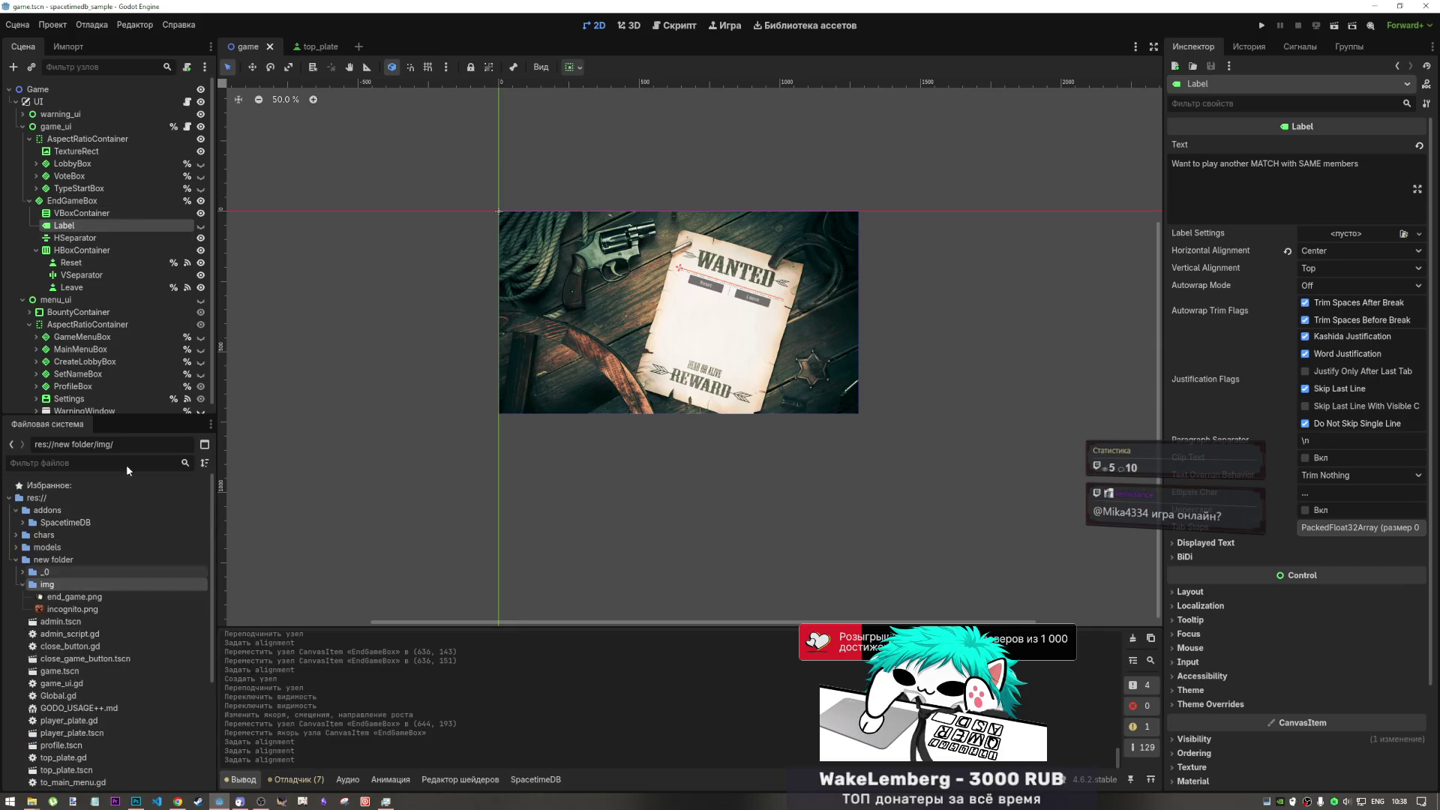
pyautogui.click(86, 239)
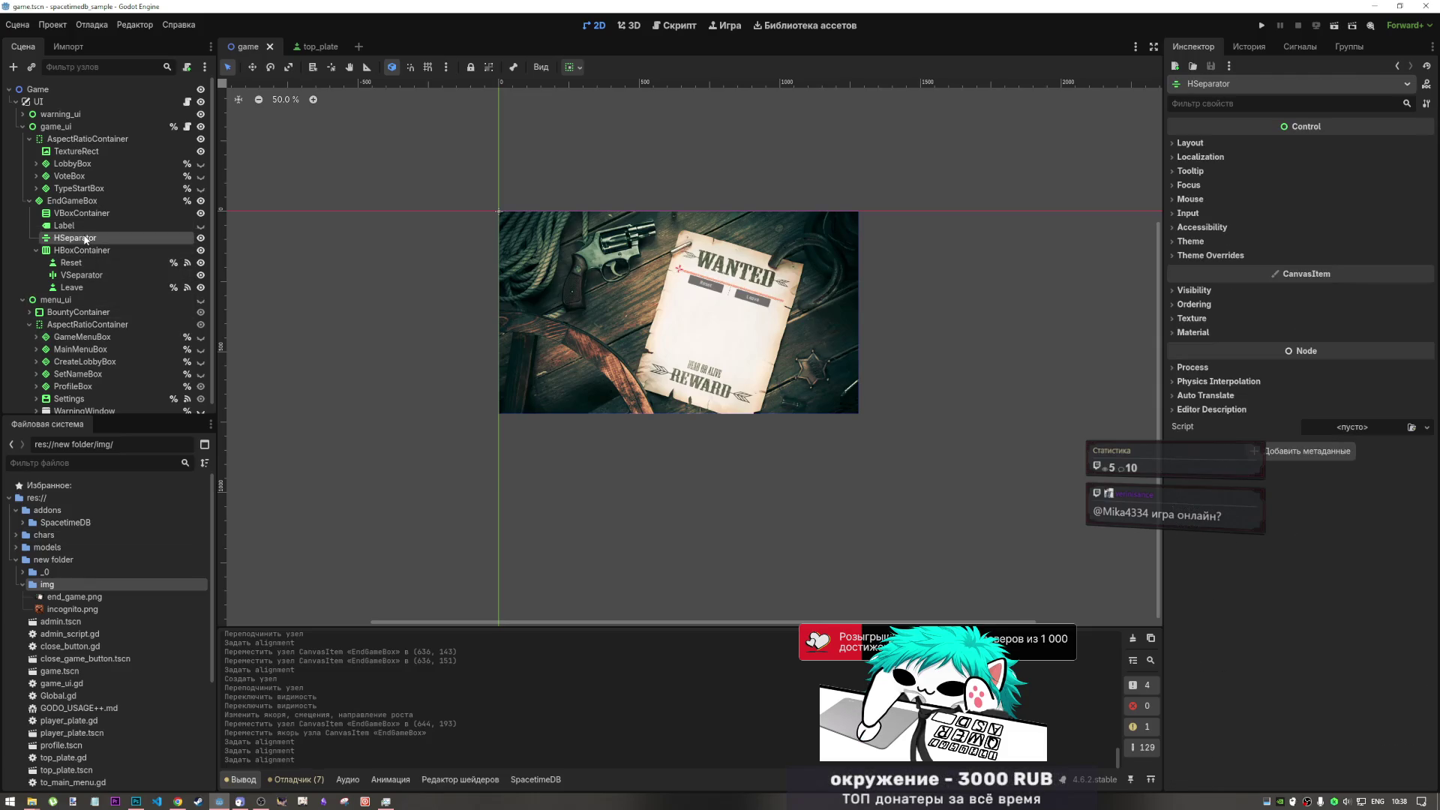
pyautogui.click(88, 214)
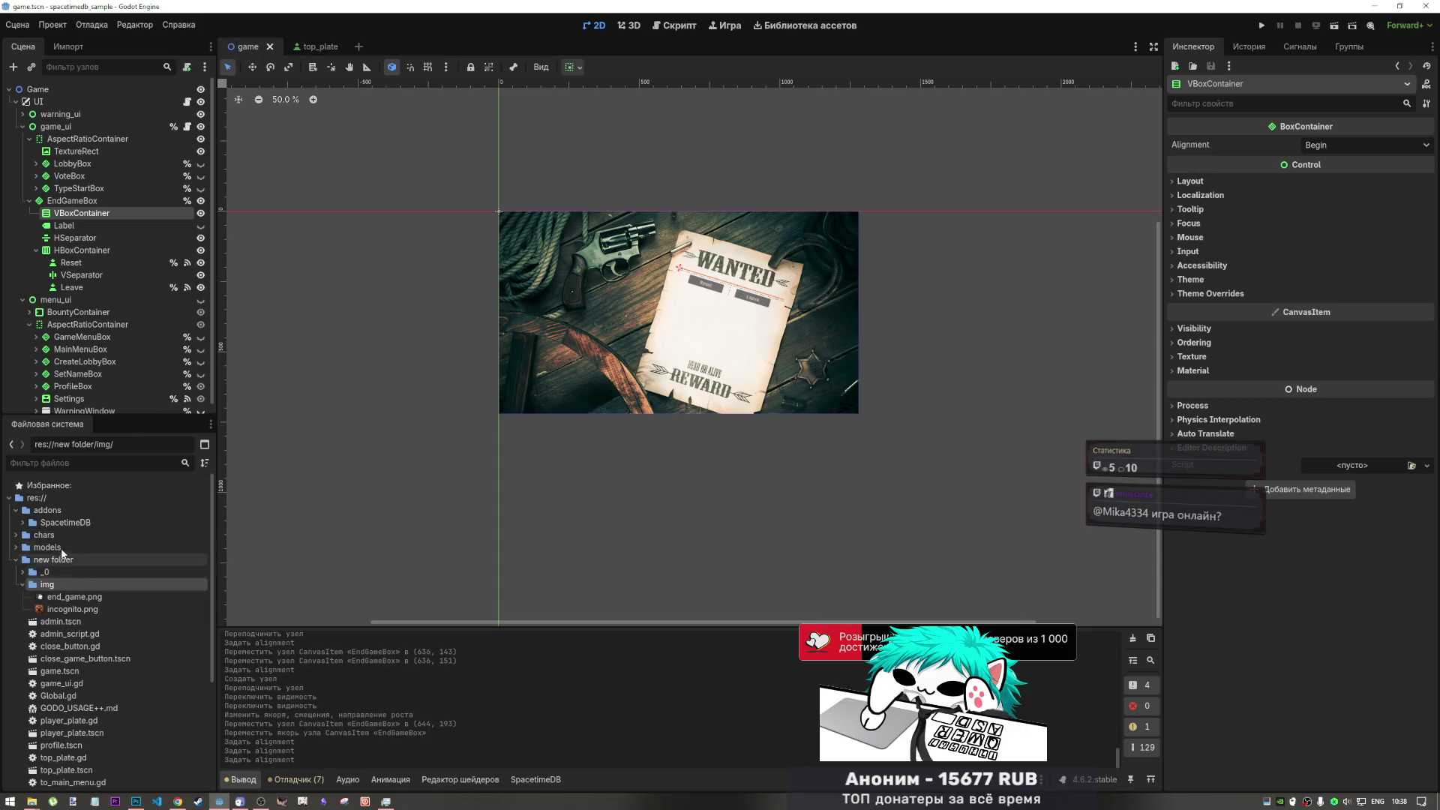
pyautogui.scroll(-5, 64, 609)
pyautogui.scroll(4, 65, 609)
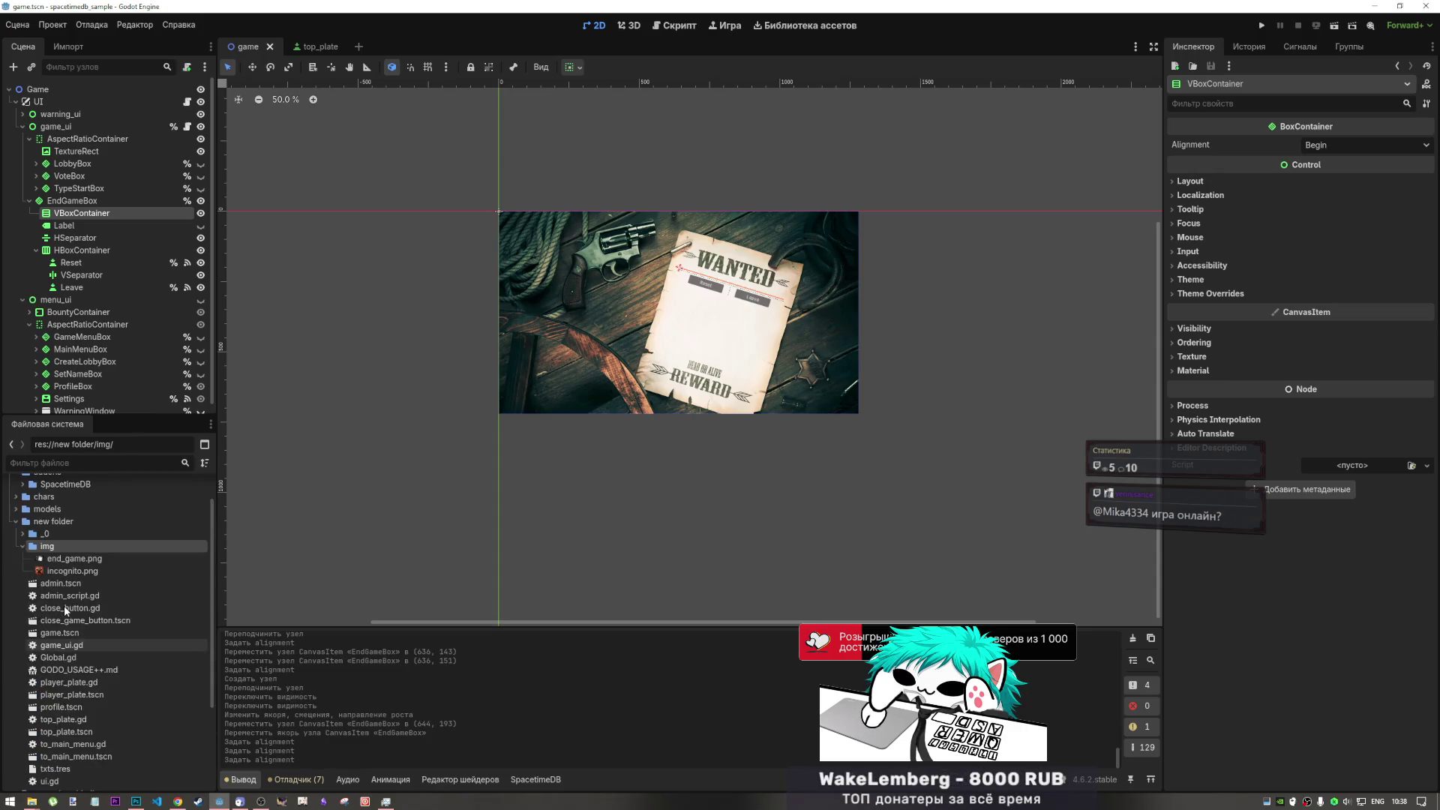
pyautogui.click(309, 47)
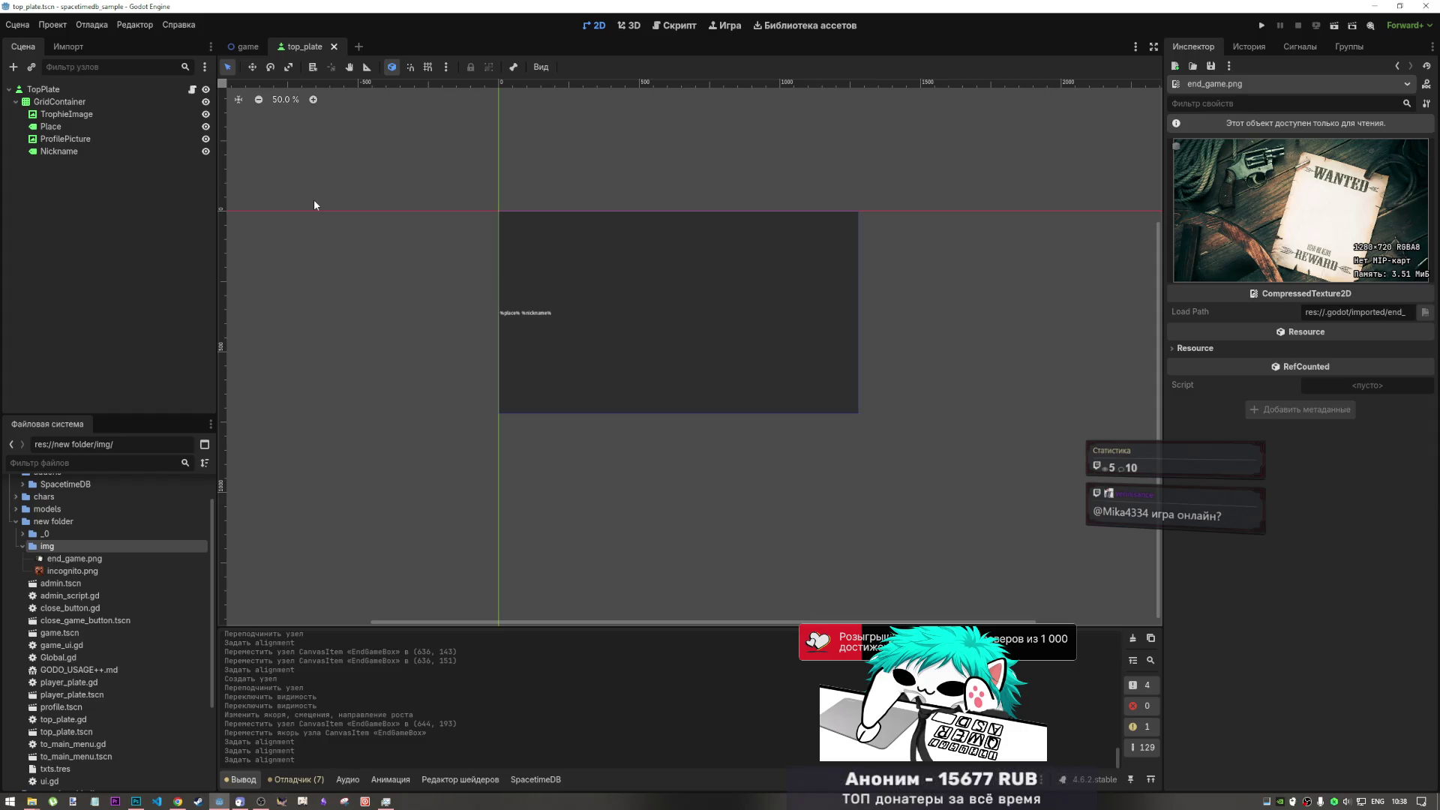
# - Close the top_plate scene, then briefly open and close top_plate.gd and the Control help page
pyautogui.click(334, 47)
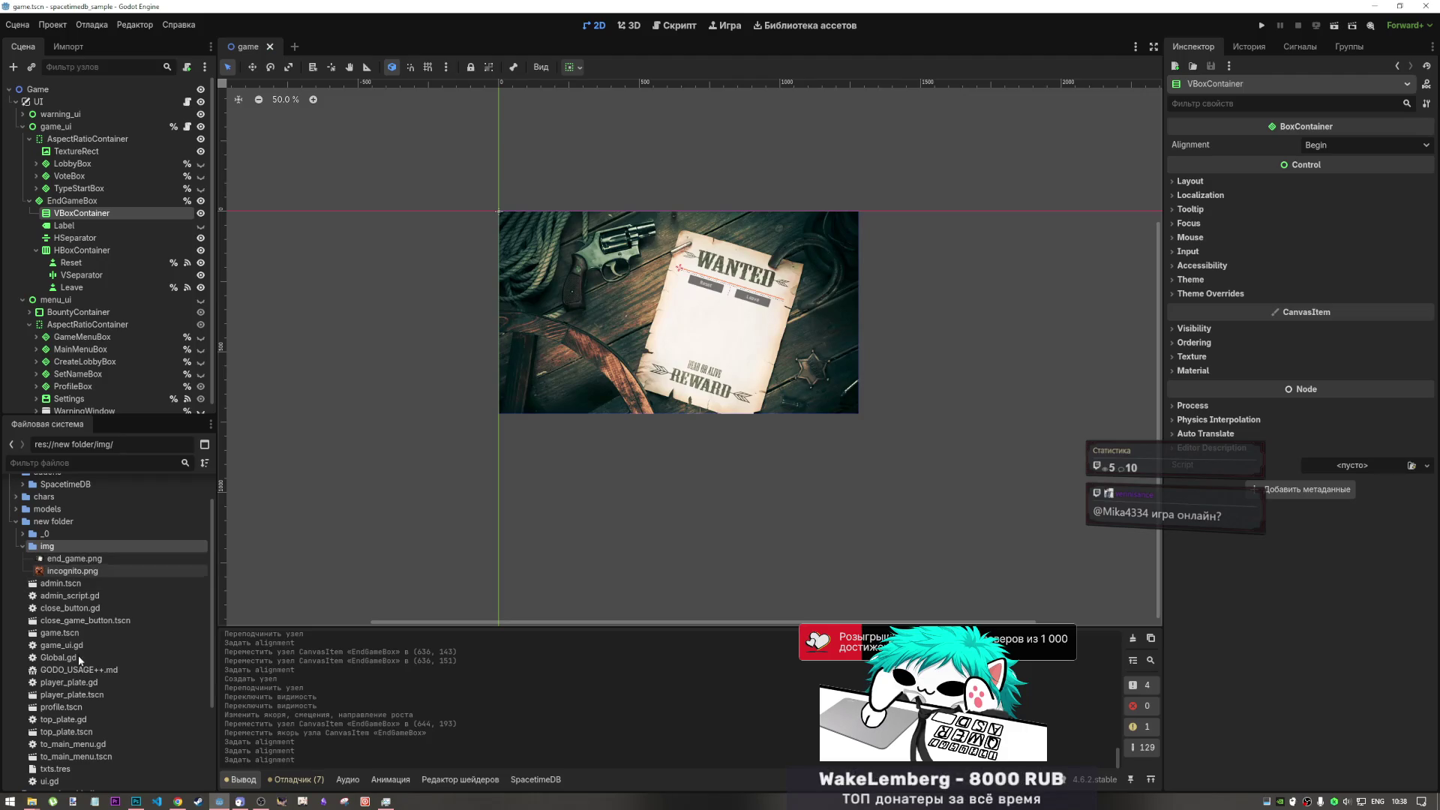
pyautogui.scroll(-3, 78, 655)
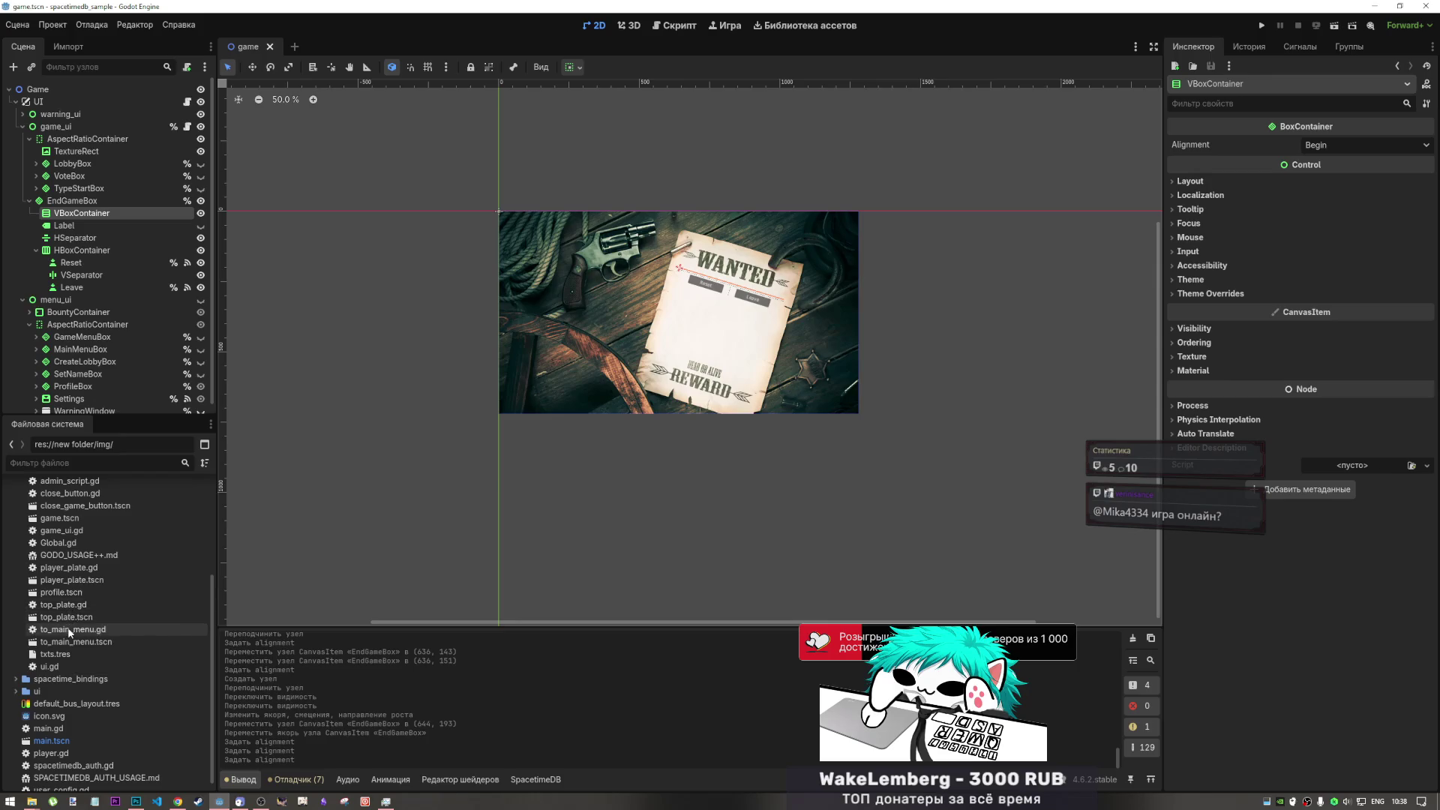
pyautogui.scroll(1, 67, 612)
pyautogui.click(67, 657)
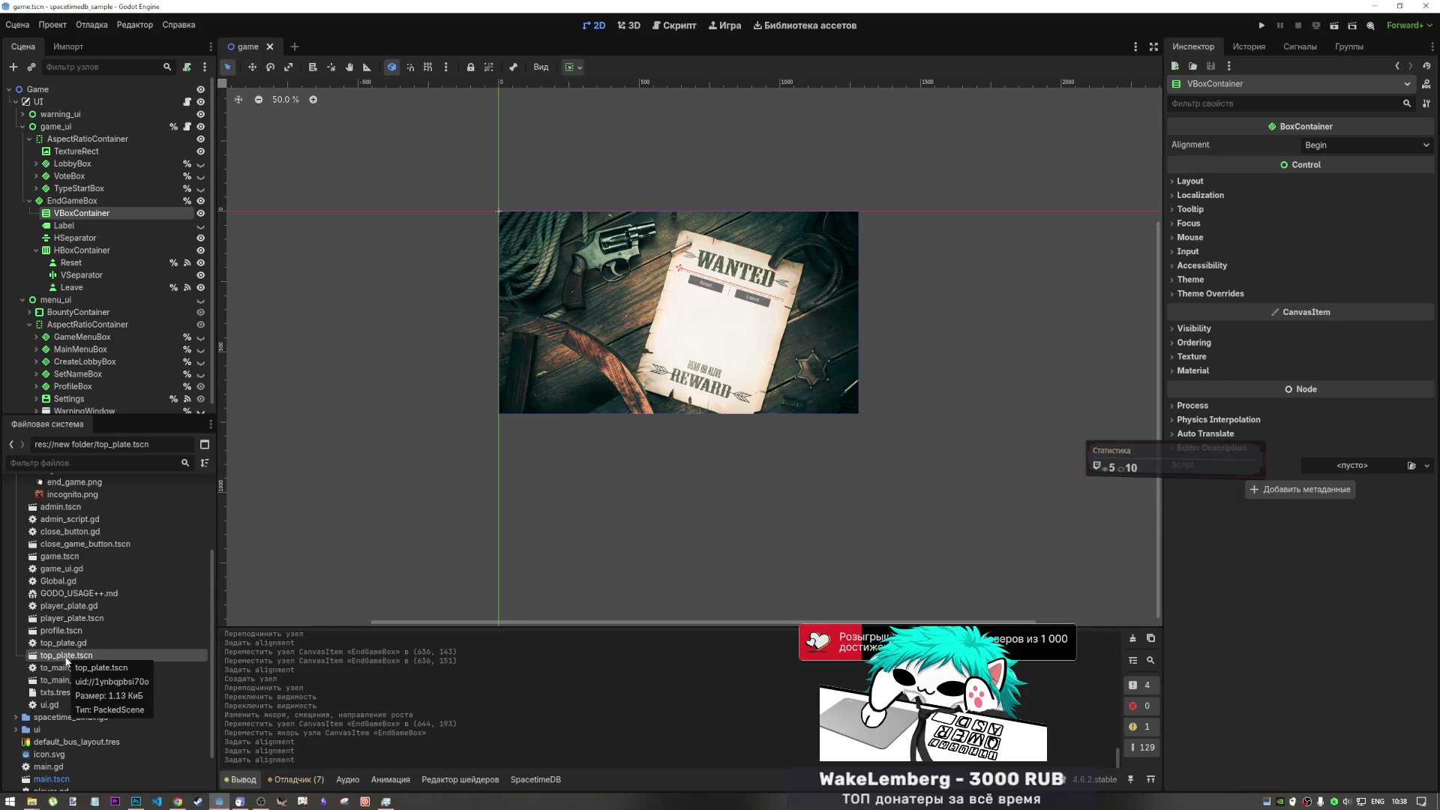
pyautogui.doubleClick(64, 643)
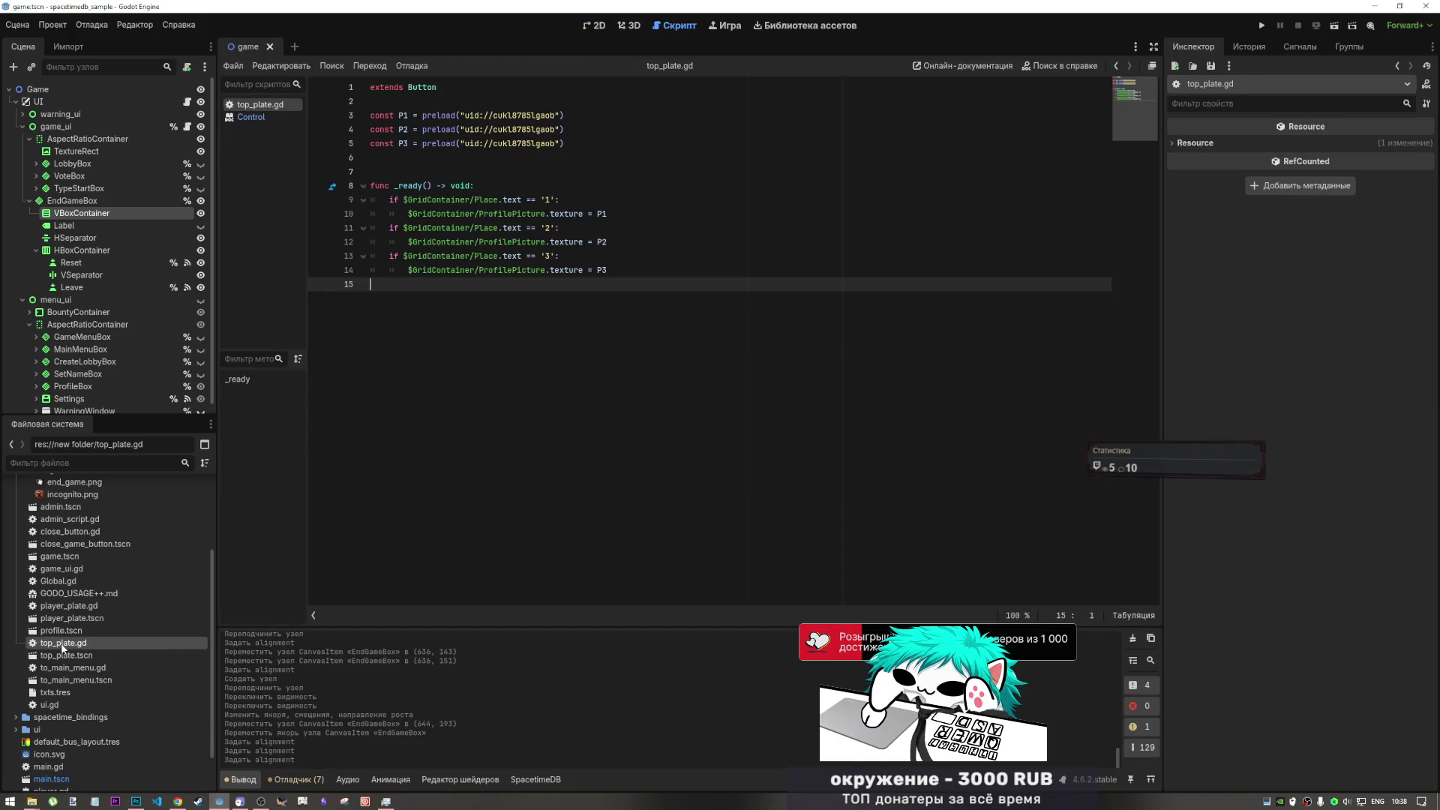
pyautogui.middleClick(276, 108)
pyautogui.middleClick(268, 105)
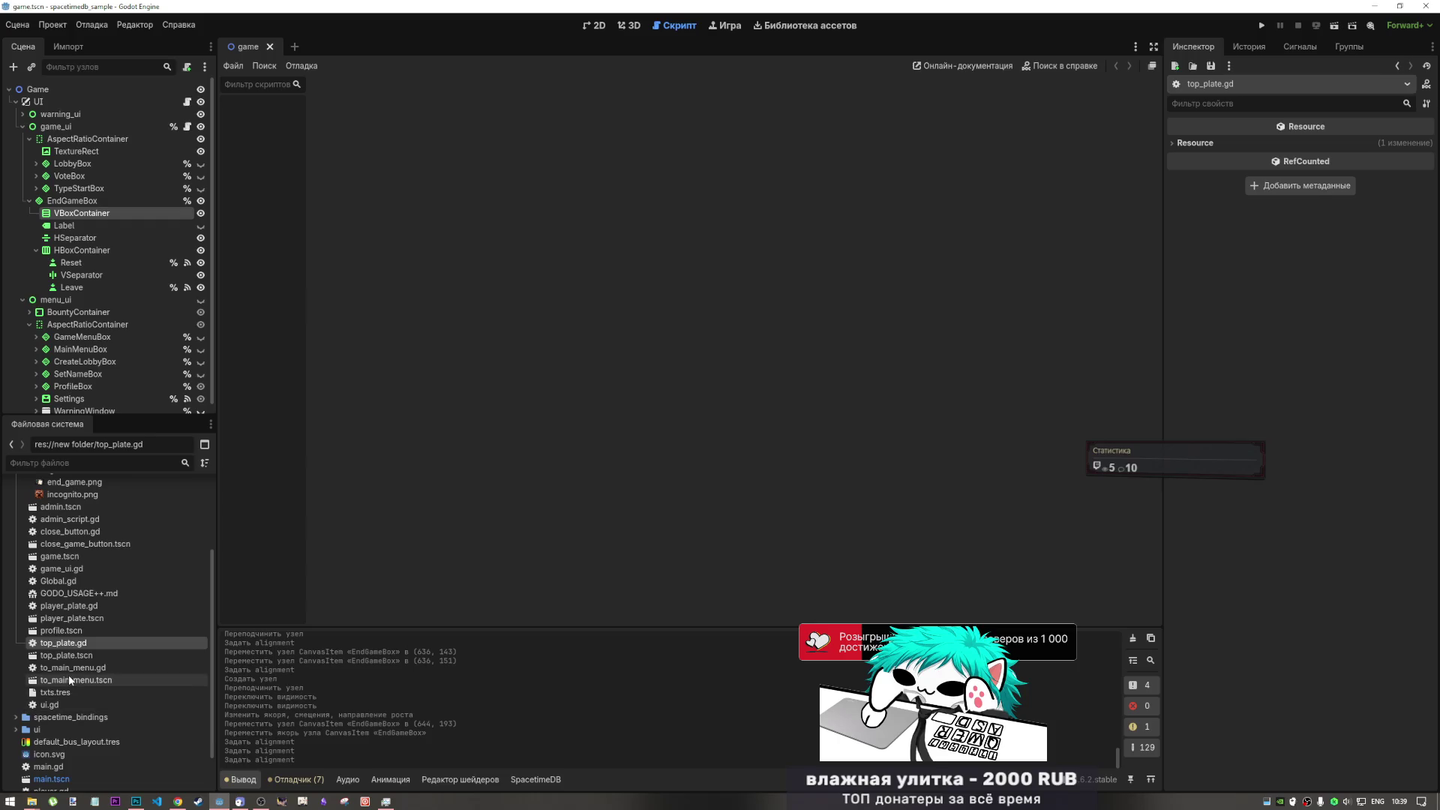
# - Return to the 2D view and select to_main_menu.gd in the FileSystem dock
pyautogui.click(596, 25)
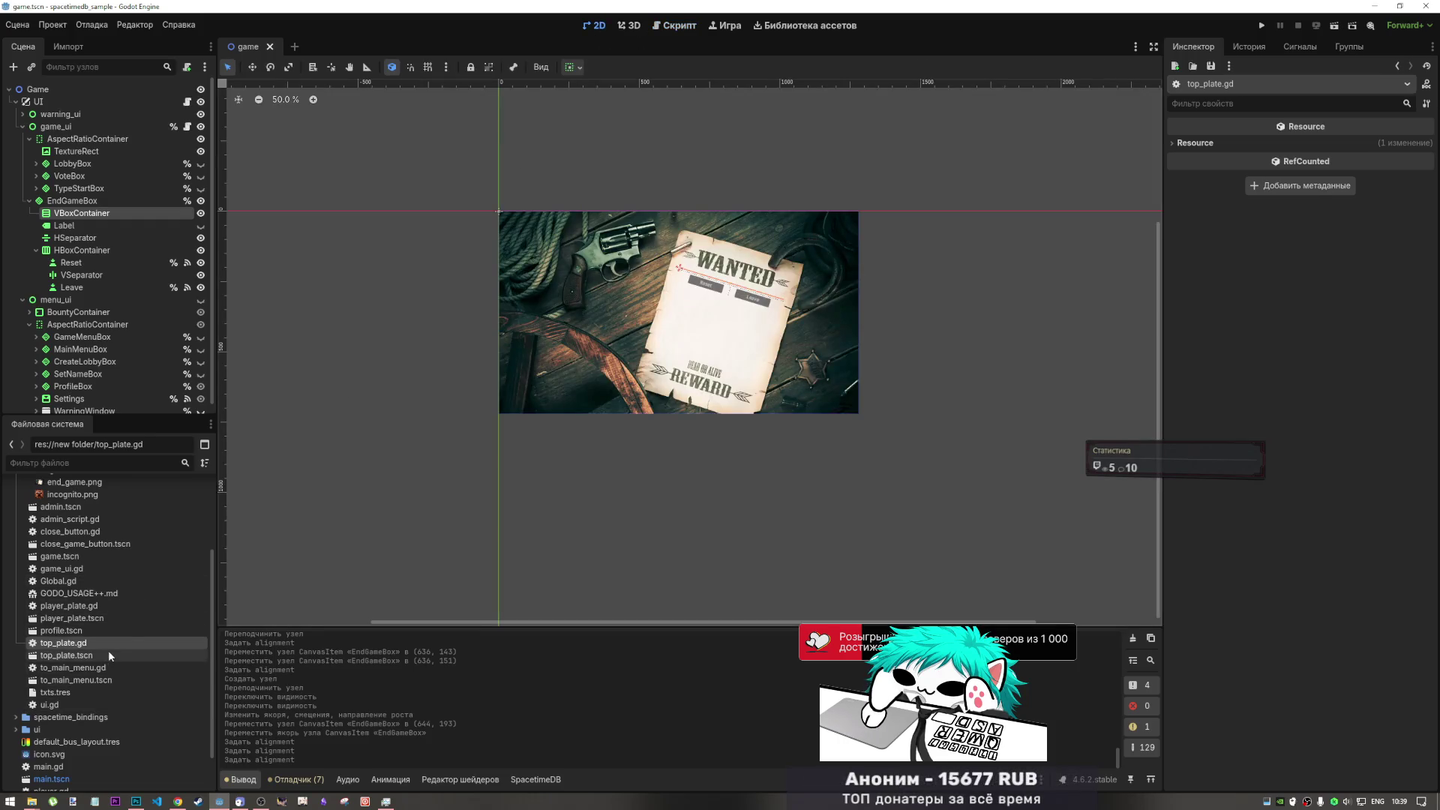
pyautogui.click(90, 667)
pyautogui.scroll(1, 66, 650)
pyautogui.scroll(3, 66, 650)
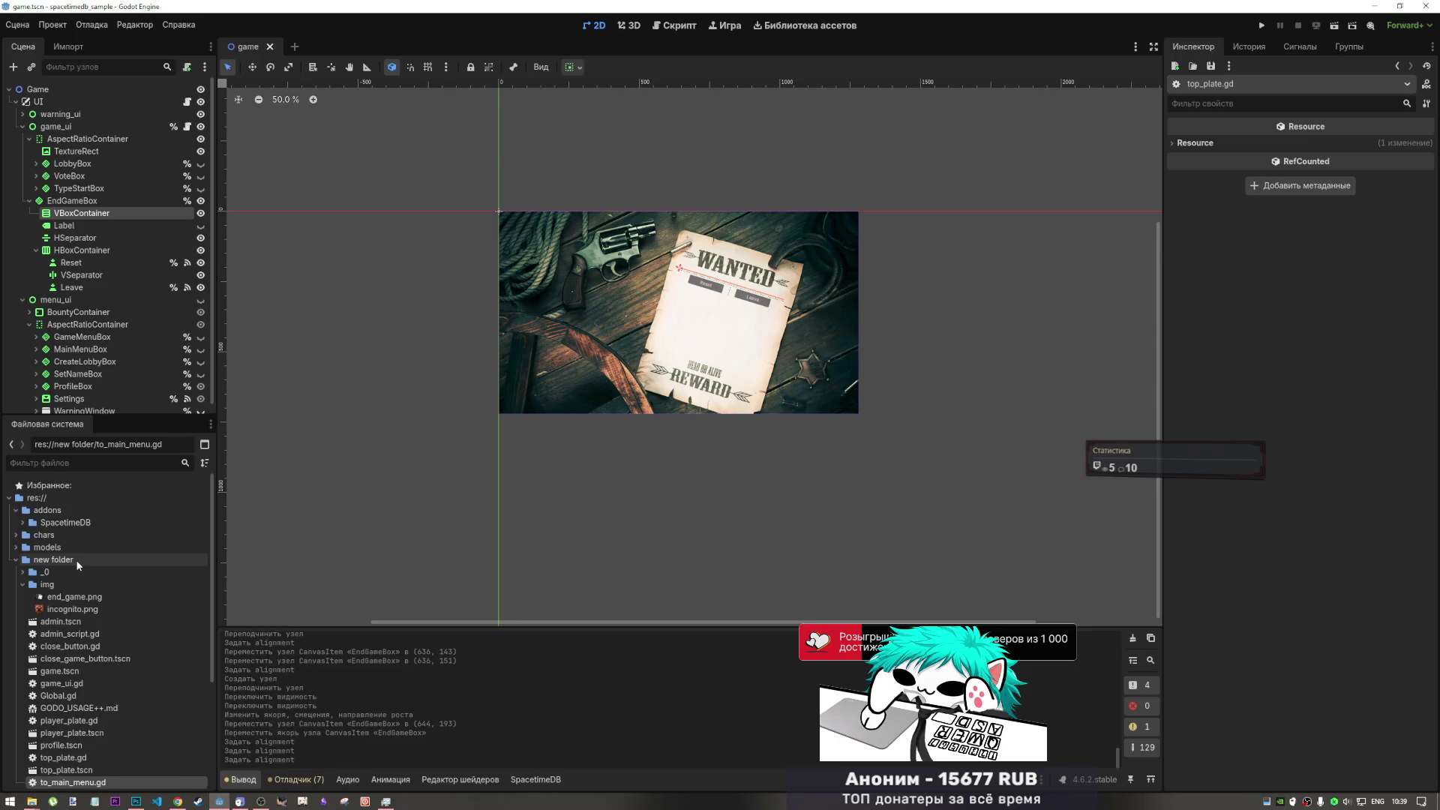
# - Create a User Interface scene named endgame_plate in the new folder, with root EndgamePlate
pyautogui.rightClick(77, 559)
pyautogui.moveTo(117, 571)
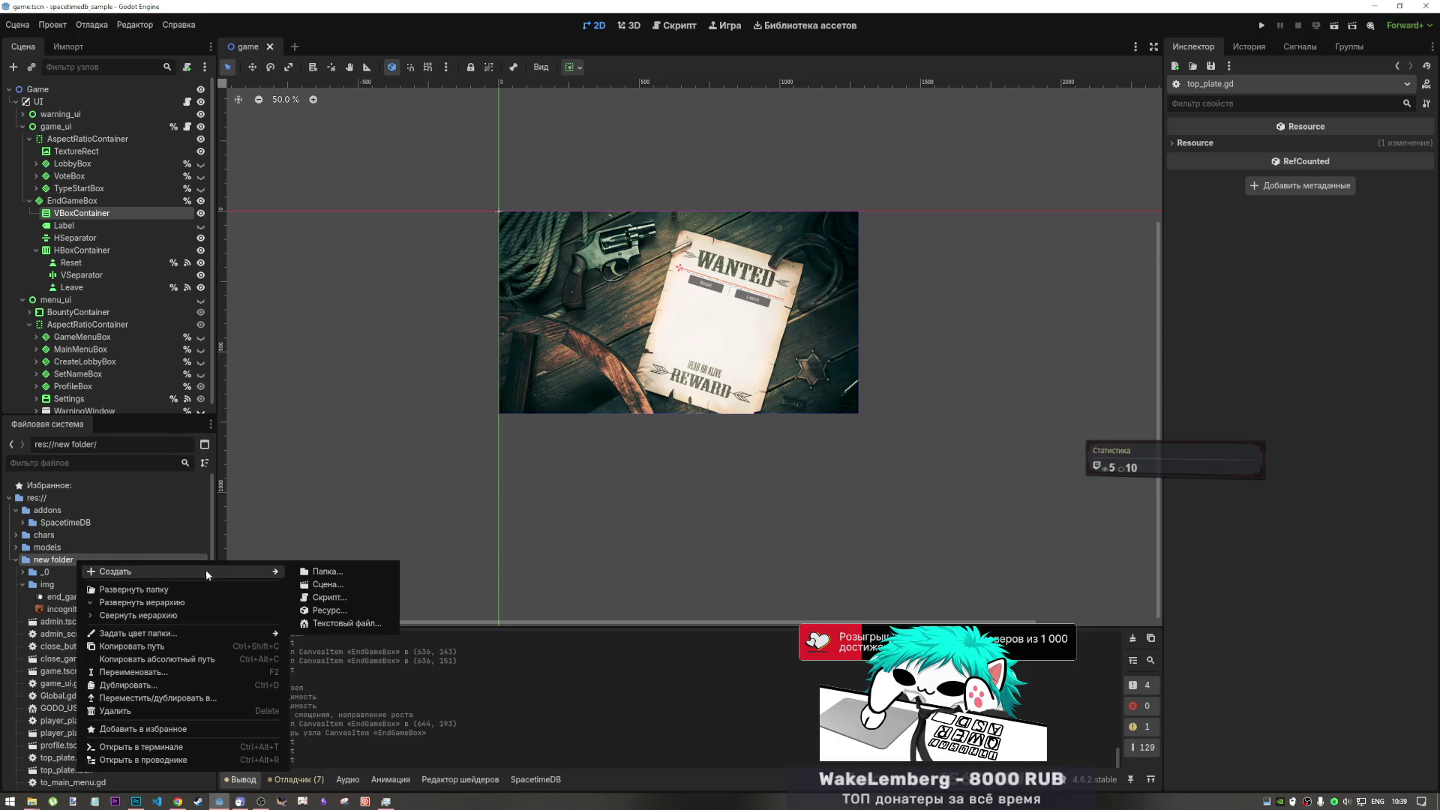
pyautogui.click(352, 588)
pyautogui.click(720, 358)
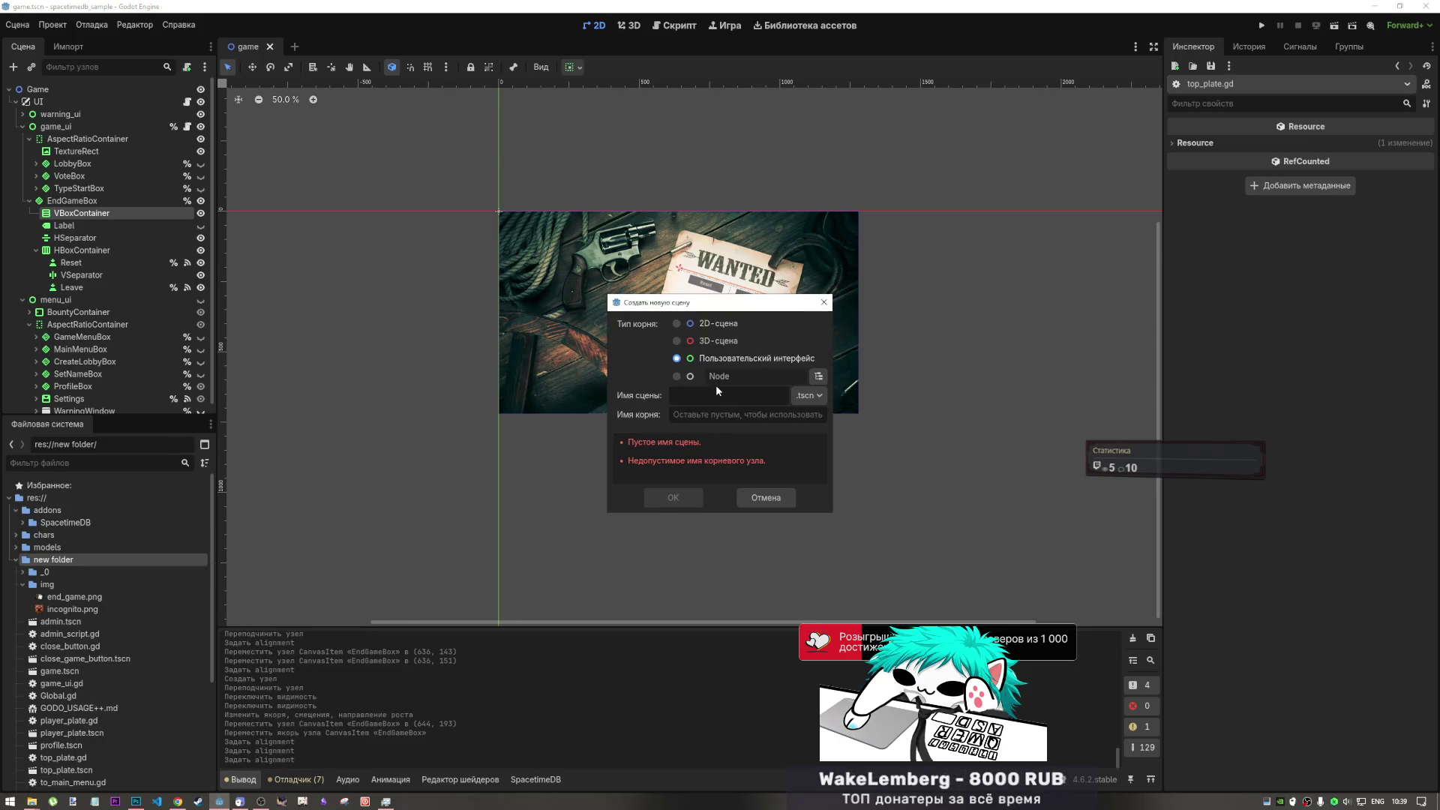
pyautogui.moveTo(729, 411)
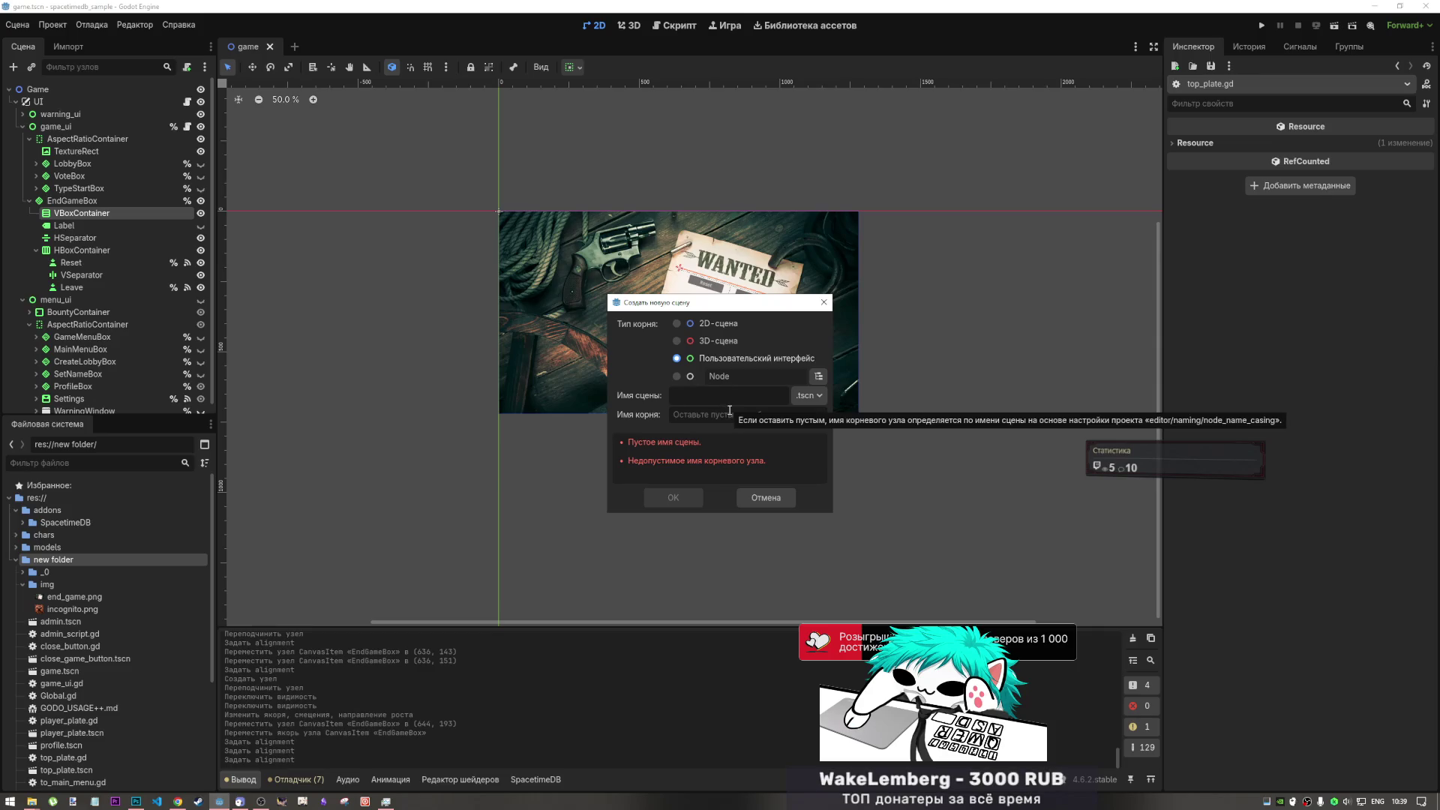
pyautogui.write('end')
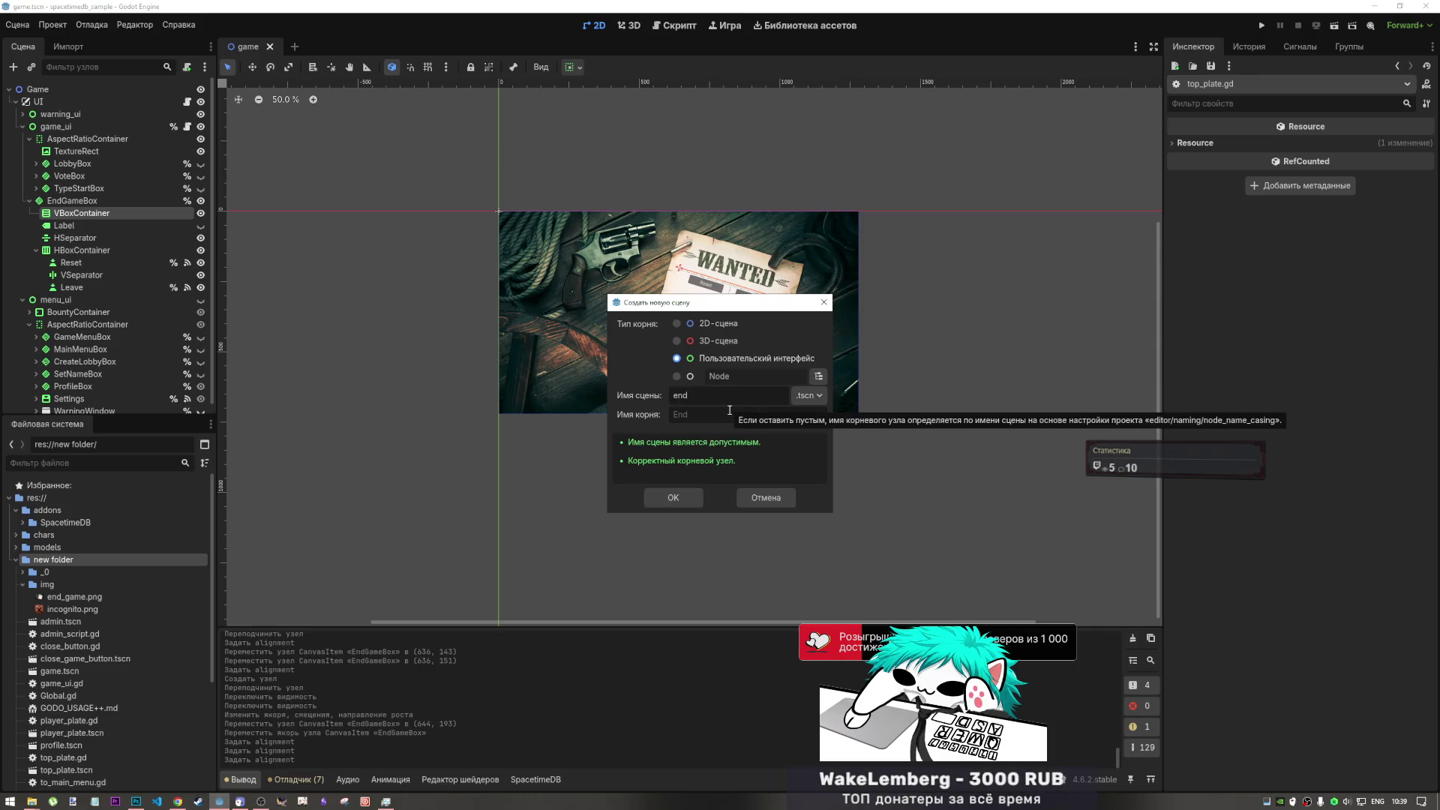
pyautogui.write(')')
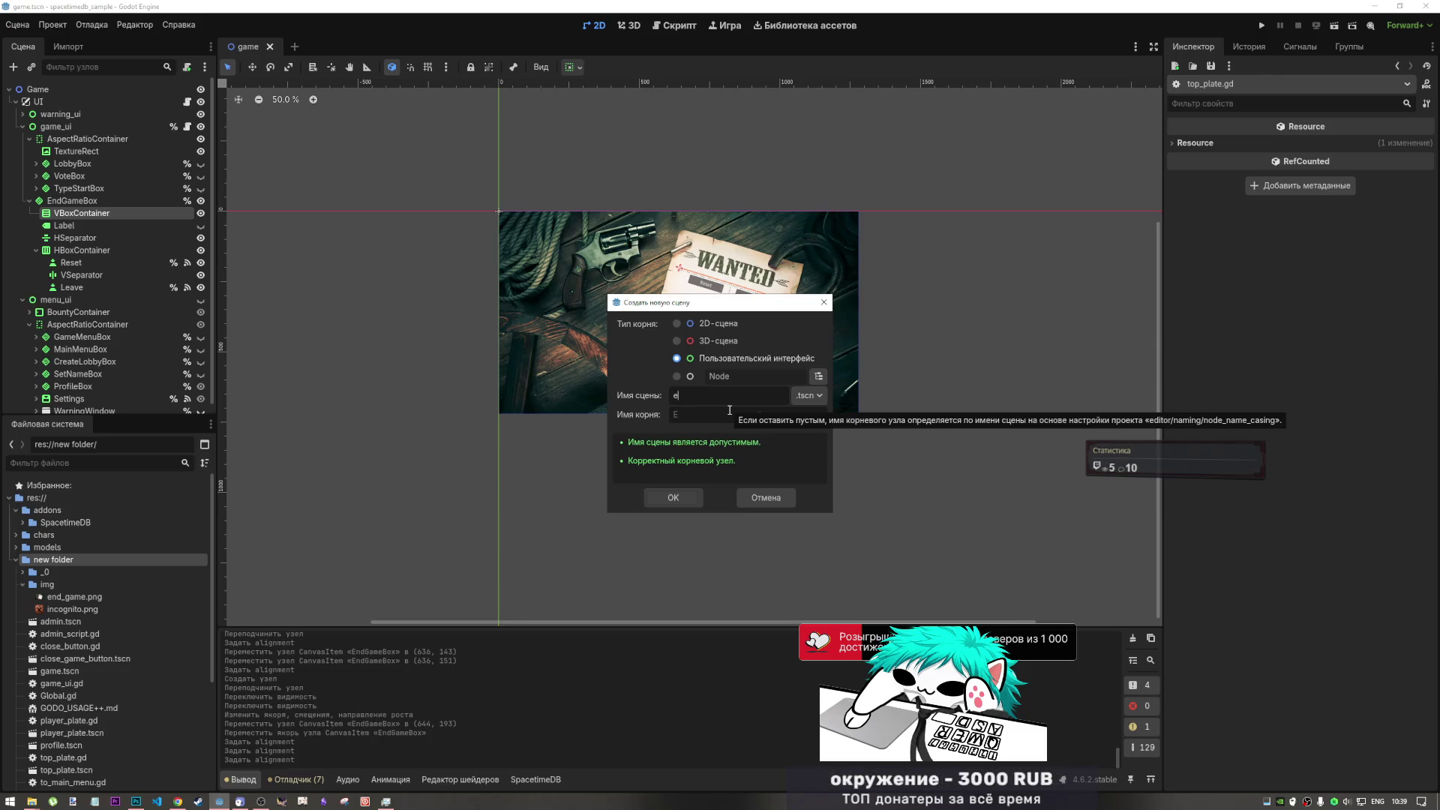
pyautogui.press('BackSpace')
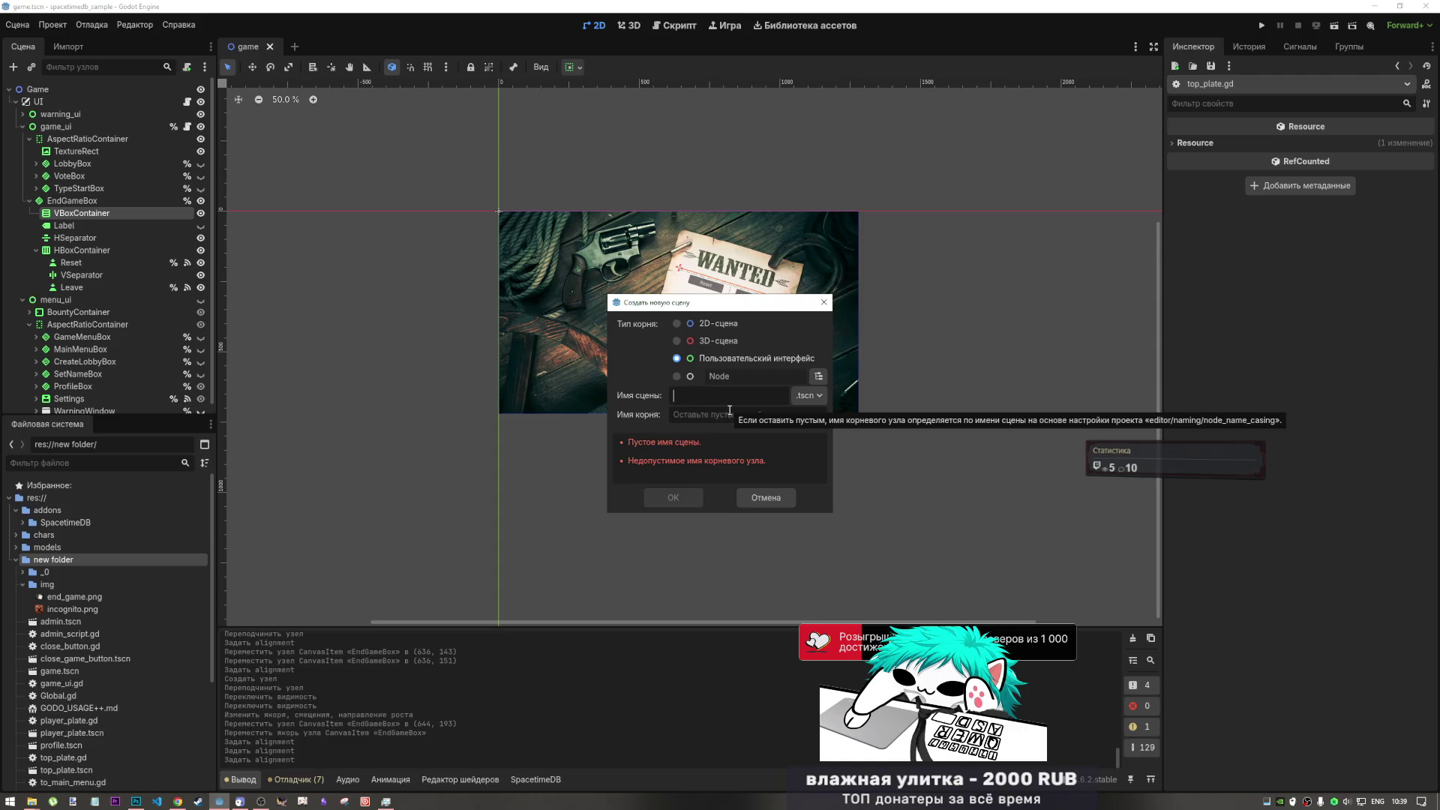
pyautogui.write('endgame_')
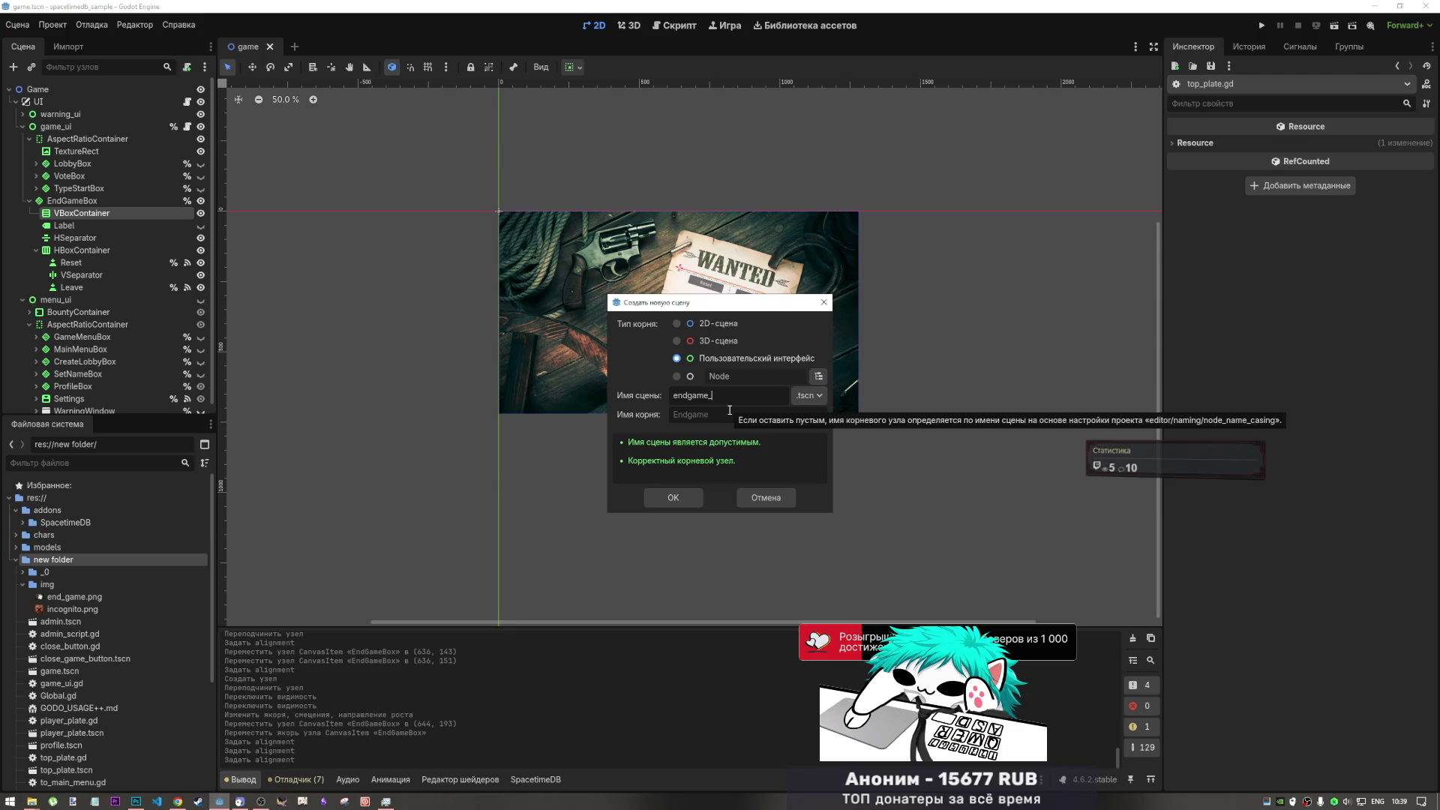
pyautogui.write('plate')
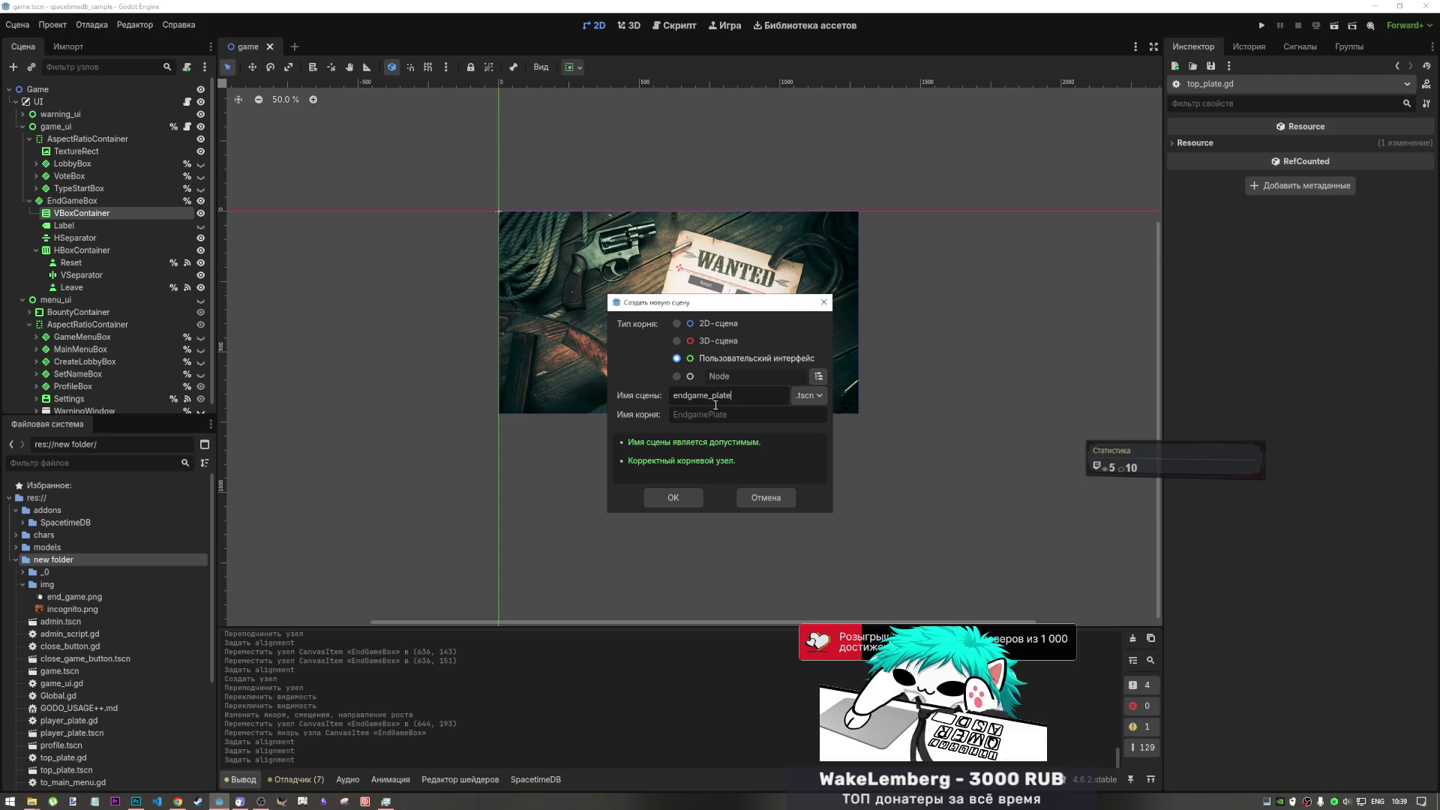
pyautogui.click(673, 499)
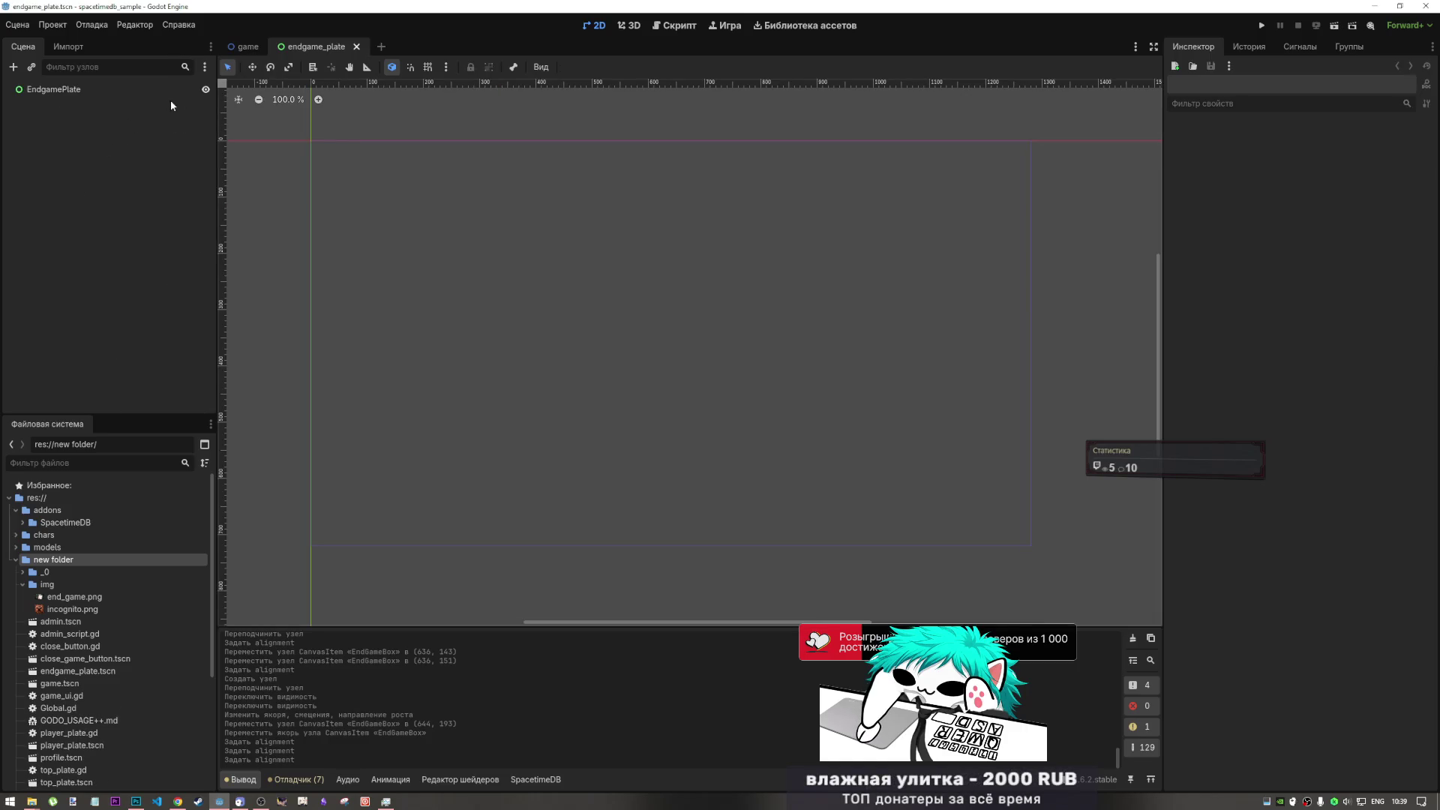
# - Open top_plate.tscn from the FileSystem dock and close its top_plate.gd script
pyautogui.rightClick(78, 91)
pyautogui.click(75, 89)
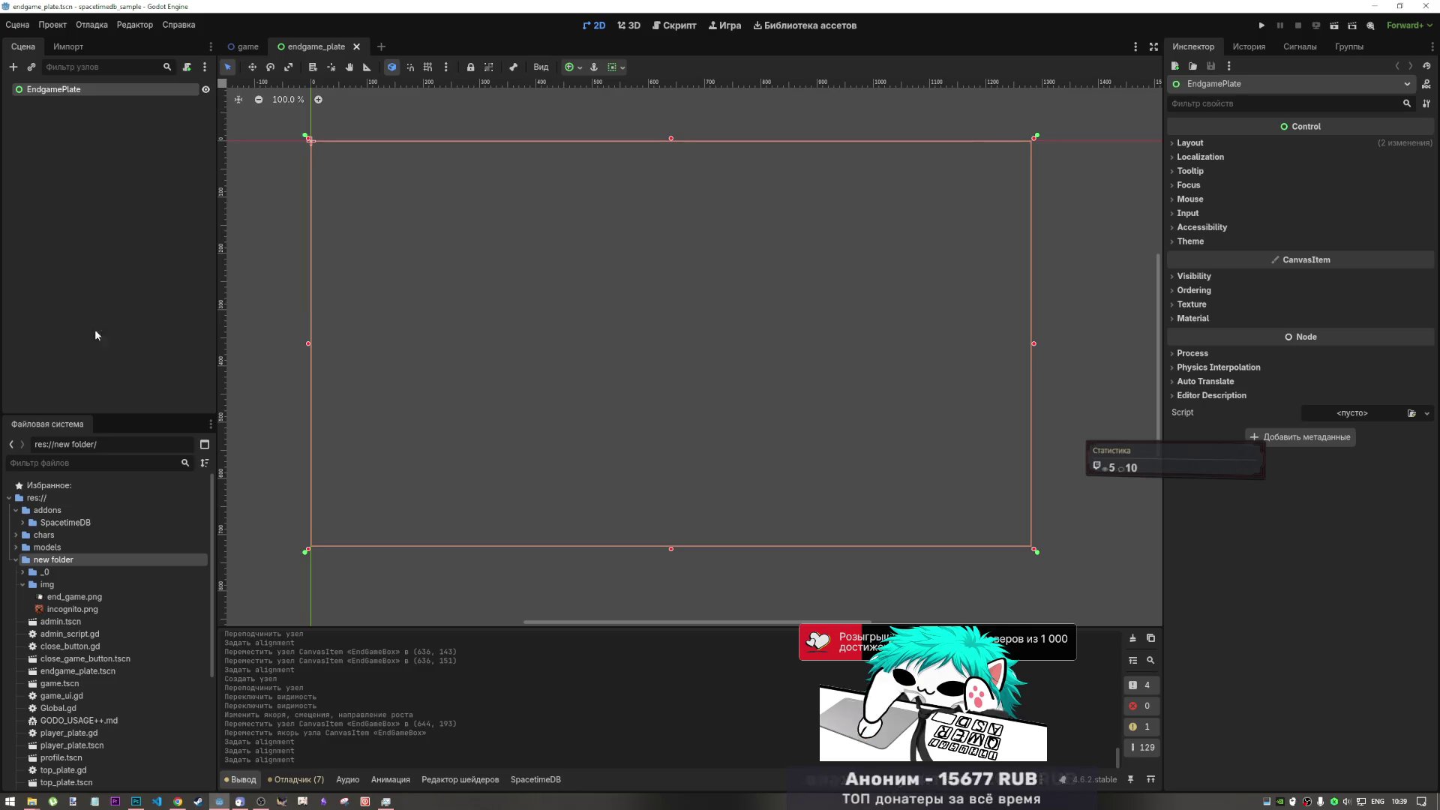
pyautogui.scroll(-5, 69, 600)
pyautogui.doubleClick(68, 596)
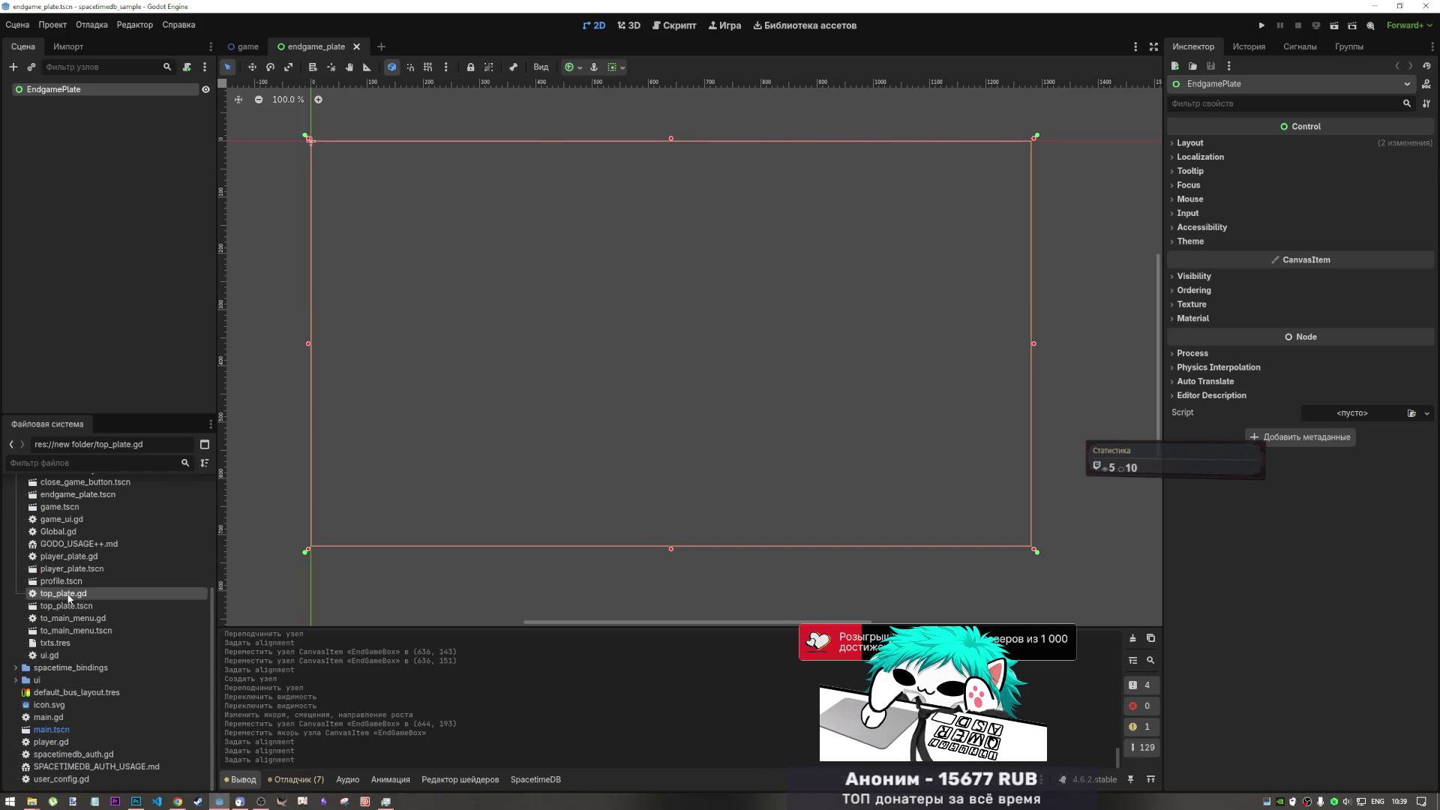
pyautogui.doubleClick(68, 606)
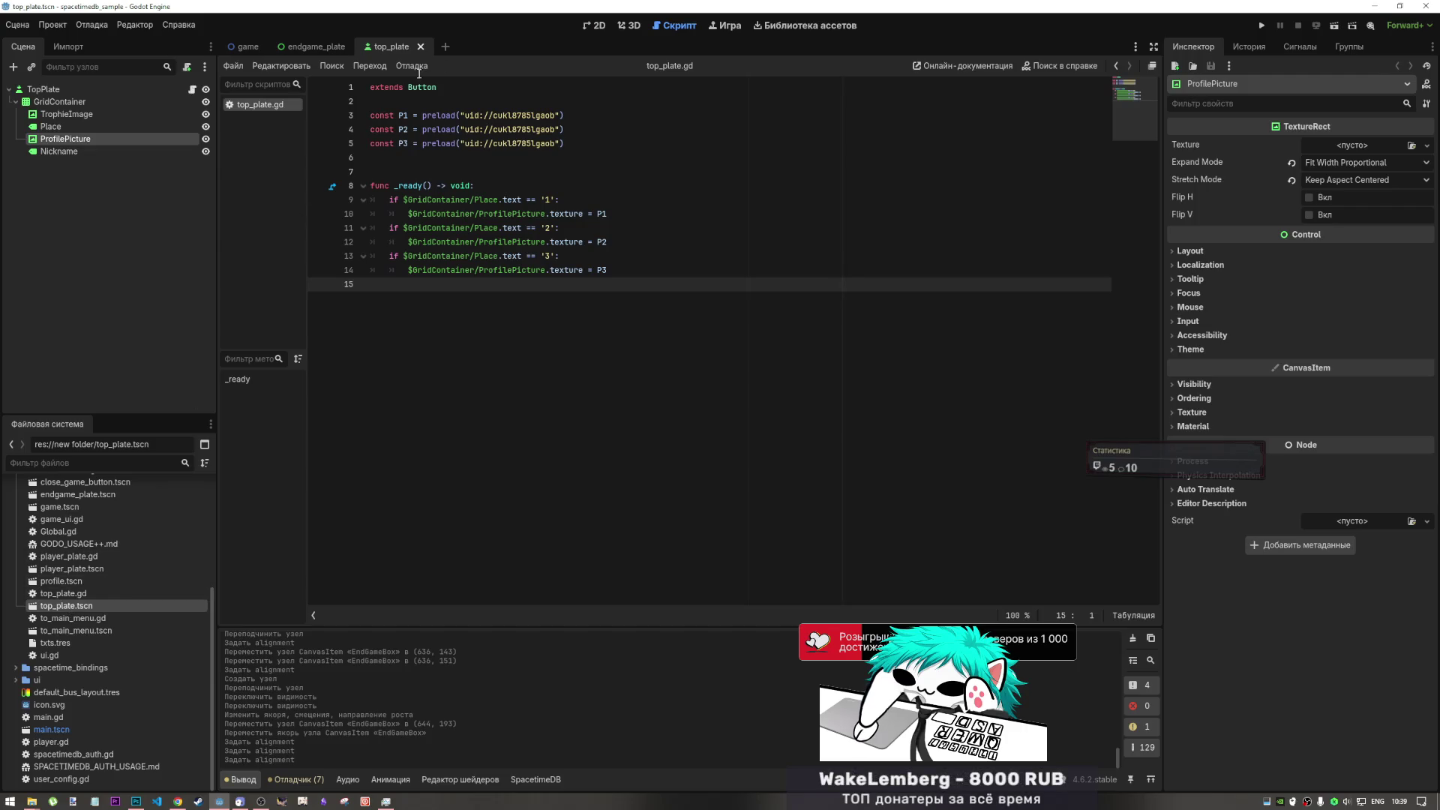
pyautogui.middleClick(283, 106)
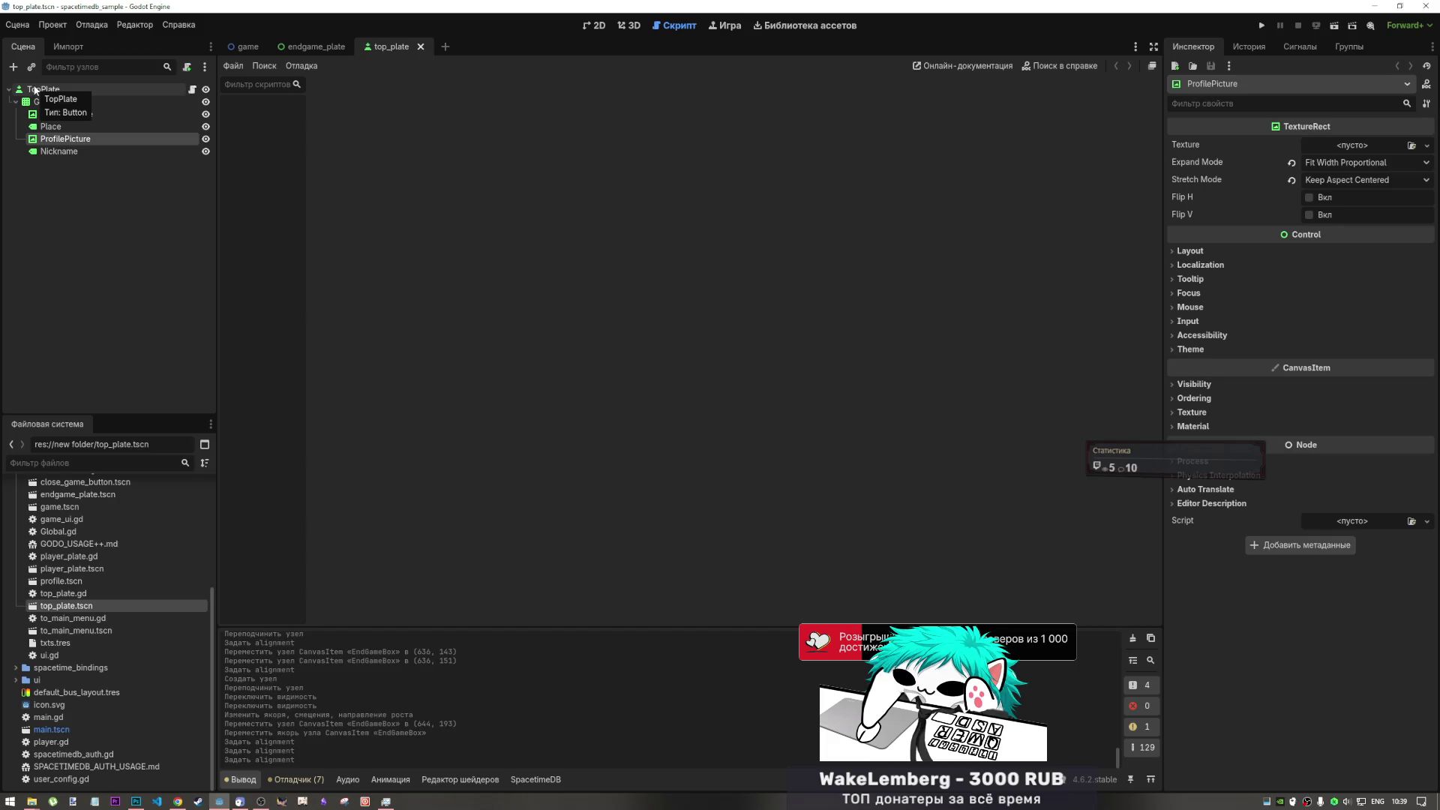
# - Compare the game, top_plate and endgame_plate scene tabs, finishing on endgame_plate
pyautogui.click(306, 45)
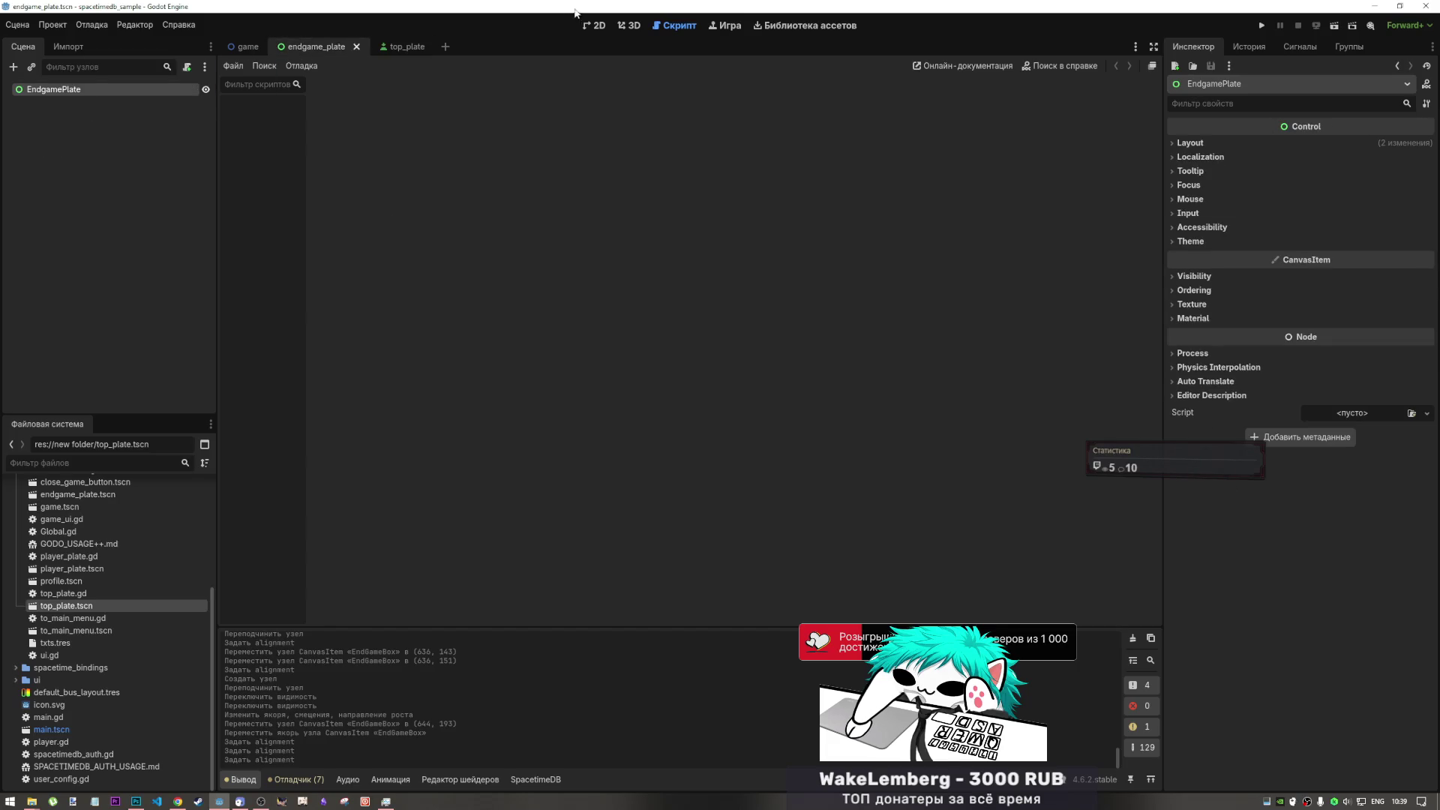
pyautogui.click(594, 25)
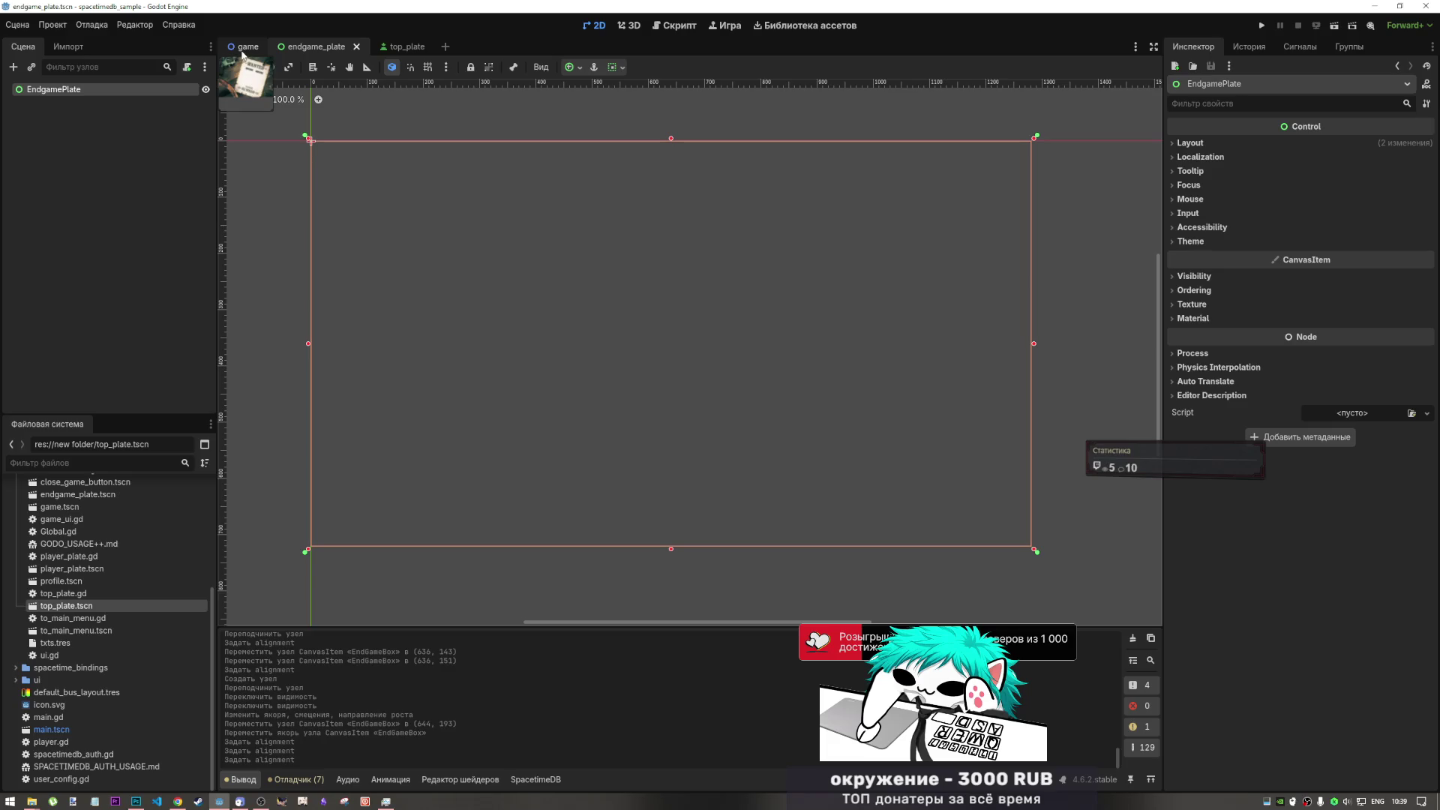
pyautogui.click(242, 50)
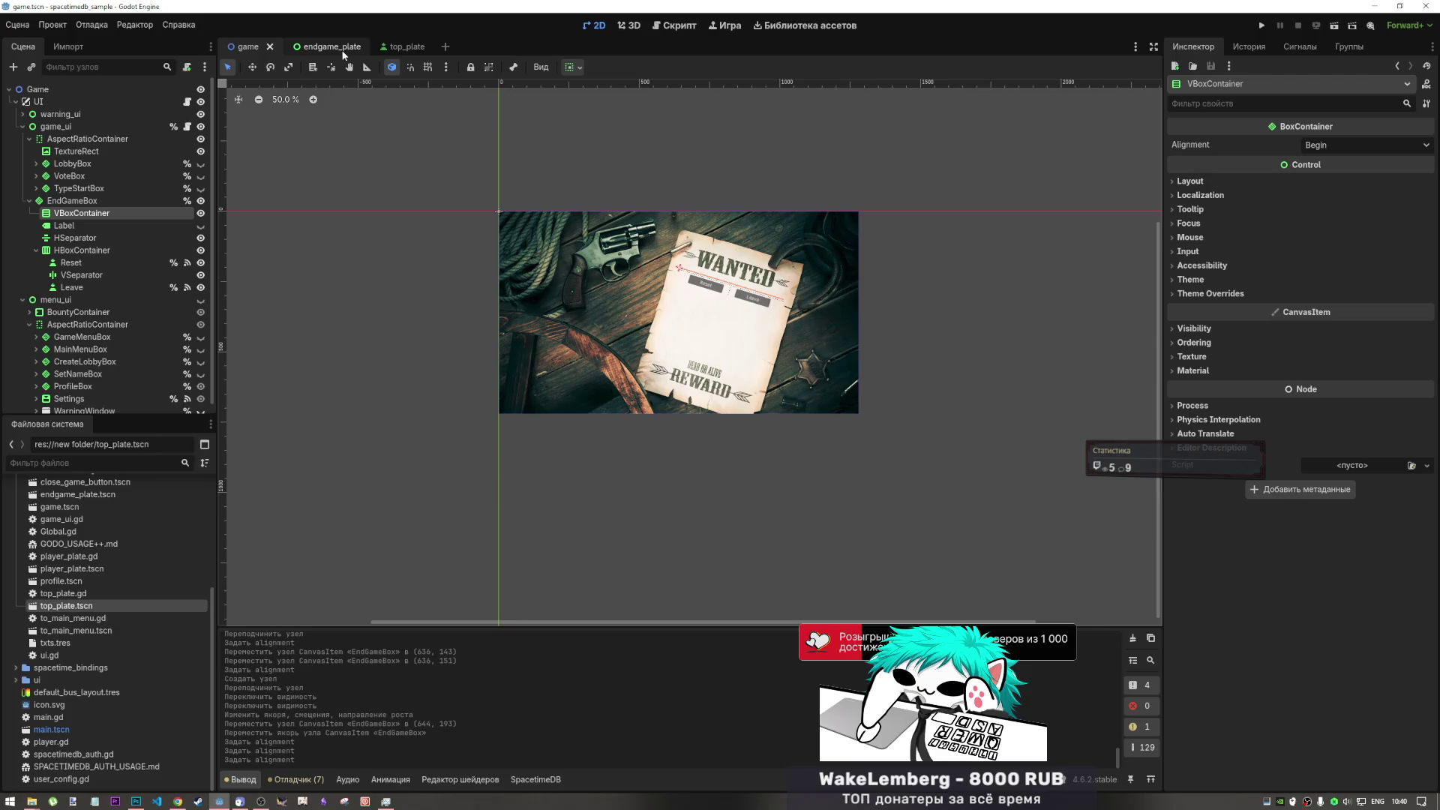
pyautogui.click(384, 47)
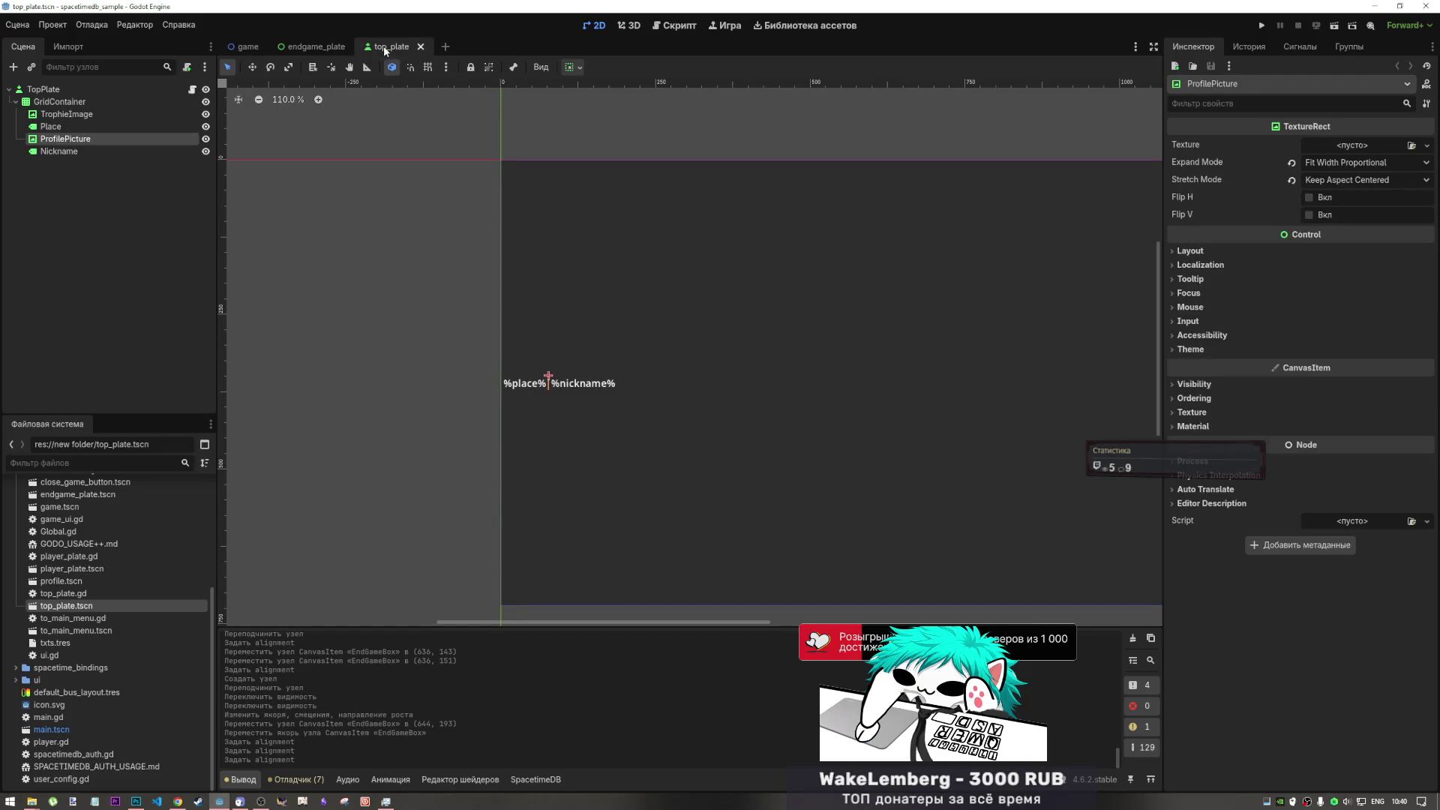
pyautogui.click(316, 47)
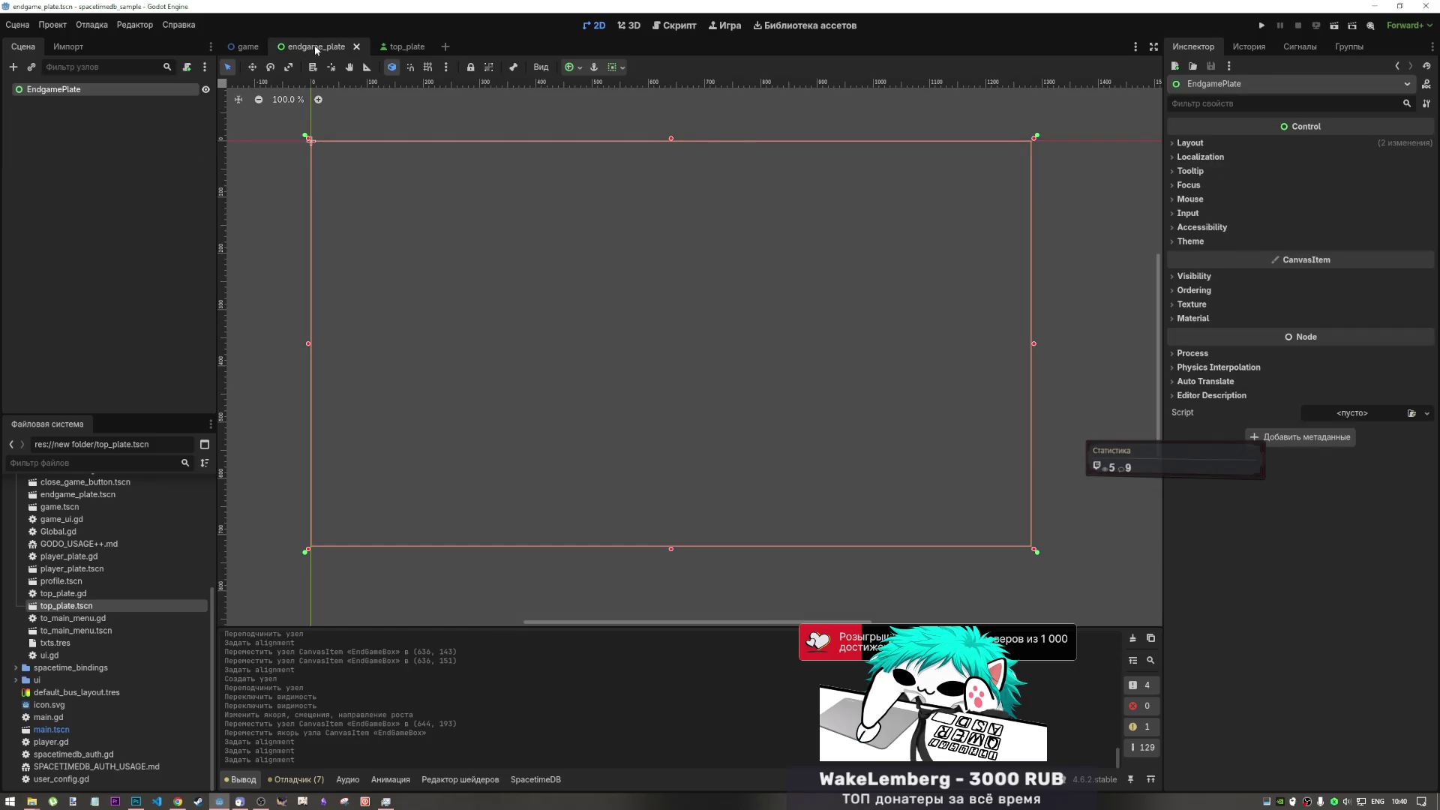
pyautogui.click(405, 45)
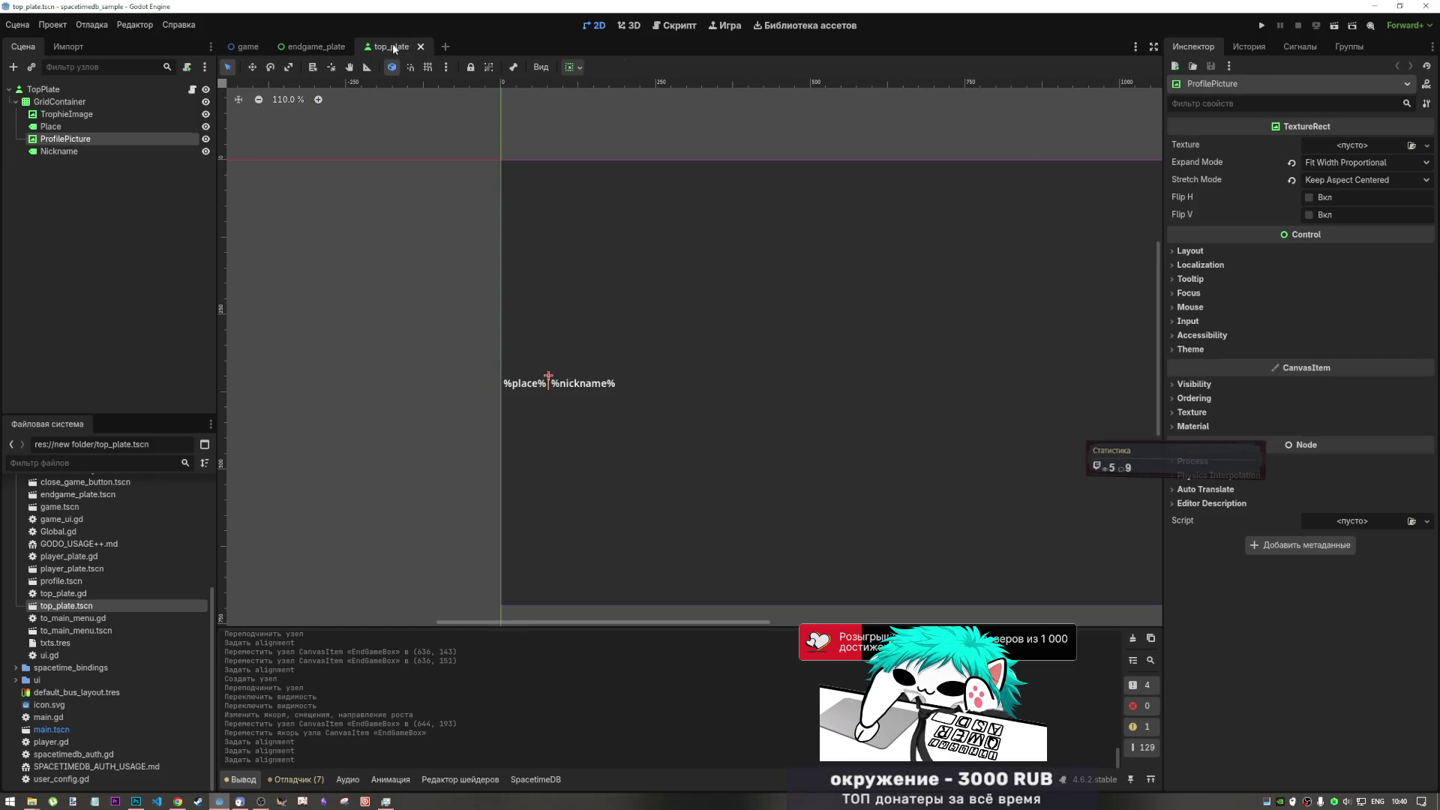
pyautogui.click(316, 47)
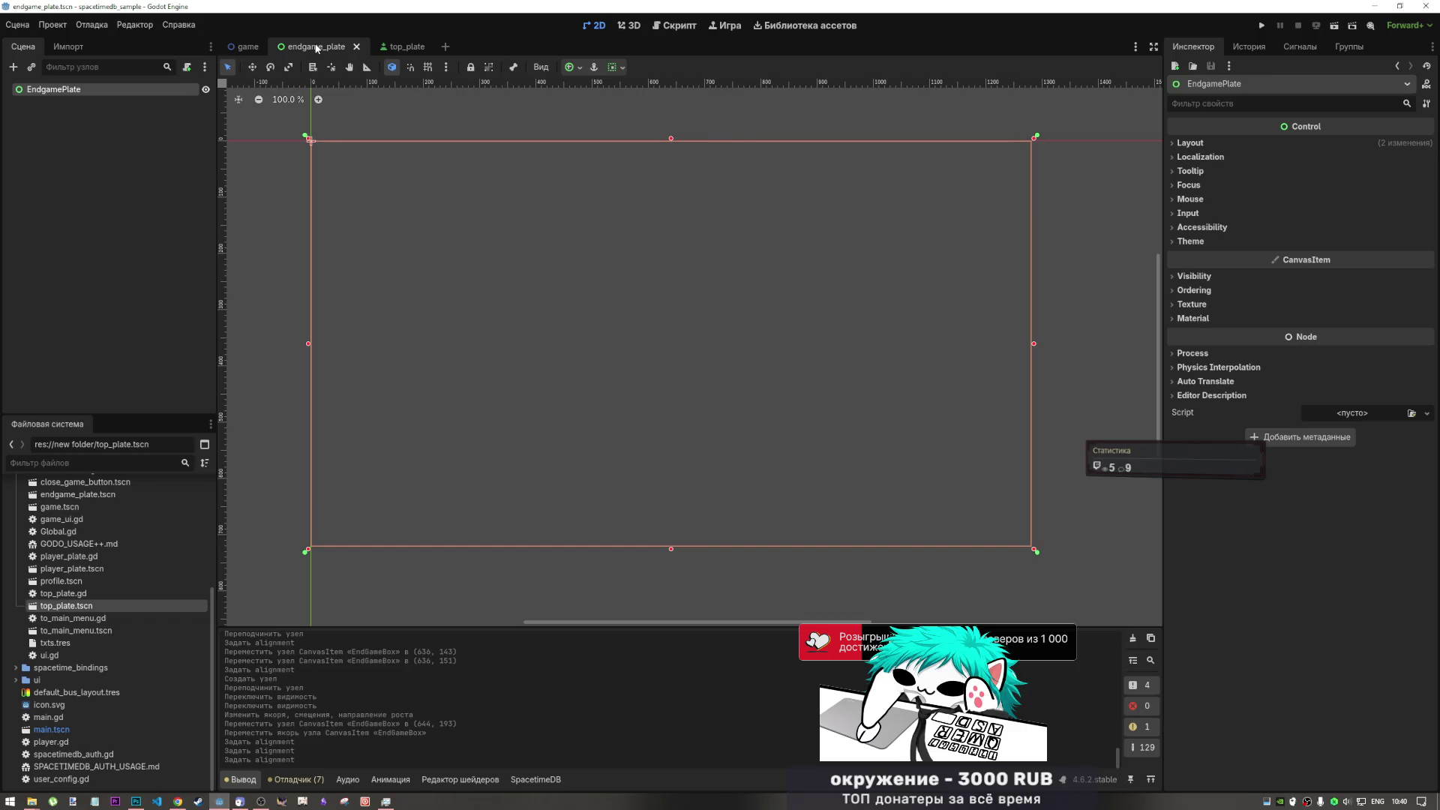
pyautogui.click(635, 27)
pyautogui.click(593, 31)
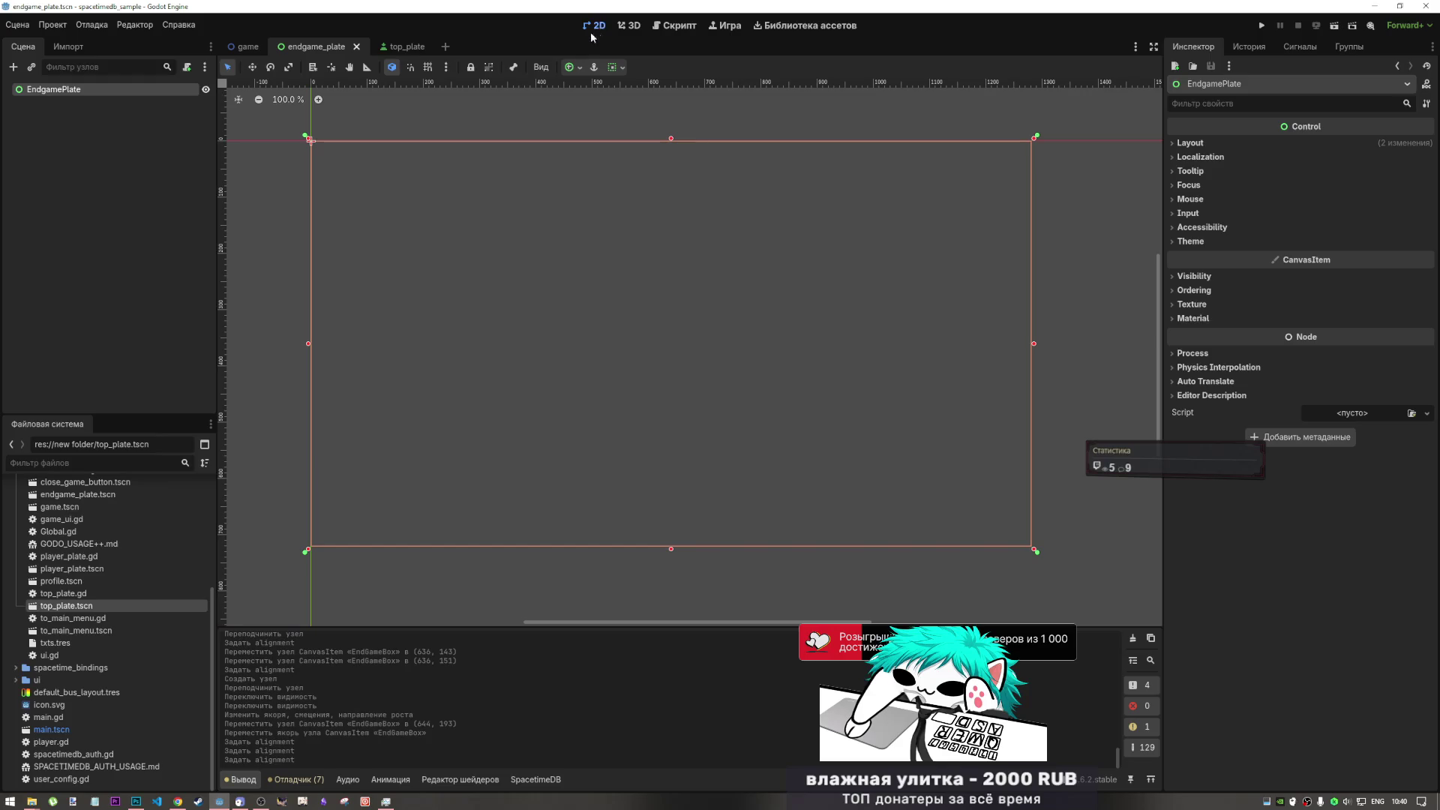
pyautogui.click(247, 47)
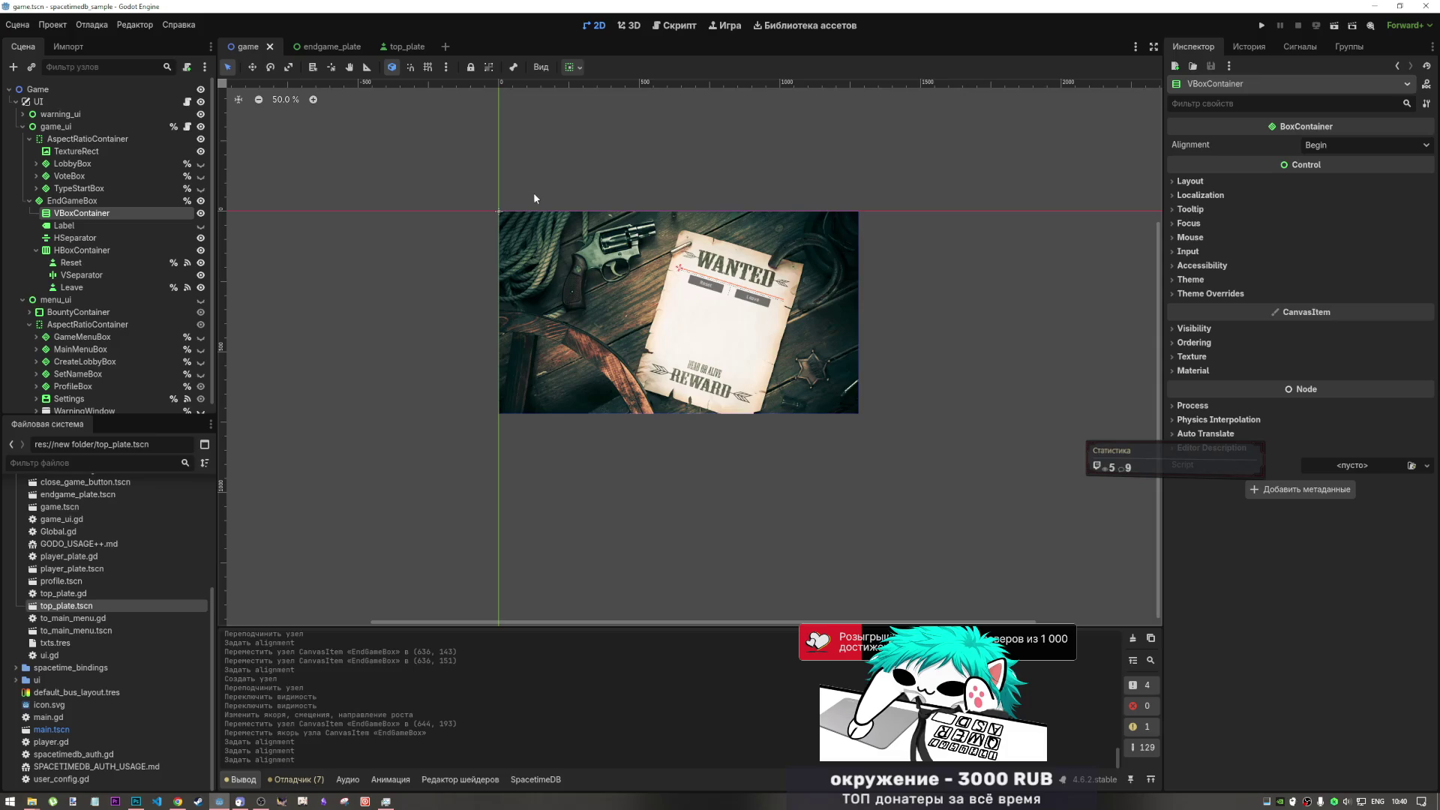
pyautogui.click(355, 48)
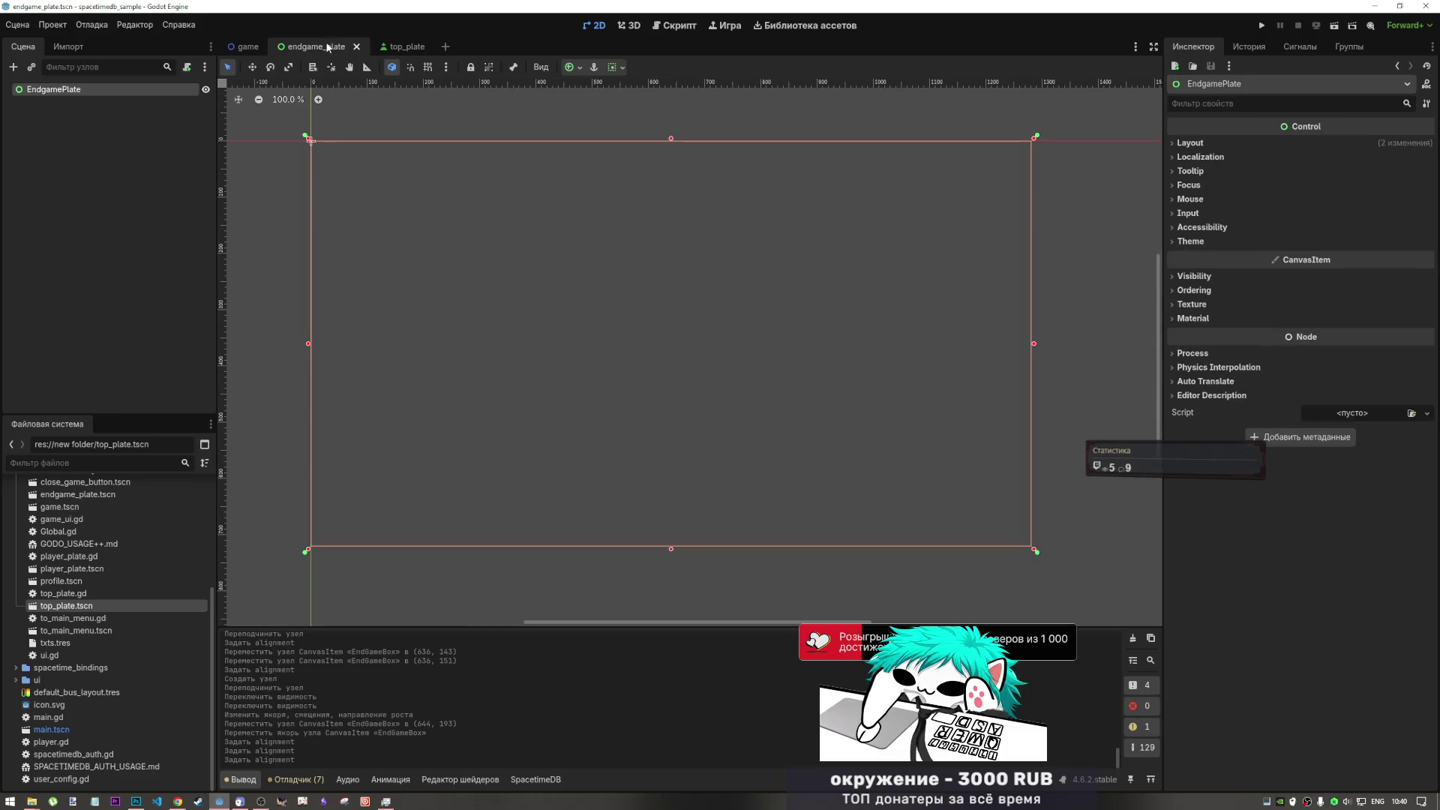
pyautogui.click(405, 46)
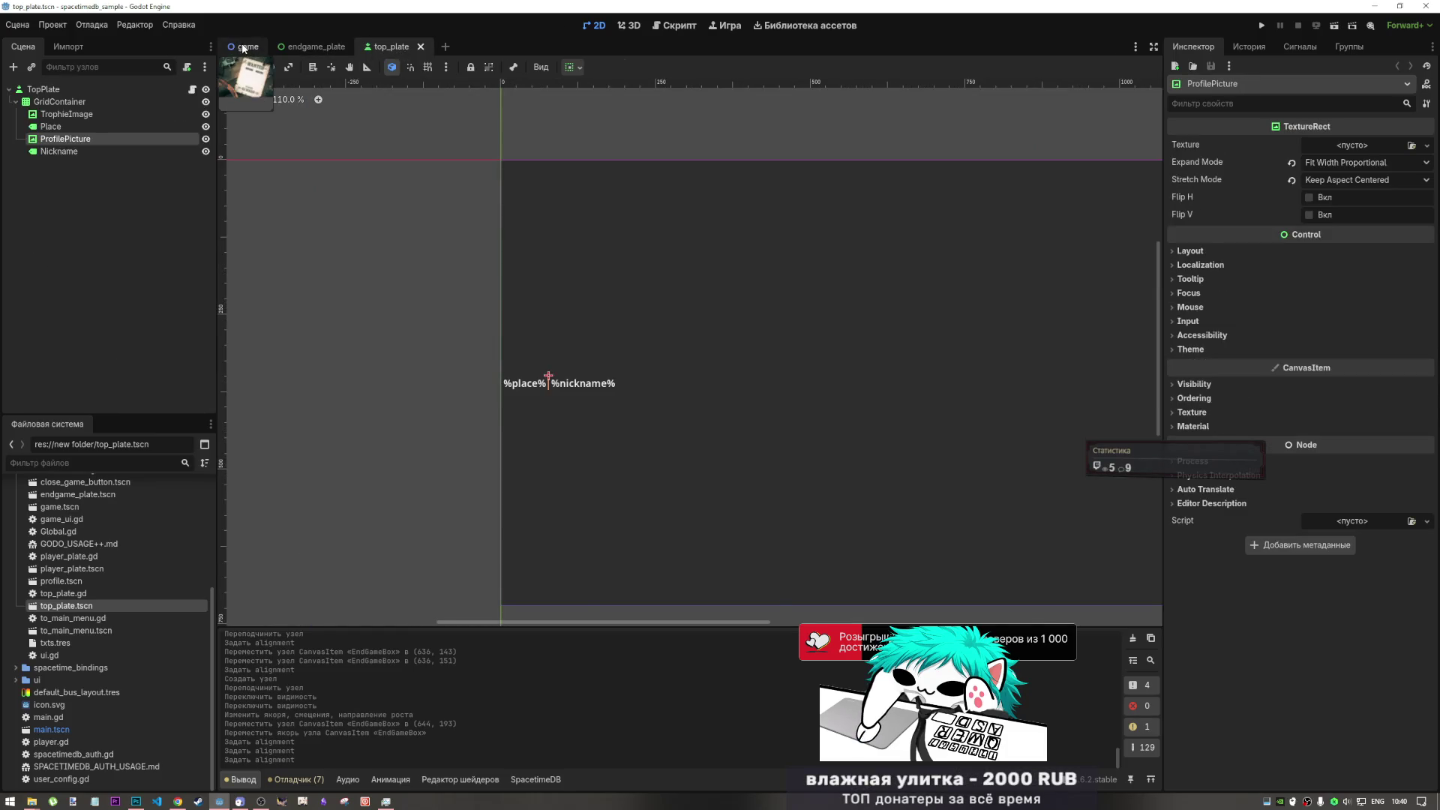
pyautogui.click(245, 47)
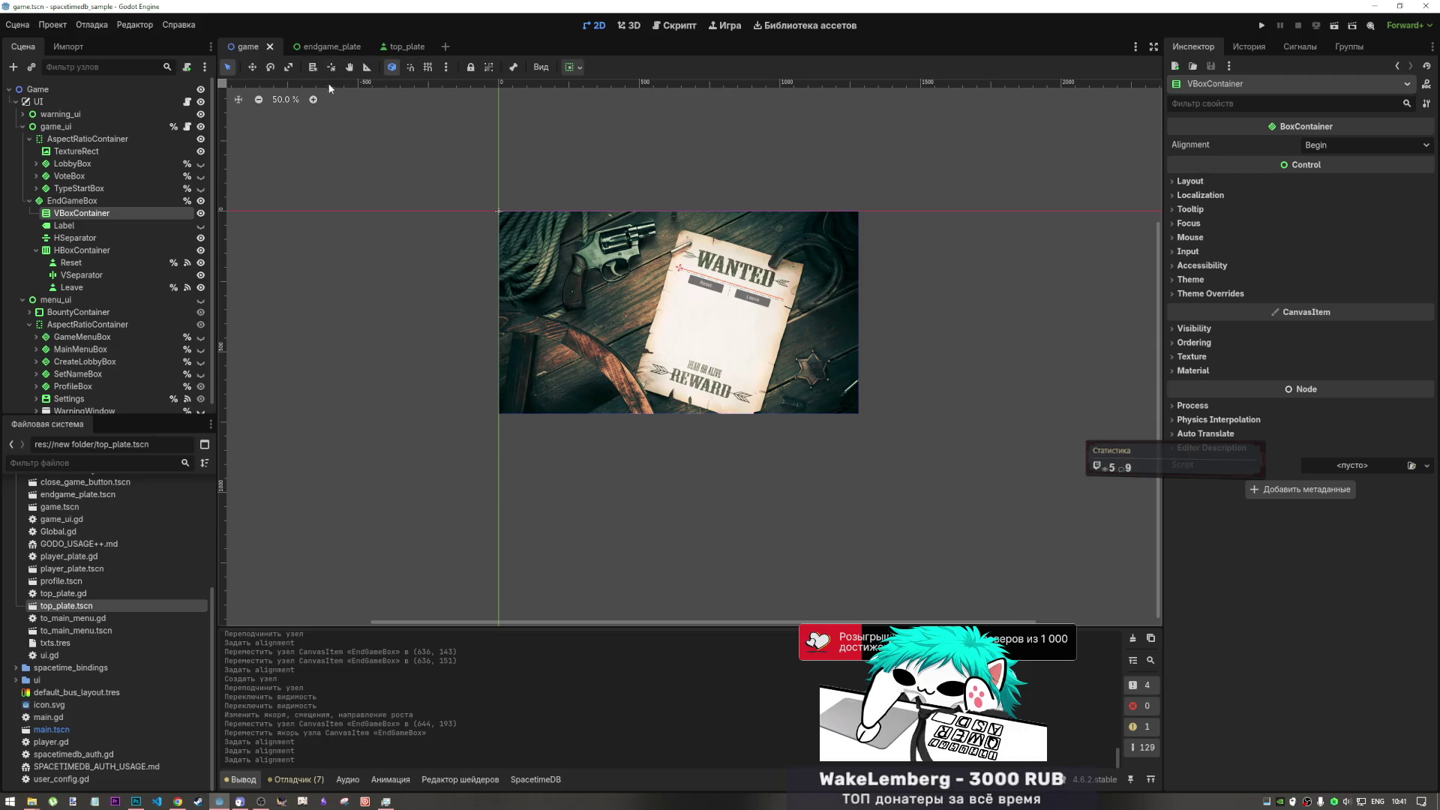
pyautogui.click(405, 46)
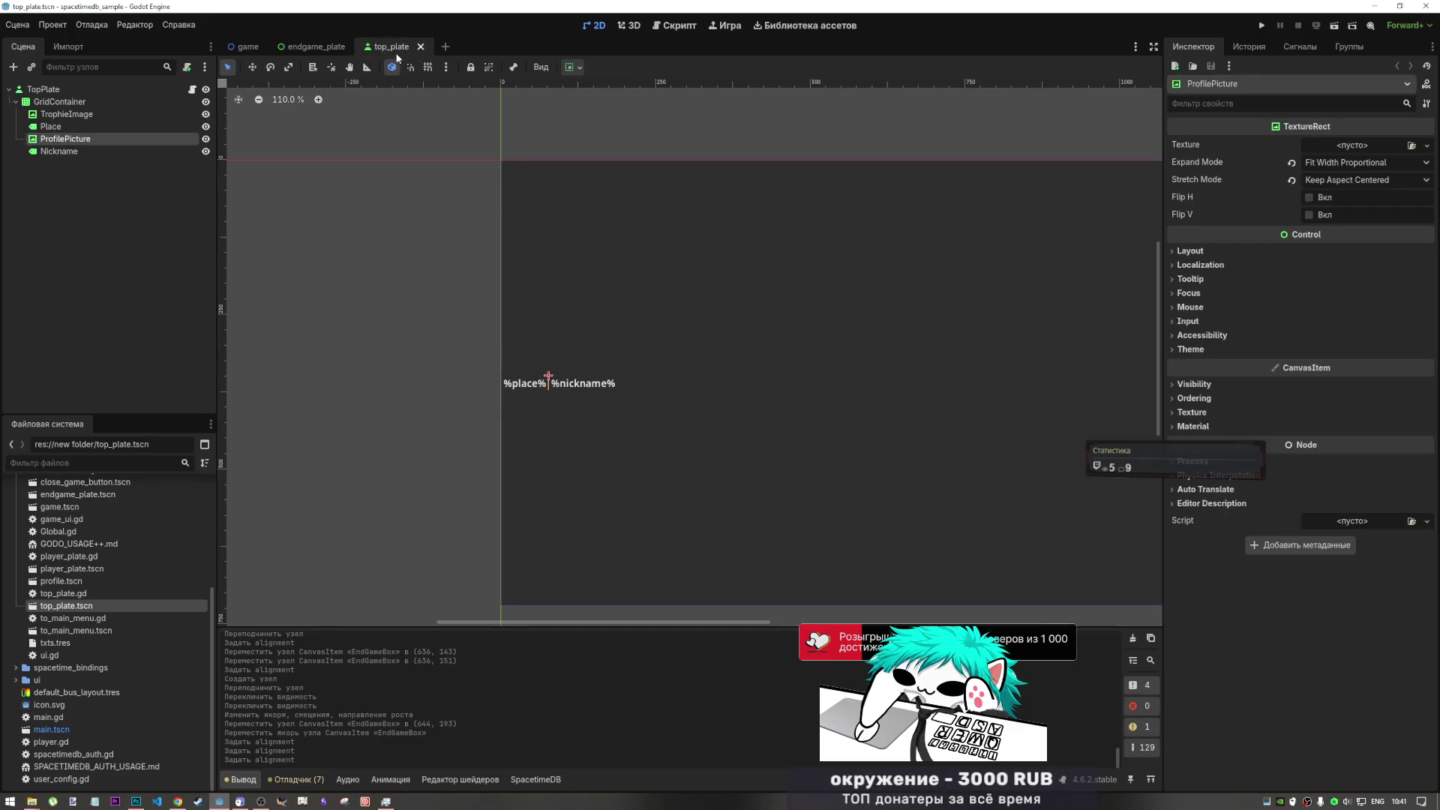
pyautogui.click(302, 48)
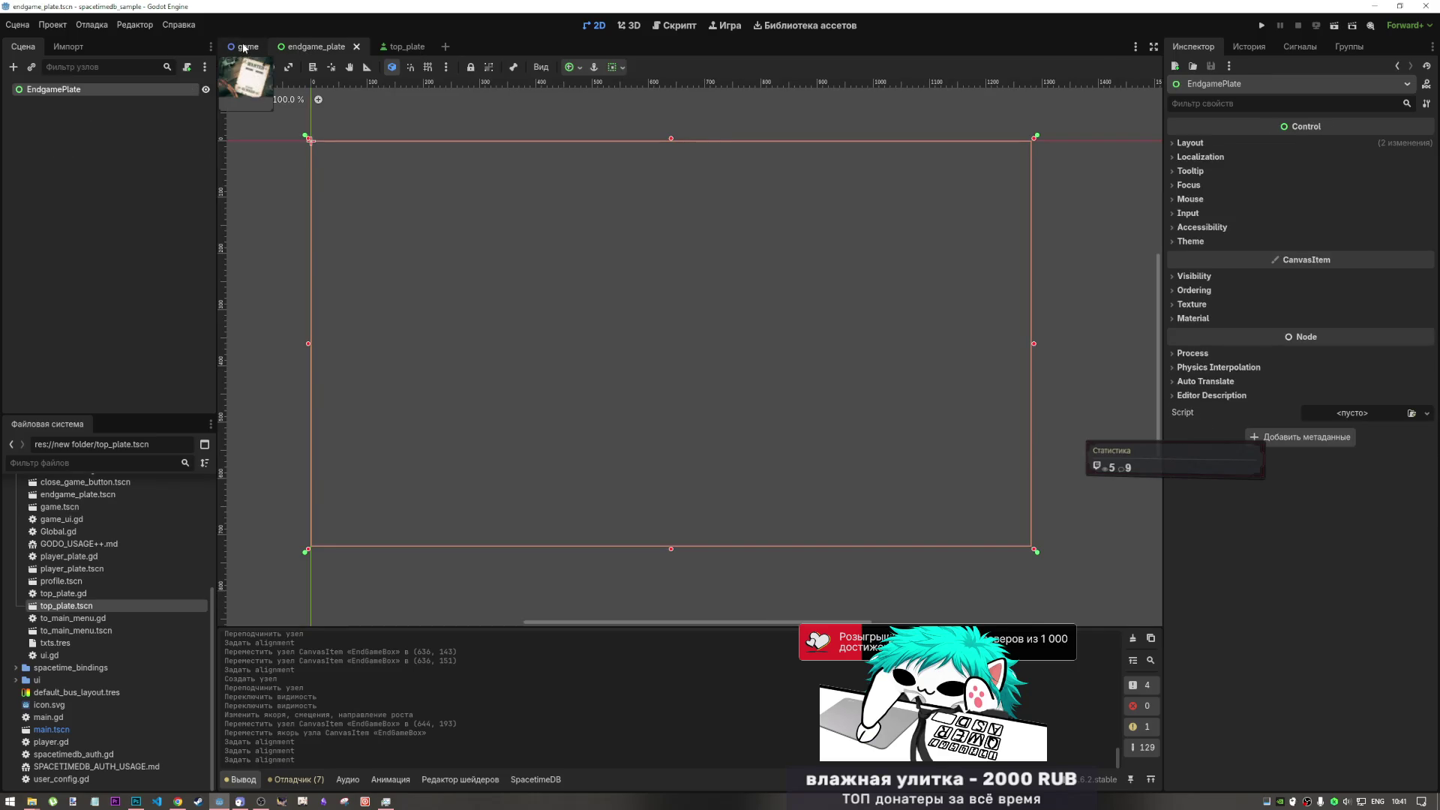
pyautogui.click(243, 45)
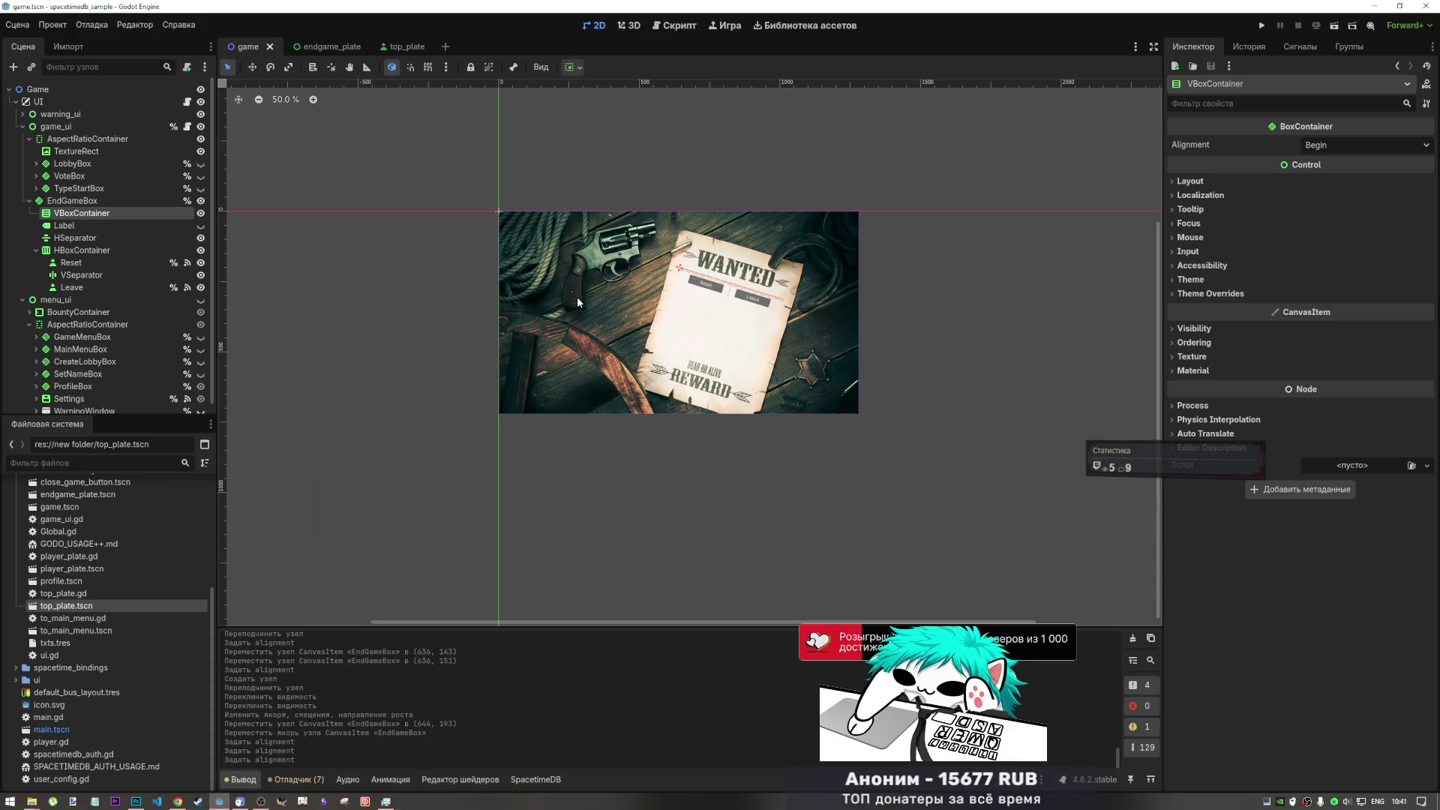
pyautogui.click(393, 46)
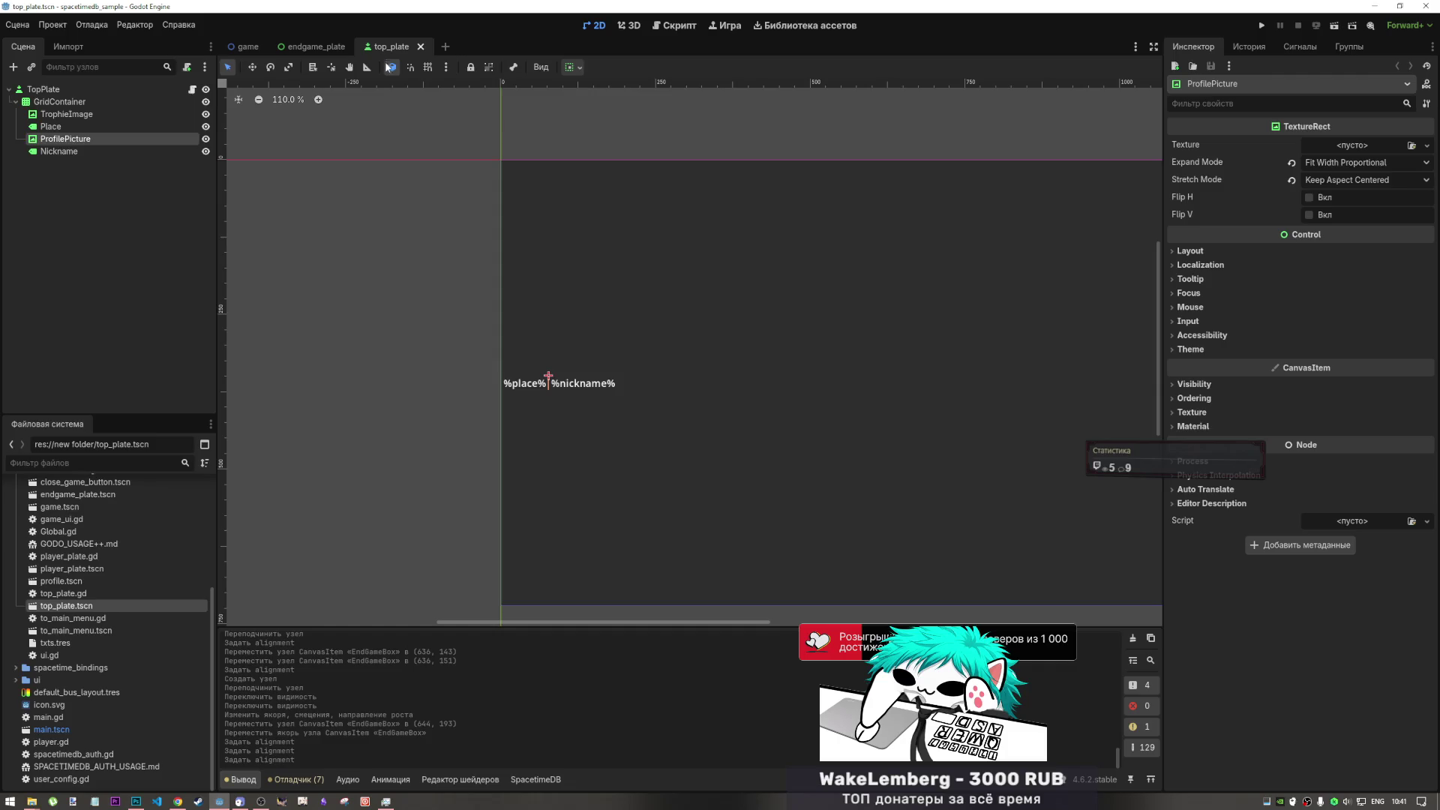
pyautogui.click(315, 47)
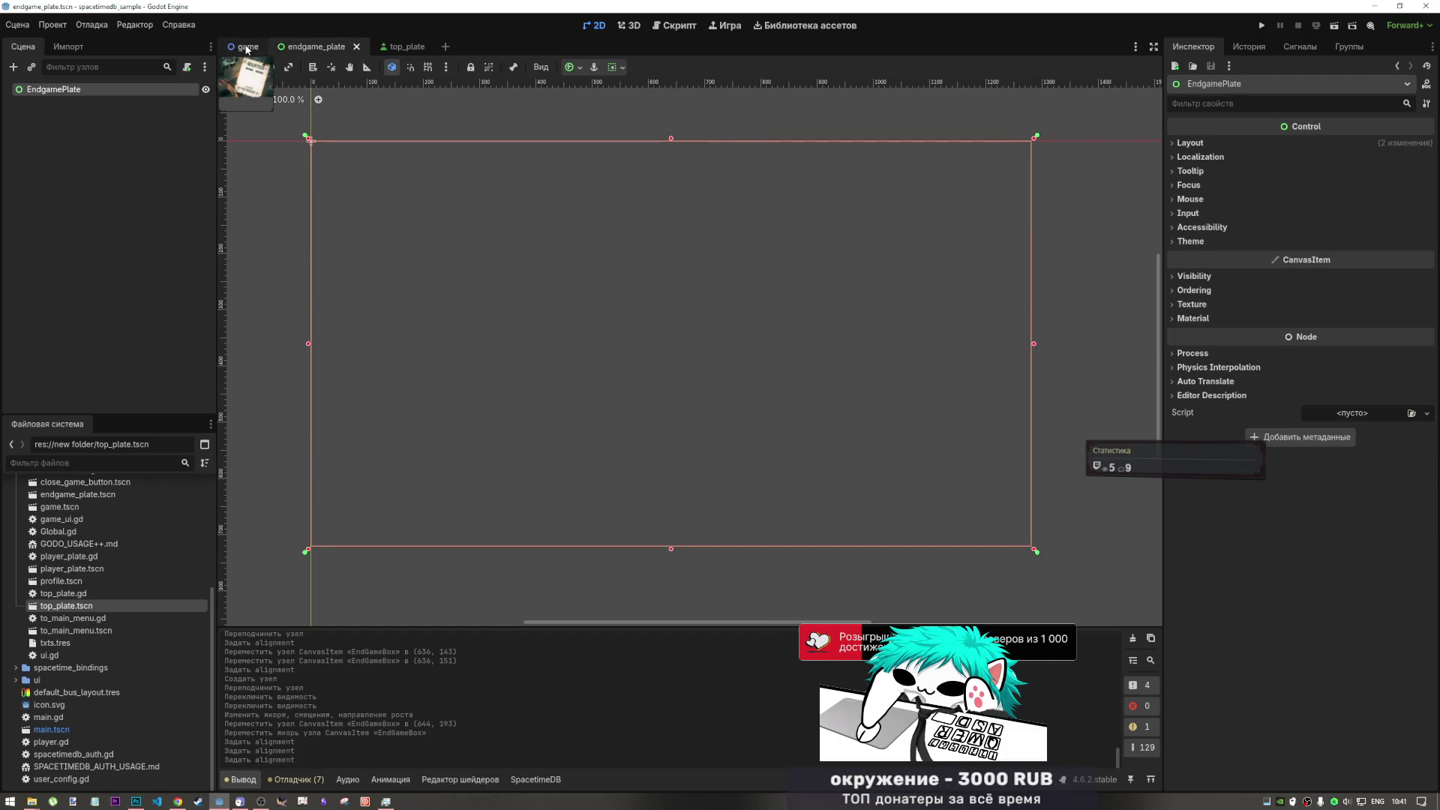
pyautogui.click(249, 48)
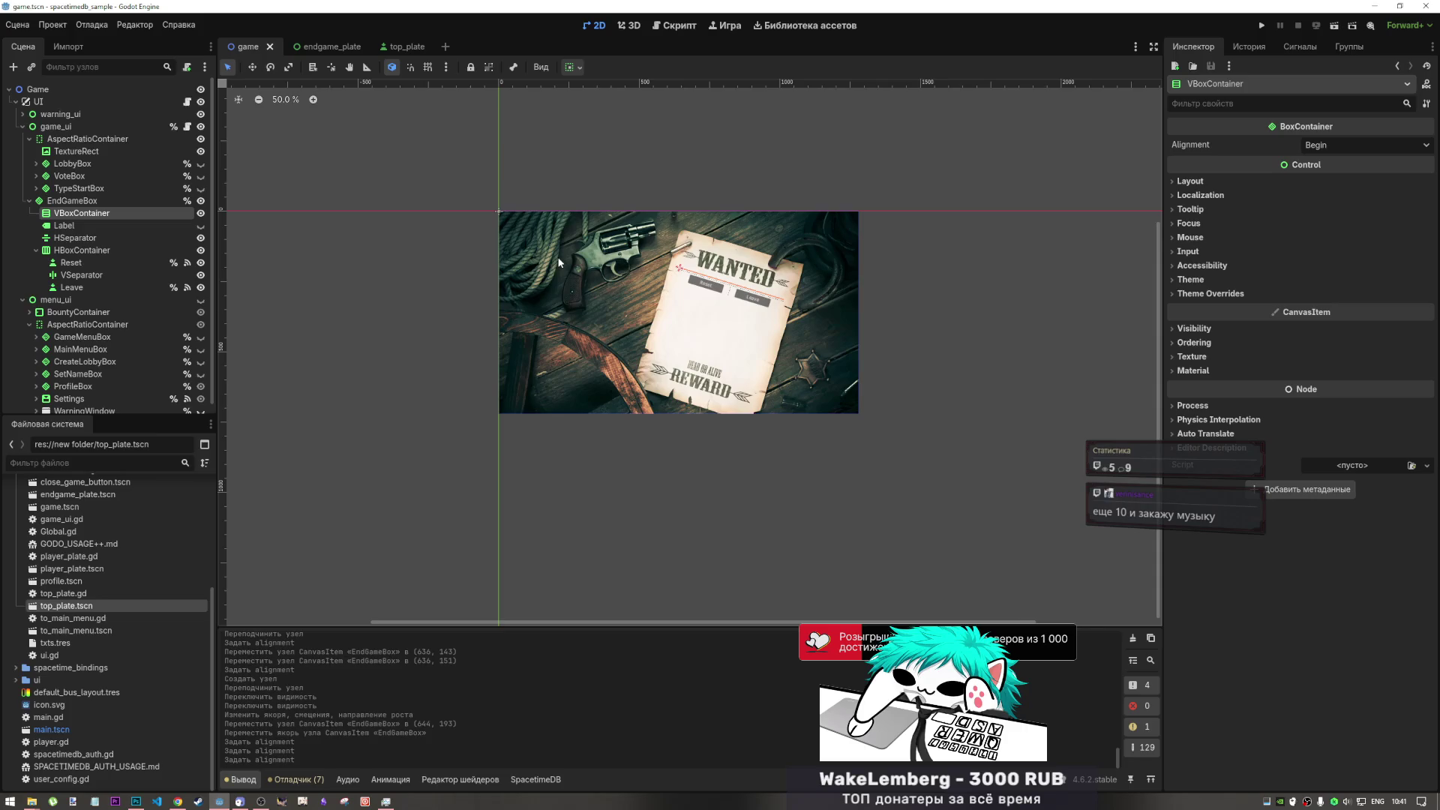
pyautogui.click(319, 47)
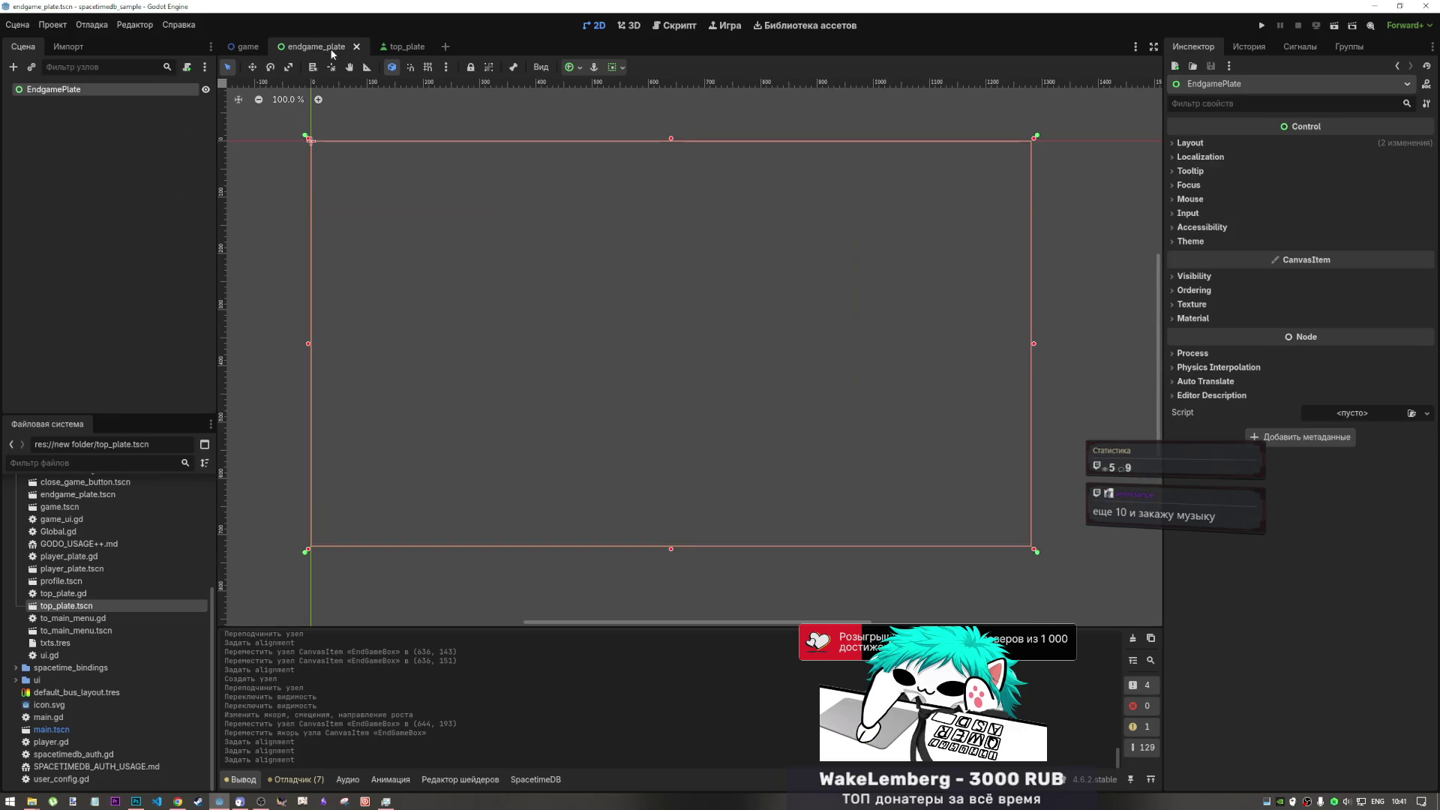
pyautogui.rightClick(101, 89)
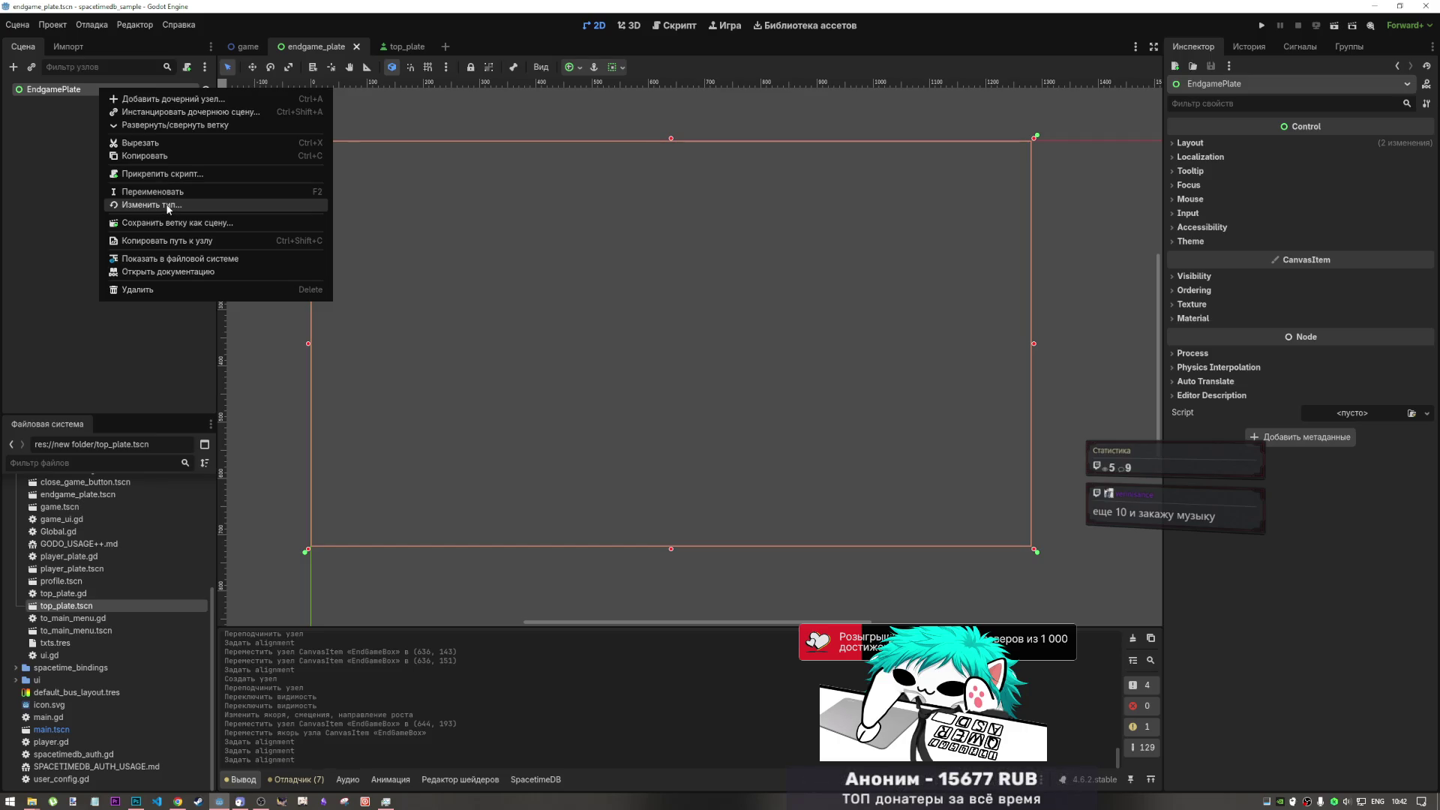
# - Change the EndgamePlate root node's type to GridContainer
pyautogui.click(168, 206)
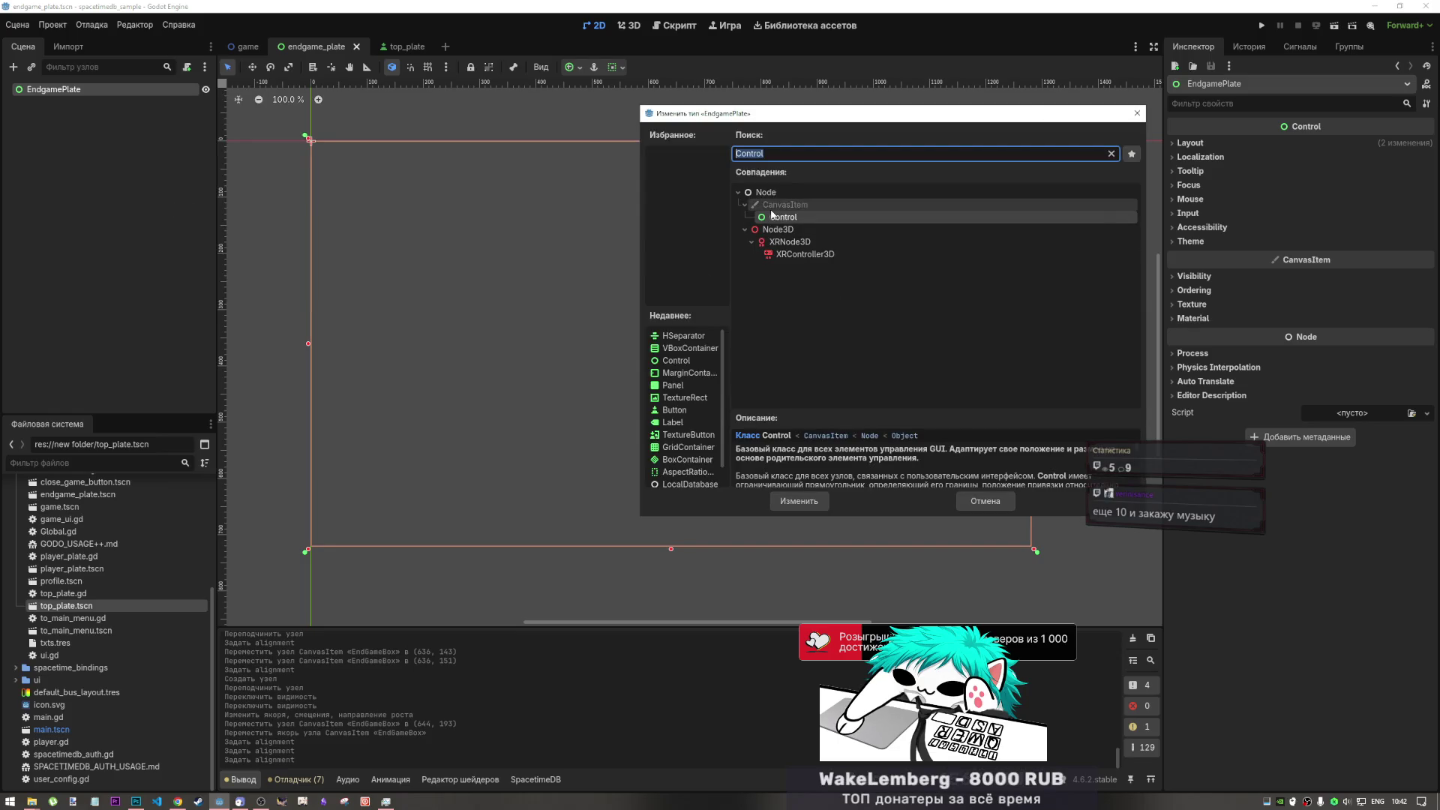
pyautogui.press('BackSpace')
pyautogui.write('g')
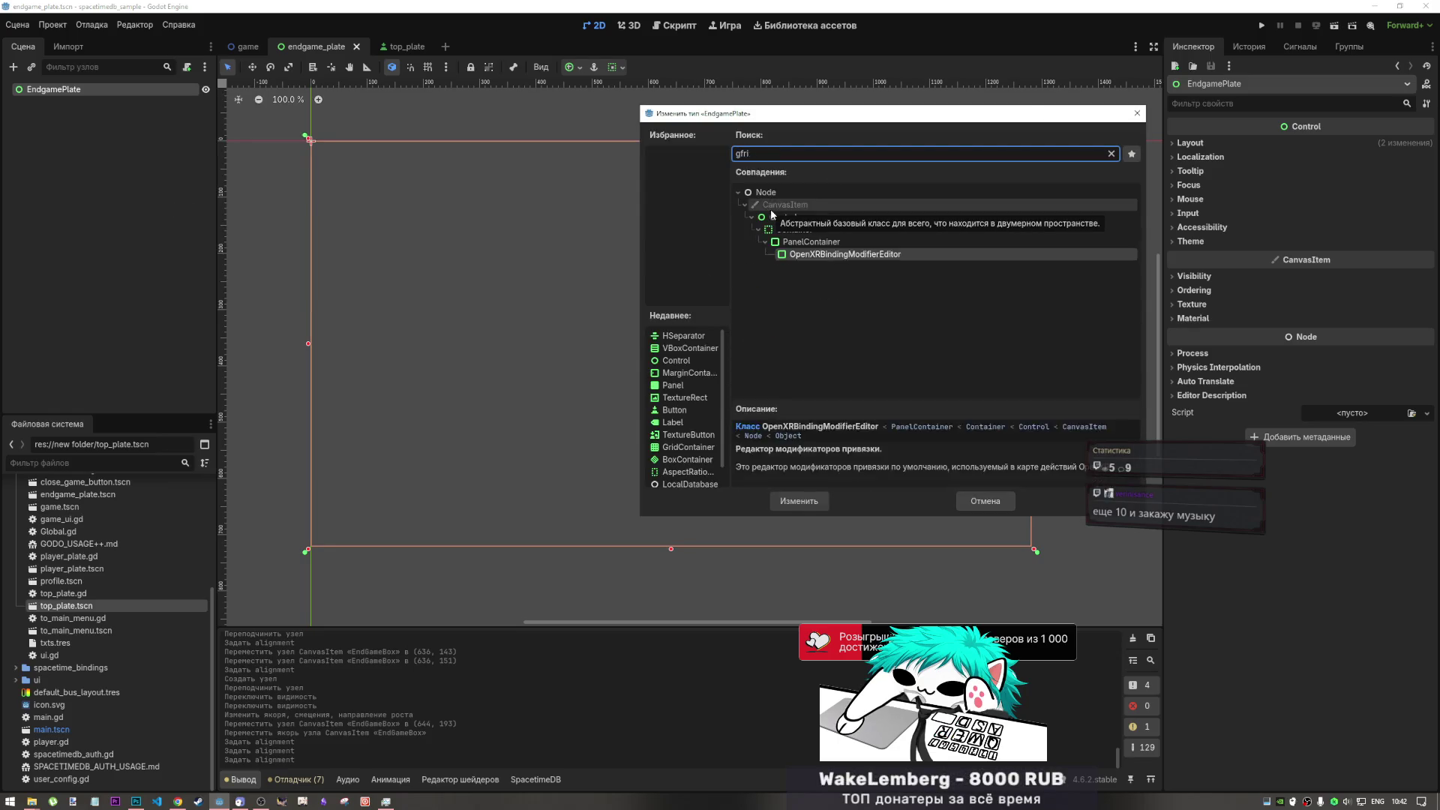
pyautogui.write('rid')
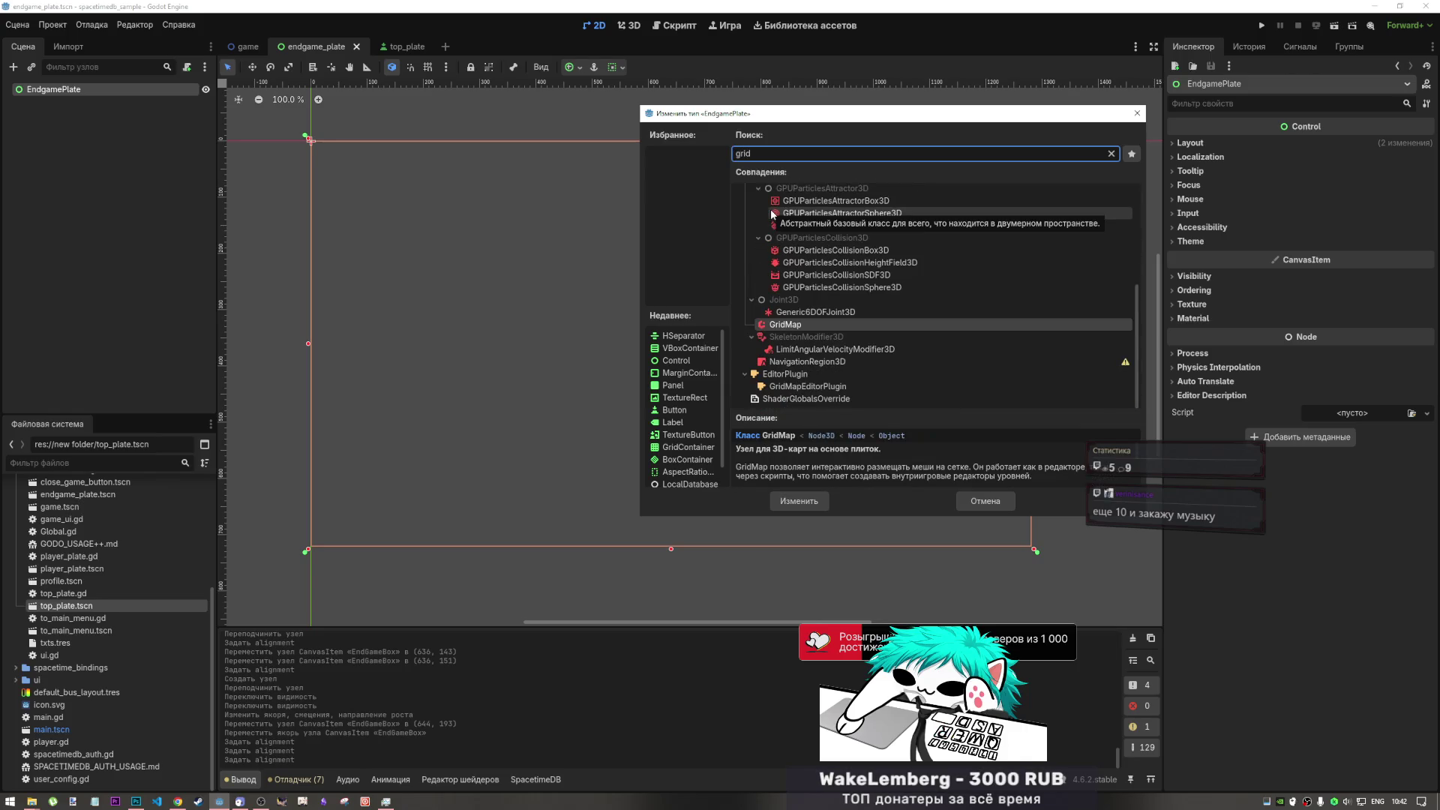
pyautogui.scroll(5, 809, 296)
pyautogui.click(808, 291)
pyautogui.click(803, 503)
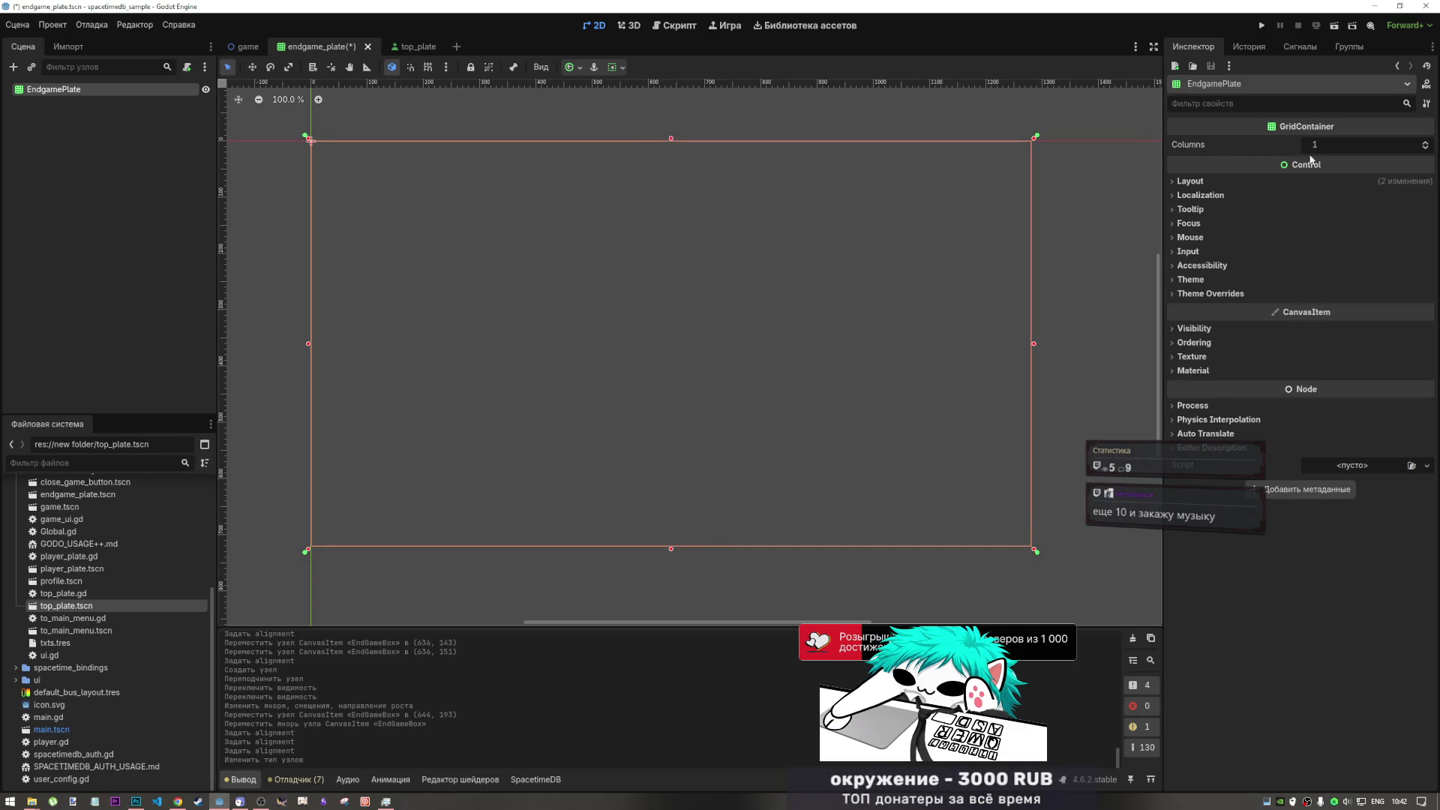
# - Set the GridContainer's Columns to 6 in the Inspector
pyautogui.click(1426, 143)
pyautogui.click(1425, 143)
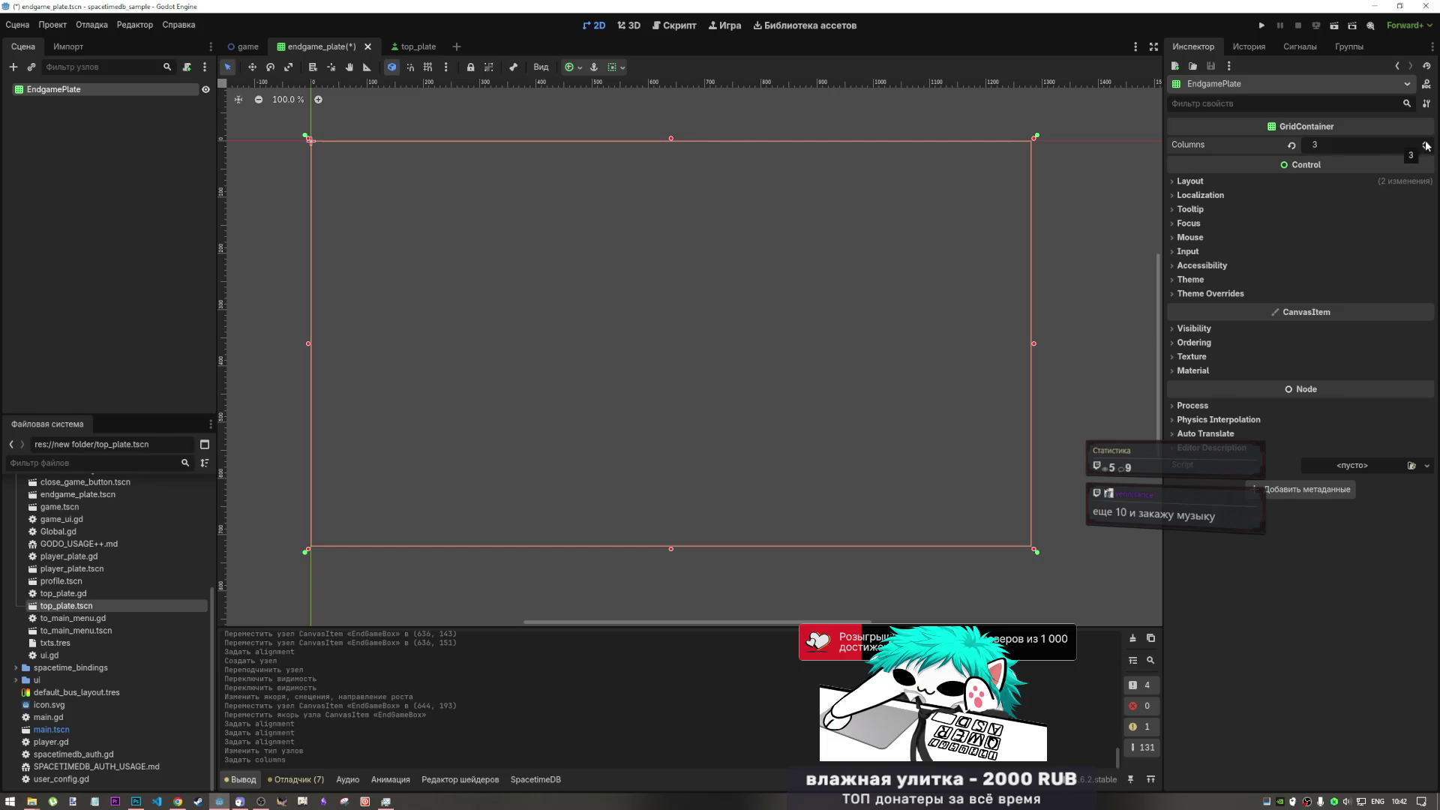
pyautogui.click(1425, 144)
pyautogui.click(1426, 143)
pyautogui.click(1425, 143)
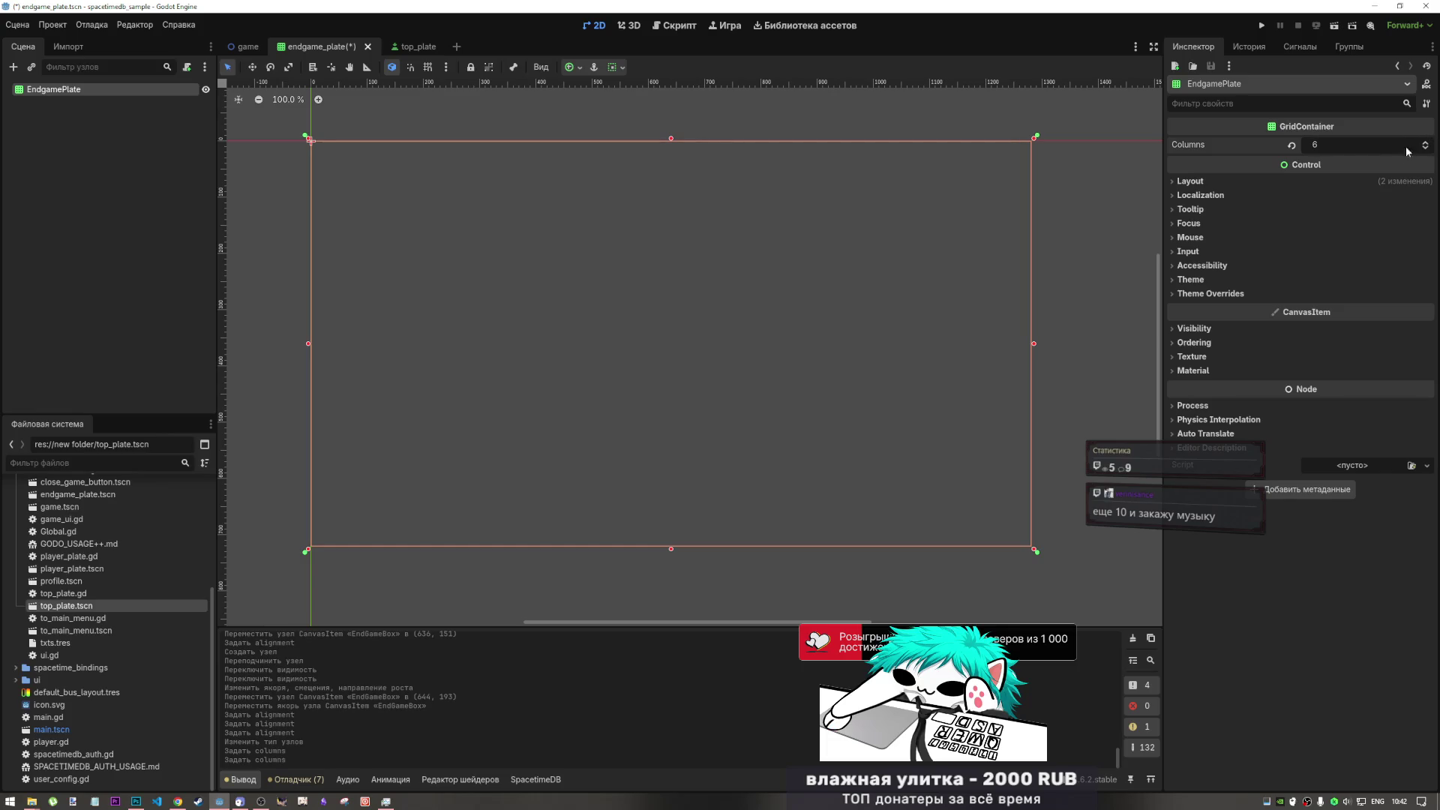
pyautogui.click(107, 109)
pyautogui.click(87, 91)
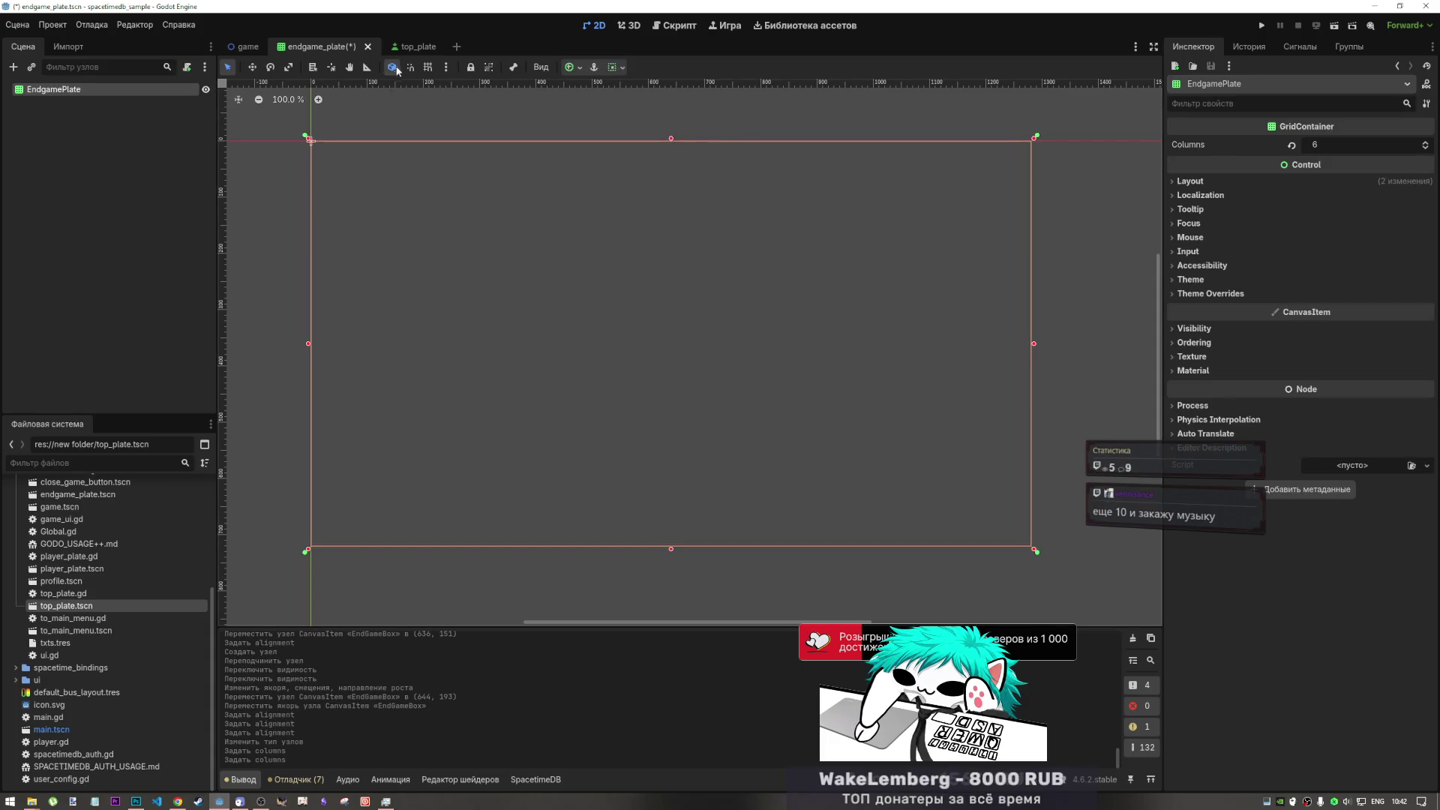
# - In the game scene, add a GridContainer child to EndGameBox and drag it above VBoxContainer
pyautogui.click(246, 47)
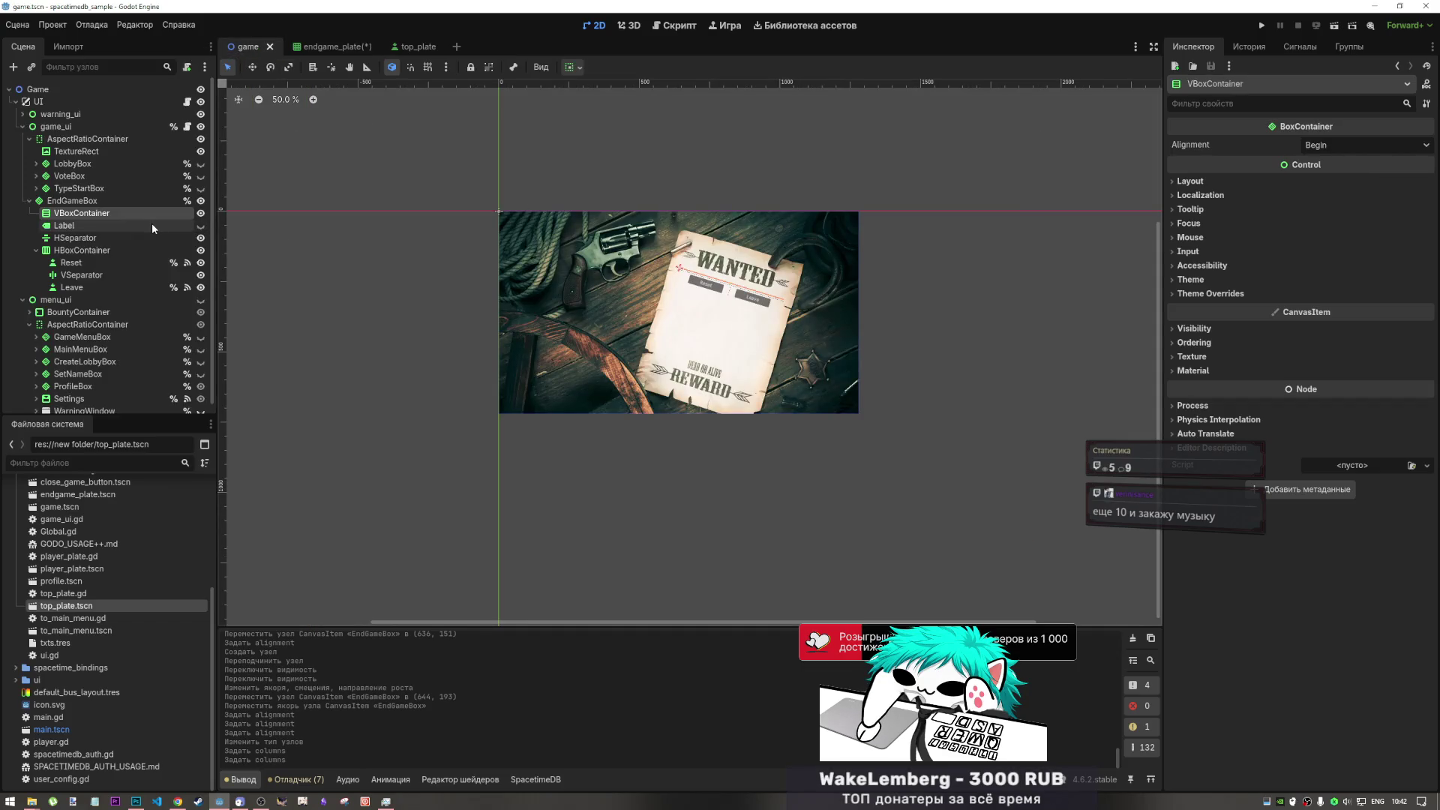
pyautogui.click(101, 198)
pyautogui.rightClick(102, 200)
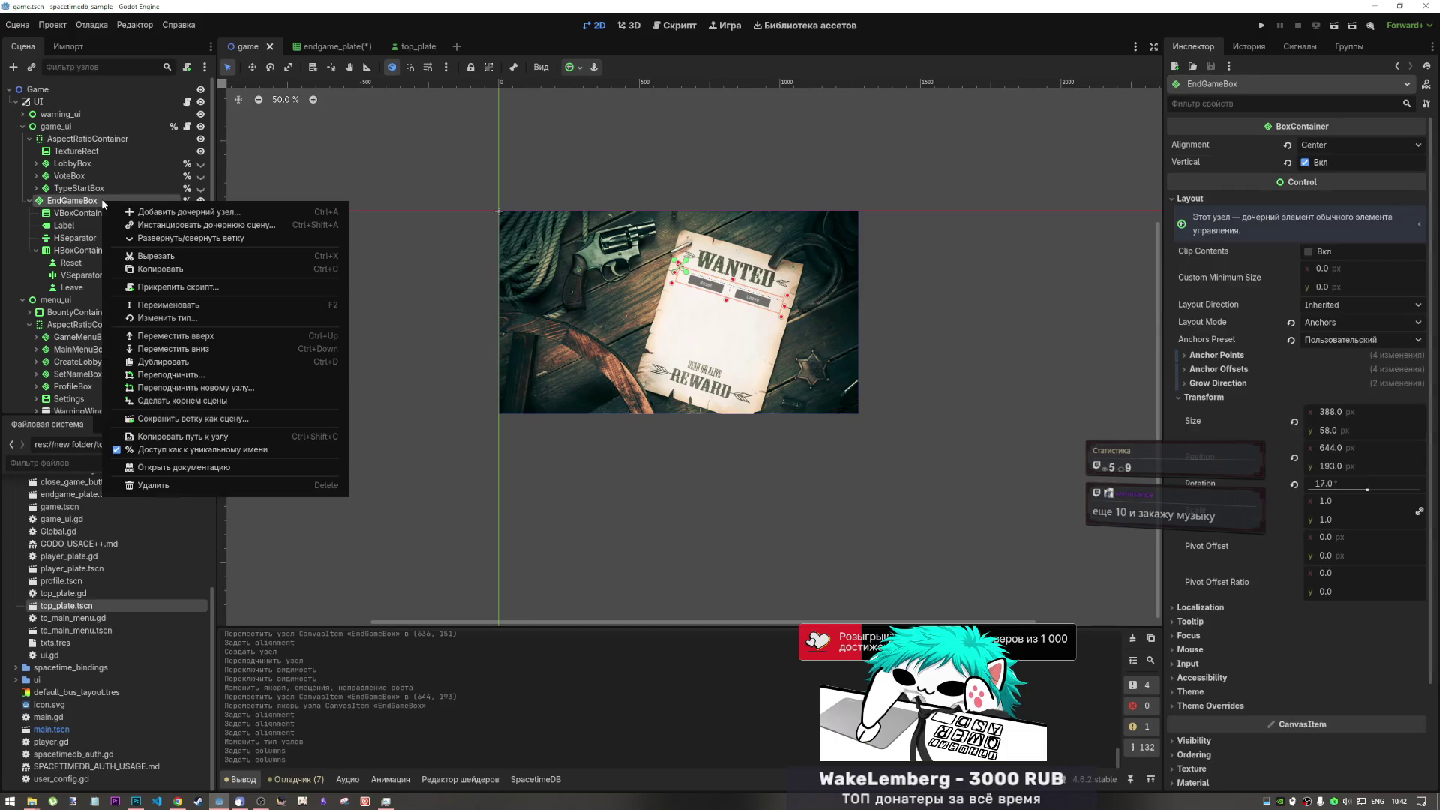
pyautogui.click(178, 213)
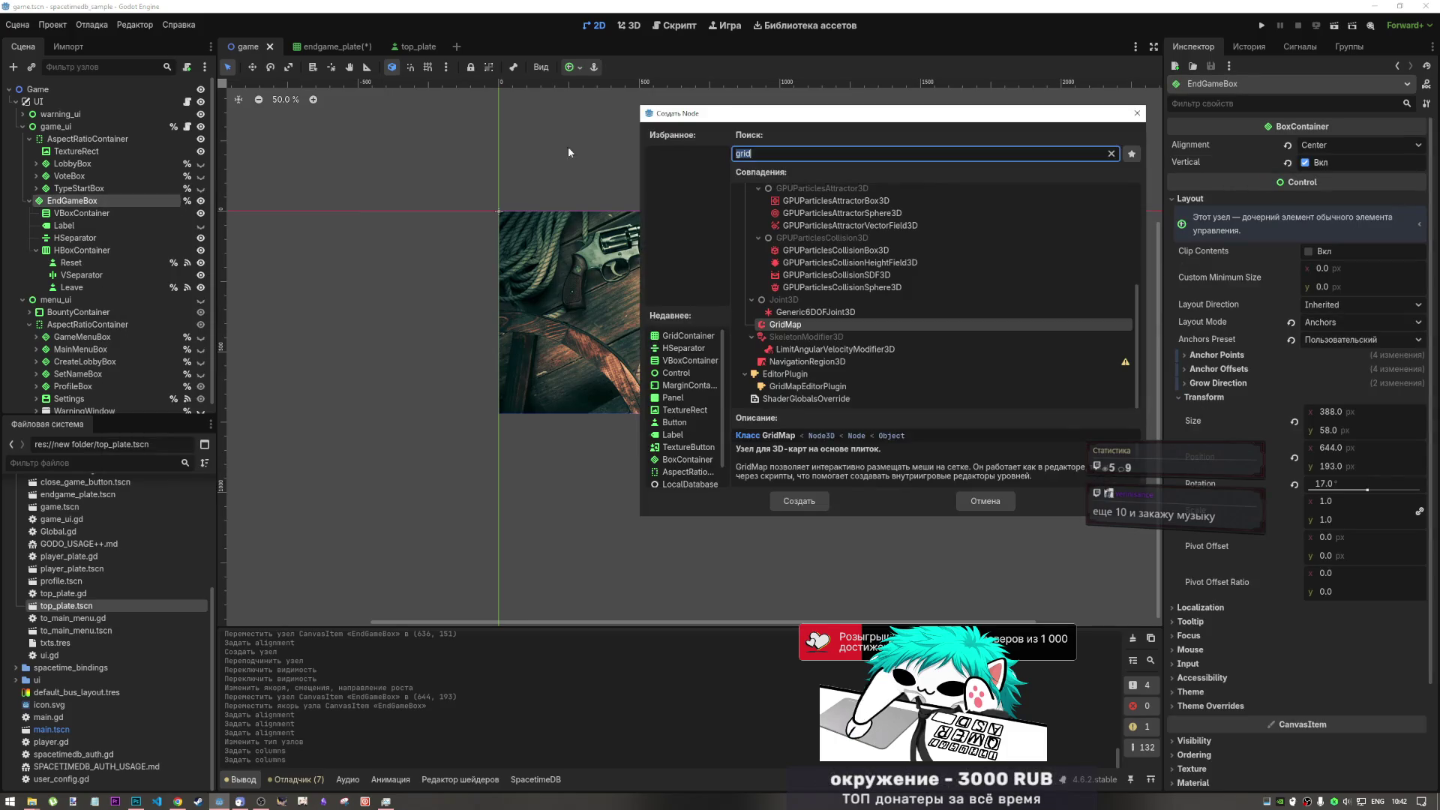
pyautogui.scroll(3, 839, 303)
pyautogui.scroll(2, 839, 302)
pyautogui.click(810, 310)
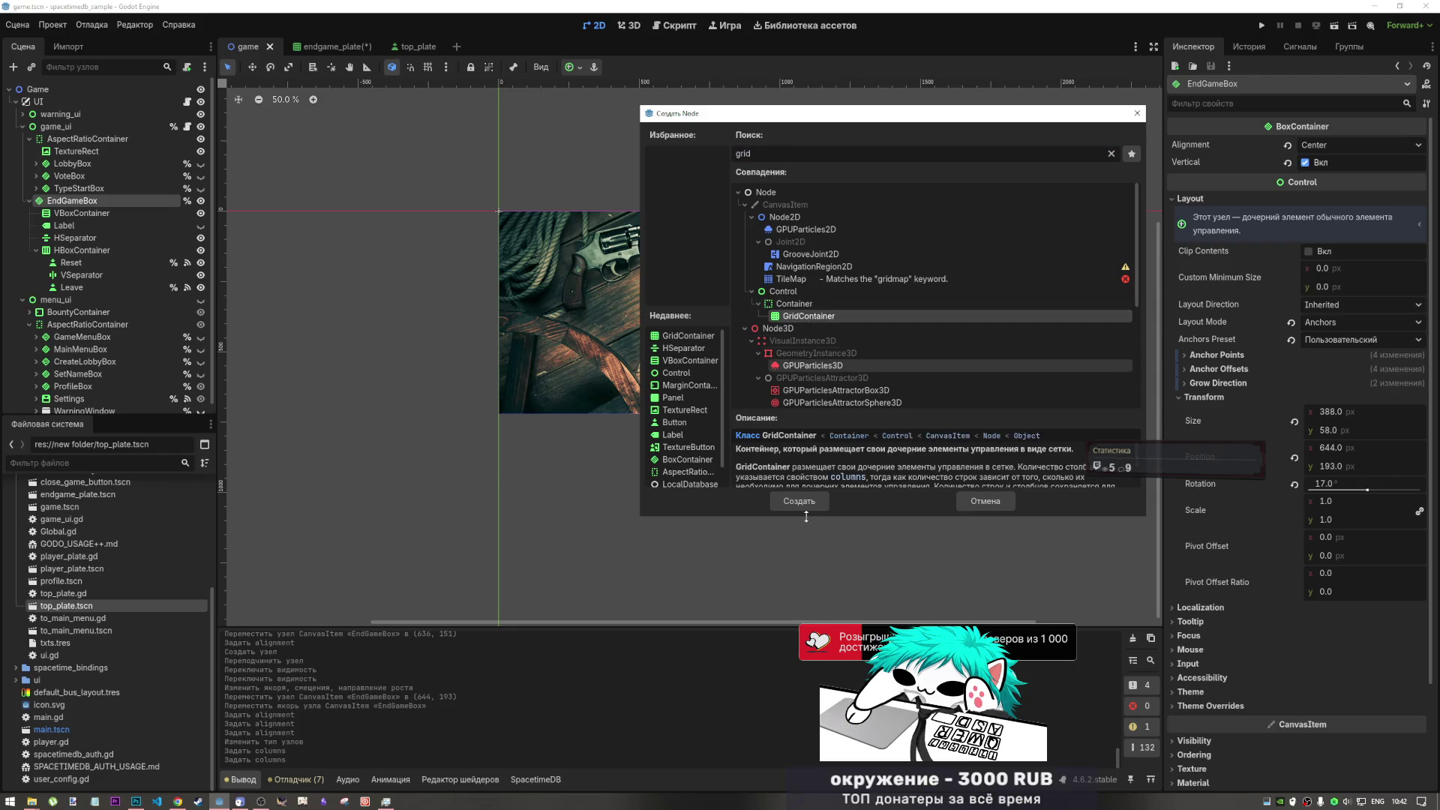
pyautogui.click(799, 501)
pyautogui.moveTo(79, 300); pyautogui.dragTo(89, 210)
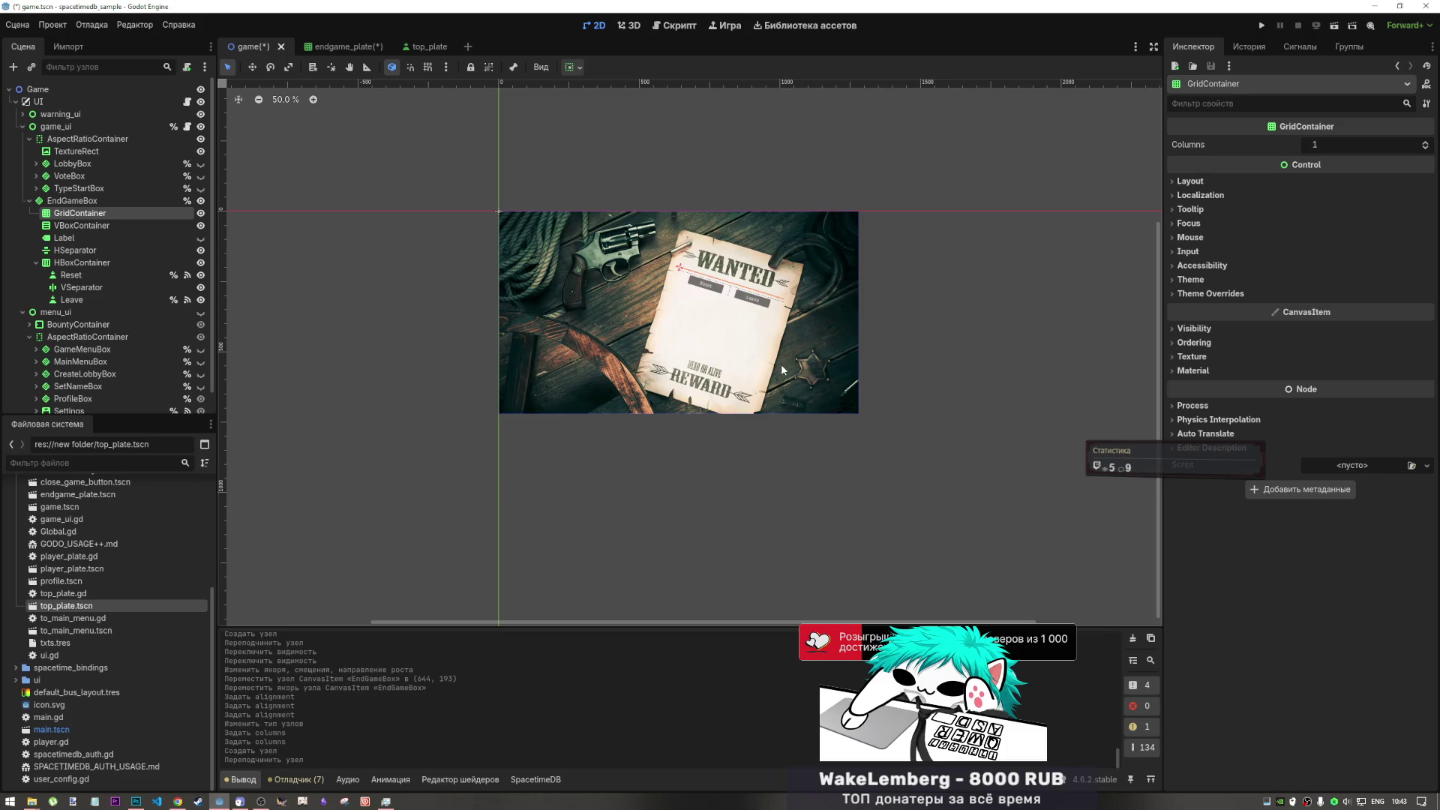
# - Reselect the new GridContainer, then bring the browser to the front
pyautogui.click(119, 224)
pyautogui.click(120, 214)
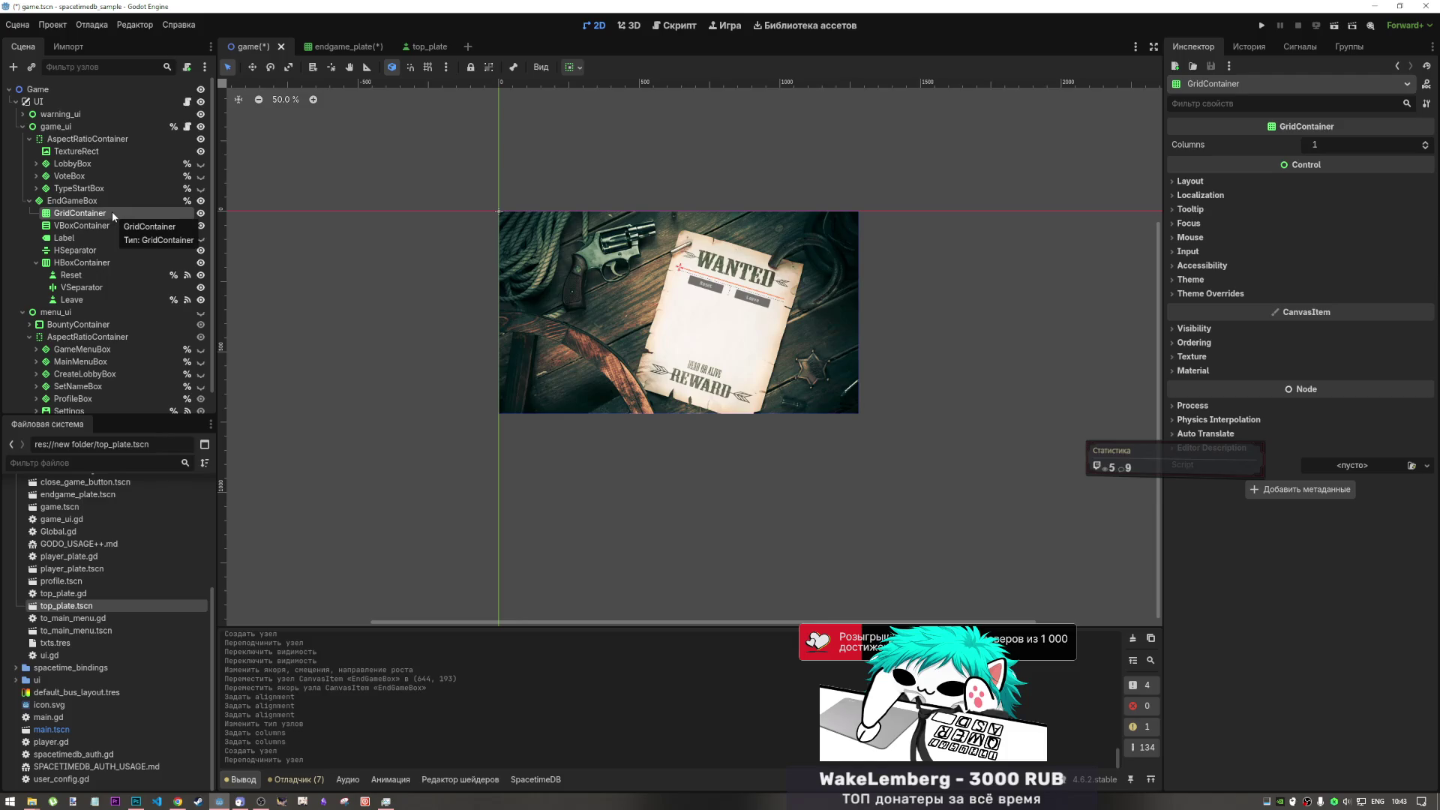
pyautogui.scroll(3, 1428, 145)
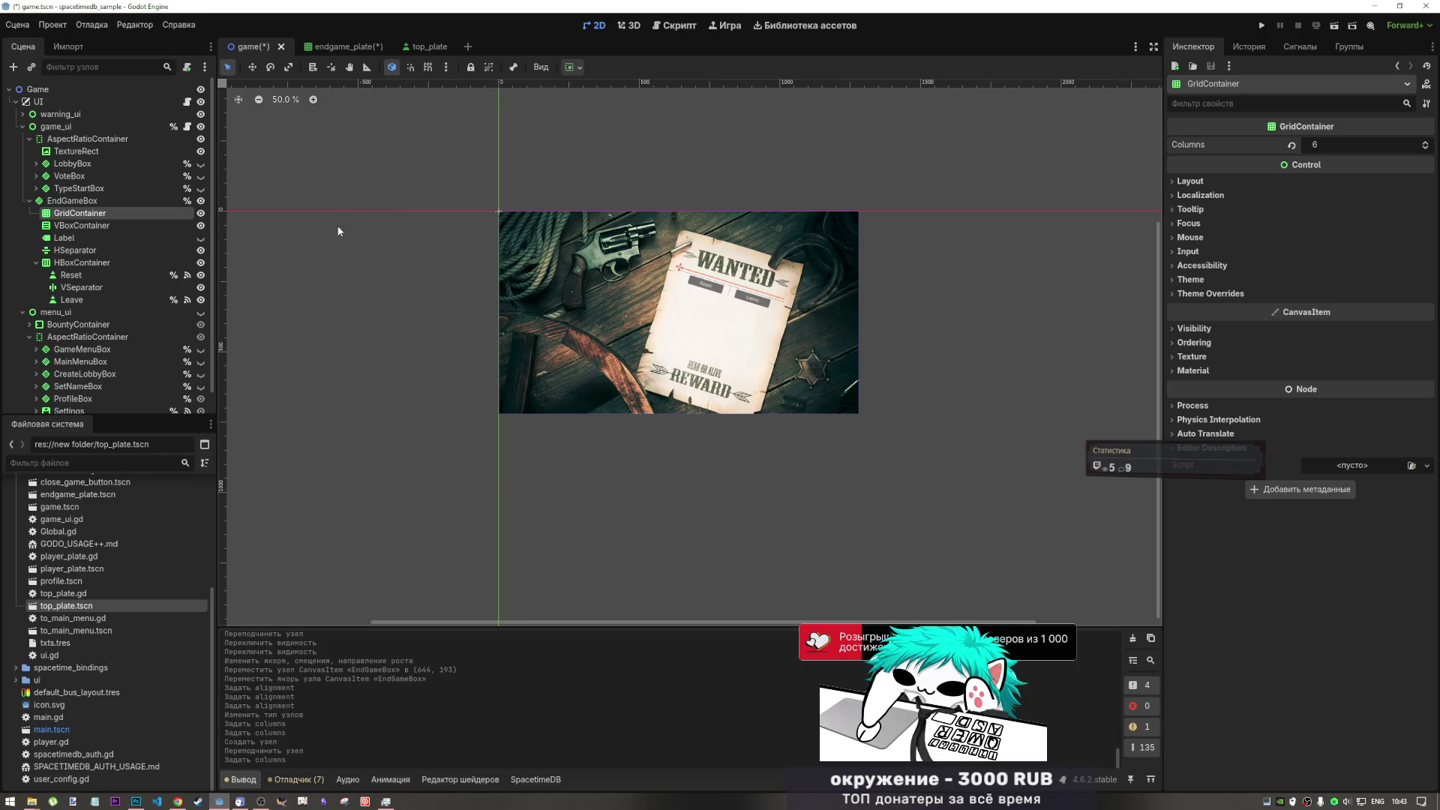
pyautogui.click(178, 801)
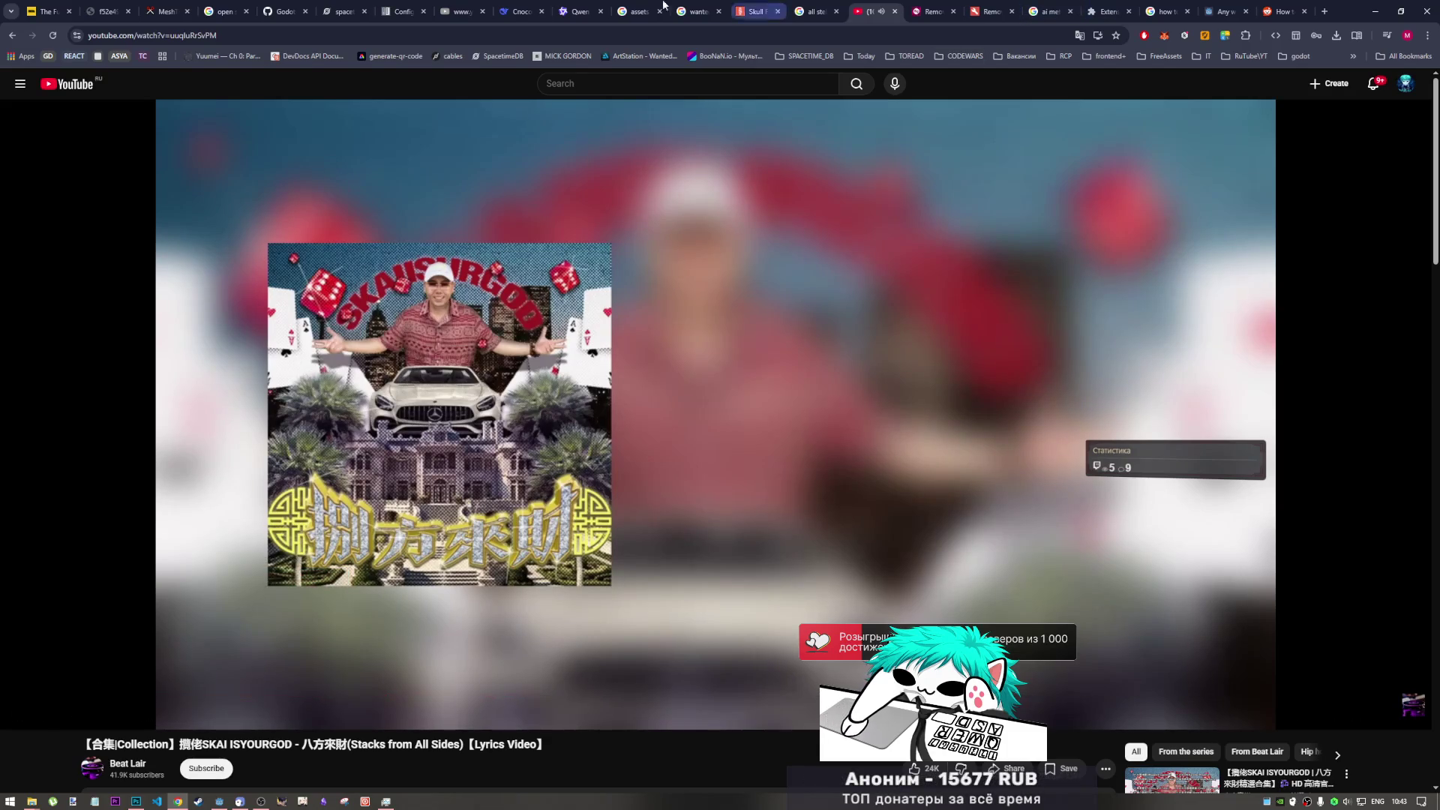
# - Reload the unreachable SpacetimeDB dashboard tab in Chrome
pyautogui.click(1326, 12)
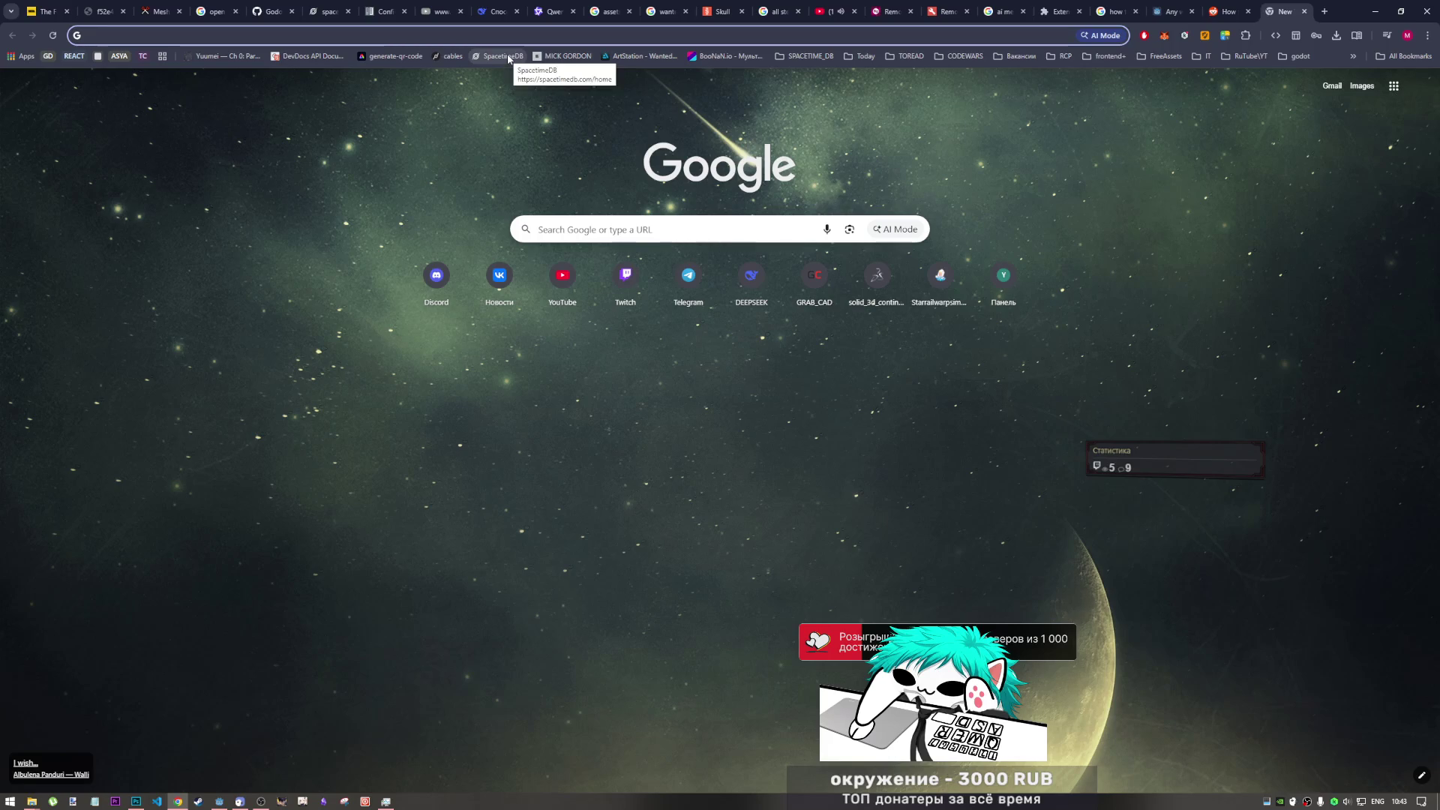
pyautogui.click(435, 37)
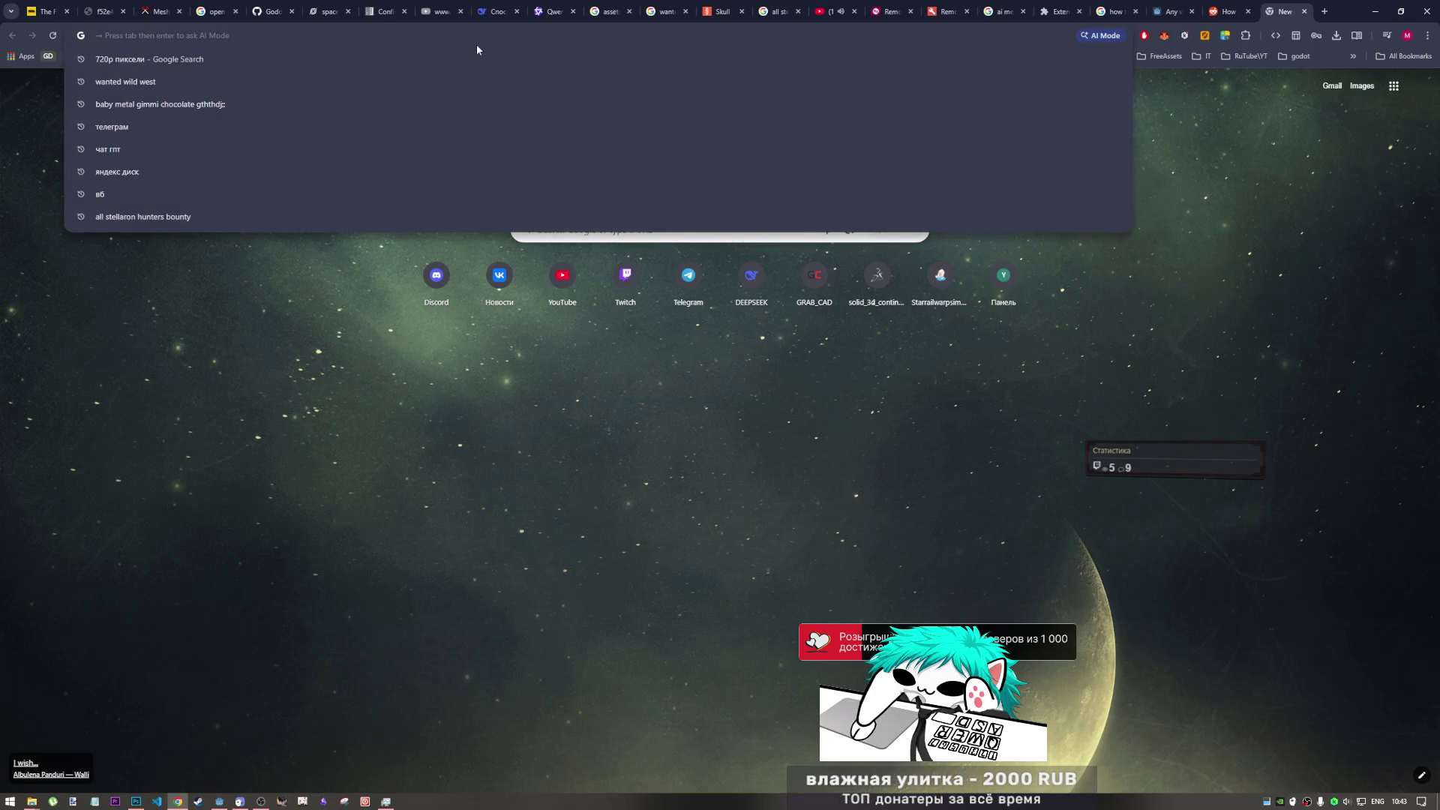
pyautogui.click(330, 11)
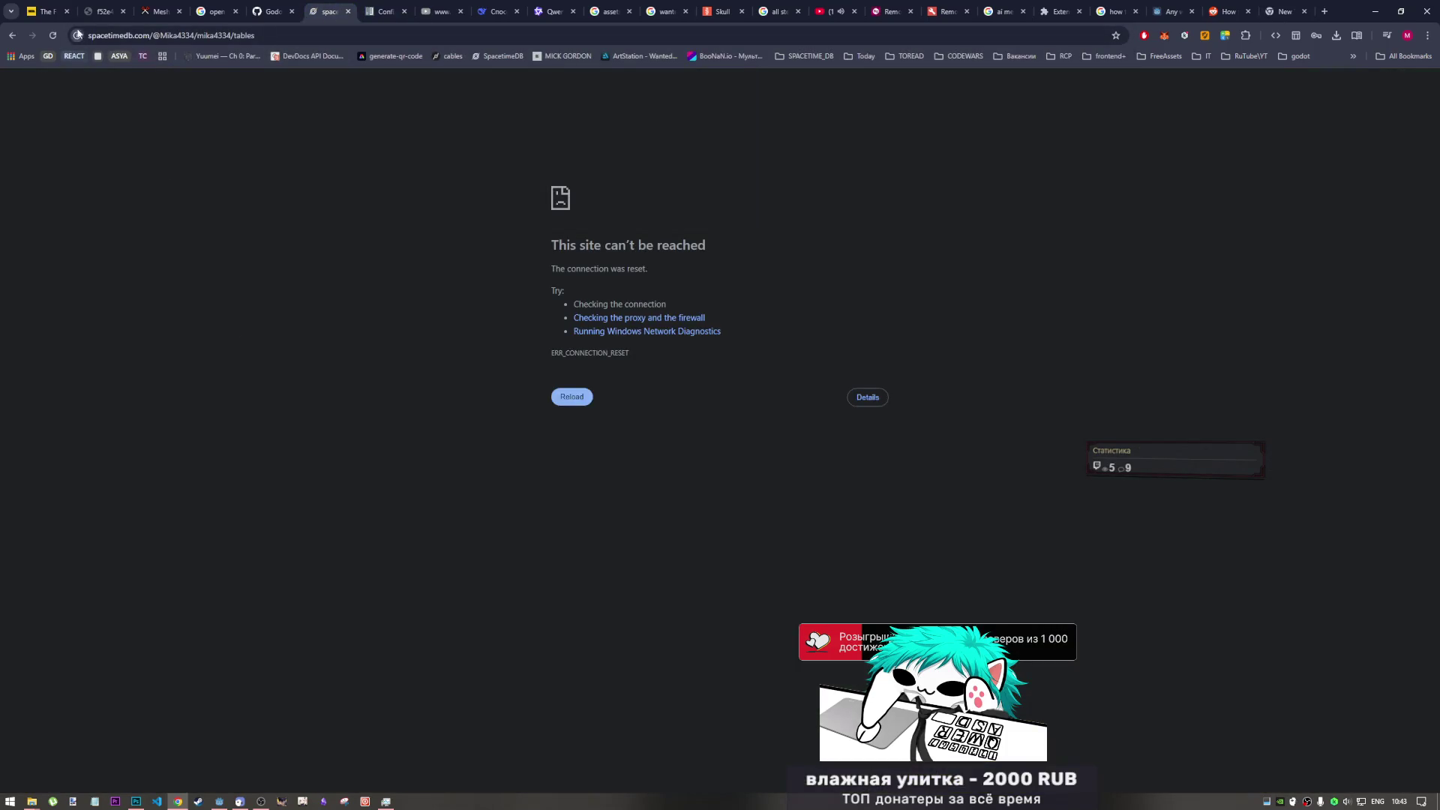
pyautogui.click(200, 35)
pyautogui.press('Return')
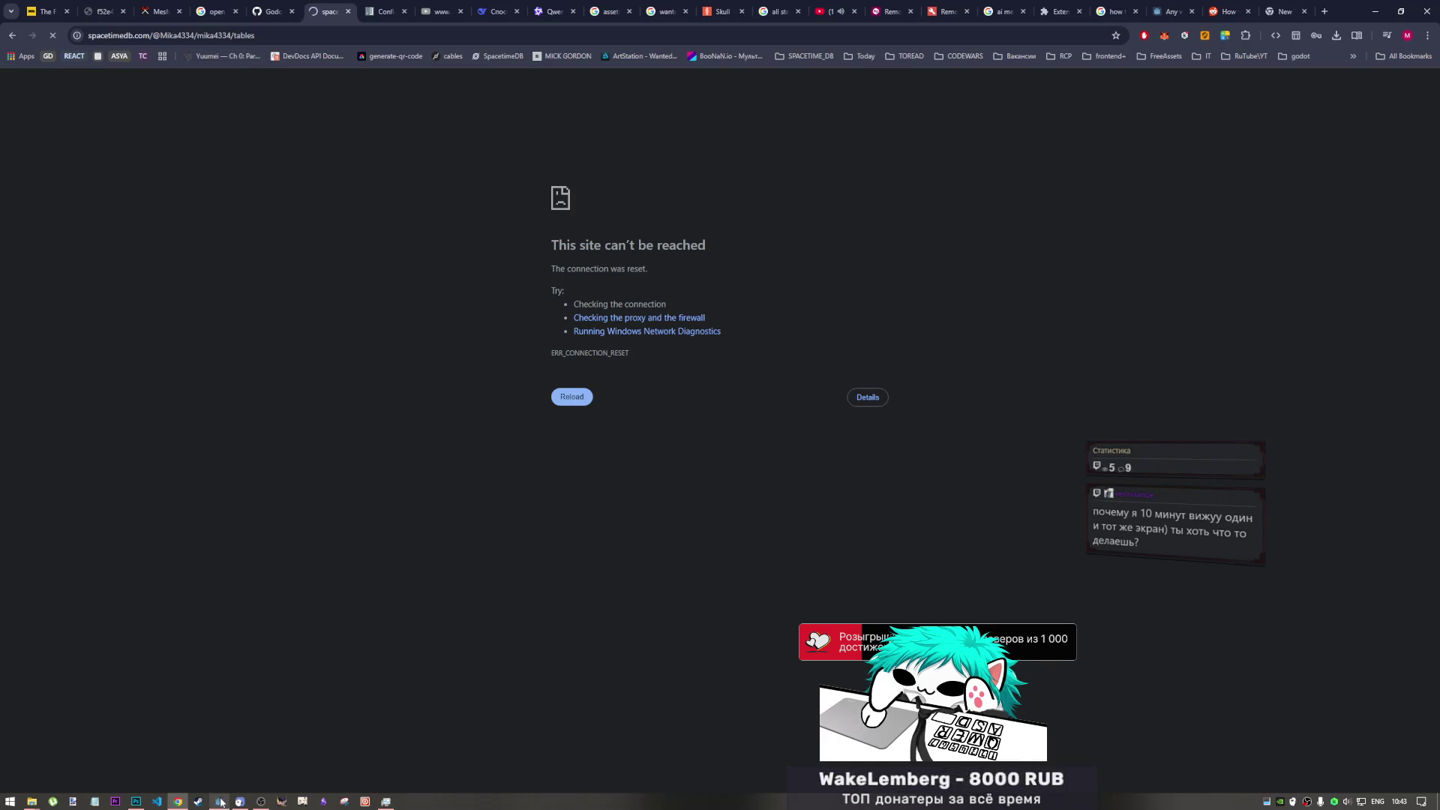
# - Toggle the stream preview setting in OBS, then bring up Photoshop's poster background
pyautogui.moveTo(262, 803)
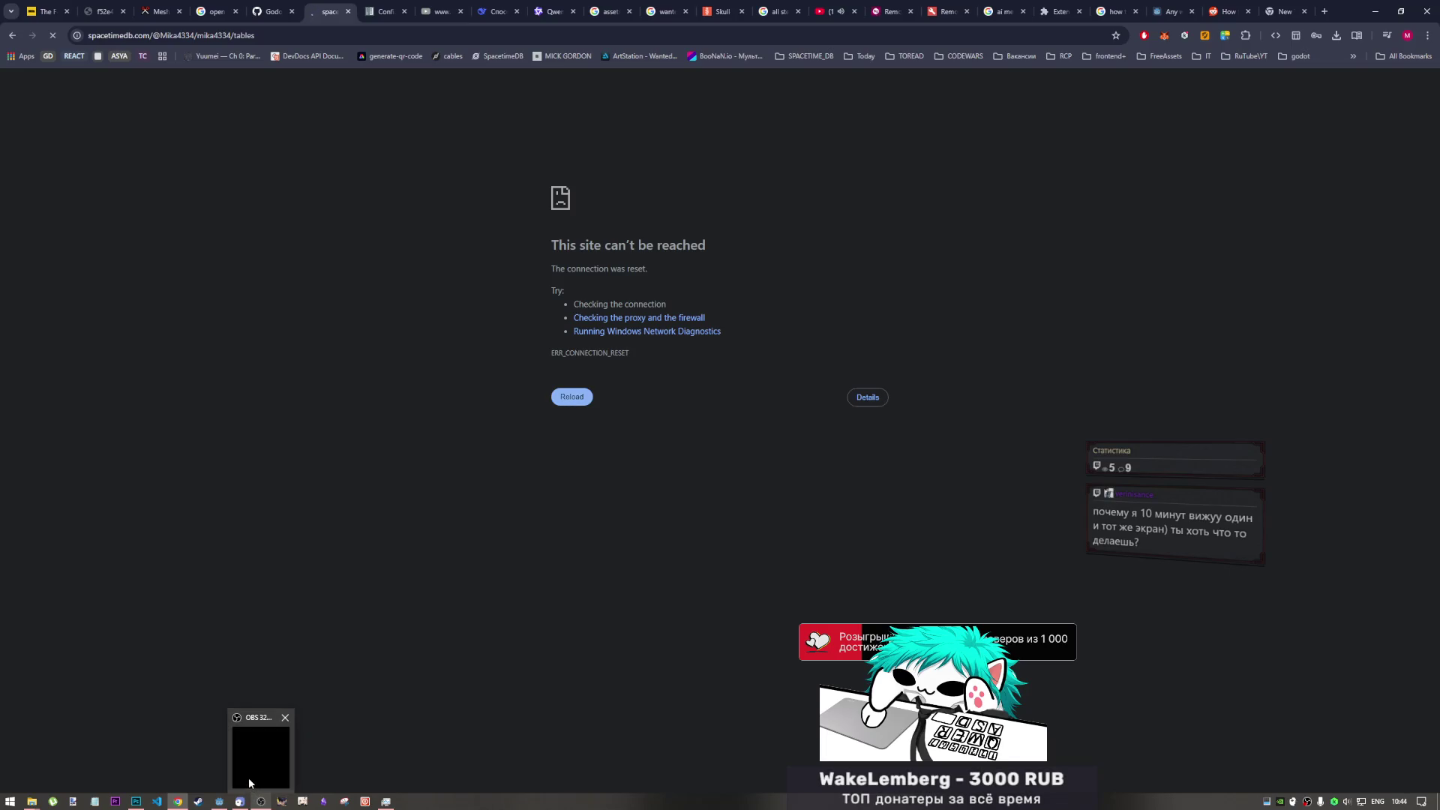
pyautogui.click(248, 773)
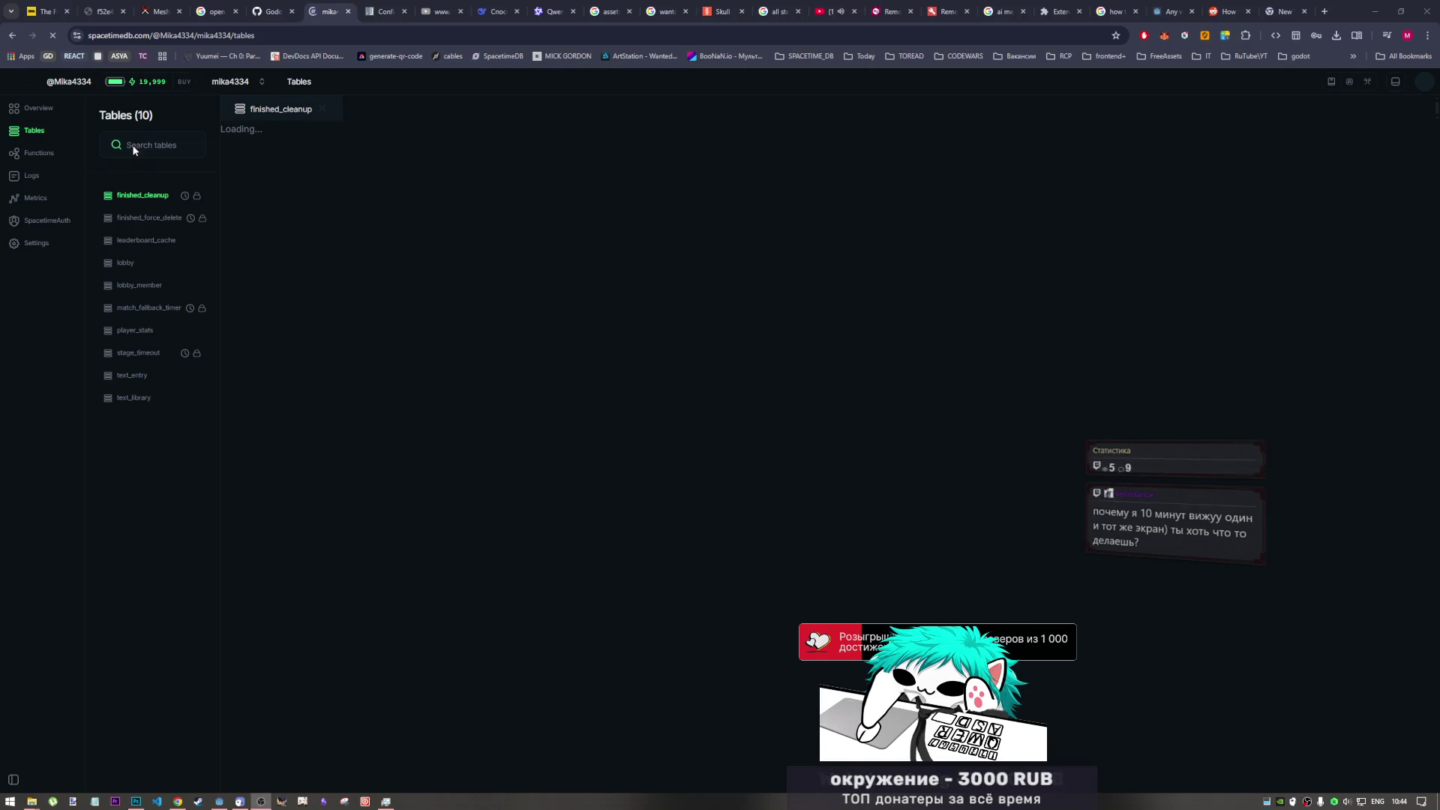
pyautogui.rightClick(133, 151)
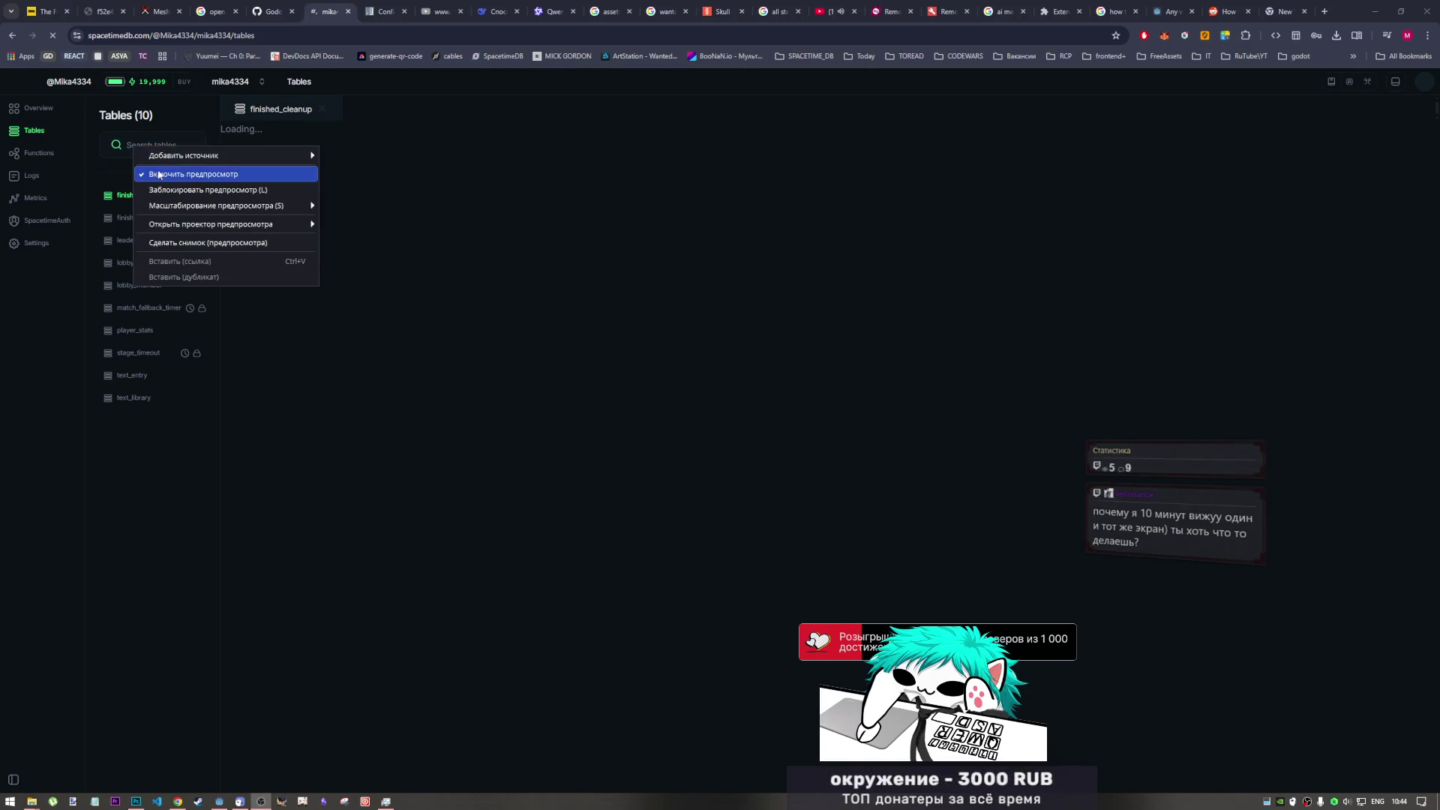
pyautogui.click(161, 179)
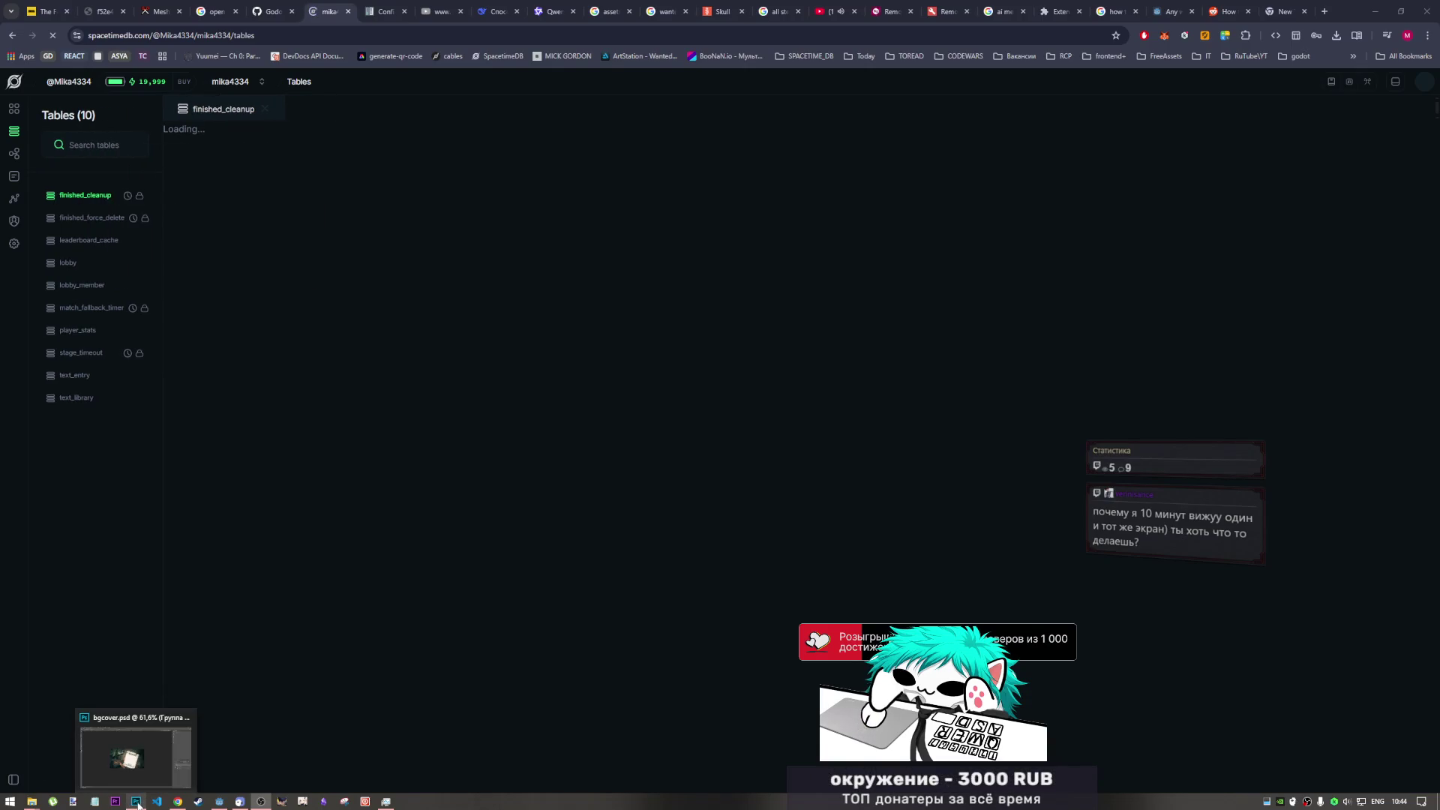
pyautogui.click(137, 801)
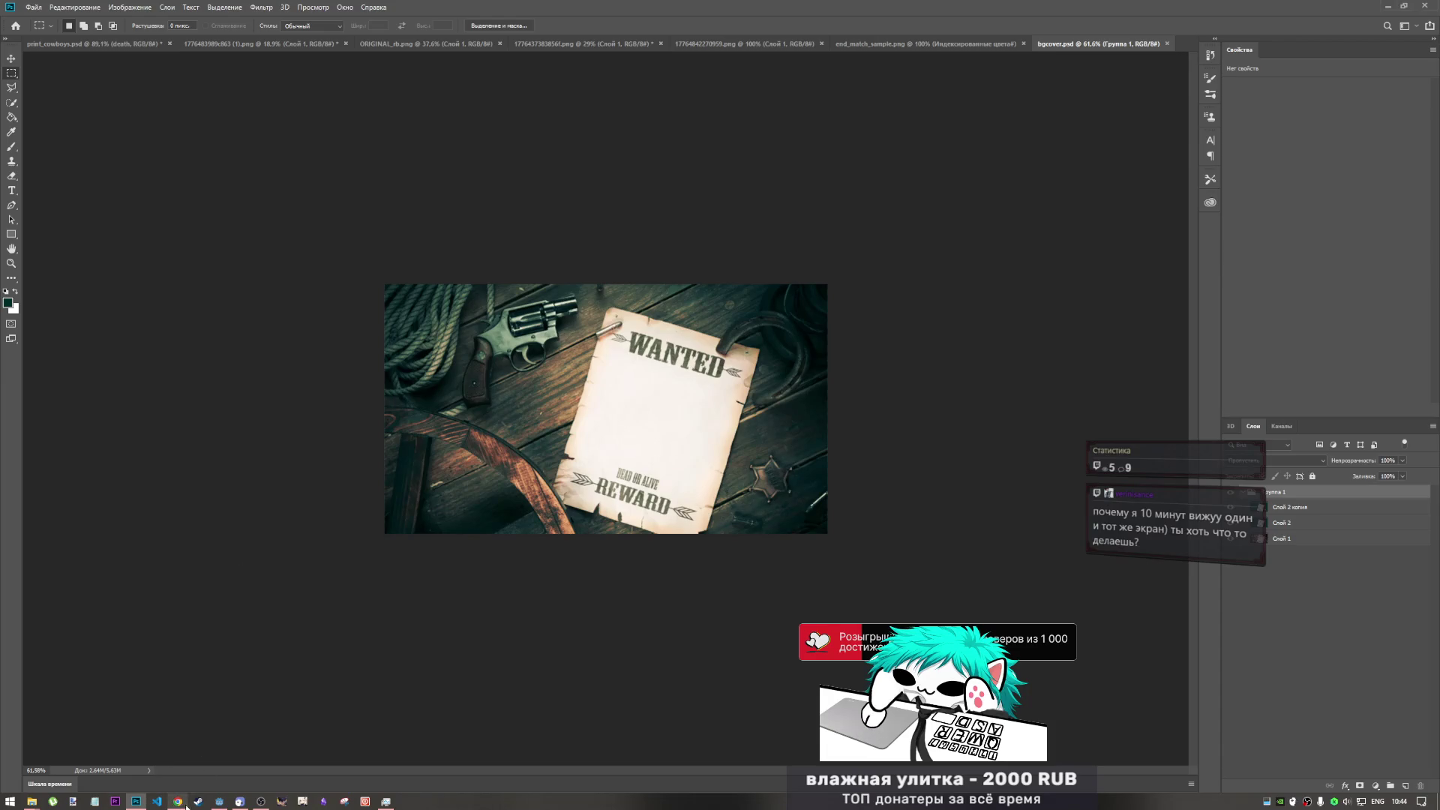
# - Go back to the Godot editor, then to Chrome's SpacetimeDB dashboard
pyautogui.click(221, 801)
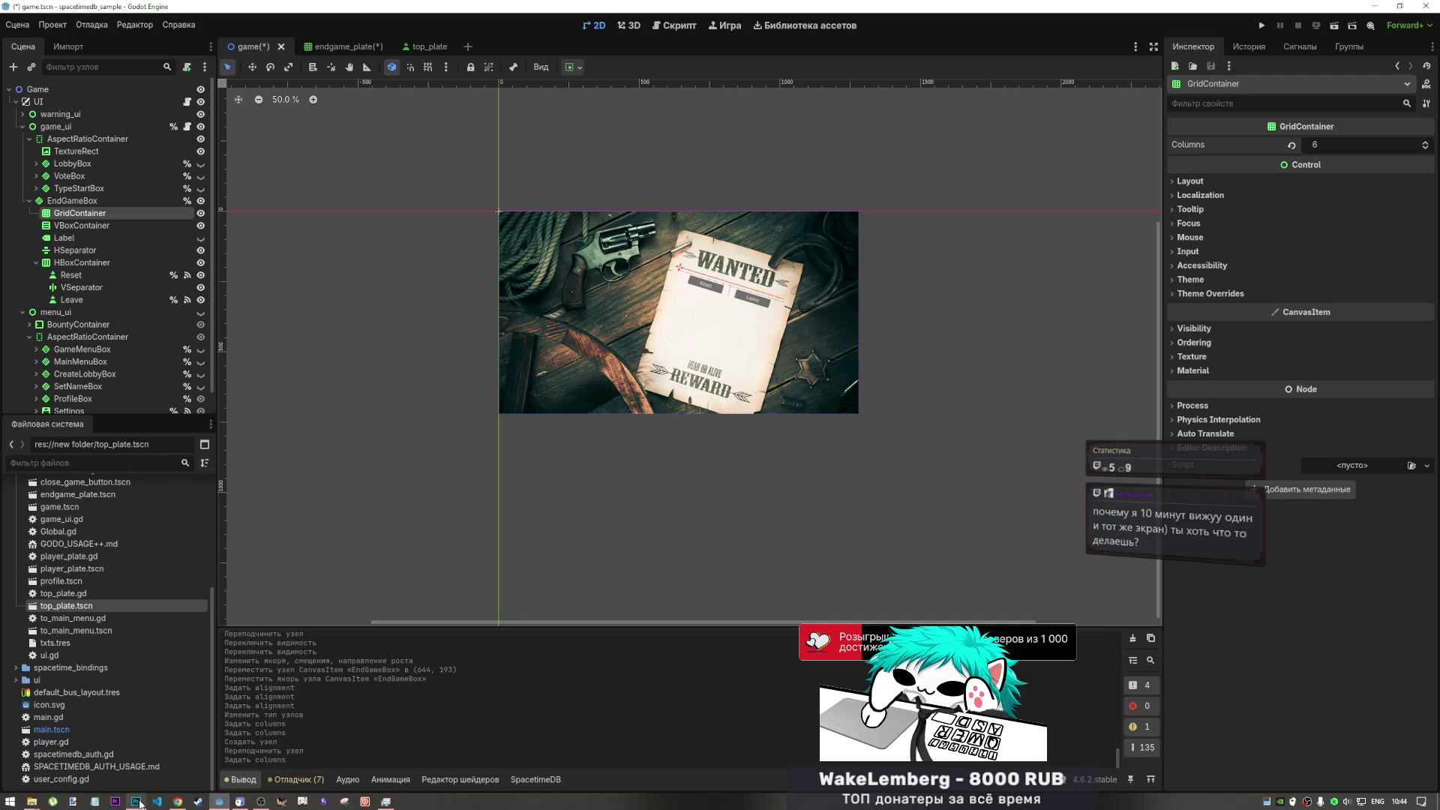
pyautogui.click(178, 803)
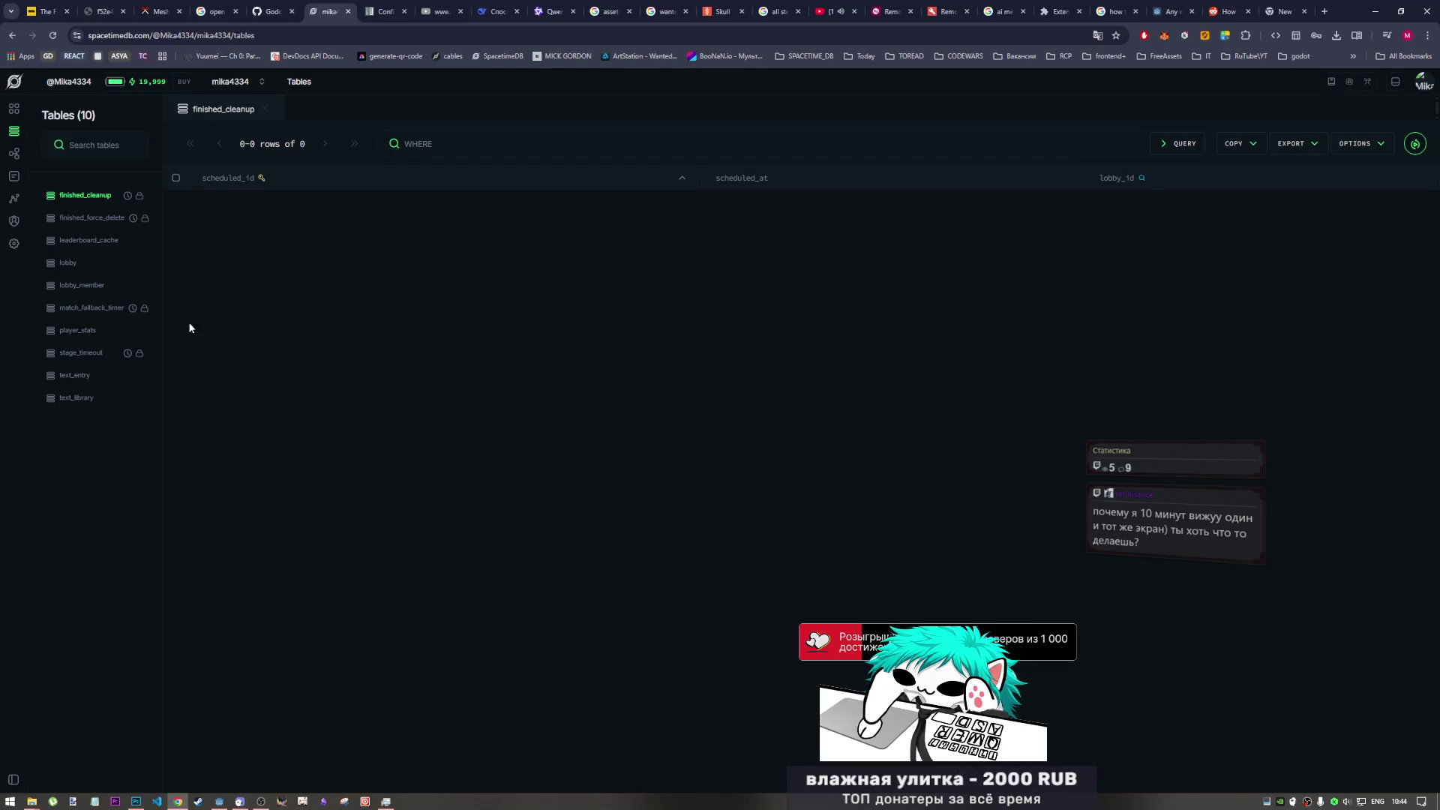
# - Open the lobby and lobby_member tables from the SpacetimeDB Tables list
pyautogui.click(95, 271)
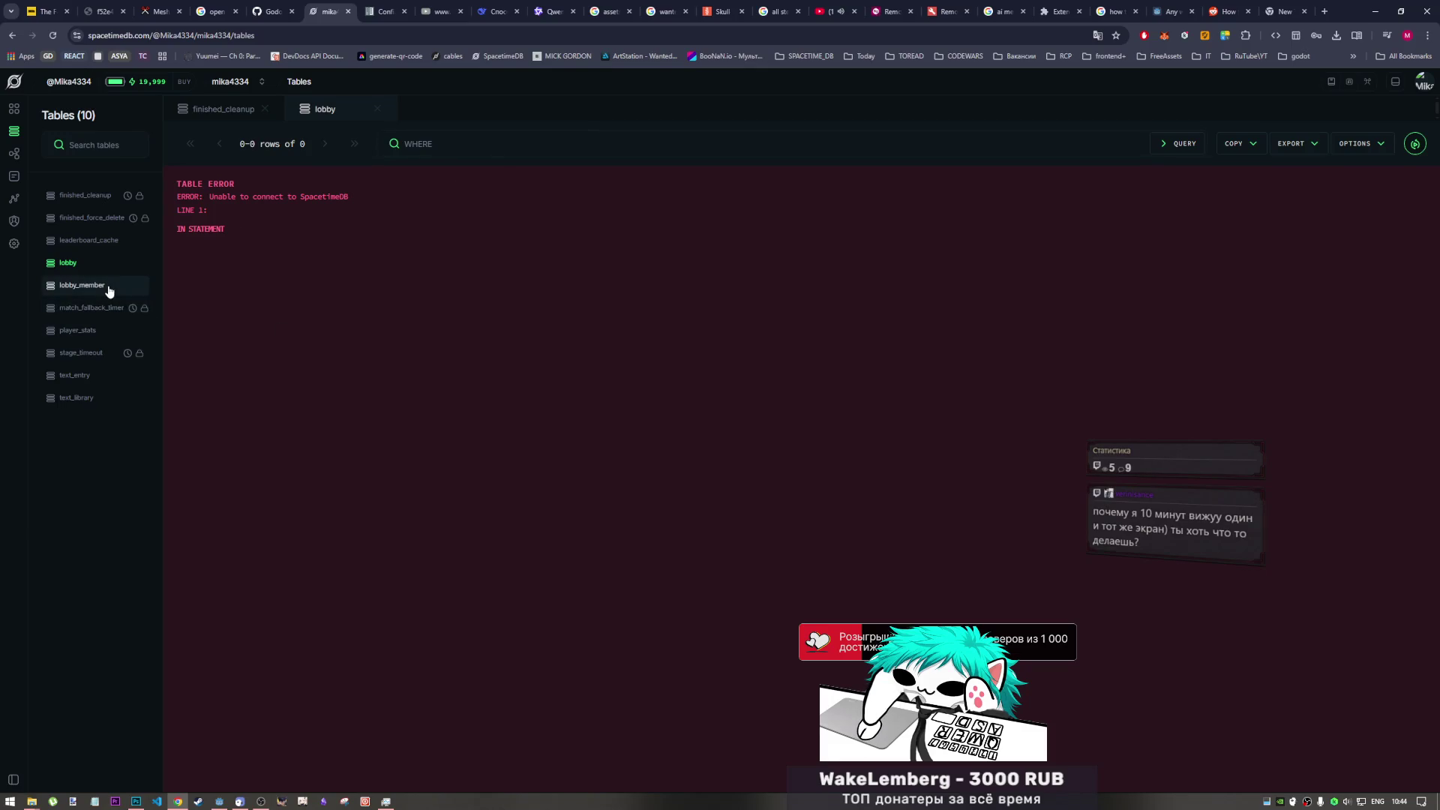
pyautogui.click(84, 286)
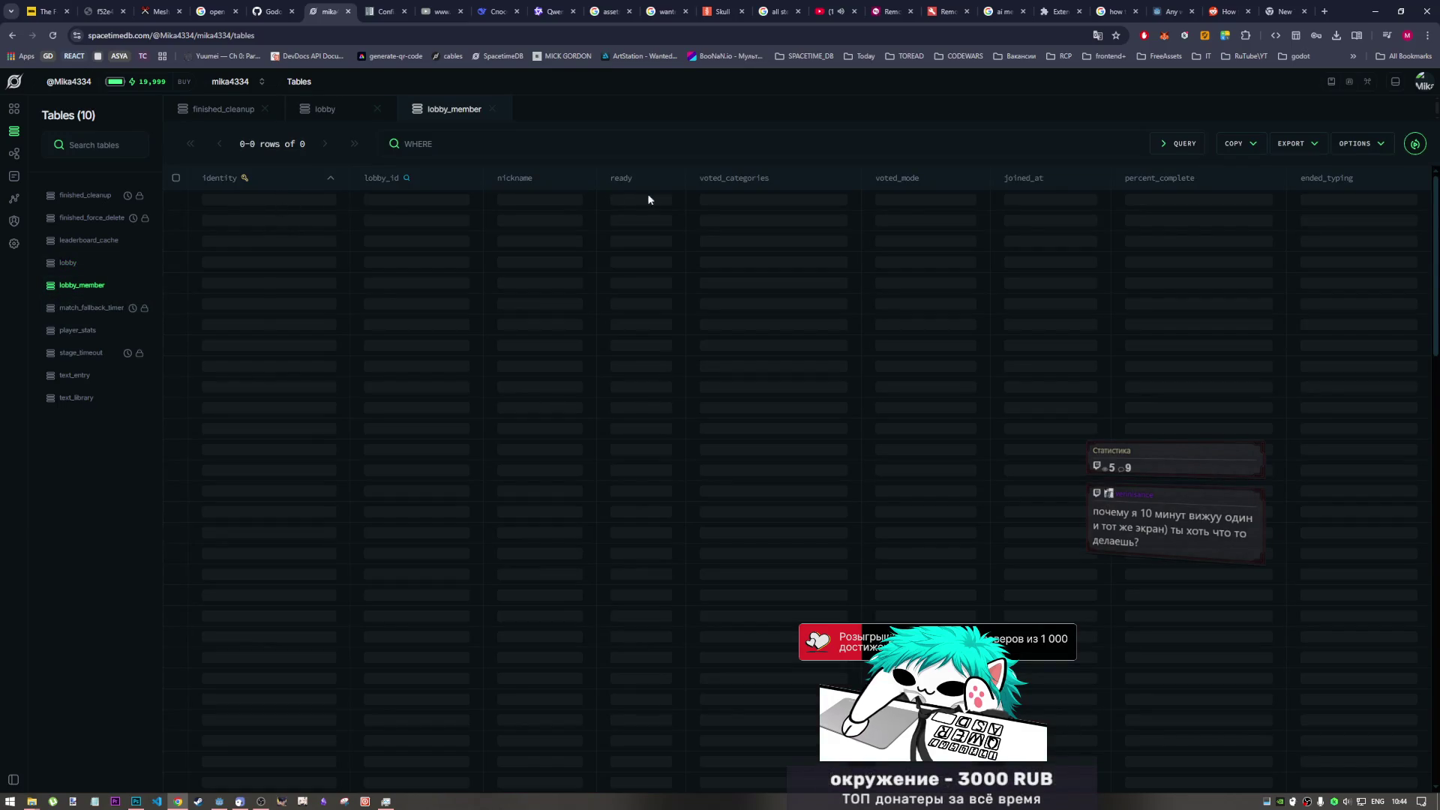
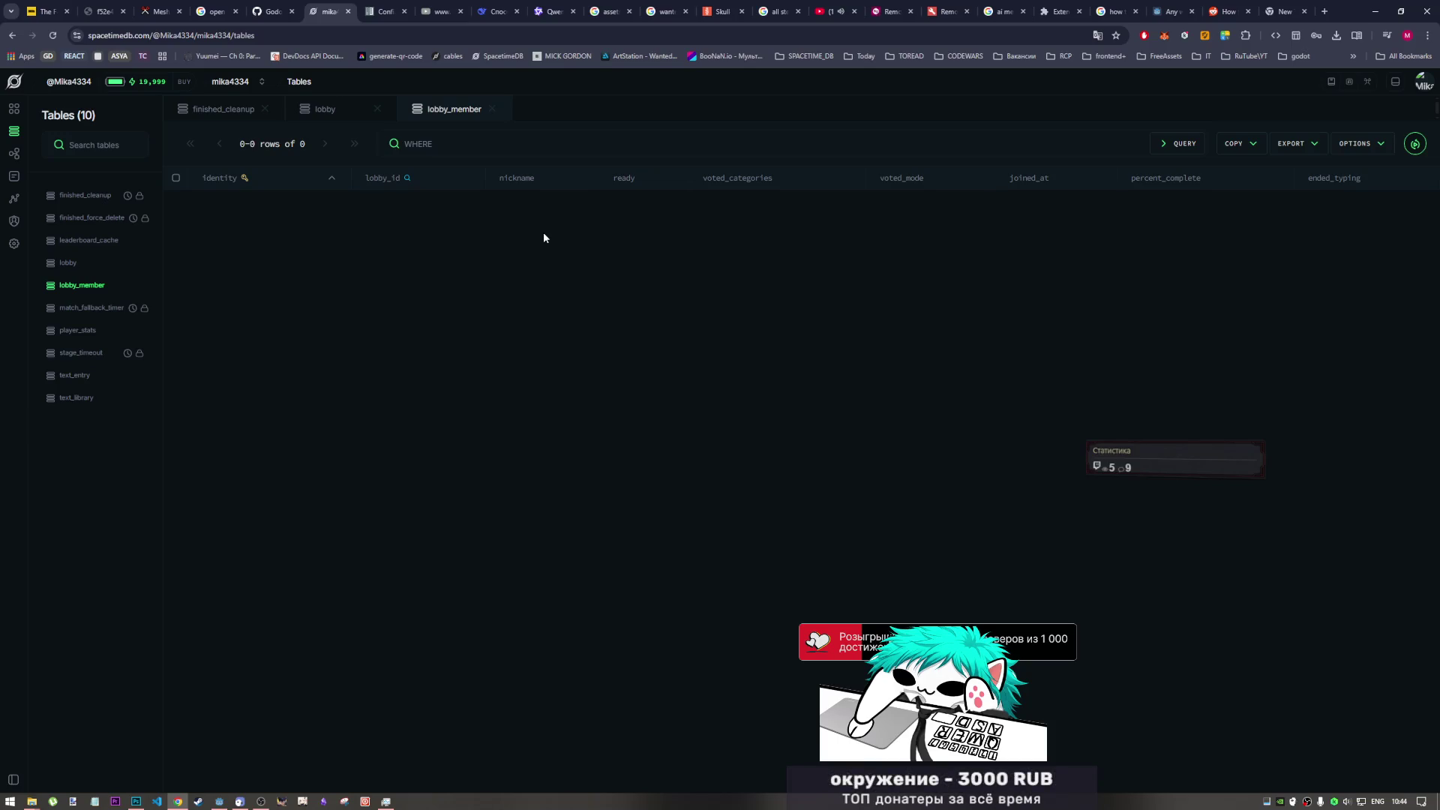
# - View SpacetimeDB's lobby and empty lobby_member tables, then bring the Photoshop poster background forward
pyautogui.click(330, 109)
pyautogui.click(454, 110)
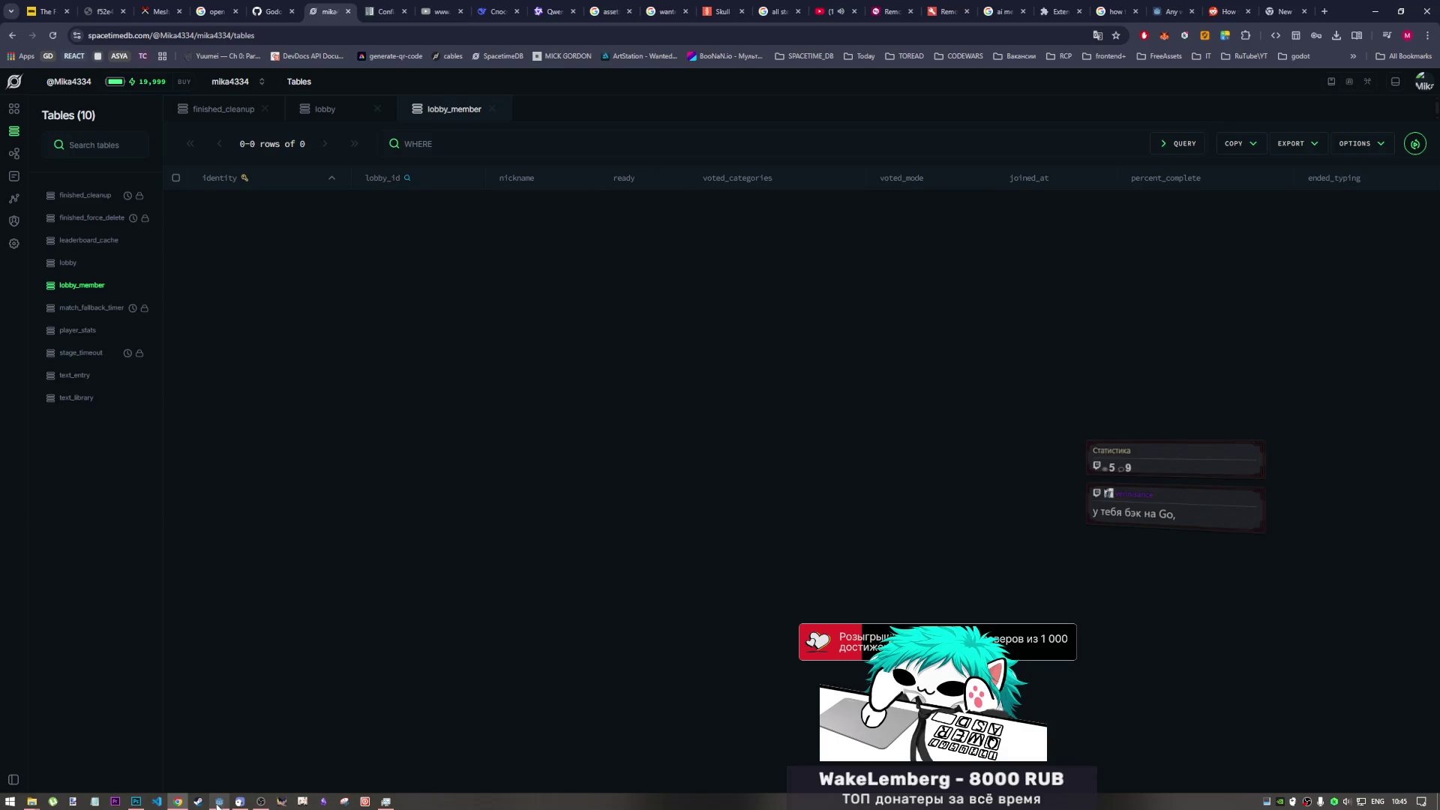
pyautogui.click(137, 801)
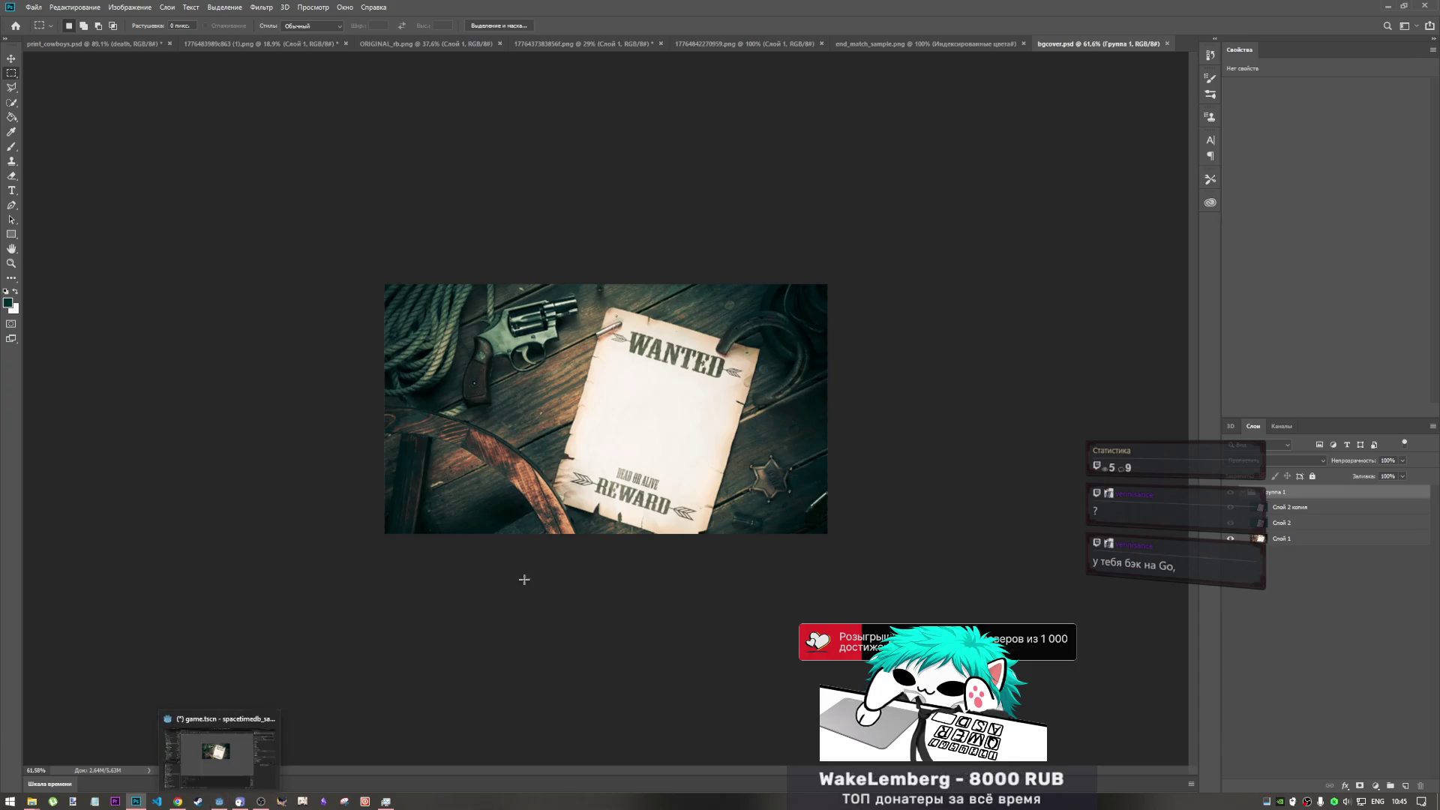
# - Inspect the Слой 2 копия layer and the Группа 1 group of the poster background
pyautogui.click(1322, 508)
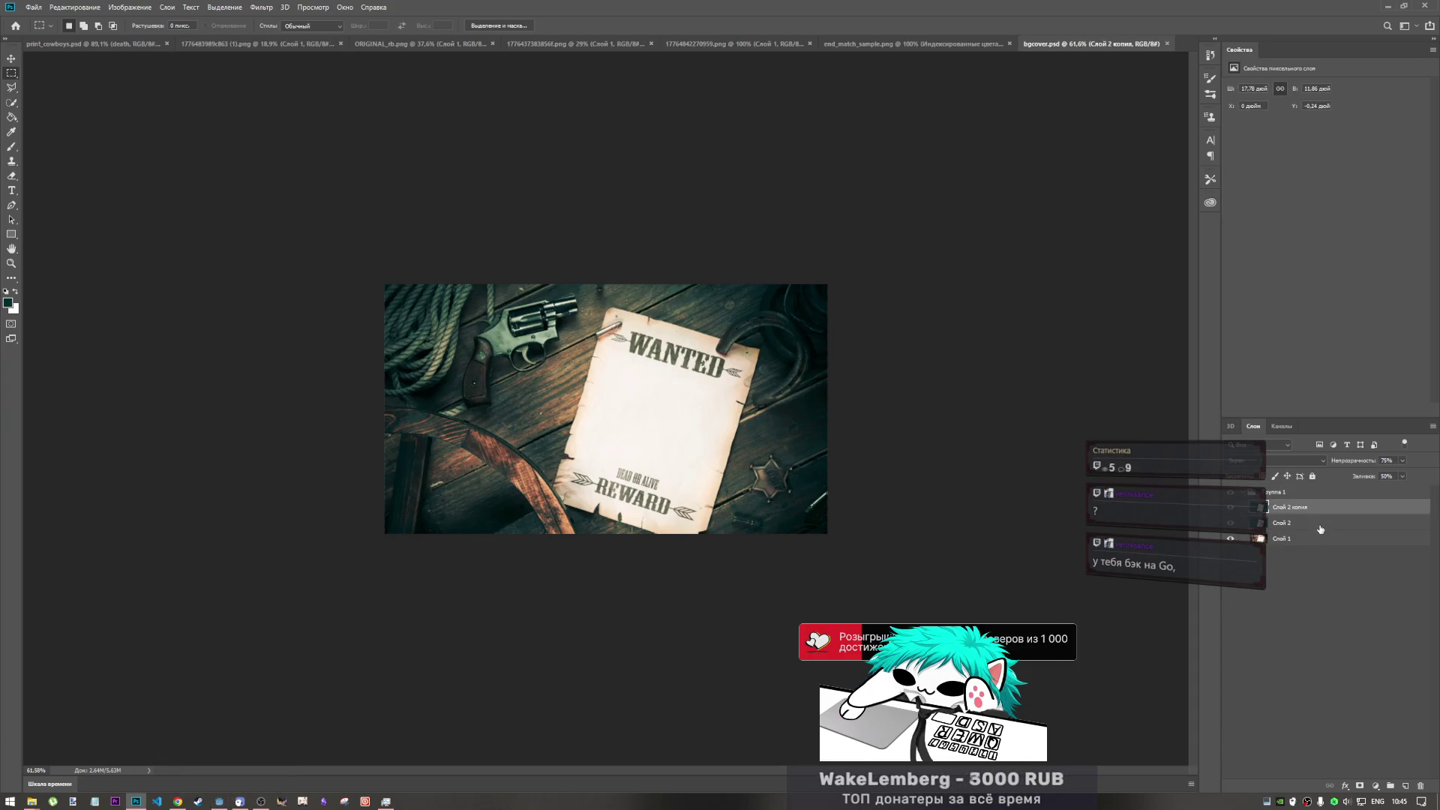
pyautogui.click(1322, 495)
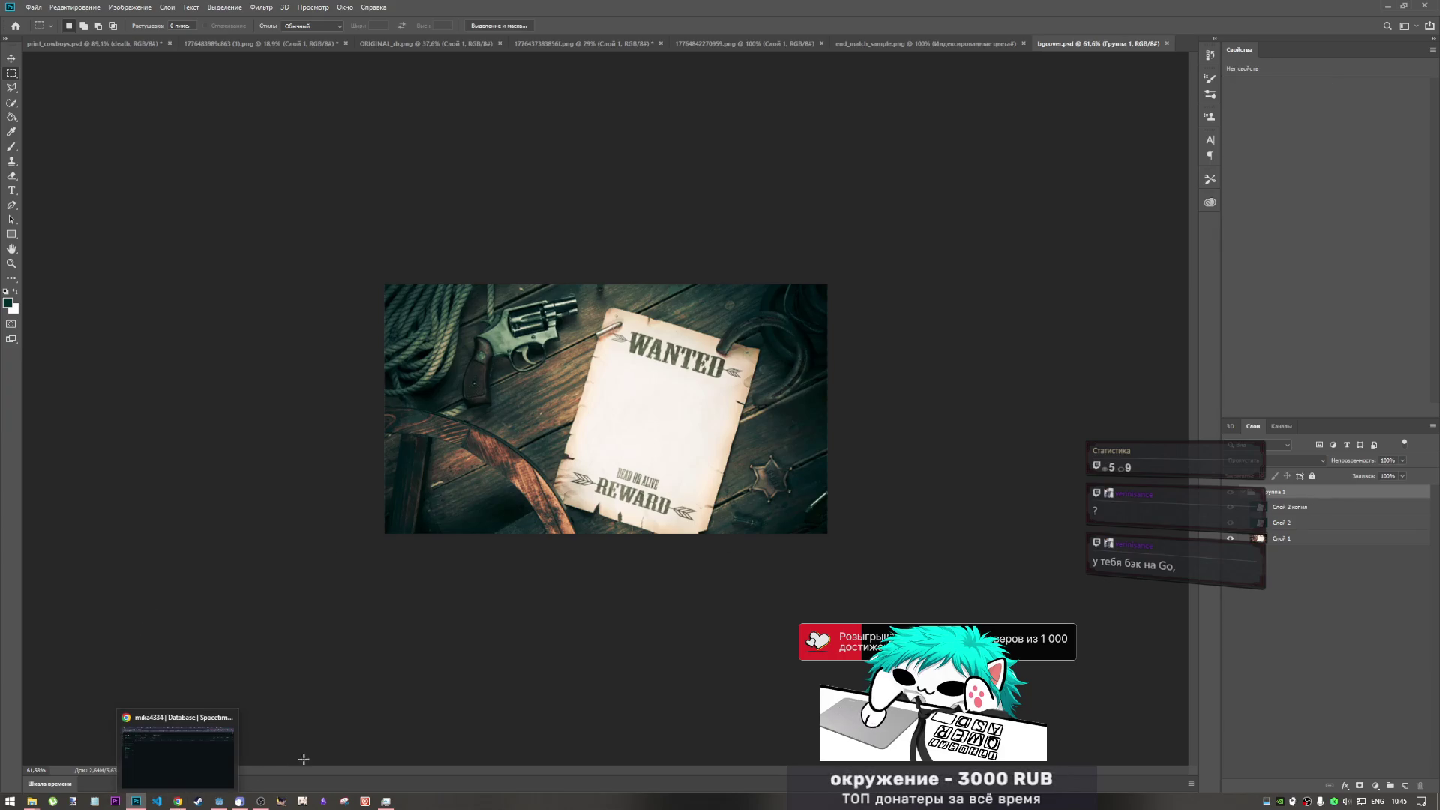
pyautogui.click(257, 801)
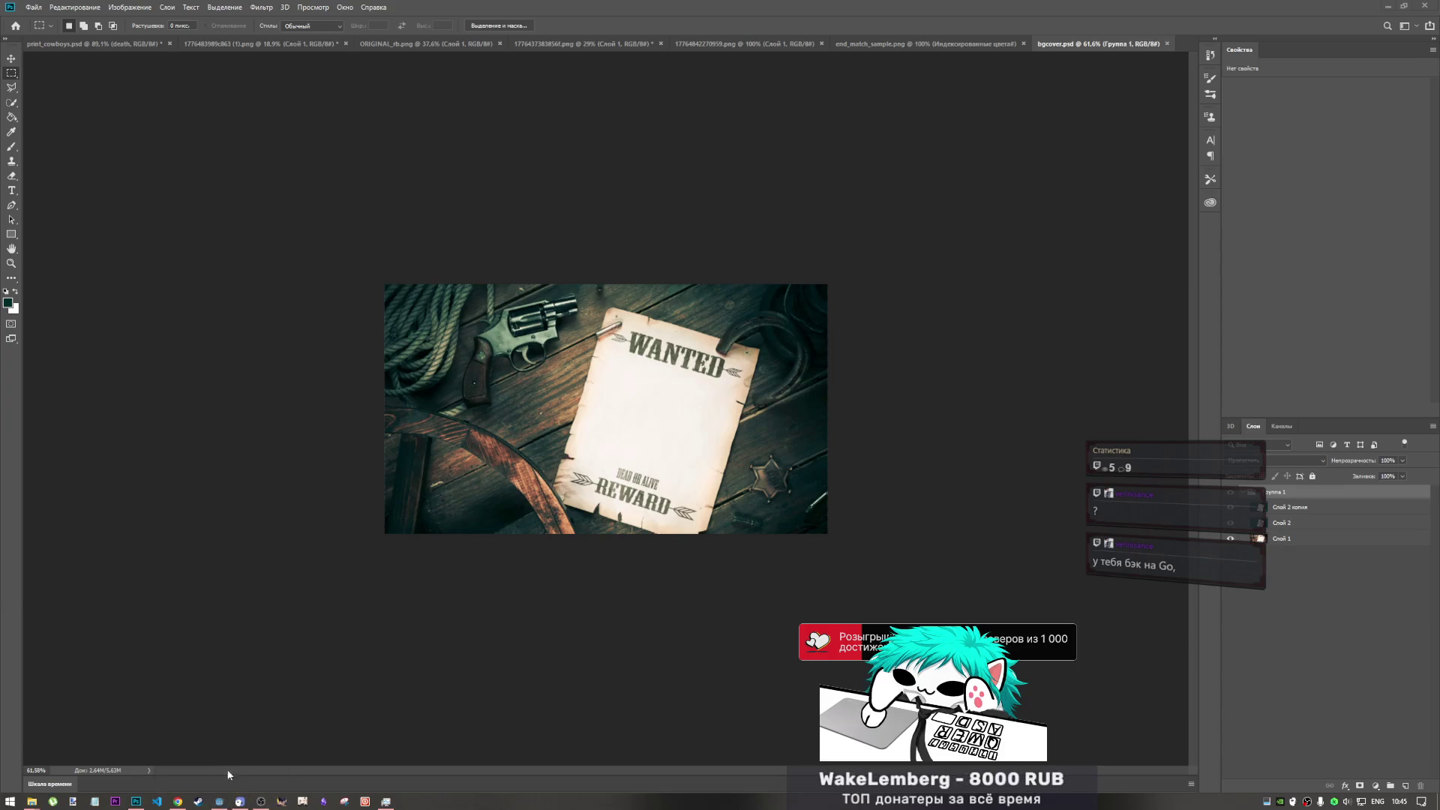
# - Return to the Godot game.tscn scene and select the end-game GridContainer node
pyautogui.click(220, 801)
pyautogui.click(84, 225)
pyautogui.click(79, 213)
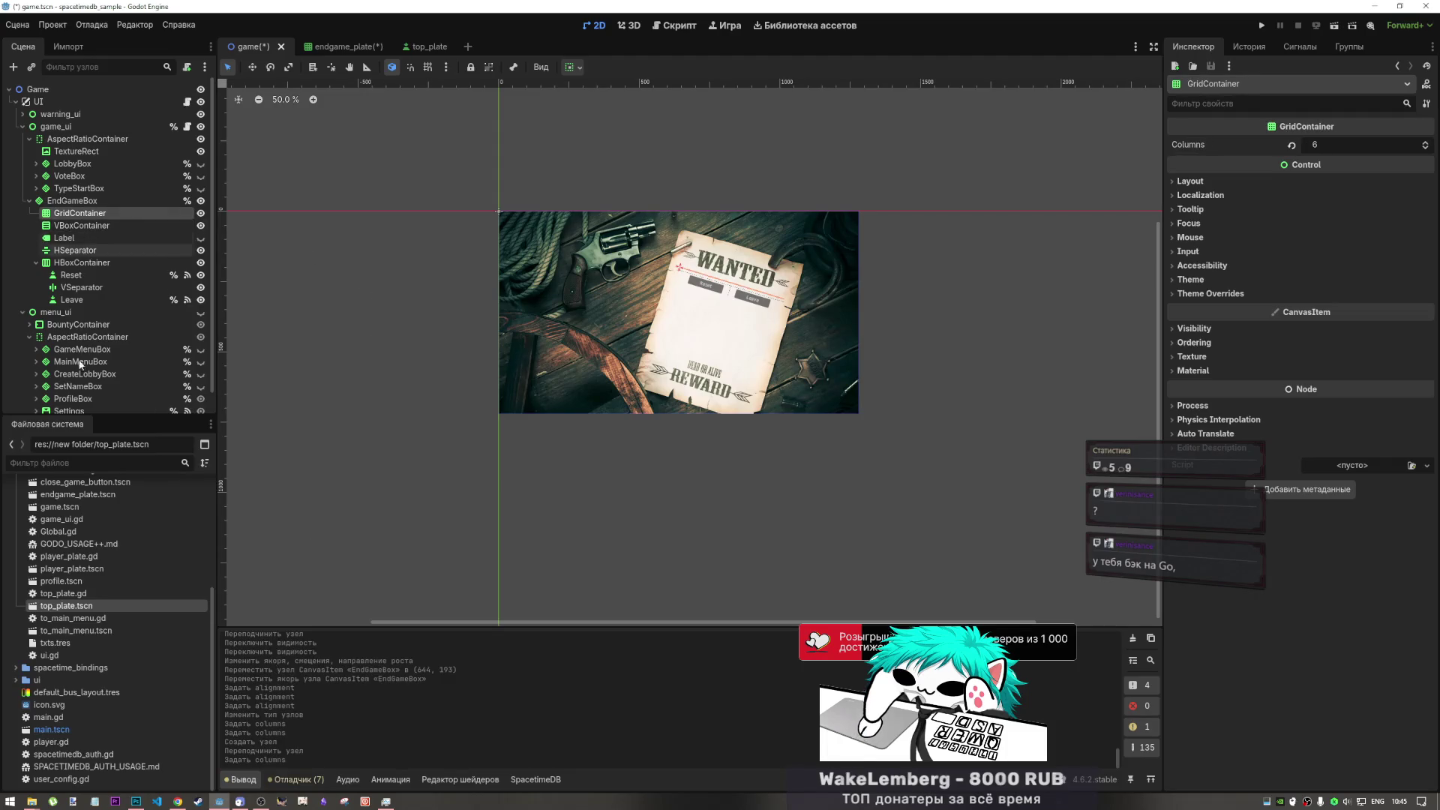
pyautogui.click(177, 802)
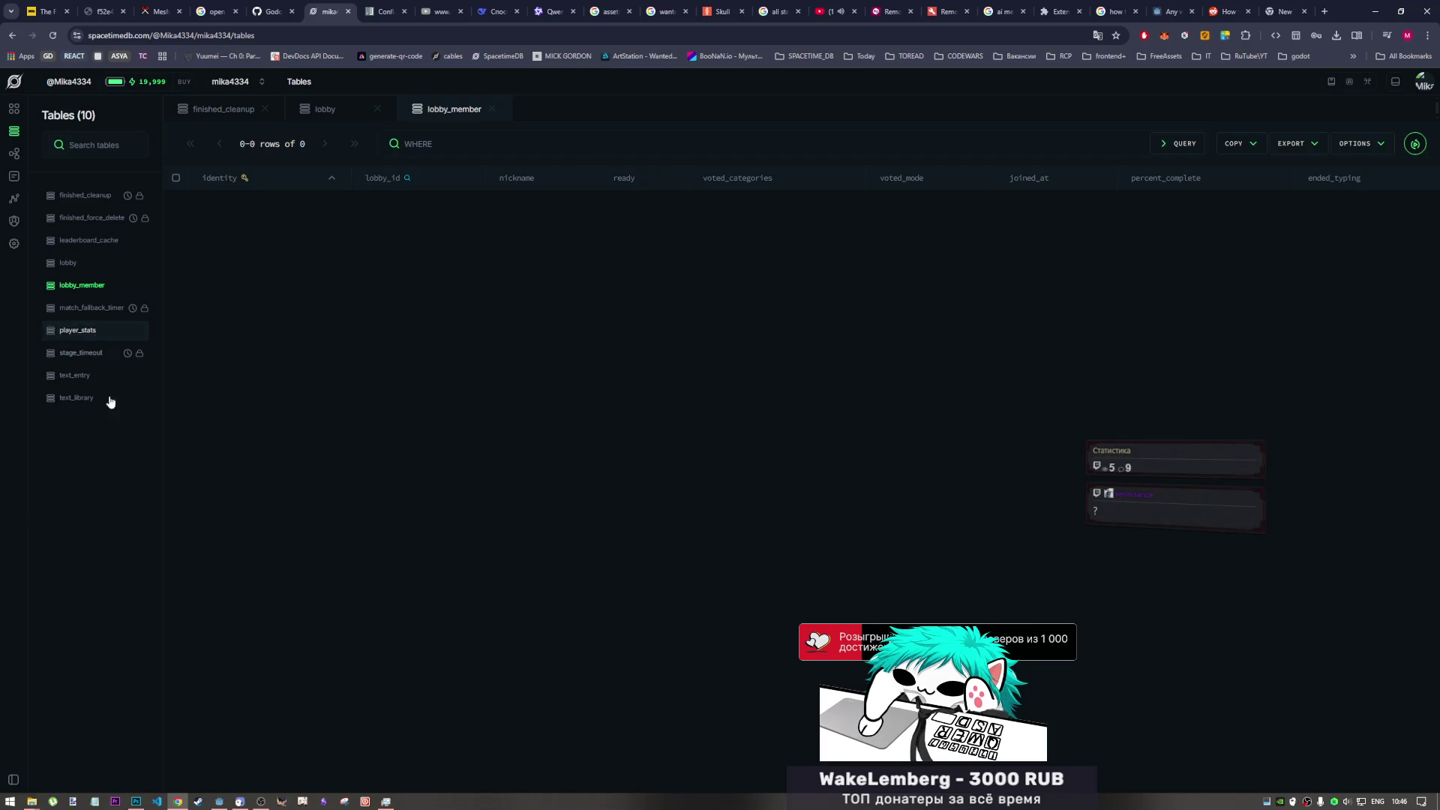
pyautogui.click(138, 803)
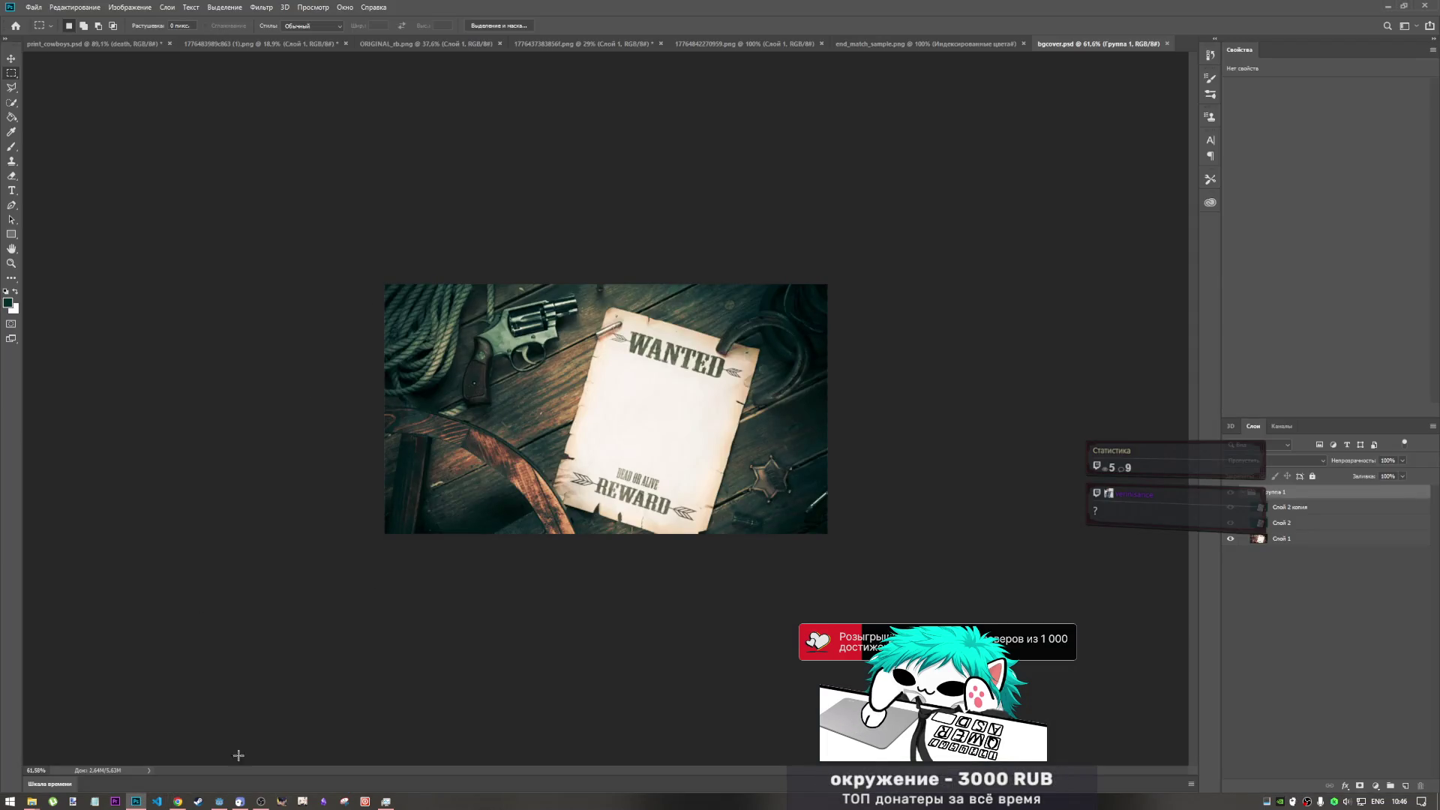
pyautogui.click(225, 803)
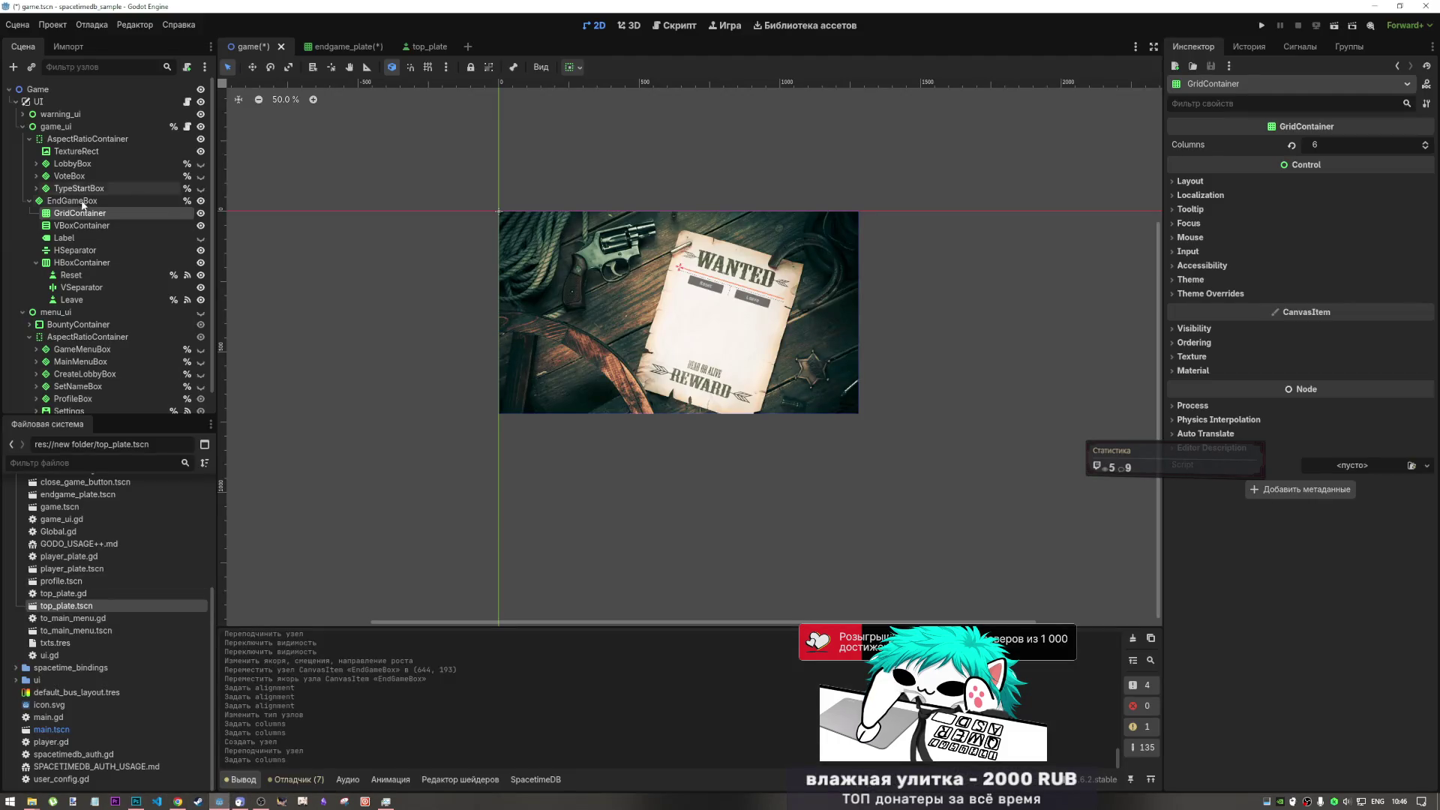
# - Add a Label child to GridContainer with the text 'Nickname', deleting the extra duplicates
pyautogui.rightClick(62, 217)
pyautogui.click(75, 223)
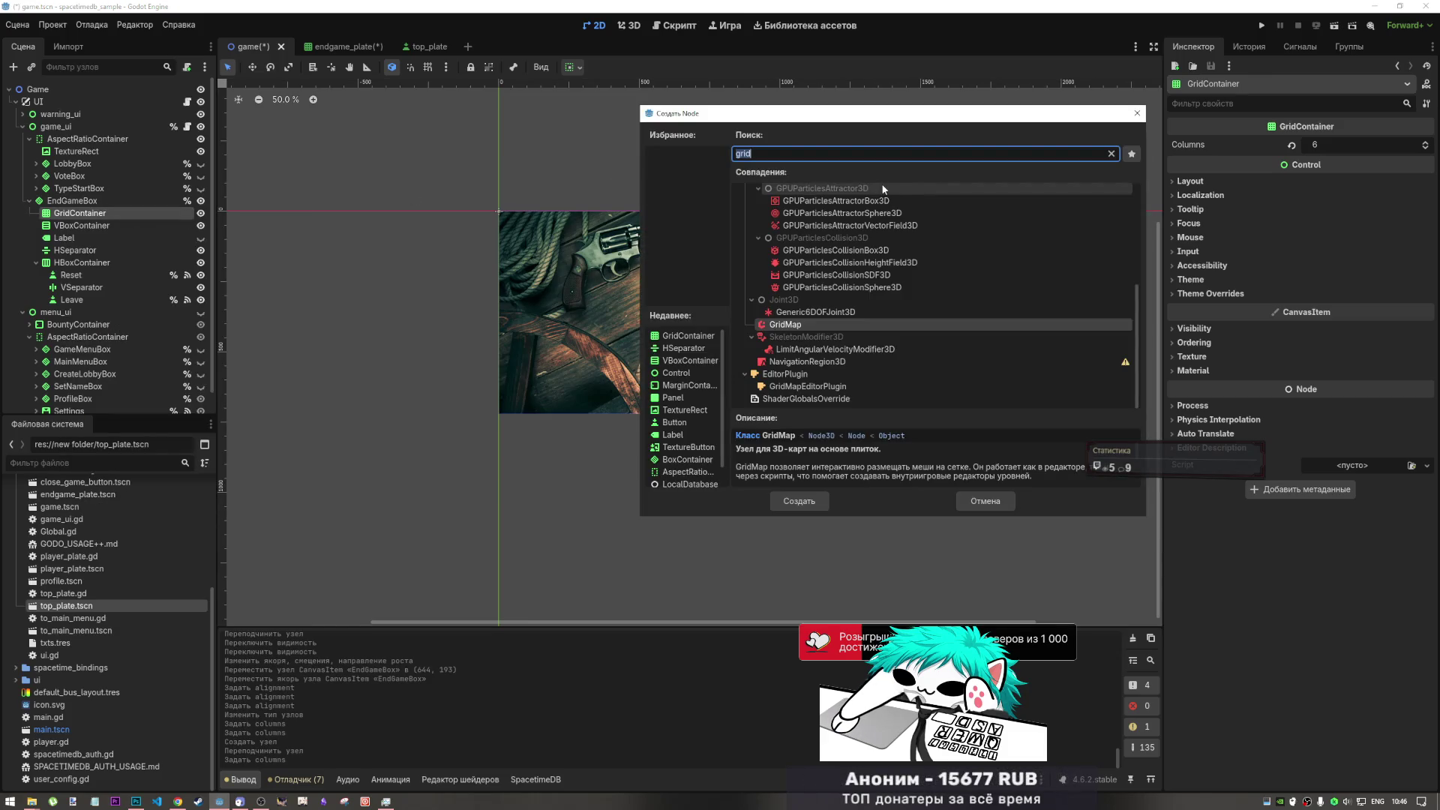
pyautogui.write('label')
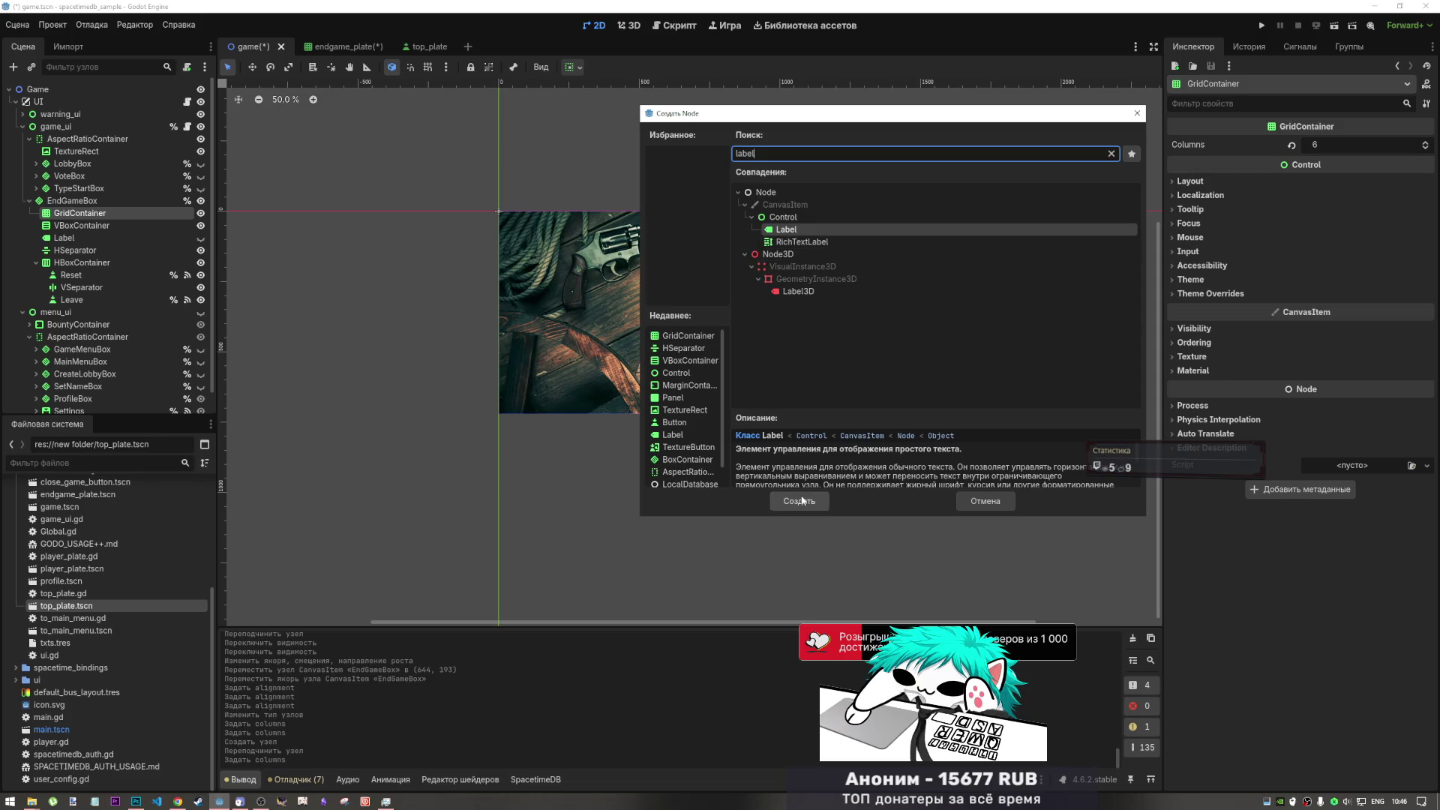
pyautogui.click(802, 501)
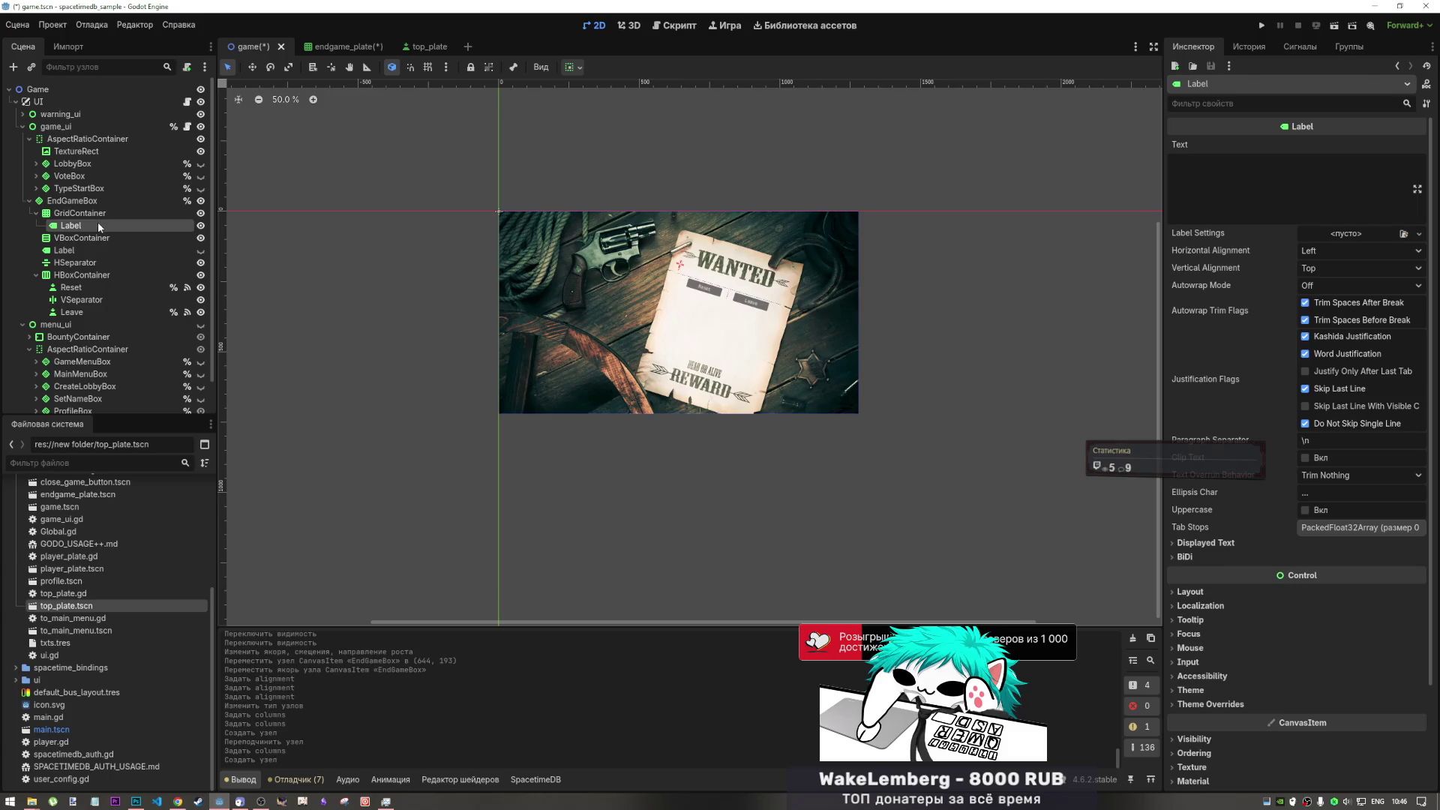
pyautogui.hotkey('ctrl', 'd')
pyautogui.hotkey('ctrl', 'd')
pyautogui.hotkey('ctrl', 'd')
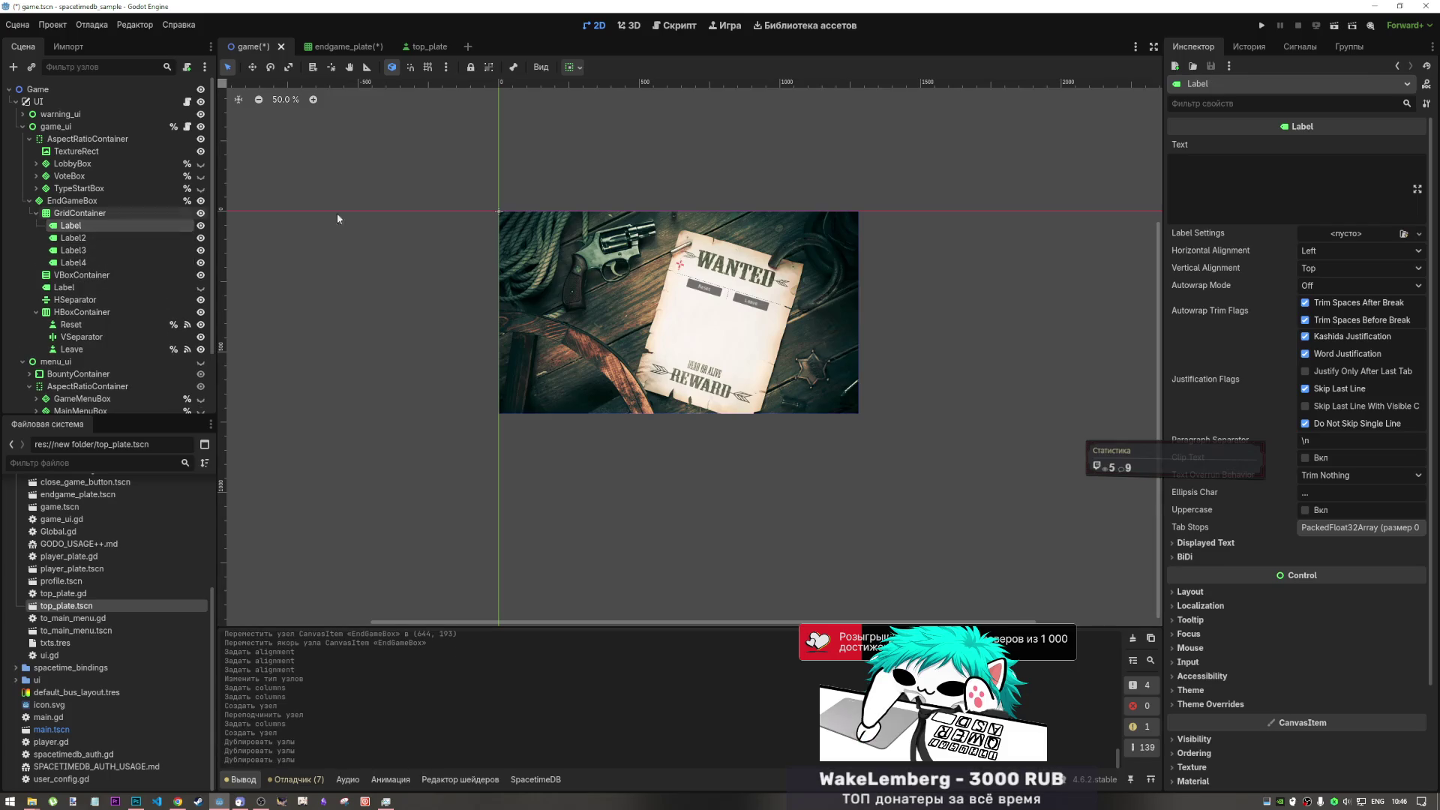
pyautogui.click(1232, 183)
pyautogui.write('Ni')
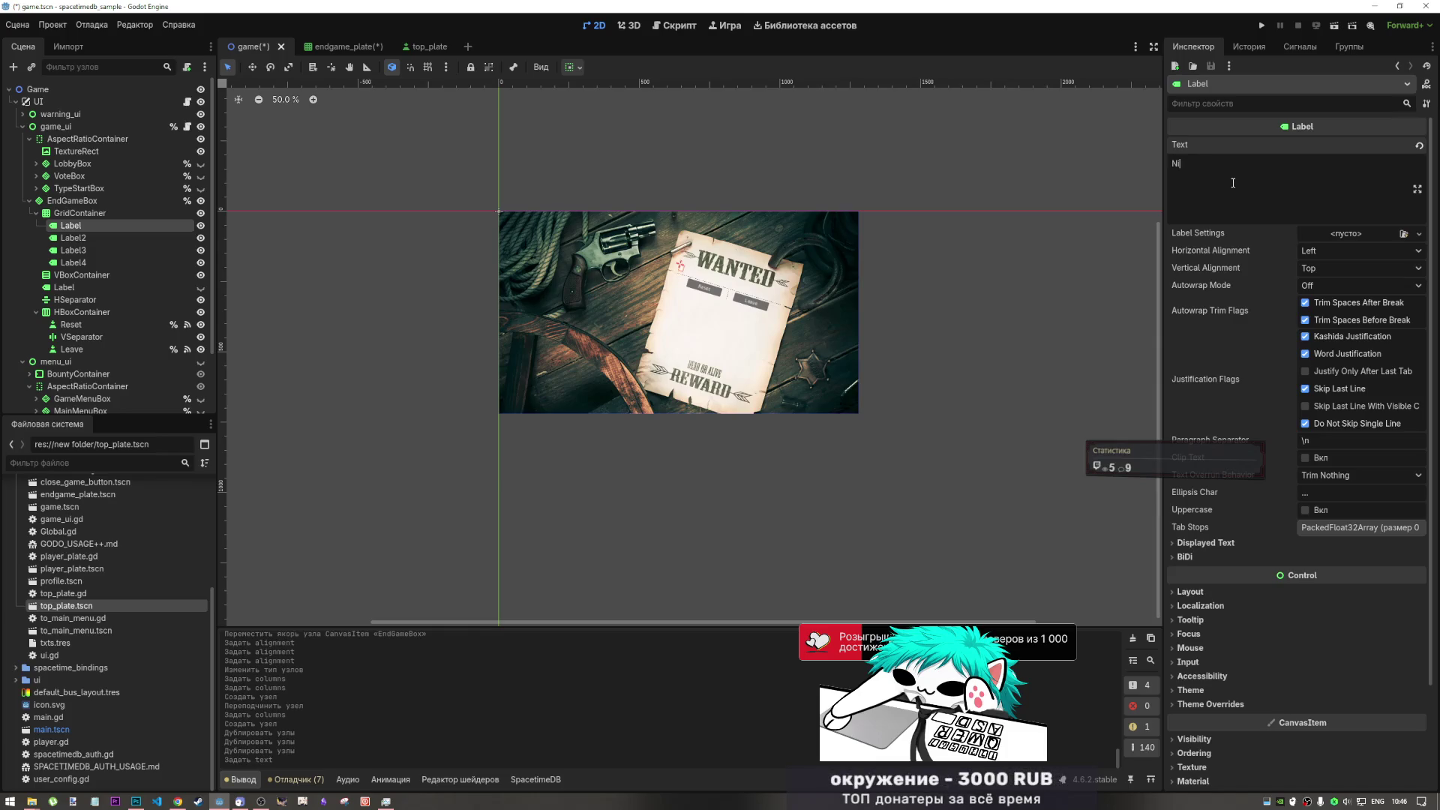
pyautogui.write('ckname')
pyautogui.click(83, 238)
pyautogui.keyDown('shift'); pyautogui.click(84, 263); pyautogui.keyUp('shift')
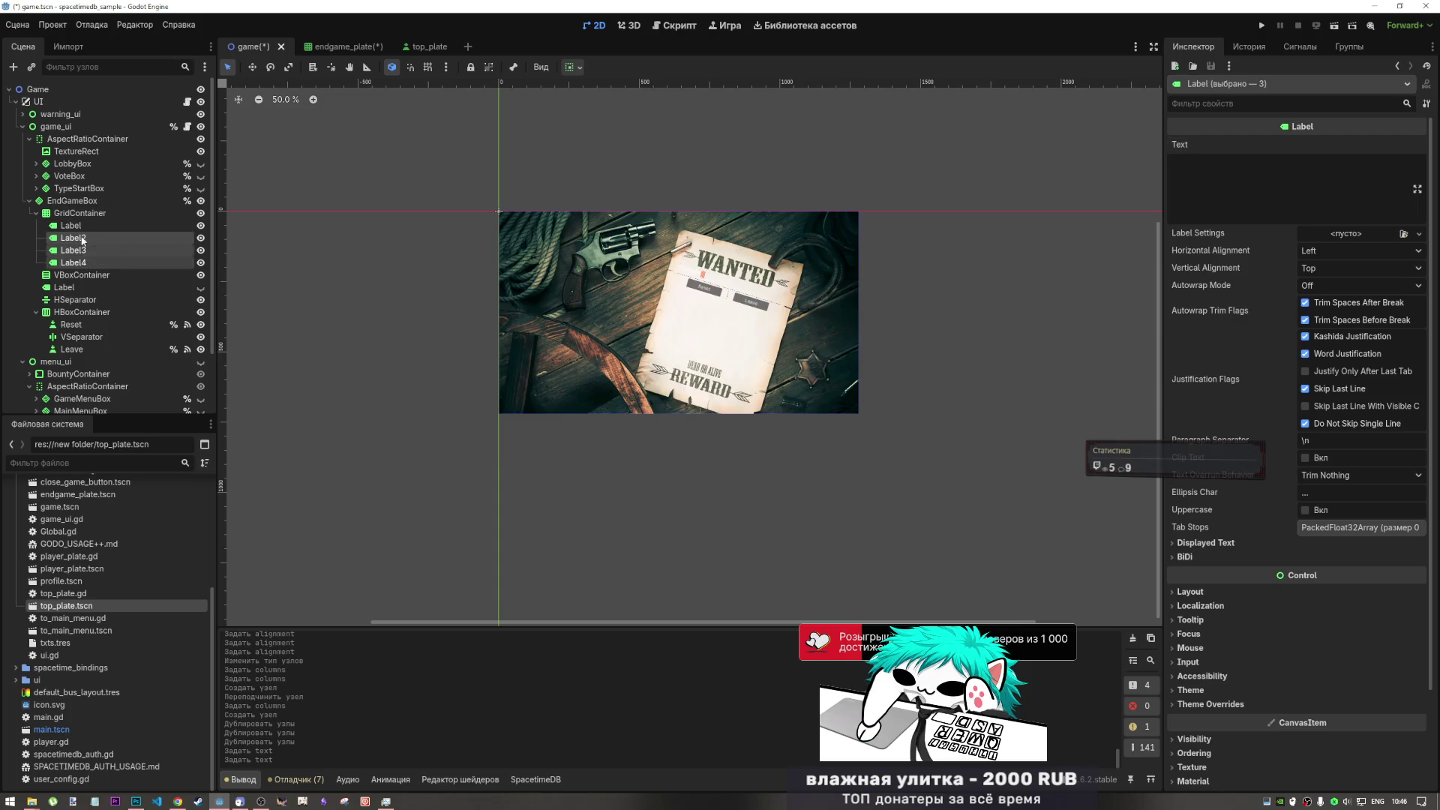
pyautogui.press('Delete')
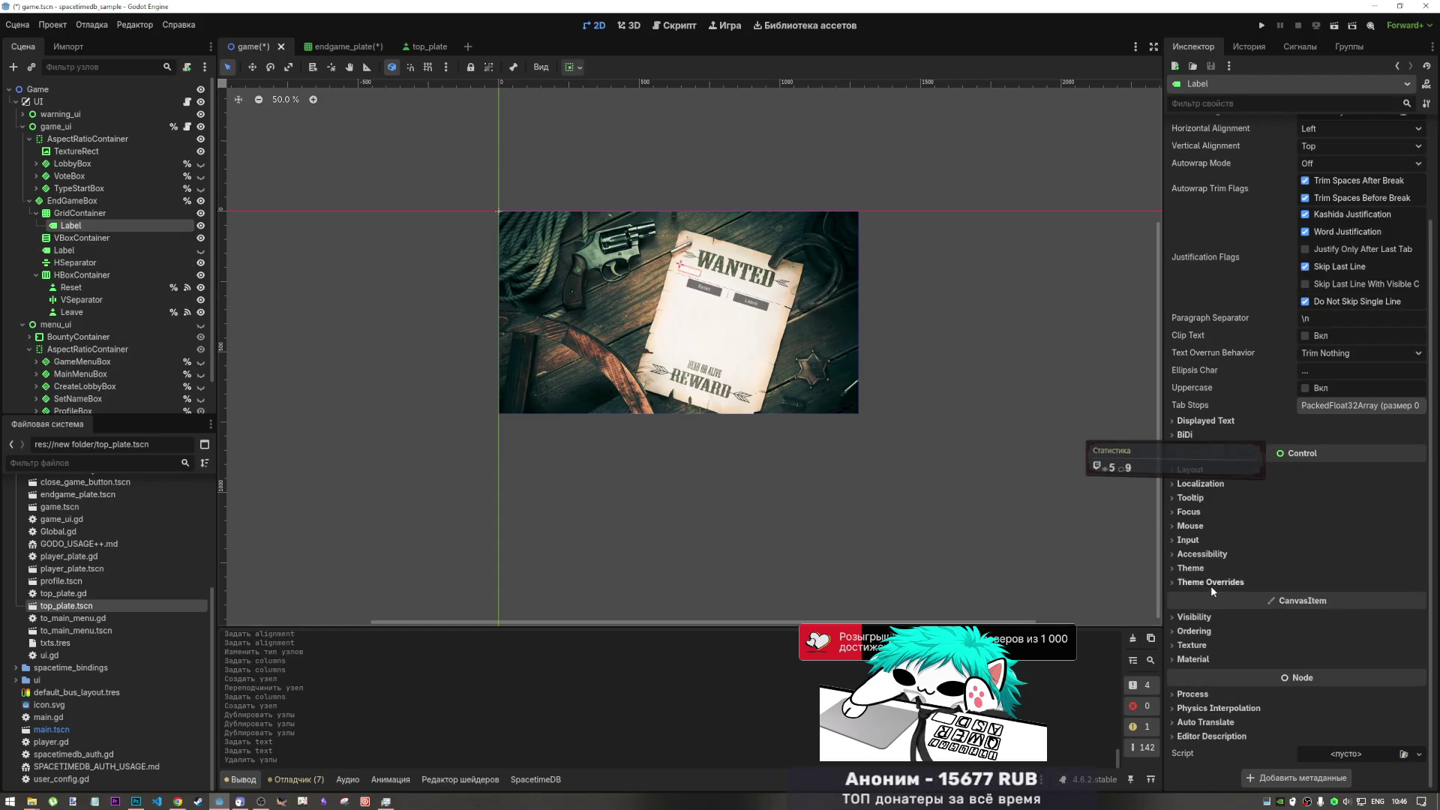
# - Enable the label's Font Color override and set it to dark olive 59614c sampled from the poster
pyautogui.click(1209, 571)
pyautogui.click(1211, 570)
pyautogui.click(1211, 583)
pyautogui.click(1199, 595)
pyautogui.click(1346, 611)
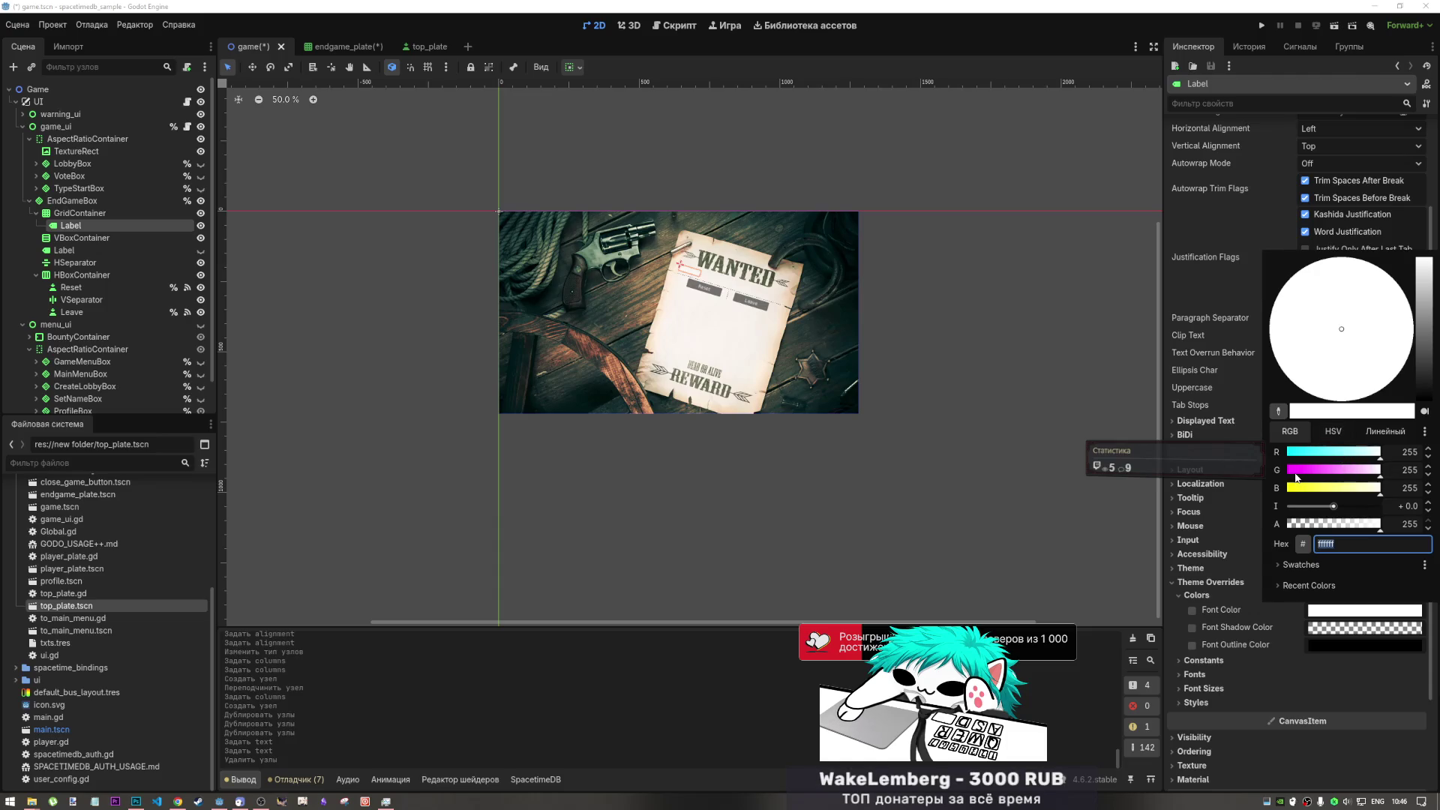
pyautogui.write('e7e4d6')
pyautogui.press('Return')
pyautogui.click(713, 269)
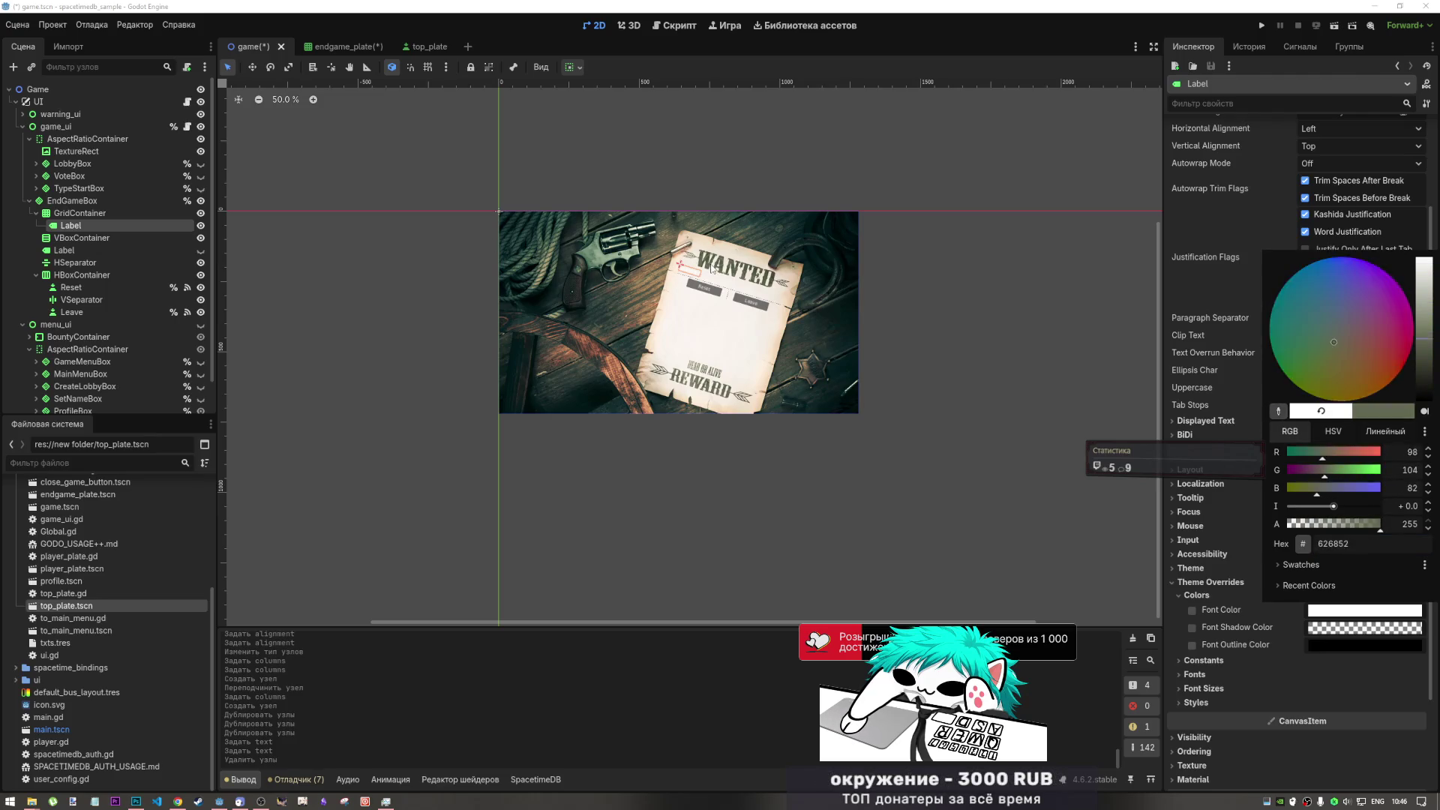
pyautogui.click(713, 267)
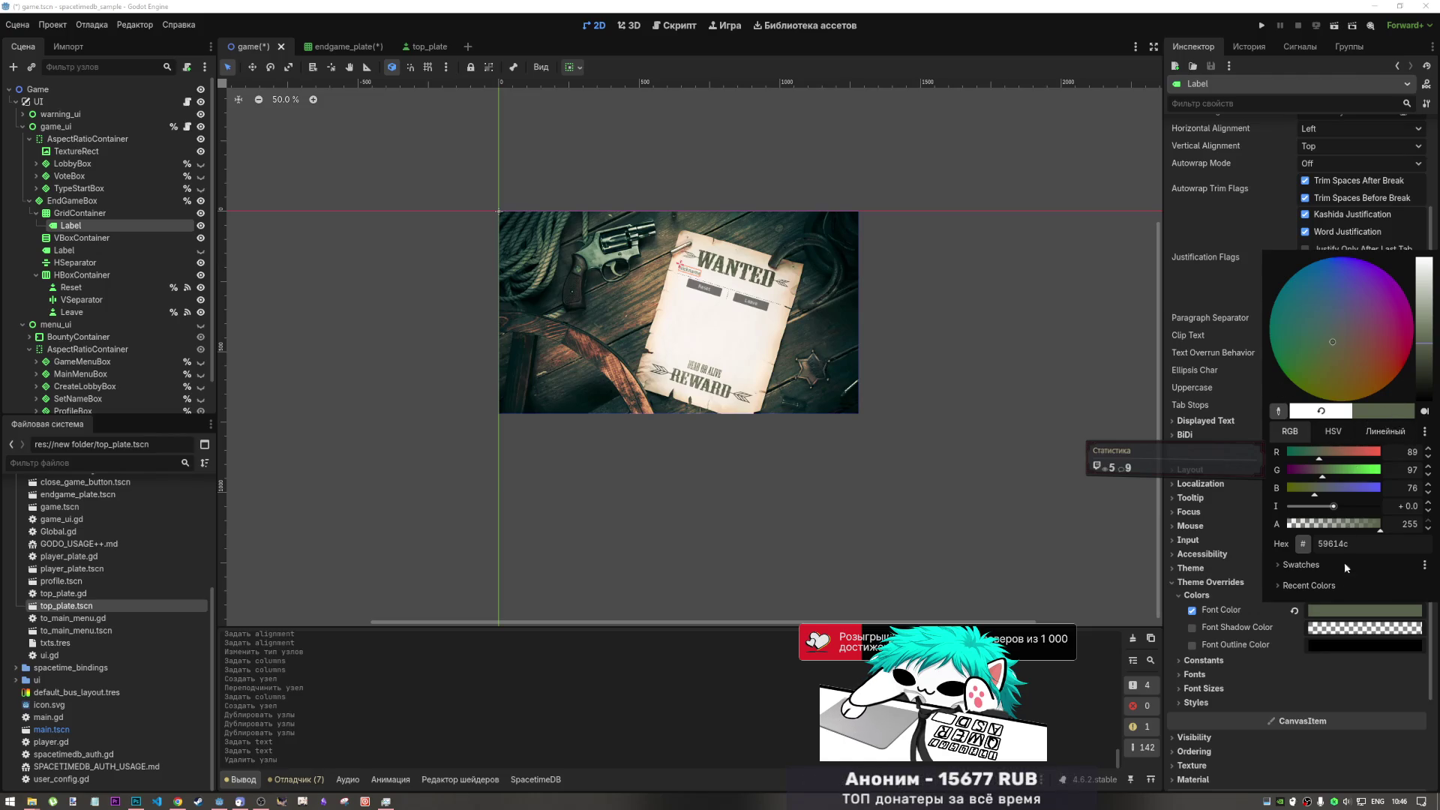
pyautogui.press('Escape')
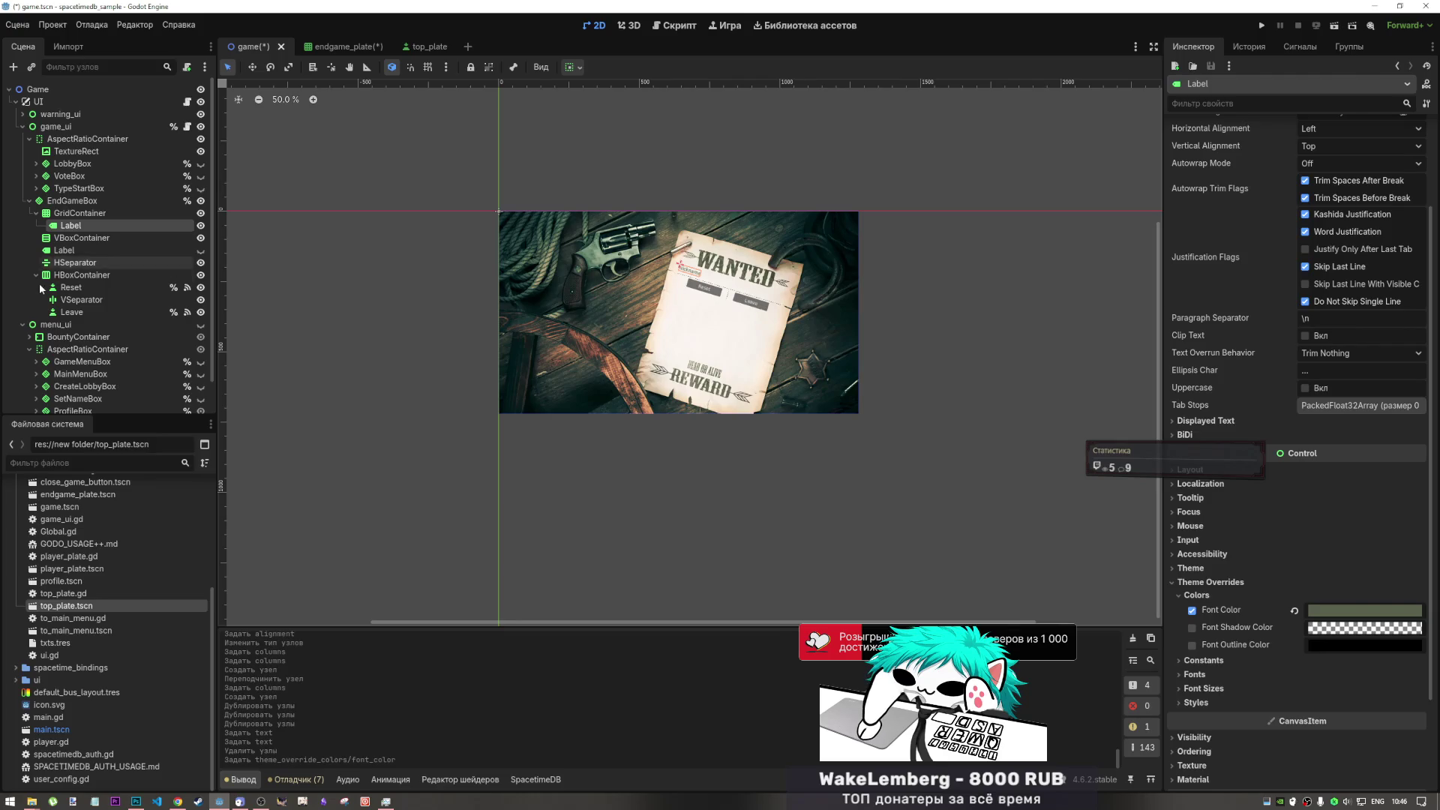
pyautogui.click(75, 236)
# - Duplicate the Nickname label as Label2 and change its text to 'WPM'
pyautogui.click(75, 225)
pyautogui.hotkey('ctrl', 'd')
pyautogui.click(88, 240)
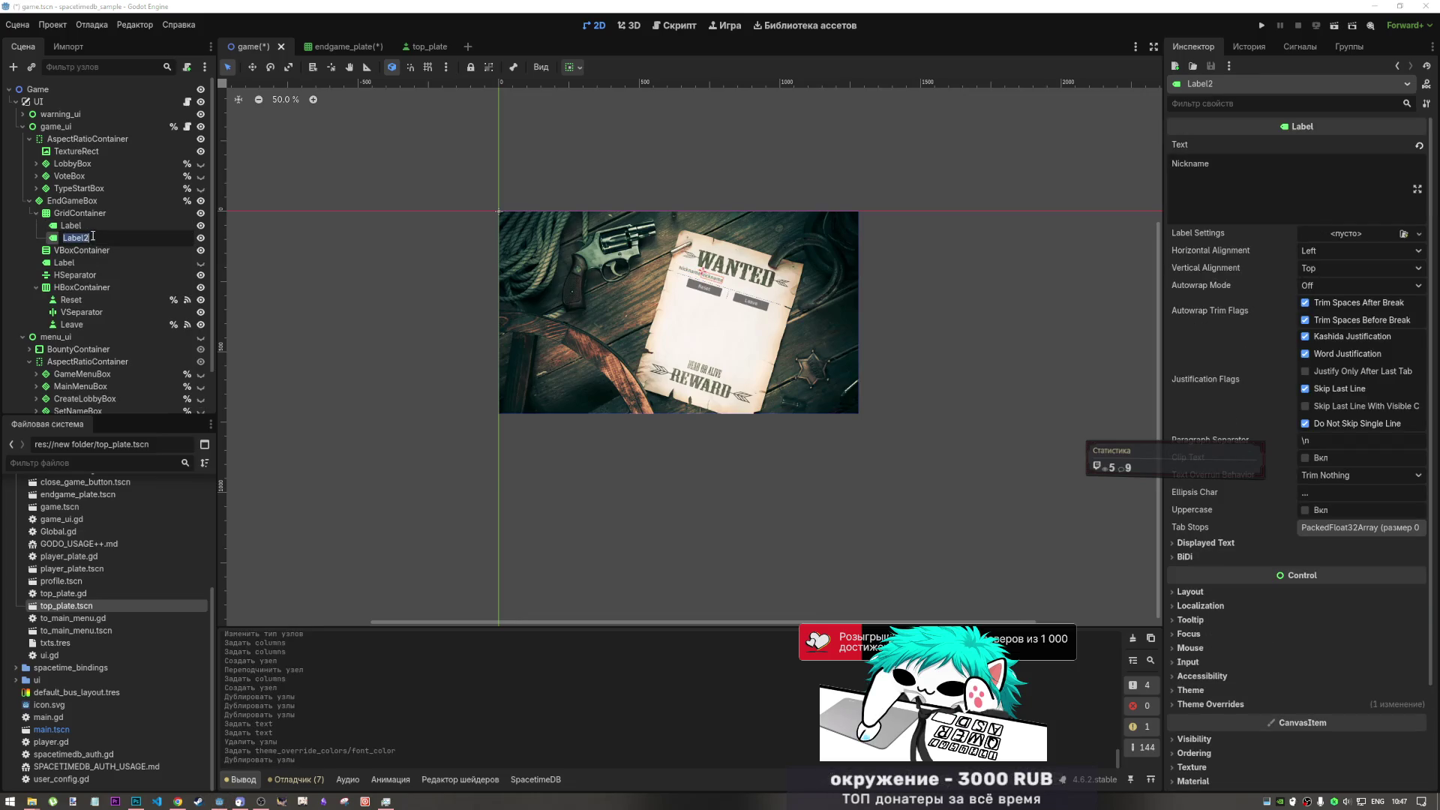
pyautogui.write('WPM')
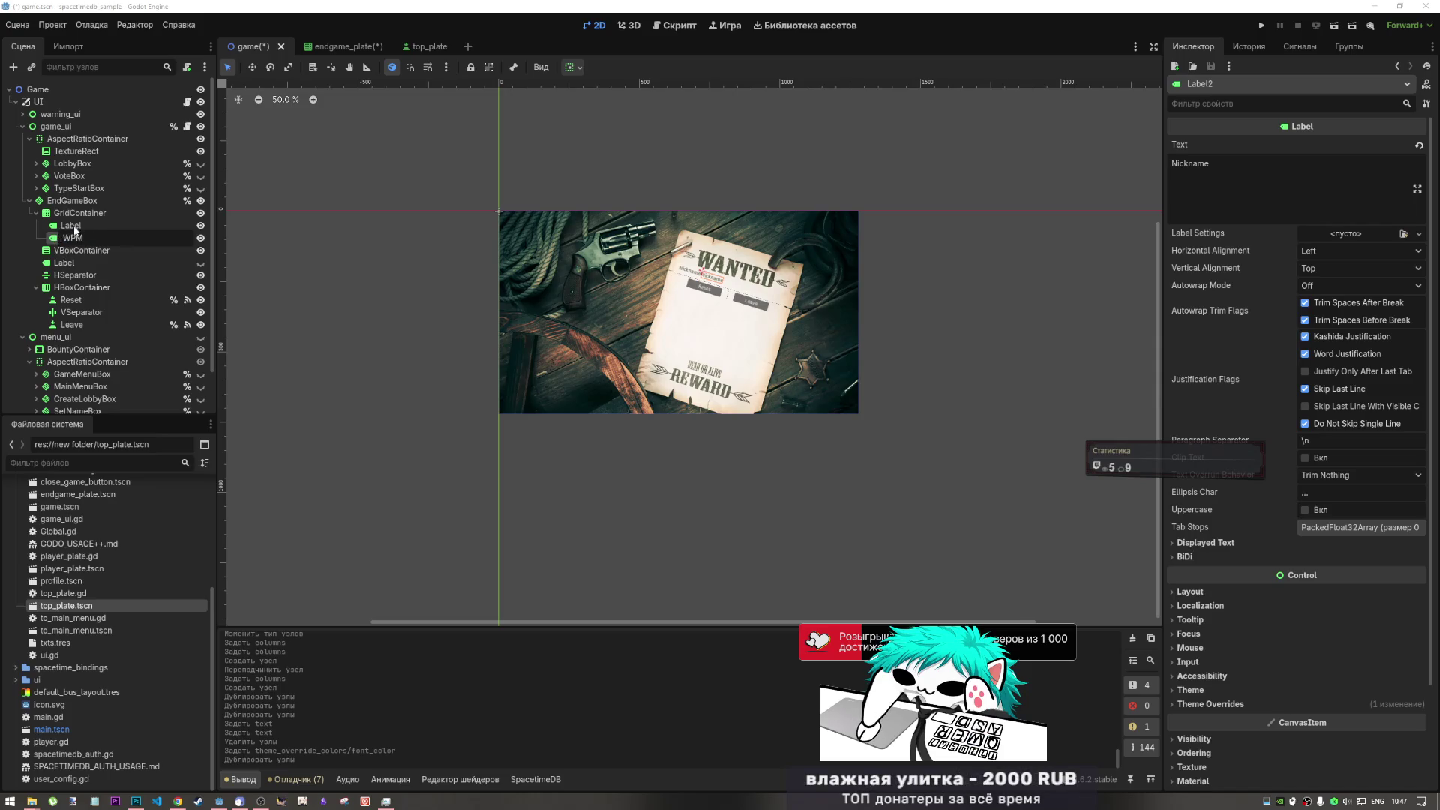
pyautogui.press('Escape')
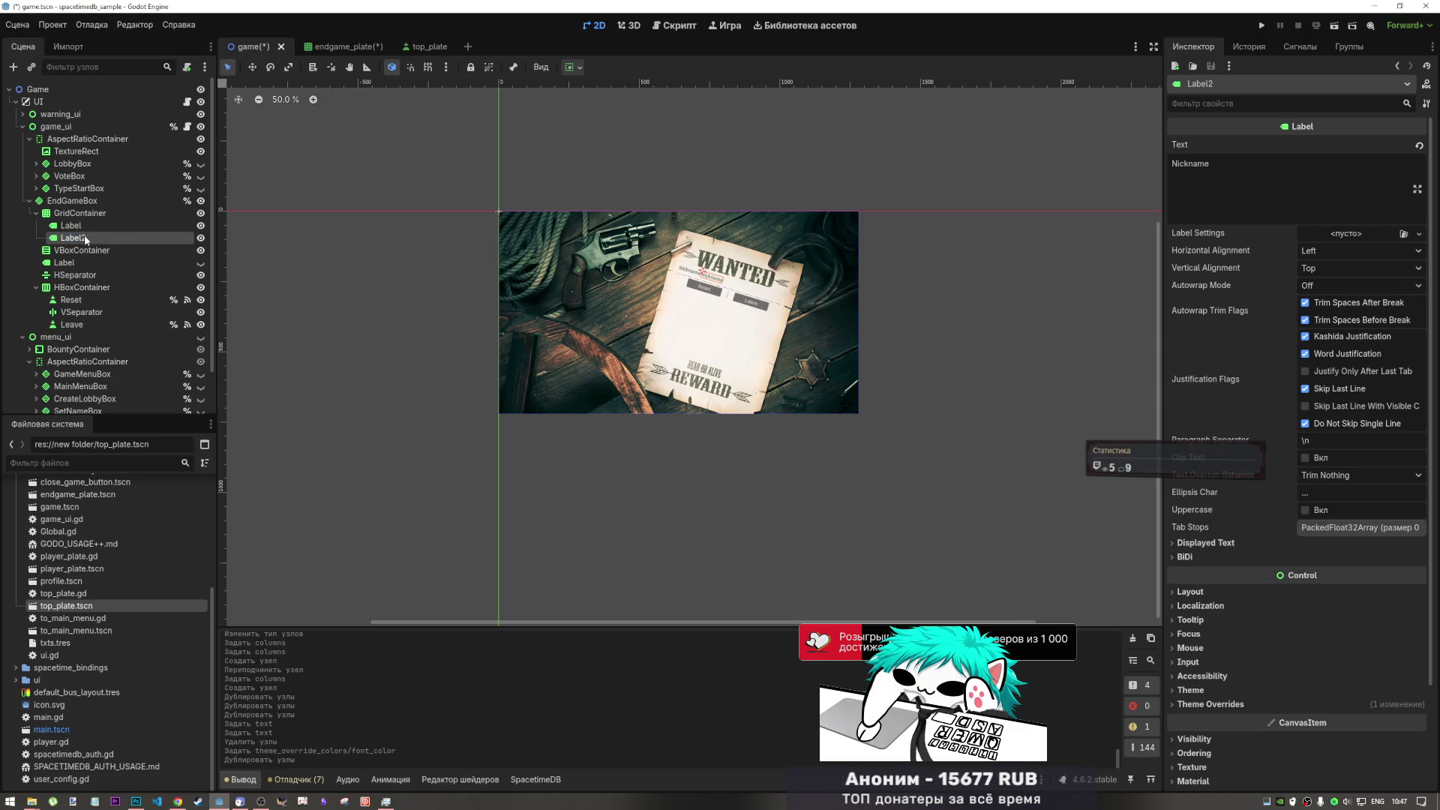
pyautogui.click(1237, 175)
pyautogui.hotkey('ctrl', 'a')
pyautogui.write('WPM')
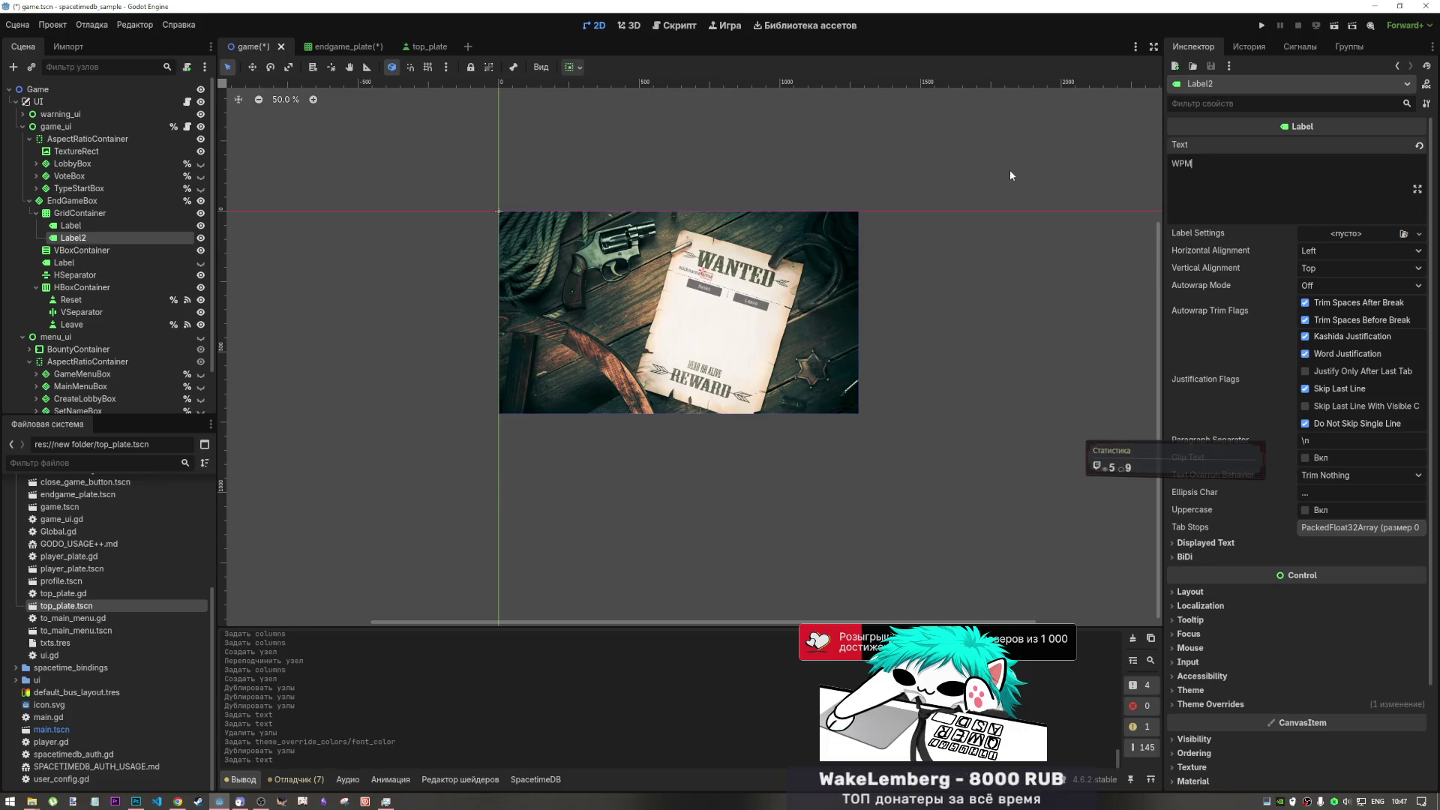
pyautogui.click(119, 225)
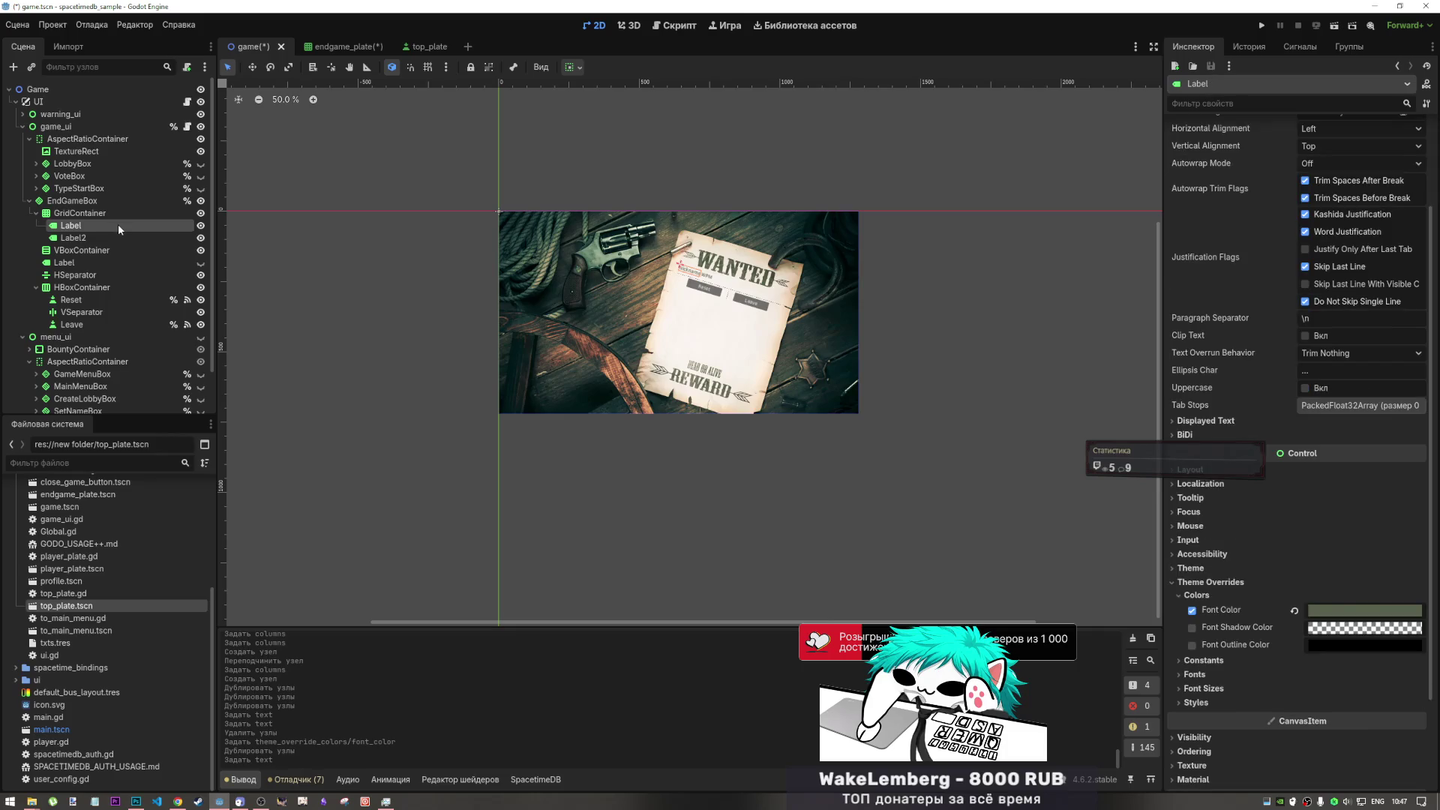
pyautogui.click(115, 236)
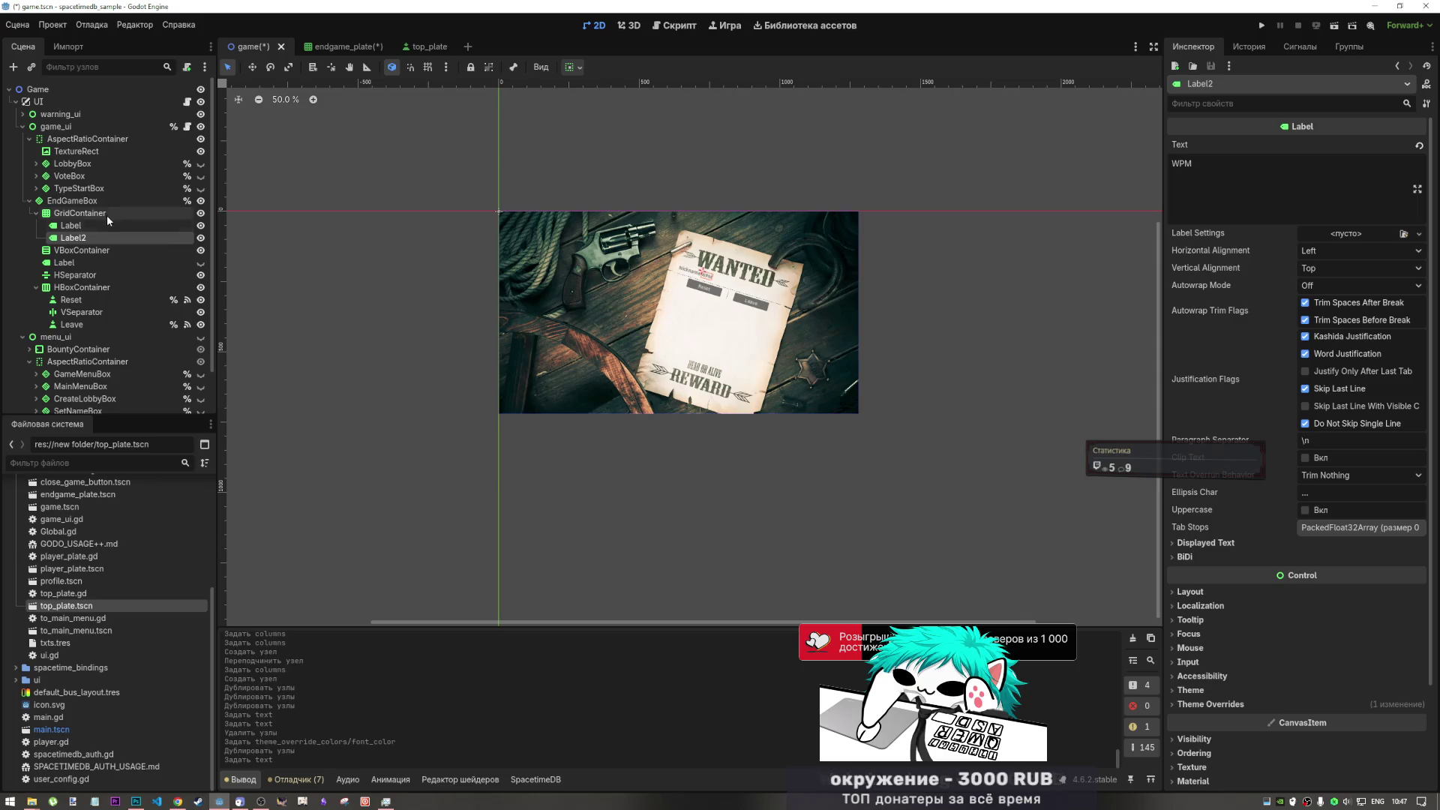
# - Place a VSeparator between Label and Label2, and a duplicate separator after Label2
pyautogui.rightClick(107, 212)
pyautogui.click(210, 224)
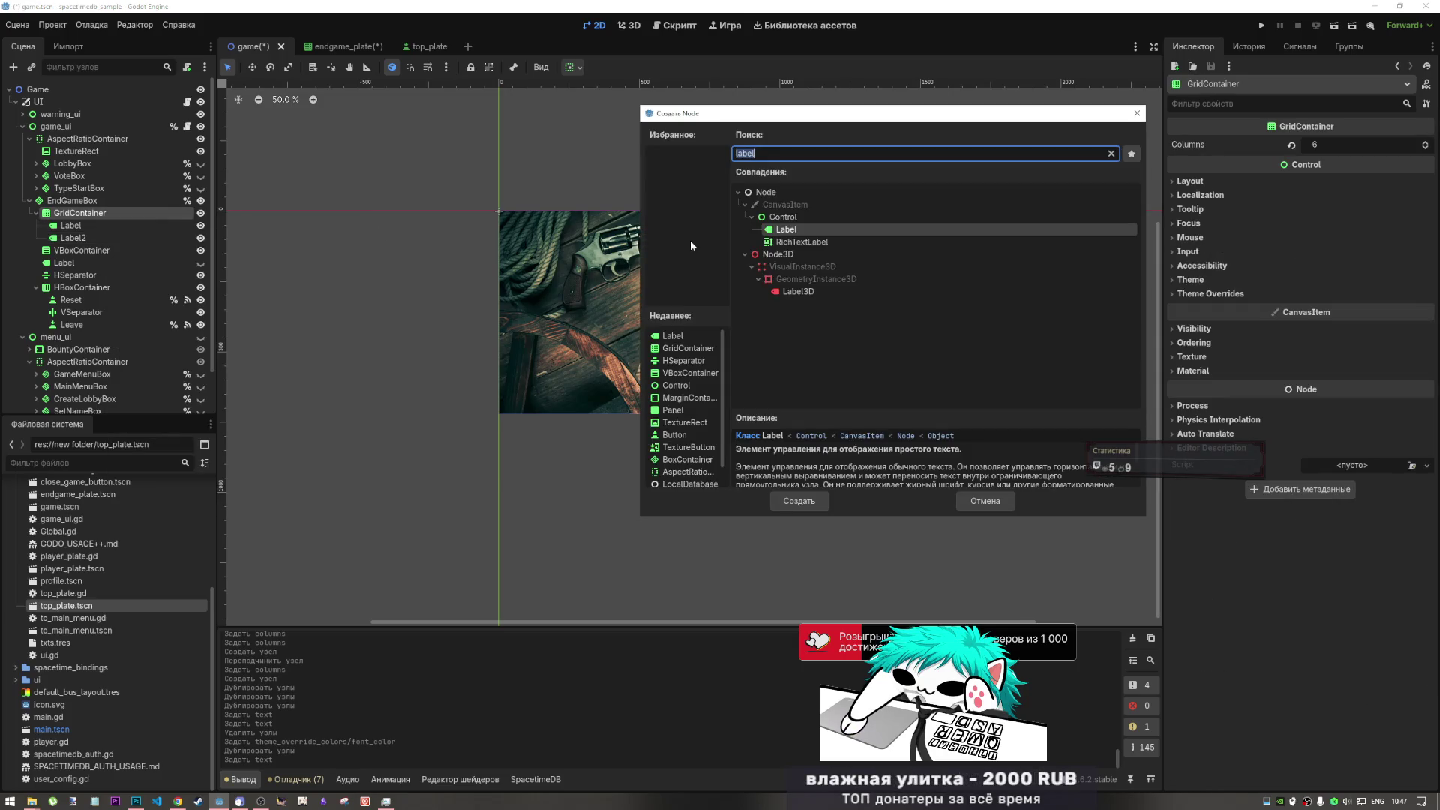
pyautogui.write('se')
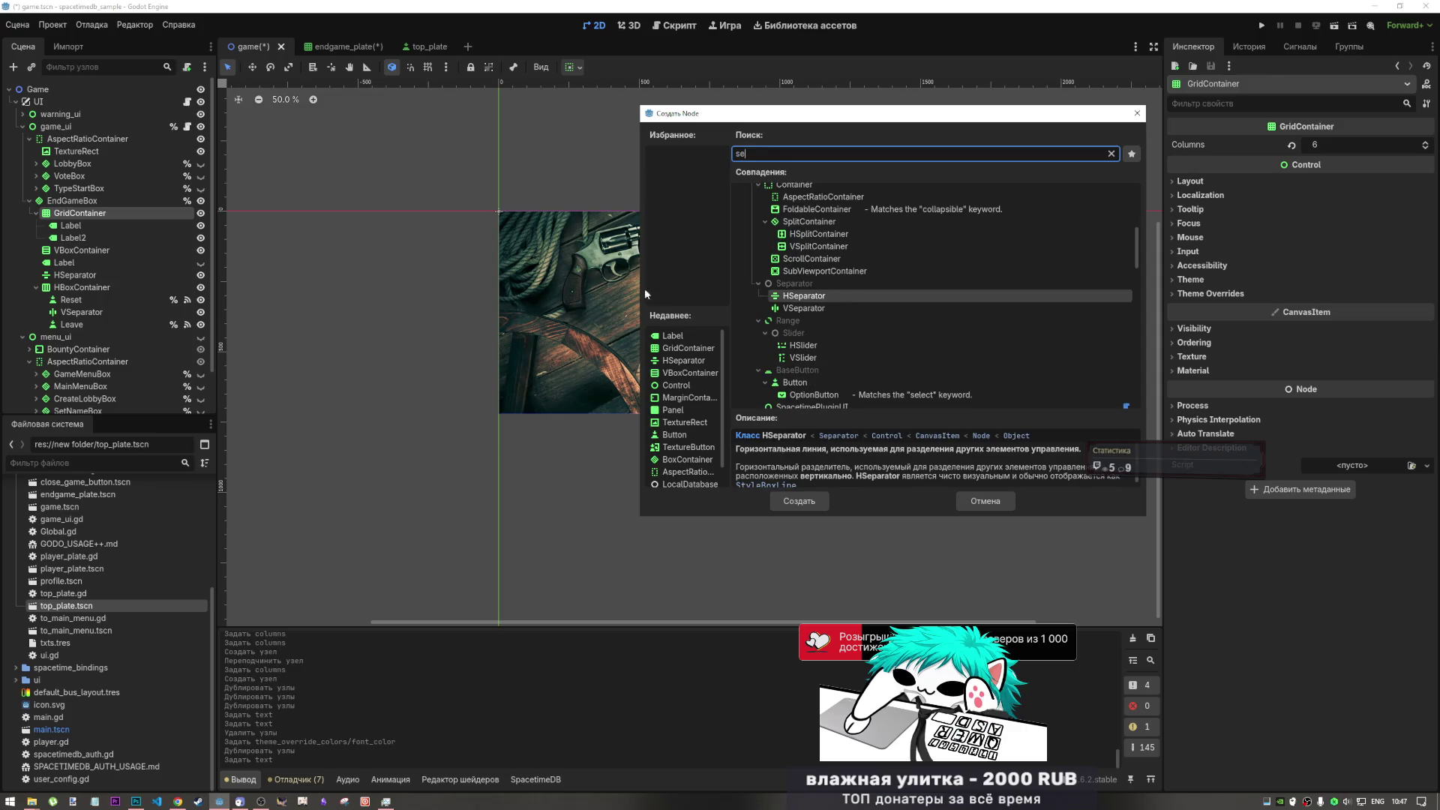
pyautogui.press('Escape')
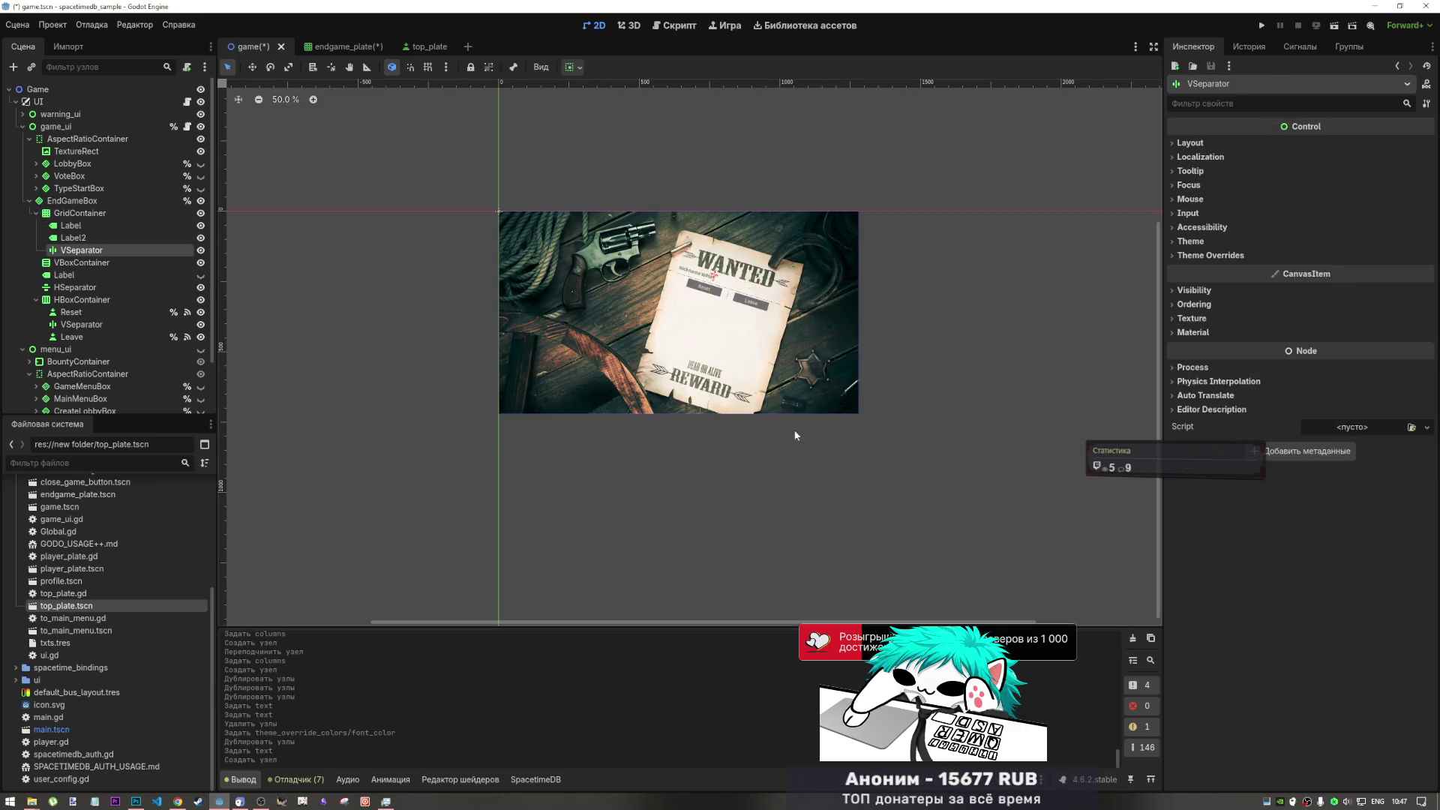
pyautogui.moveTo(90, 239); pyautogui.dragTo(91, 238)
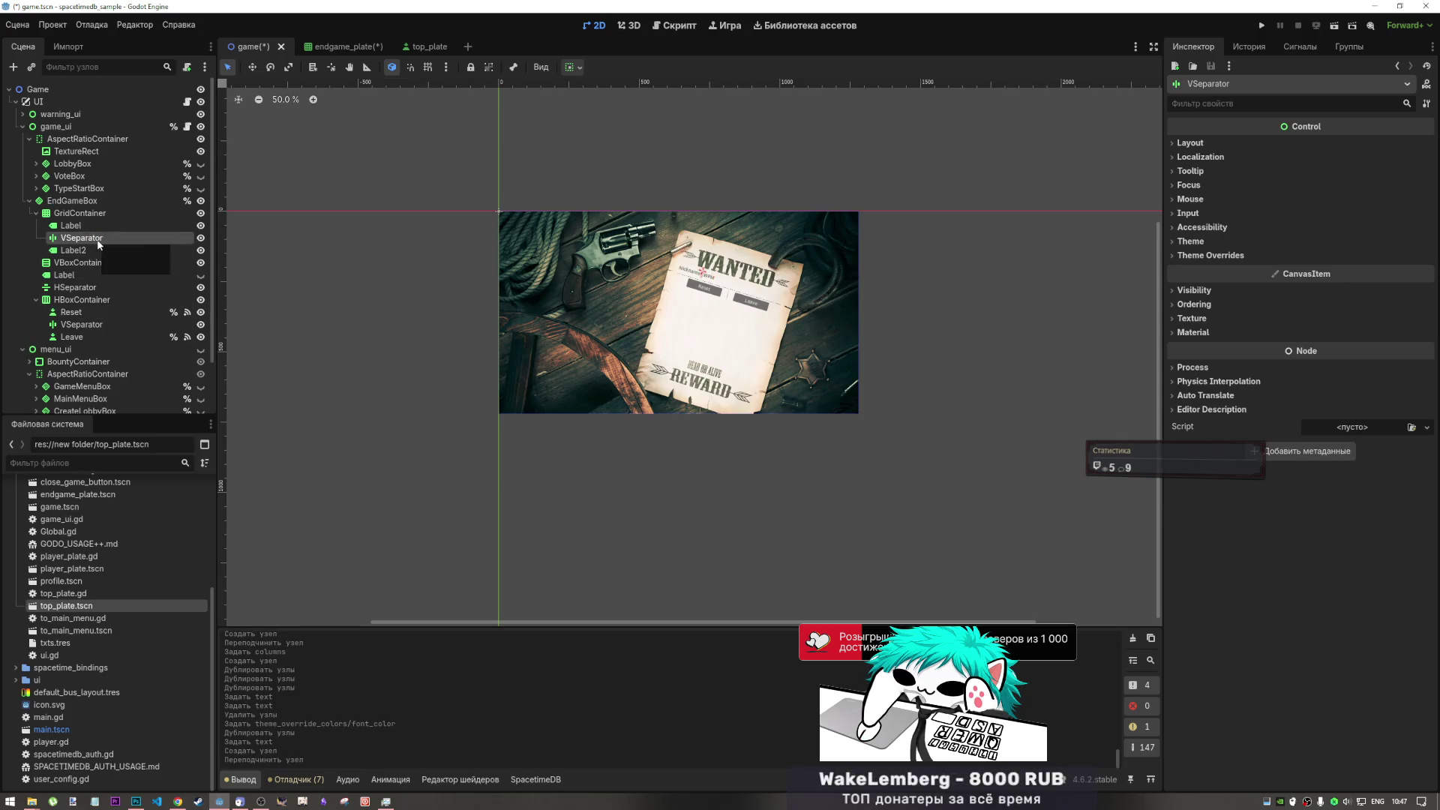
pyautogui.hotkey('ctrl', 'd')
pyautogui.moveTo(76, 262); pyautogui.dragTo(79, 245)
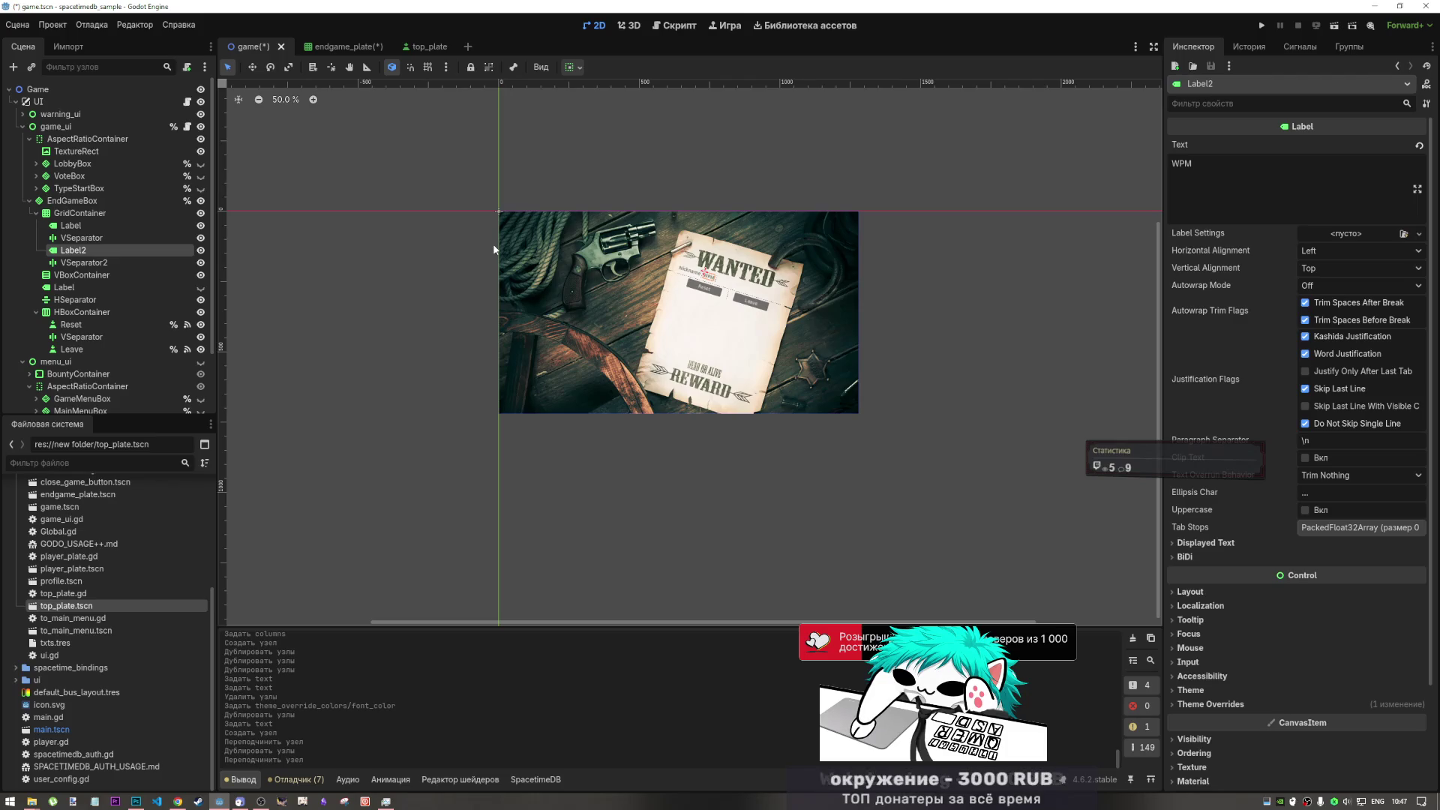
# - Duplicate Label2 as Label3 after the second separator and set its text to 'Gross WPM'
pyautogui.click(76, 238)
pyautogui.click(79, 226)
pyautogui.click(105, 250)
pyautogui.click(95, 262)
pyautogui.press('Up')
pyautogui.hotkey('ctrl', 'd')
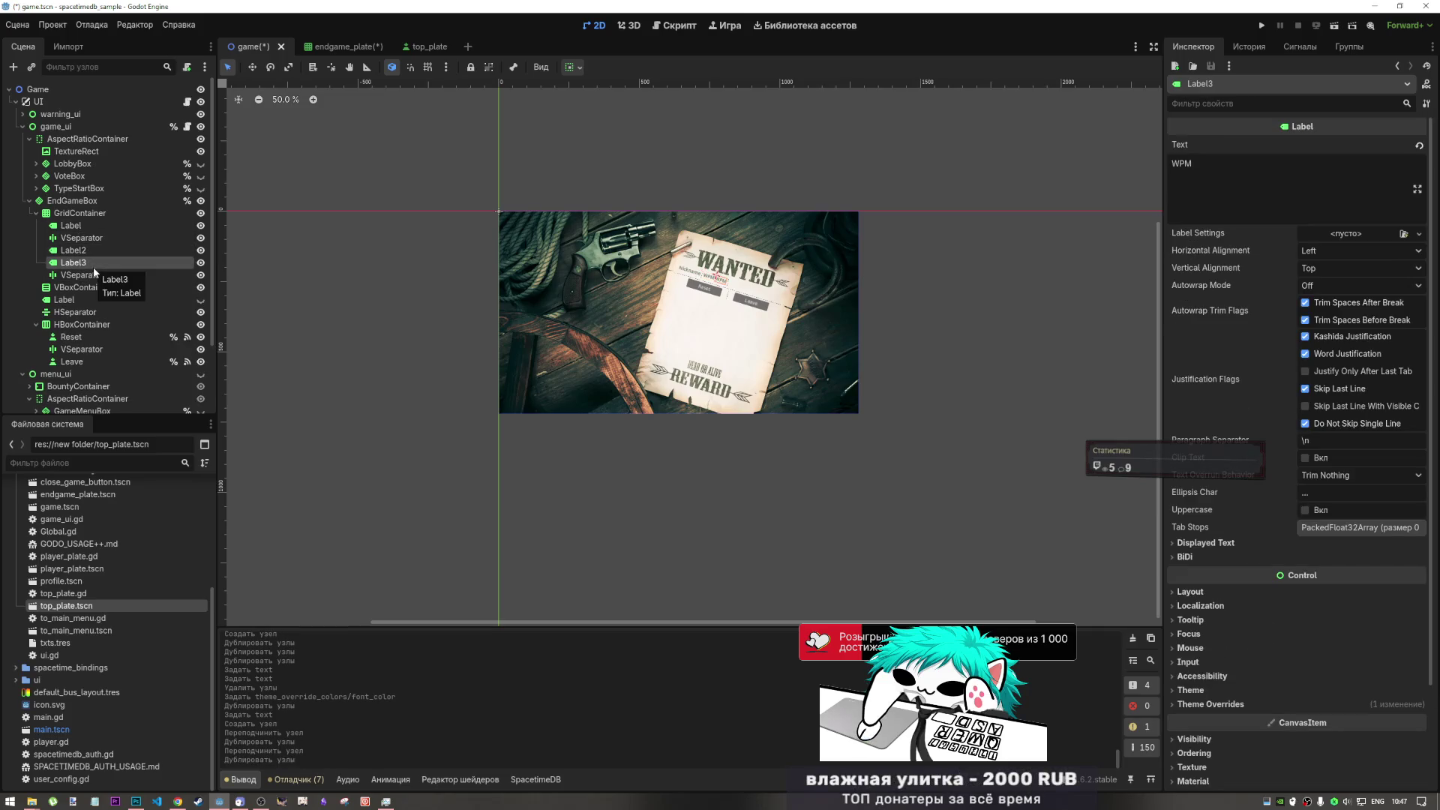
pyautogui.moveTo(93, 273); pyautogui.dragTo(85, 267)
pyautogui.click(86, 275)
pyautogui.moveTo(1194, 163); pyautogui.dragTo(1184, 164)
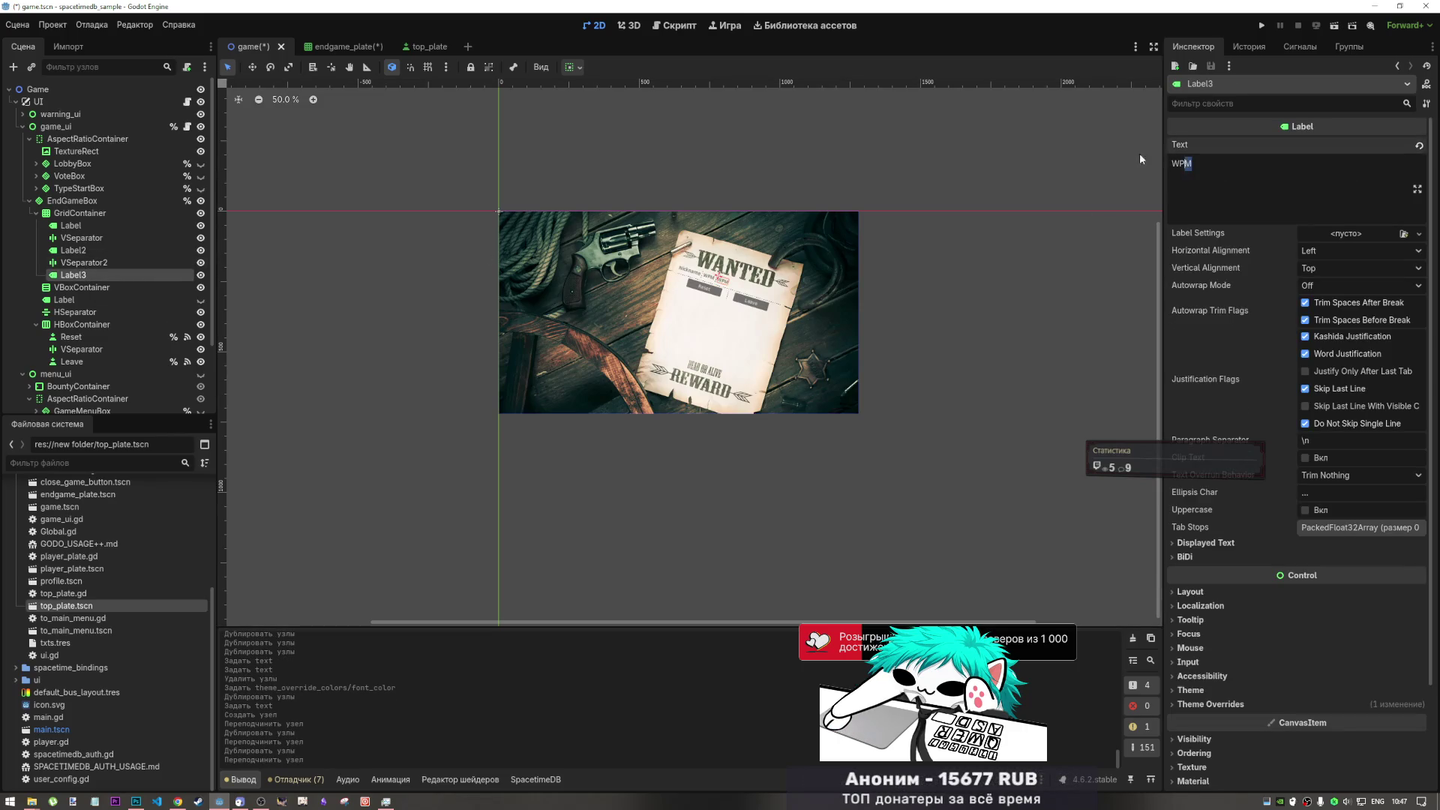
pyautogui.write('Gro')
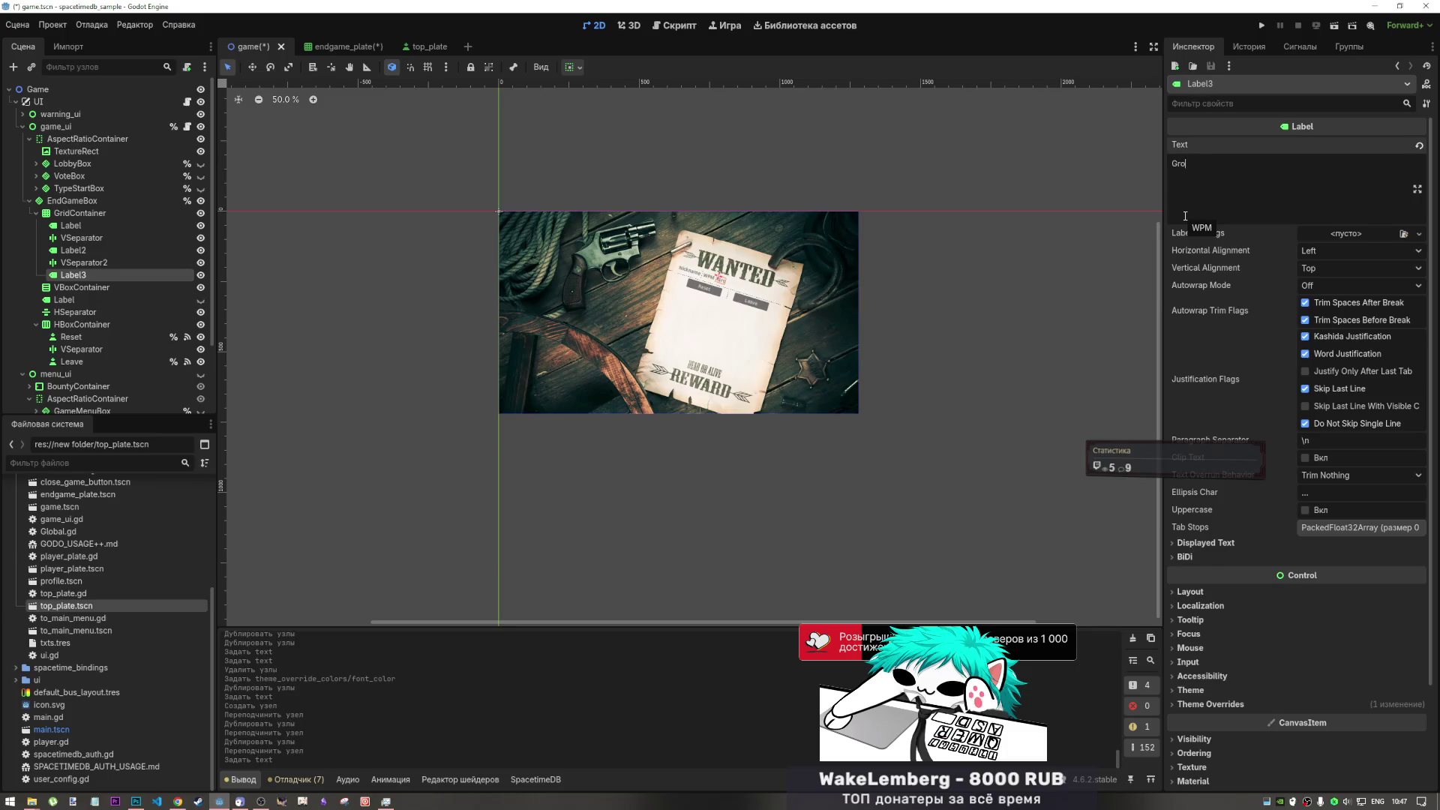
pyautogui.write('ss WPM')
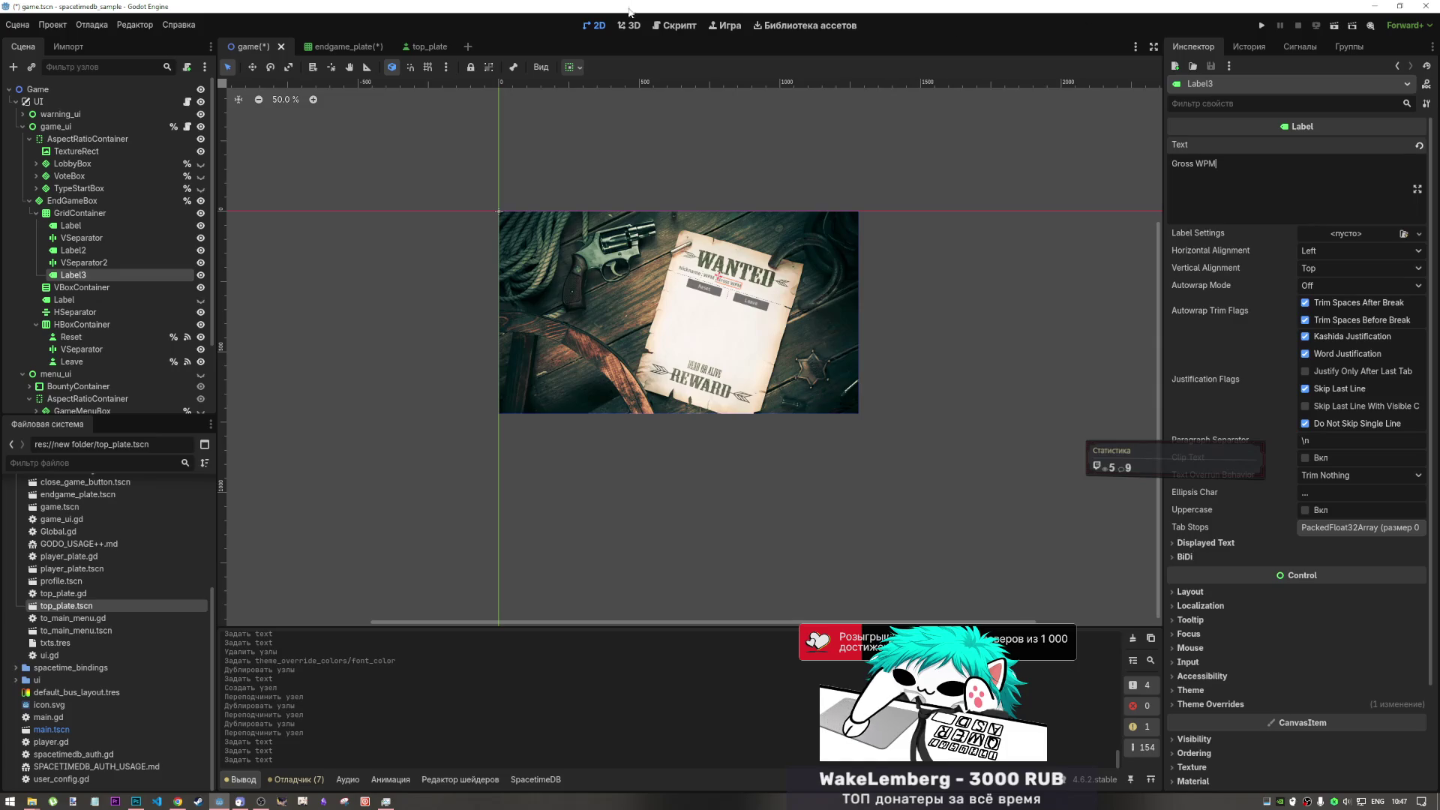
# - Open game_ui.gd and scroll to the write_end function, selecting the cps variable
pyautogui.click(681, 26)
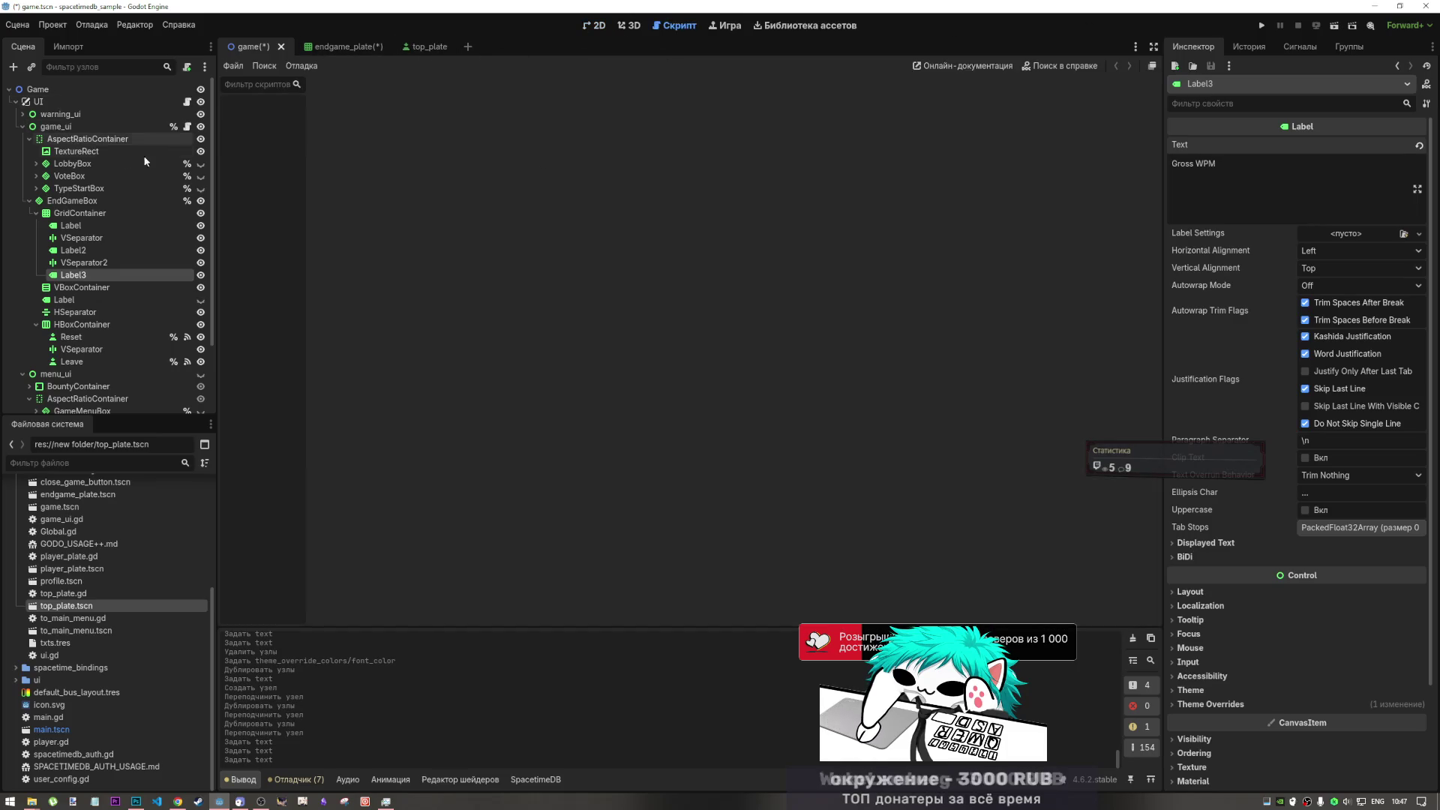
pyautogui.click(189, 103)
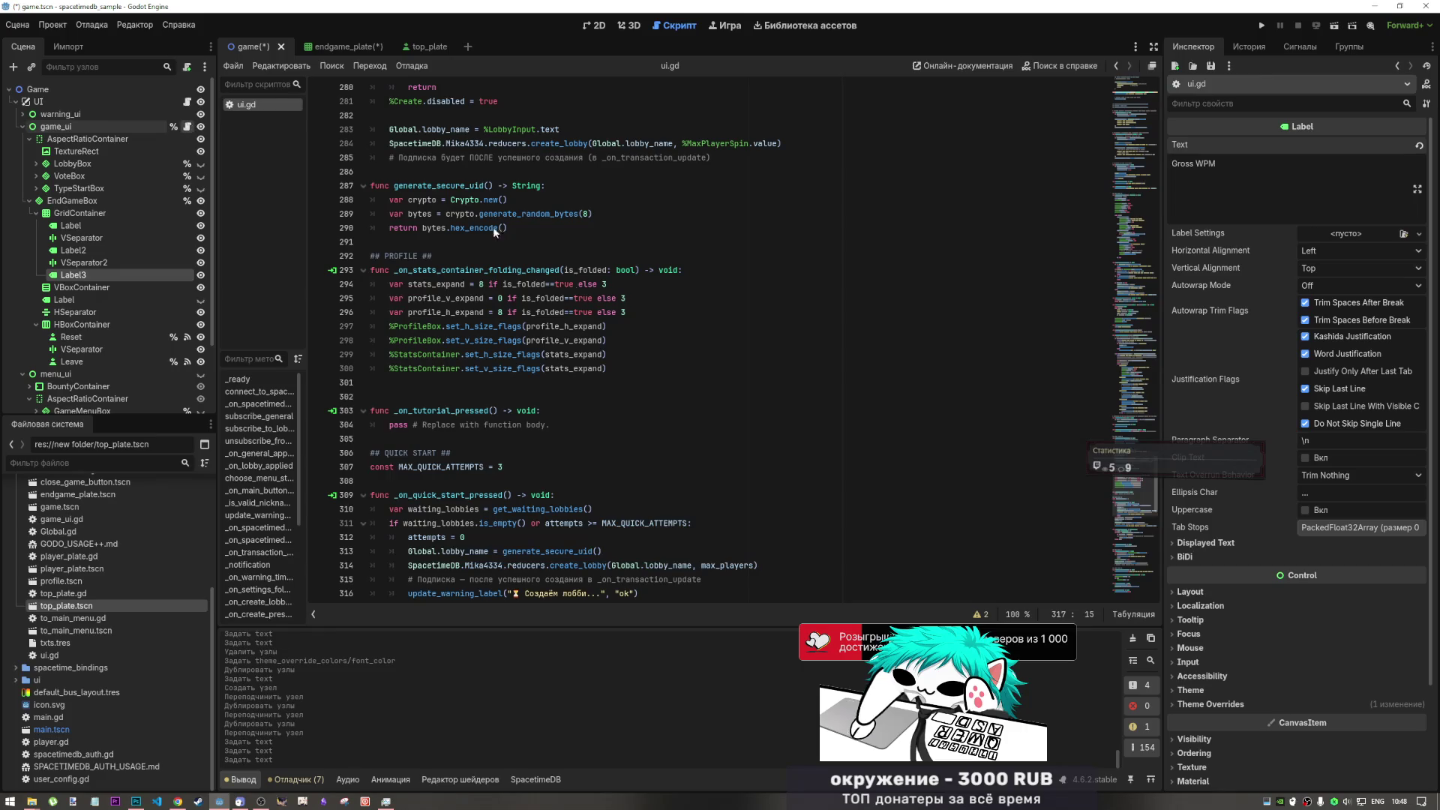
pyautogui.click(187, 127)
pyautogui.moveTo(1142, 143); pyautogui.dragTo(1135, 529)
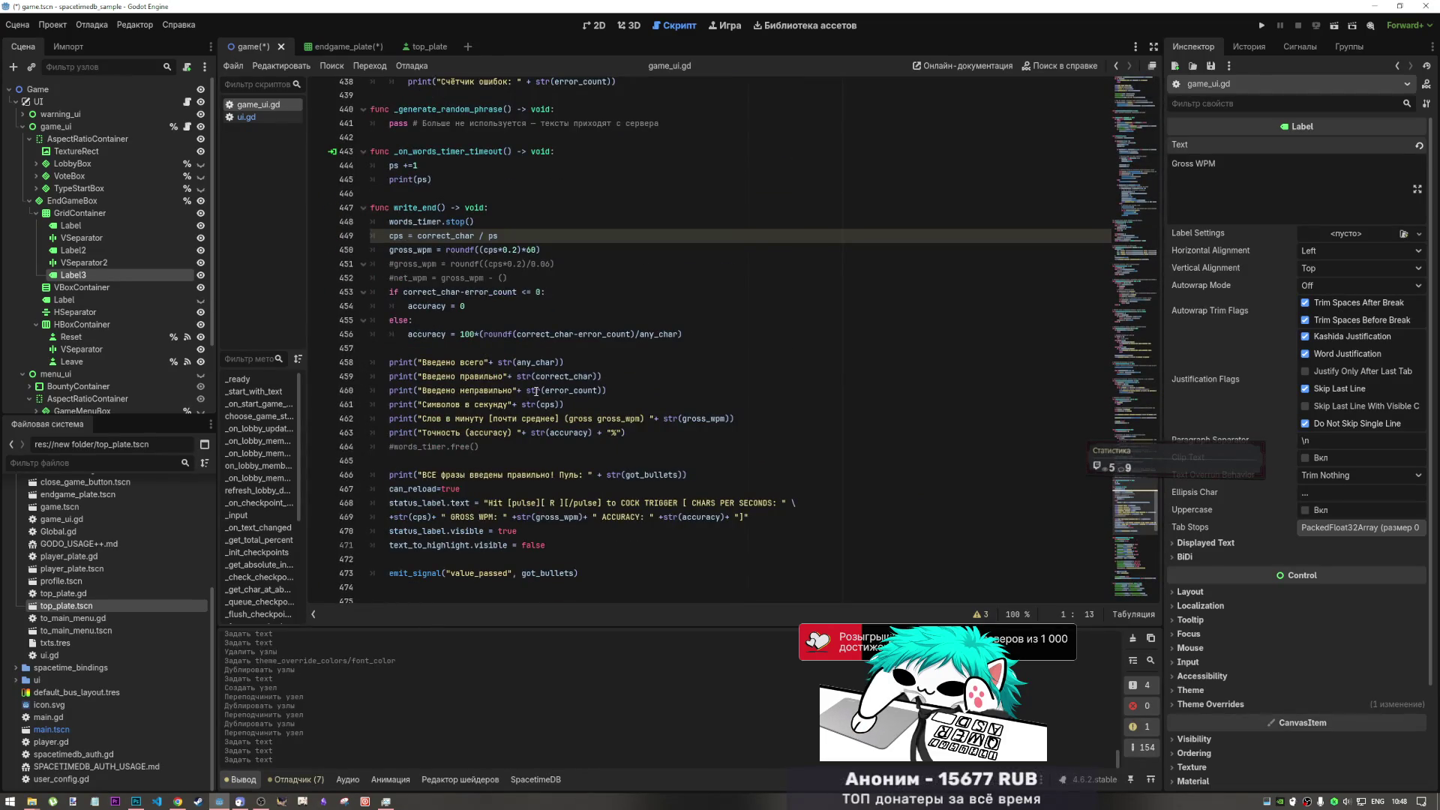
pyautogui.moveTo(539, 391)
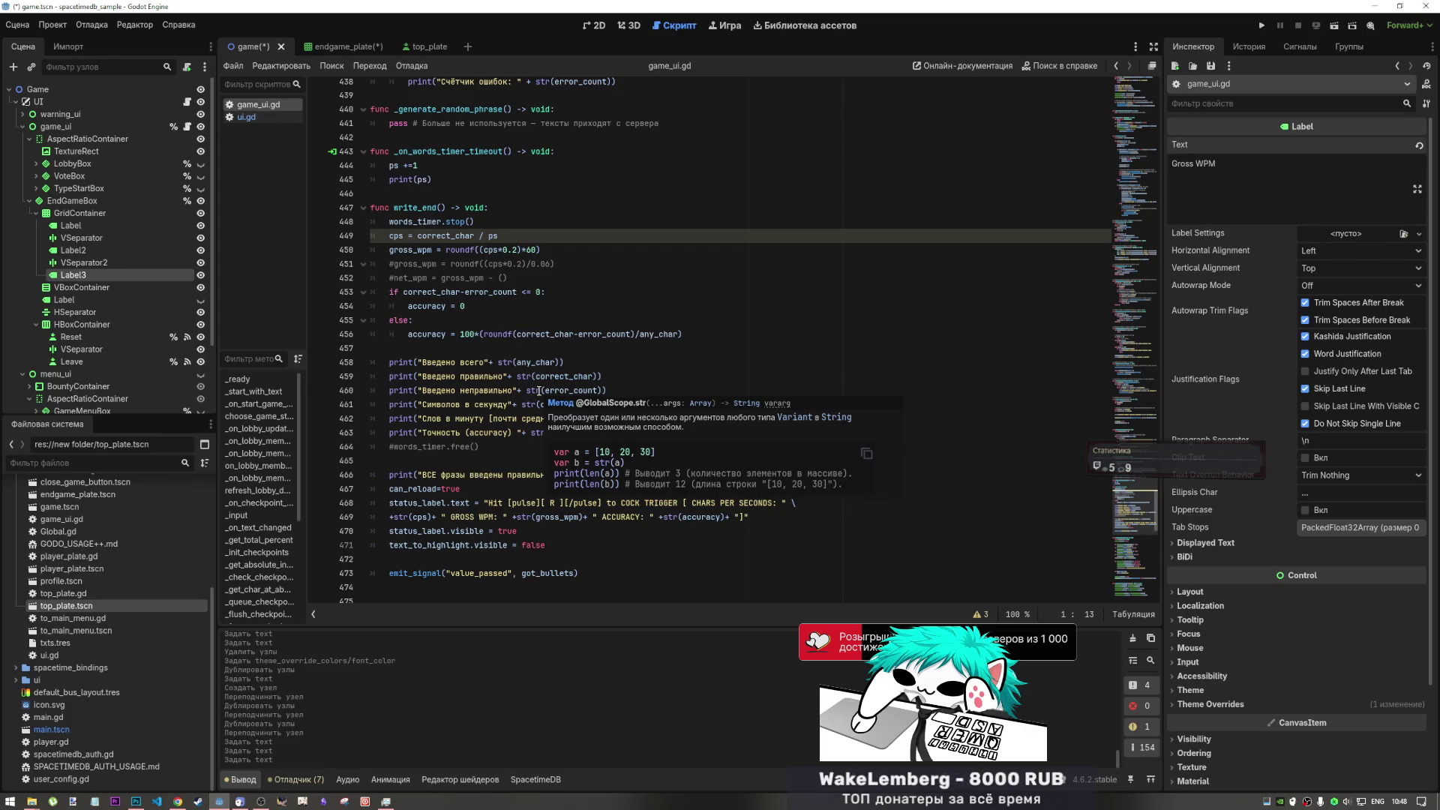
pyautogui.click(475, 405)
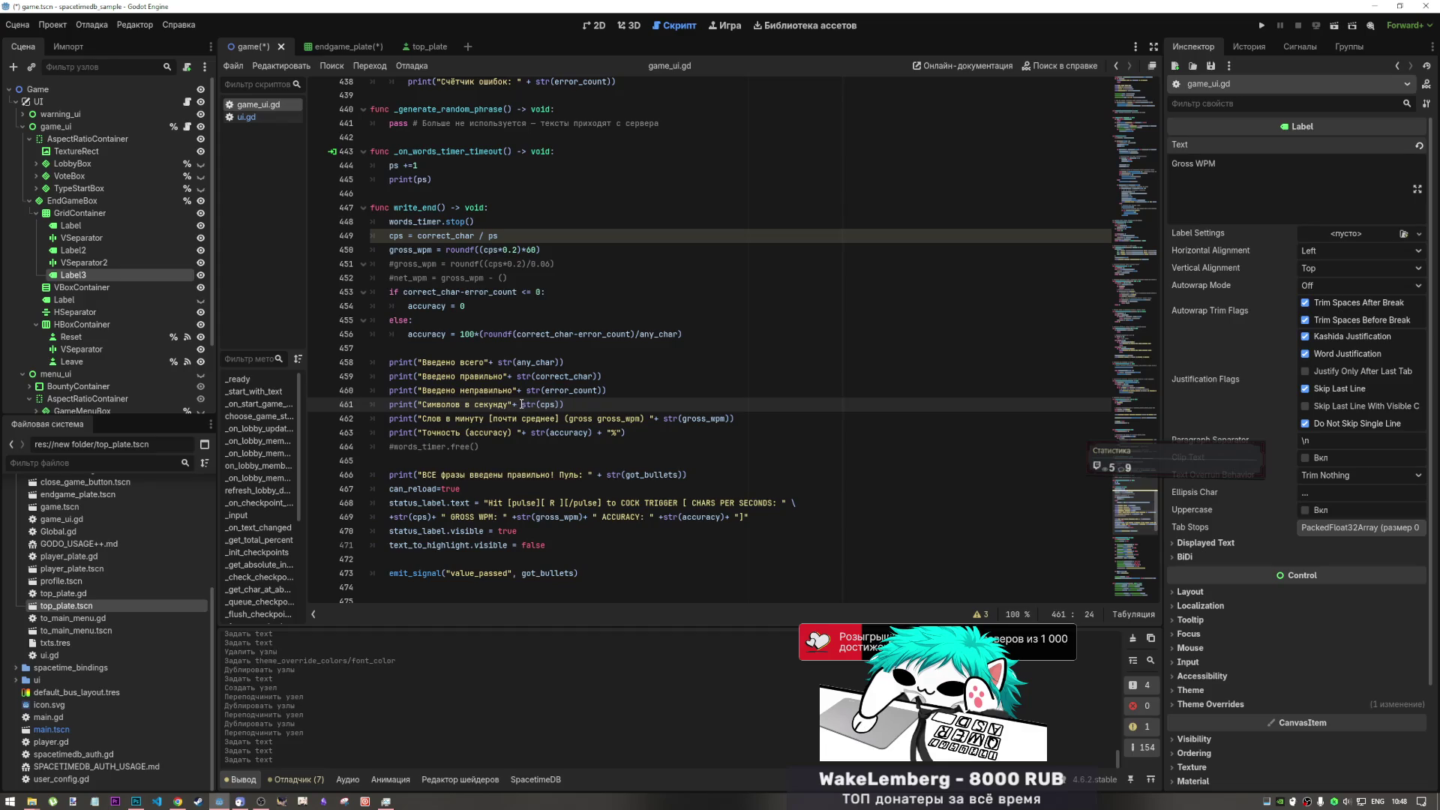
pyautogui.doubleClick(551, 405)
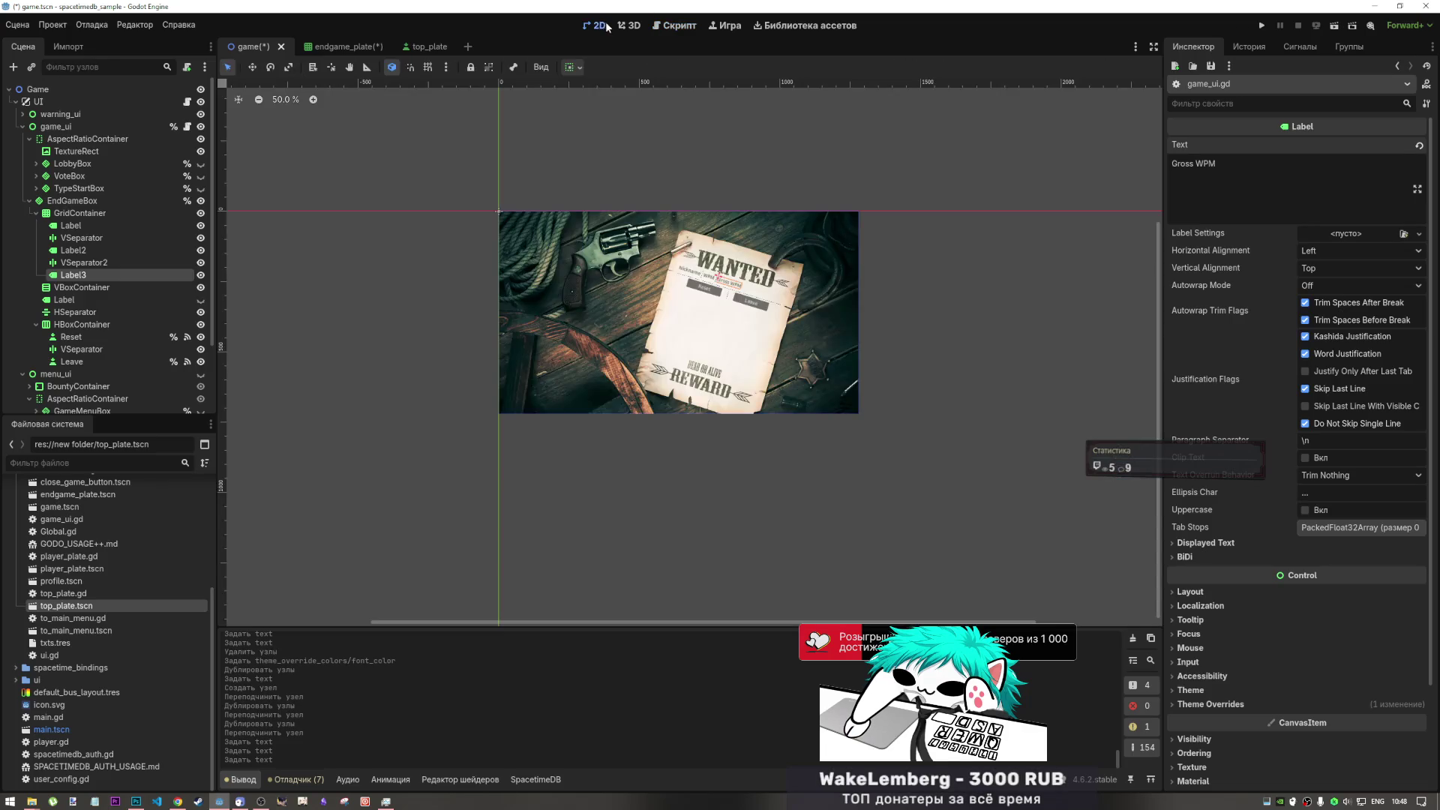
# - Duplicate VSeparator2 and Label3, and set the new Label4's text to 'CPS'
pyautogui.click(594, 25)
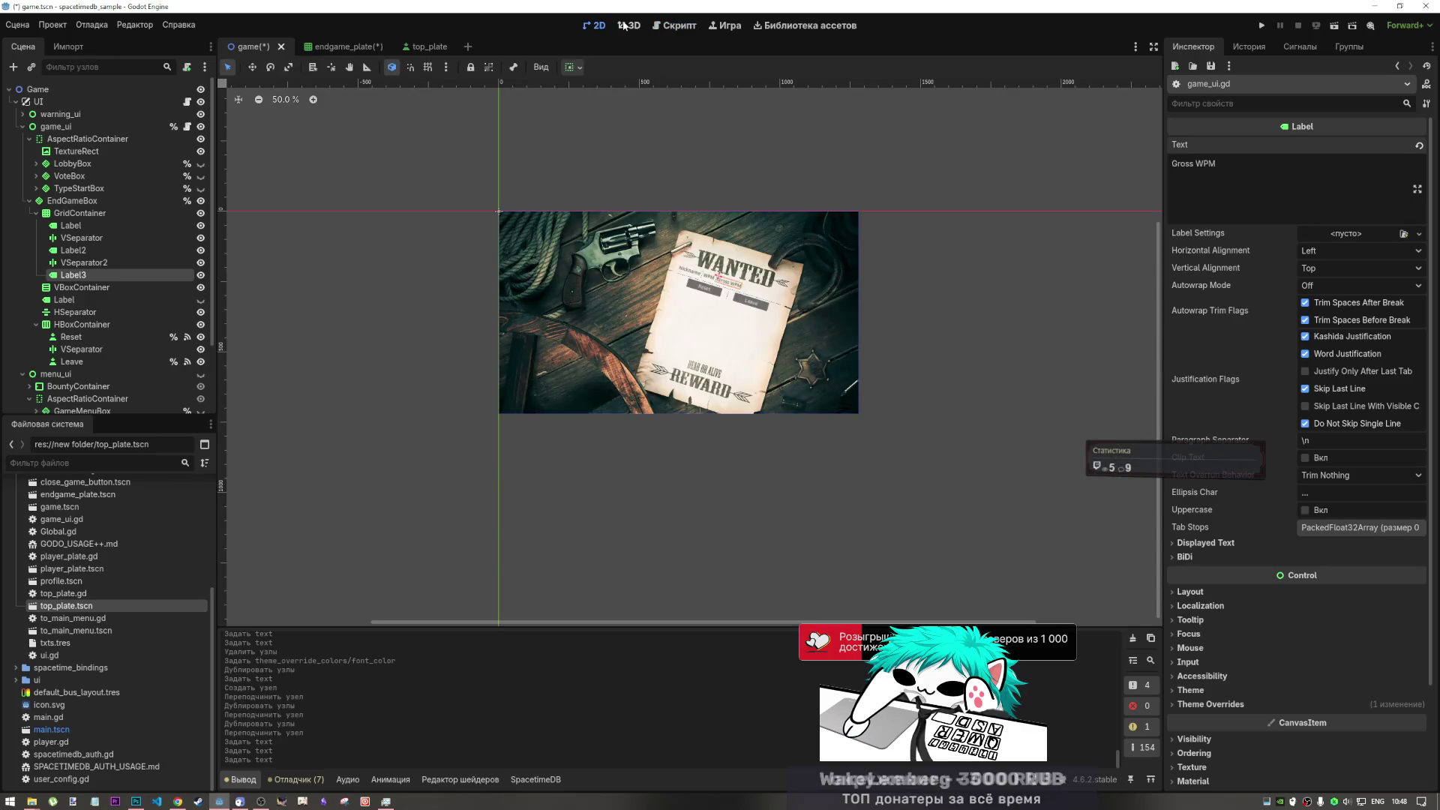
pyautogui.click(75, 275)
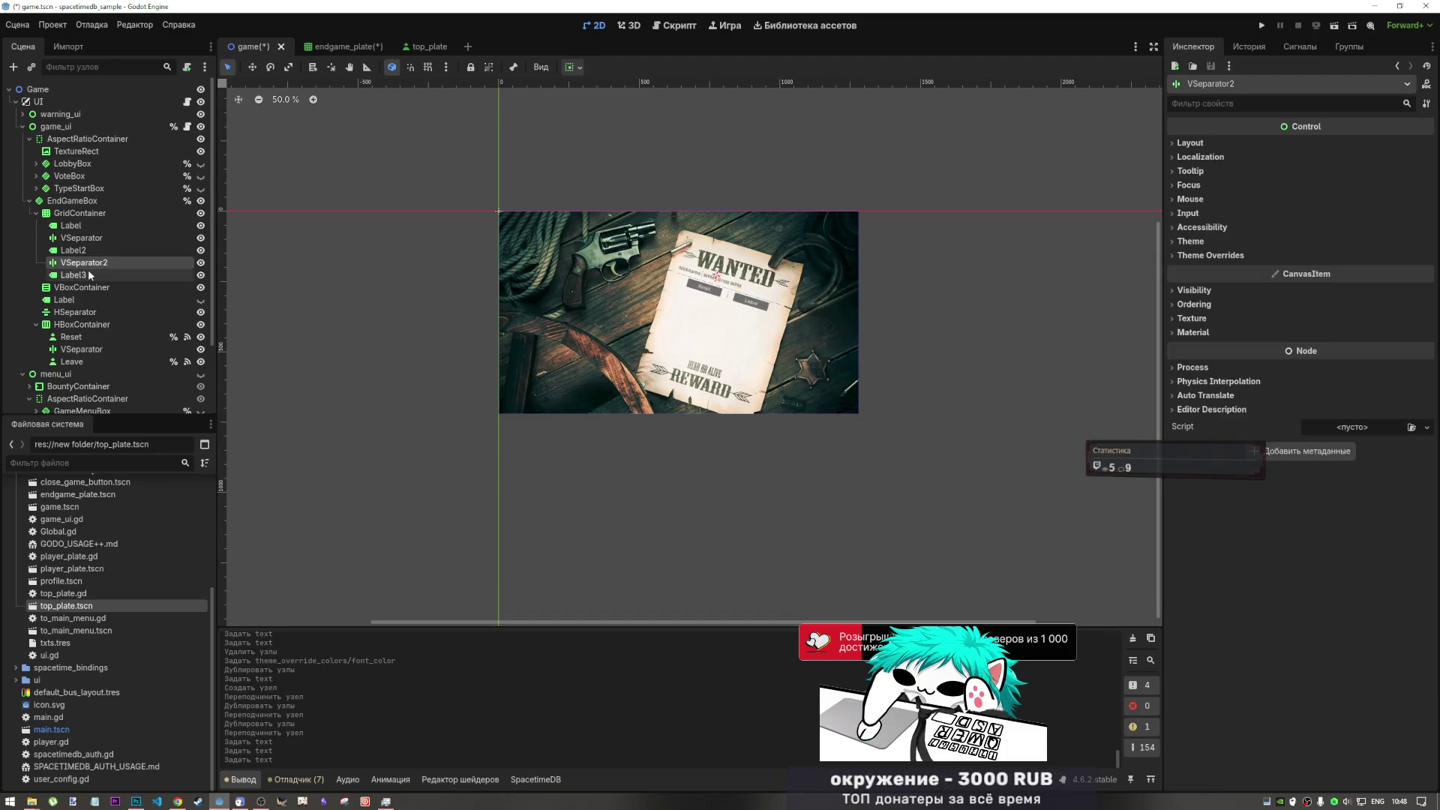
pyautogui.keyDown('ctrl'); pyautogui.click(83, 263); pyautogui.keyUp('ctrl')
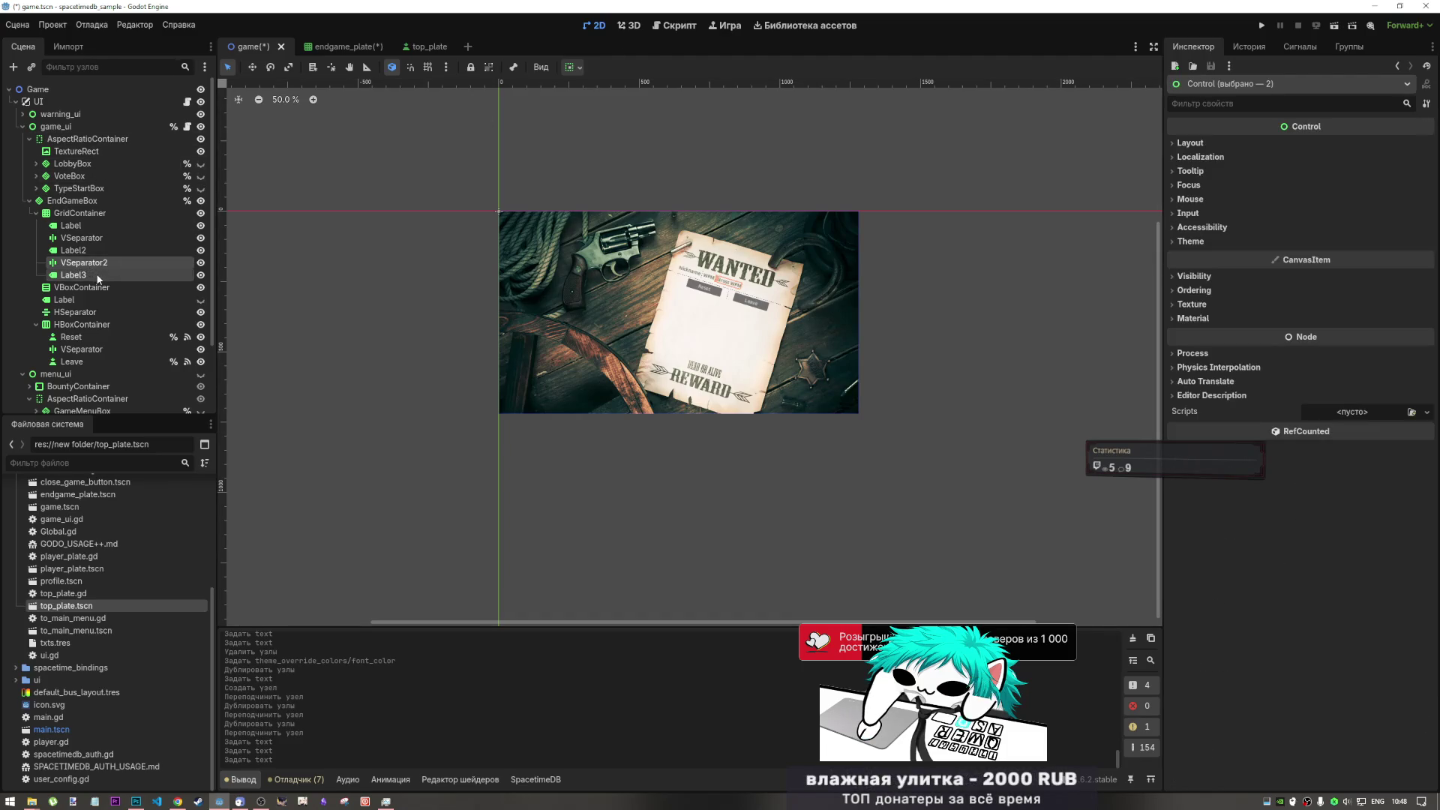
pyautogui.hotkey('ctrl', 'd')
pyautogui.click(110, 299)
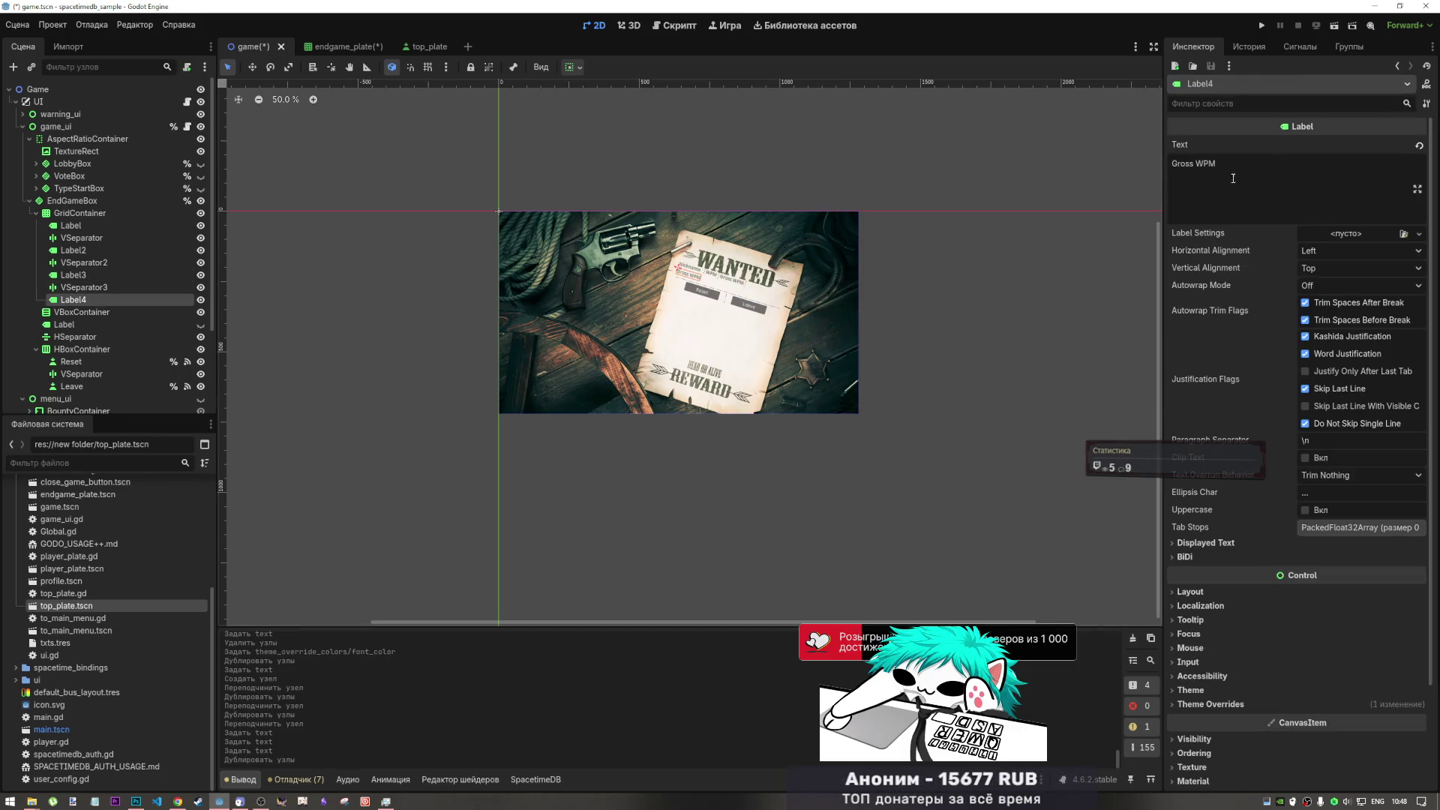
pyautogui.moveTo(1224, 172); pyautogui.dragTo(1096, 177)
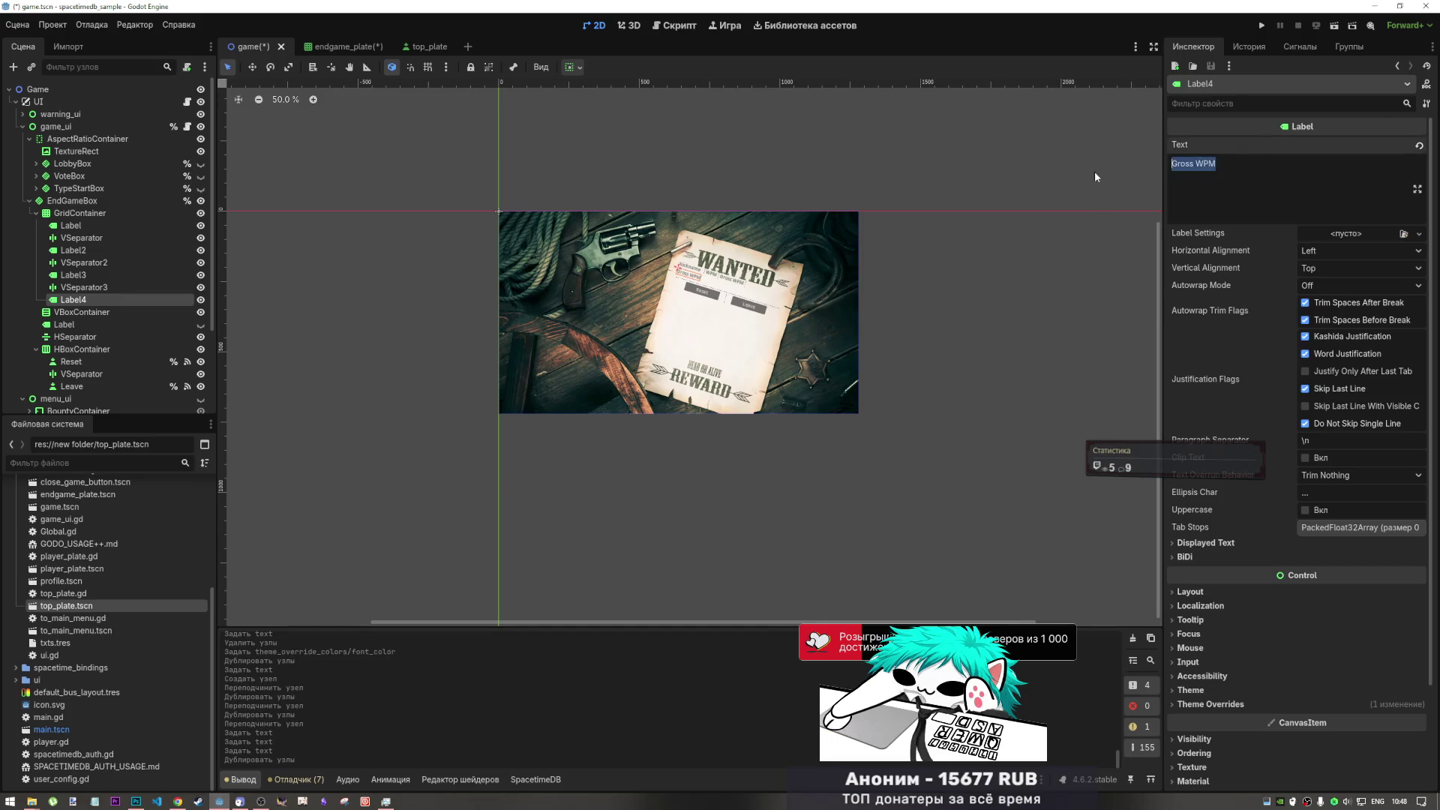
pyautogui.write('CPS')
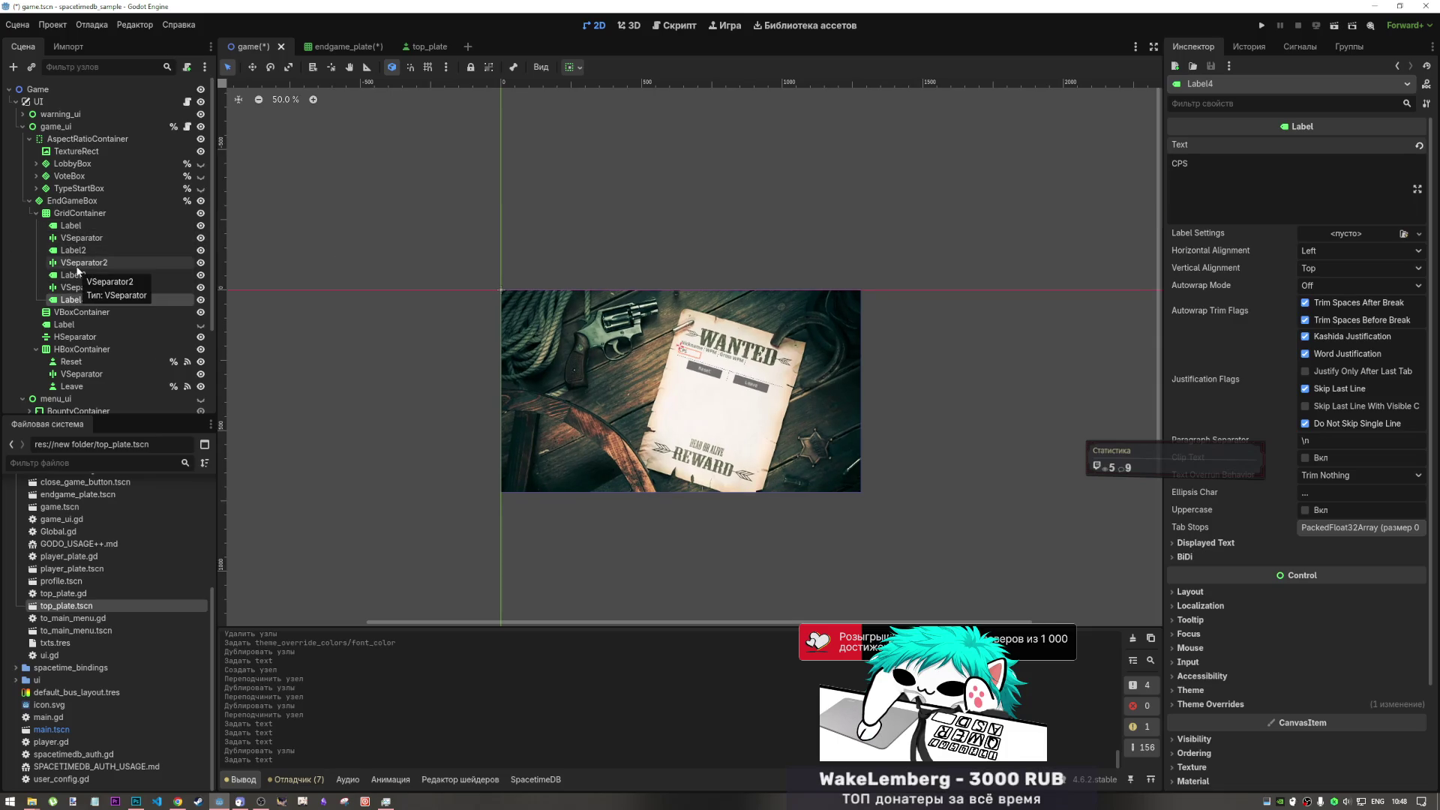
# - Increase the GridContainer's Columns by one
pyautogui.click(80, 213)
pyautogui.click(1425, 142)
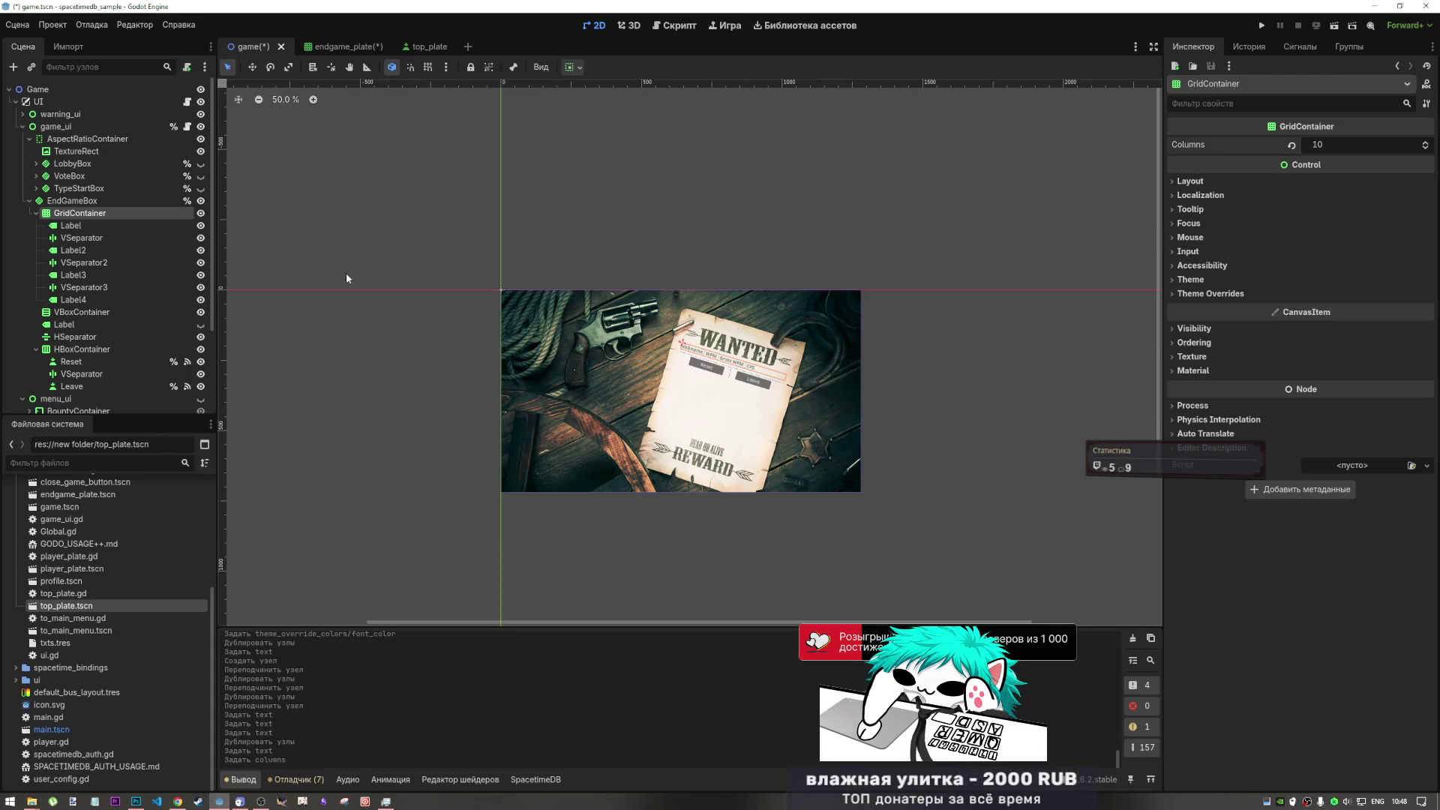
pyautogui.click(119, 238)
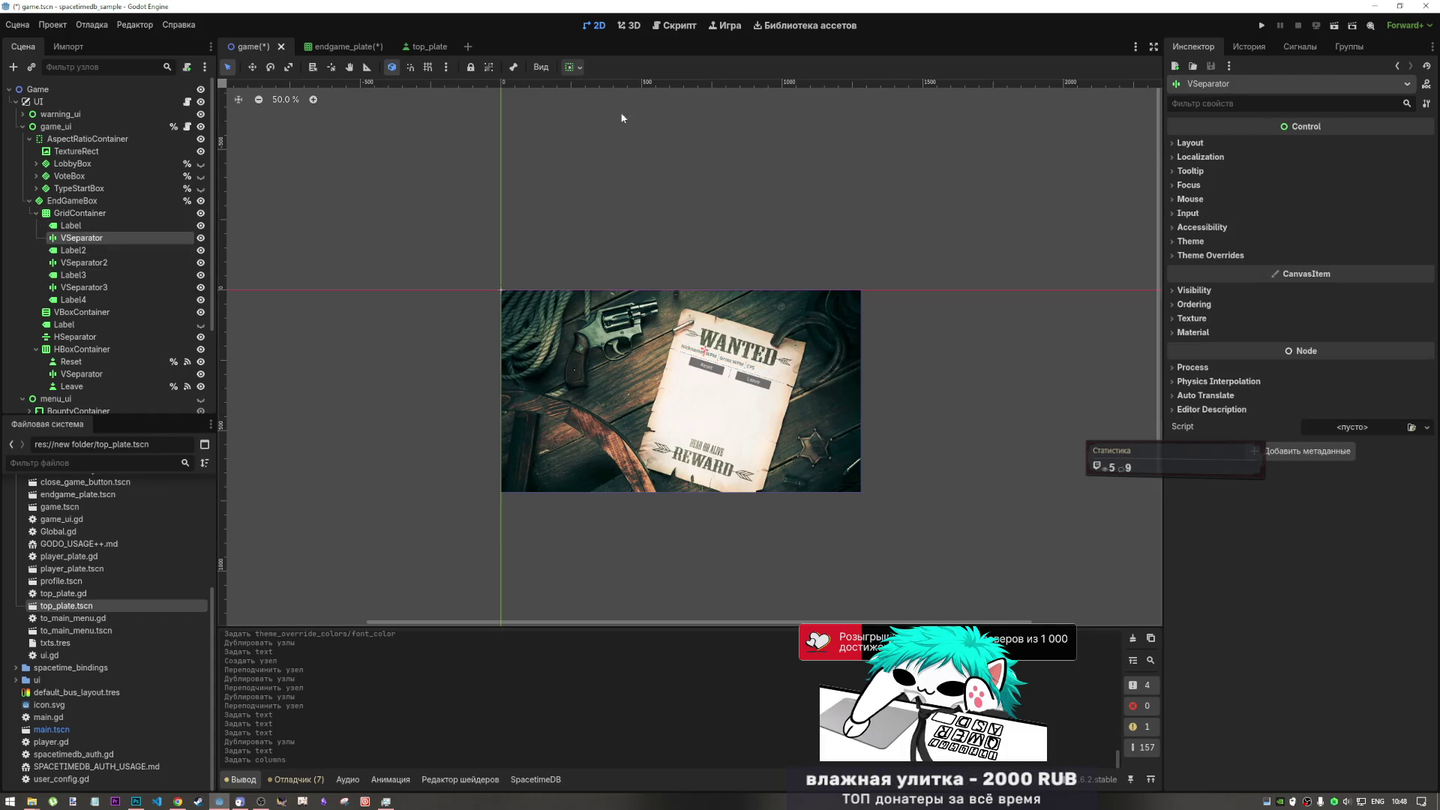
pyautogui.click(696, 26)
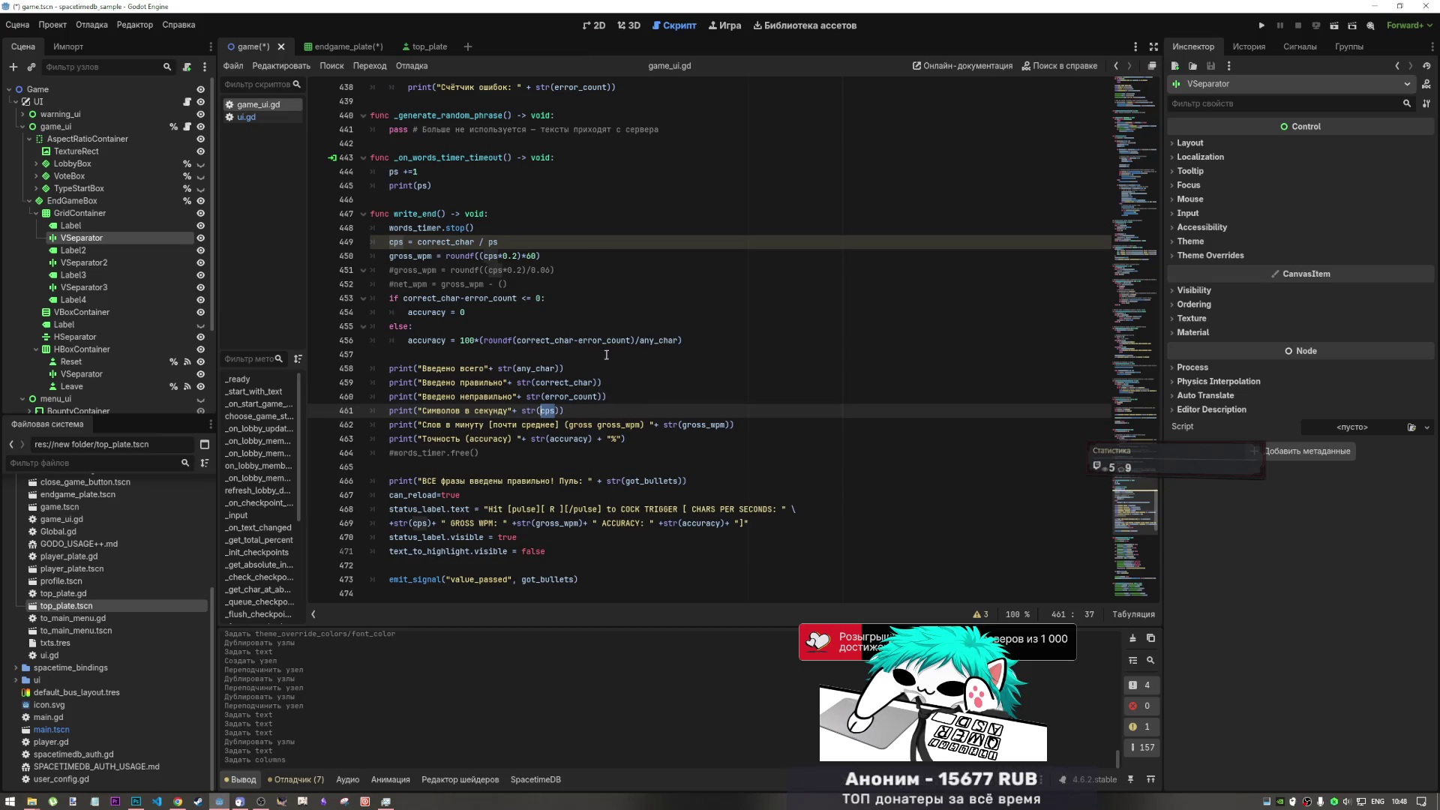
# - Reread the gross_wpm print line in game_ui.gd, then return to the 2D scene
pyautogui.click(596, 27)
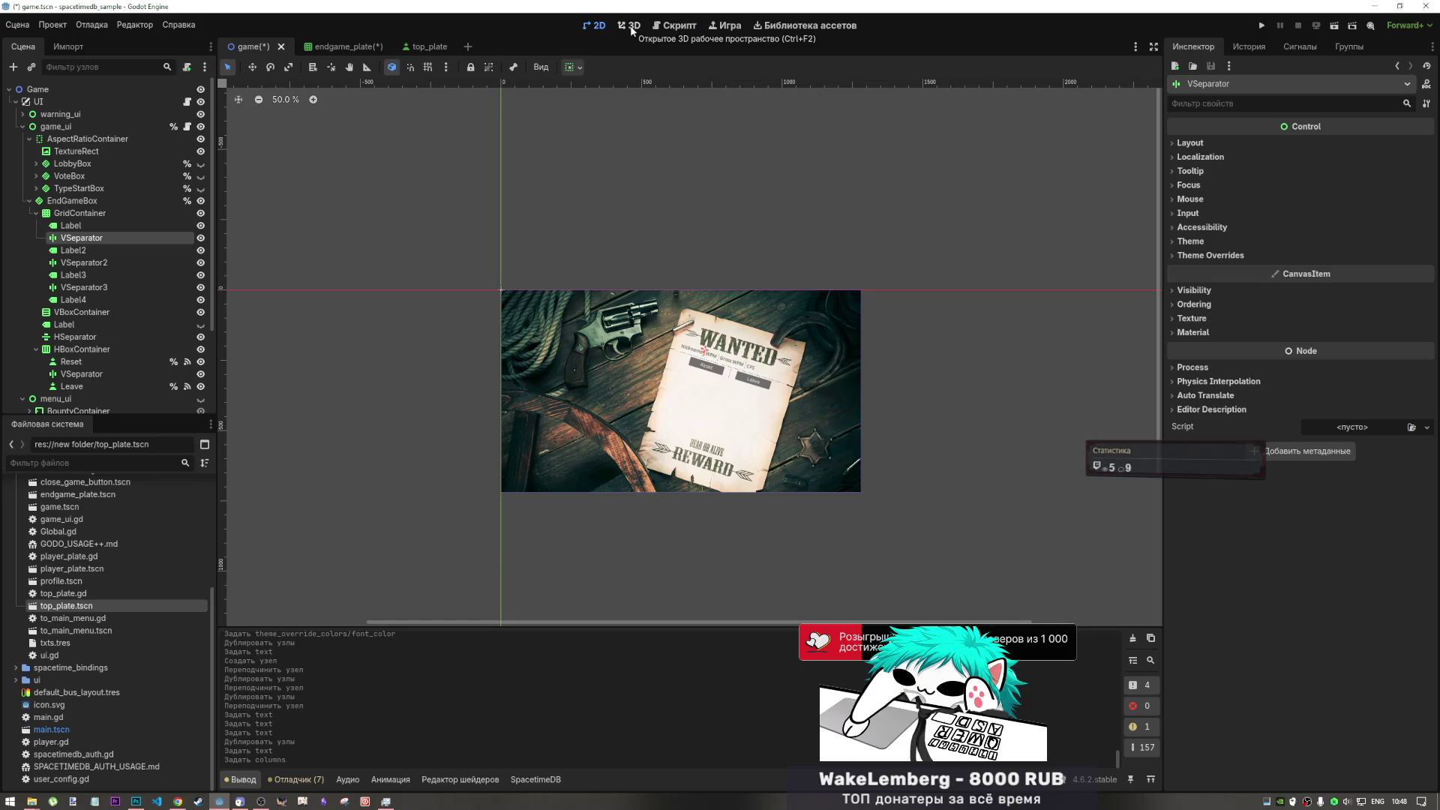
pyautogui.click(711, 24)
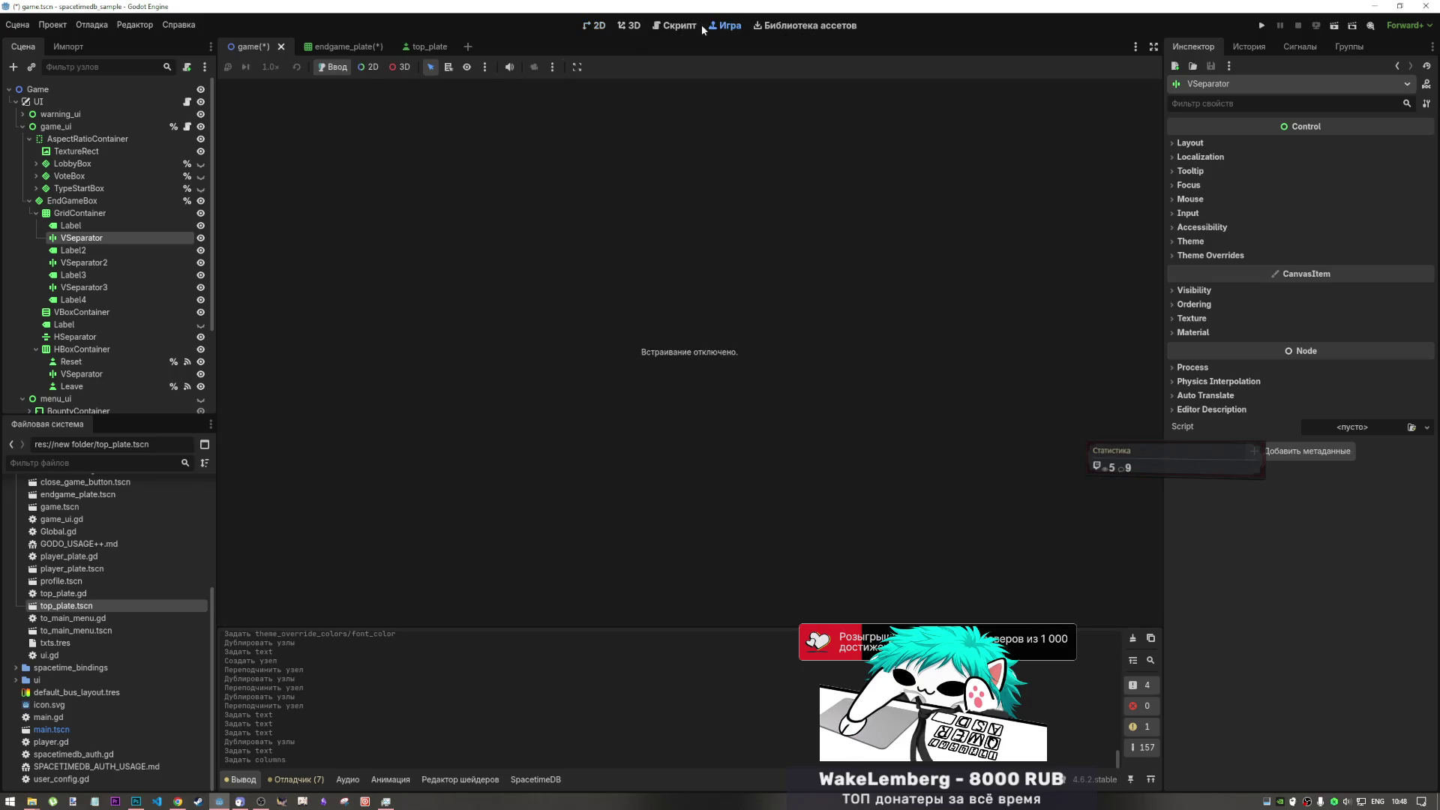
pyautogui.click(682, 28)
pyautogui.click(634, 26)
pyautogui.click(600, 26)
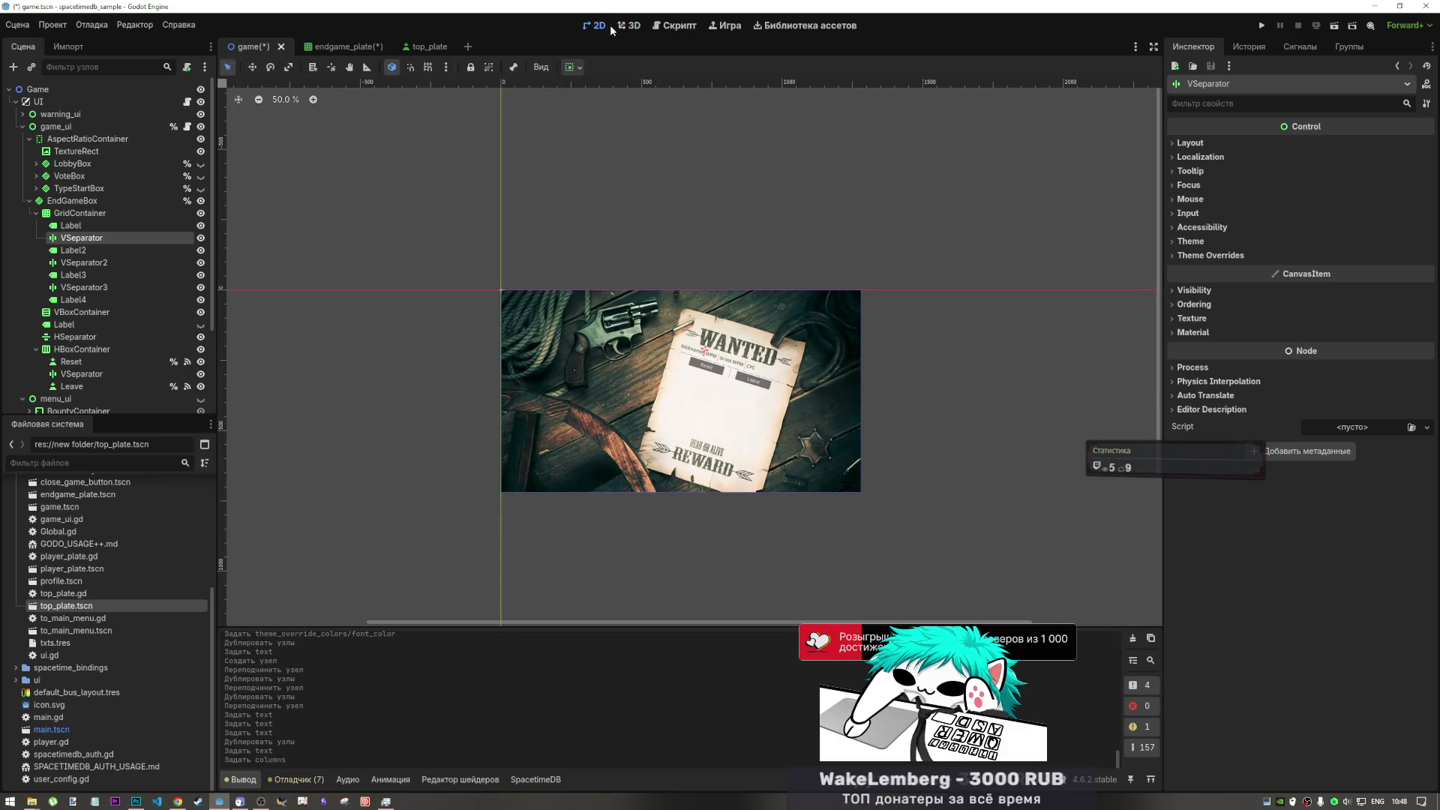
pyautogui.click(687, 27)
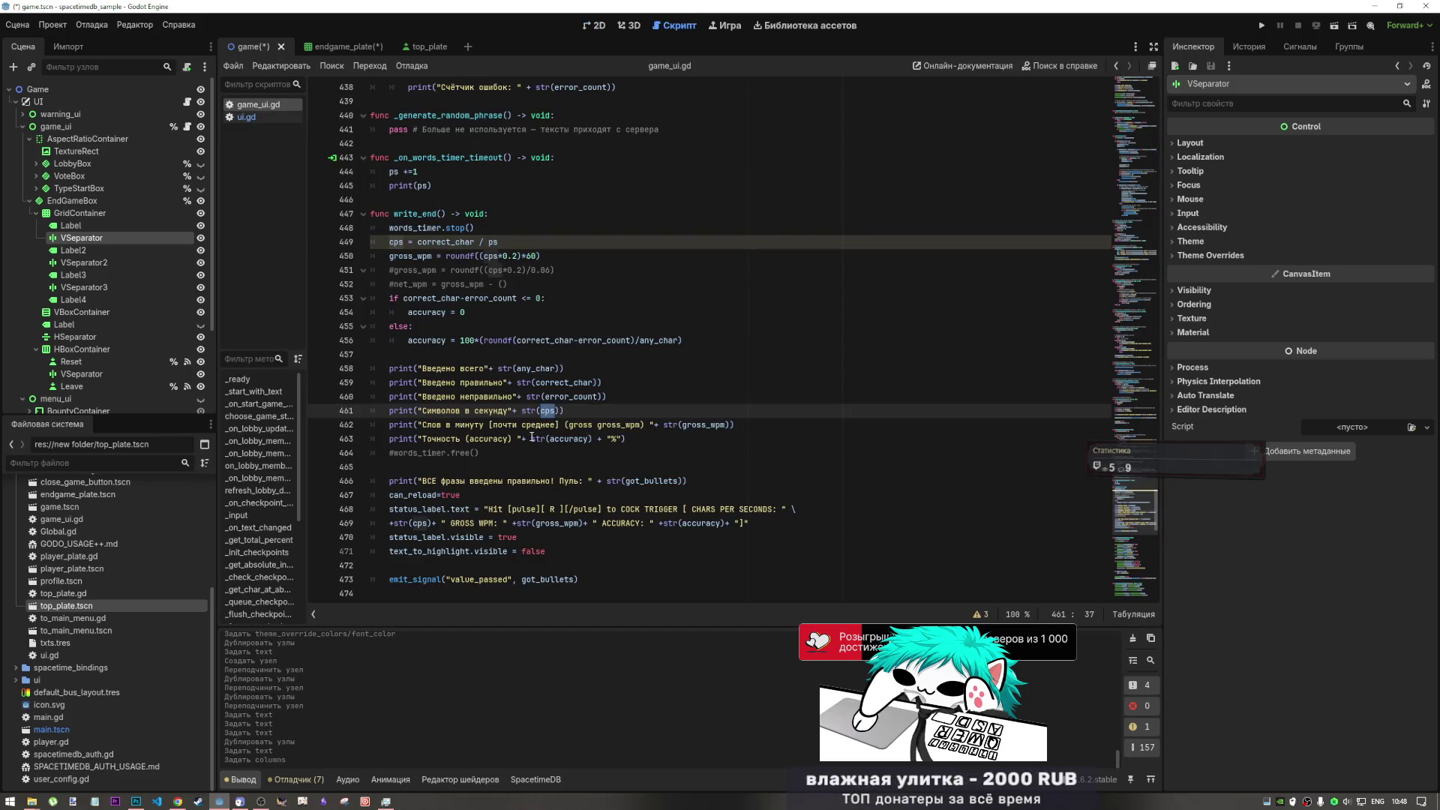
pyautogui.moveTo(637, 427); pyautogui.dragTo(523, 441)
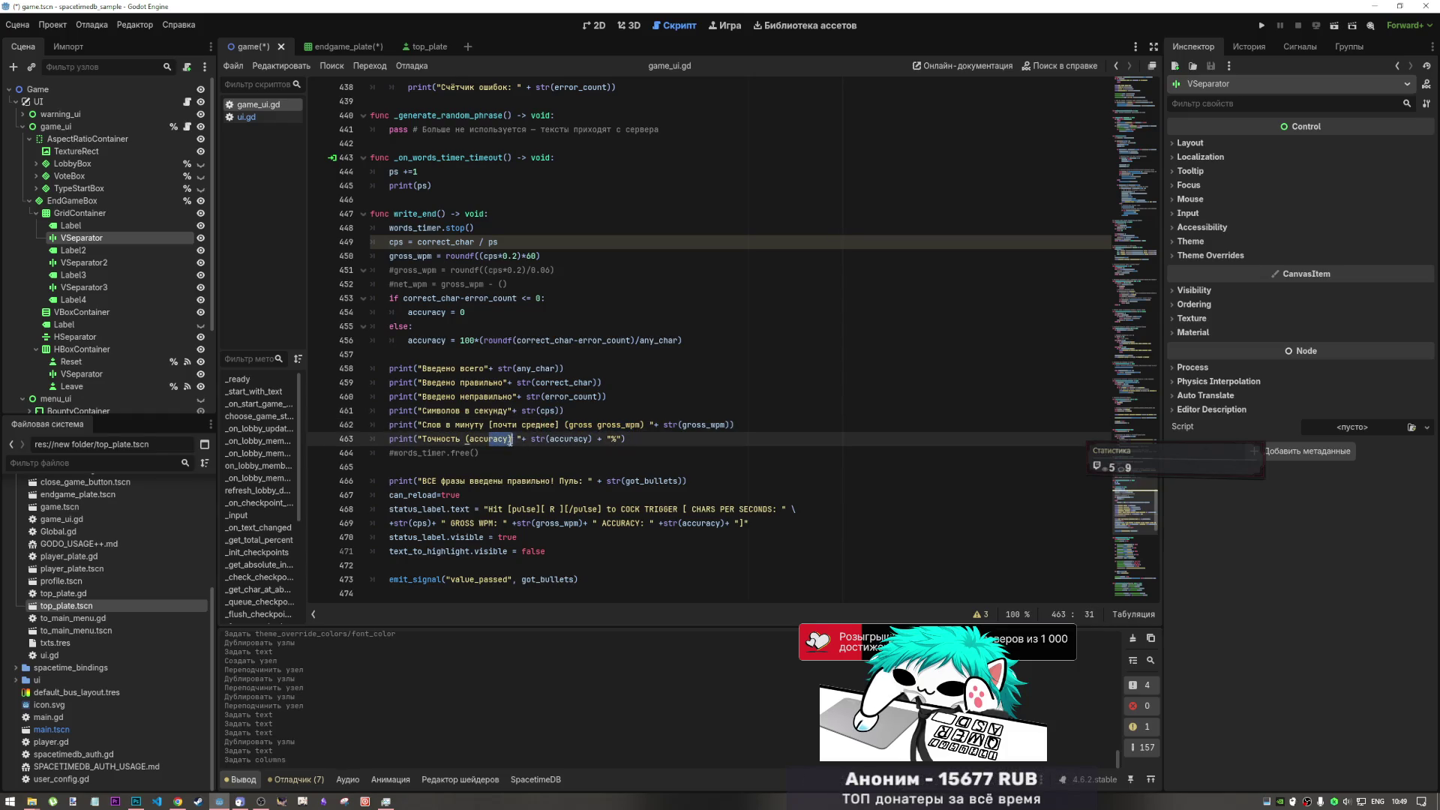
pyautogui.click(605, 27)
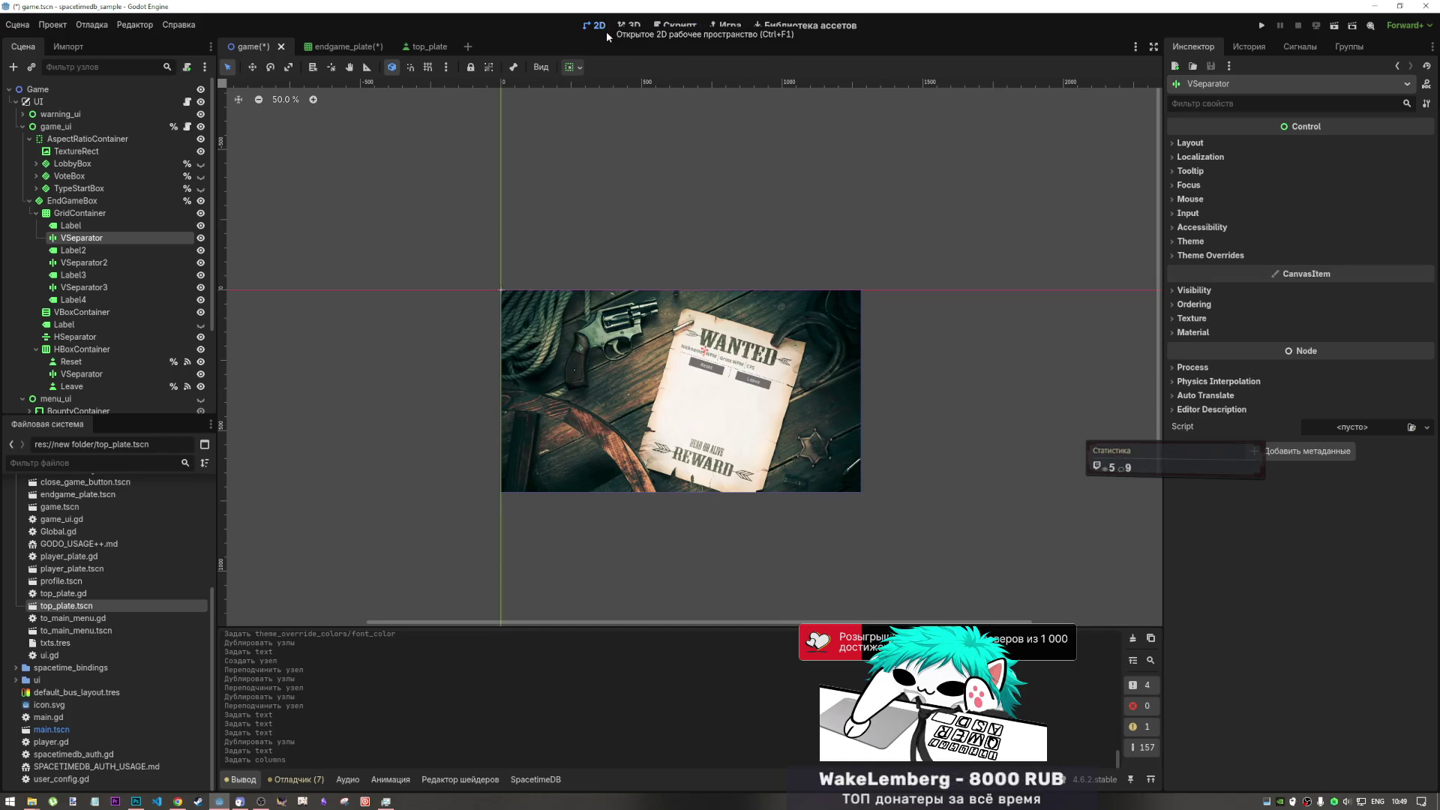
# - Duplicate the VSeparator3 and Label4 pair twice to add two more headers
pyautogui.click(75, 290)
pyautogui.keyDown('shift'); pyautogui.click(102, 298); pyautogui.keyUp('shift')
pyautogui.hotkey('ctrl', 'd')
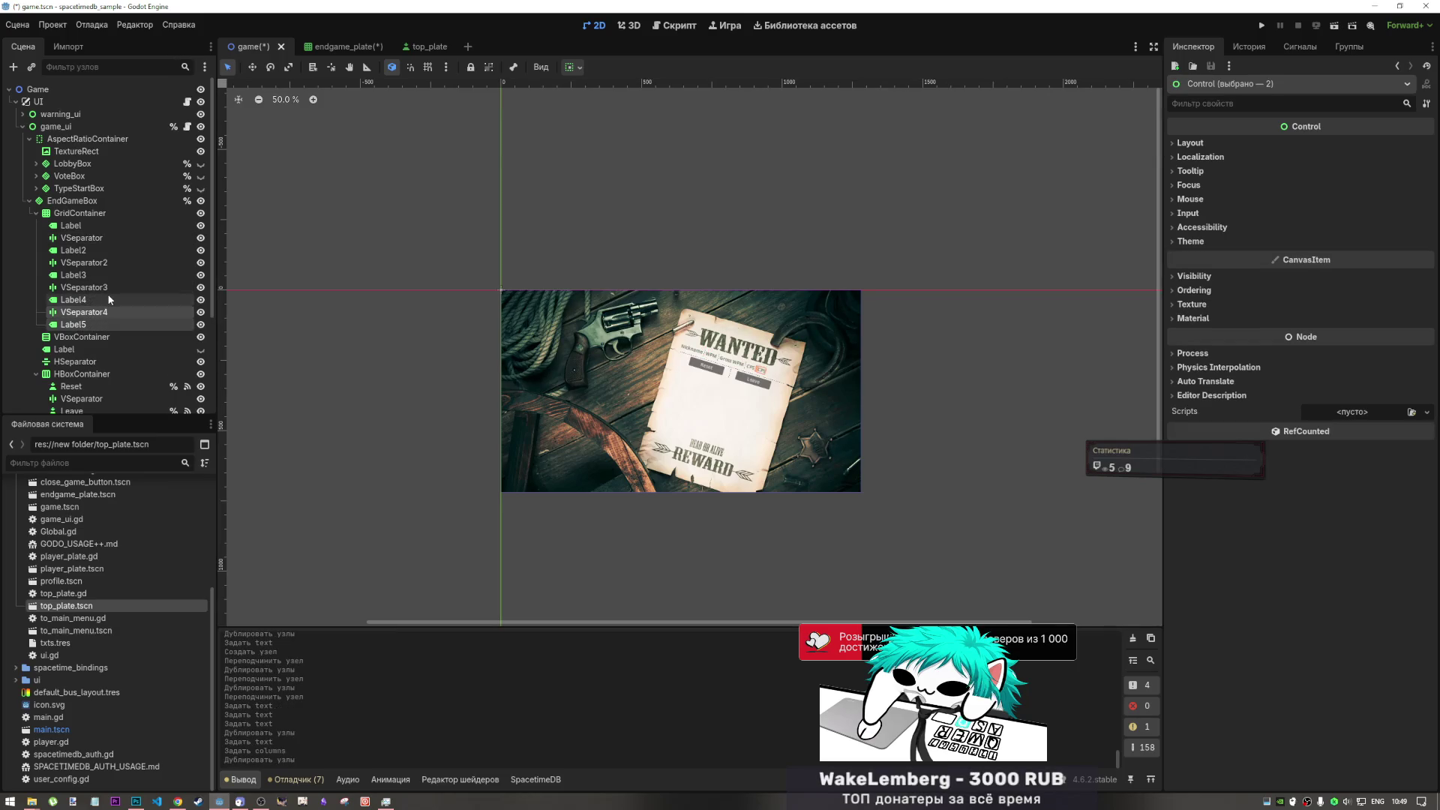
pyautogui.hotkey('ctrl', 'd')
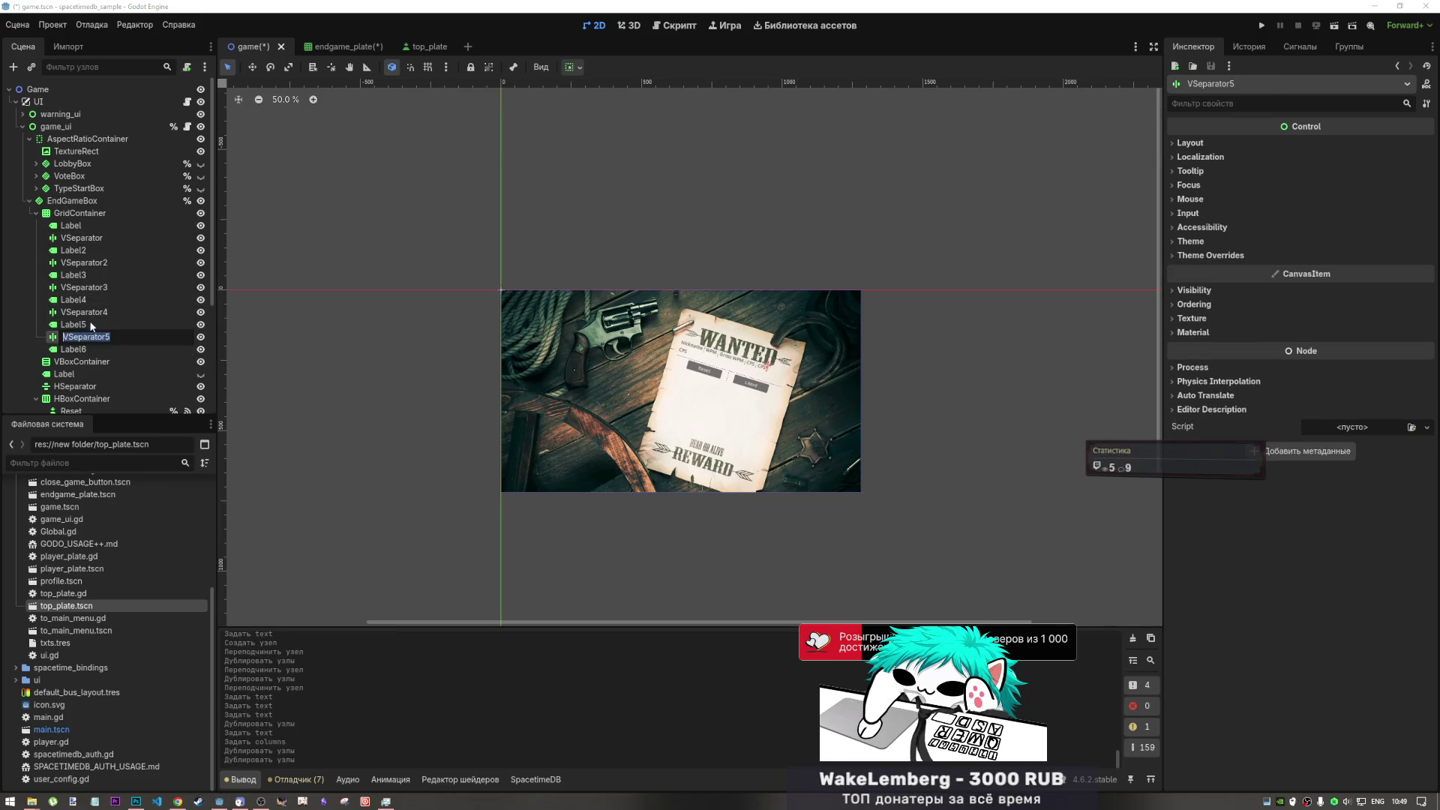
pyautogui.click(91, 337)
pyautogui.click(675, 25)
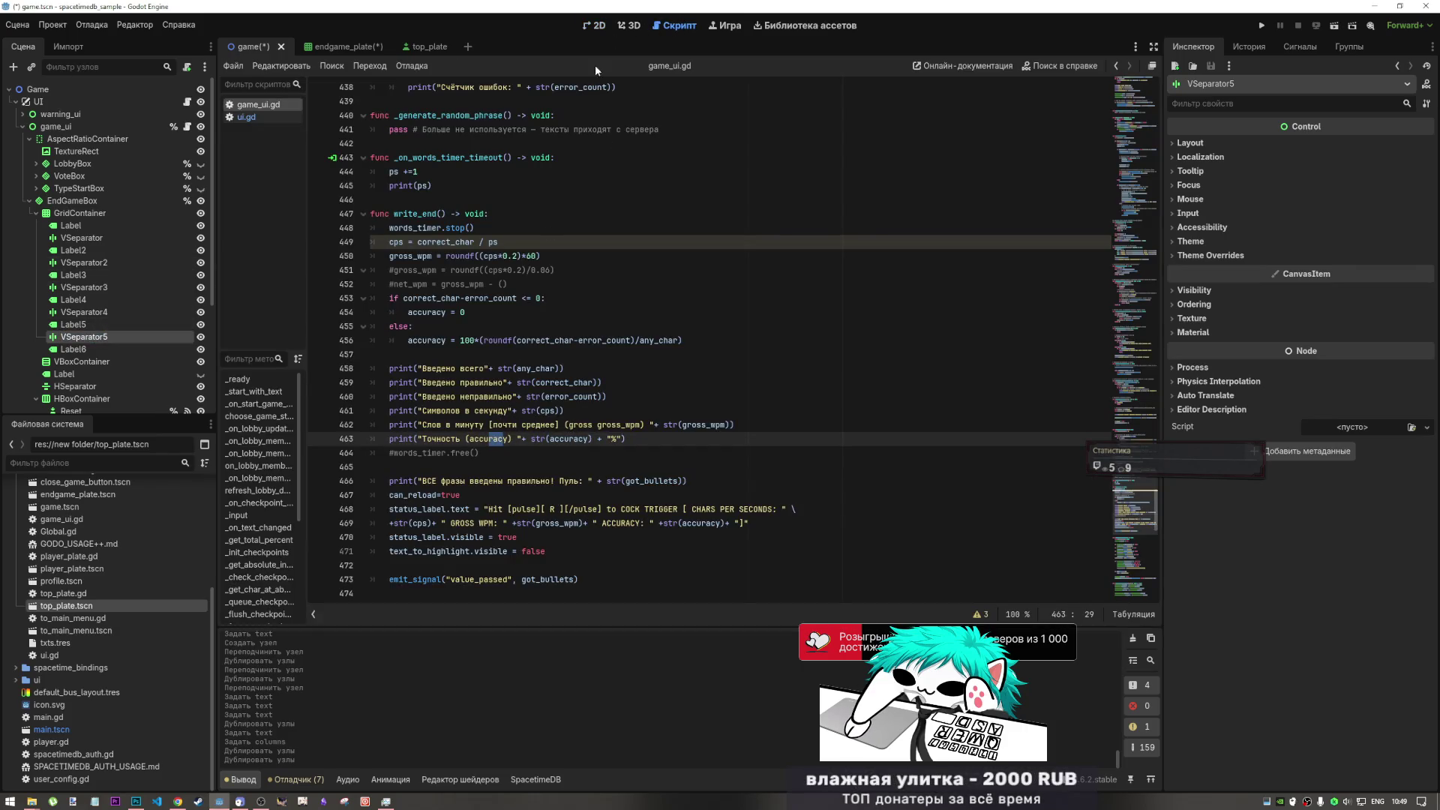
pyautogui.click(597, 25)
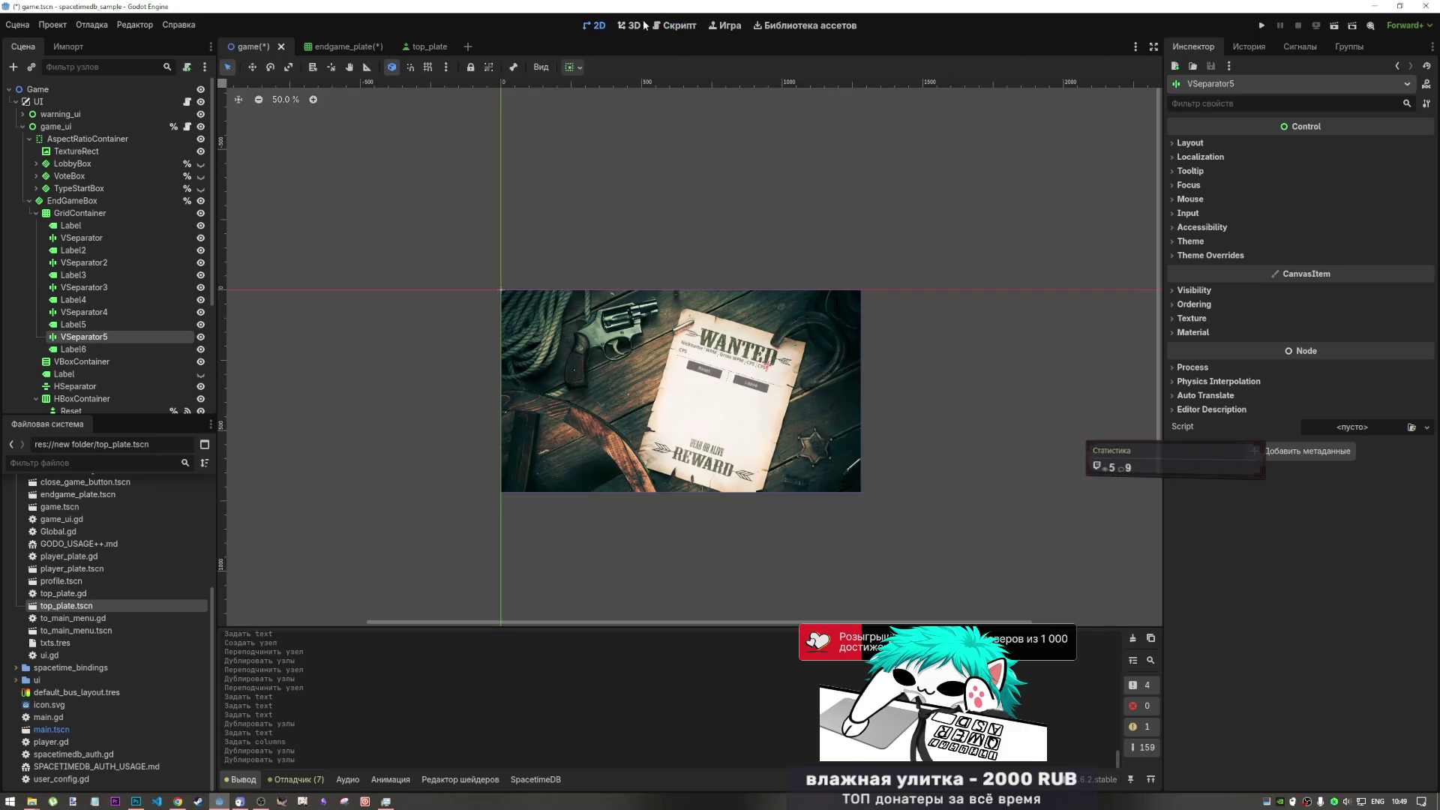
# - Change Label6's header text from 'CPS' to 'Accuracy (%)'
pyautogui.keyDown('ctrl'); pyautogui.click(94, 350); pyautogui.keyUp('ctrl')
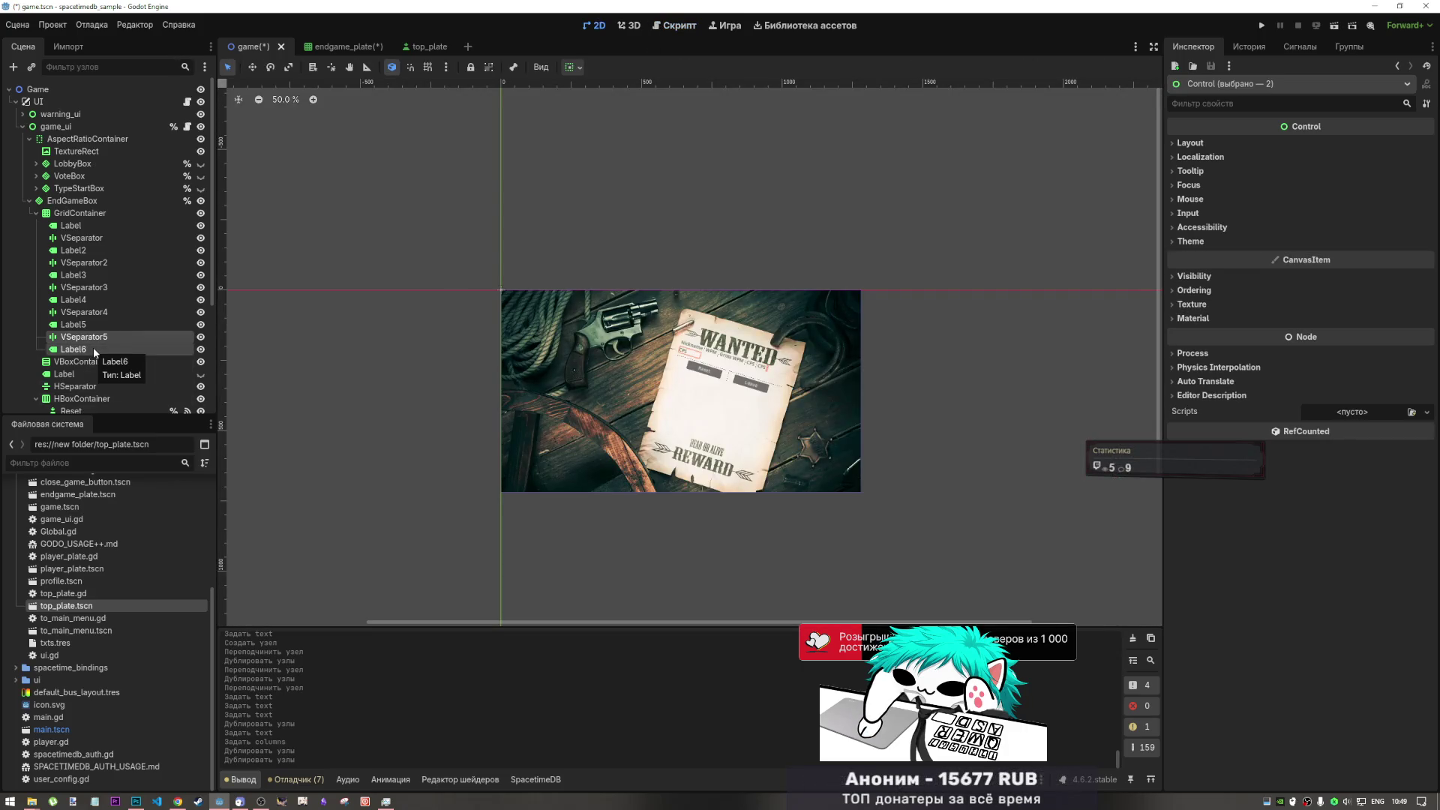
pyautogui.click(95, 350)
pyautogui.hotkey('ctrl', 'a')
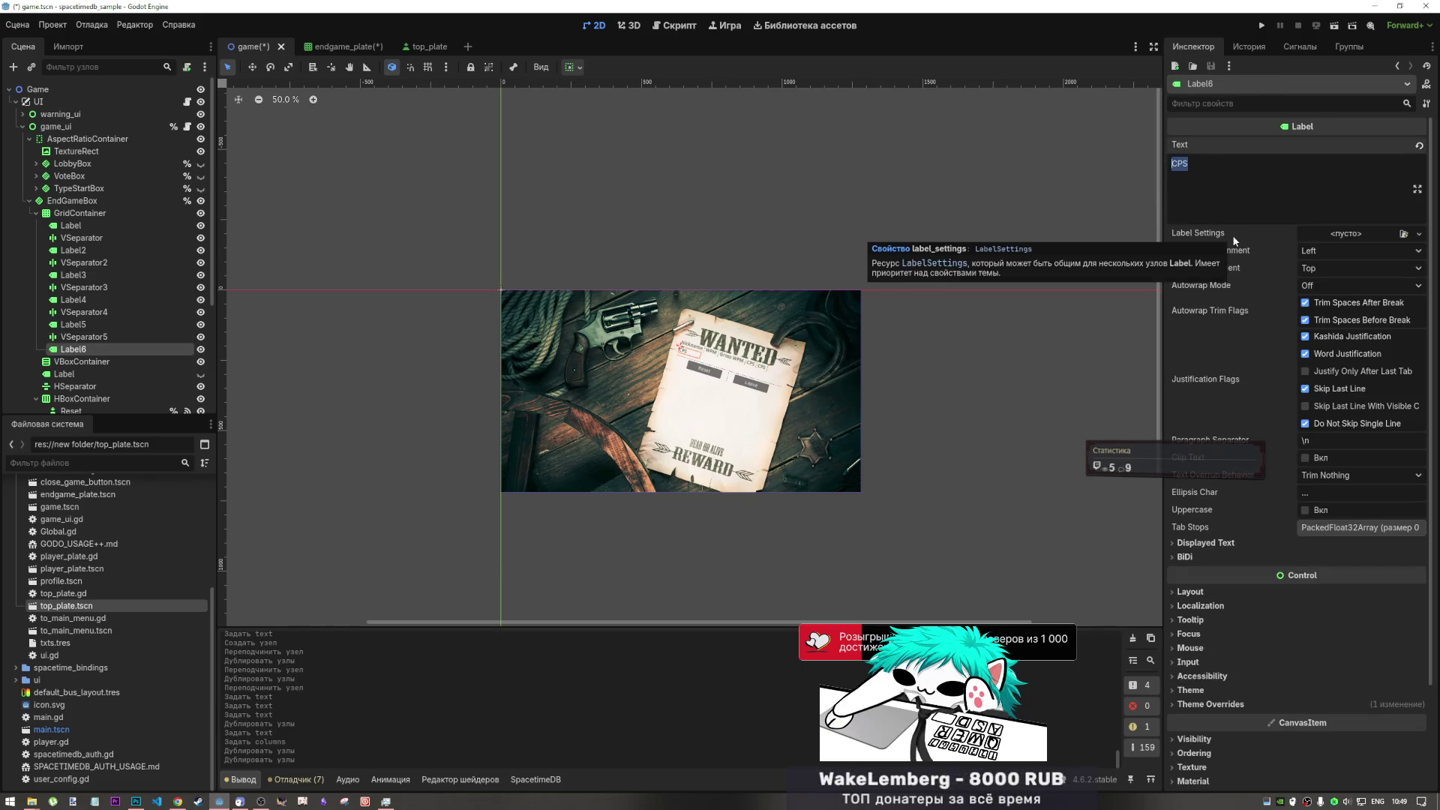
pyautogui.write('Accuracy')
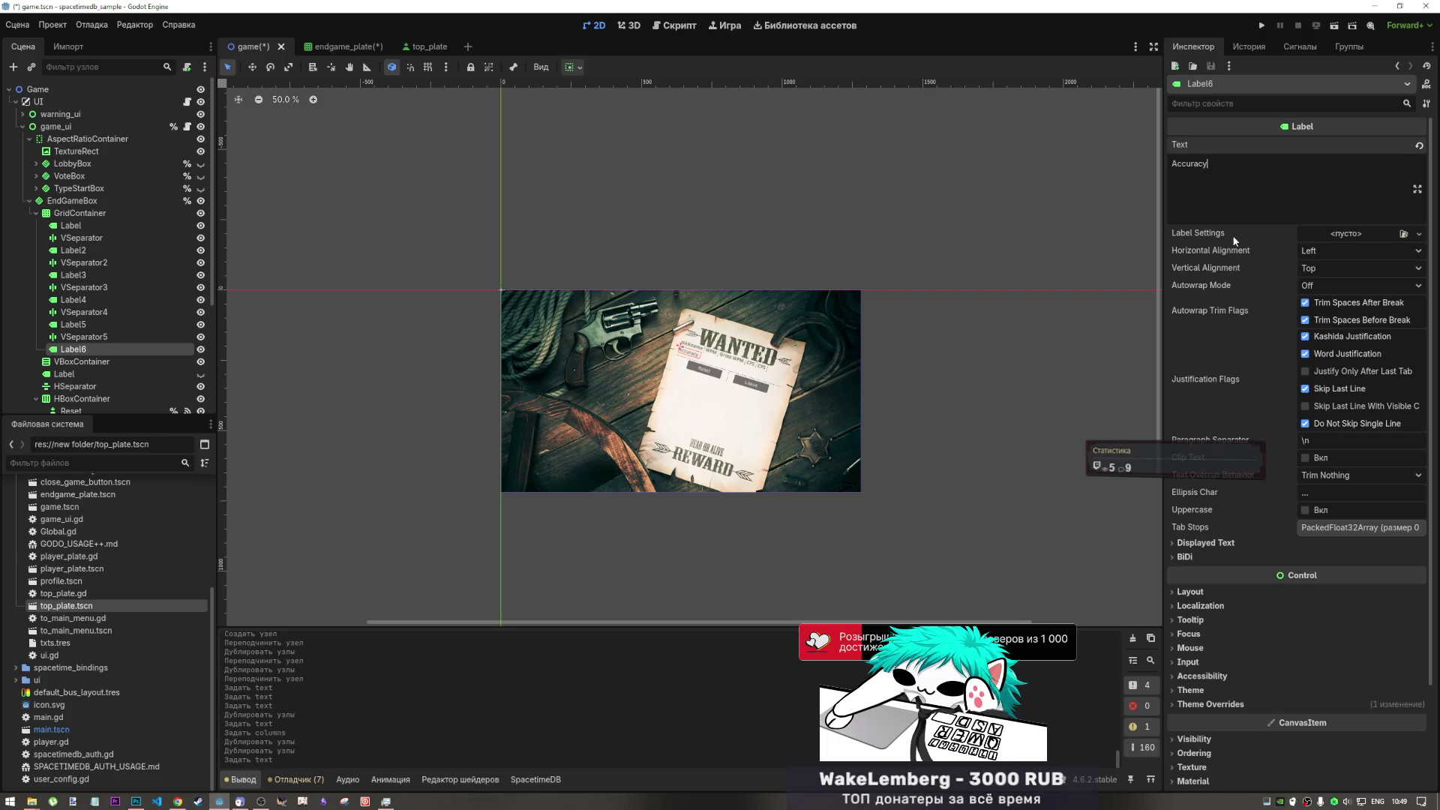
pyautogui.write(' (')
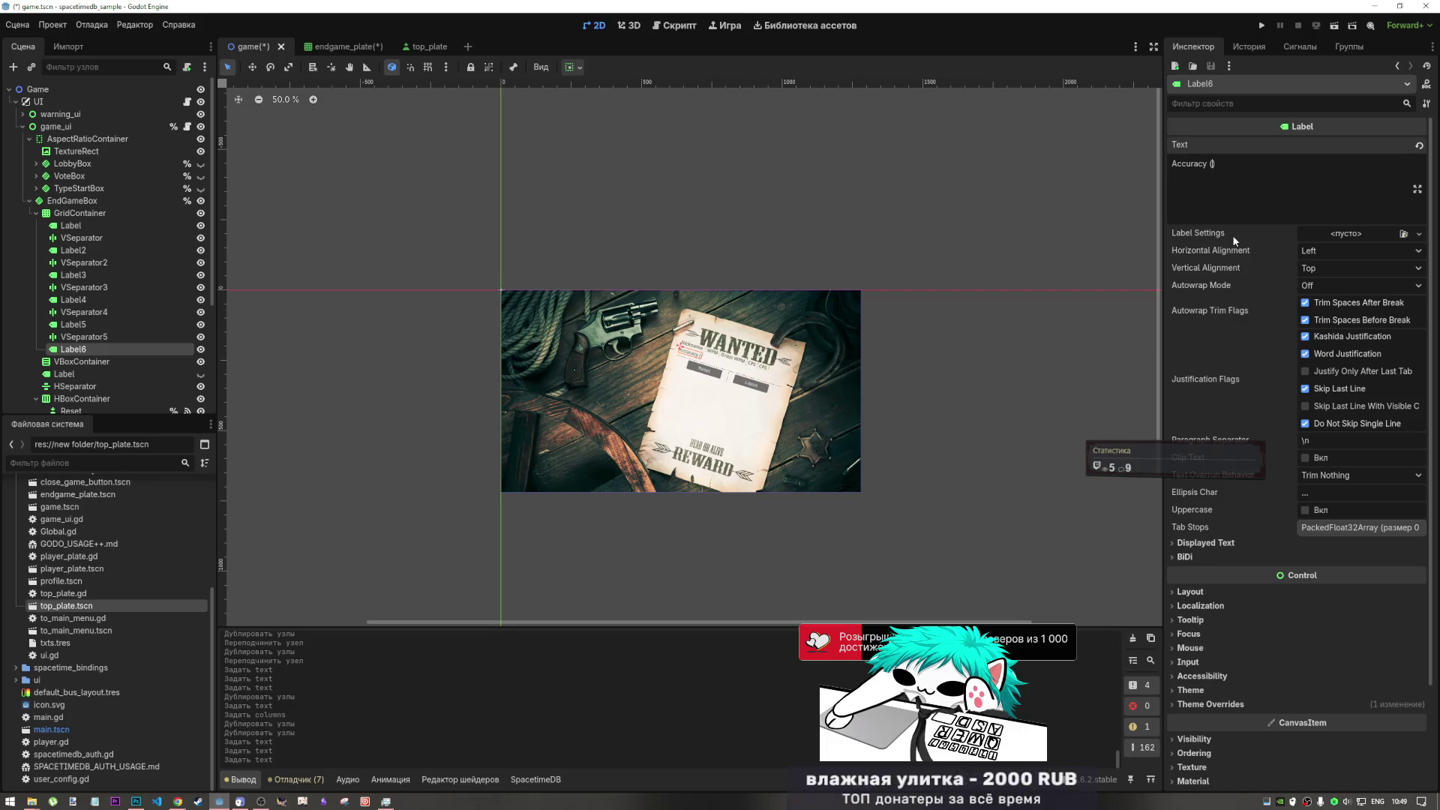
pyautogui.write('%)')
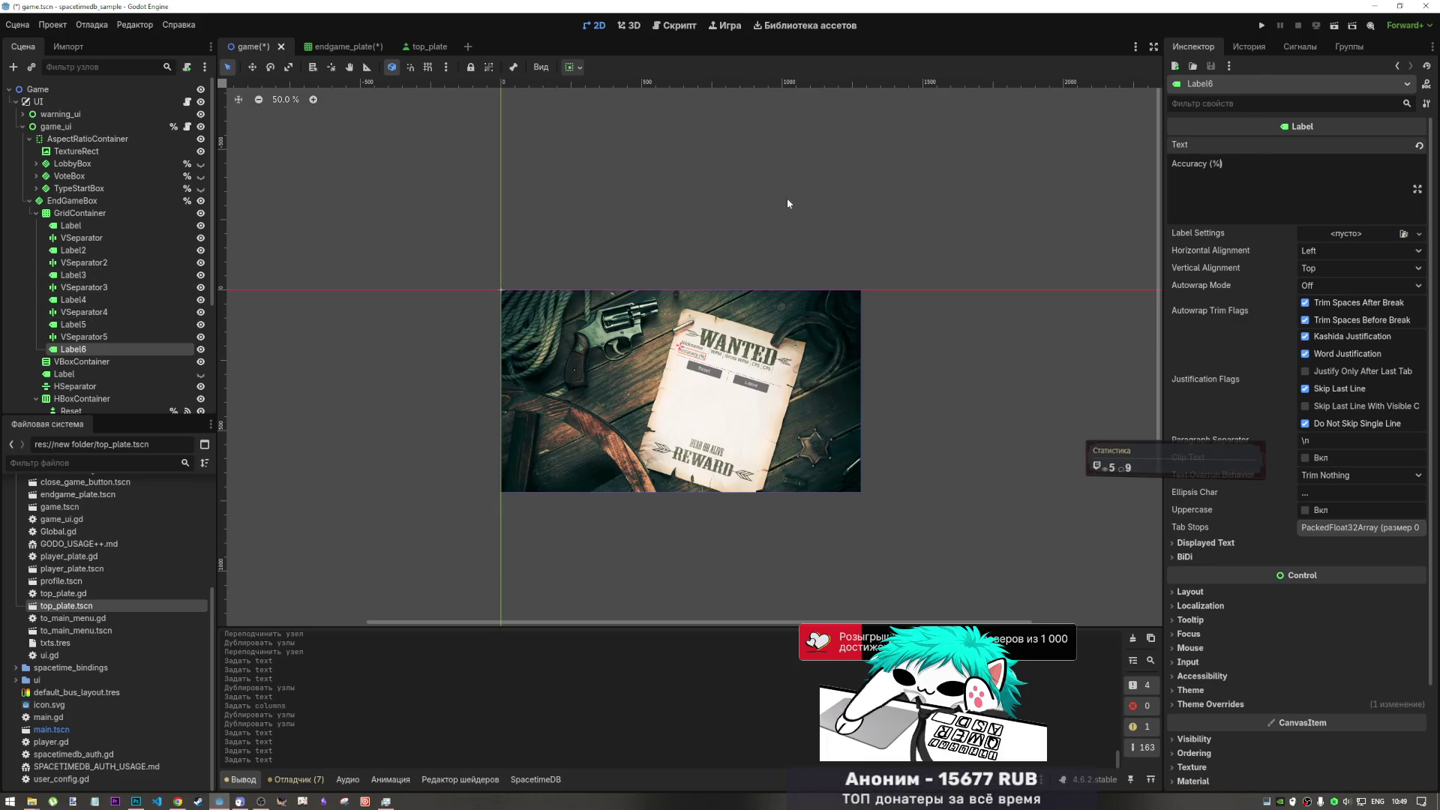
# - Set the GridContainer to 11 columns
pyautogui.click(120, 213)
pyautogui.click(1426, 142)
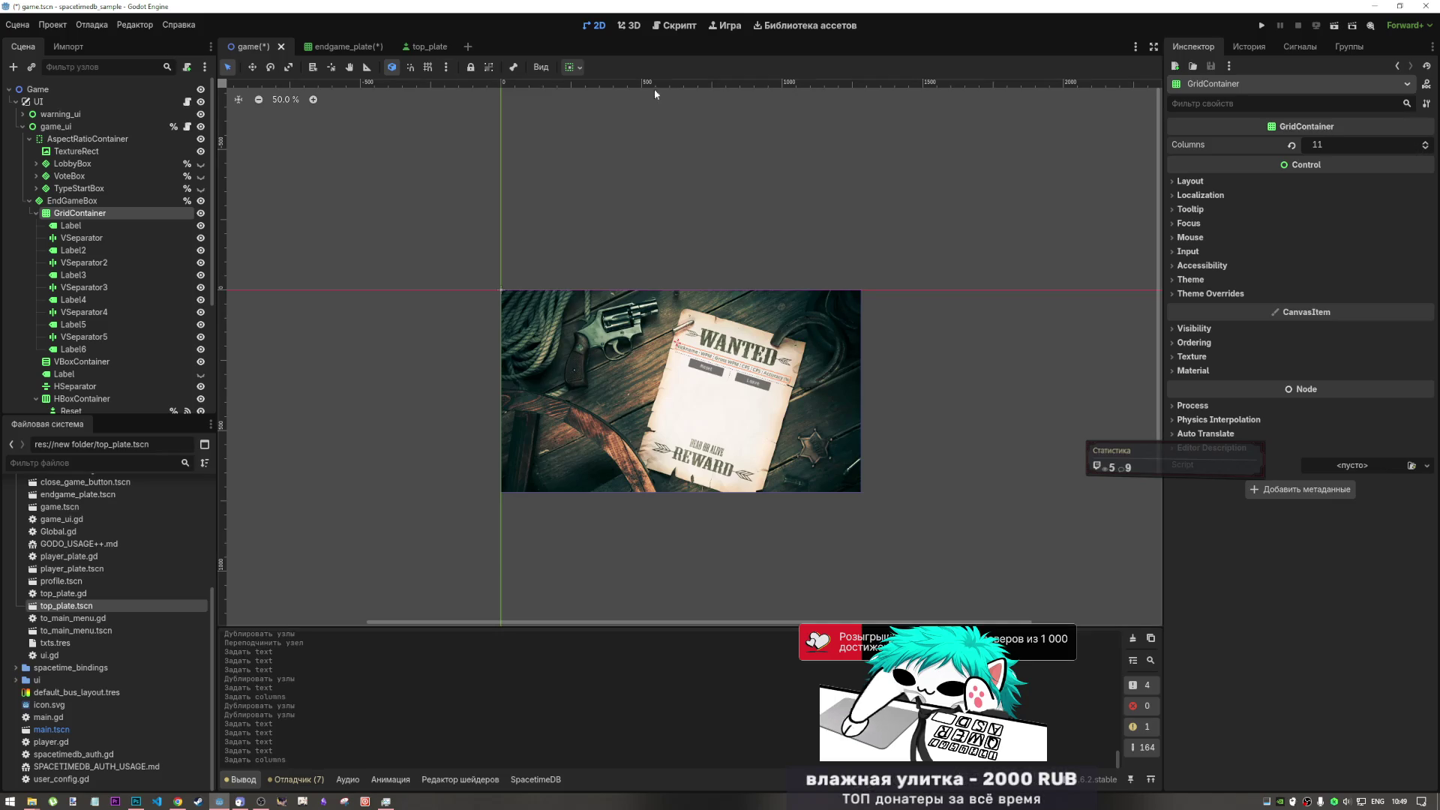
pyautogui.click(83, 276)
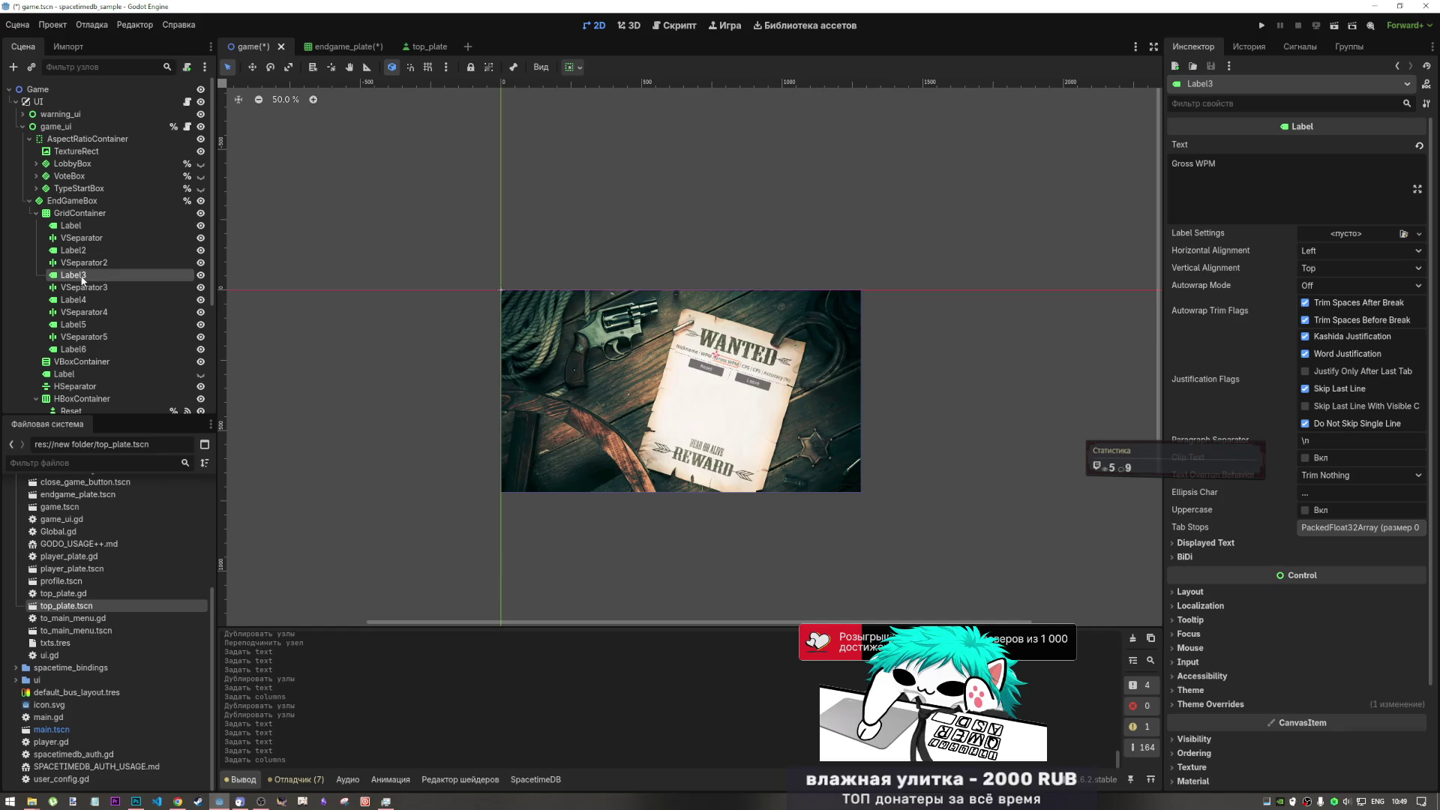
# - Shorten Label3's text to 'Gross' and move it ahead of Label2 in the grid
pyautogui.doubleClick(1206, 164)
pyautogui.press('BackSpace')
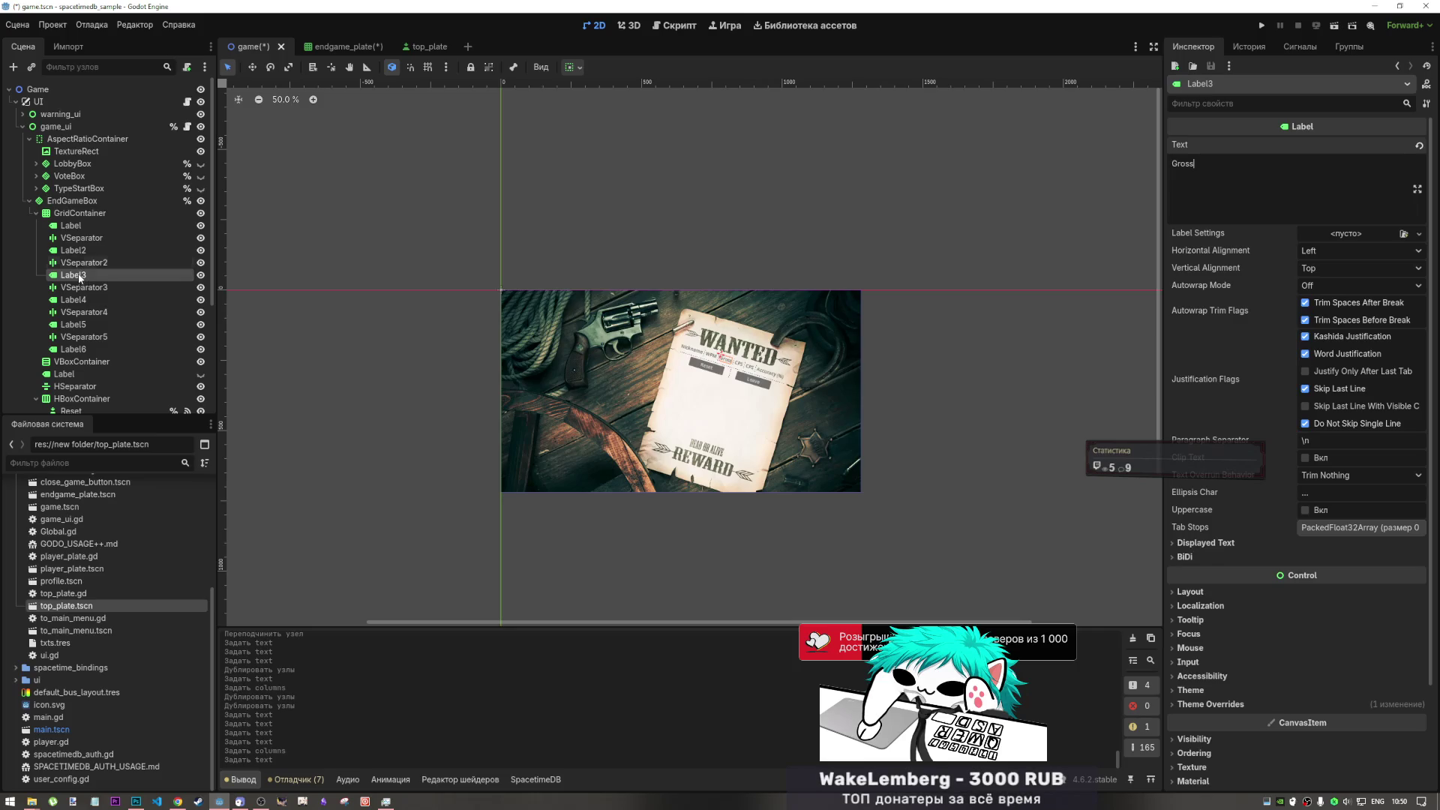
pyautogui.moveTo(86, 249); pyautogui.dragTo(83, 279)
pyautogui.click(88, 251)
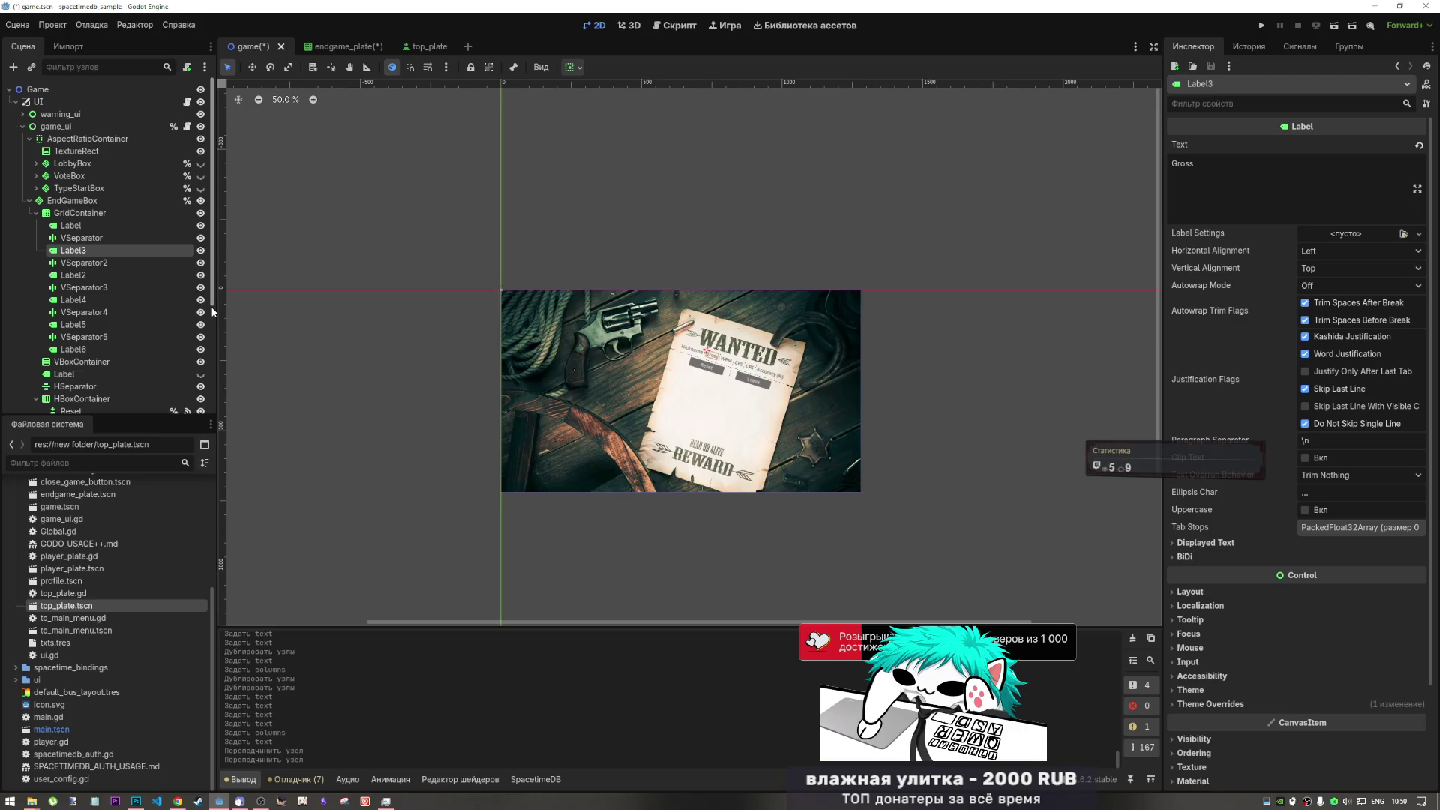
# - Duplicate Label5 with VSeparator5 into Label7 and VSeparator6, and set the grid to 13 columns
pyautogui.click(75, 300)
pyautogui.click(83, 325)
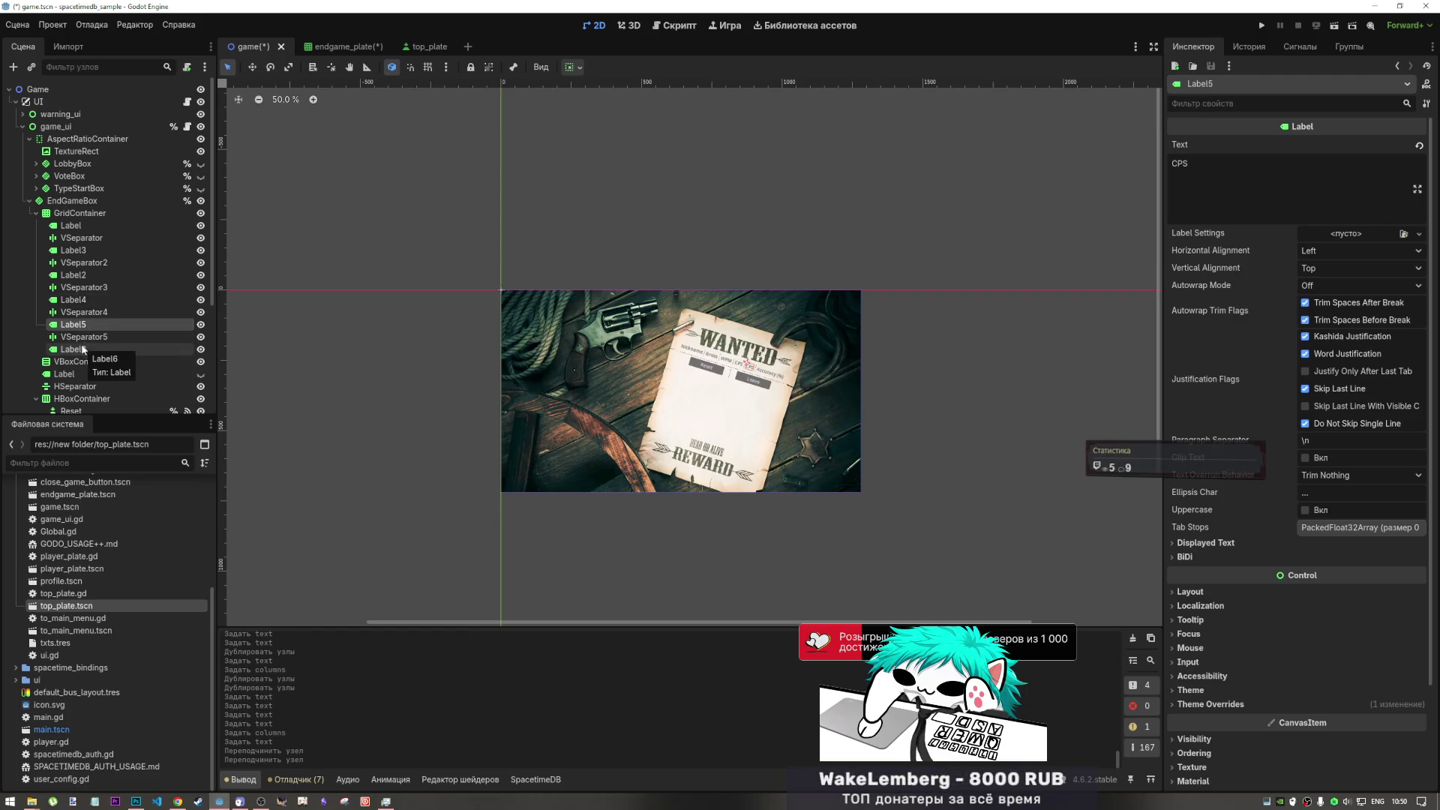
pyautogui.keyDown('shift'); pyautogui.click(101, 337); pyautogui.keyUp('shift')
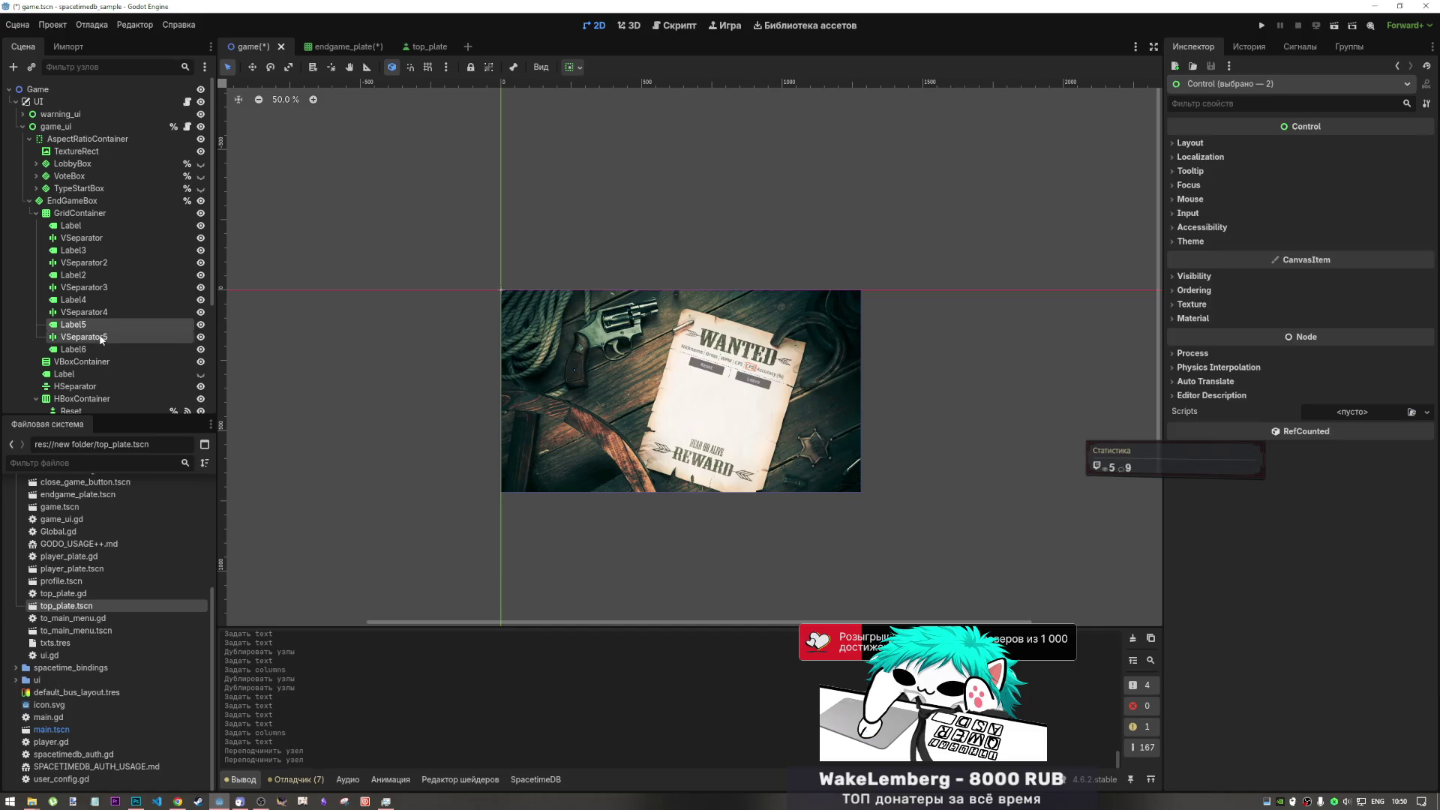
pyautogui.hotkey('ctrl', 'd')
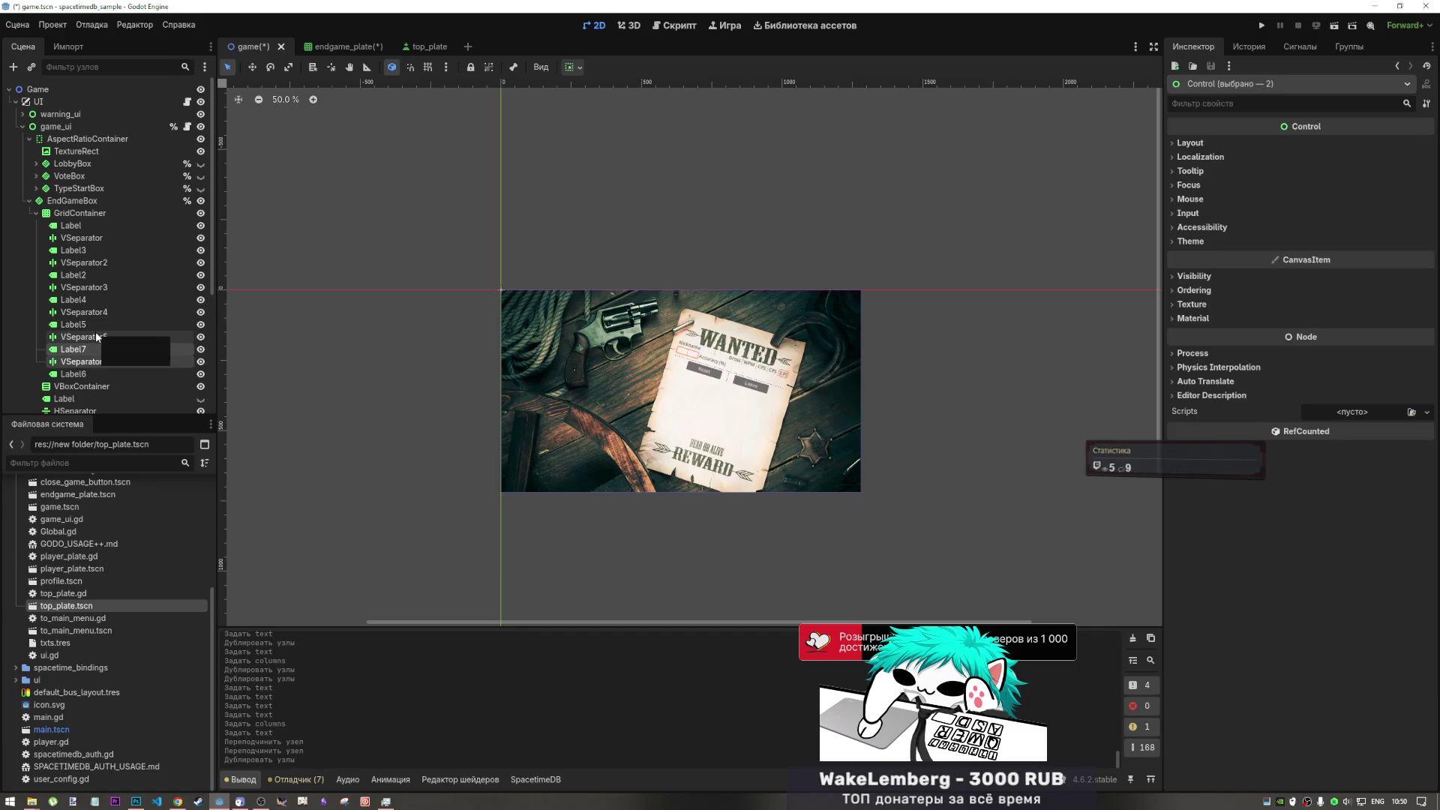
pyautogui.click(93, 374)
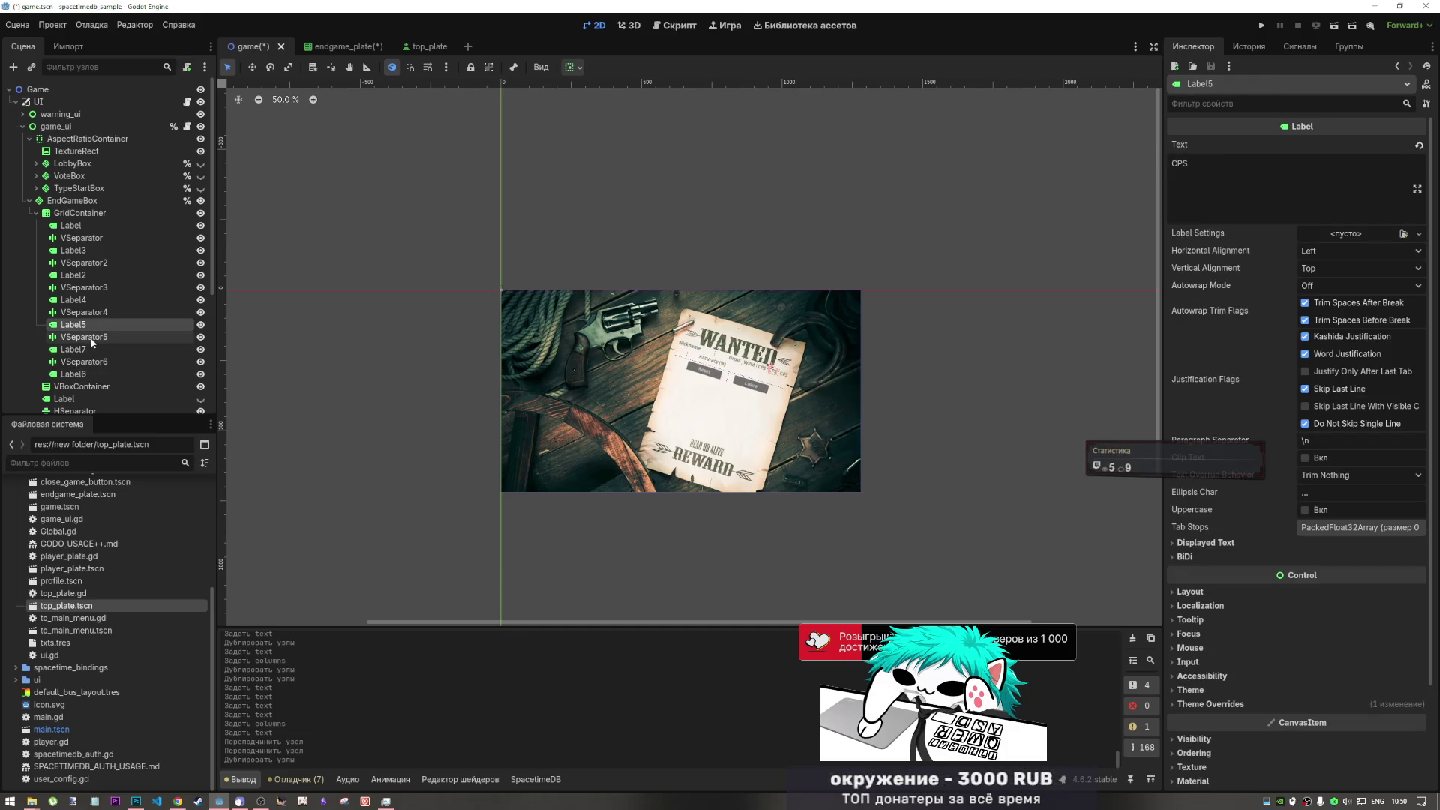
pyautogui.click(93, 214)
pyautogui.click(1427, 142)
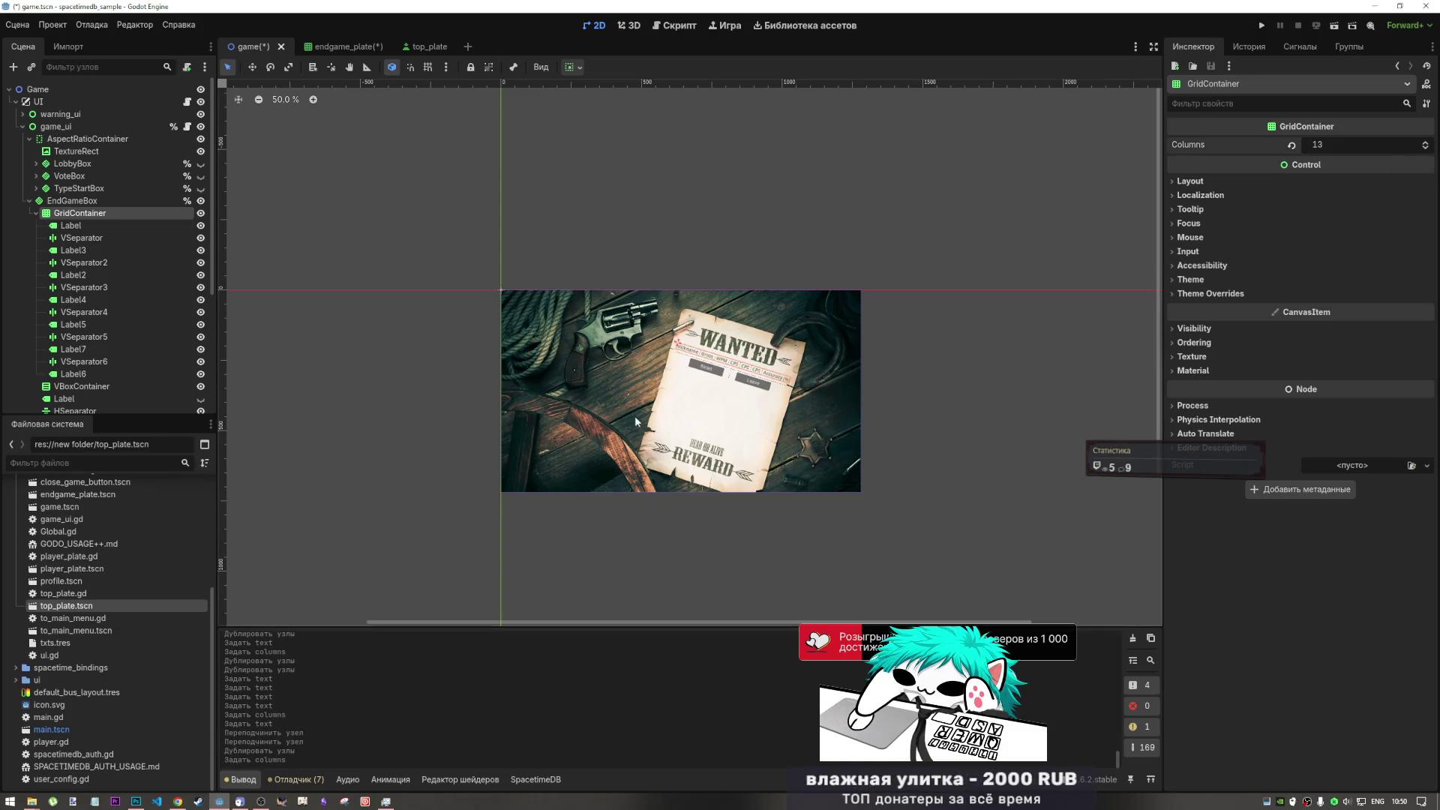
pyautogui.click(79, 287)
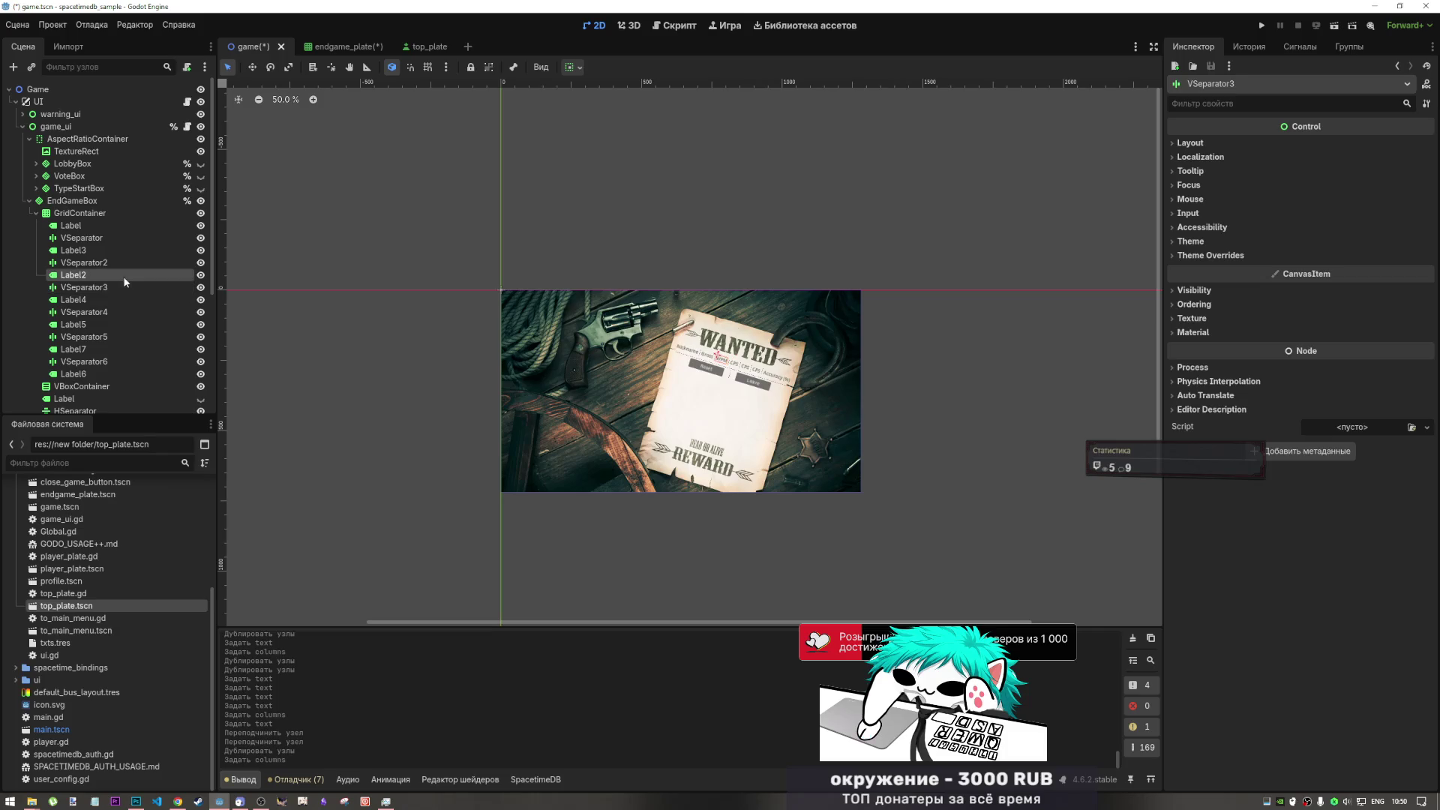
# - Select the CPS header Label5 and erase part of its header text
pyautogui.click(84, 312)
pyautogui.click(97, 275)
pyautogui.click(101, 263)
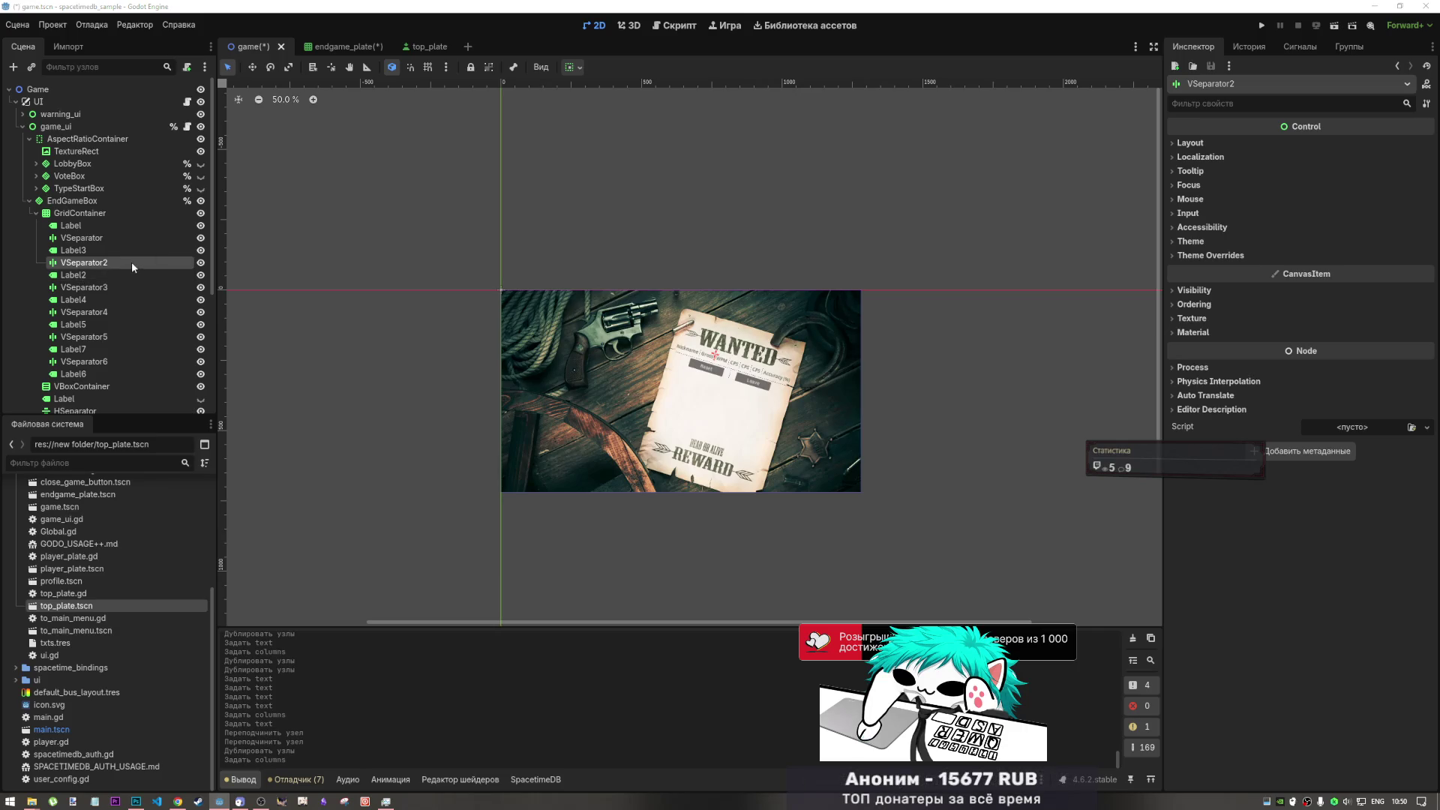
pyautogui.click(132, 262)
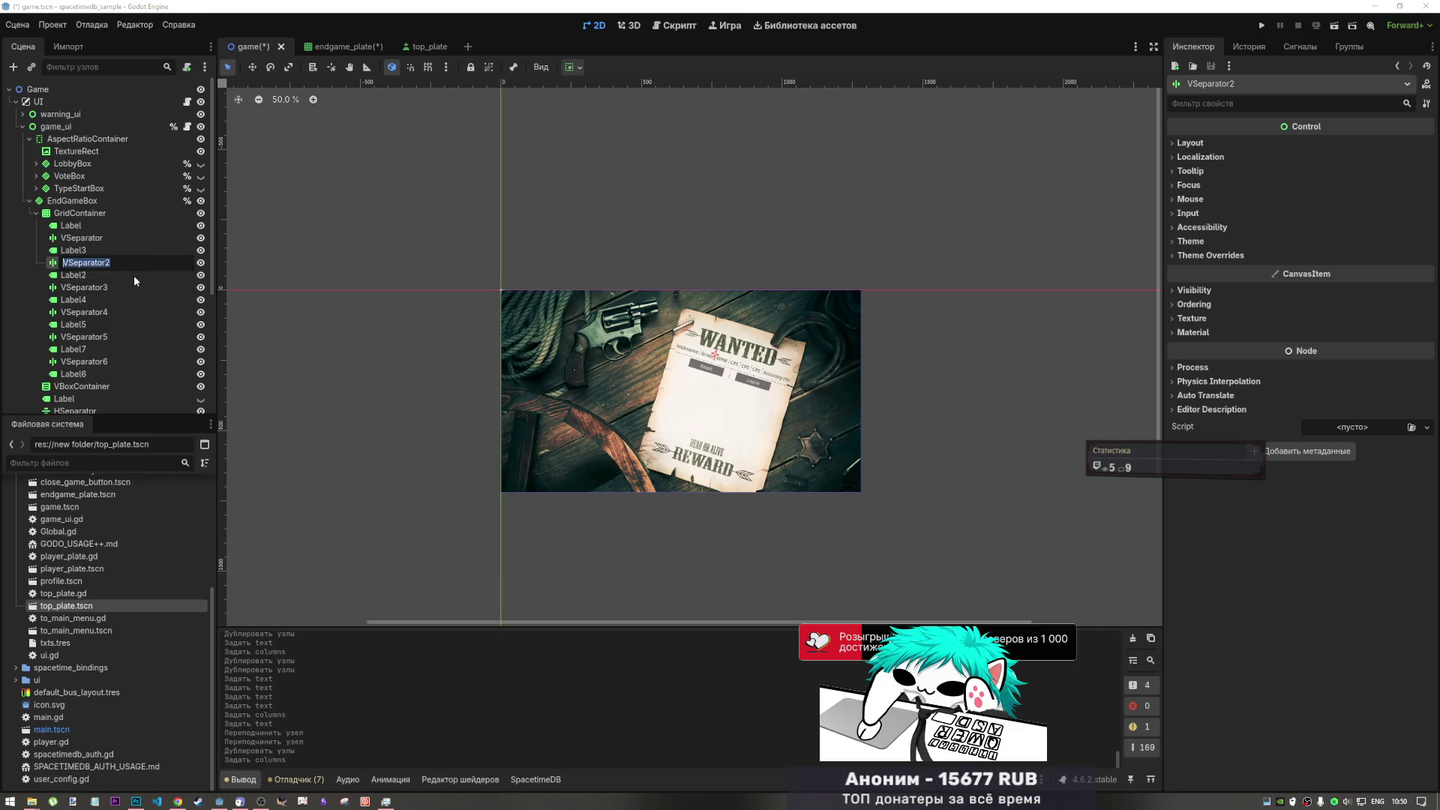
pyautogui.click(83, 325)
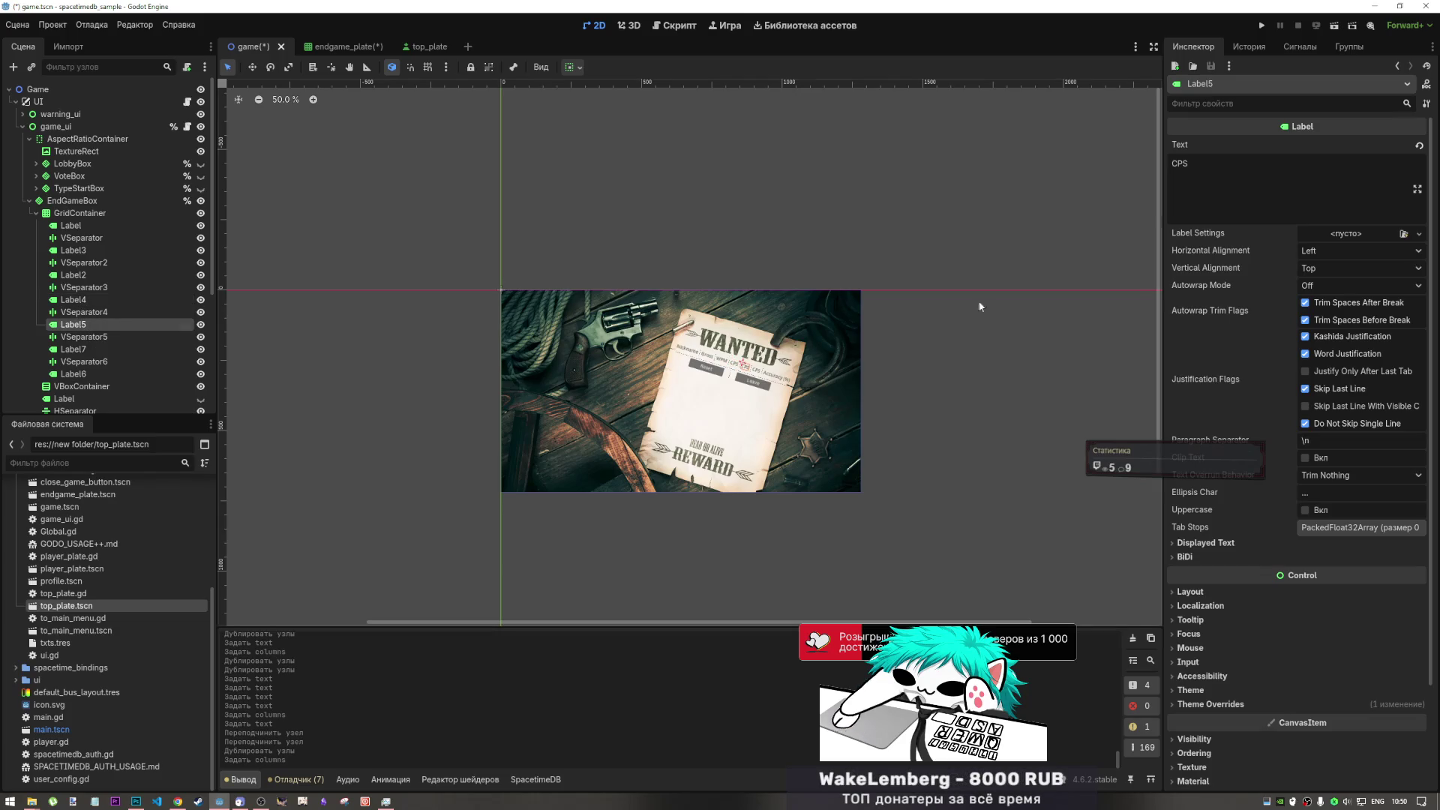
pyautogui.click(1210, 166)
pyautogui.press('BackSpace')
pyautogui.press('BackSpace')
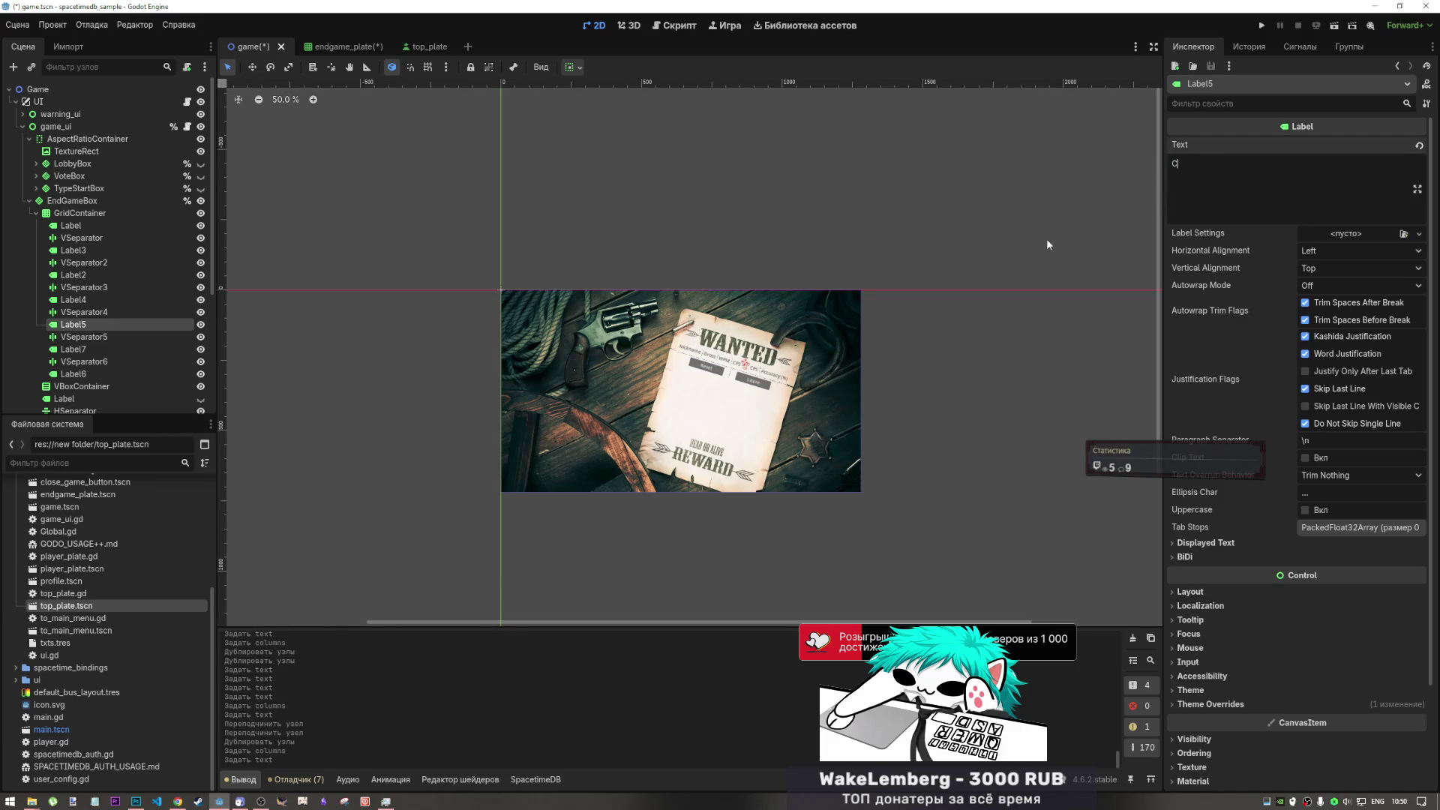
# - Rewrite the duplicated Label7 header's text, reapplying the change with redo
pyautogui.click(97, 348)
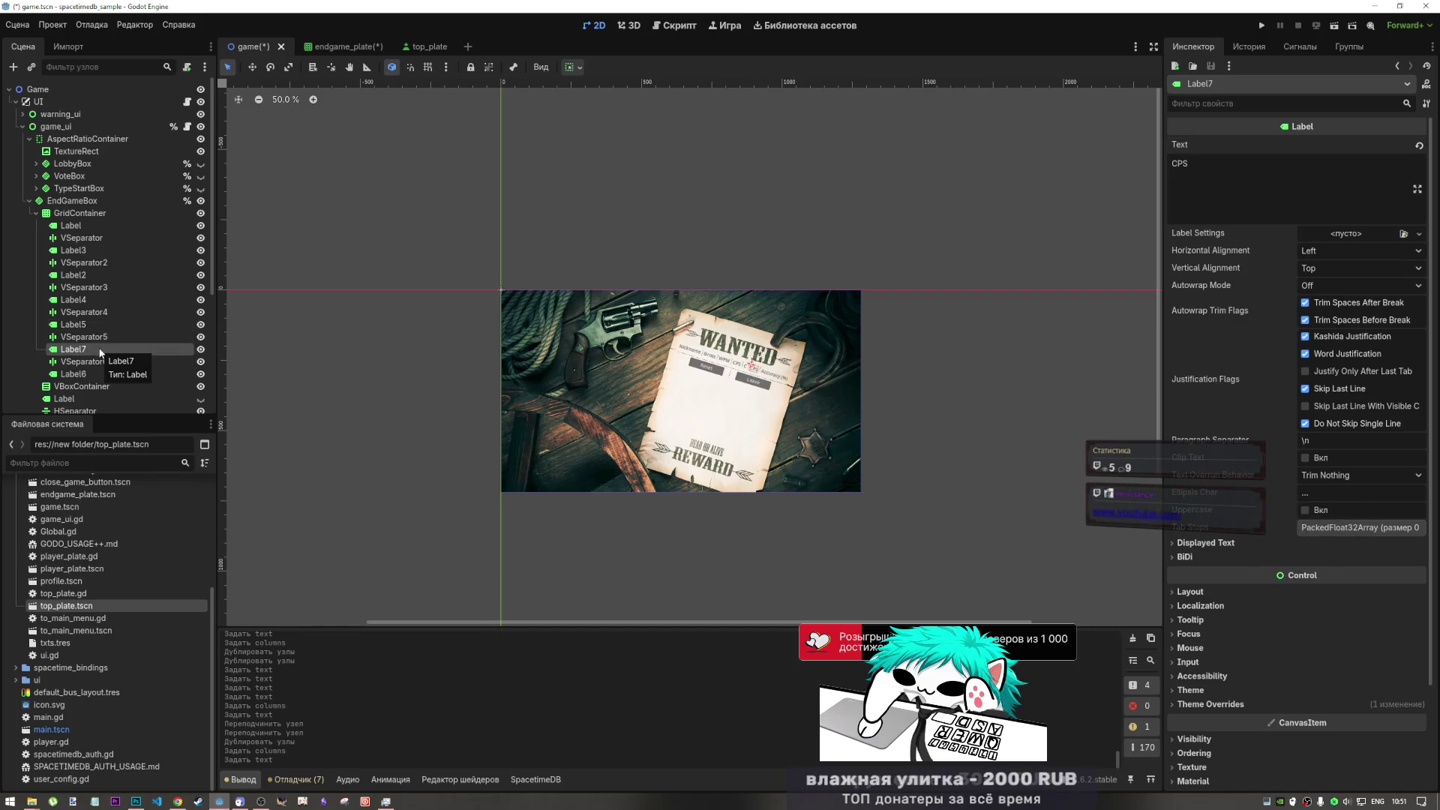
pyautogui.scroll(-5, 99, 348)
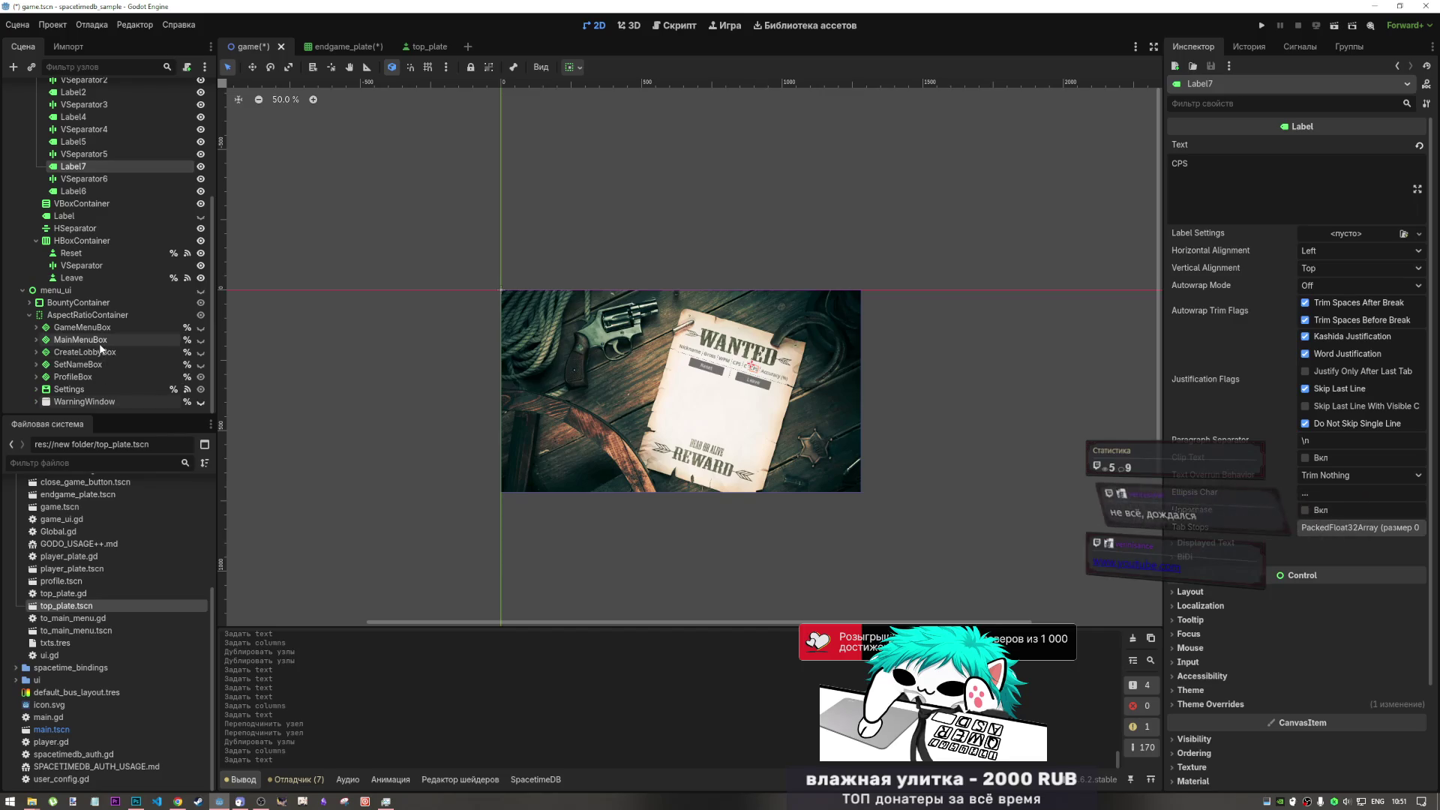
pyautogui.click(97, 178)
pyautogui.click(108, 165)
pyautogui.click(1244, 173)
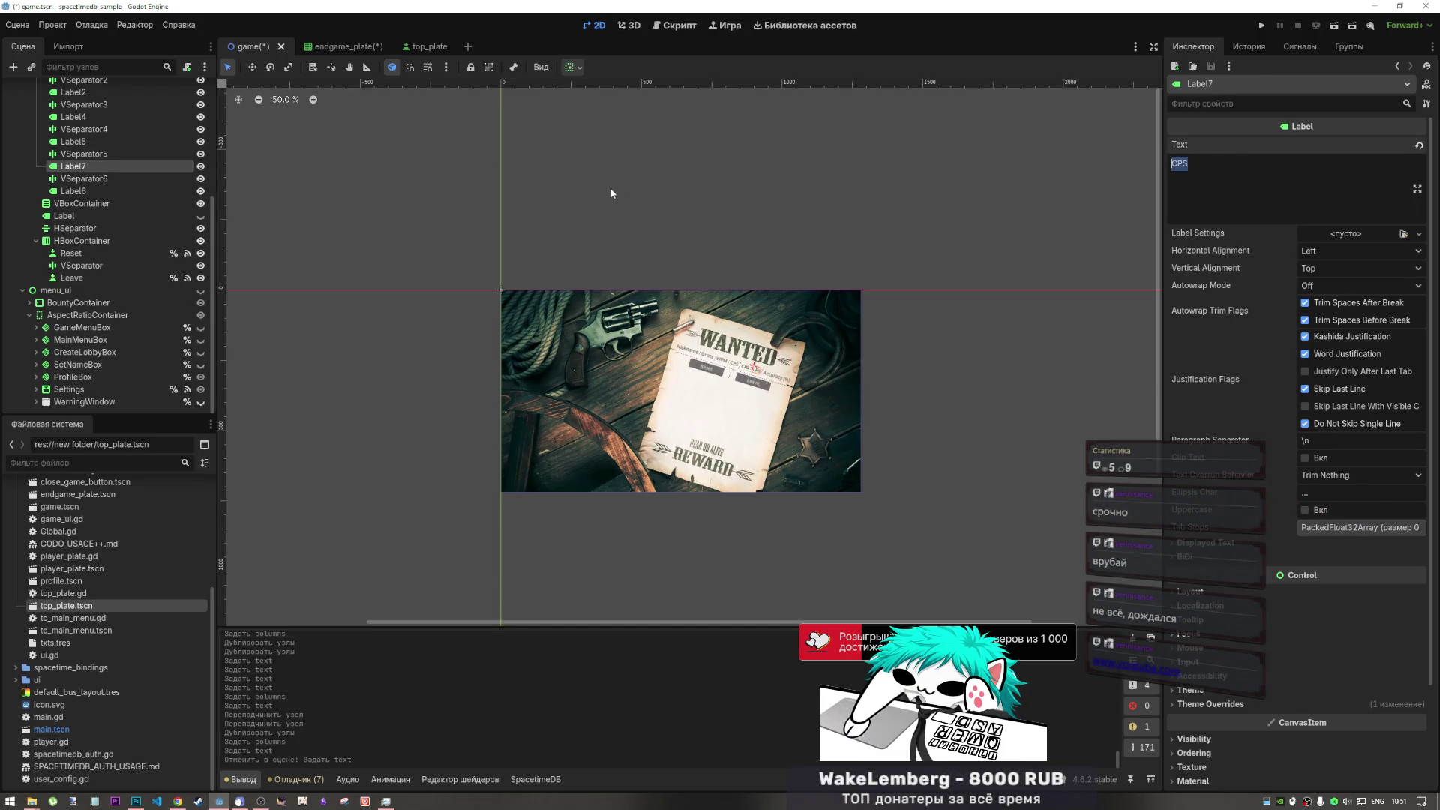
pyautogui.click(565, 201)
pyautogui.hotkey('ctrl', 'shift', 'z')
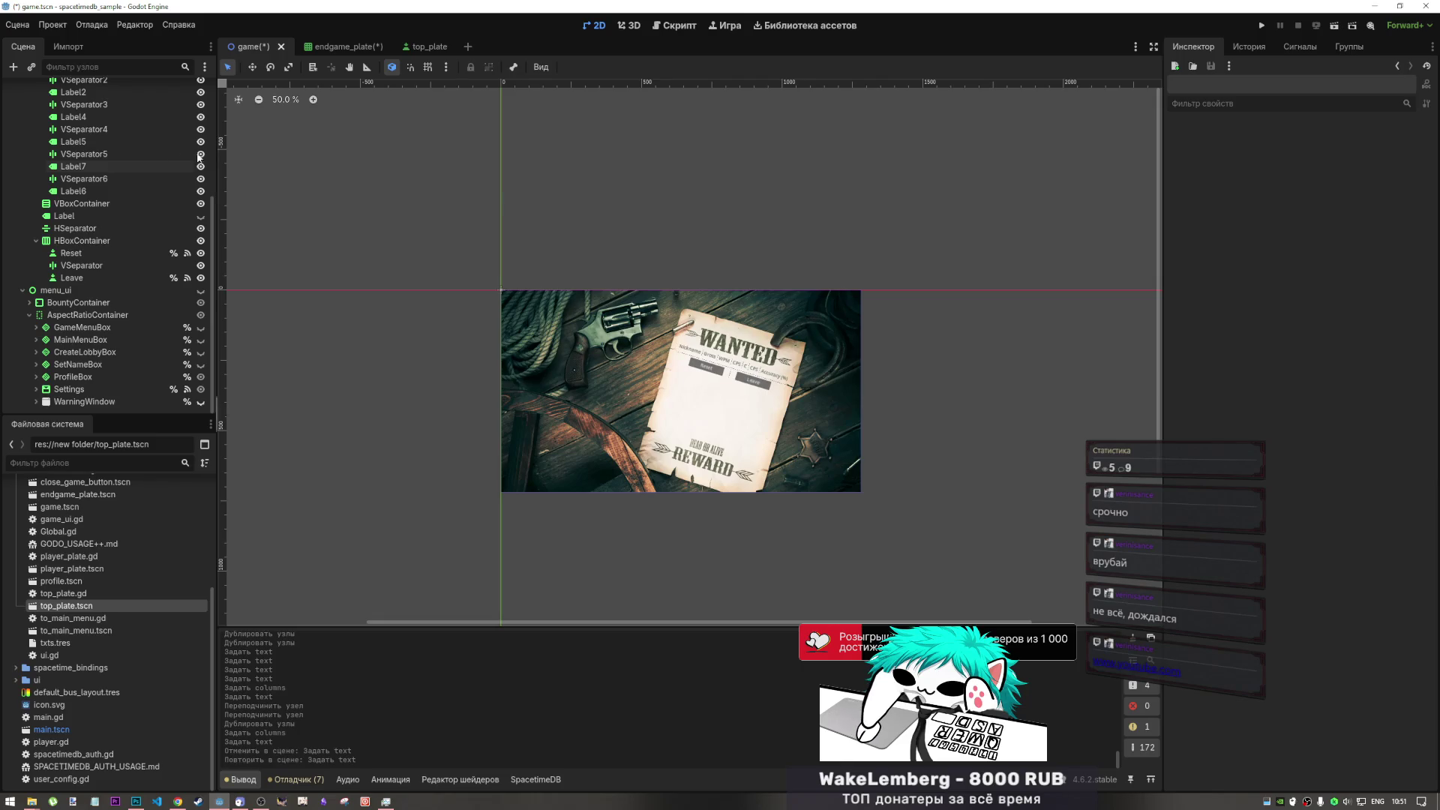
pyautogui.click(83, 179)
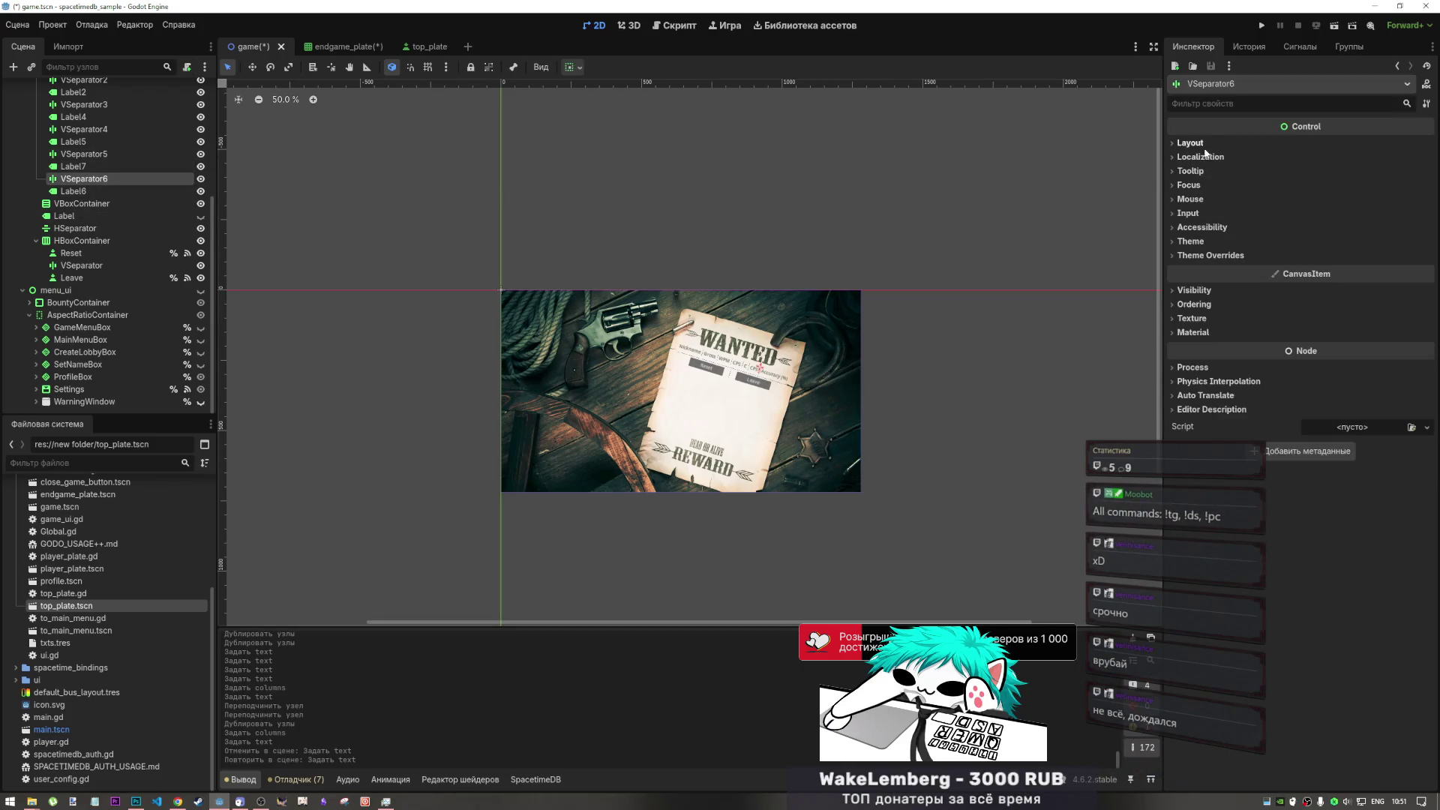
pyautogui.press('Up')
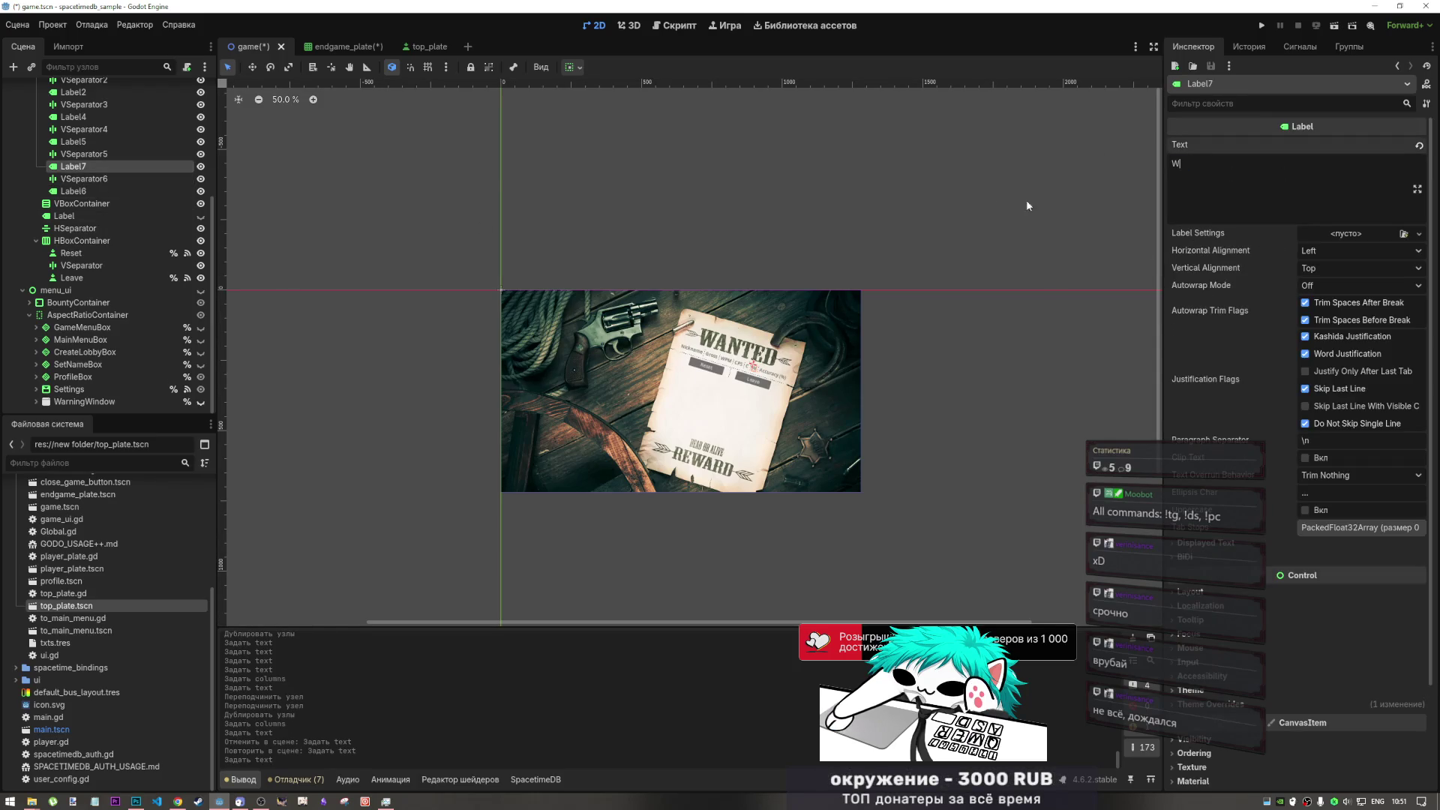
pyautogui.click(84, 156)
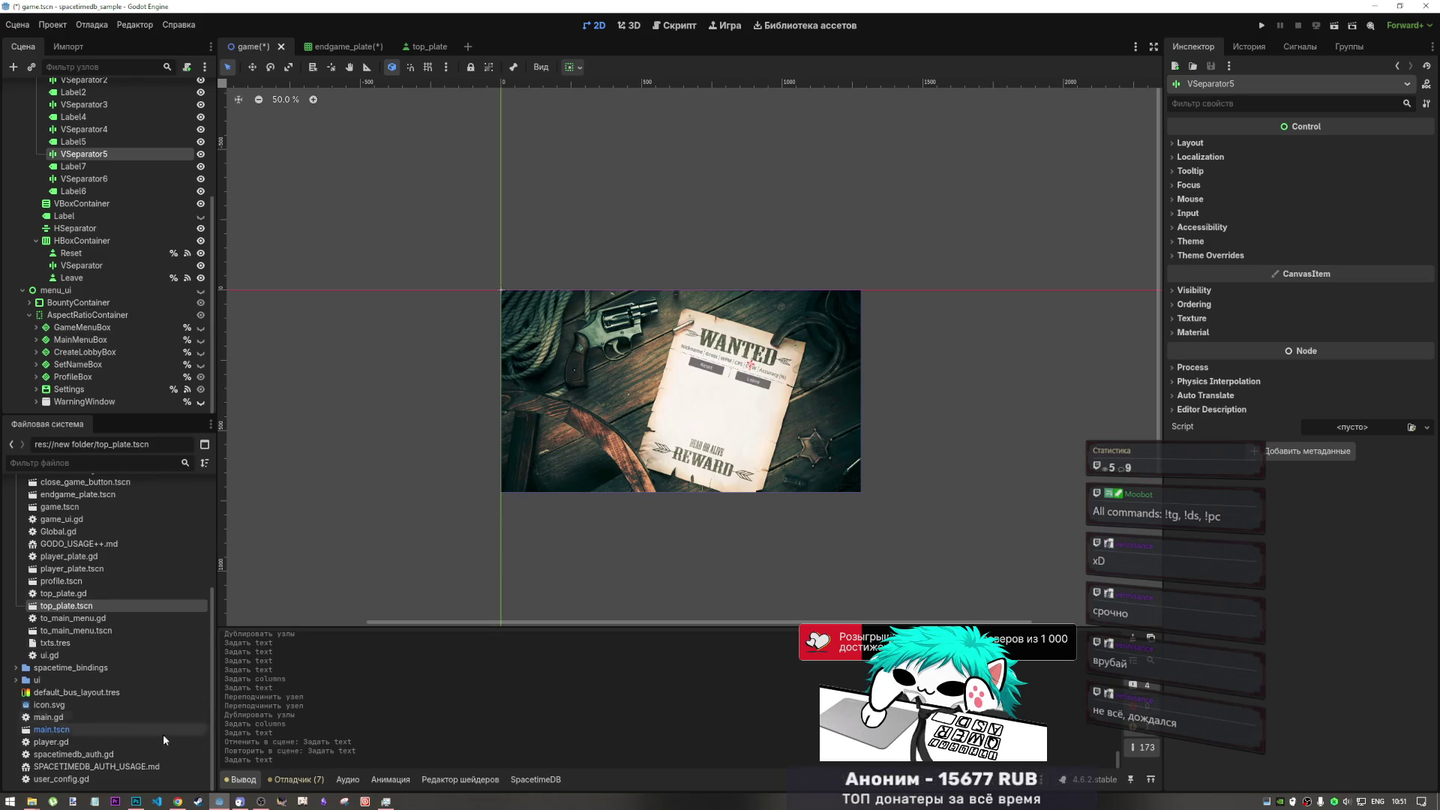
# - Bring Chrome back from Godot and view the tab playing the lyrics video
pyautogui.moveTo(183, 801)
pyautogui.click(189, 750)
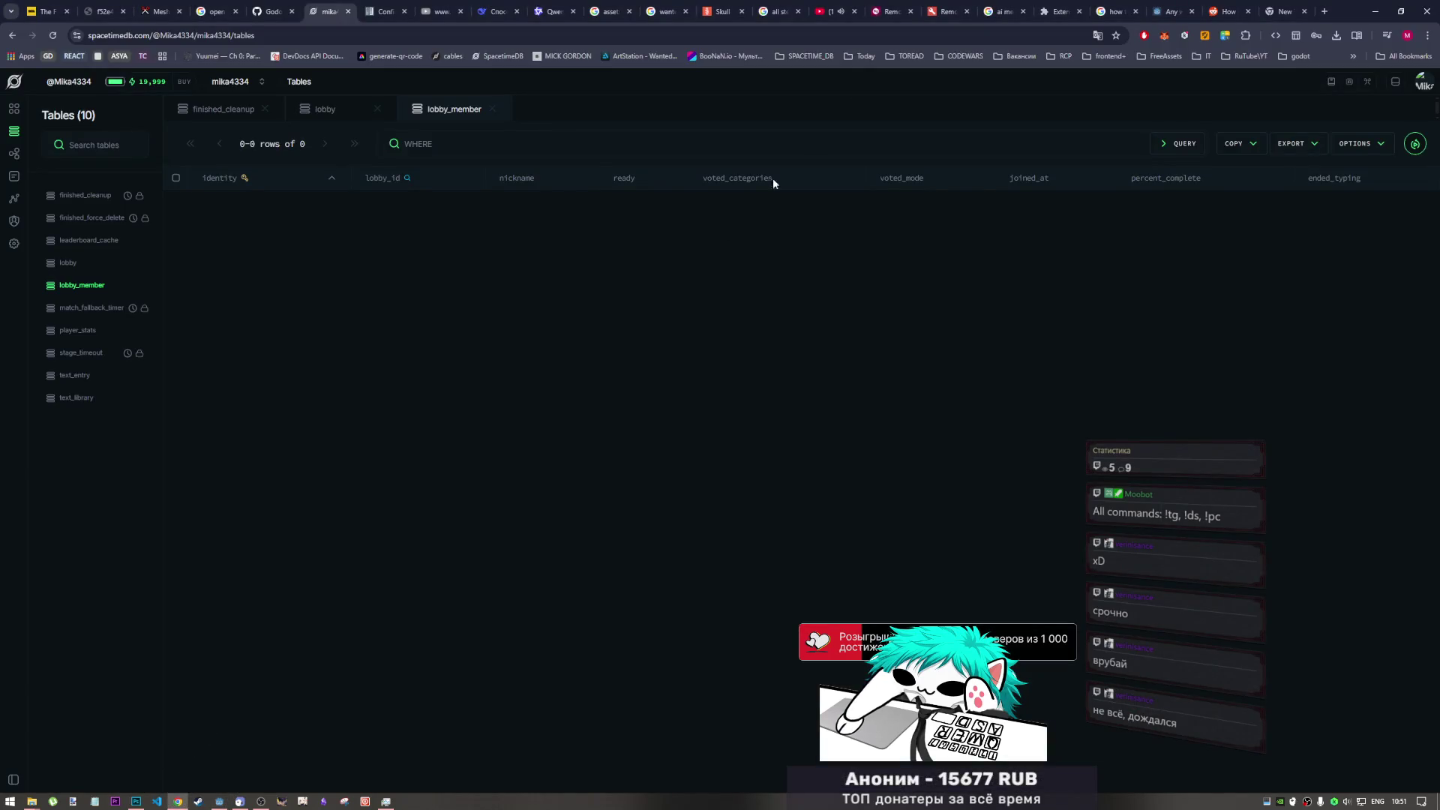
pyautogui.click(835, 12)
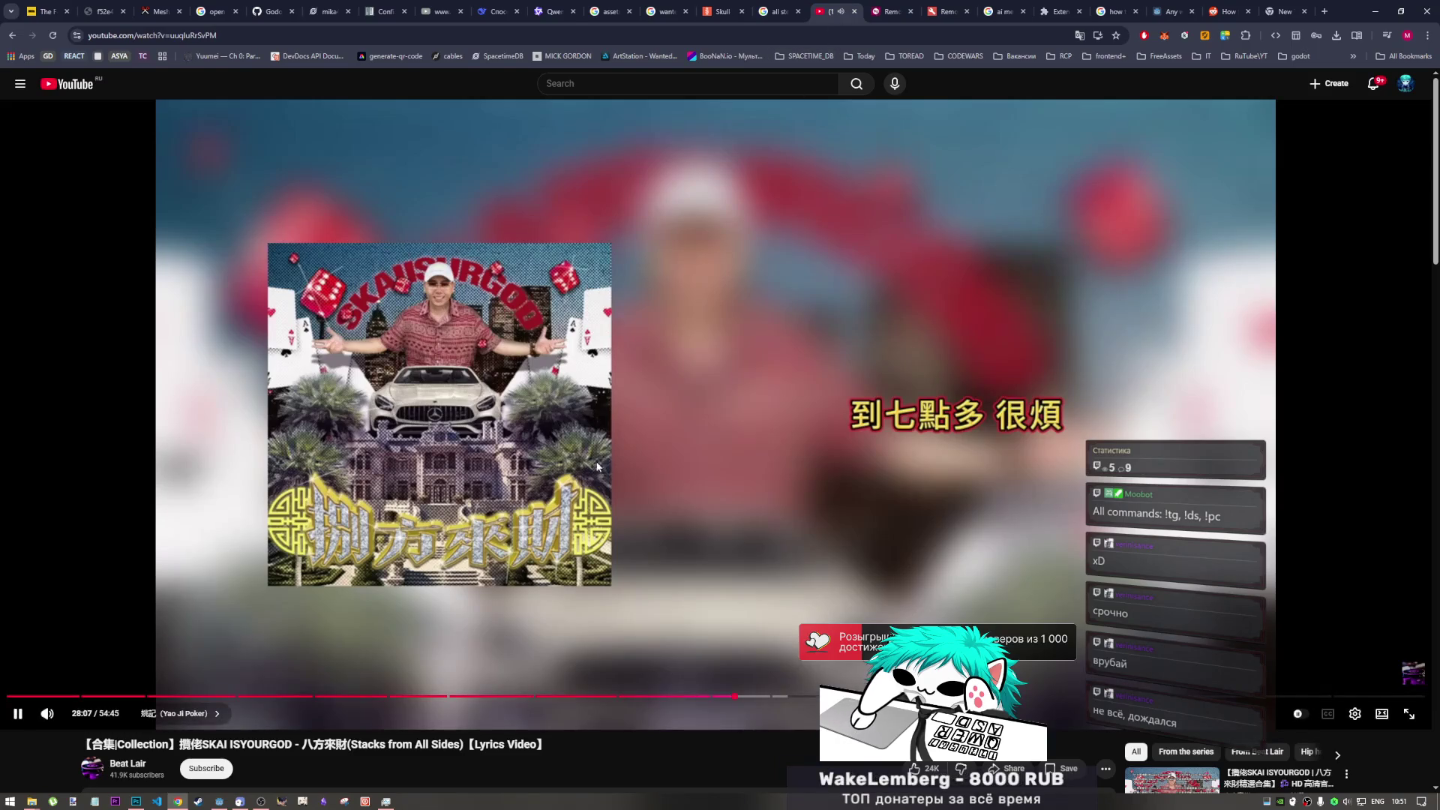
pyautogui.click(257, 801)
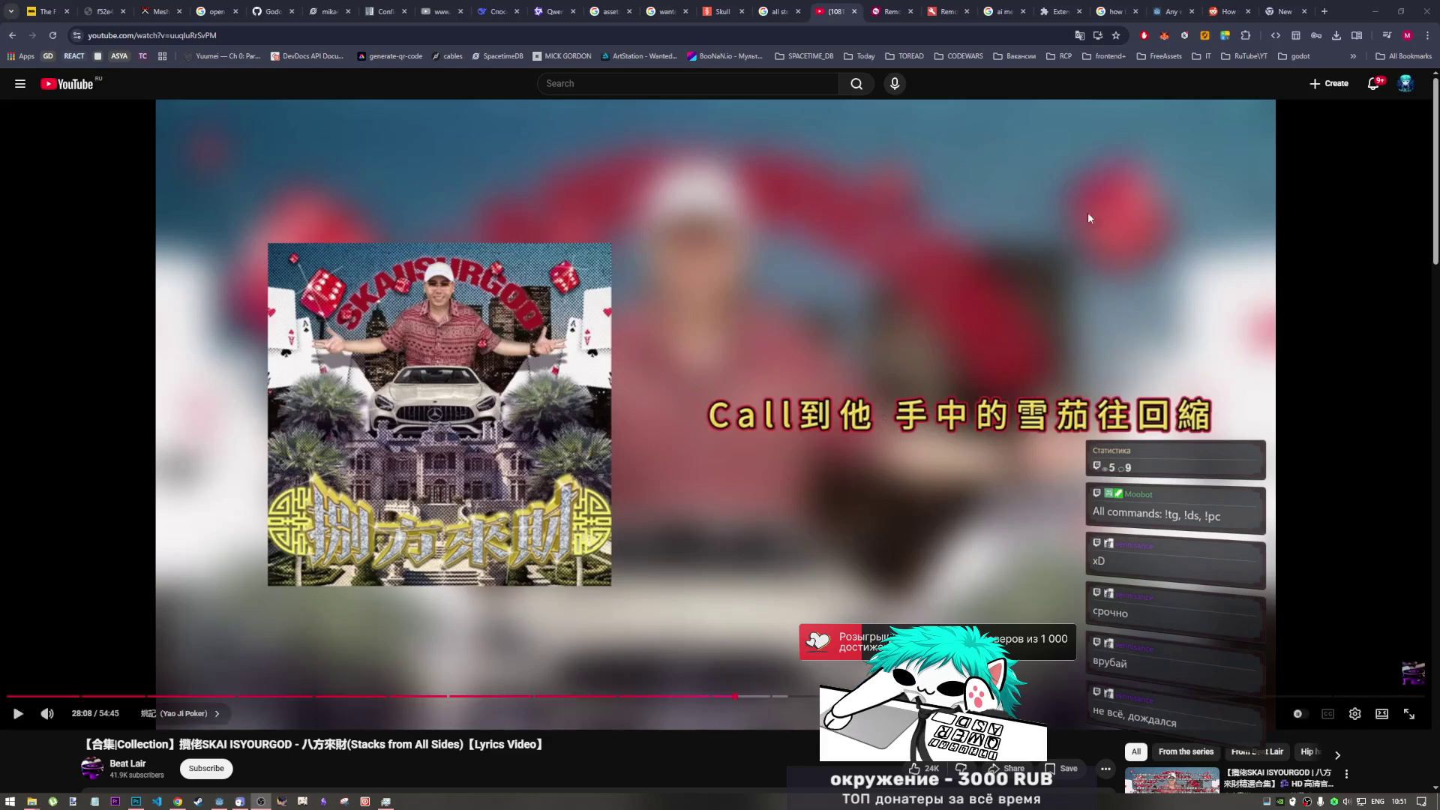
# - Load the pasted Poppy - BLOODMONEY video URL in the new tab and place it beside the other video
pyautogui.click(1284, 13)
pyautogui.hotkey('ctrl', 'v')
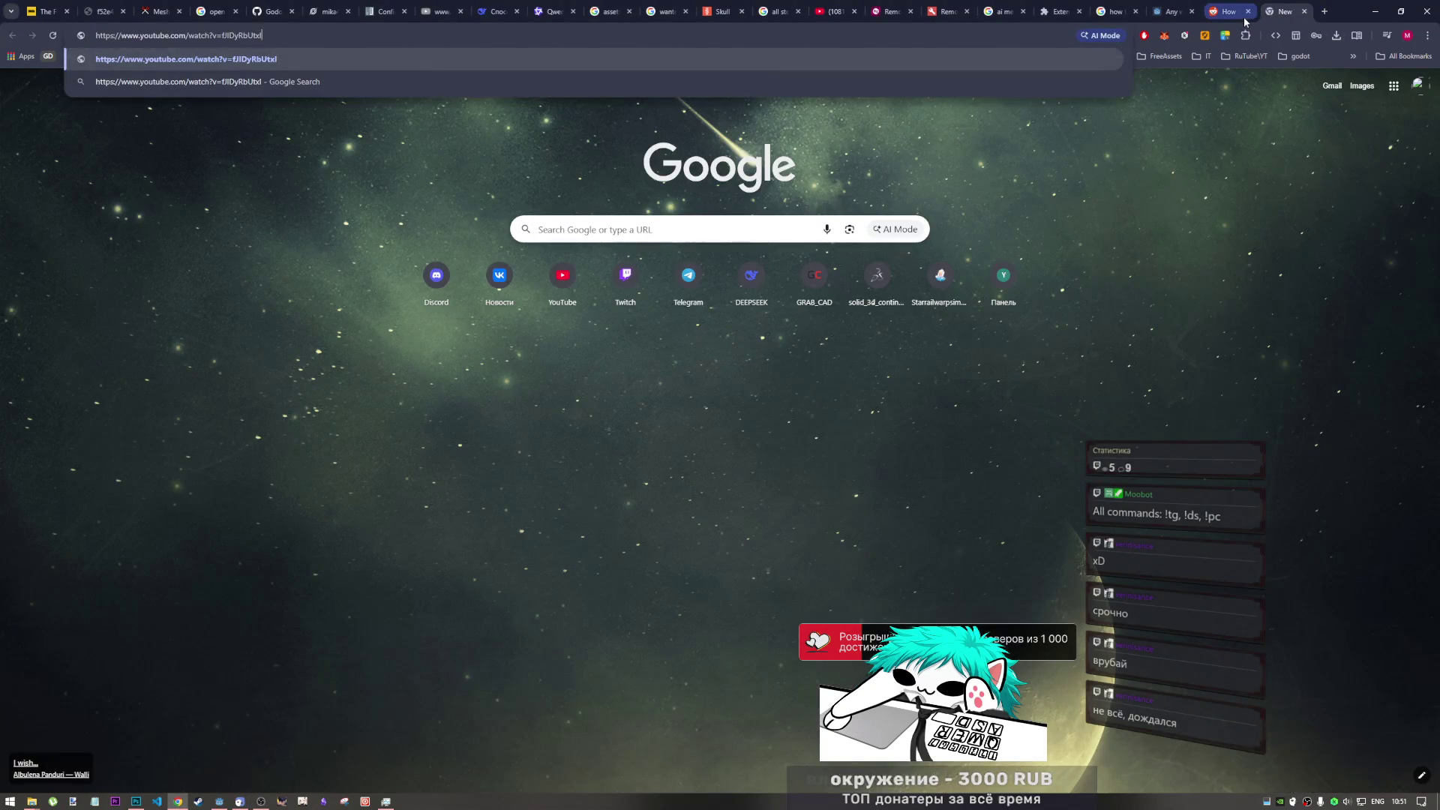
pyautogui.press('Return')
pyautogui.moveTo(1257, 12); pyautogui.dragTo(893, 13)
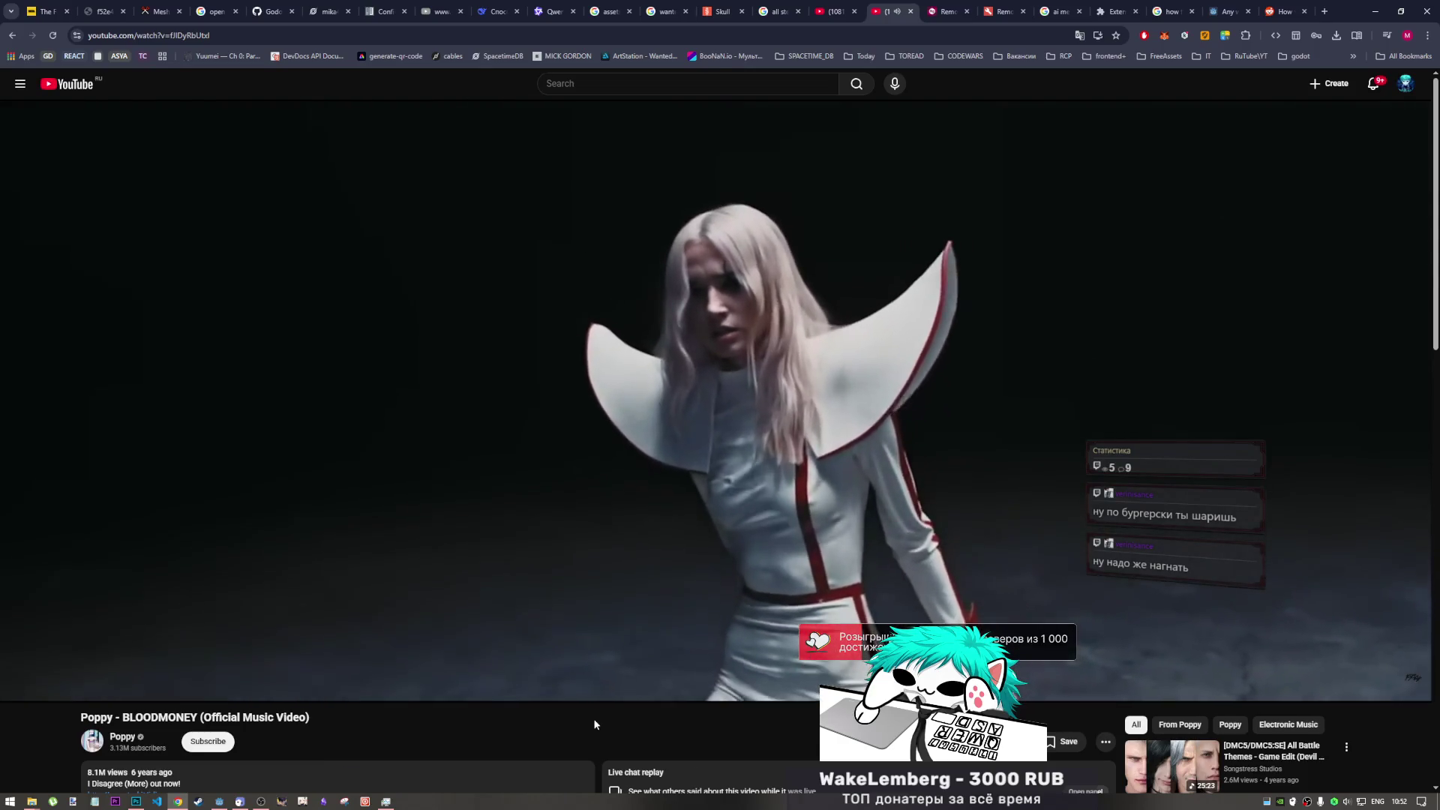
# - Watch the BLOODMONEY video, pausing it at 1:01, then resume playback
pyautogui.scroll(-1, 590, 720)
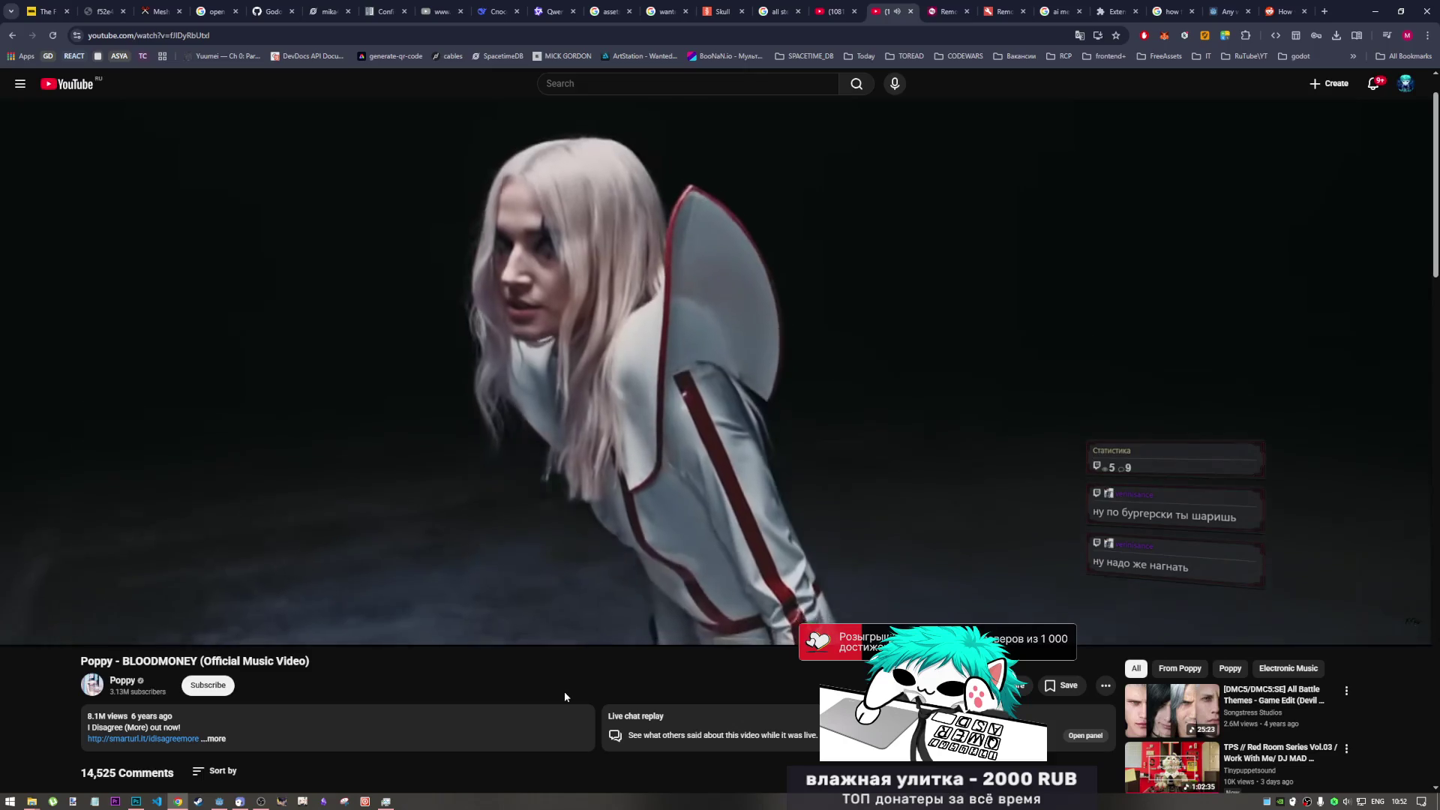
pyautogui.scroll(1, 564, 687)
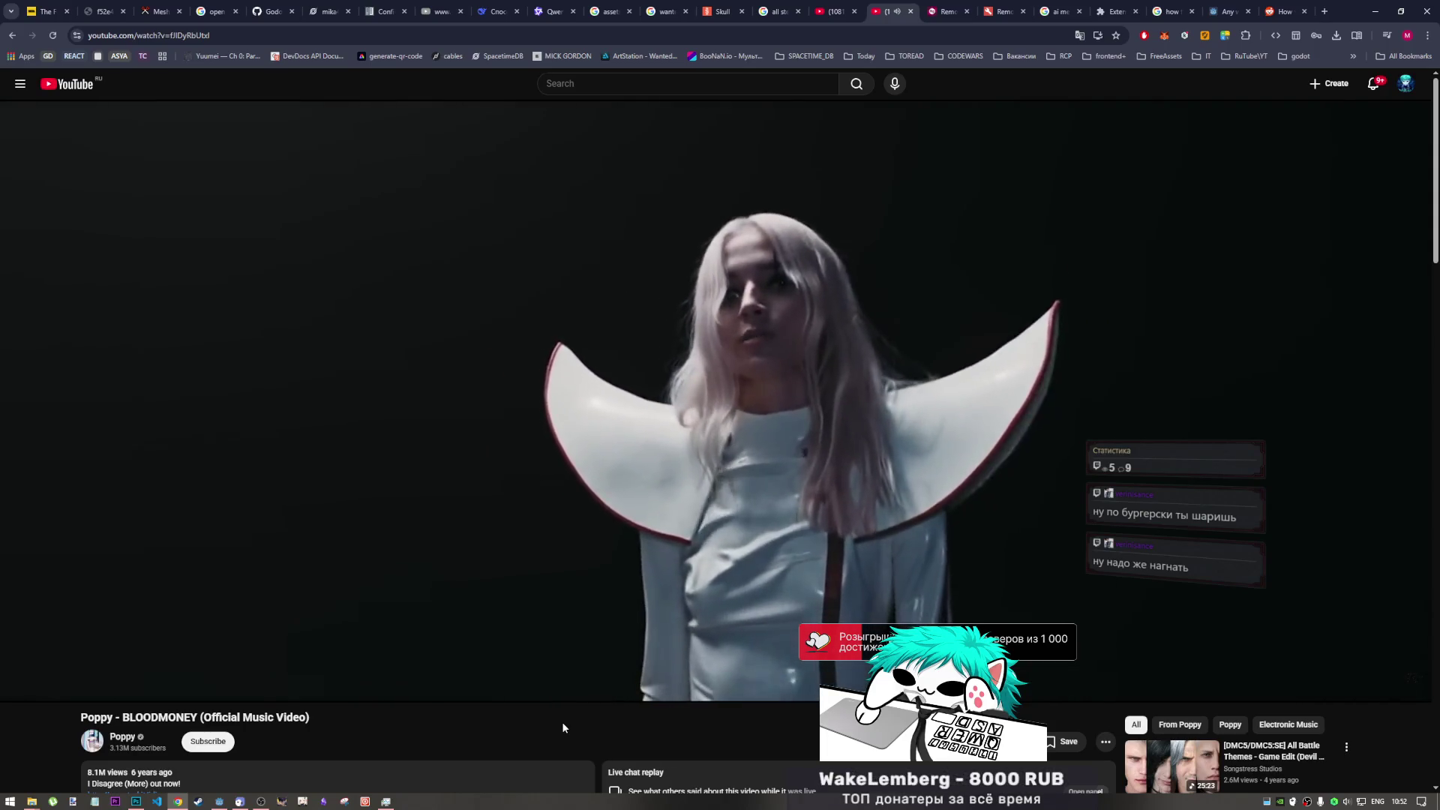
pyautogui.click(588, 532)
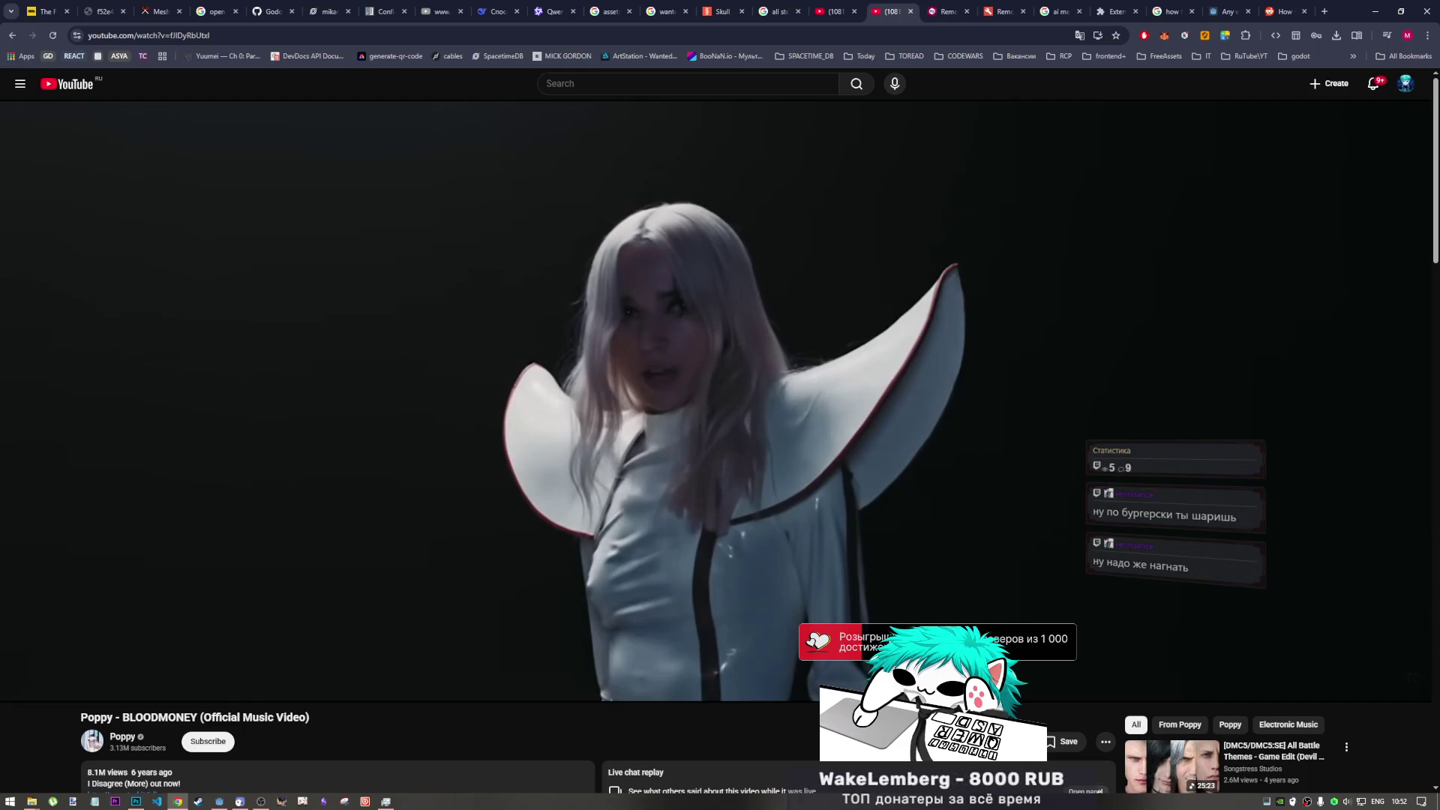
pyautogui.moveTo(592, 571)
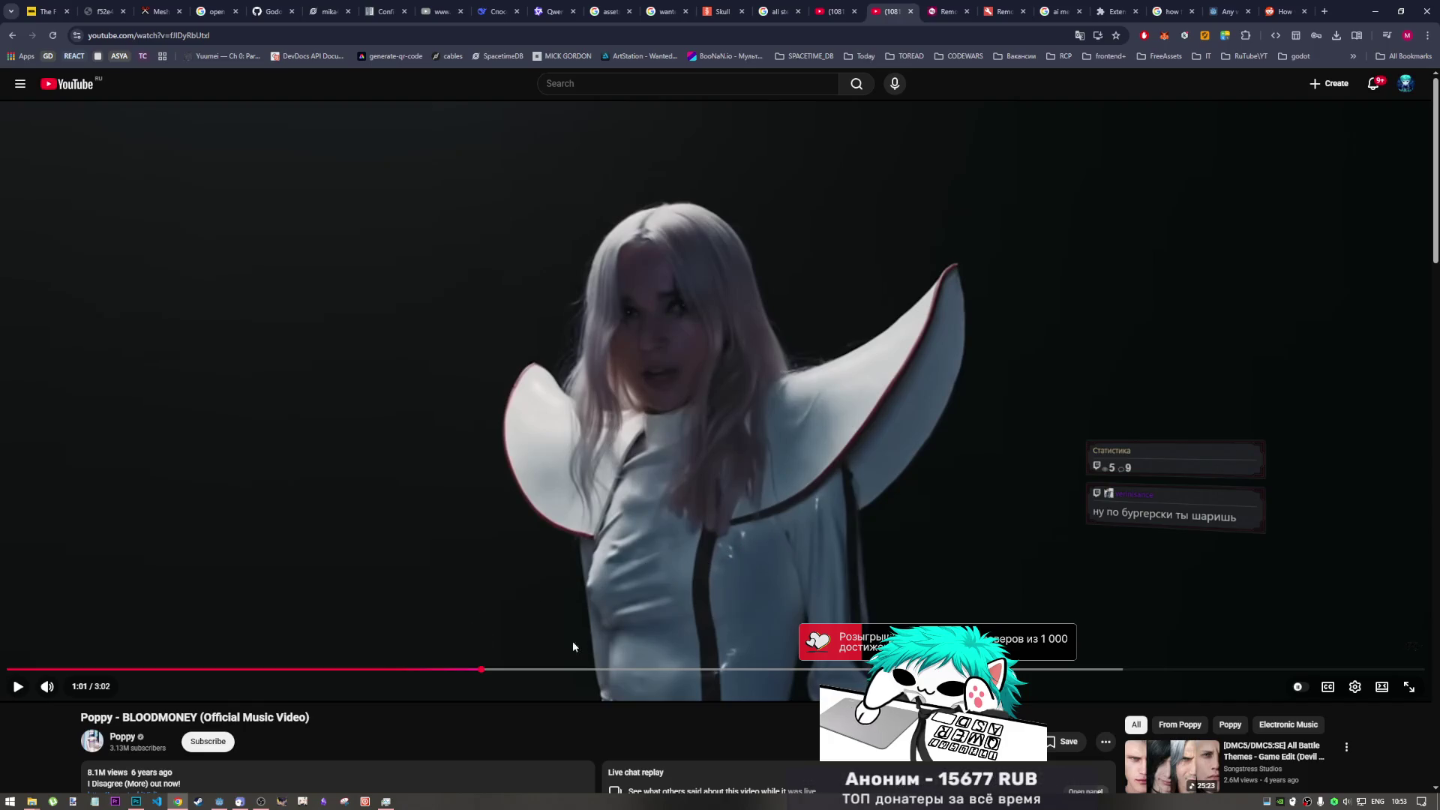
pyautogui.click(832, 559)
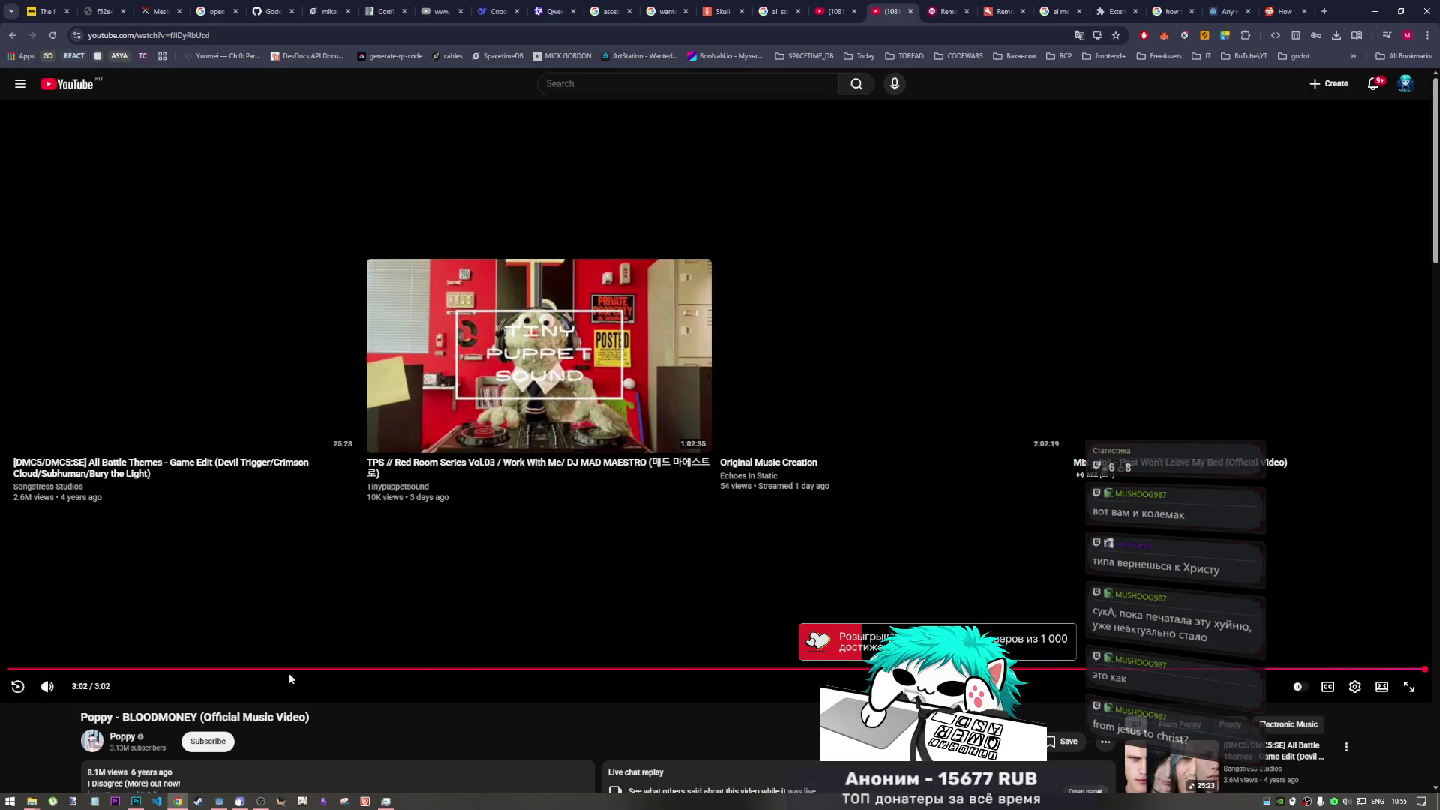
# - Scroll below the finished video, expand its description and view the comments
pyautogui.scroll(-4, 192, 583)
pyautogui.click(253, 517)
pyautogui.scroll(-9, 254, 521)
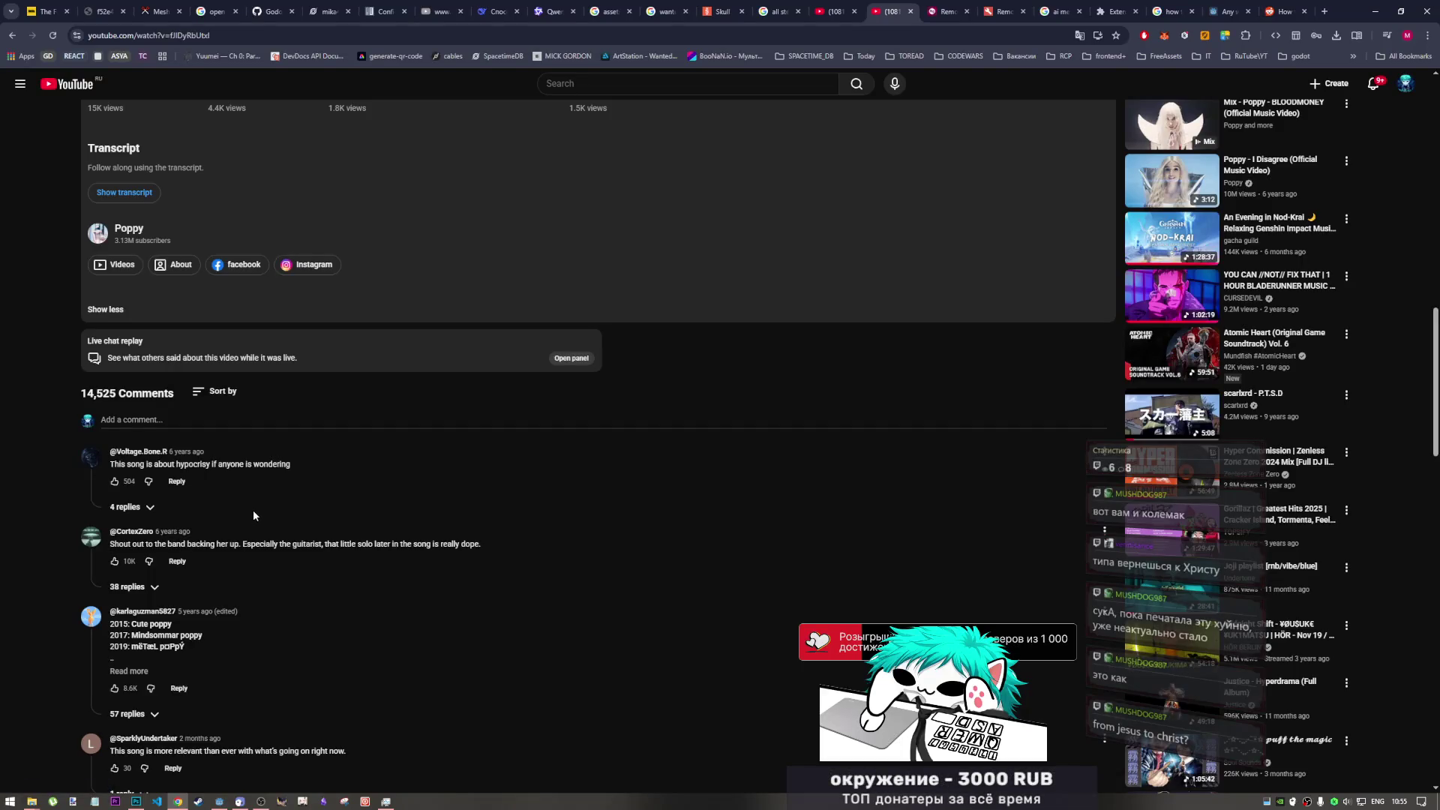
# - Copy the 'Poppy - BLOODMONEY' video title
pyautogui.scroll(10, 252, 520)
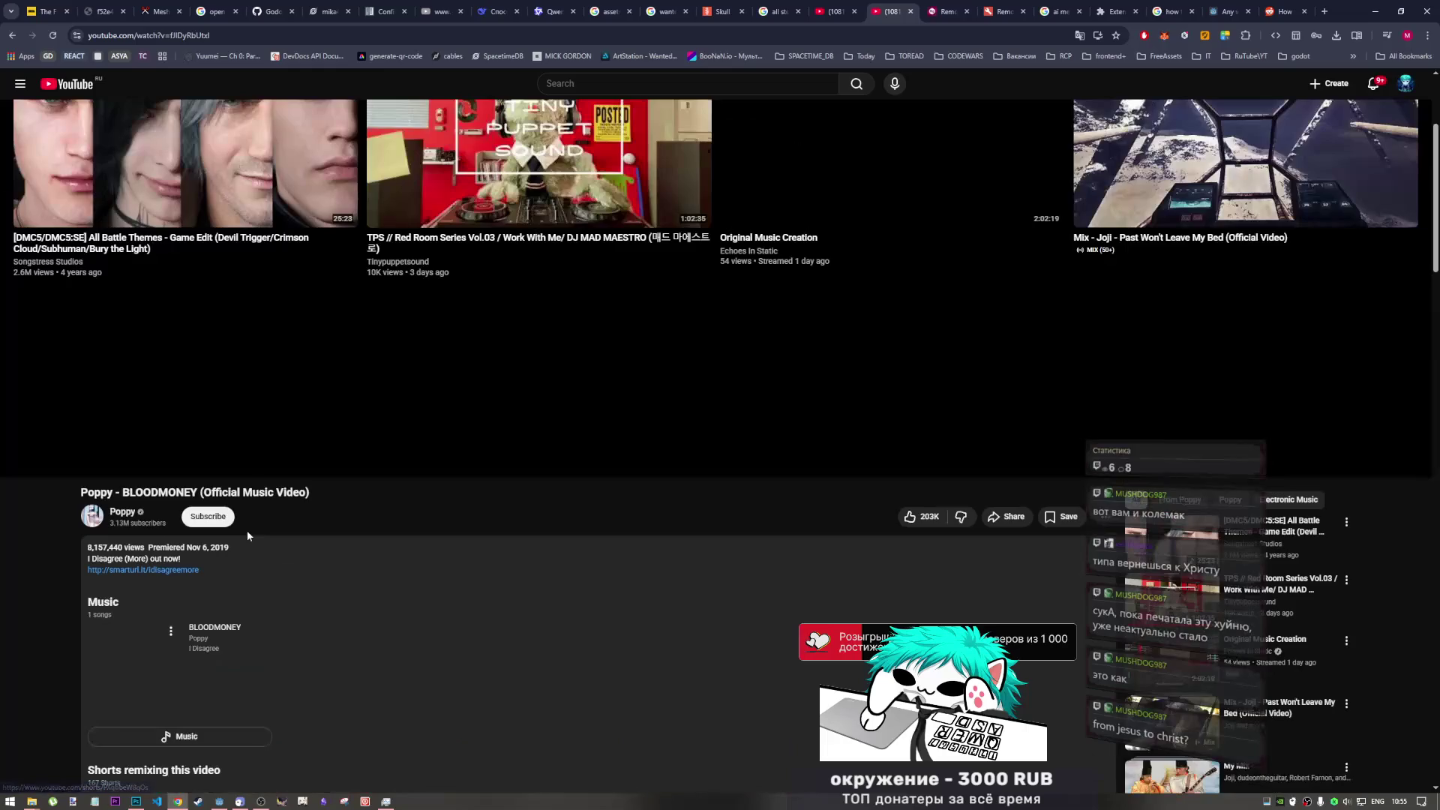
pyautogui.scroll(-5, 246, 532)
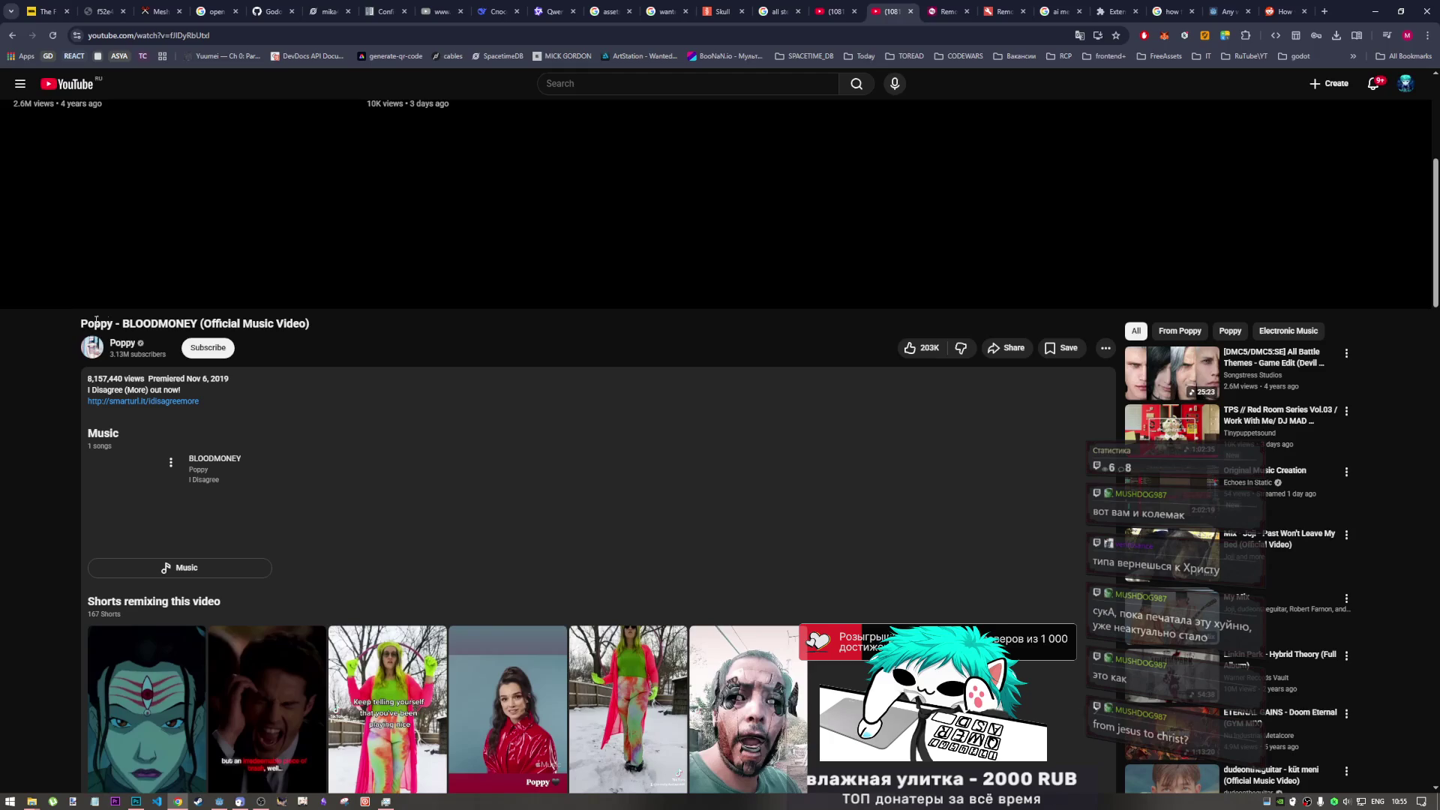
pyautogui.moveTo(96, 321); pyautogui.dragTo(201, 323)
pyautogui.rightClick(187, 323)
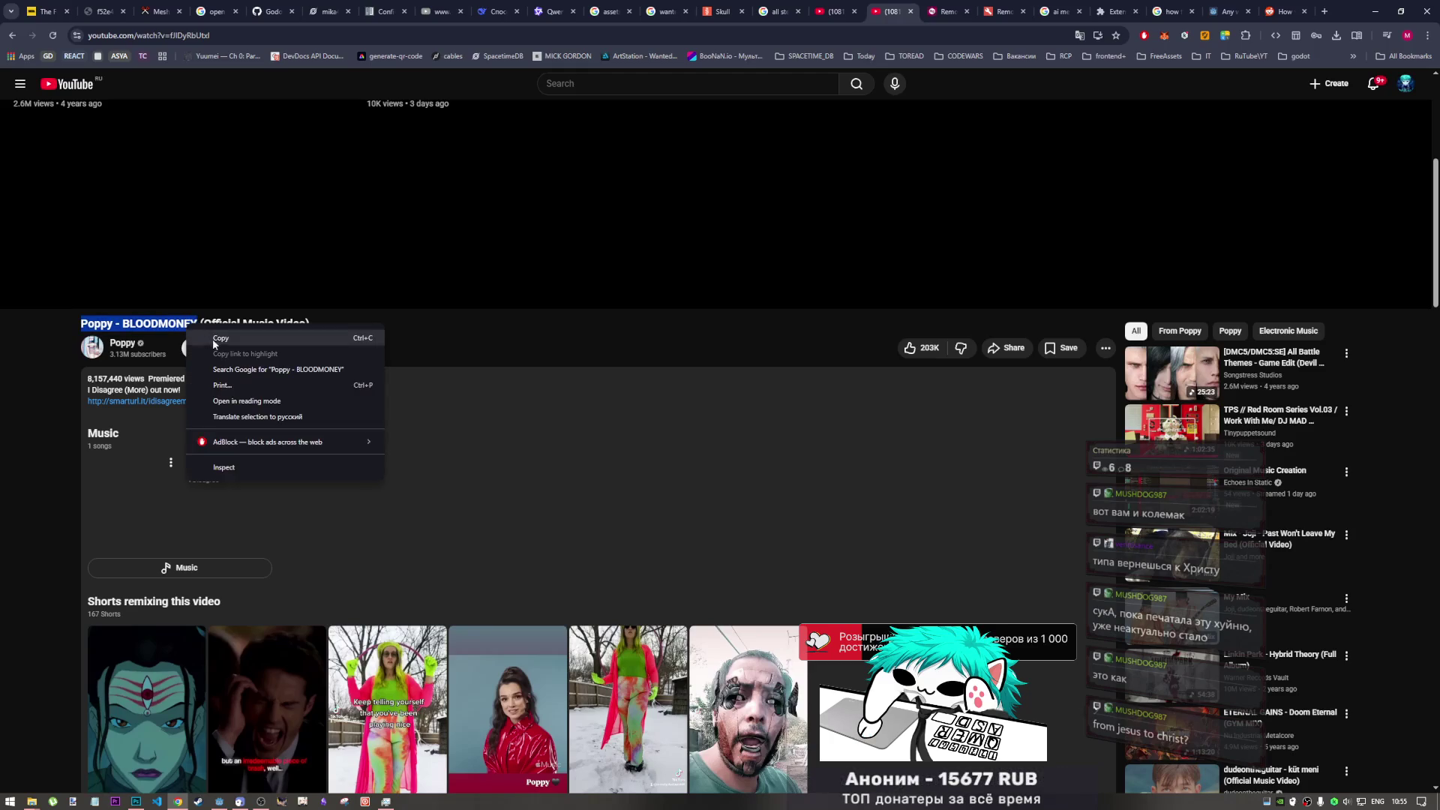
pyautogui.click(202, 335)
# - Google 'Poppy - BLOODMONEY перевод' in a new tab and open the Genius translation in the background
pyautogui.click(1324, 12)
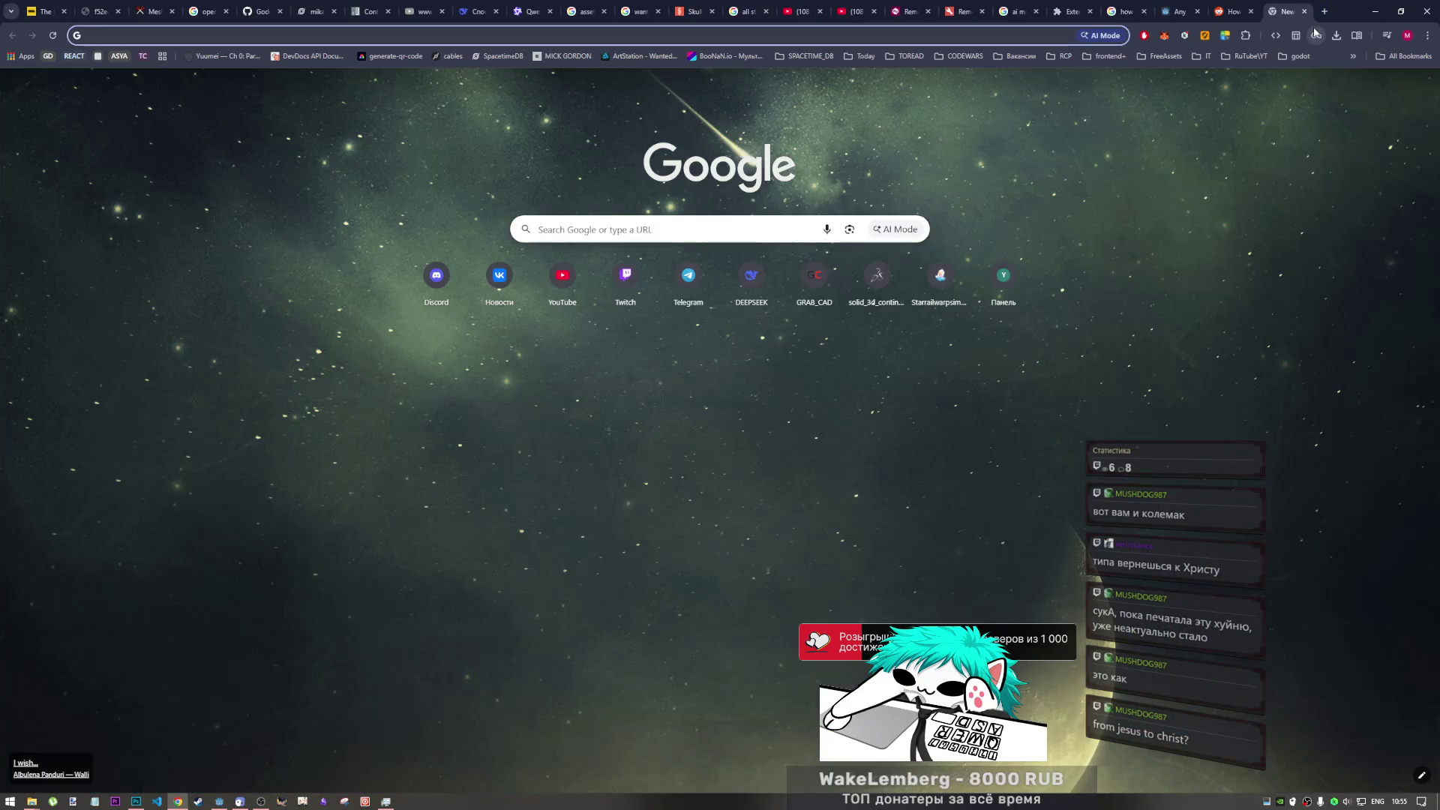
pyautogui.hotkey('ctrl', 'v')
pyautogui.write('gtht')
pyautogui.press('Return')
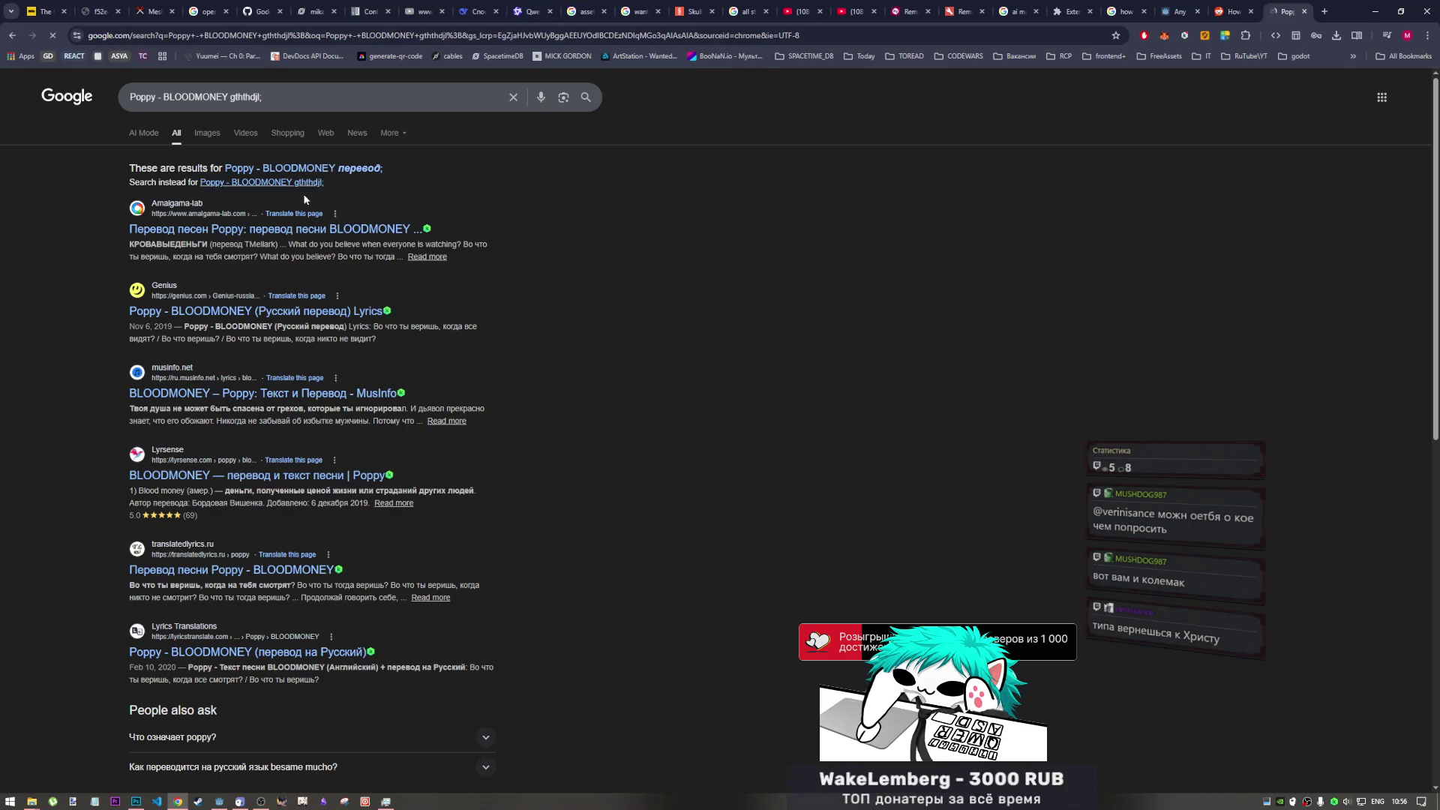
pyautogui.middleClick(255, 315)
# - Open the Amalgama translation in the background, then go to the Genius page and dismiss its cookie notice
pyautogui.middleClick(343, 232)
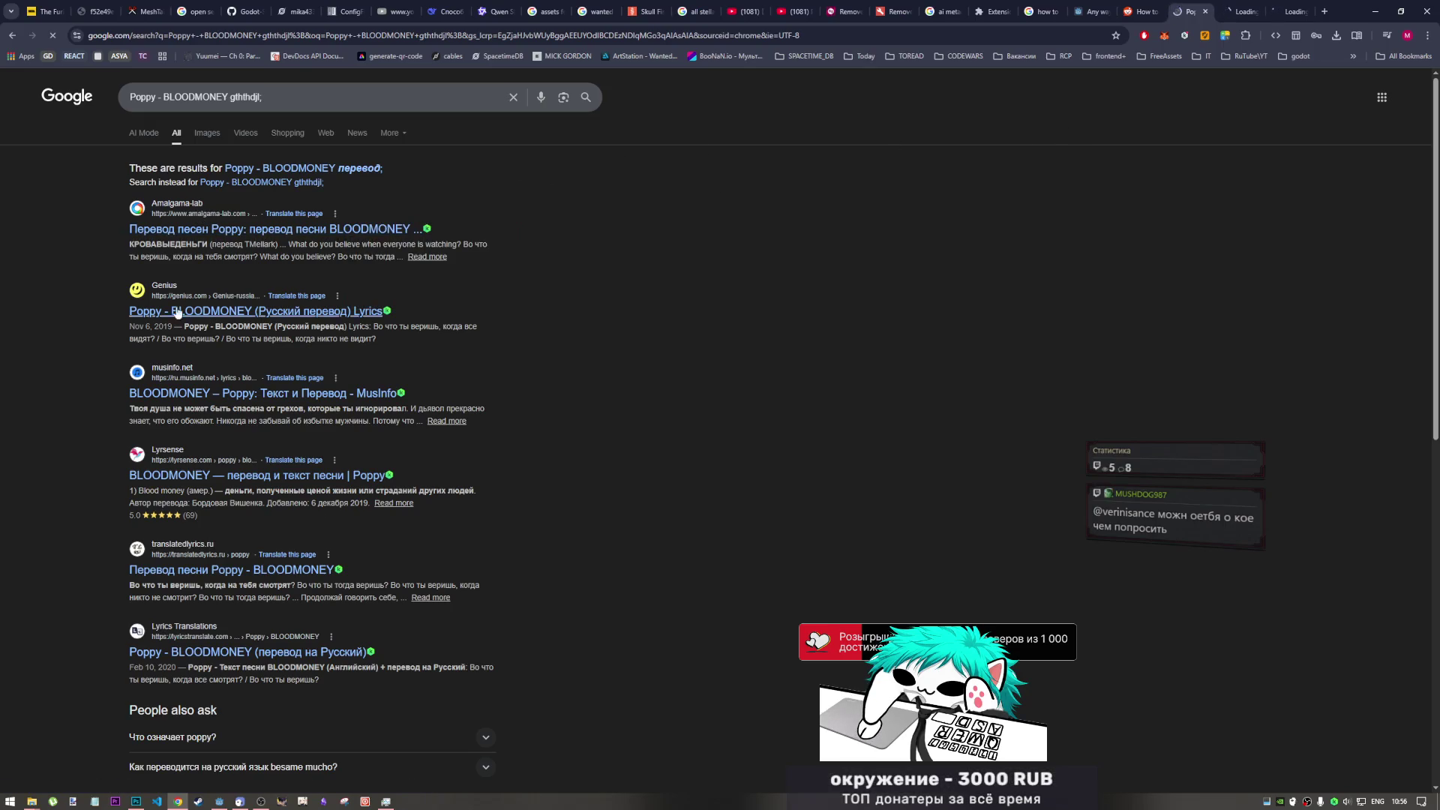
pyautogui.click(1304, 6)
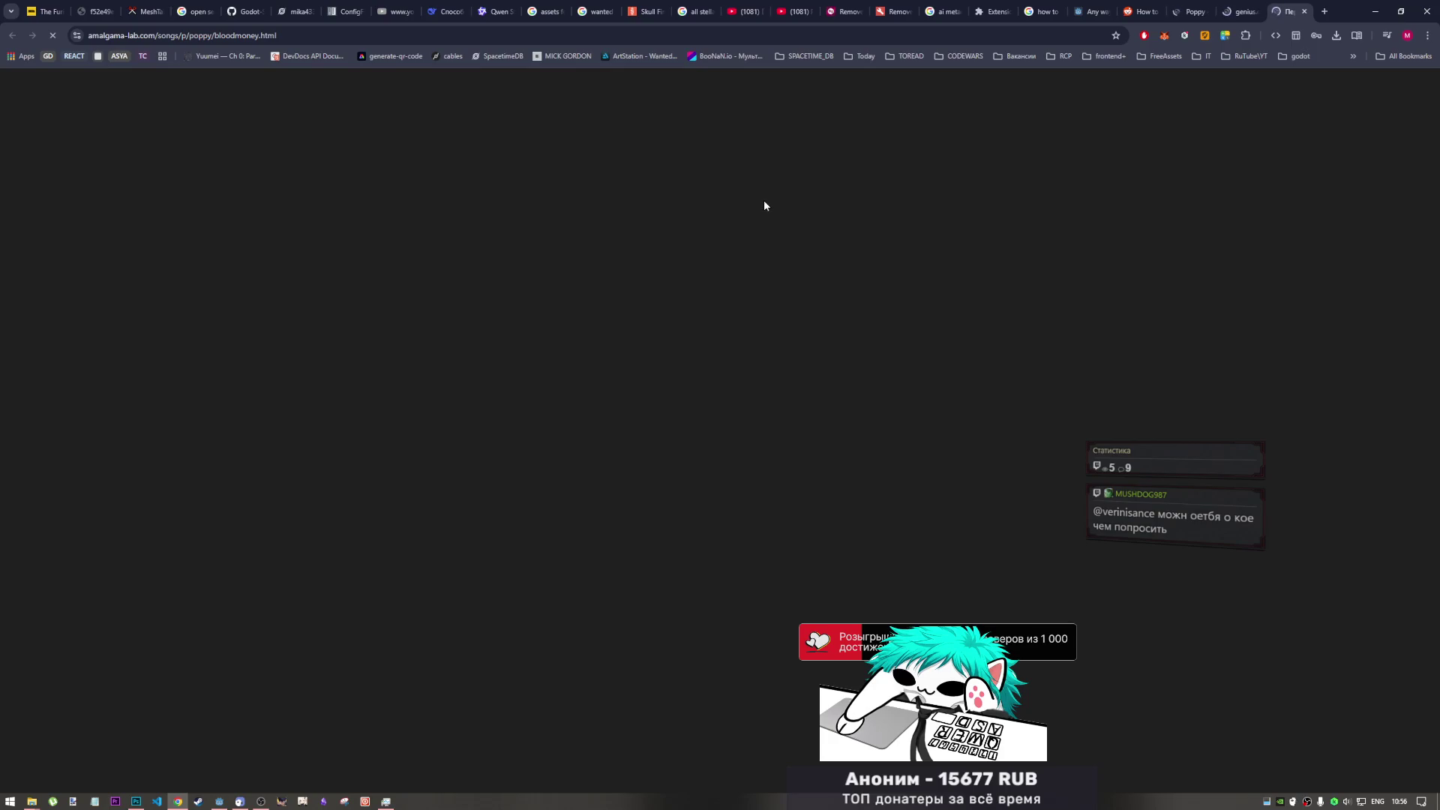
pyautogui.click(1238, 9)
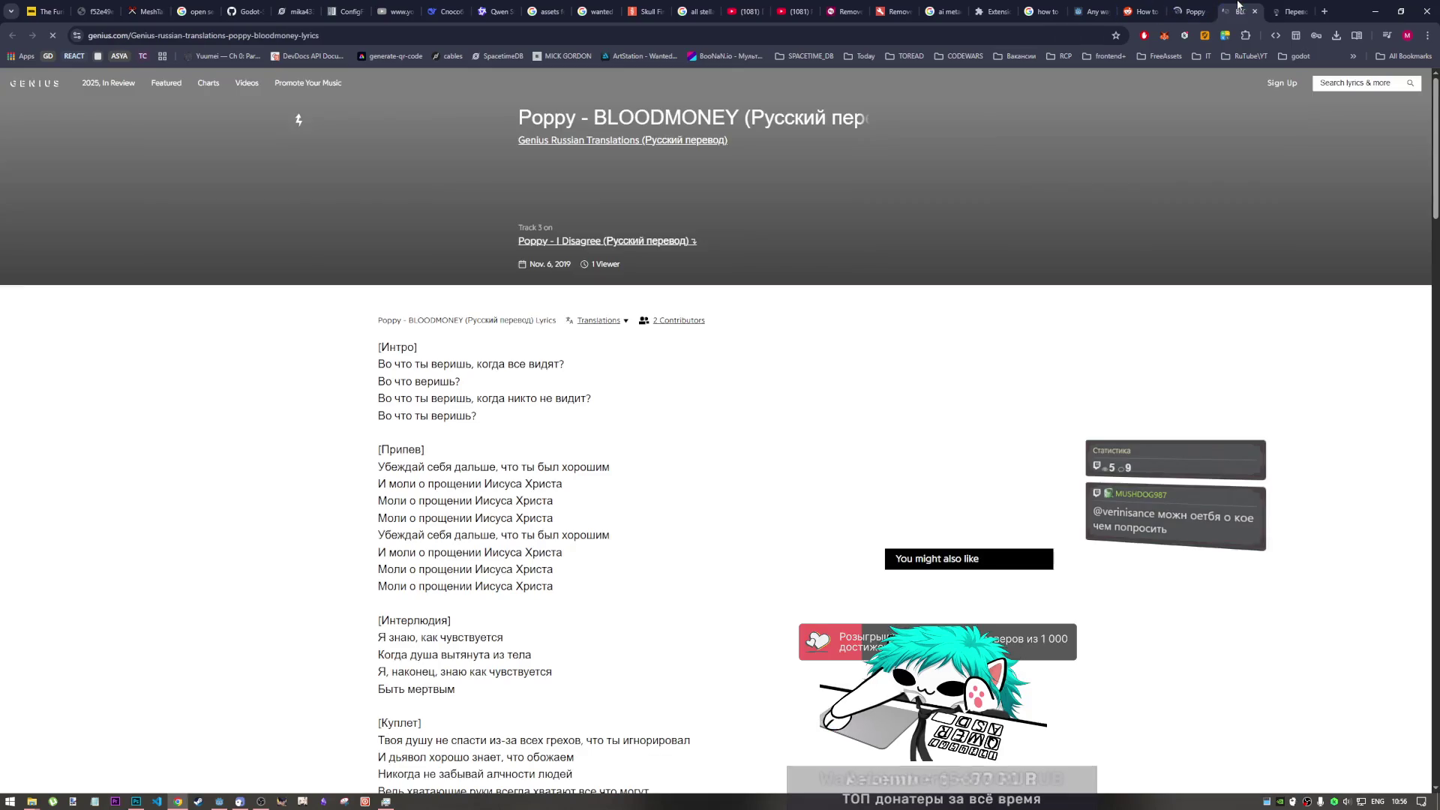
pyautogui.scroll(-3, 620, 446)
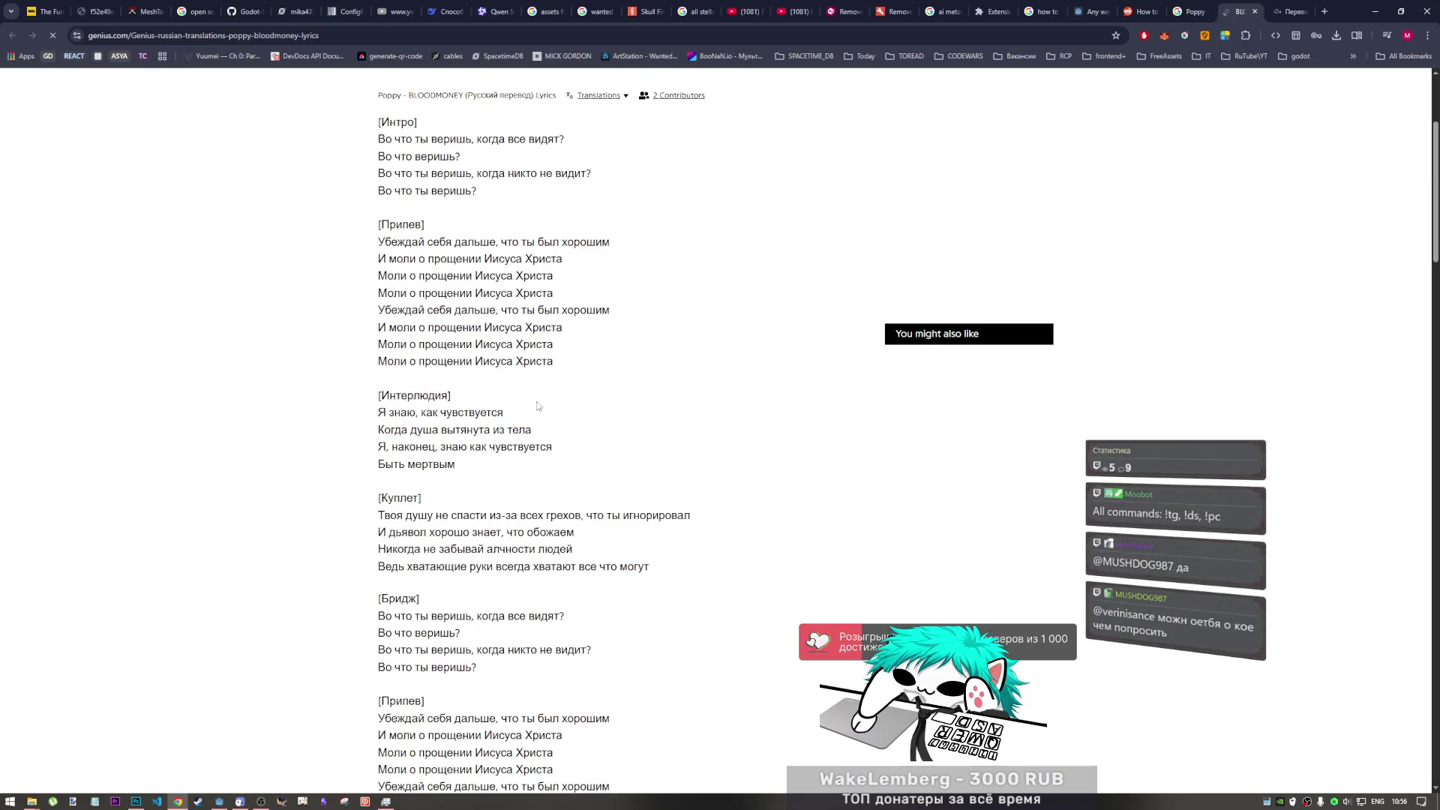
pyautogui.scroll(-2, 513, 406)
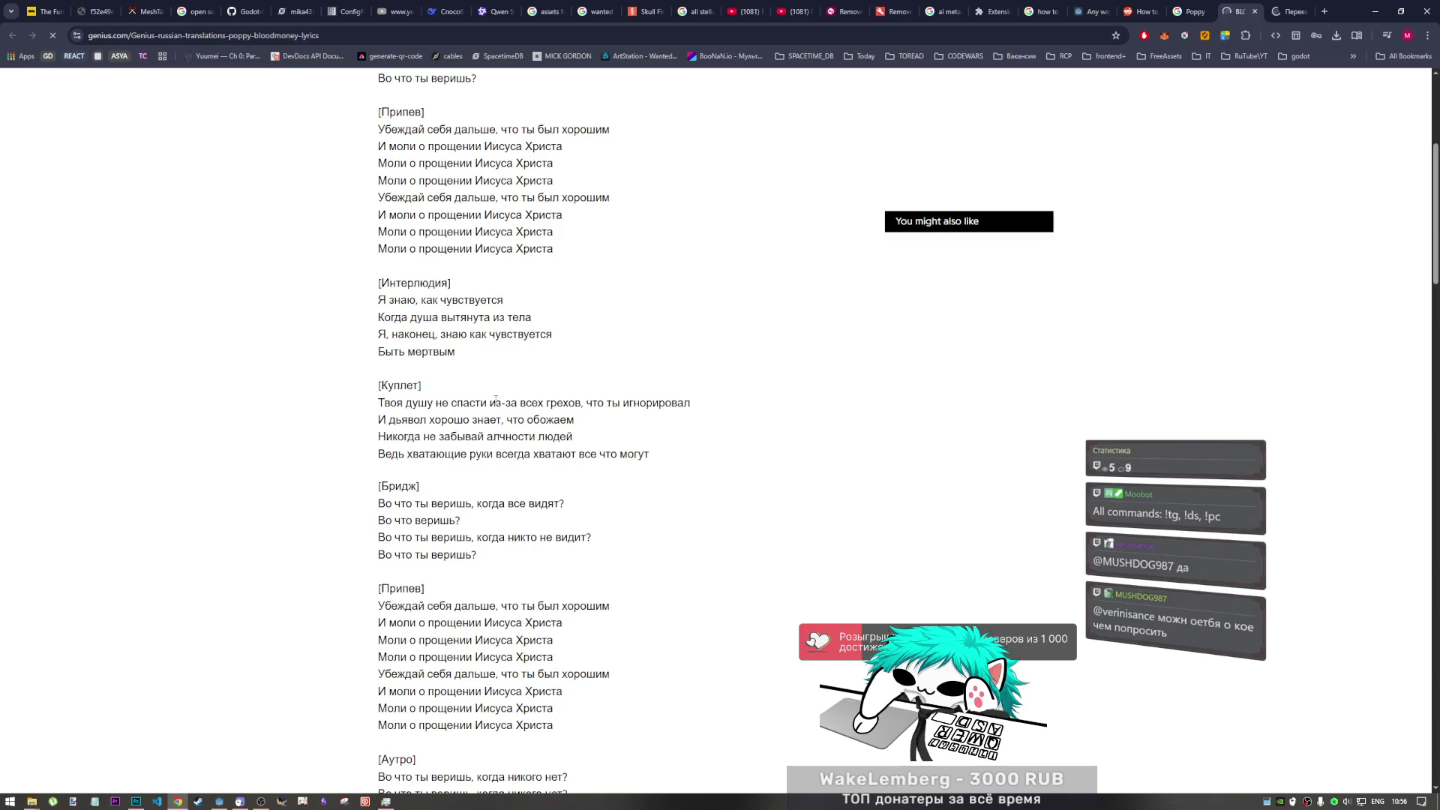
pyautogui.scroll(1, 518, 338)
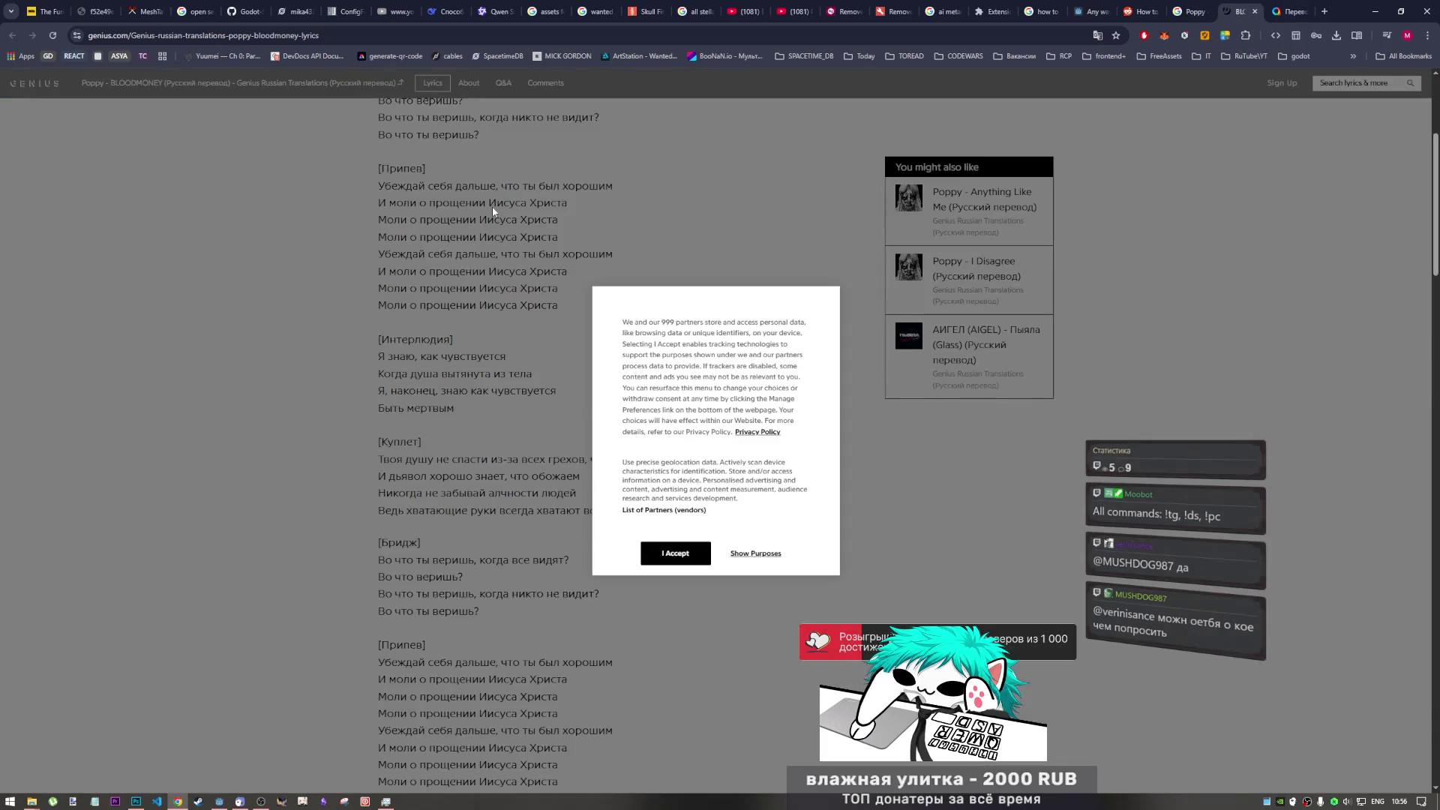
pyautogui.press('F5')
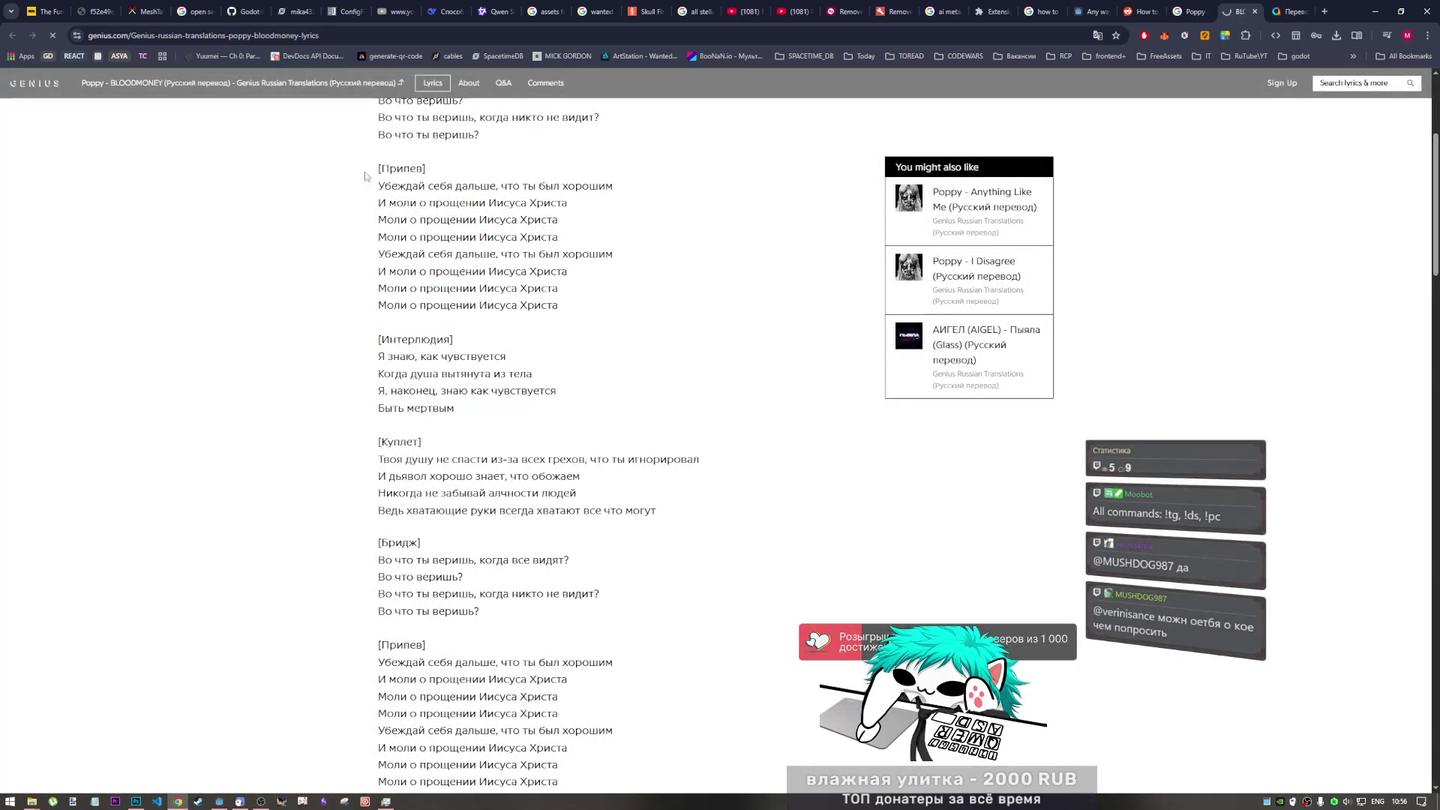
# - Read the Genius Russian translation through to the outro and close that tab
pyautogui.scroll(-4, 453, 412)
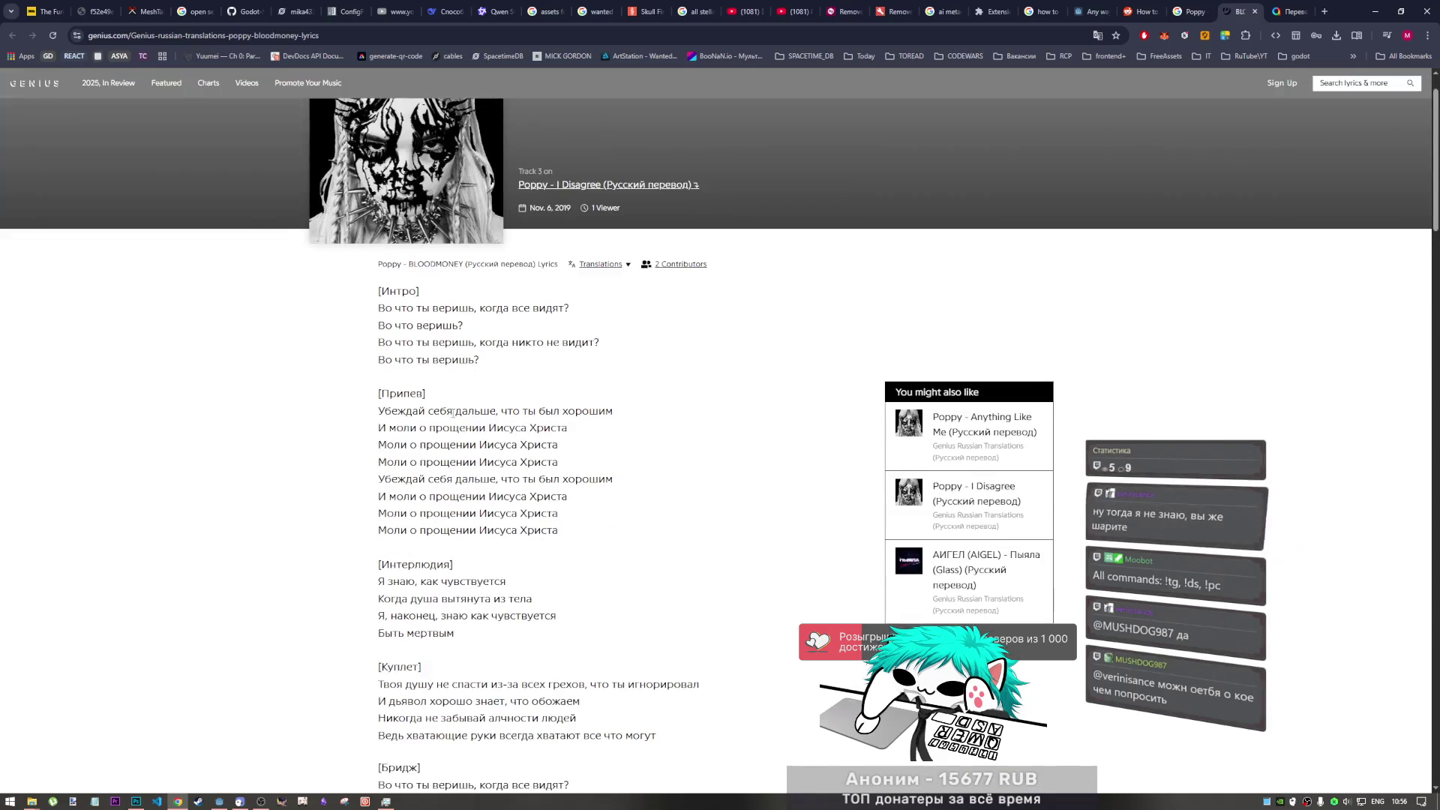
pyautogui.scroll(-1, 453, 412)
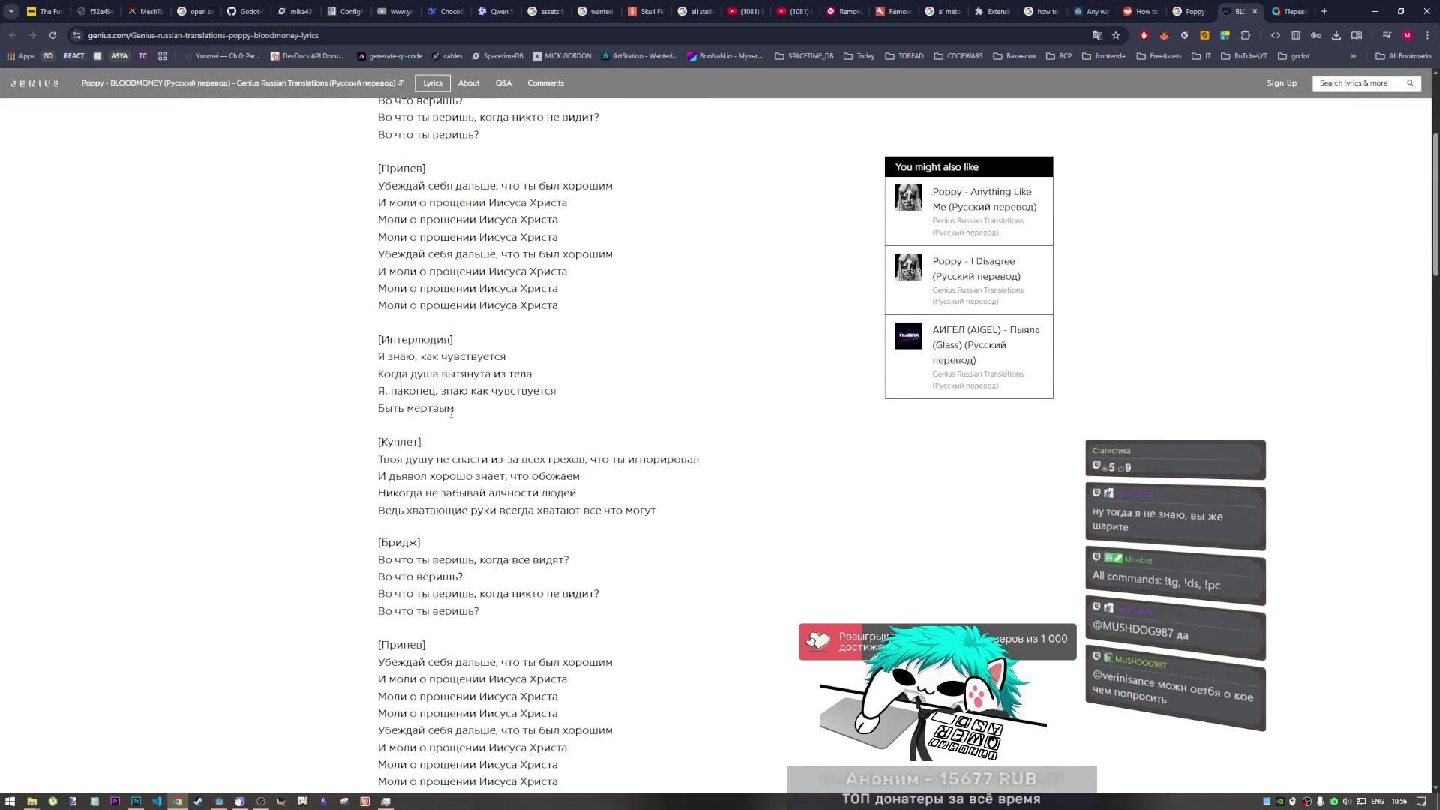
pyautogui.scroll(-1, 451, 413)
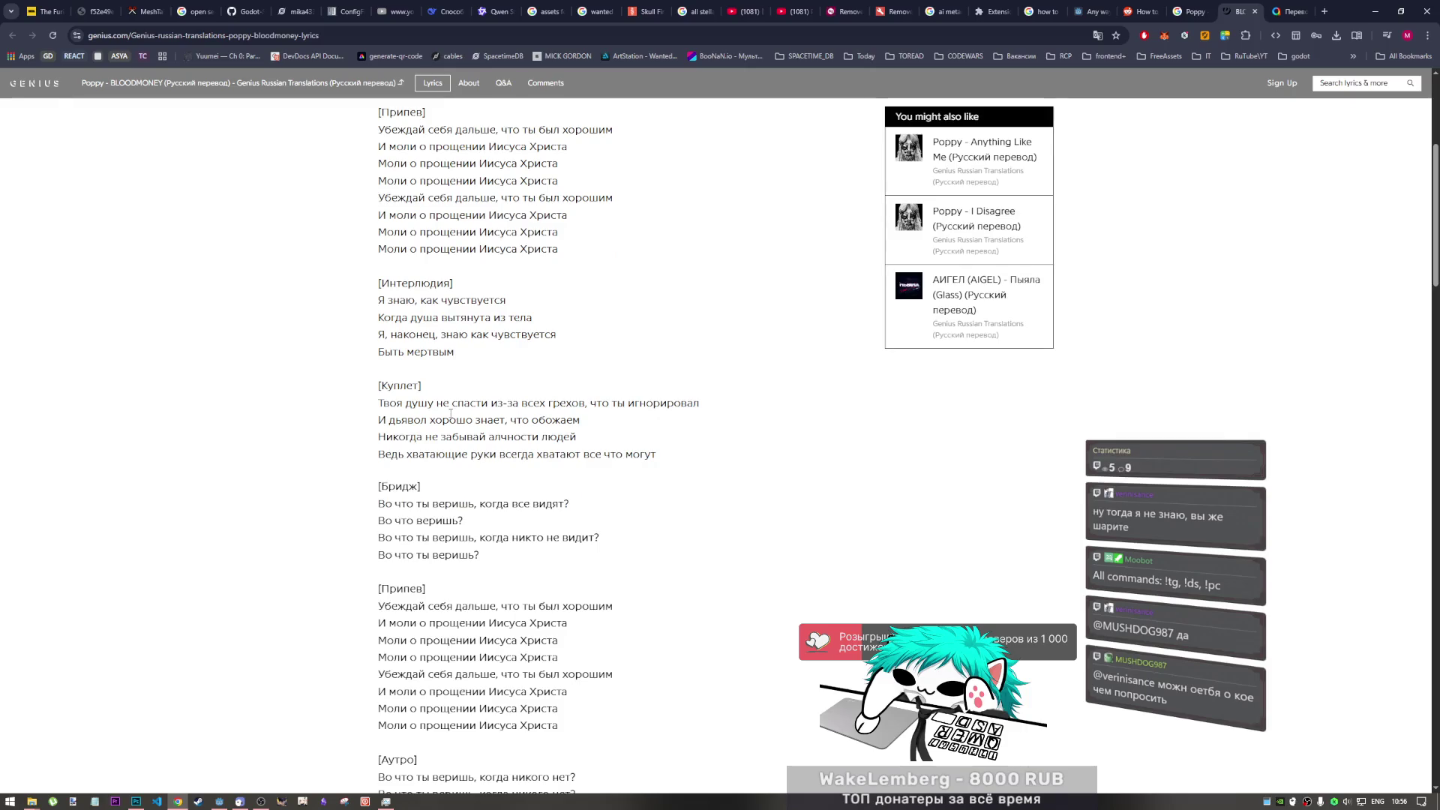
pyautogui.scroll(-2, 450, 414)
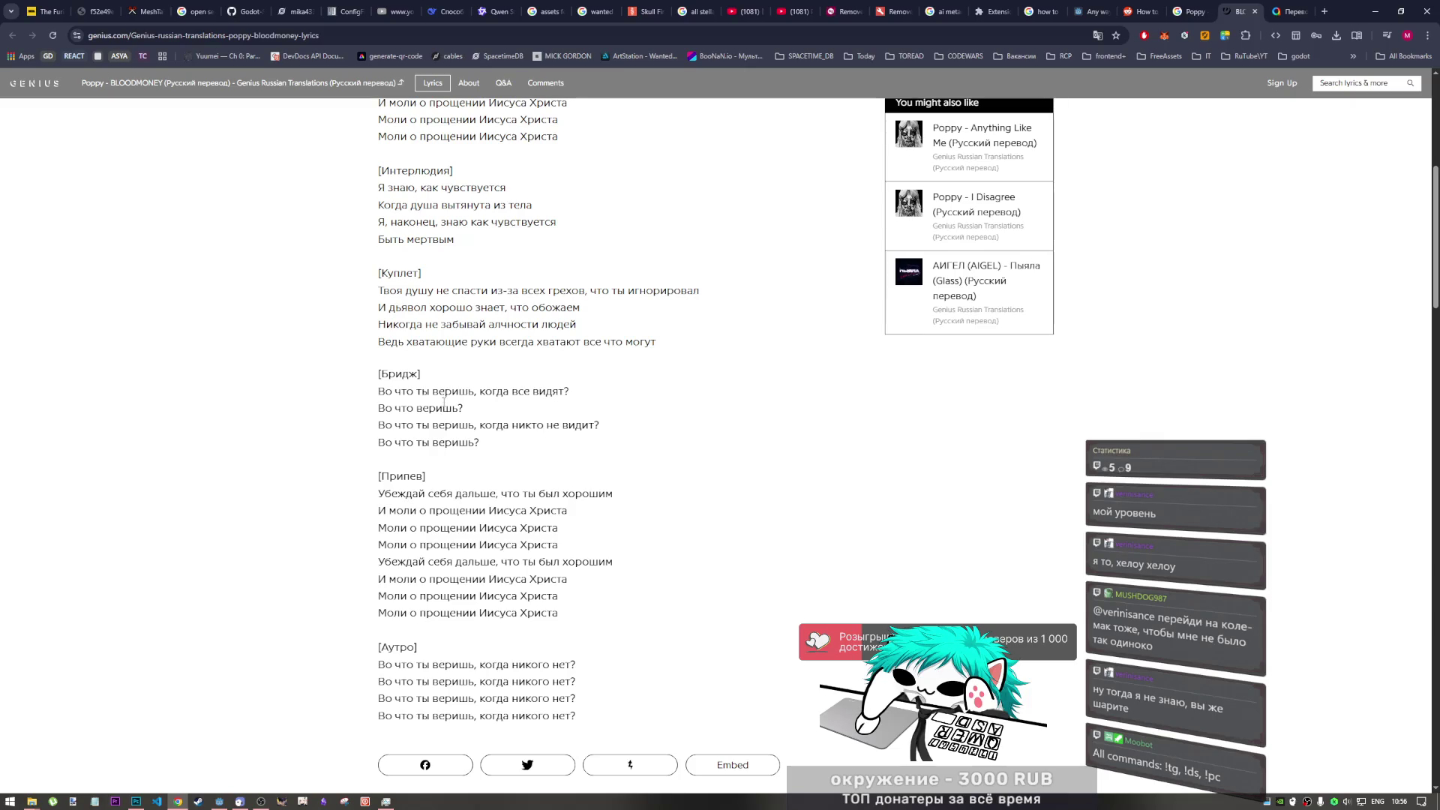
pyautogui.scroll(-1, 444, 404)
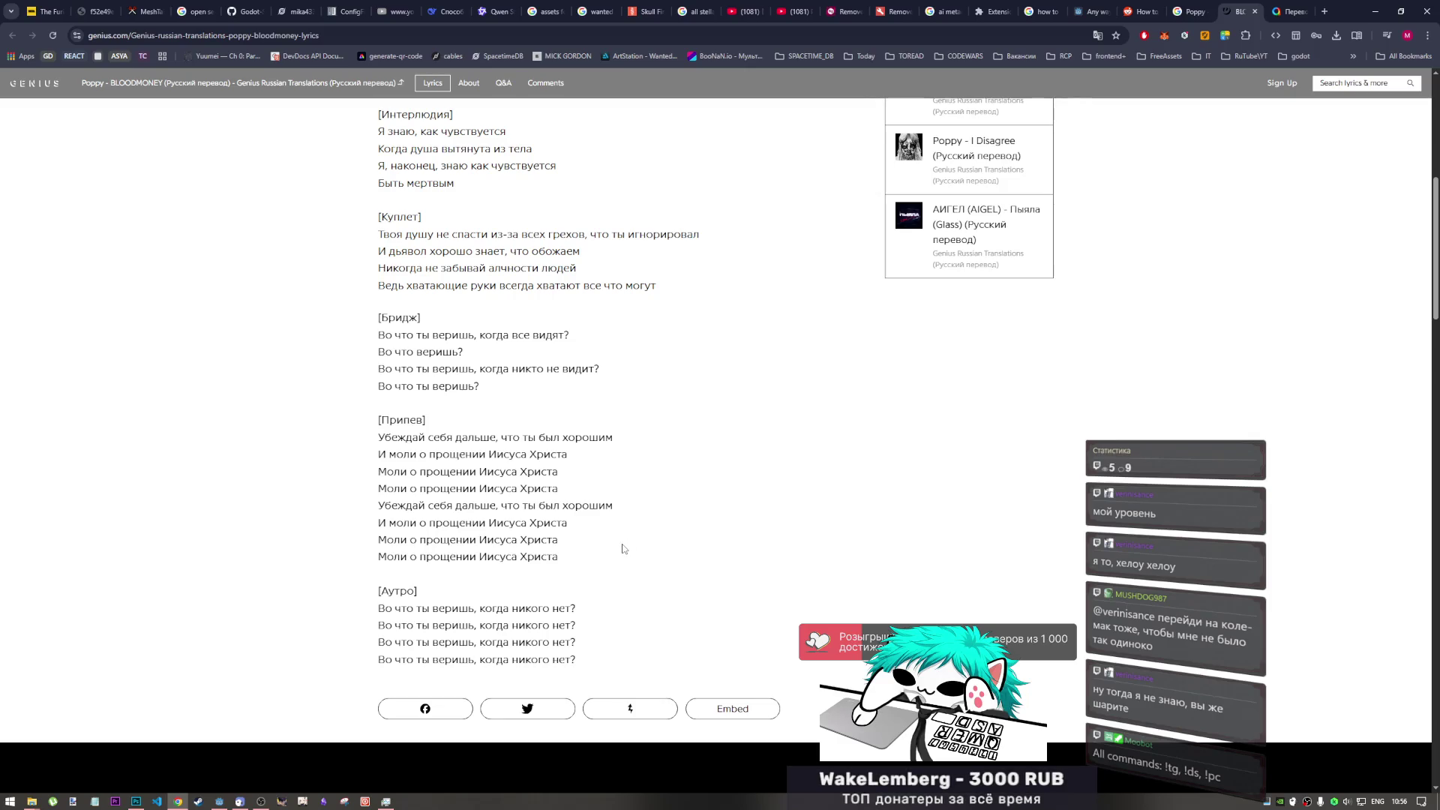
pyautogui.scroll(6, 623, 550)
pyautogui.scroll(-6, 496, 534)
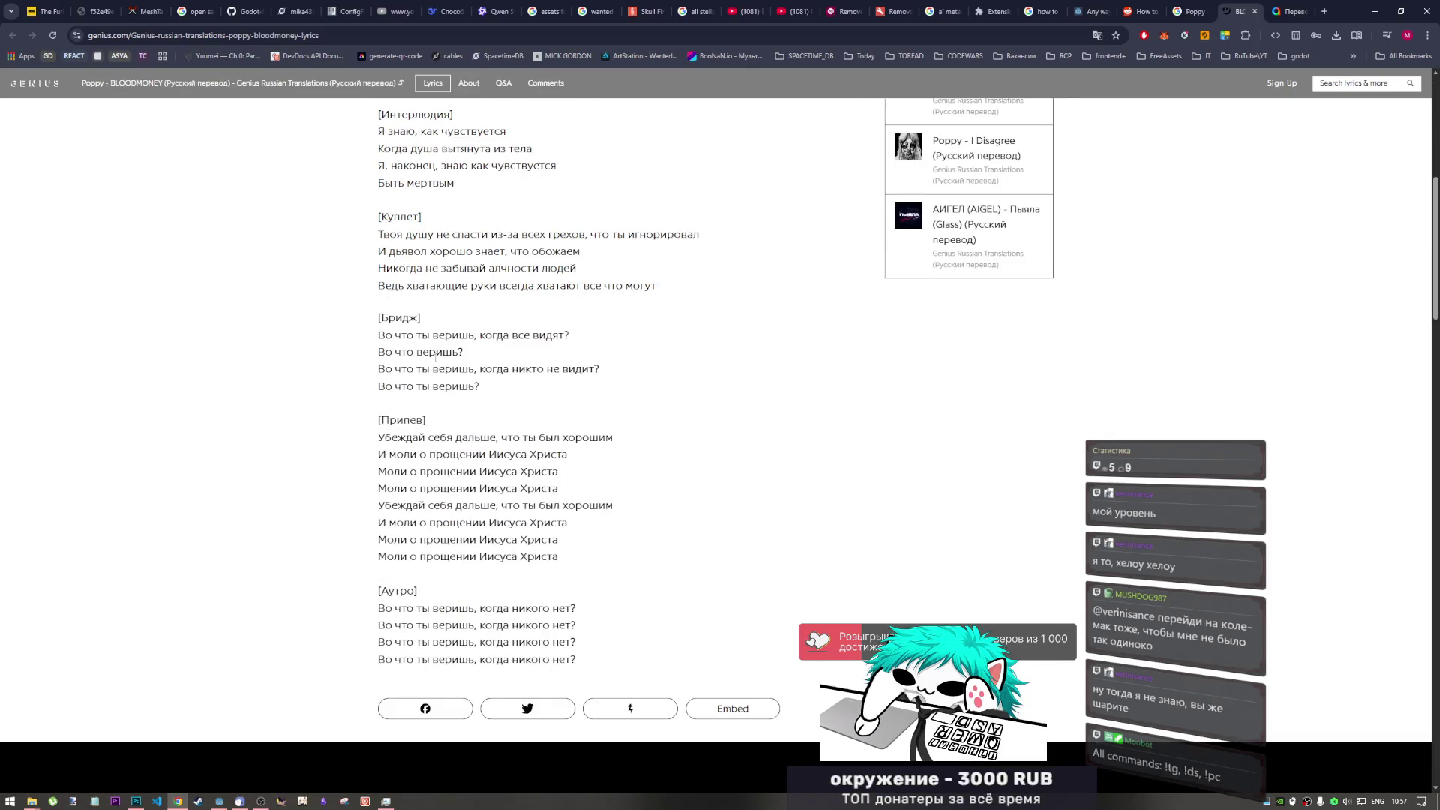
pyautogui.scroll(7, 530, 354)
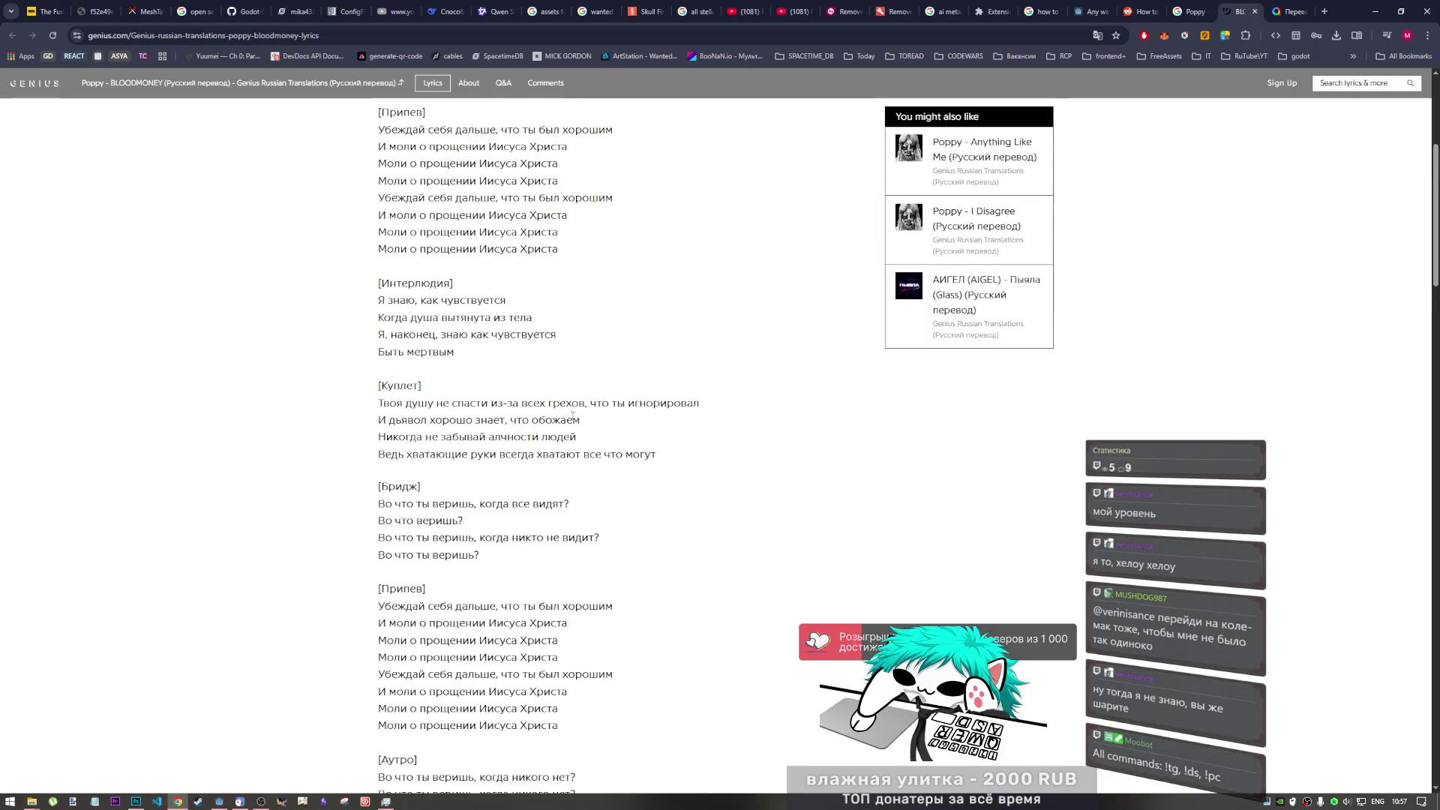
pyautogui.scroll(-7, 570, 433)
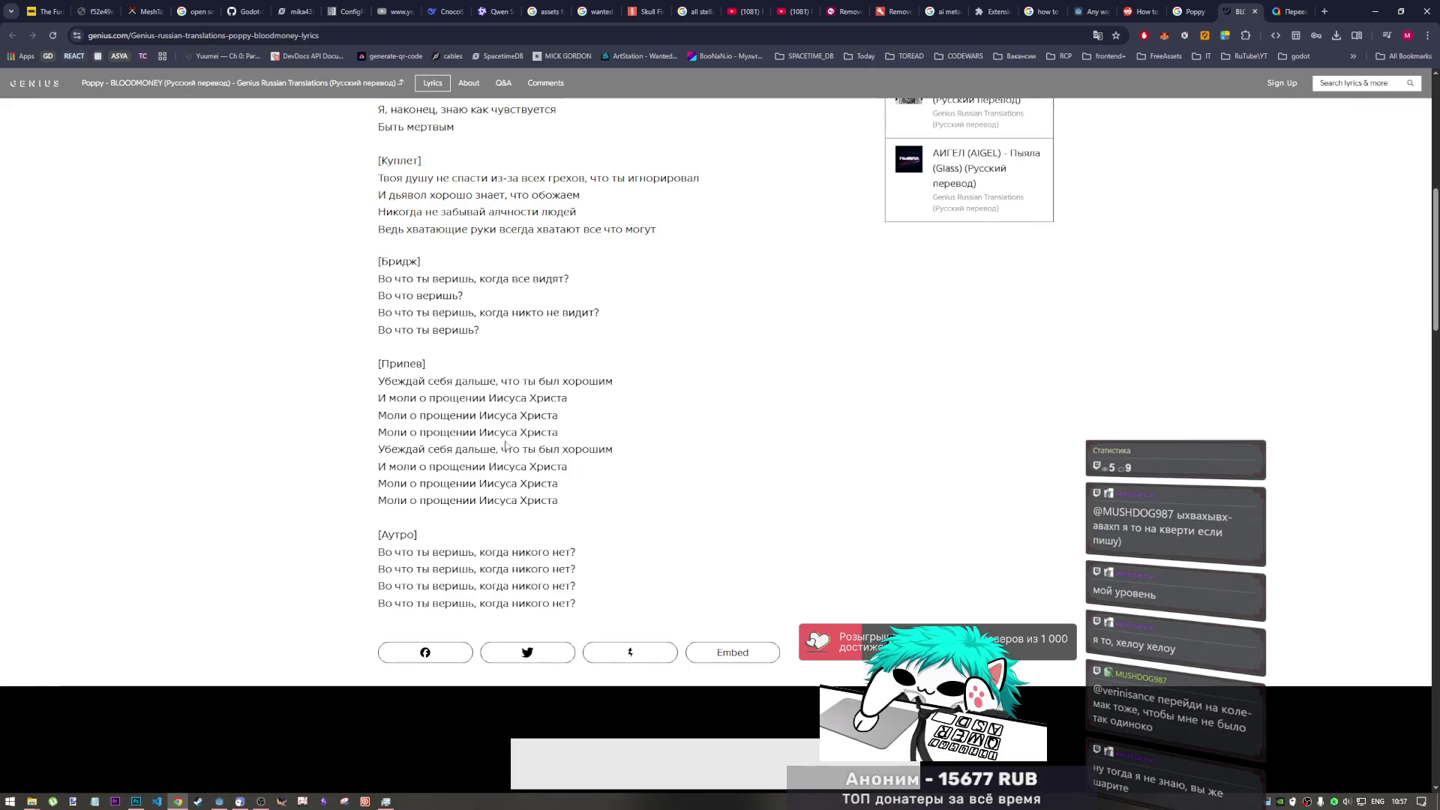
pyautogui.click(1256, 12)
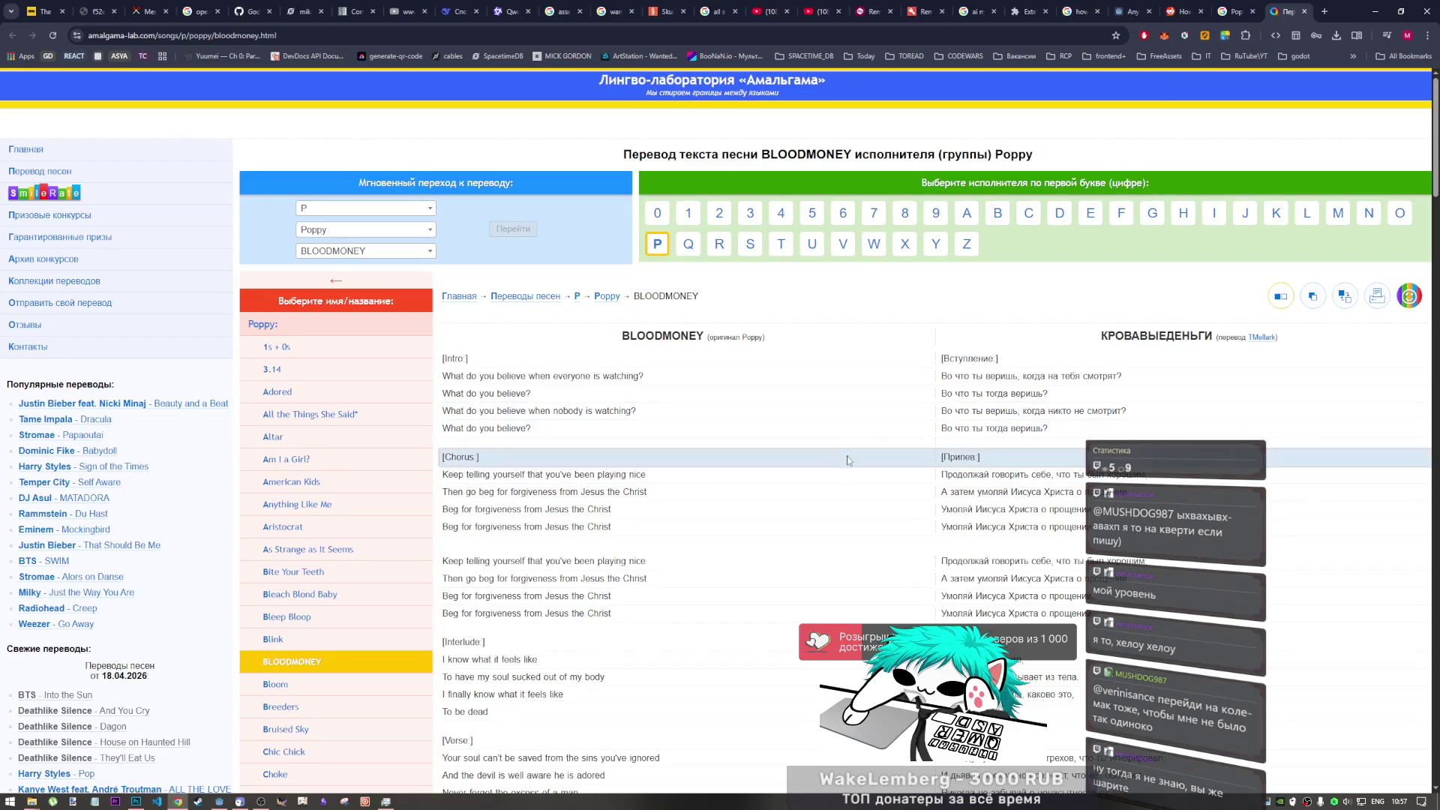
# - Highlight the 'Beg for forgiveness' and 'Jesus the Christ' phrases in the Amalgama chorus
pyautogui.scroll(-8, 831, 474)
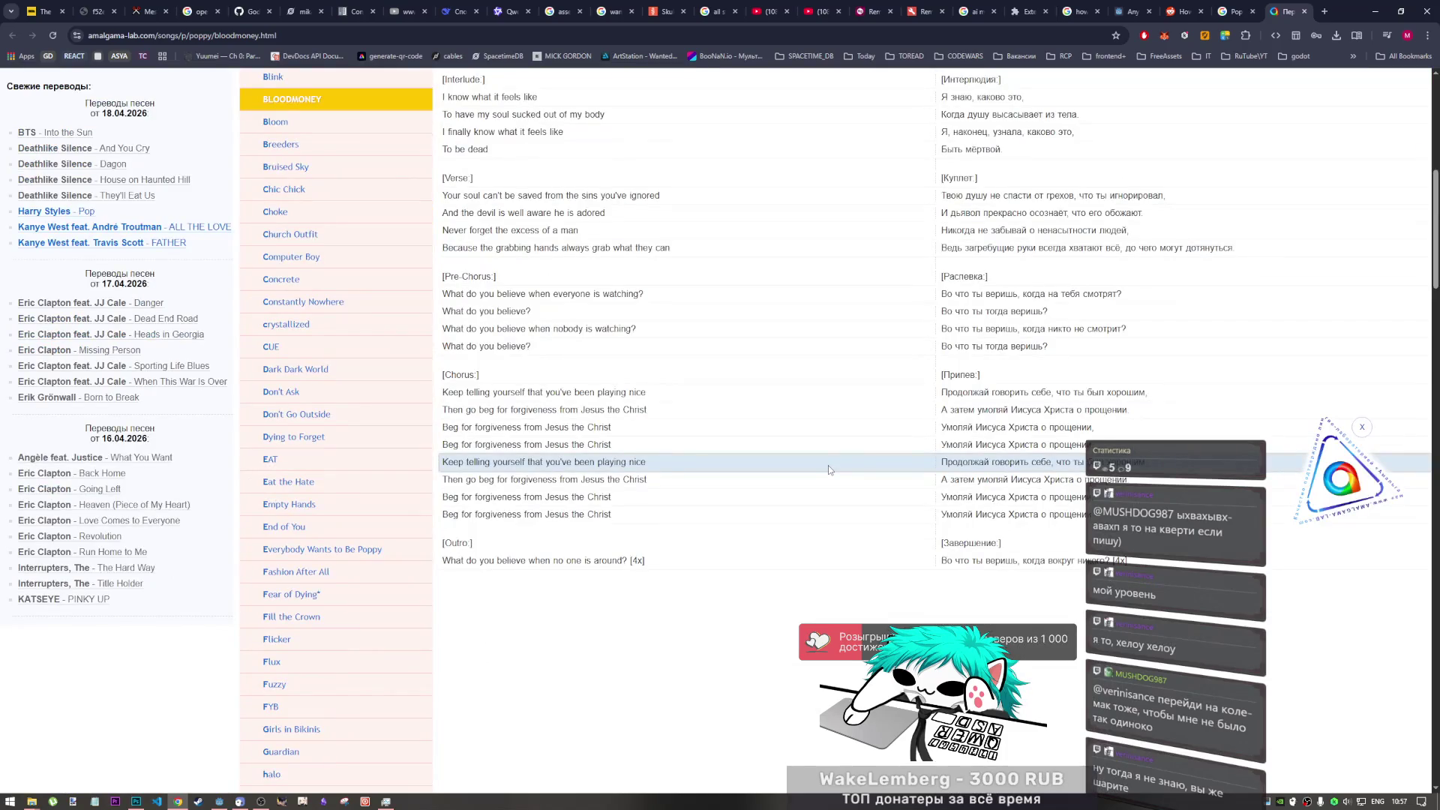
pyautogui.scroll(8, 828, 465)
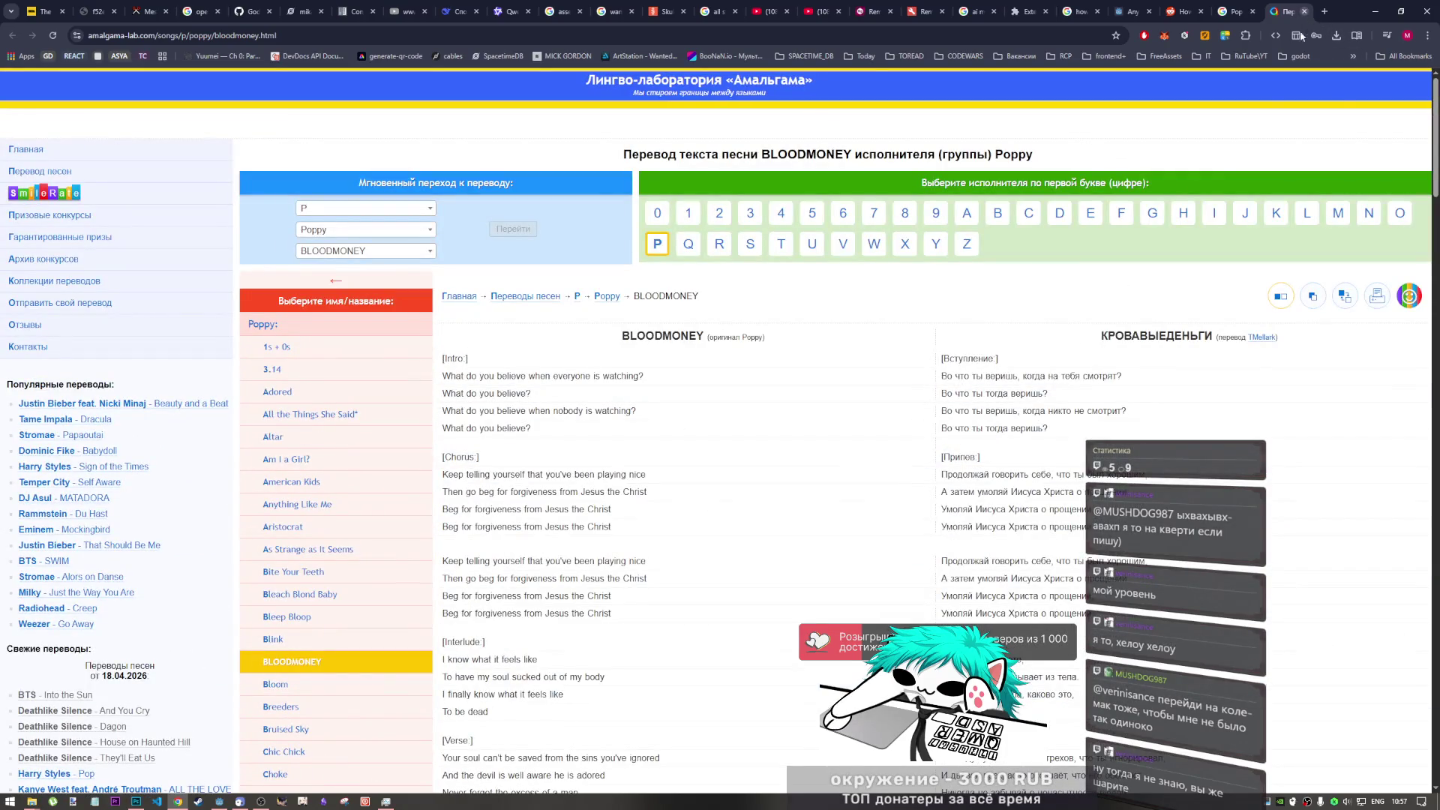
pyautogui.scroll(-3, 526, 385)
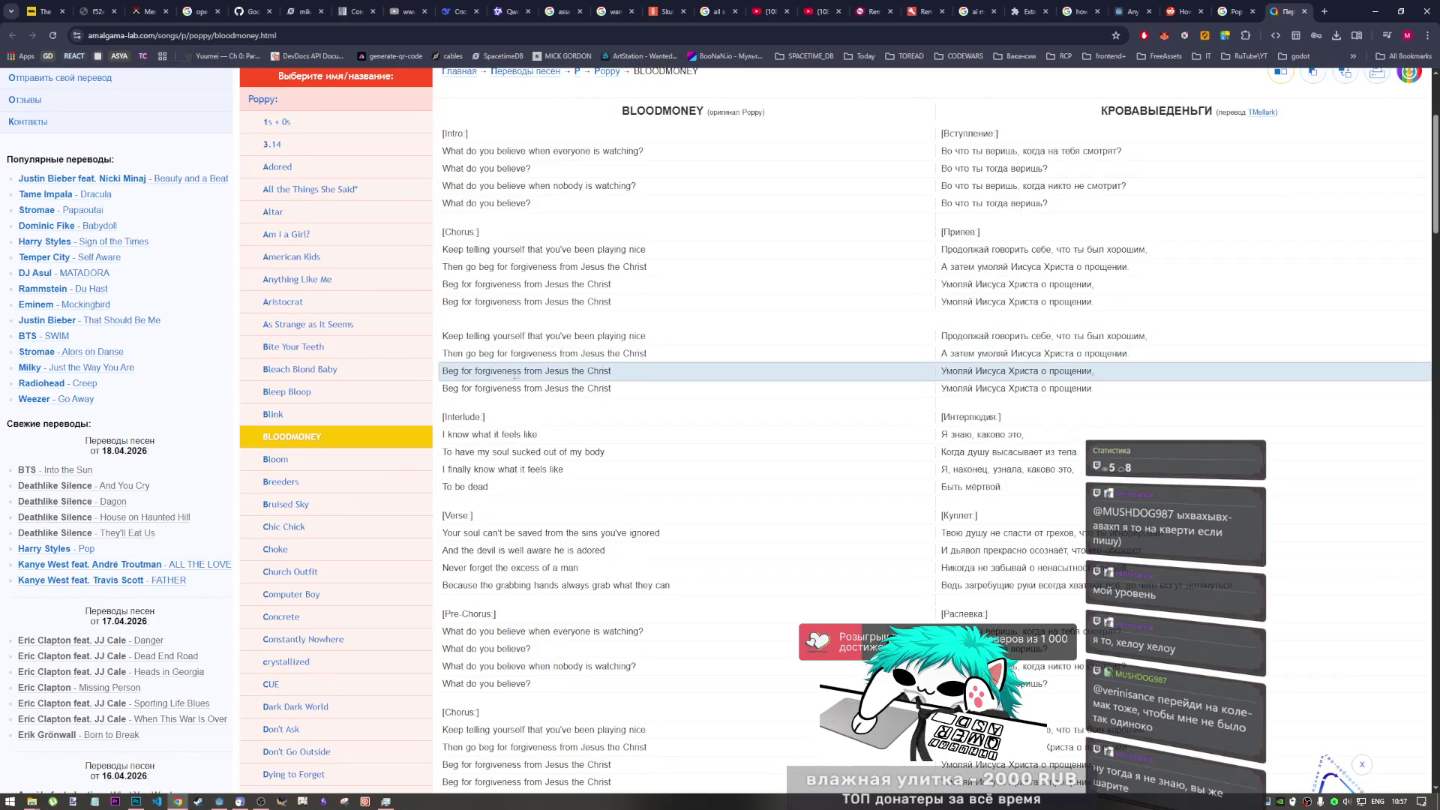
pyautogui.moveTo(523, 371)
pyautogui.mouseDown()
pyautogui.moveTo(444, 371)
pyautogui.moveTo(611, 371)
pyautogui.moveTo(300, 371)
pyautogui.moveTo(612, 372)
pyautogui.mouseUp()
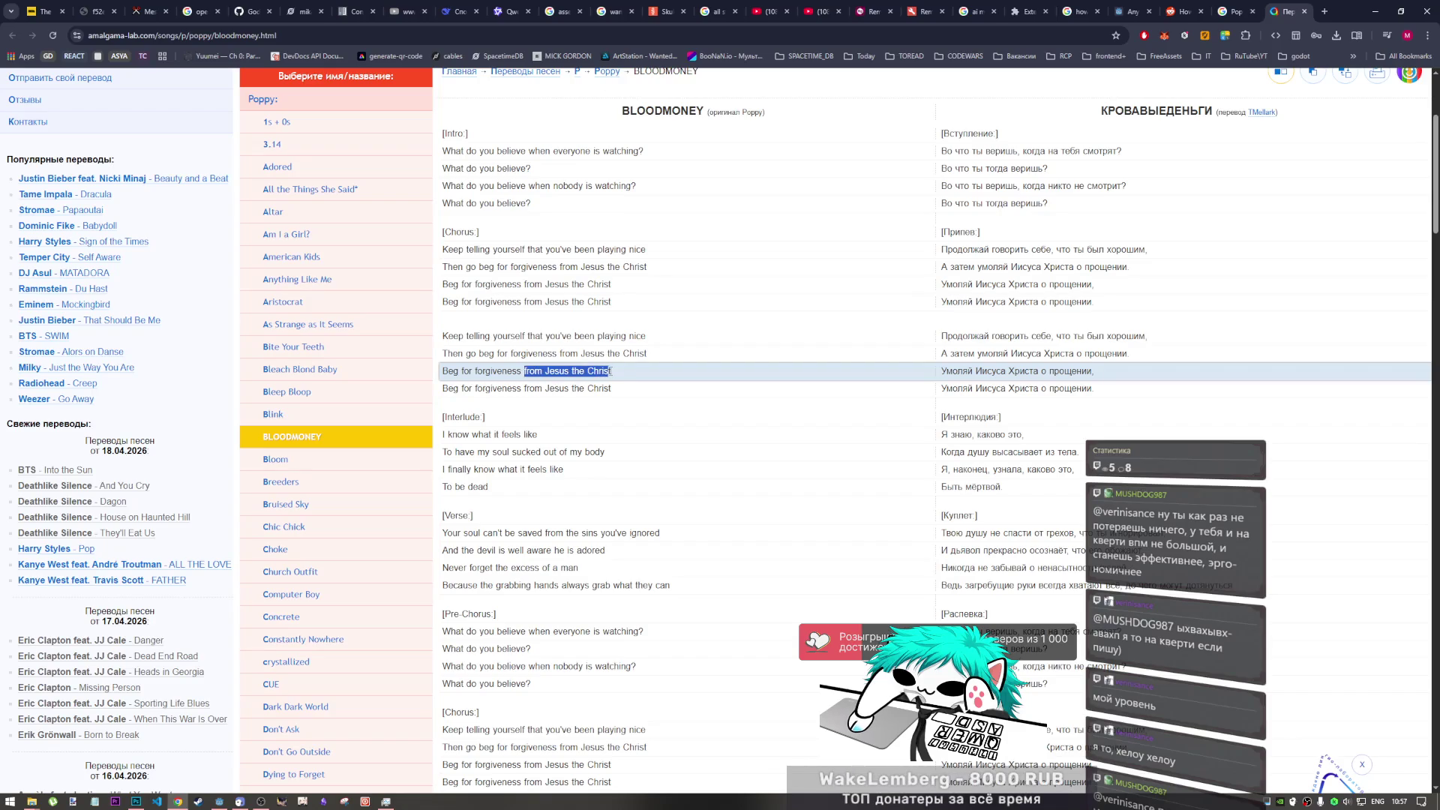
pyautogui.click(519, 370)
pyautogui.moveTo(471, 371)
pyautogui.mouseDown()
pyautogui.moveTo(338, 369)
pyautogui.moveTo(448, 372)
pyautogui.mouseUp()
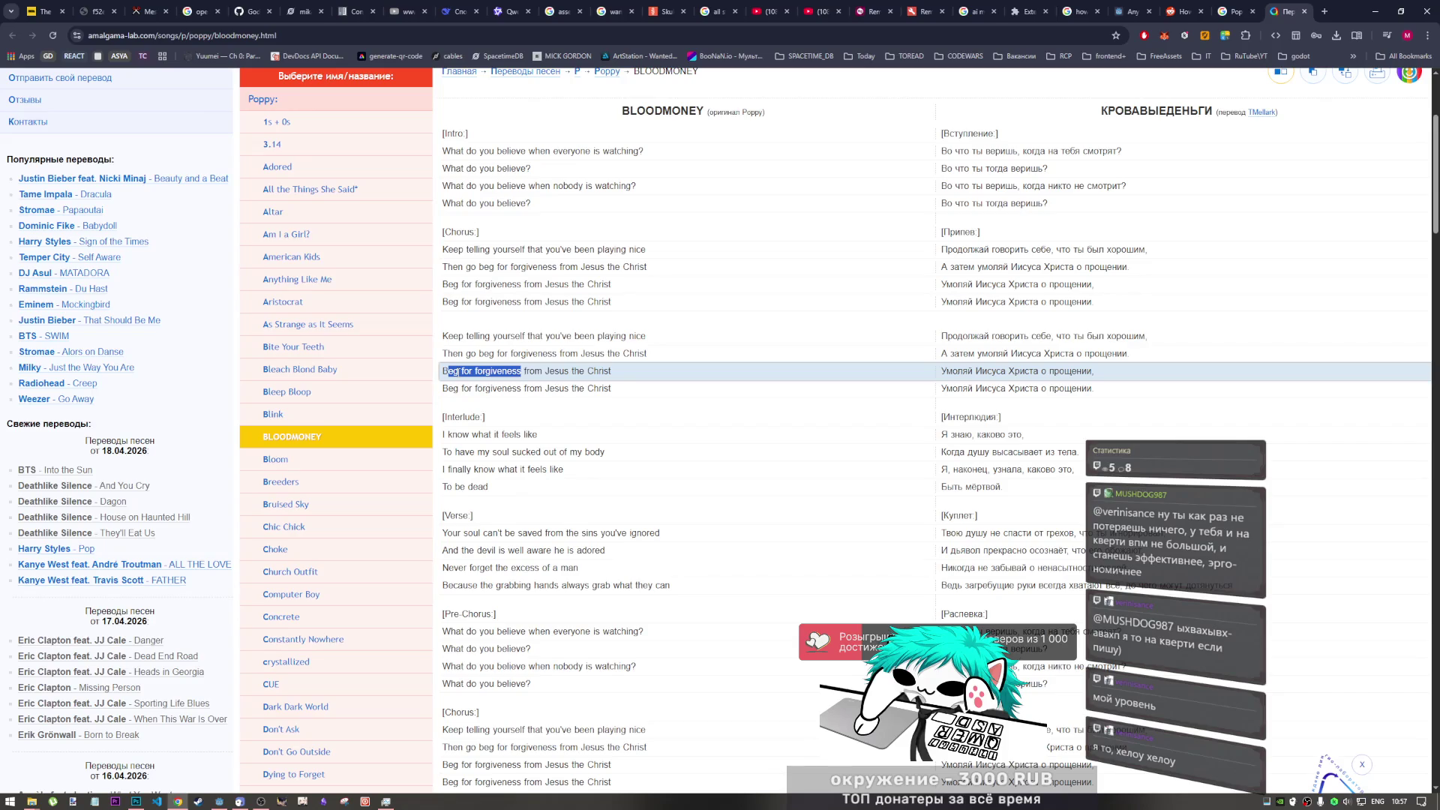
pyautogui.moveTo(522, 372); pyautogui.dragTo(626, 375)
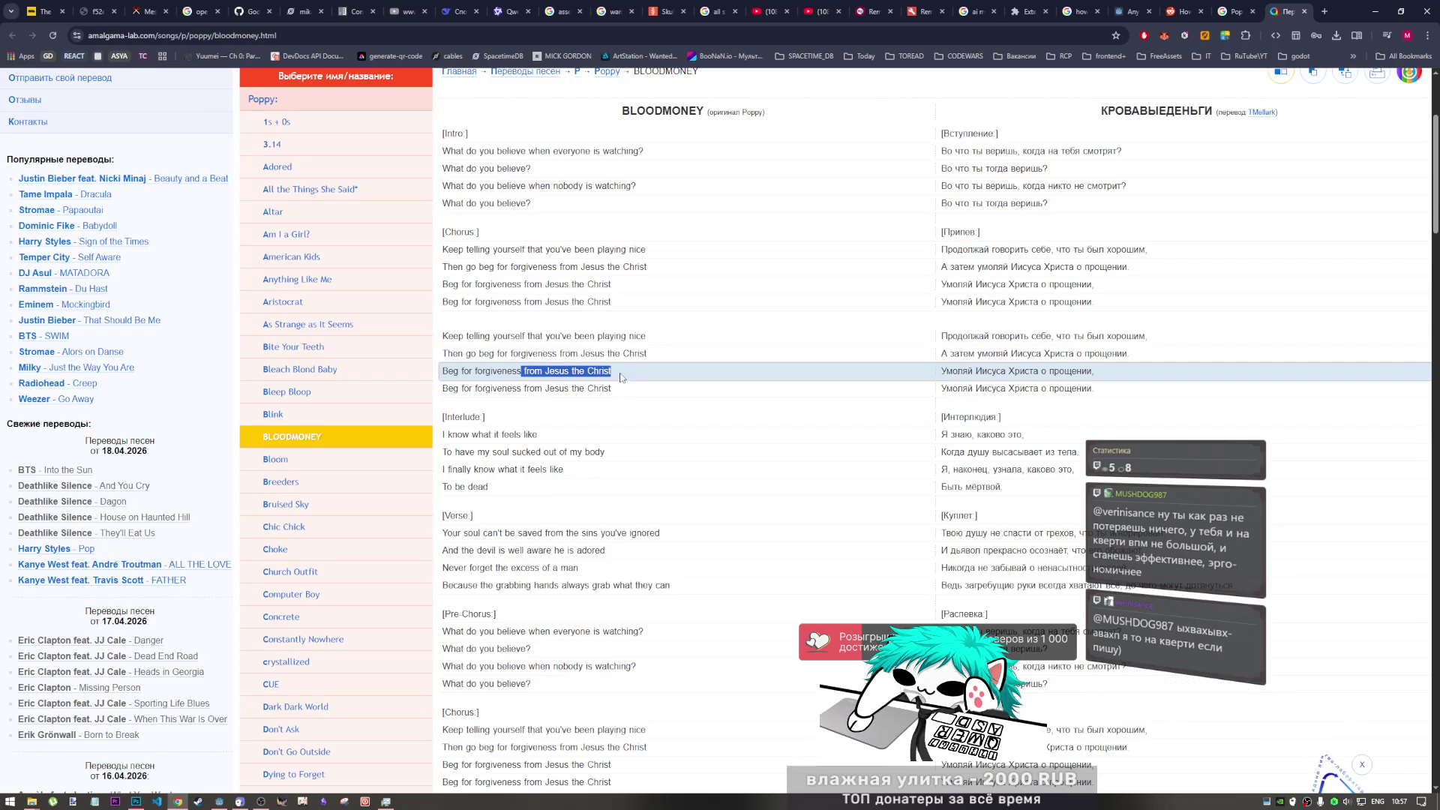
pyautogui.click(576, 387)
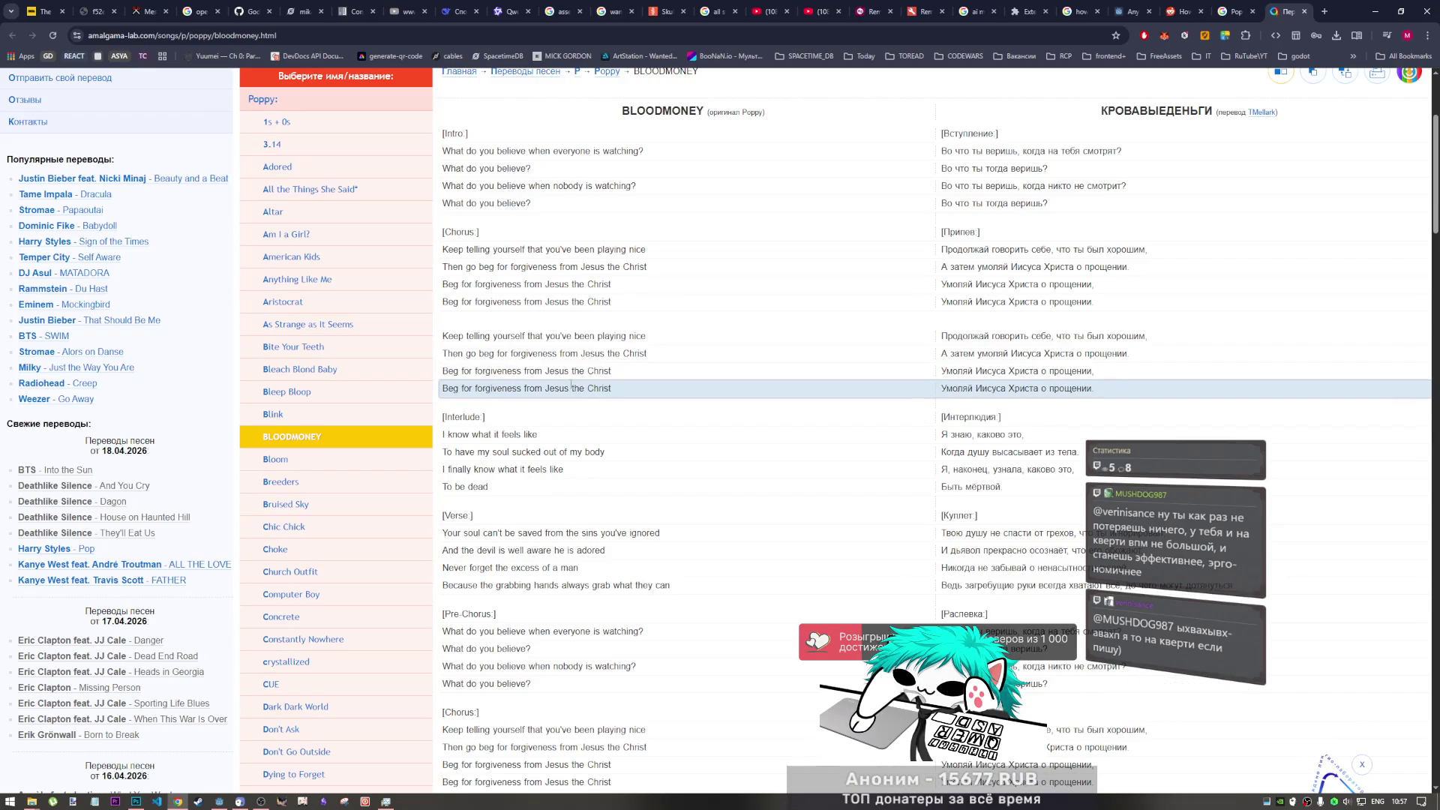
# - Finish scrolling the translation and return to the ended Poppy video on YouTube
pyautogui.scroll(-3, 555, 450)
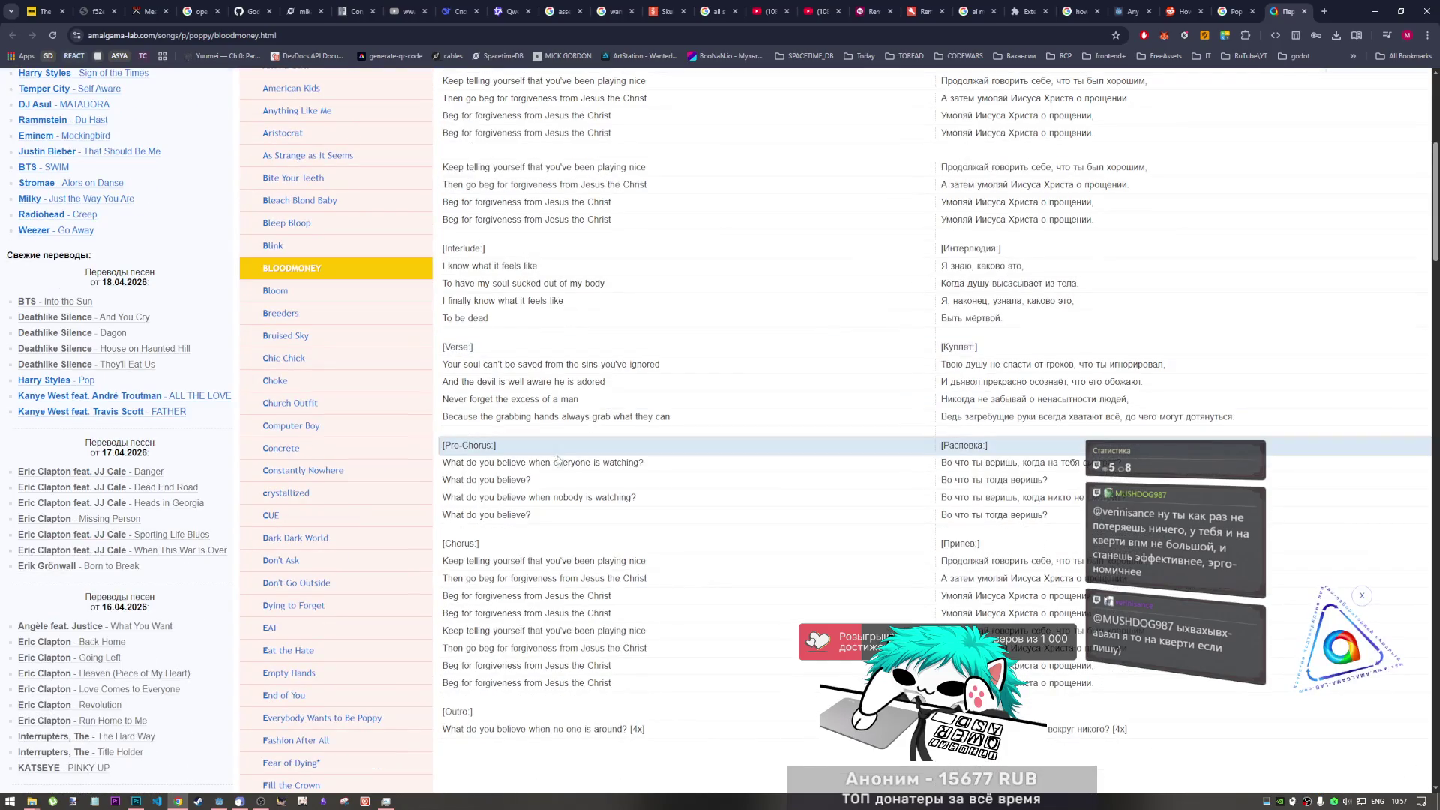
pyautogui.scroll(5, 563, 465)
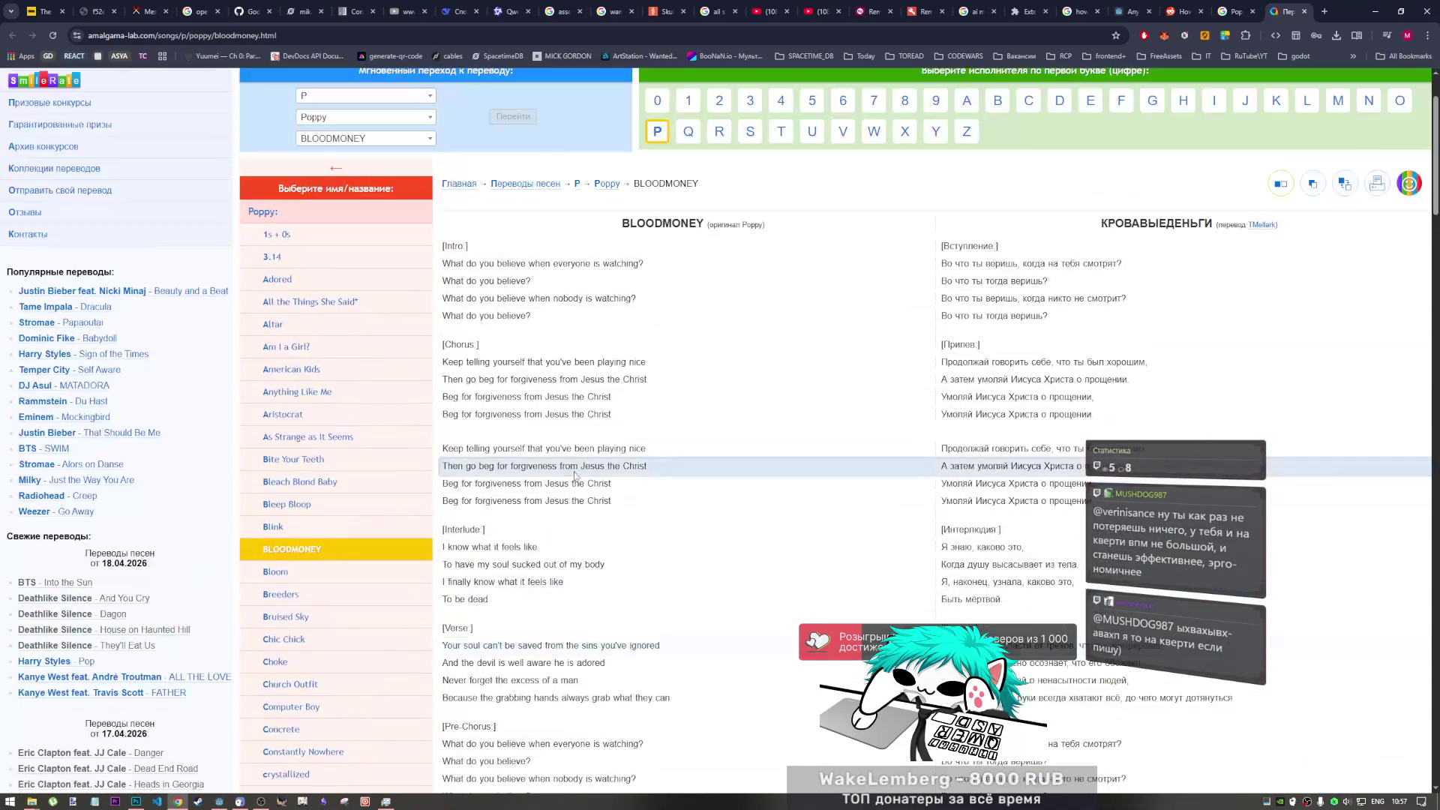
pyautogui.scroll(2, 577, 475)
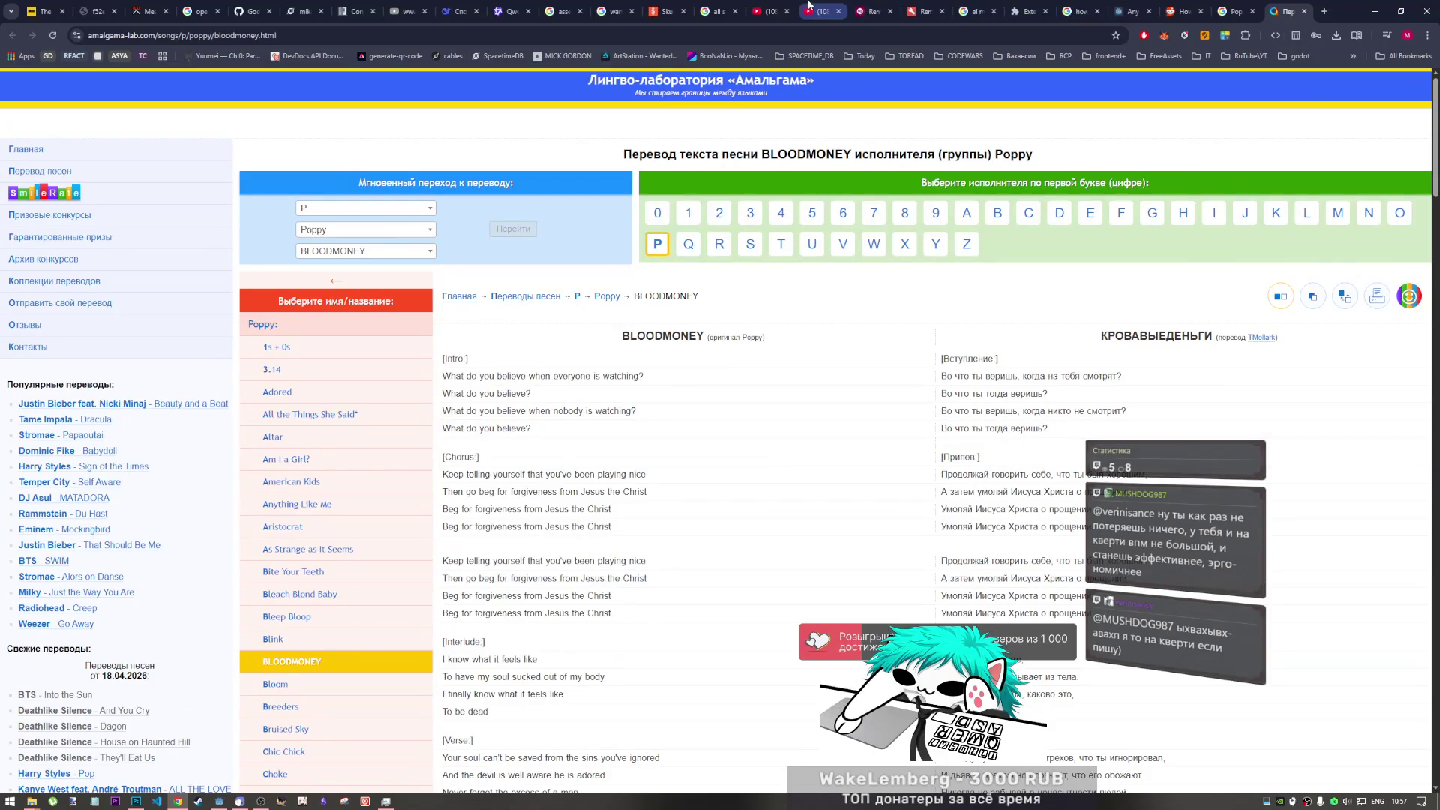
pyautogui.click(809, 8)
pyautogui.scroll(3, 660, 338)
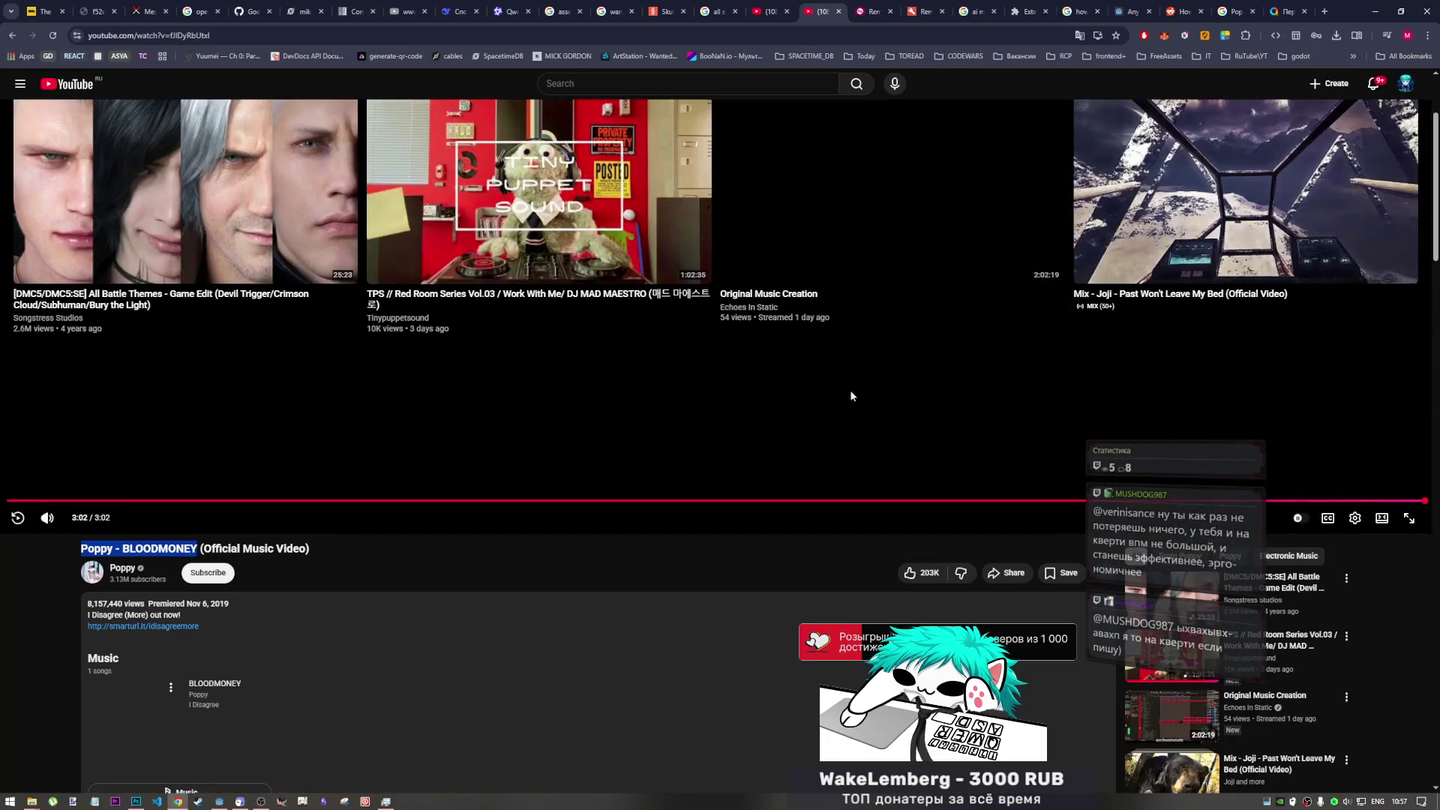
# - Close the ended Poppy duplicate, the Amalgama page and the Google results tab
pyautogui.scroll(2, 850, 395)
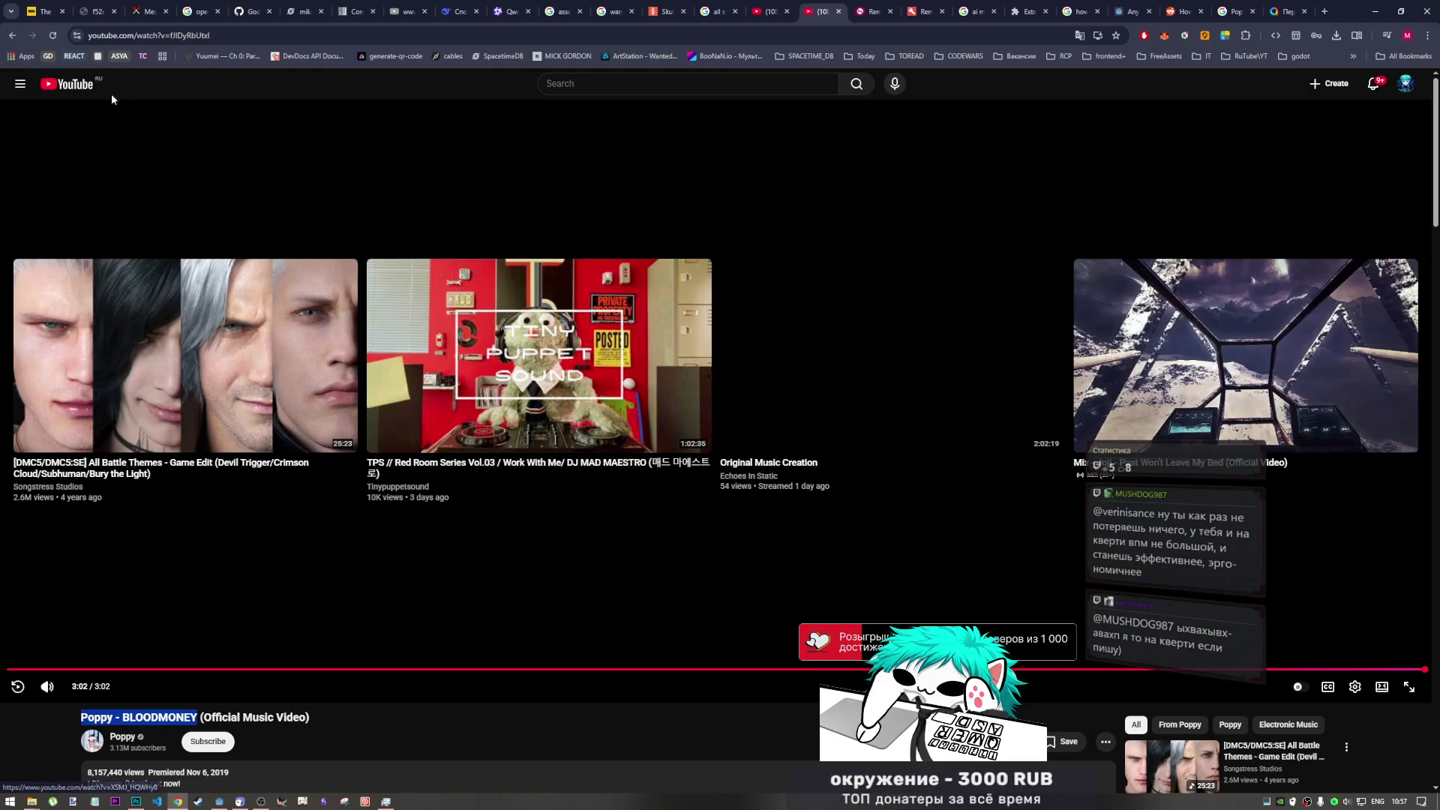
pyautogui.click(760, 5)
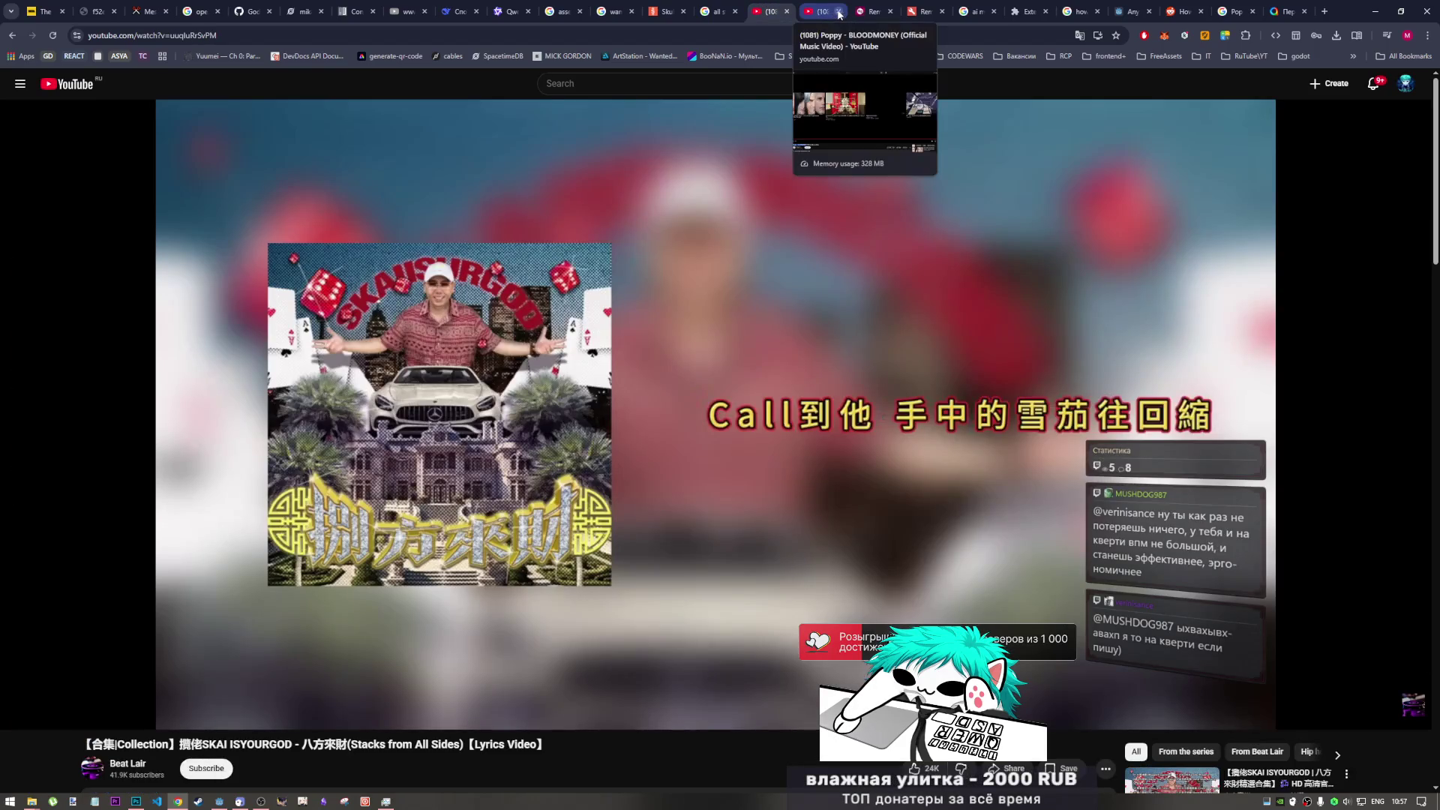
pyautogui.click(839, 11)
pyautogui.click(1244, 11)
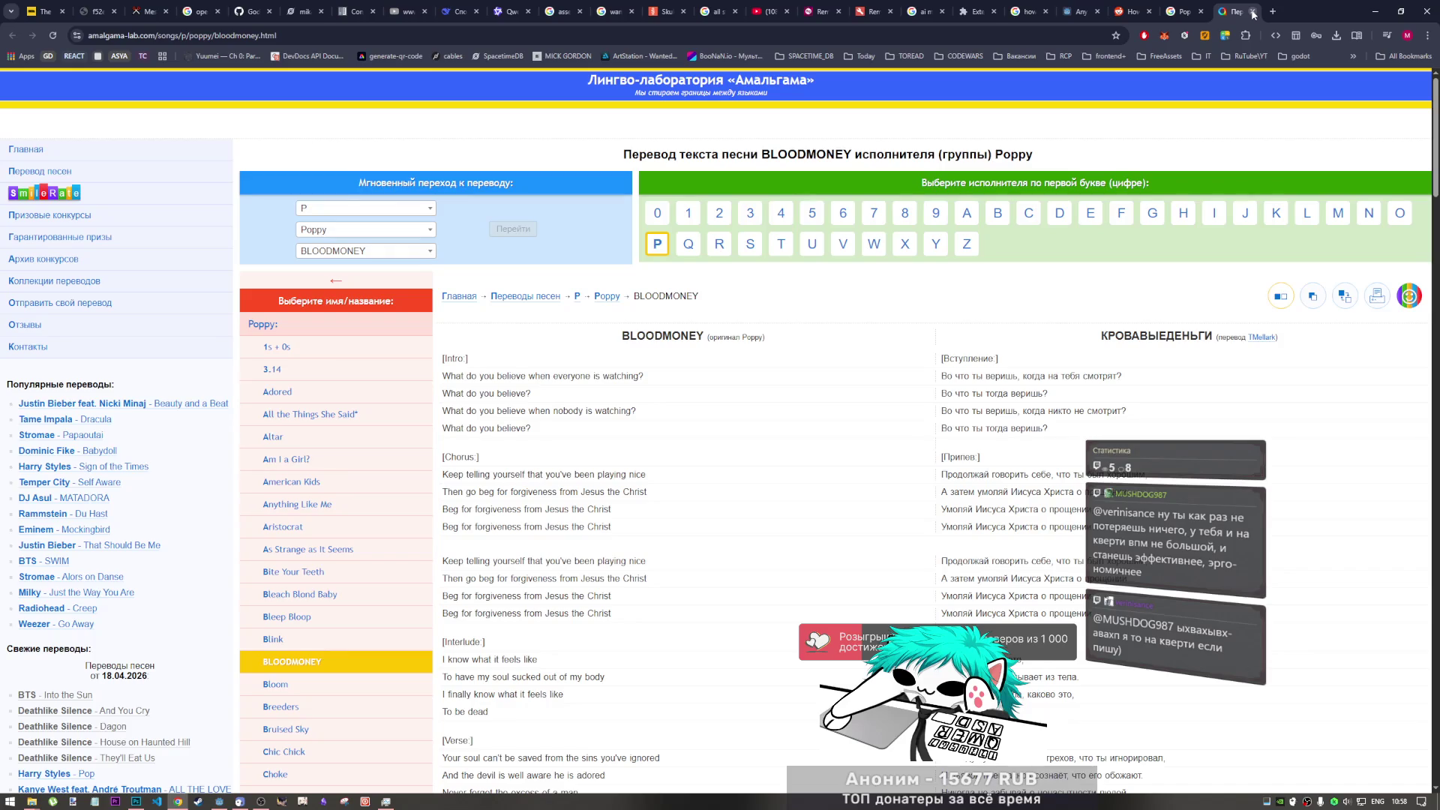
pyautogui.click(1252, 12)
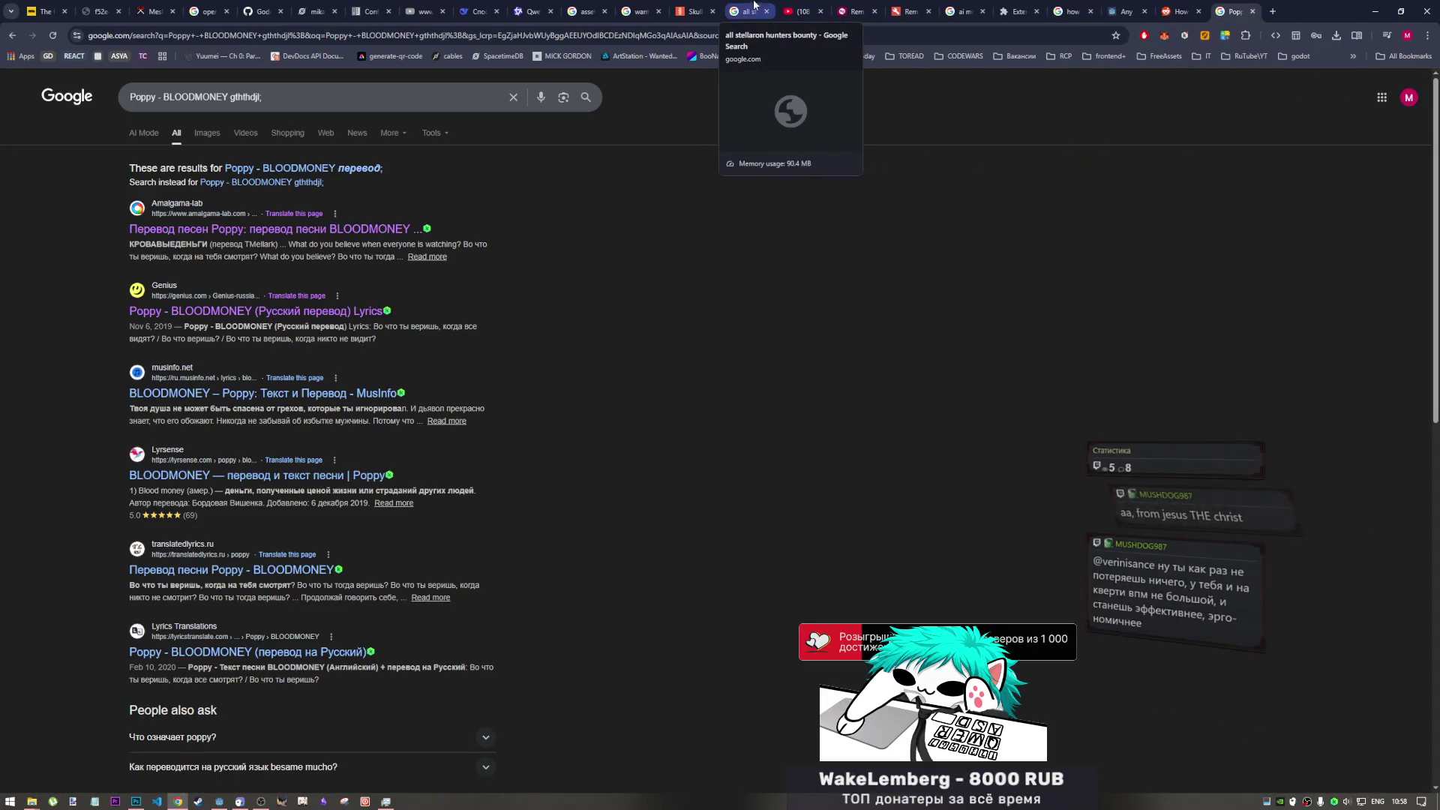
pyautogui.click(806, 11)
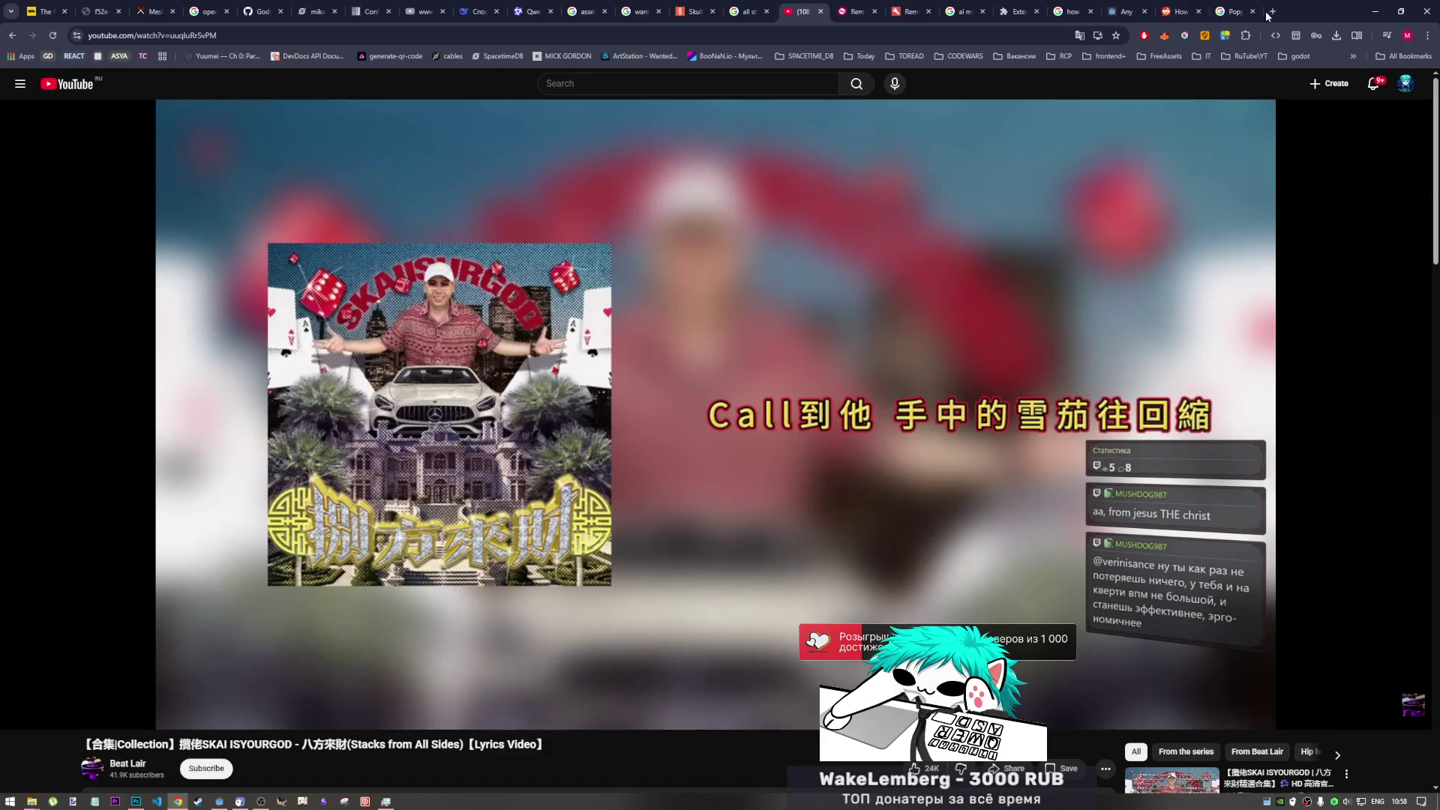
pyautogui.click(1259, 14)
pyautogui.click(1253, 12)
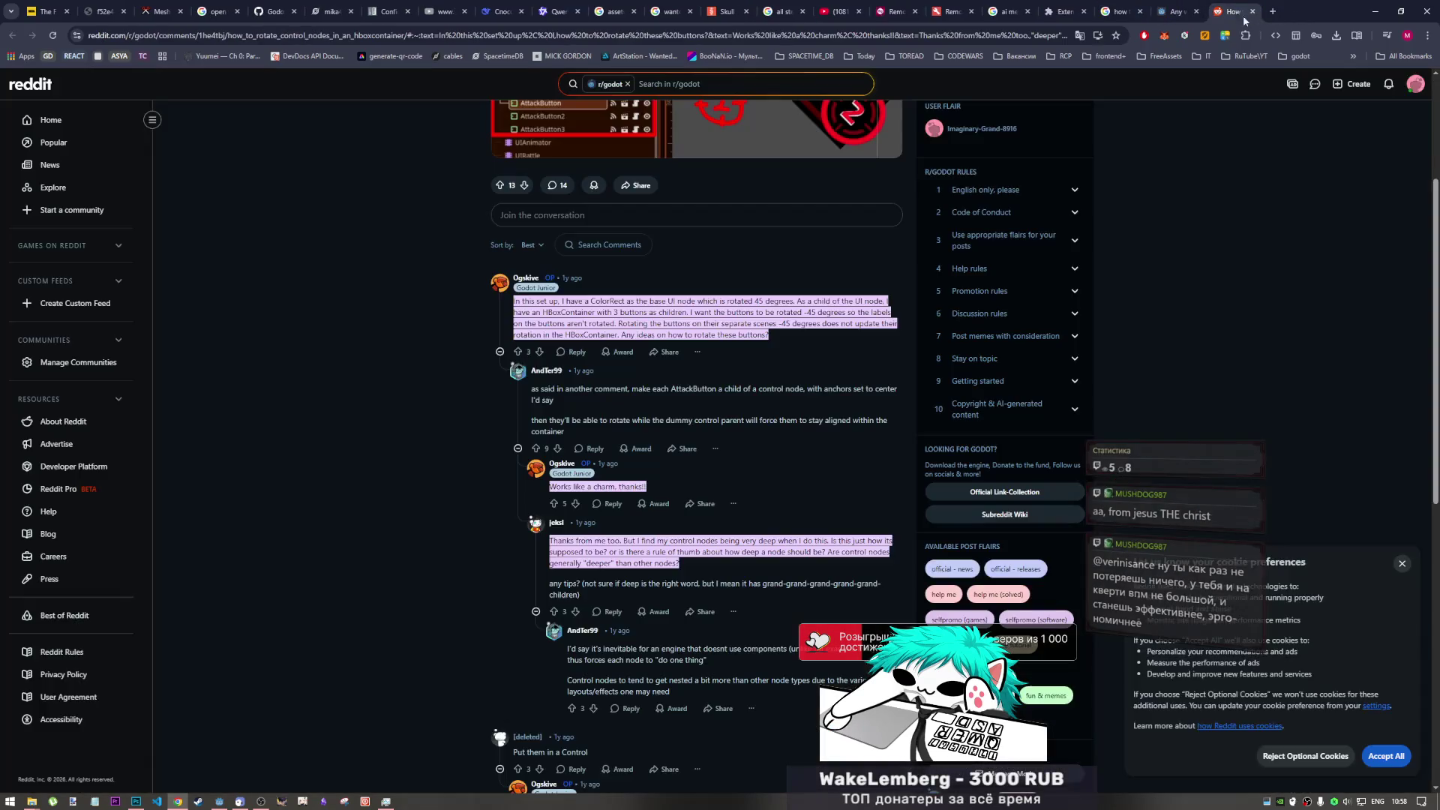
pyautogui.click(842, 9)
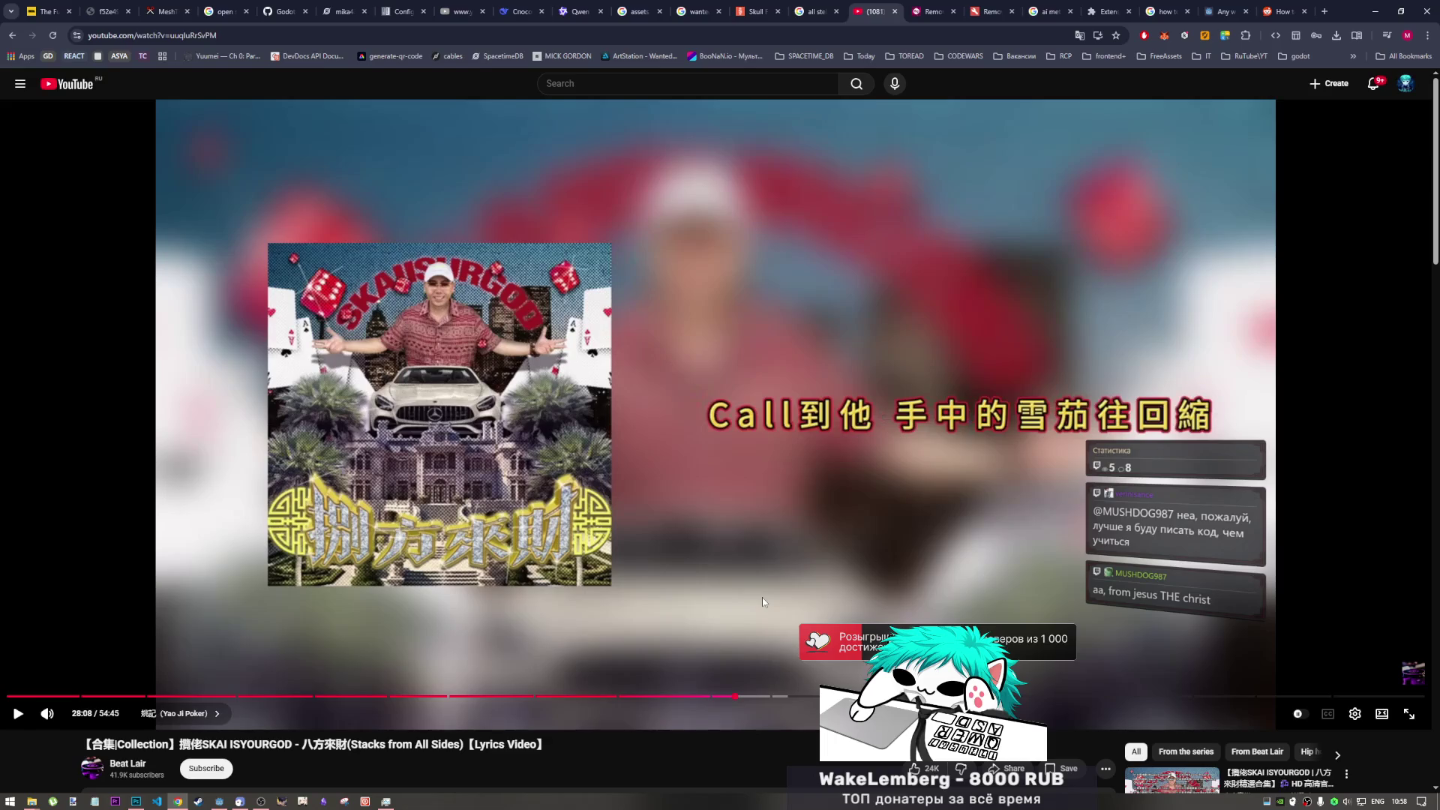
# - Search 'Poppy - BLOODMONEY gththdjl;' in a new tab, then close the leftover search and translation pages
pyautogui.hotkey('ctrl', 't')
pyautogui.write('Poppy - BLOODMONEY gththdjl;')
pyautogui.press('Return')
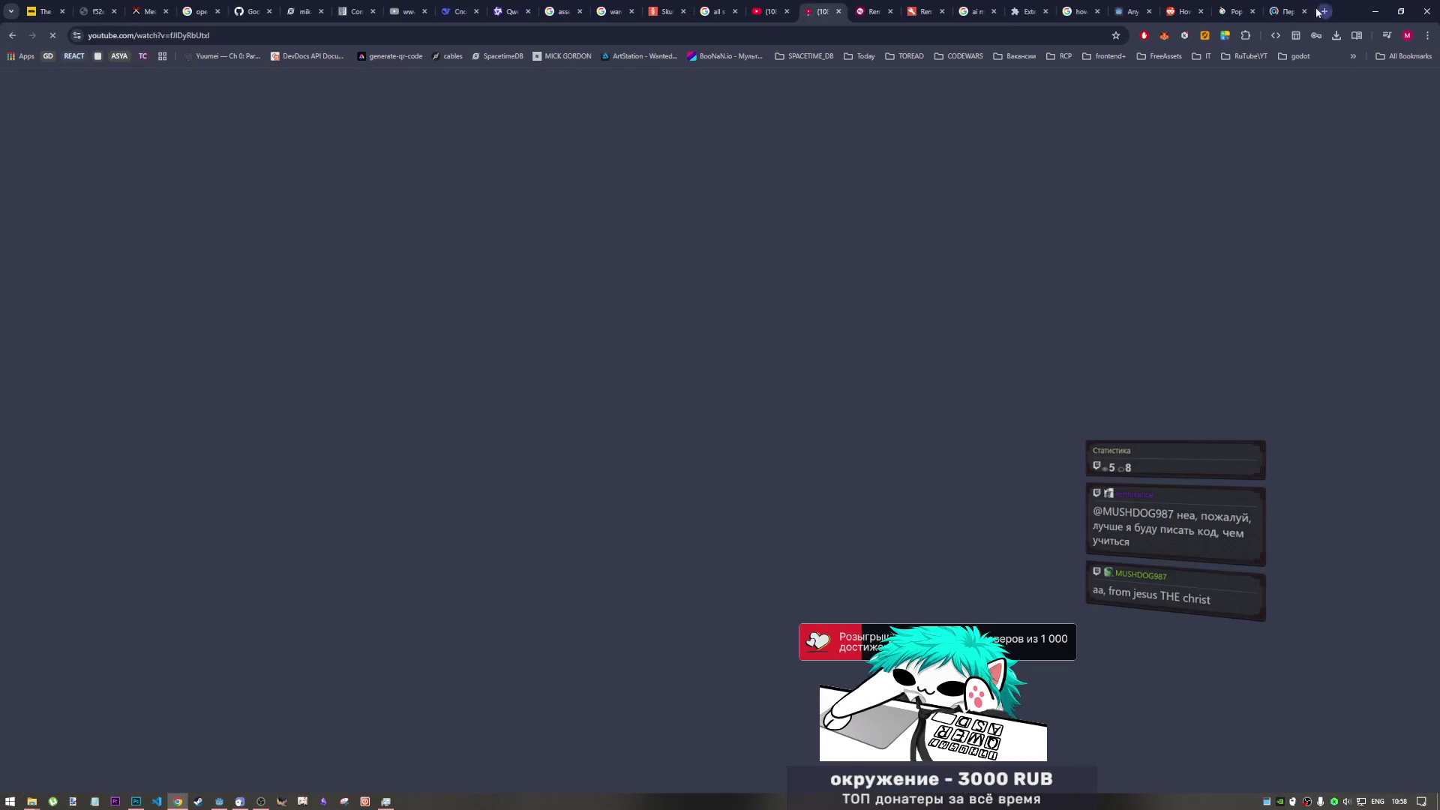
pyautogui.click(1305, 12)
pyautogui.click(1304, 12)
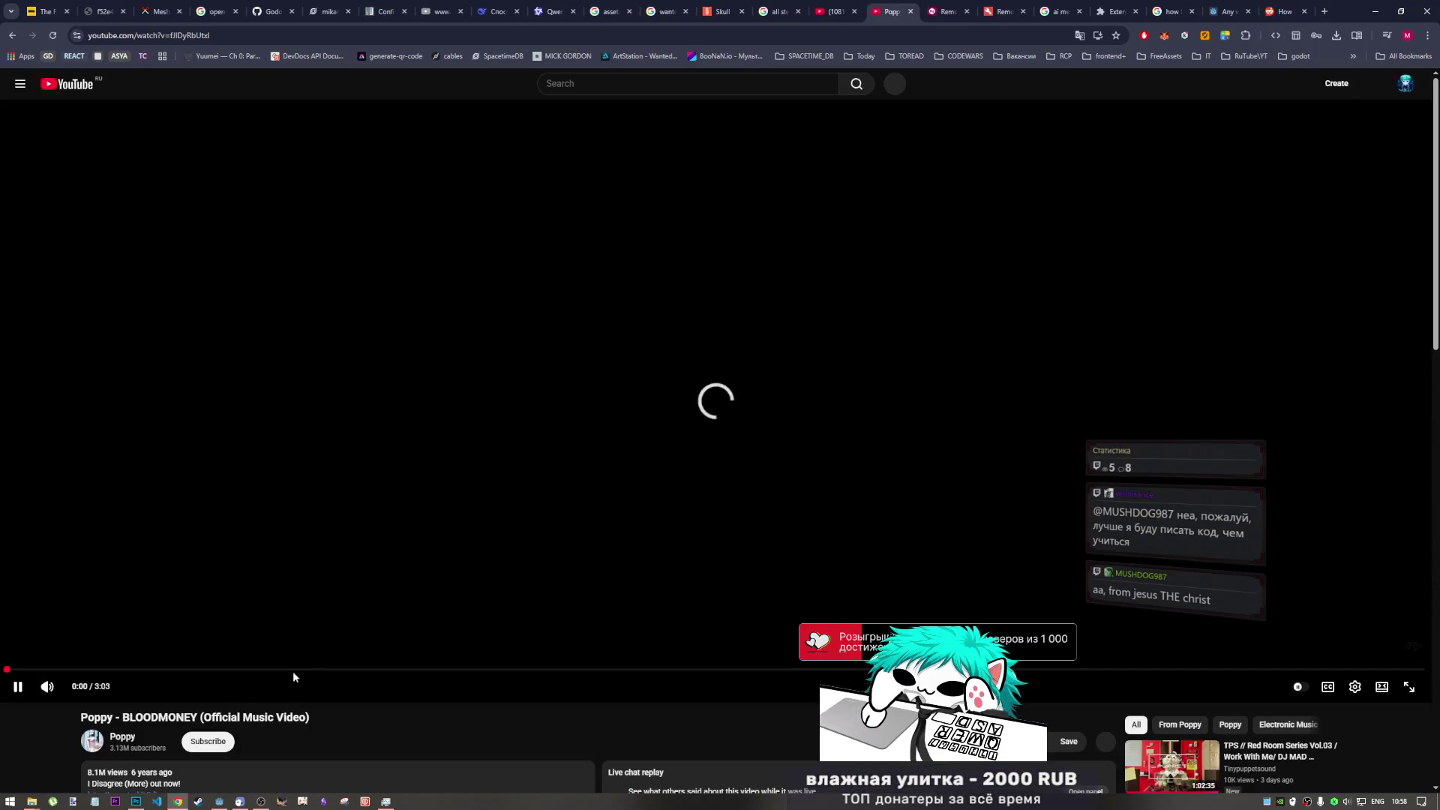
# - Seek through the music video's opening and pause it at 0:33
pyautogui.moveTo(300, 670); pyautogui.dragTo(177, 670)
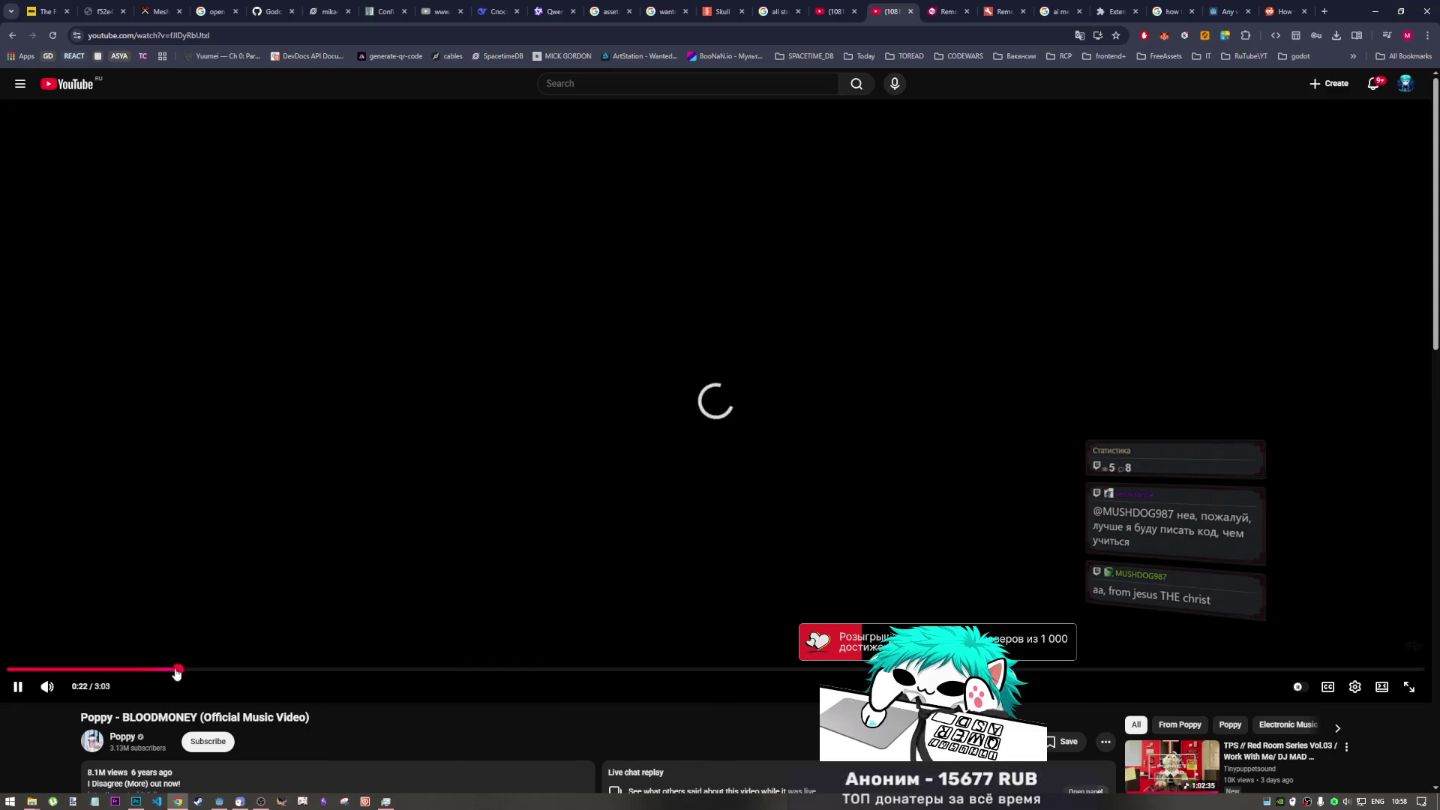
pyautogui.click(9, 670)
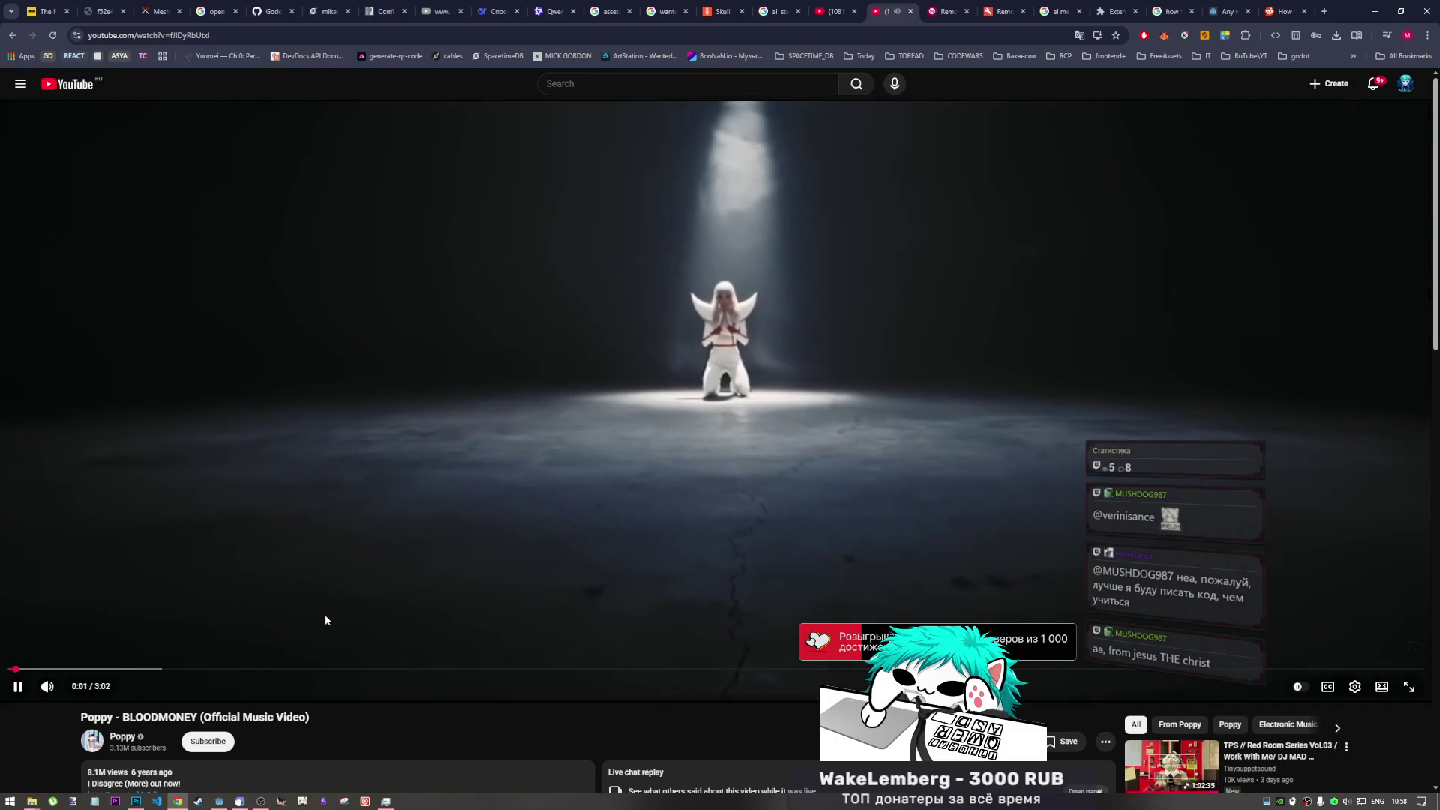
pyautogui.click(226, 670)
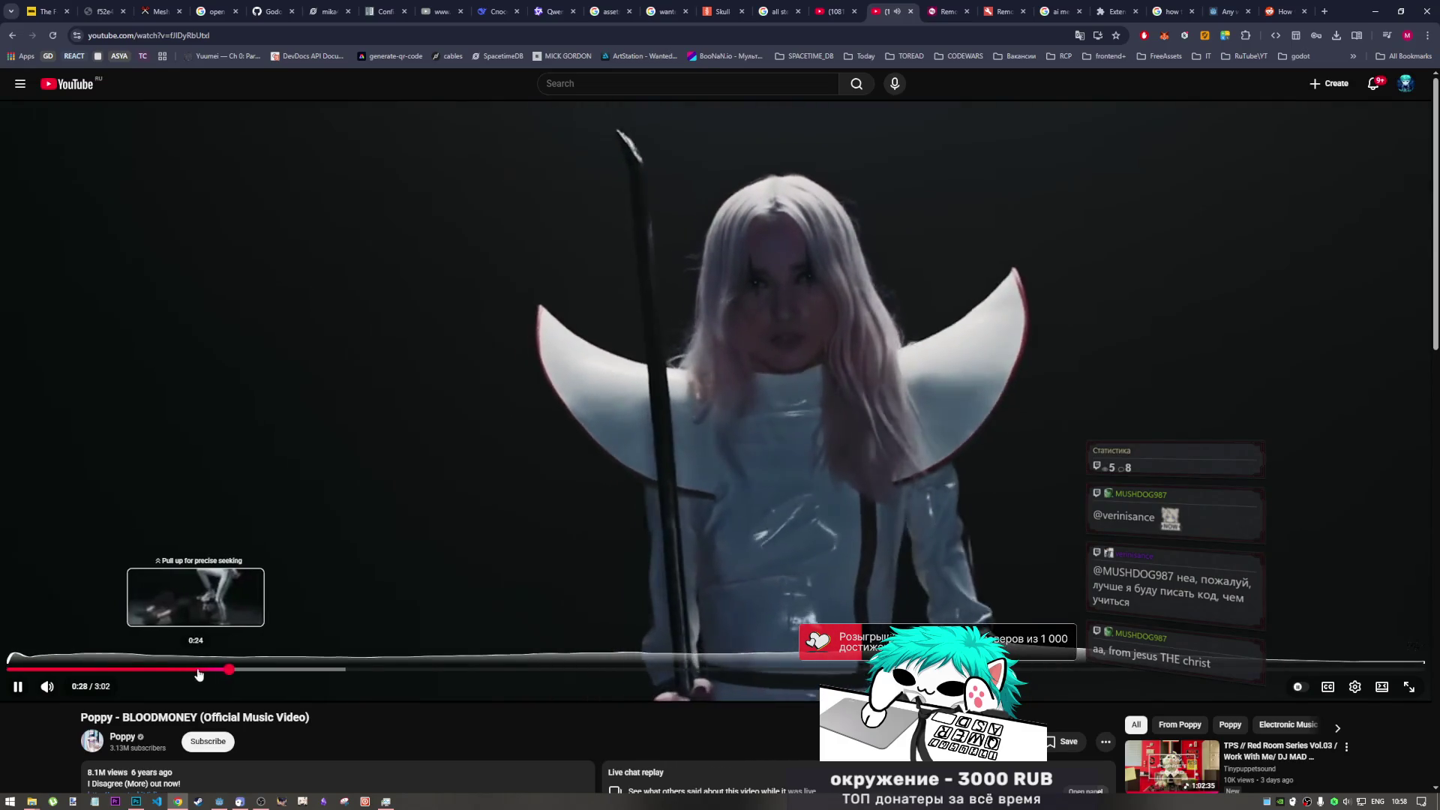
pyautogui.click(354, 589)
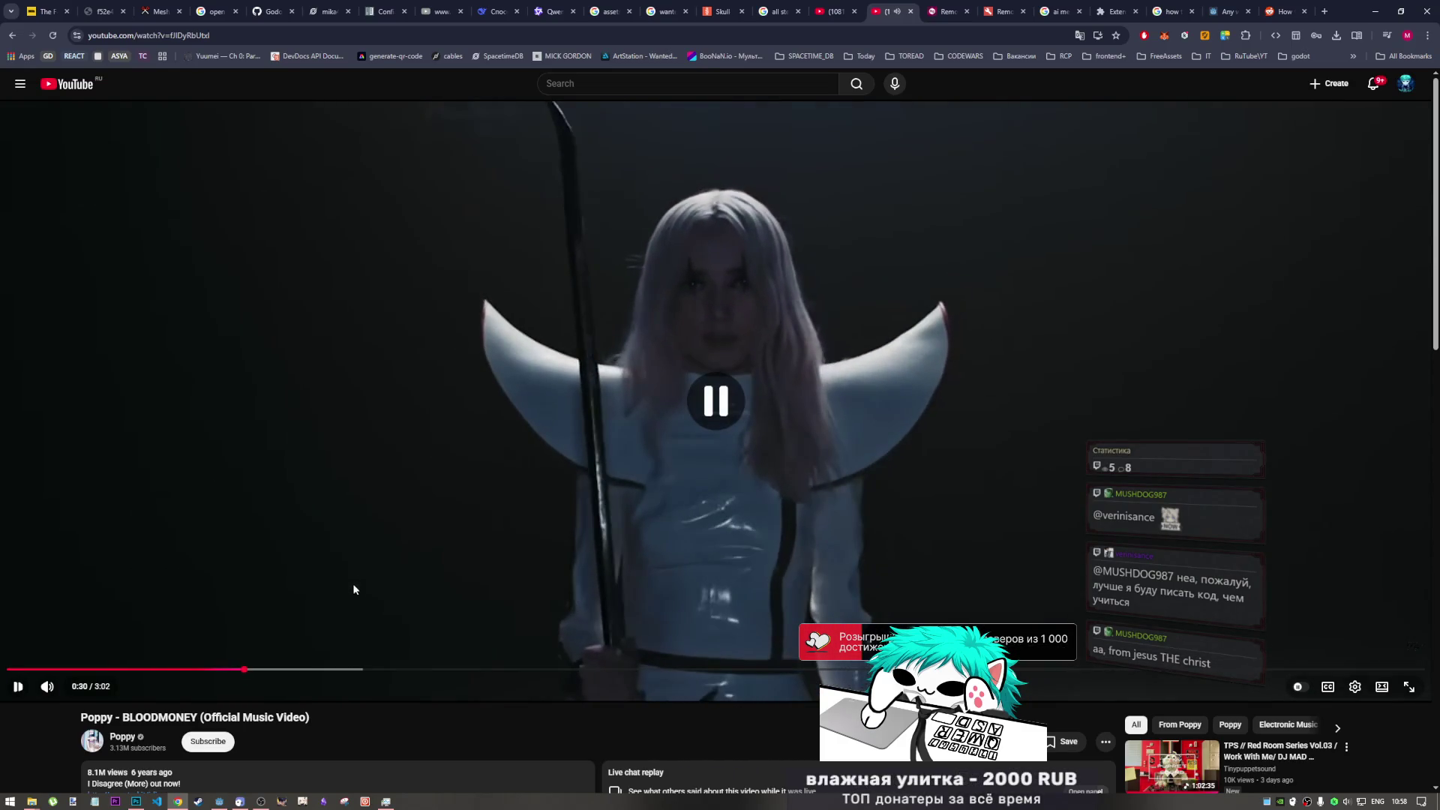
pyautogui.click(313, 565)
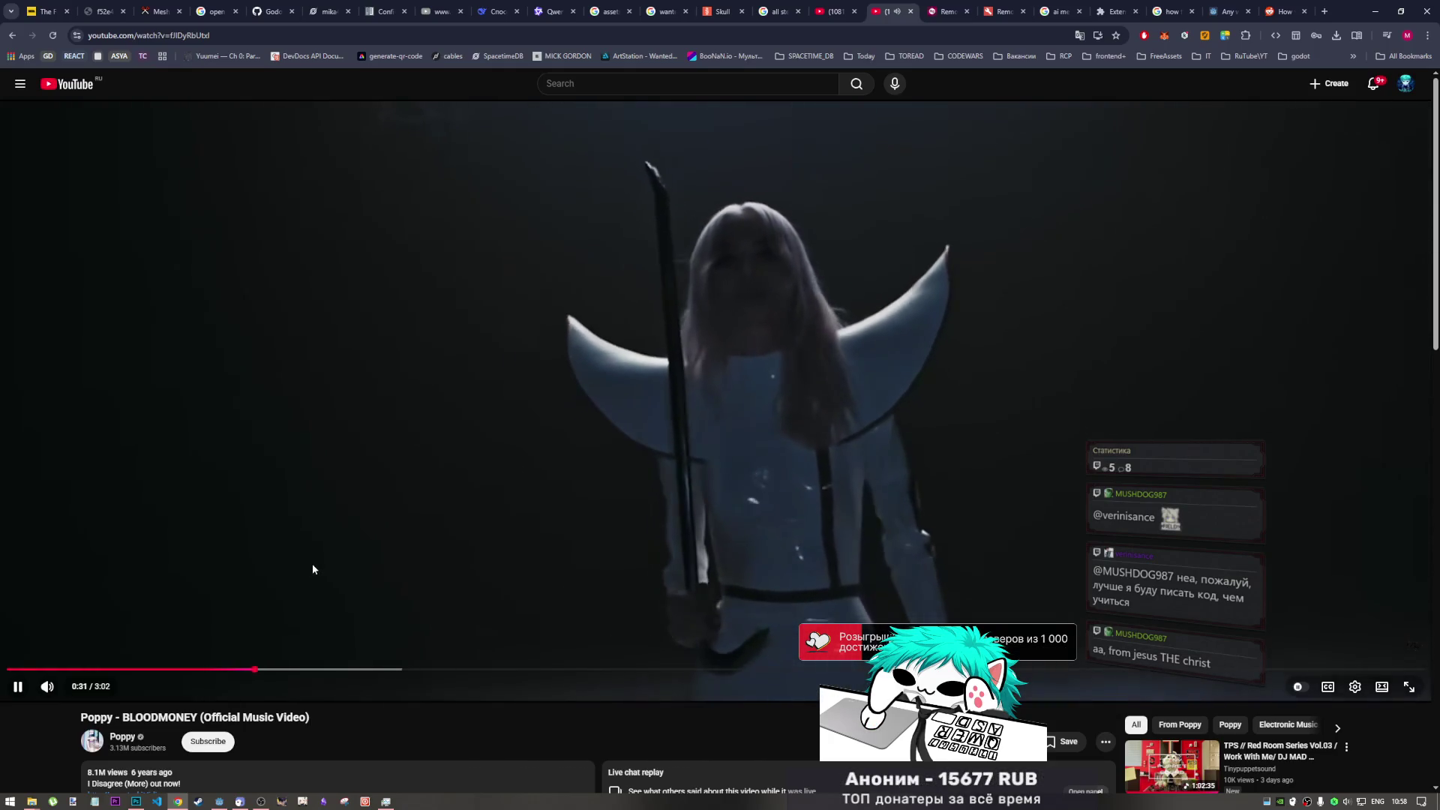
pyautogui.click(322, 567)
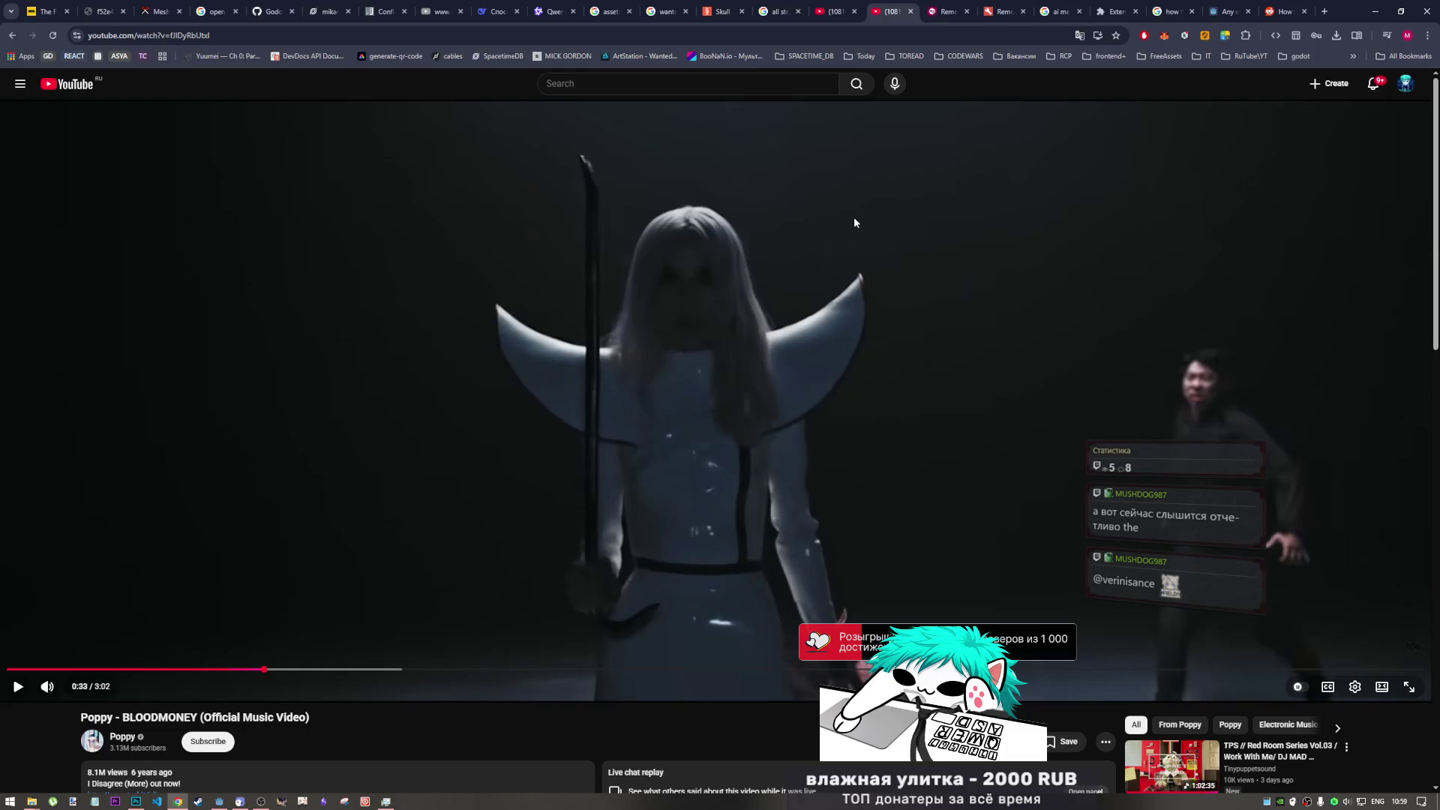
# - Replay from 0:32, pause again, then switch to the lyrics video and close the duplicate tab
pyautogui.click(258, 668)
pyautogui.click(344, 565)
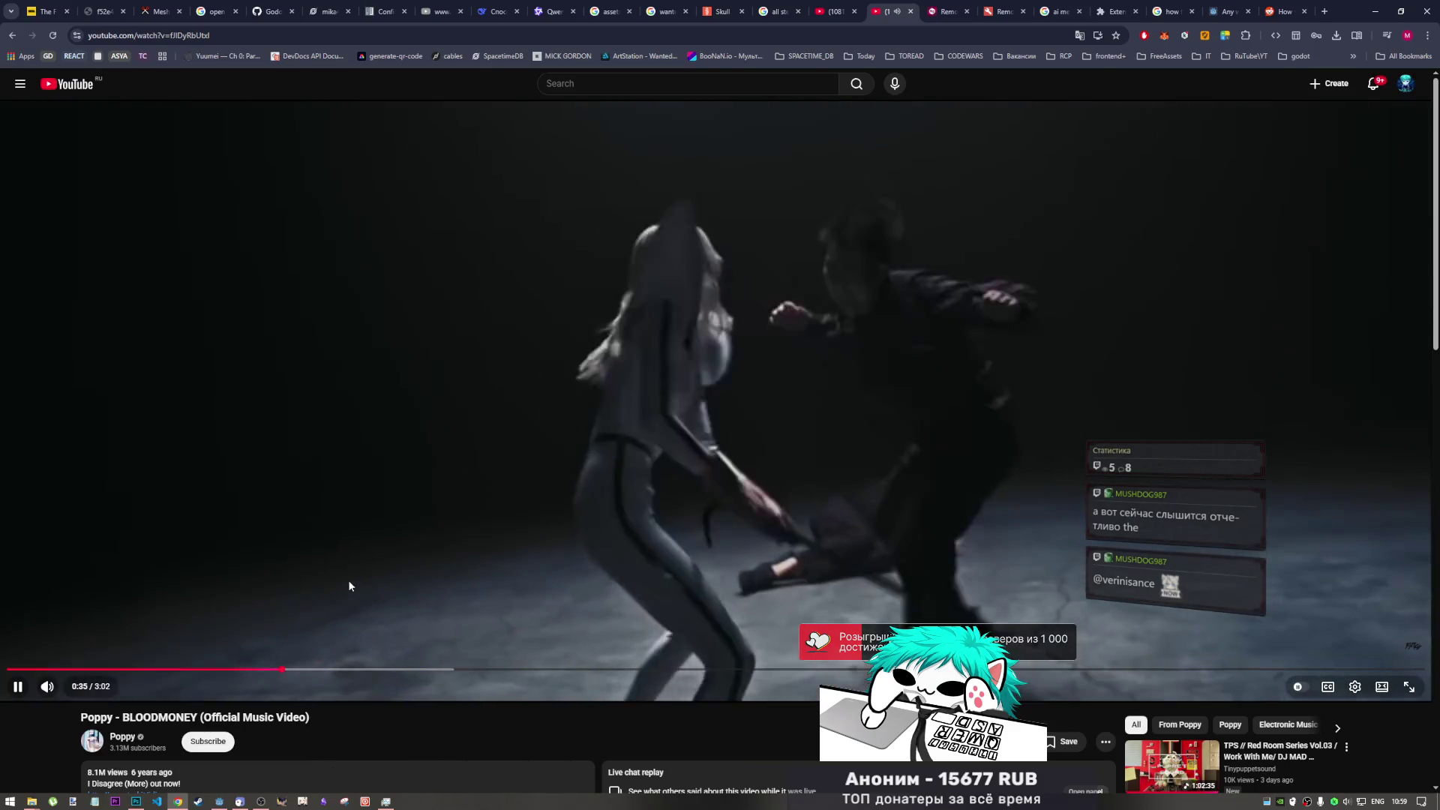
pyautogui.click(348, 579)
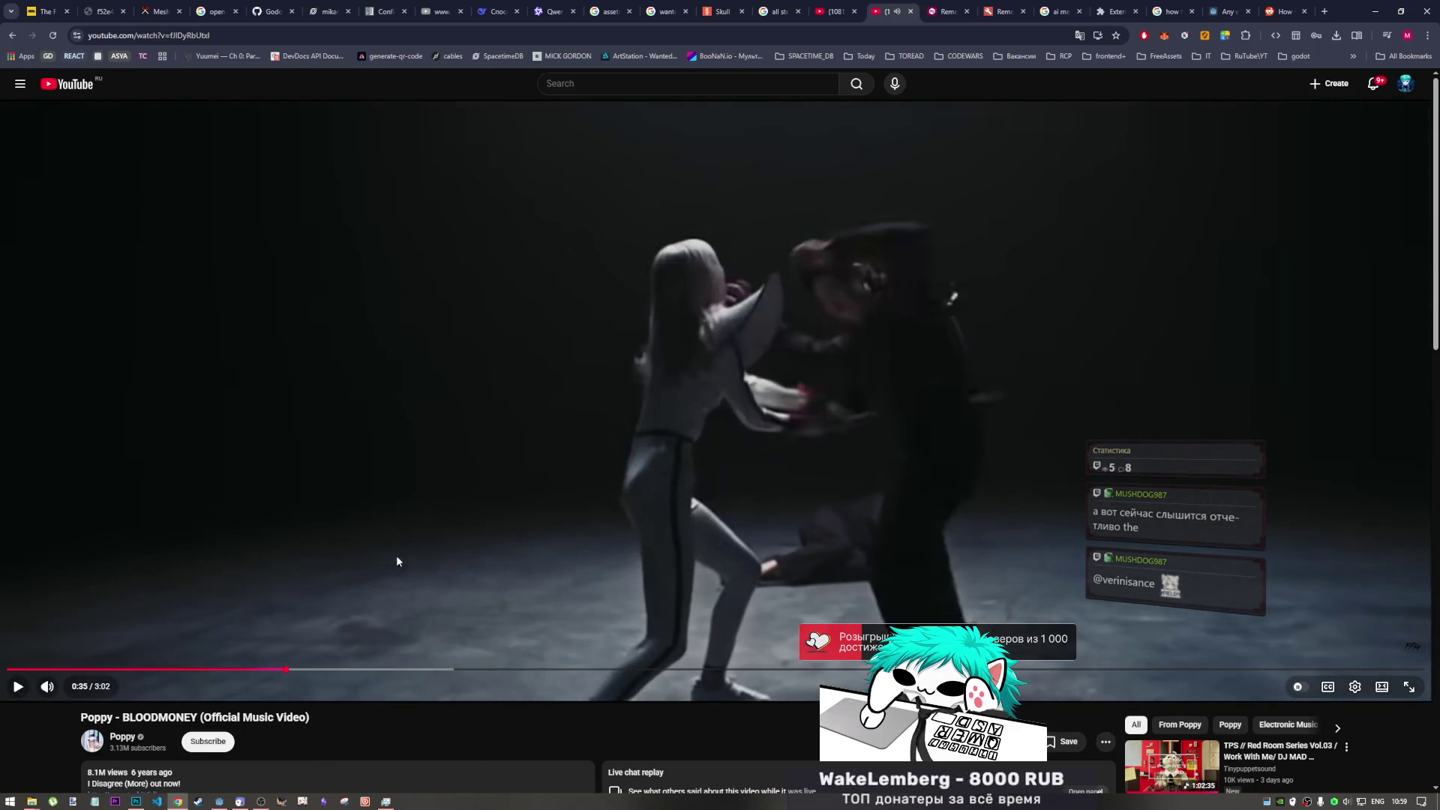
pyautogui.click(274, 669)
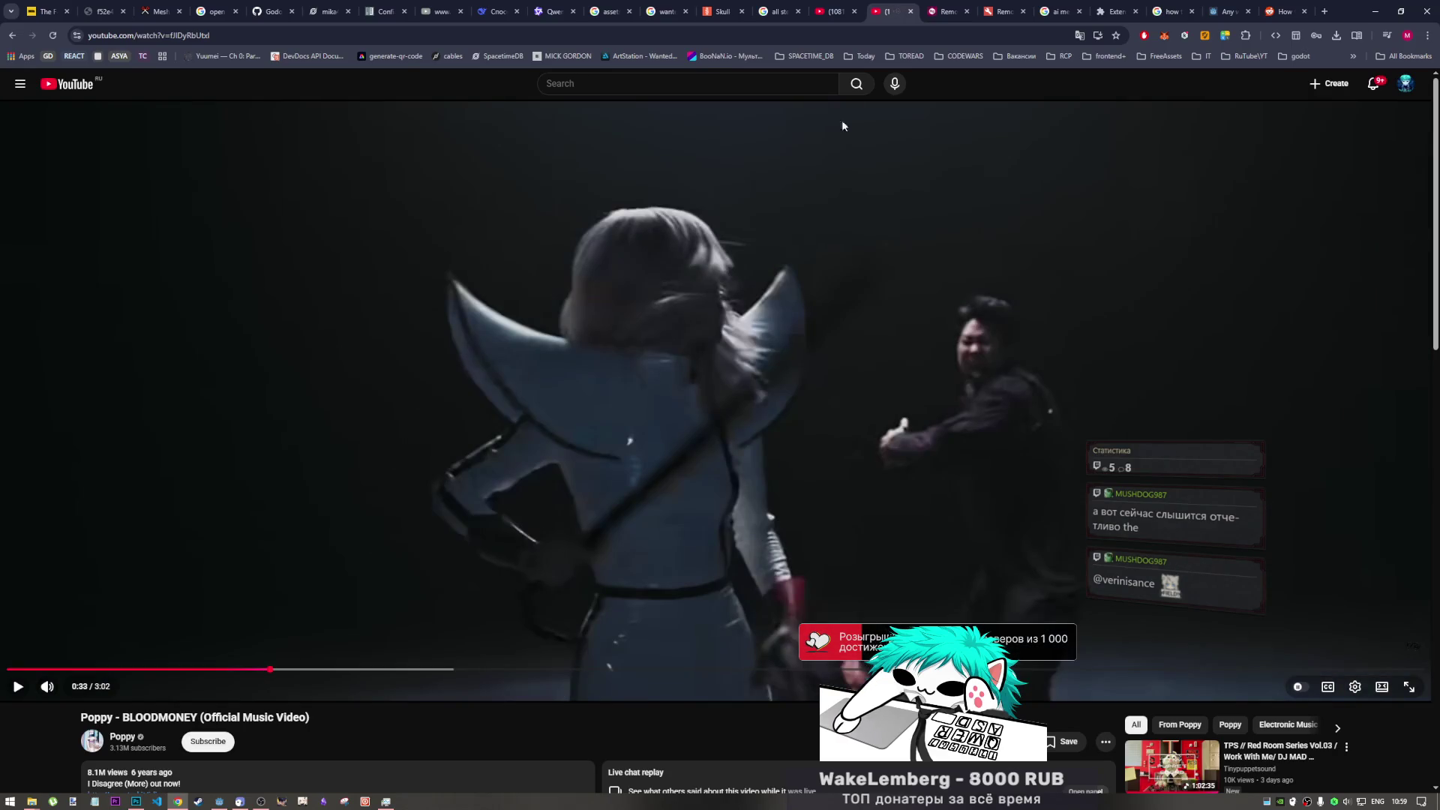
pyautogui.click(831, 8)
pyautogui.click(912, 12)
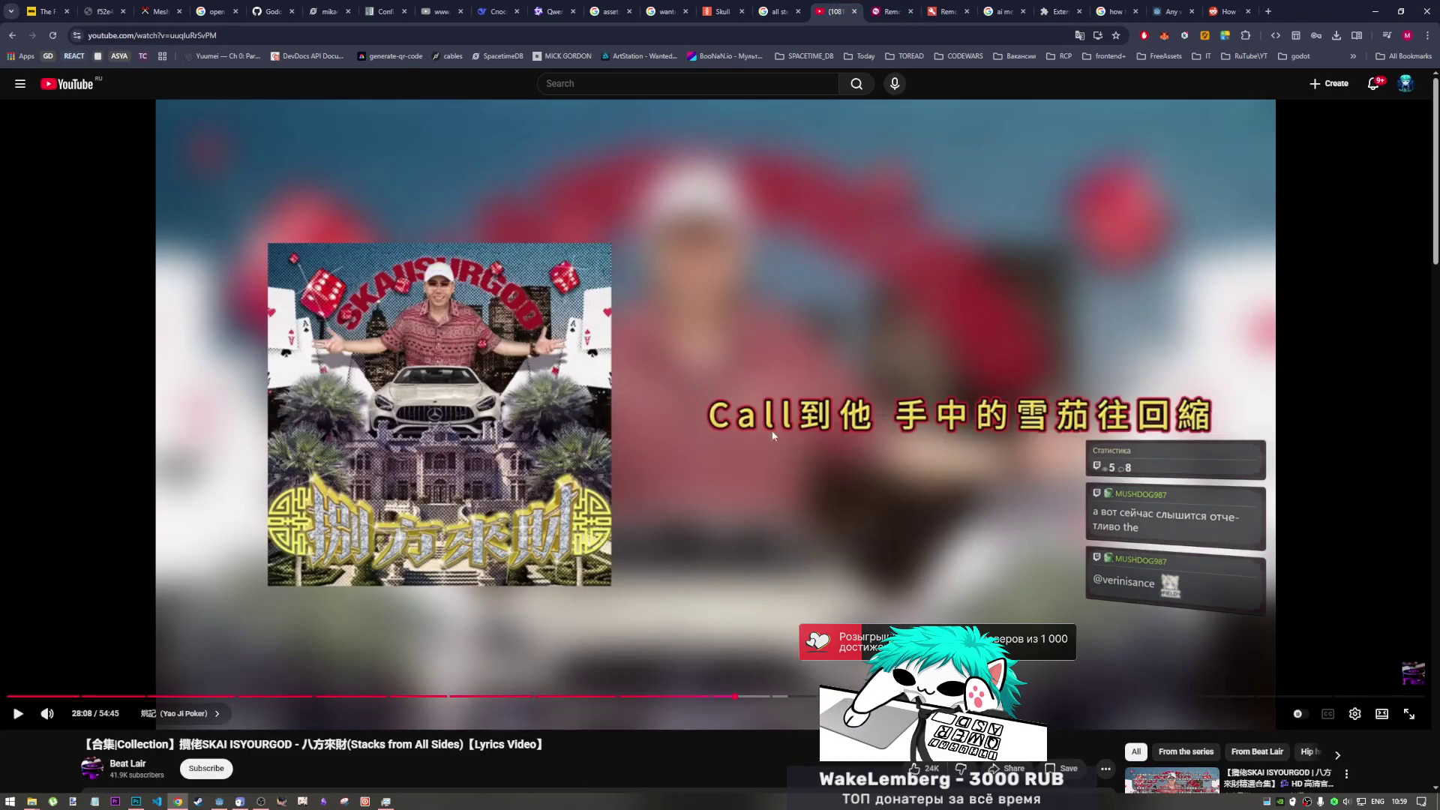
# - Resume the SKAI ISYOURGOD lyrics video and return to the Godot editor
pyautogui.click(716, 496)
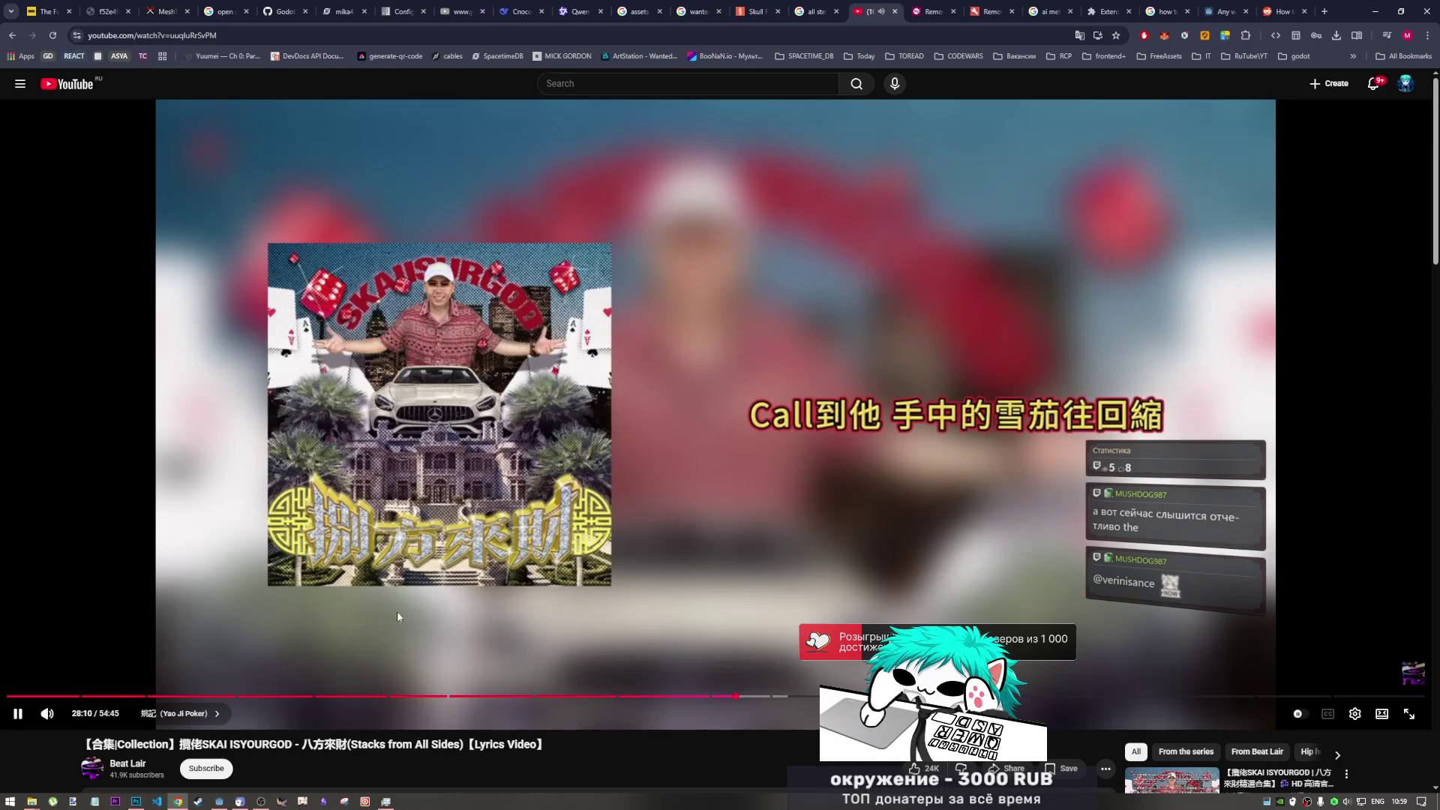
pyautogui.click(240, 803)
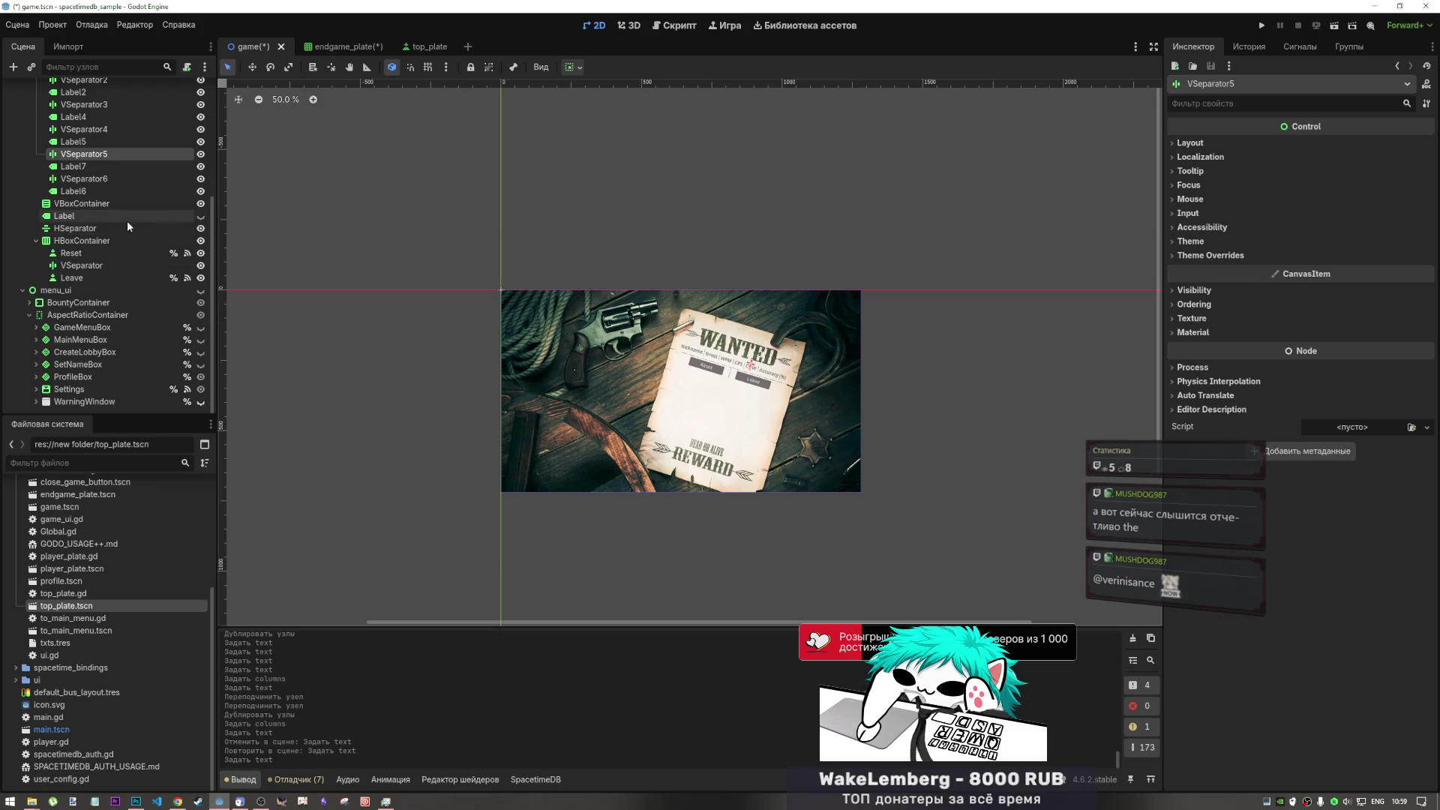
# - Select header Label5 (text 'c') in the Scene dock and expand its Theme Overrides in the Inspector
pyautogui.click(101, 131)
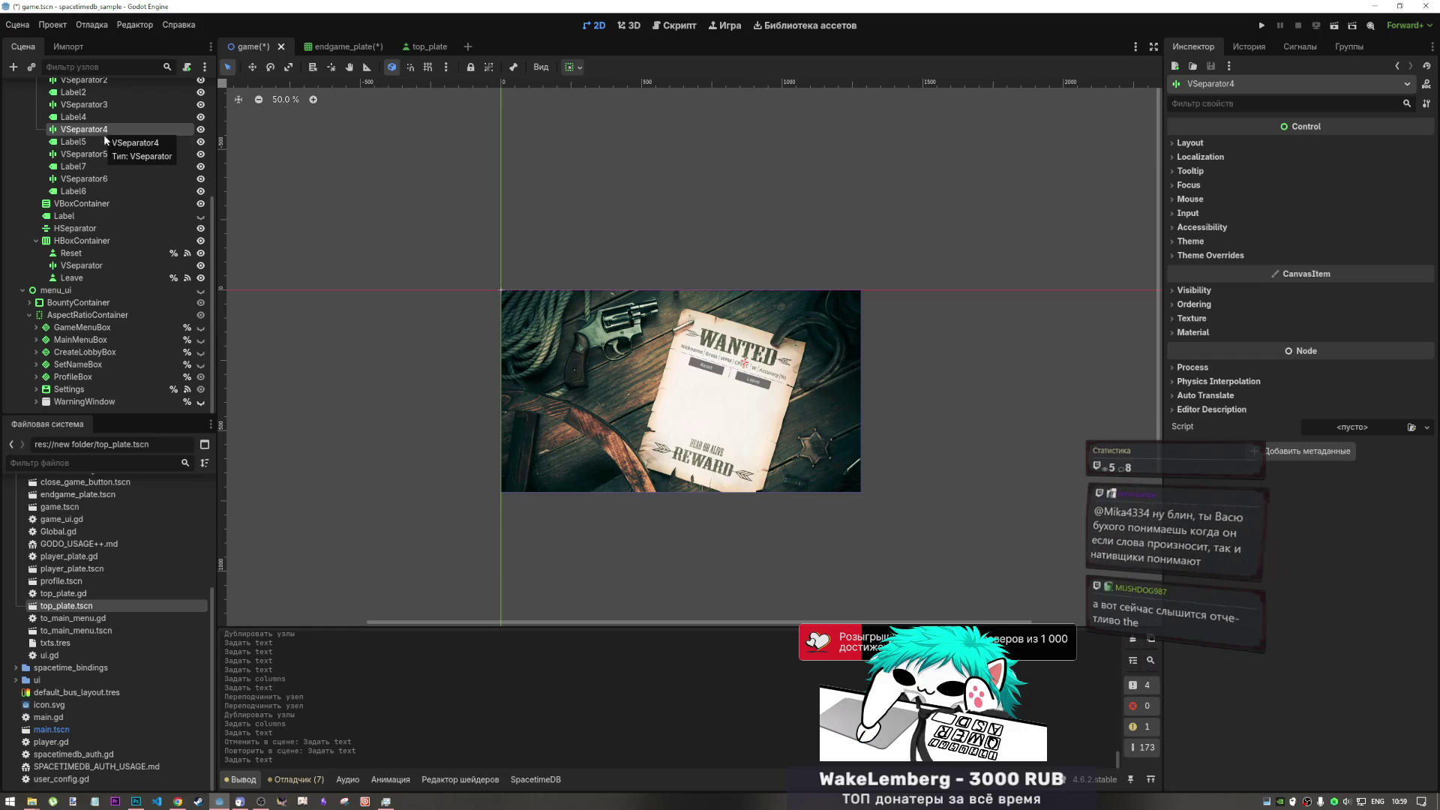
pyautogui.click(106, 141)
pyautogui.click(1212, 170)
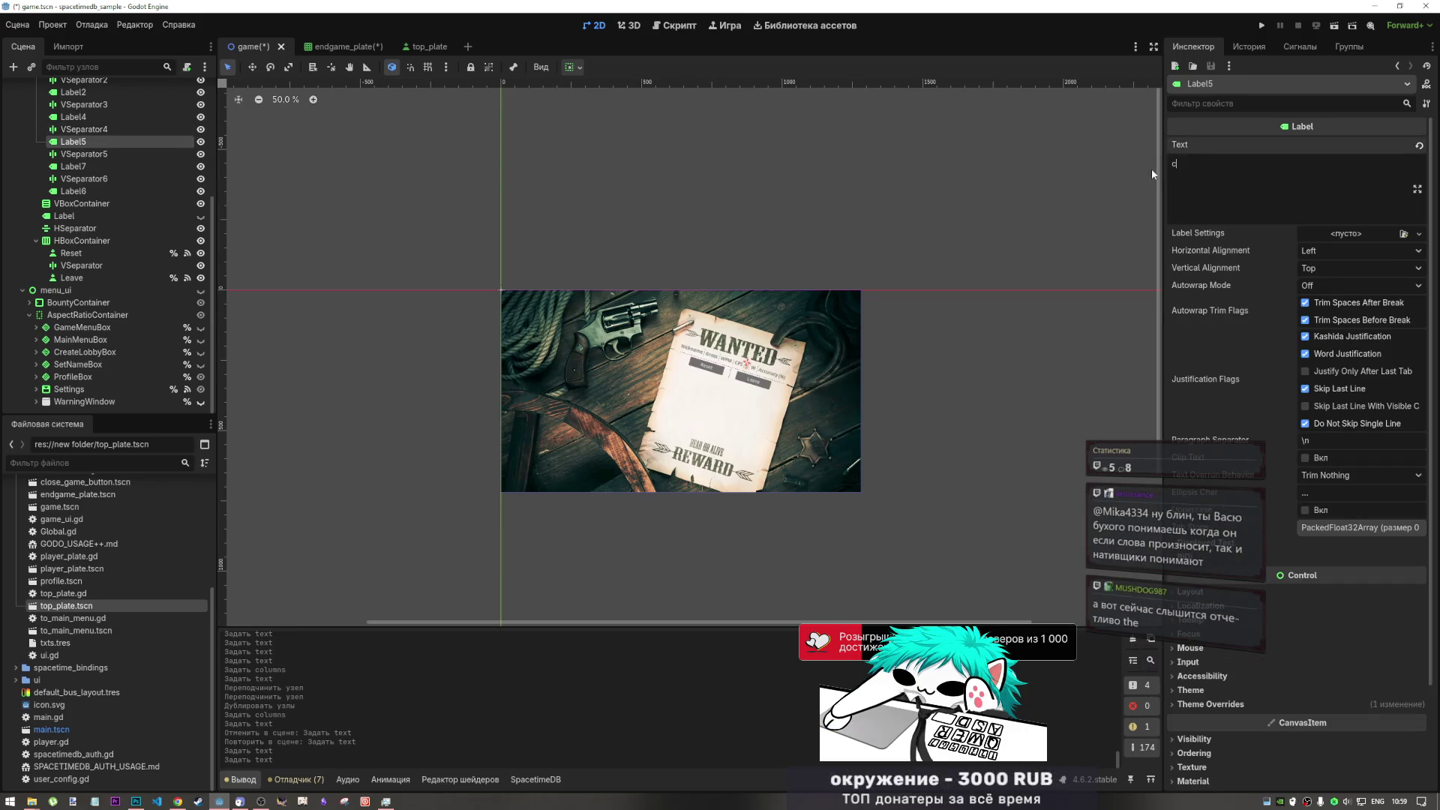
pyautogui.click(91, 166)
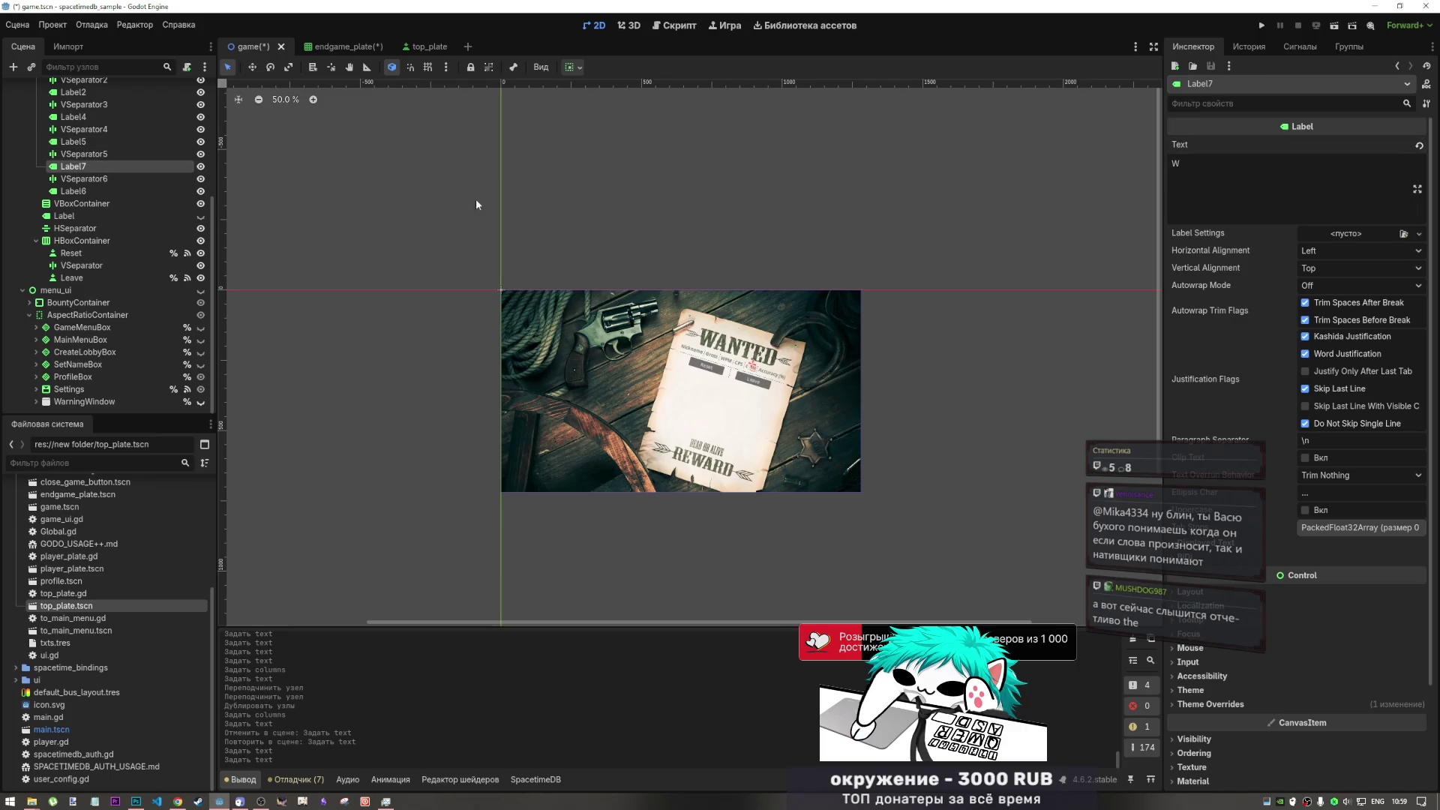
pyautogui.click(105, 141)
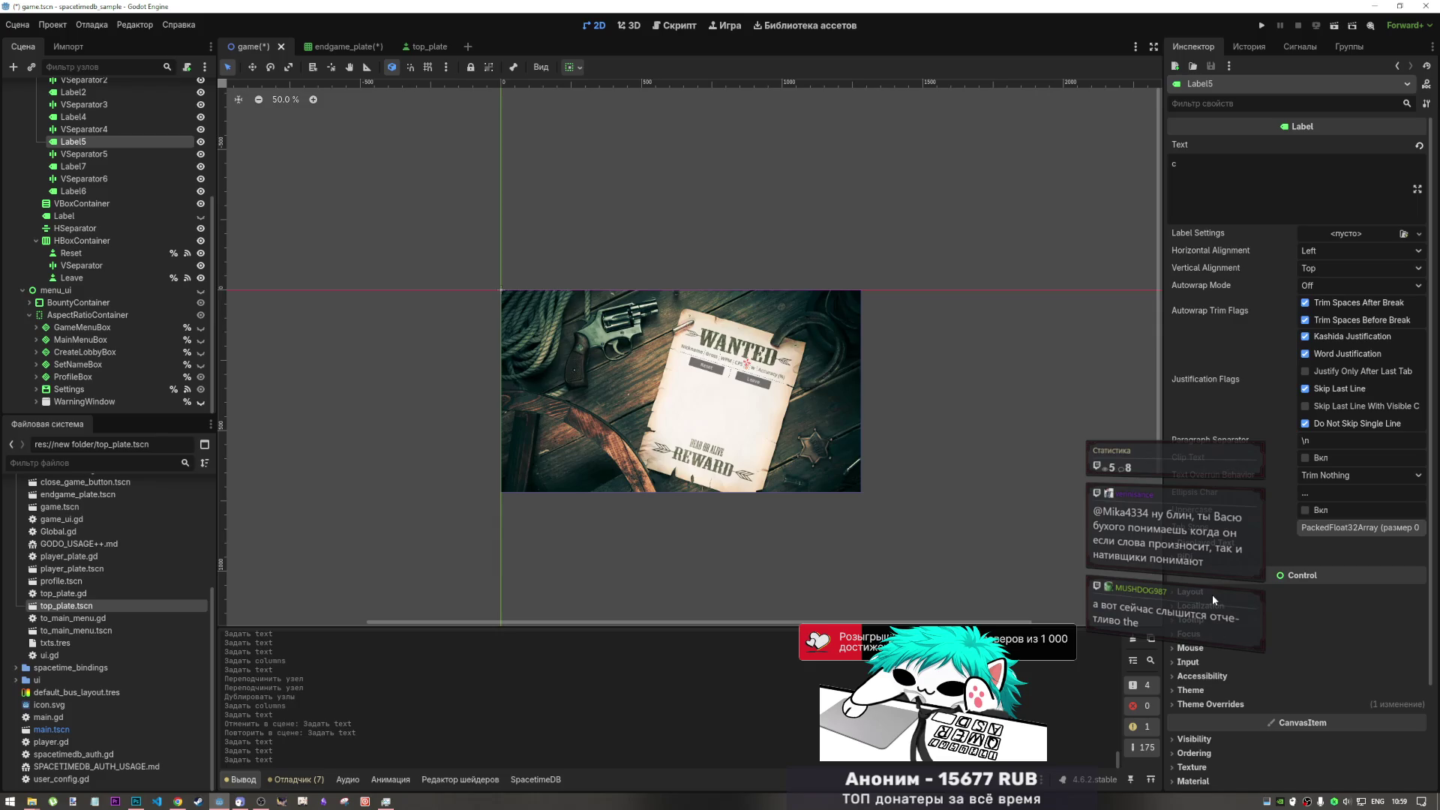
pyautogui.click(1228, 705)
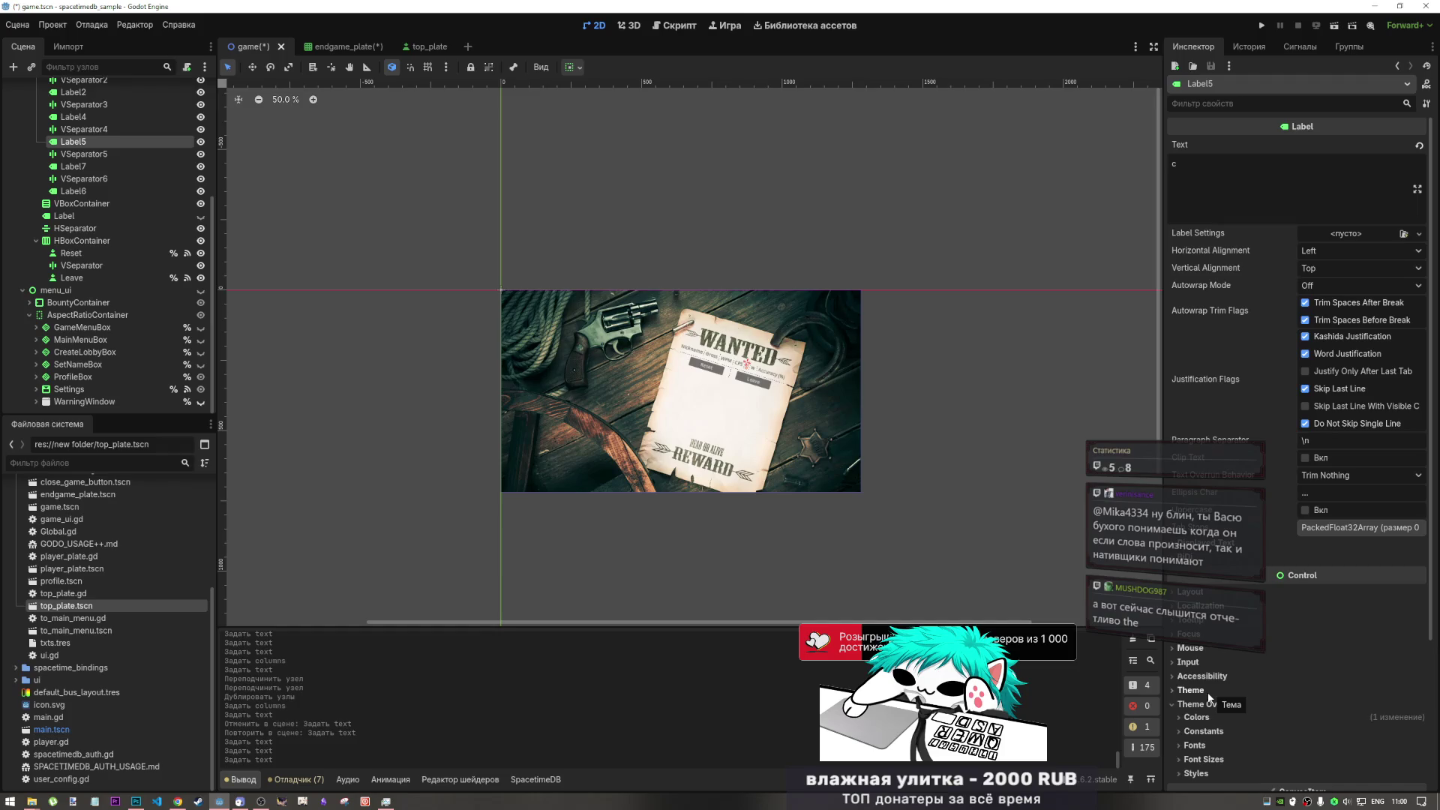
# - Raise the green of Label5's font colour override to full
pyautogui.scroll(-3, 1204, 716)
pyautogui.scroll(2, 1203, 684)
pyautogui.click(1209, 634)
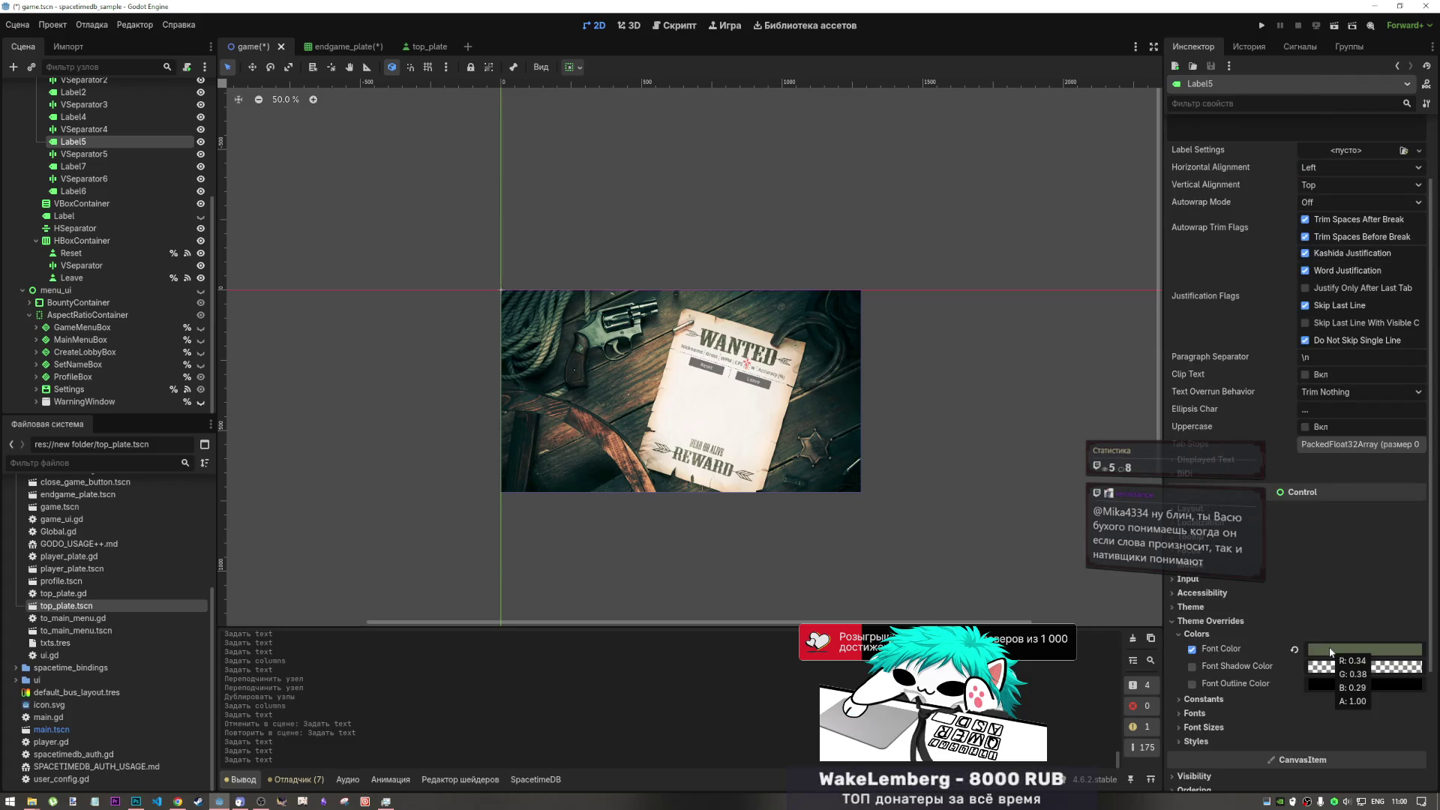
pyautogui.click(1358, 652)
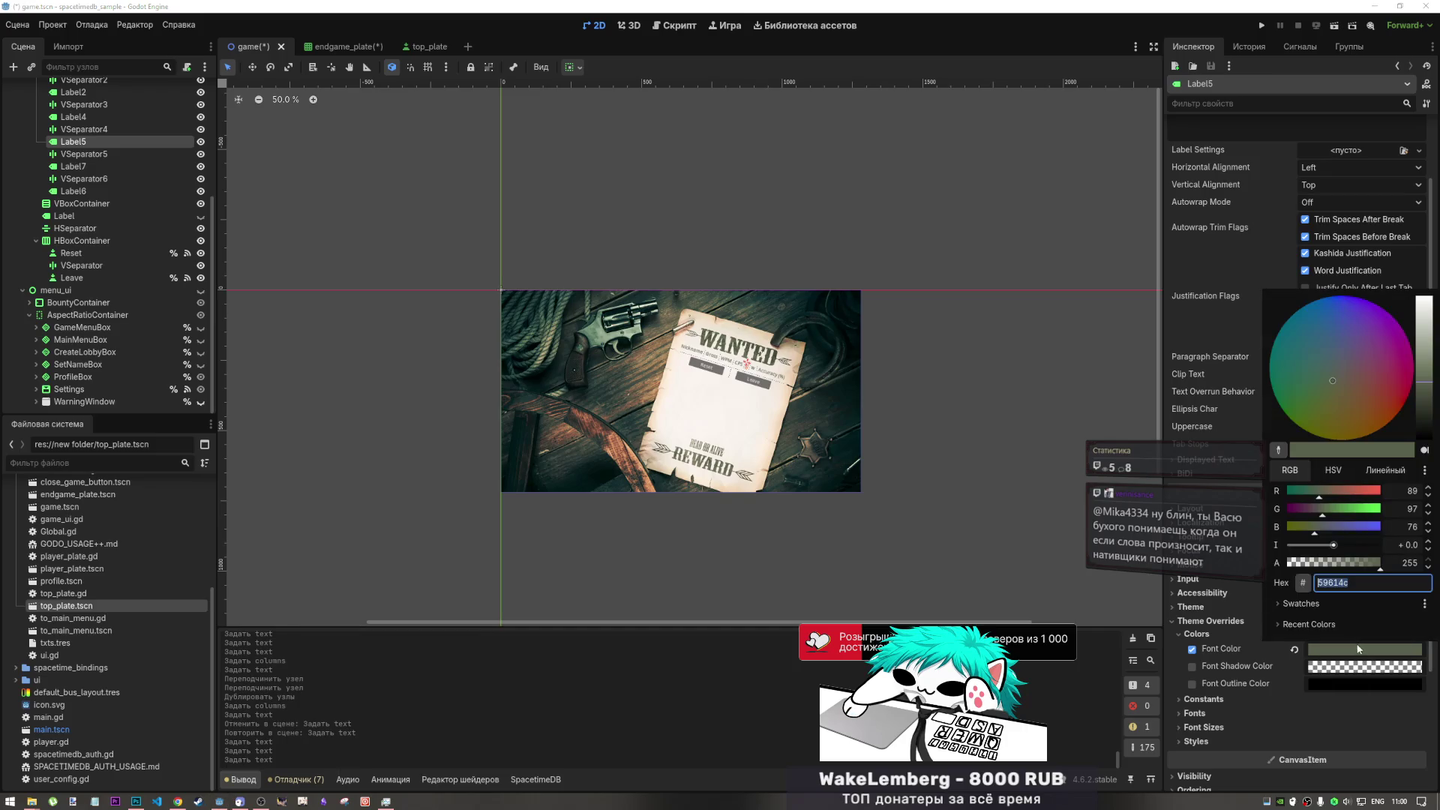
pyautogui.click(1340, 657)
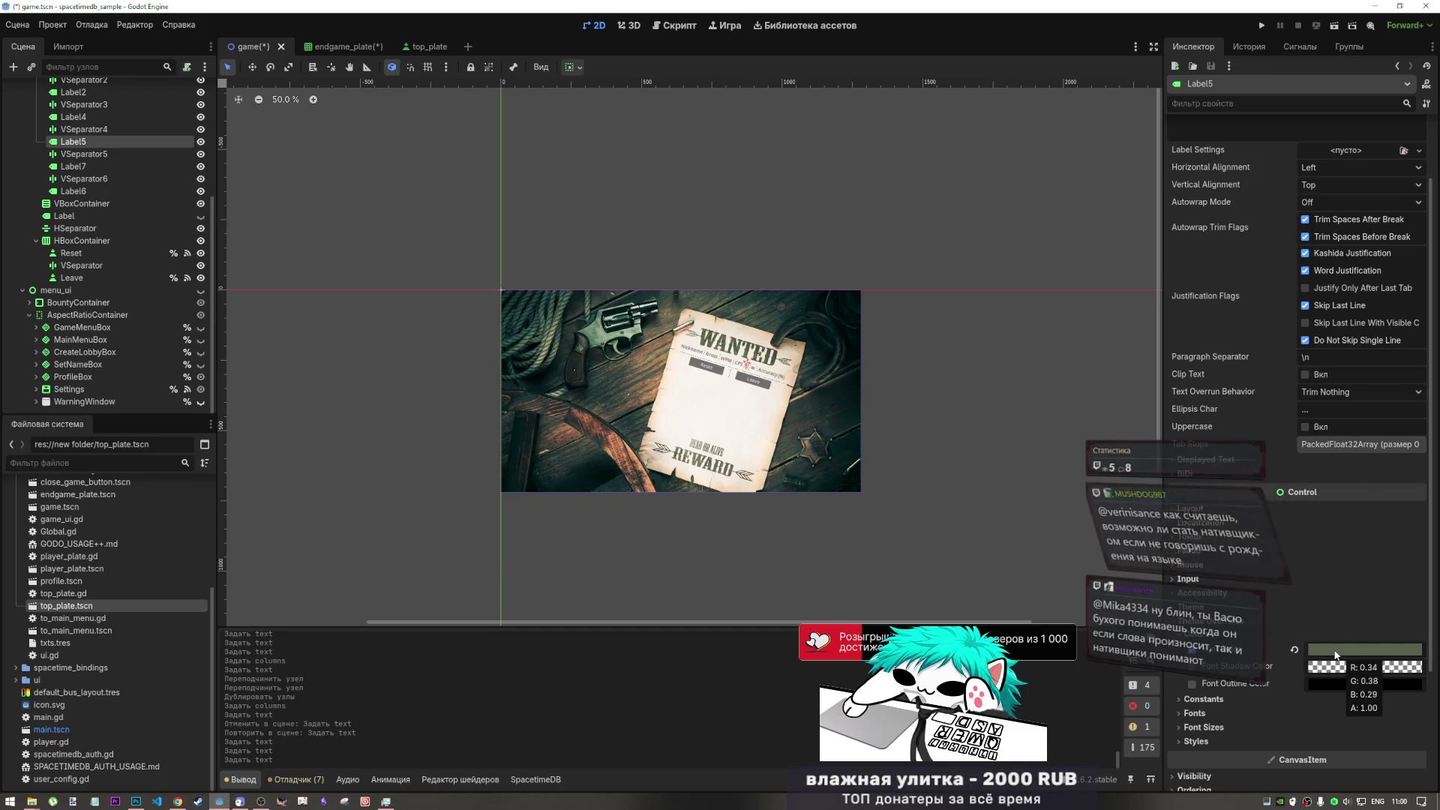
pyautogui.click(1329, 648)
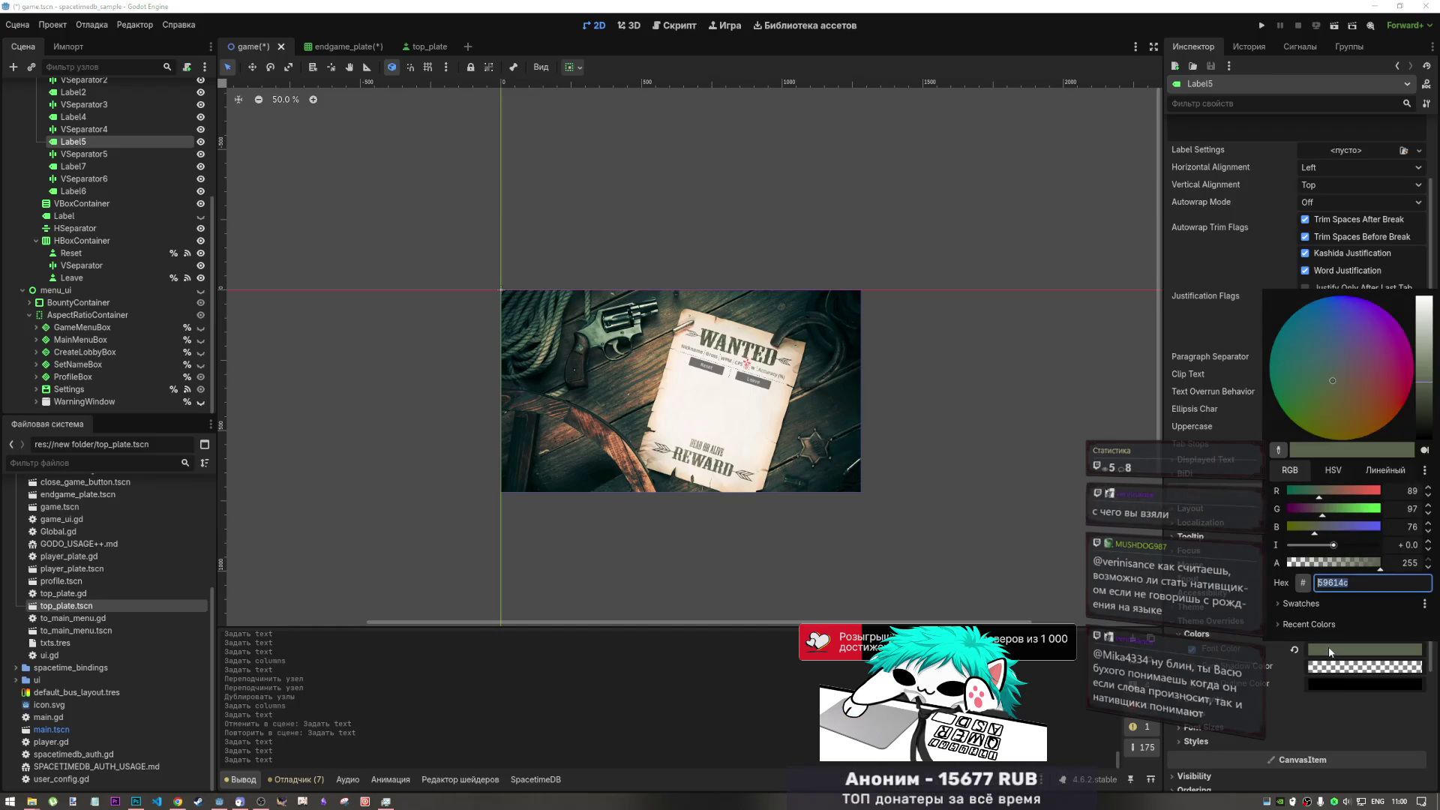
pyautogui.click(1325, 650)
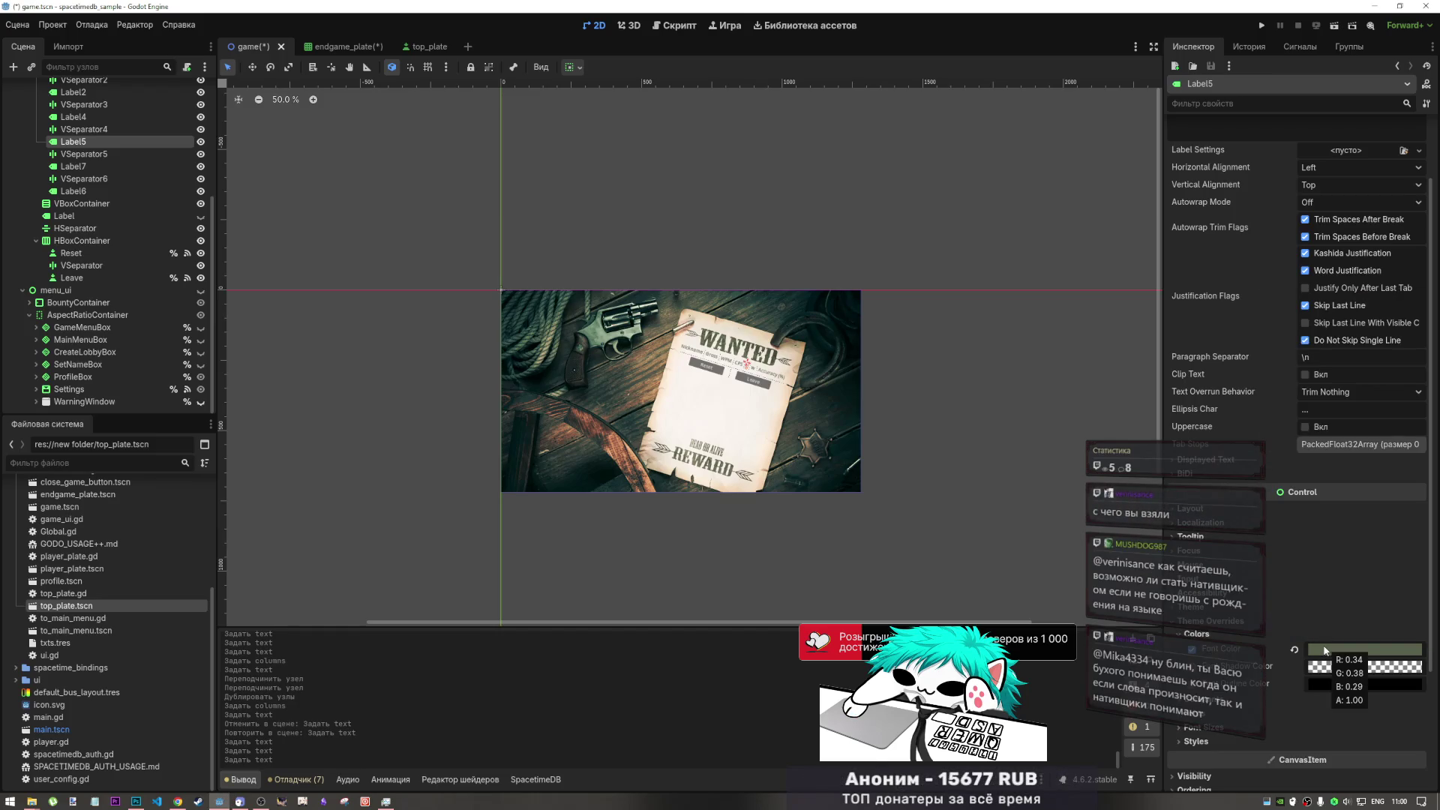
pyautogui.click(1340, 647)
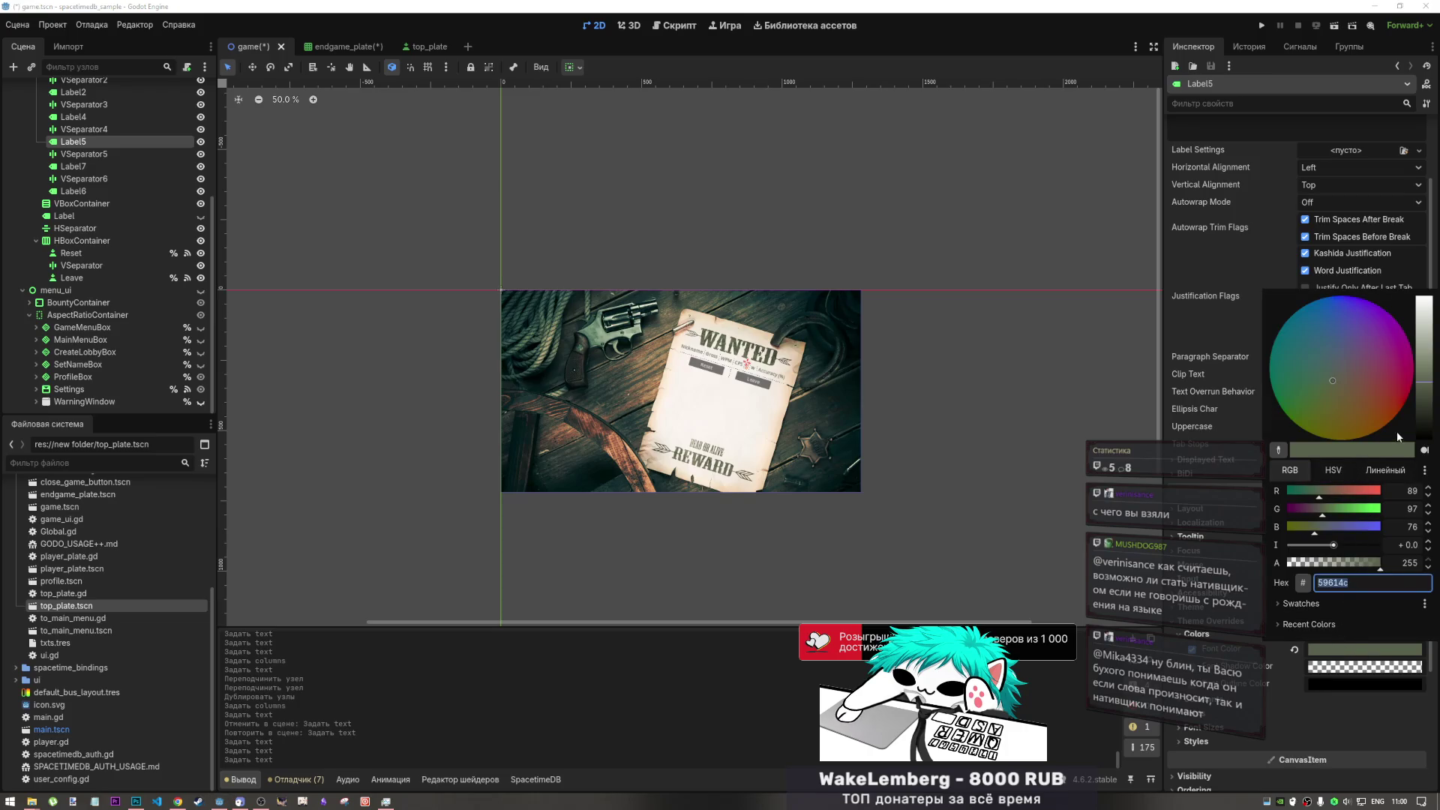
pyautogui.click(1349, 652)
pyautogui.click(1335, 657)
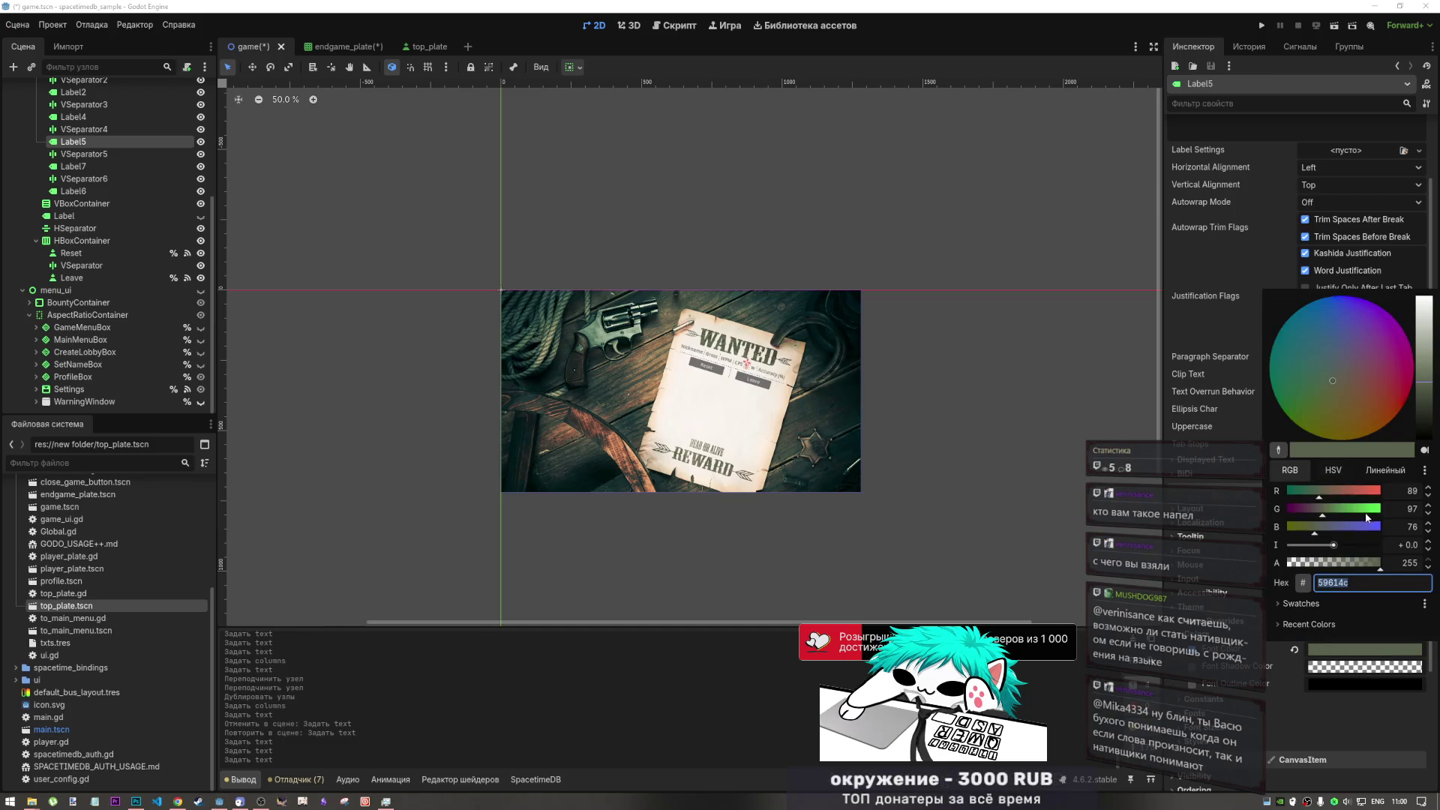
pyautogui.moveTo(1374, 507); pyautogui.dragTo(1396, 507)
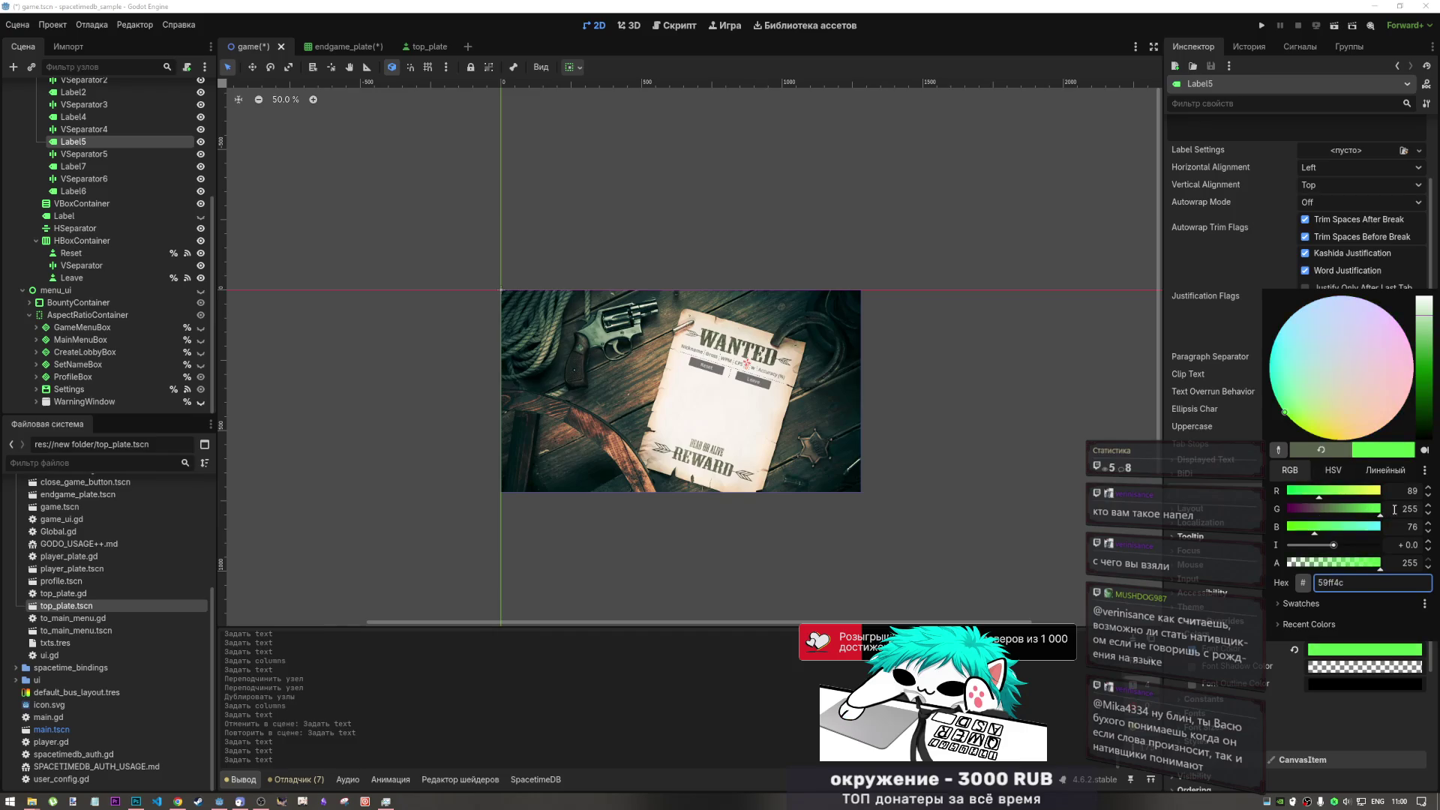
pyautogui.click(1359, 650)
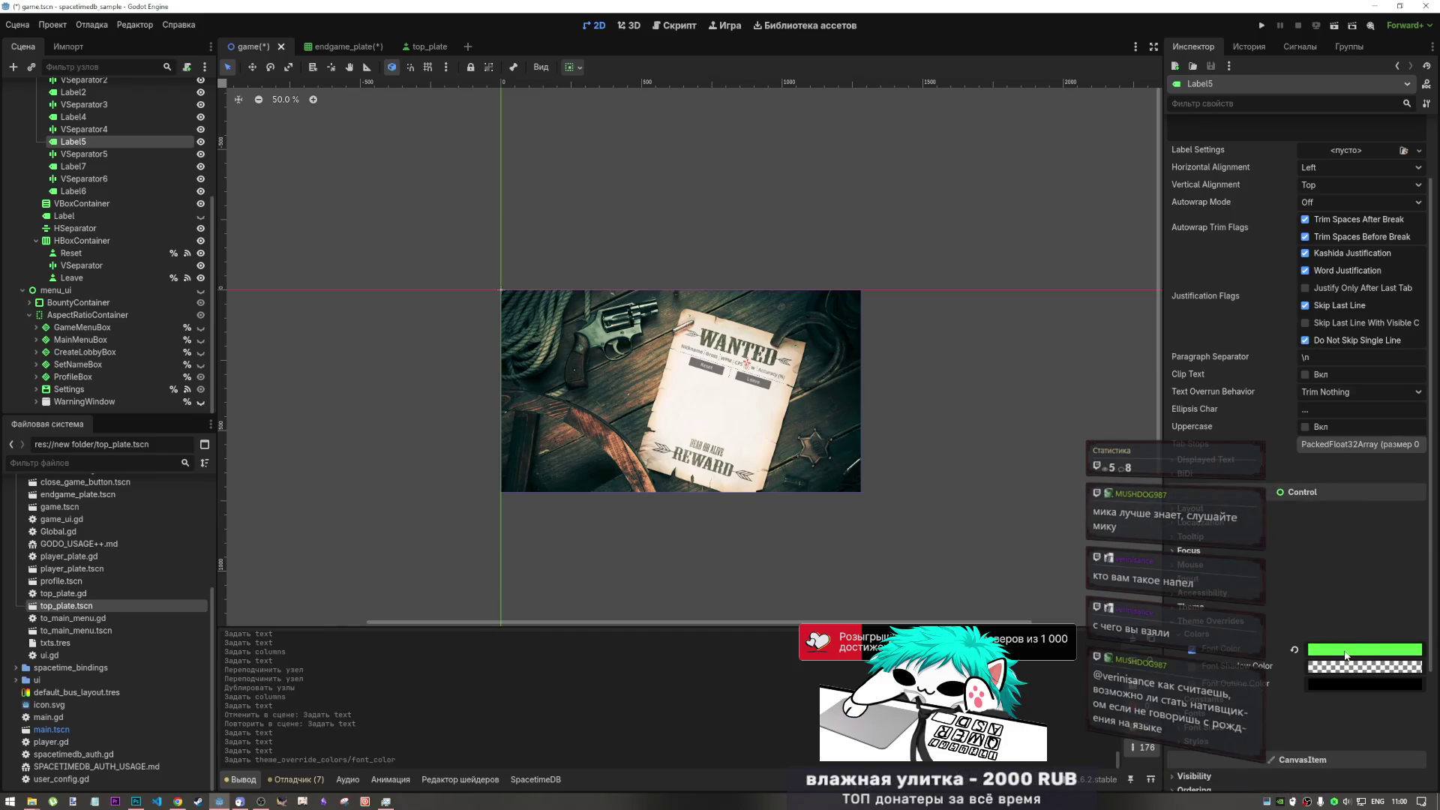
pyautogui.moveTo(1343, 655)
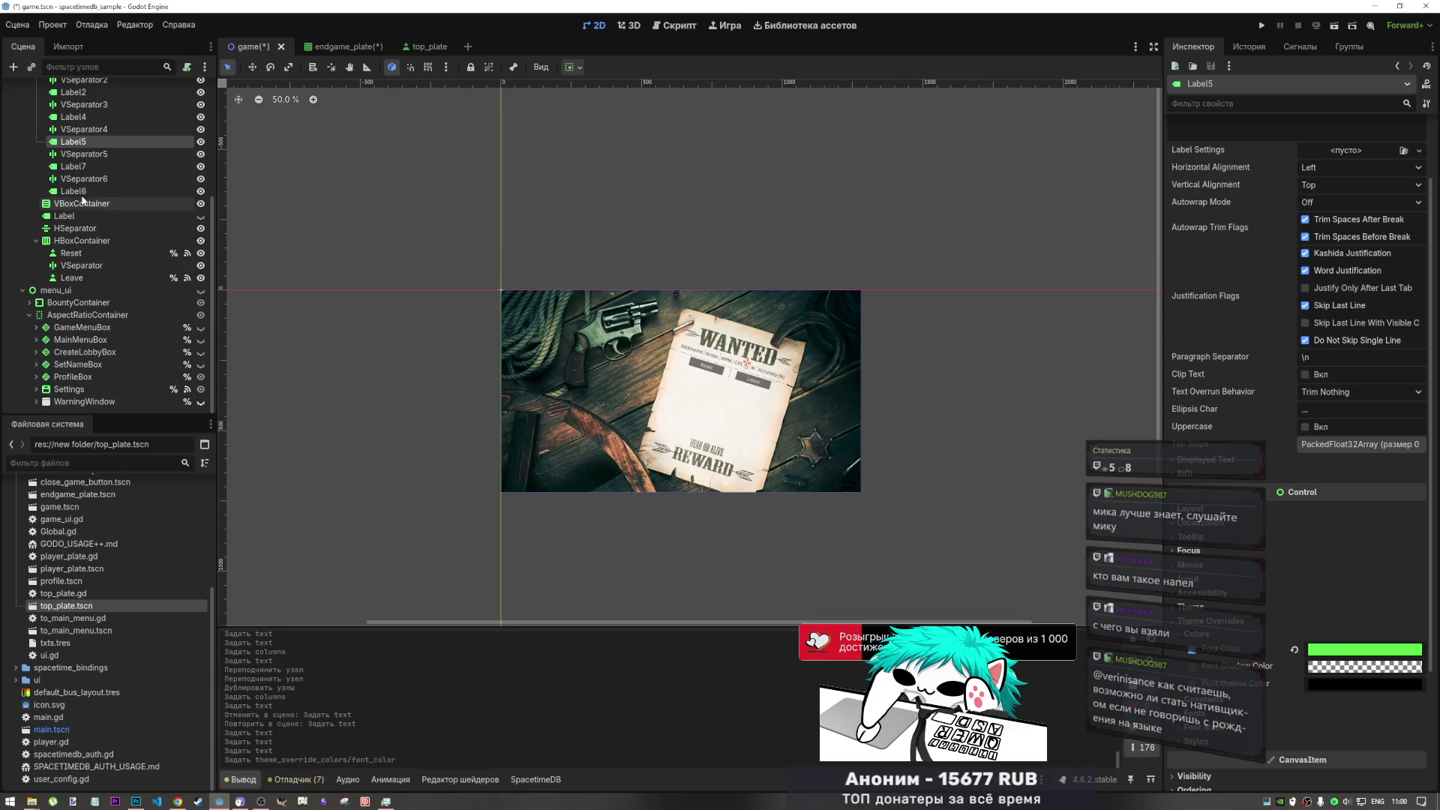
# - Give Label7 a red font colour override with full red and zero green
pyautogui.click(90, 162)
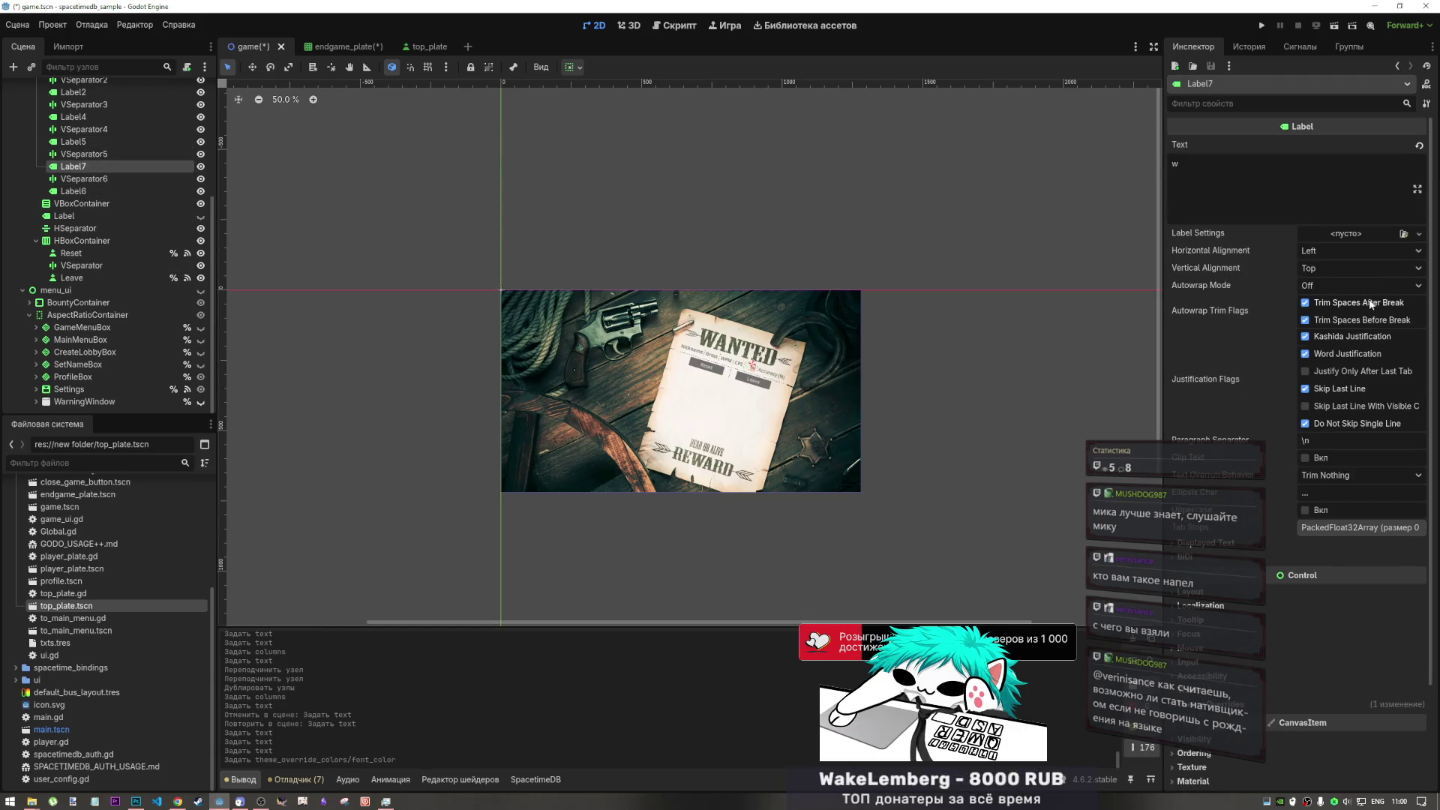
pyautogui.scroll(-4, 1329, 624)
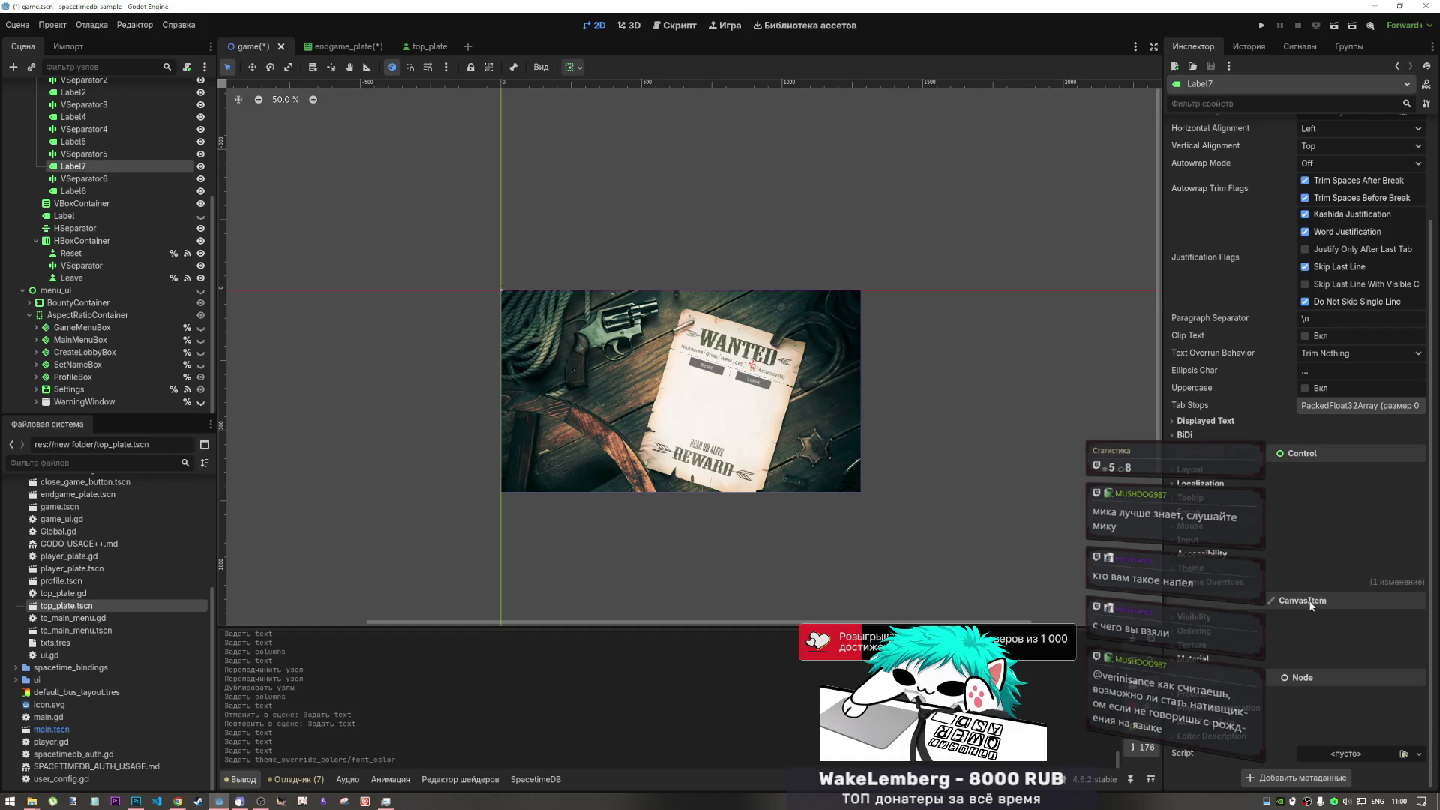
pyautogui.click(1302, 580)
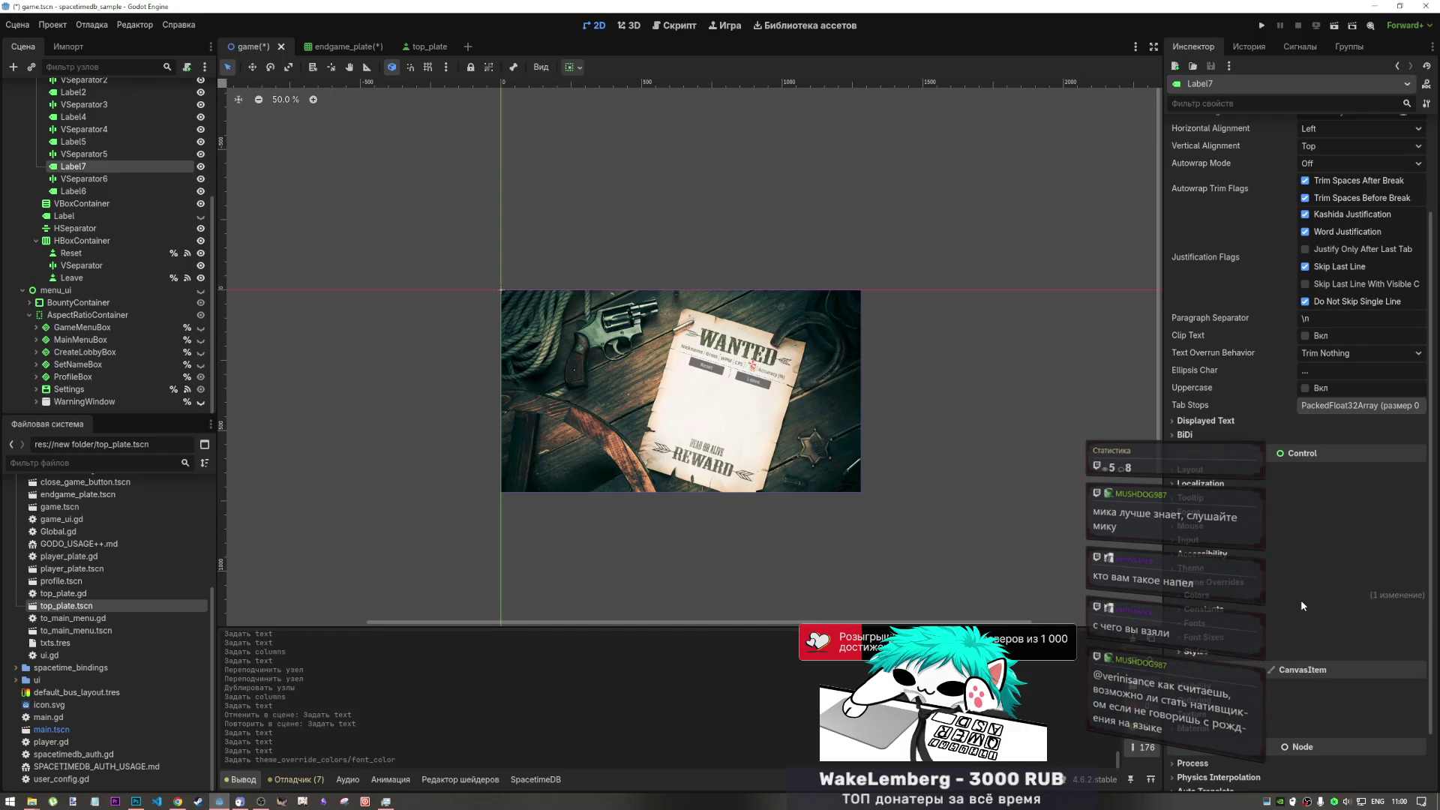
pyautogui.click(1302, 599)
pyautogui.click(1336, 611)
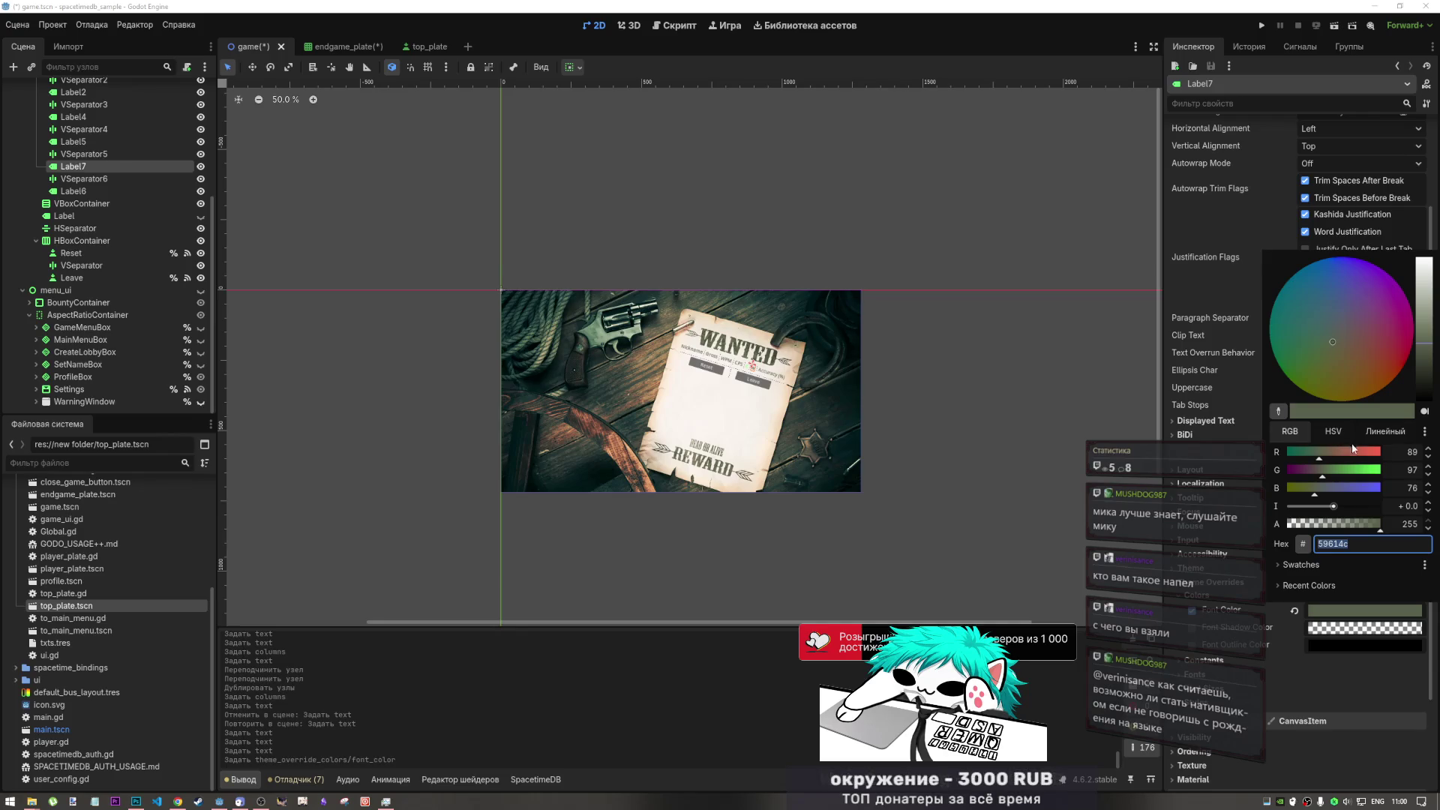
pyautogui.moveTo(1354, 451); pyautogui.dragTo(1383, 452)
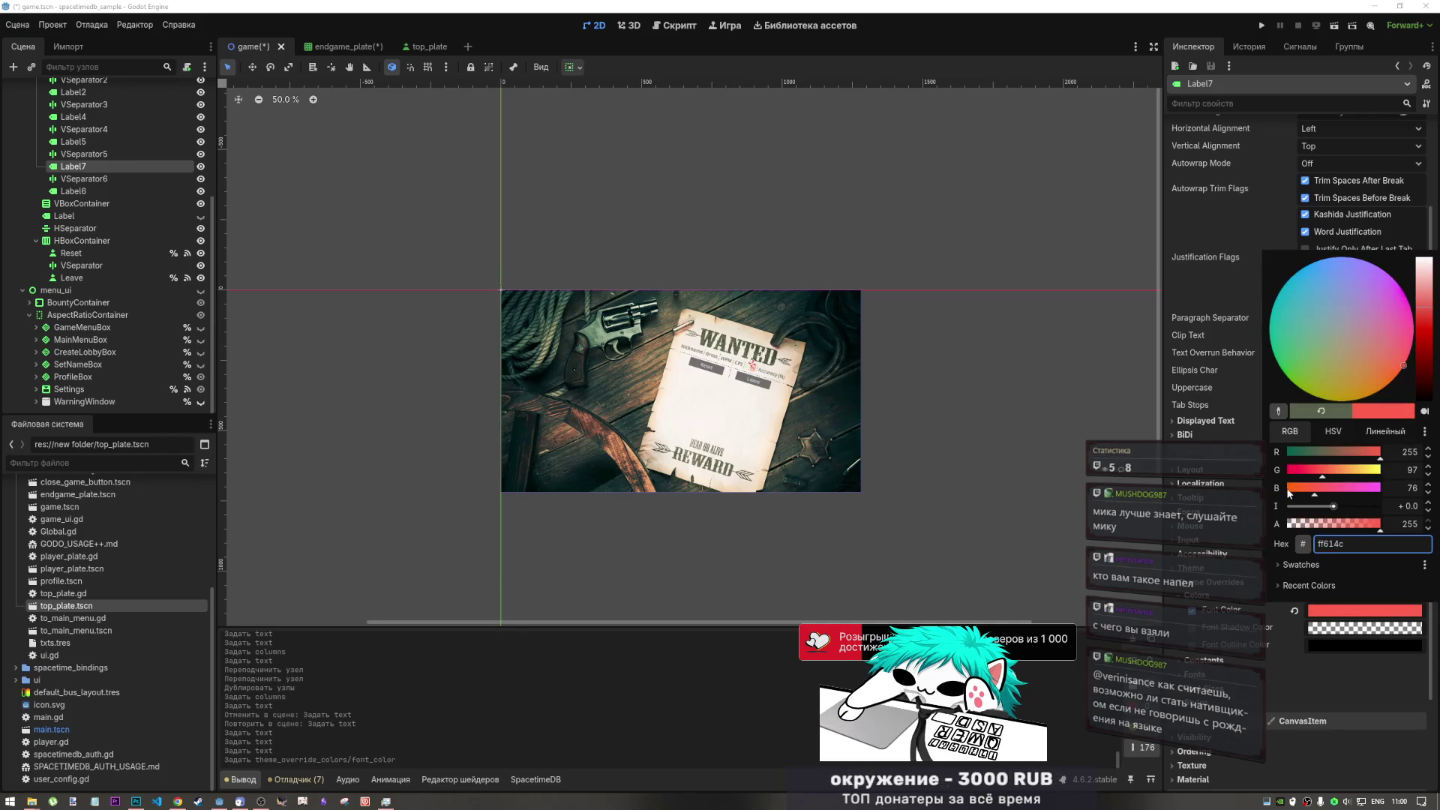
pyautogui.moveTo(1292, 470); pyautogui.dragTo(1243, 469)
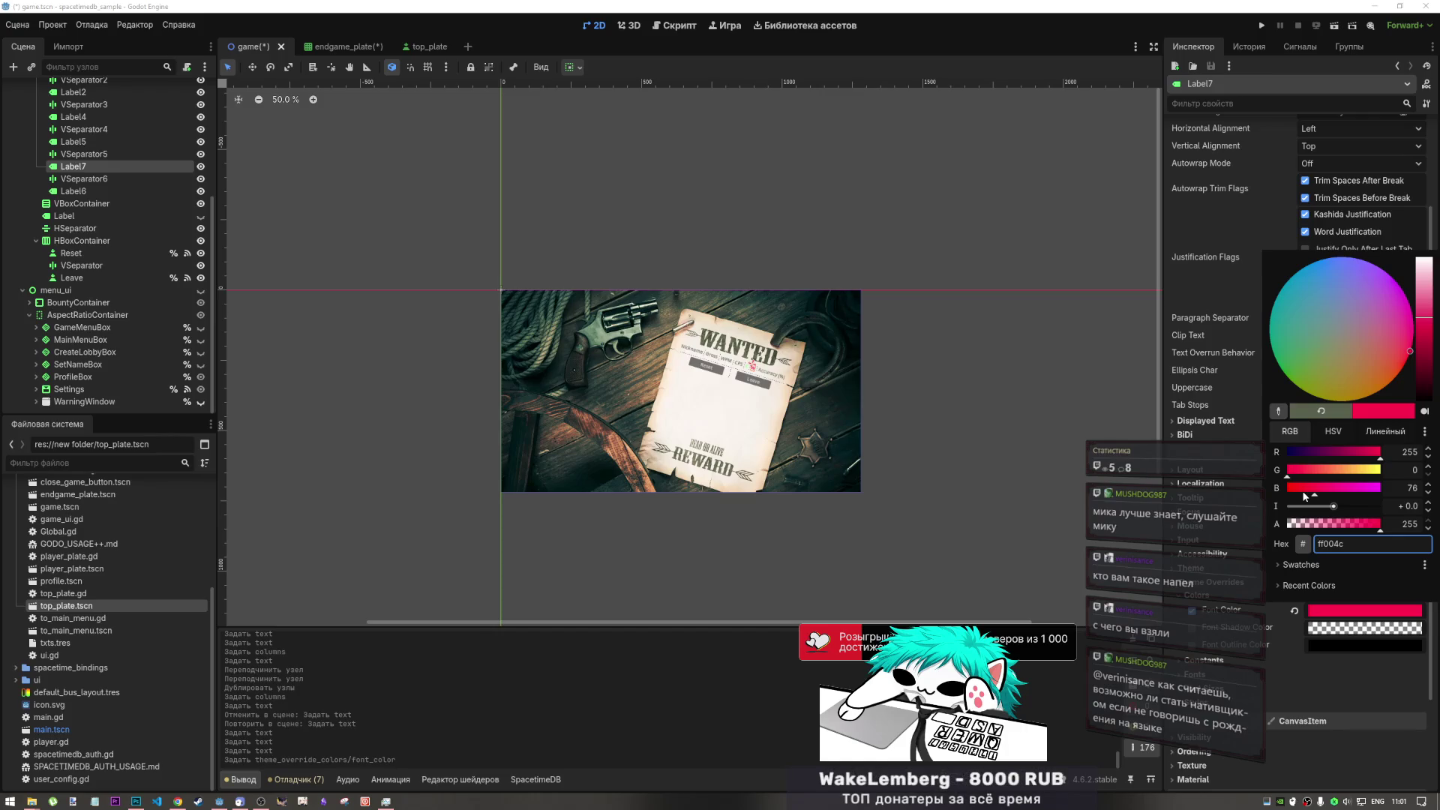
pyautogui.click(1339, 691)
# - Undo both colour changes, then set Label5's font colour to 006100 by removing red and blue
pyautogui.hotkey('ctrl', 'z')
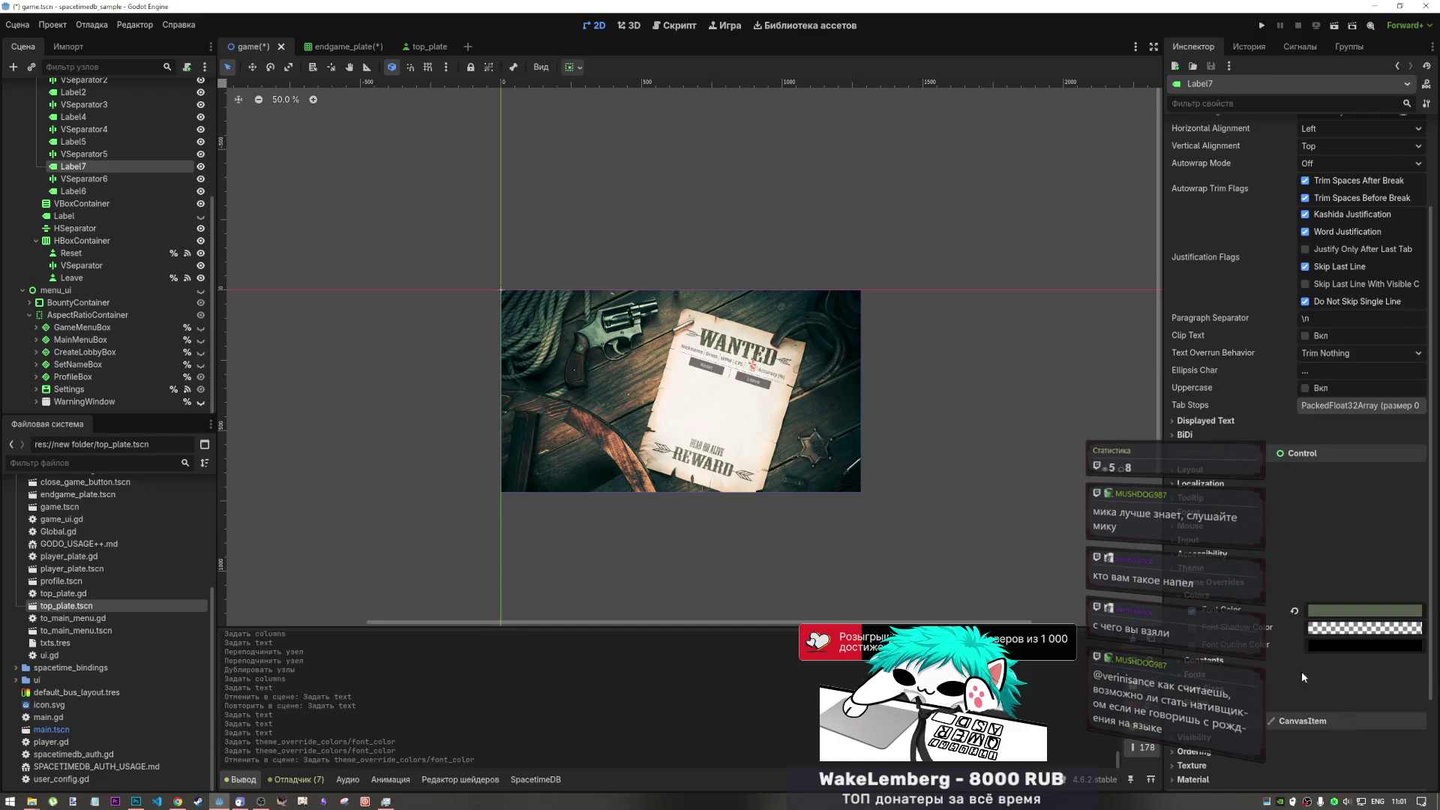
pyautogui.click(73, 142)
pyautogui.hotkey('ctrl', 'z')
pyautogui.click(1358, 647)
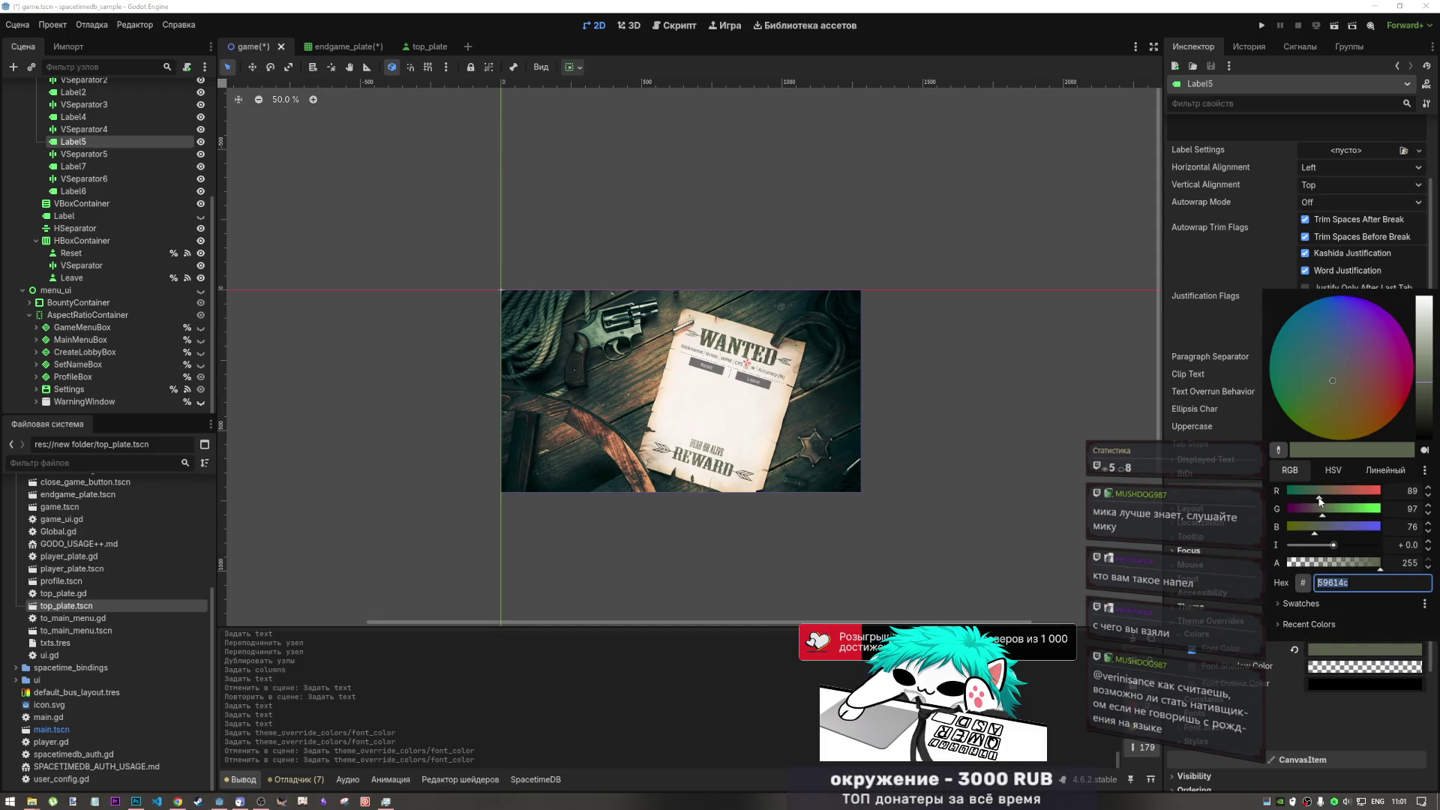
pyautogui.moveTo(1319, 498); pyautogui.dragTo(1276, 492)
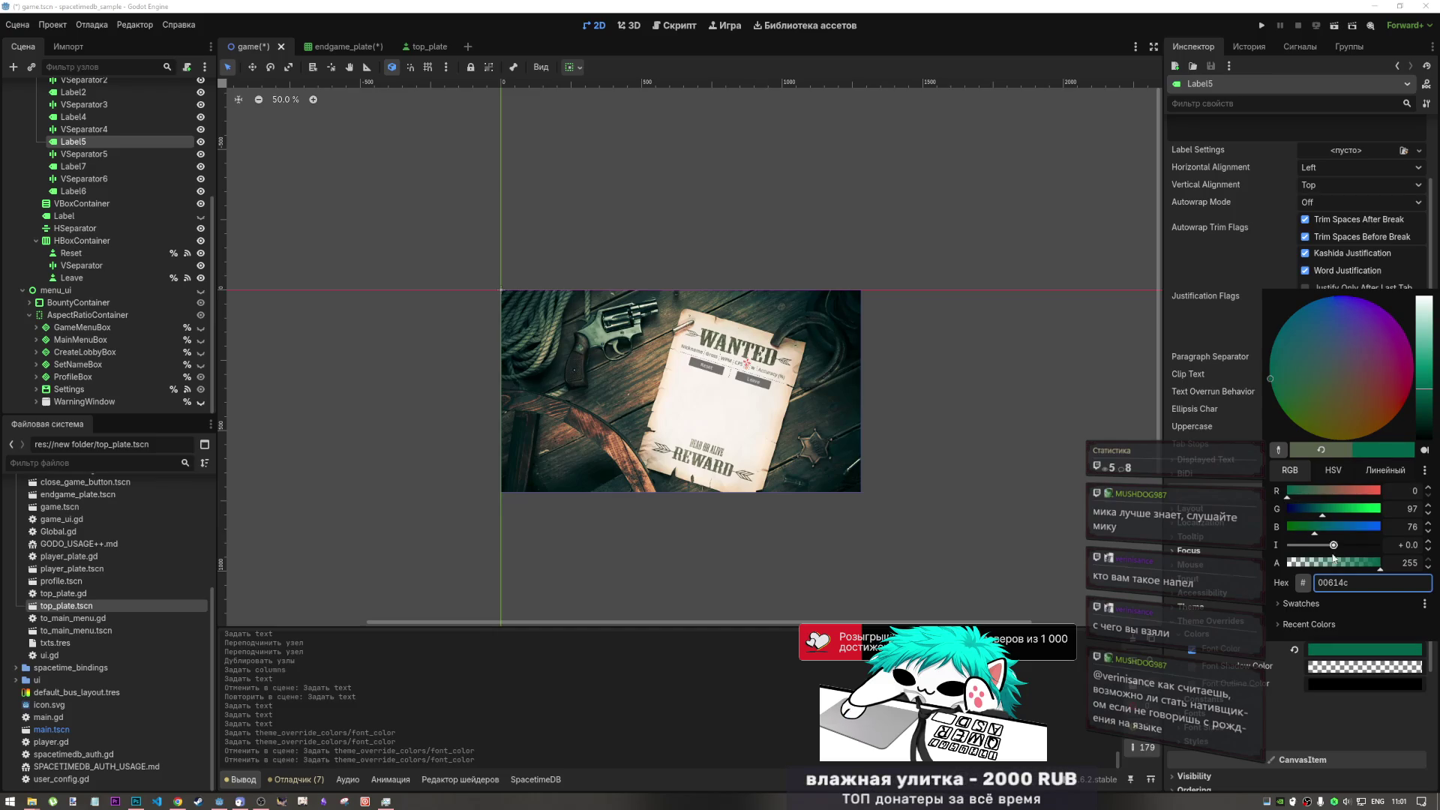
pyautogui.click(1314, 534)
pyautogui.moveTo(1313, 534); pyautogui.dragTo(1283, 536)
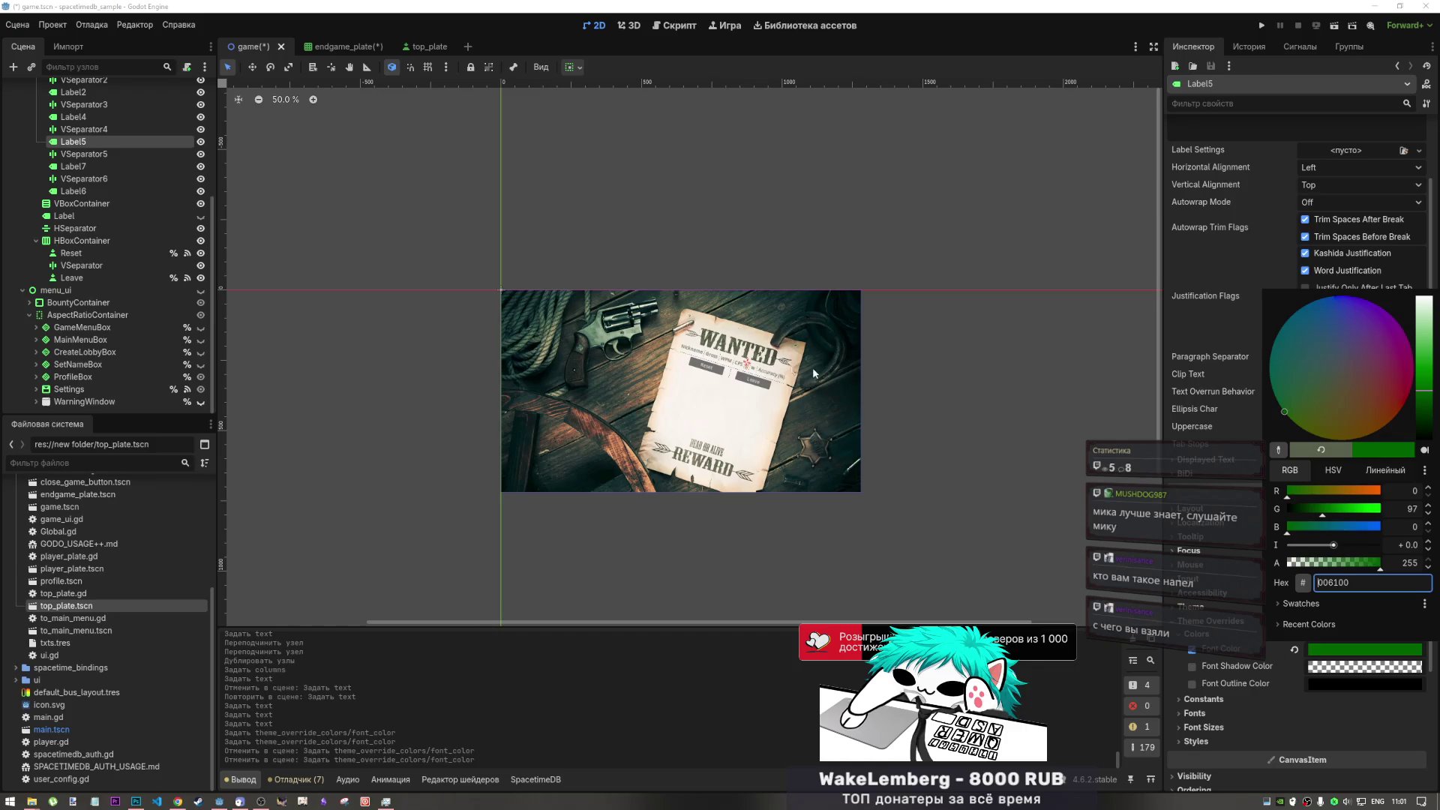
pyautogui.scroll(3, 903, 335)
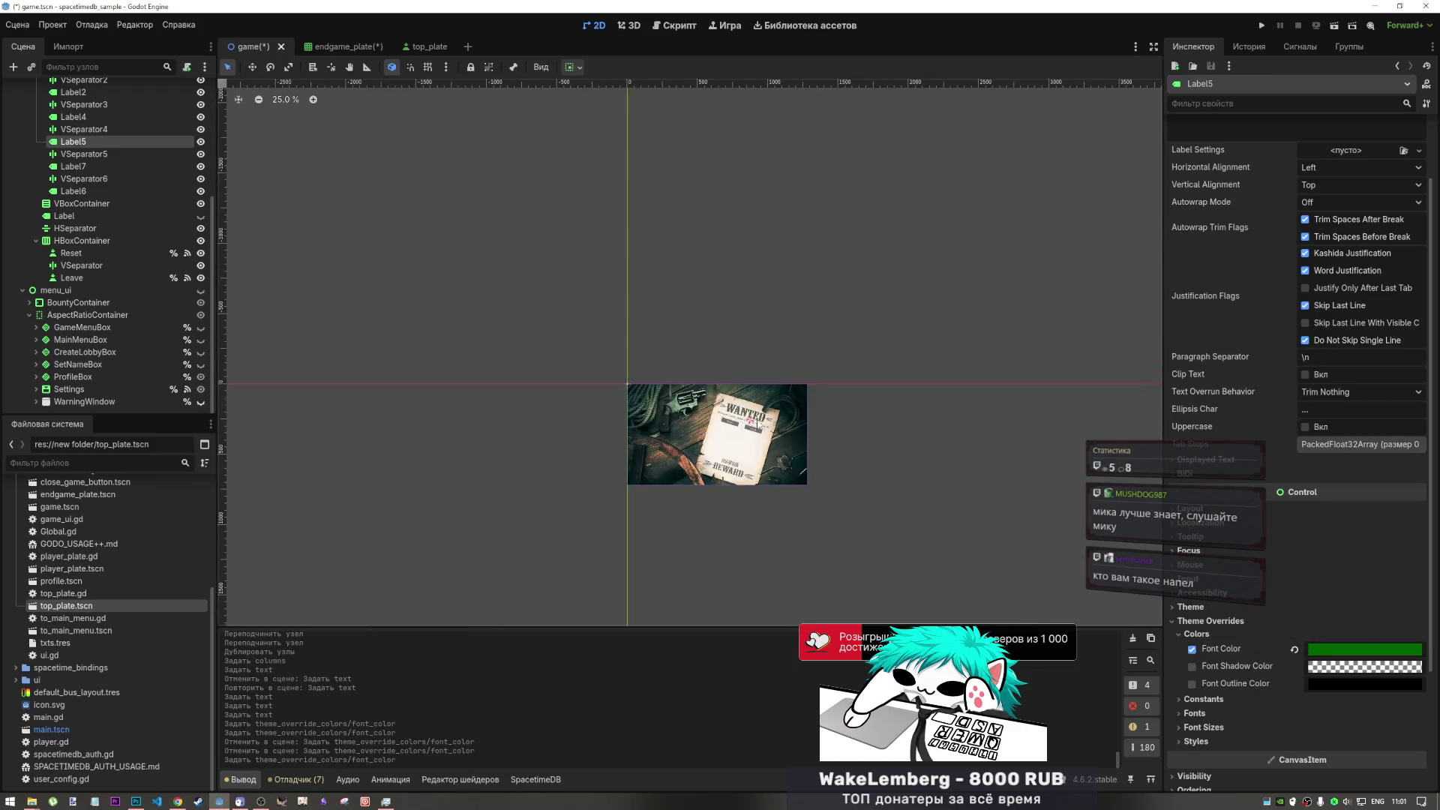
# - Replace Label5's text 'c' with capital 'C' in the Inspector
pyautogui.scroll(5, 758, 427)
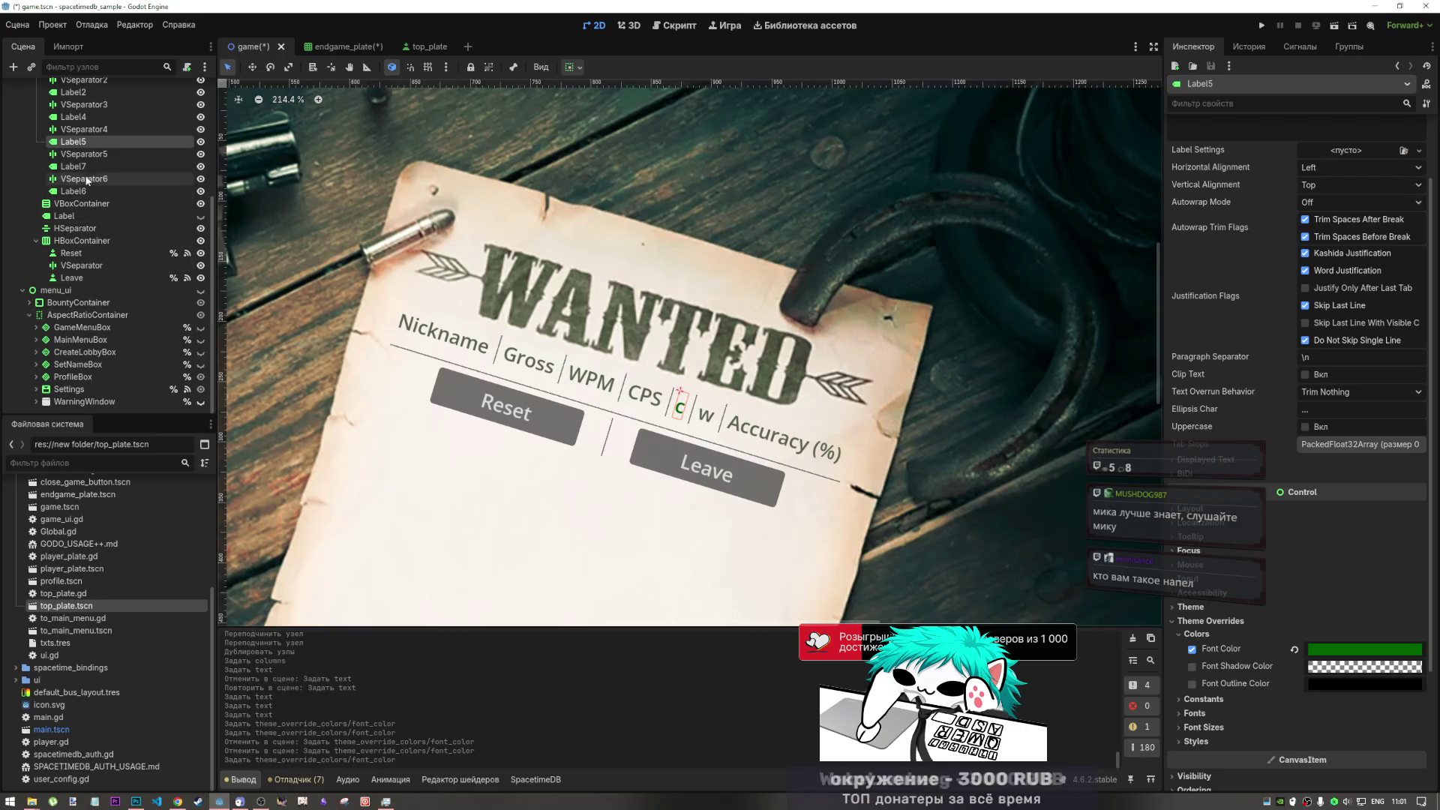
pyautogui.scroll(3, 1259, 151)
pyautogui.click(1185, 164)
pyautogui.press('BackSpace')
pyautogui.write('C')
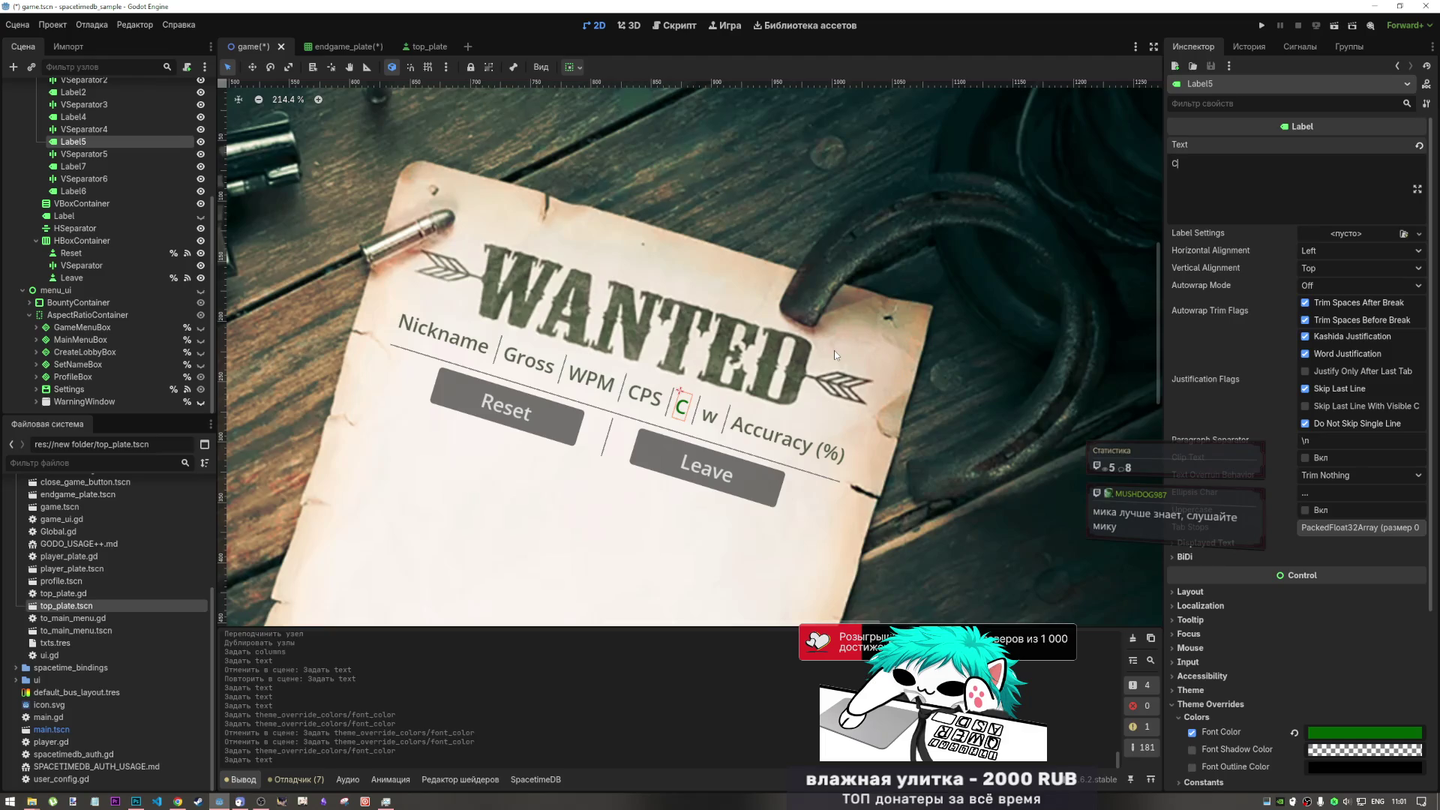
pyautogui.scroll(-5, 1343, 661)
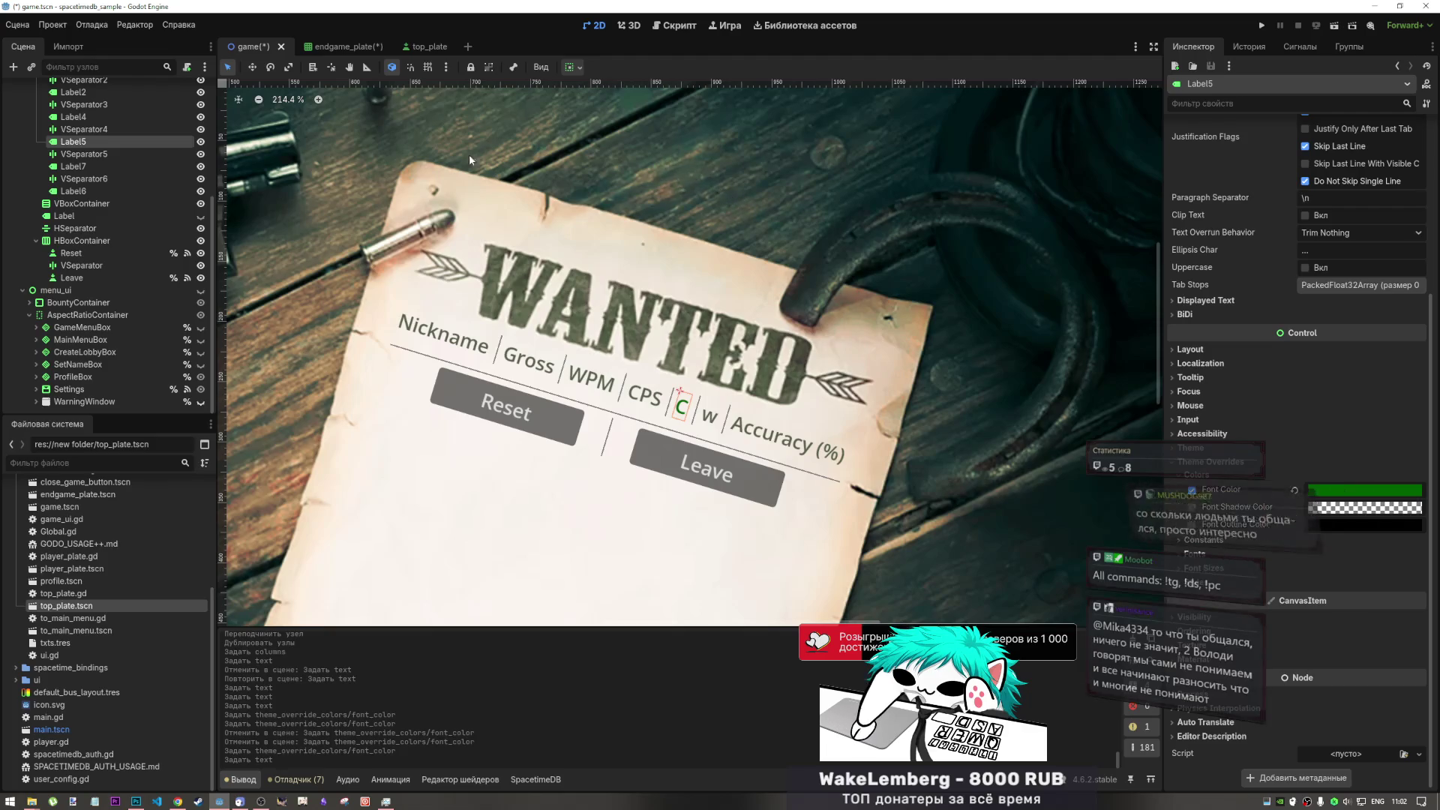
pyautogui.click(162, 166)
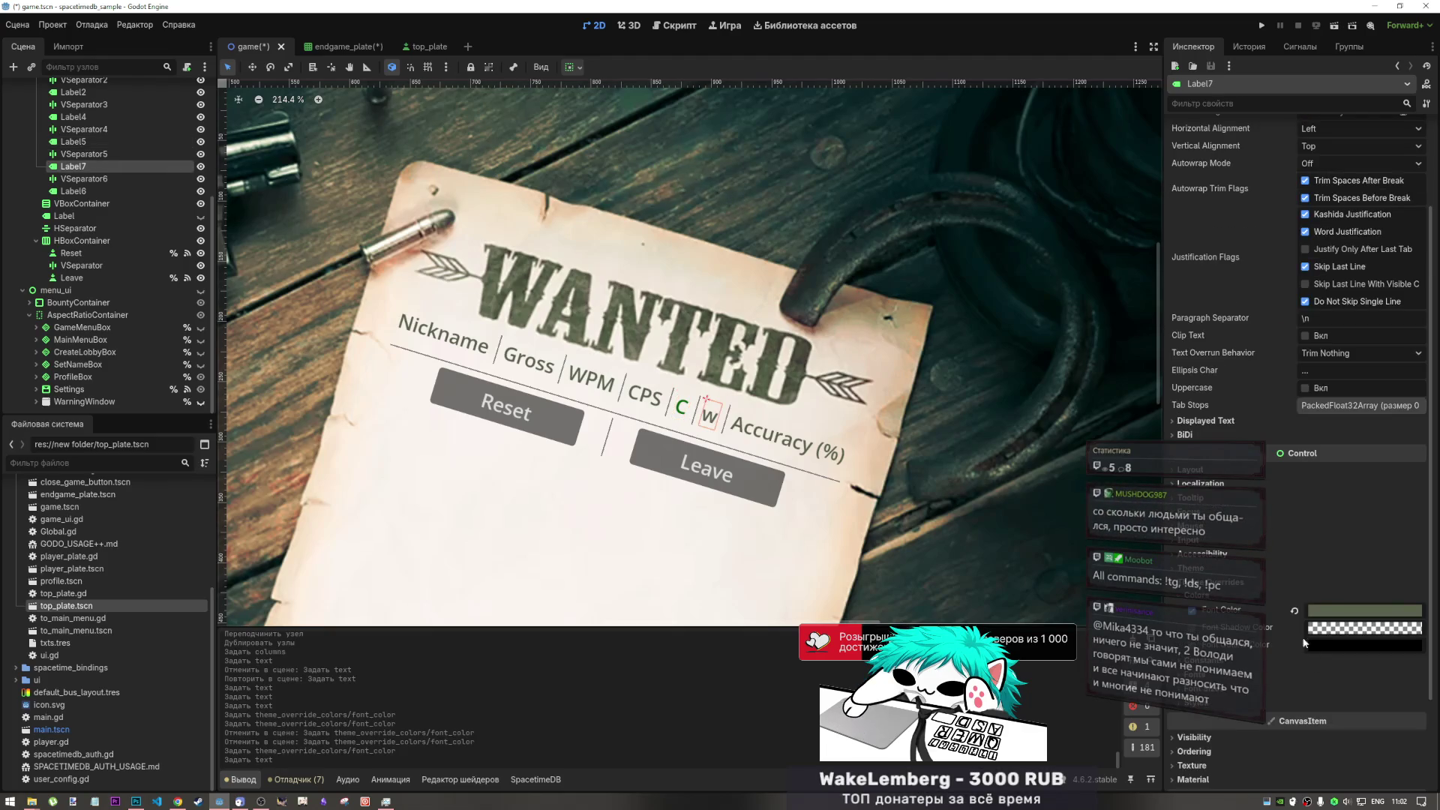
# - Set the w label's font colour override to orange ff6100
pyautogui.click(1347, 617)
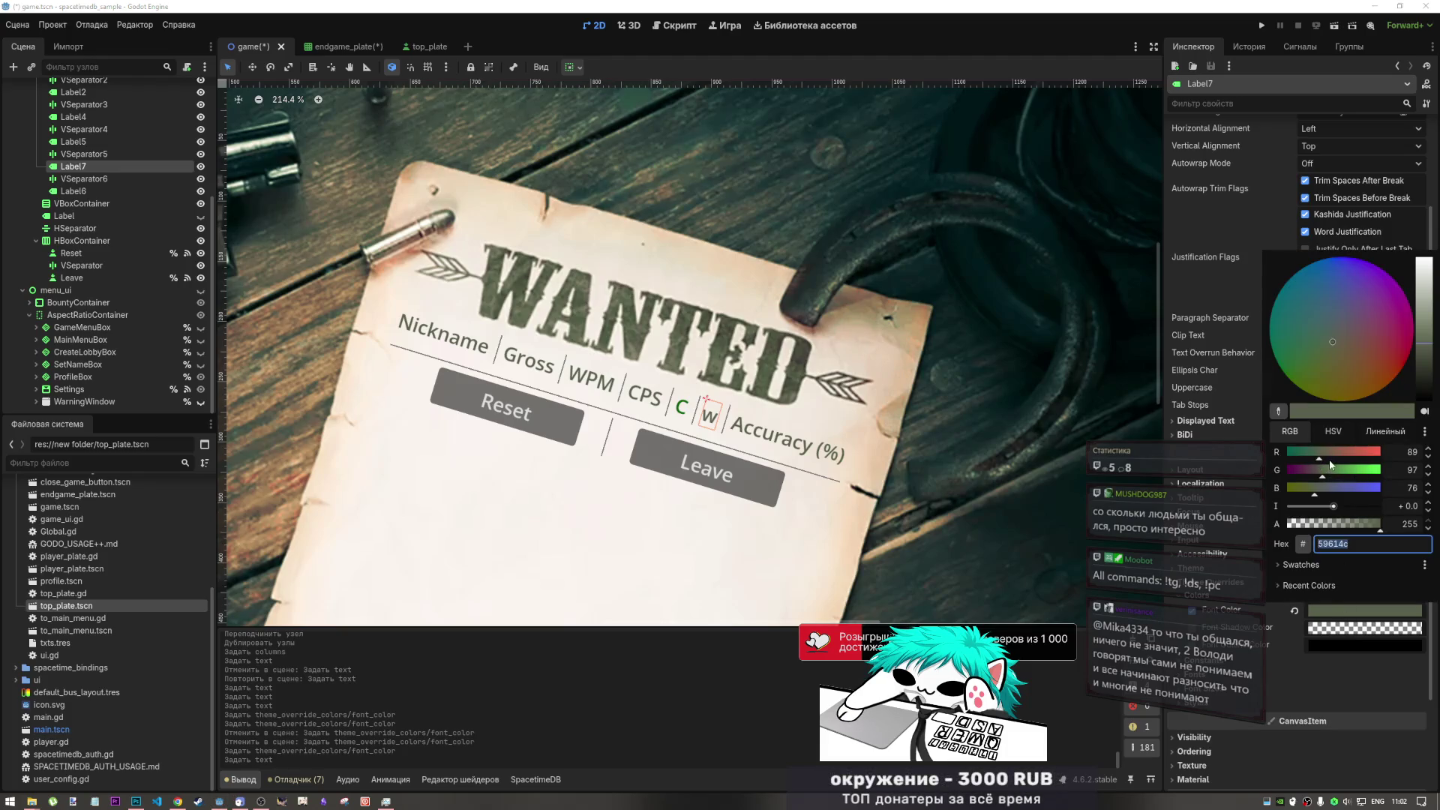
pyautogui.moveTo(1322, 462); pyautogui.dragTo(1397, 457)
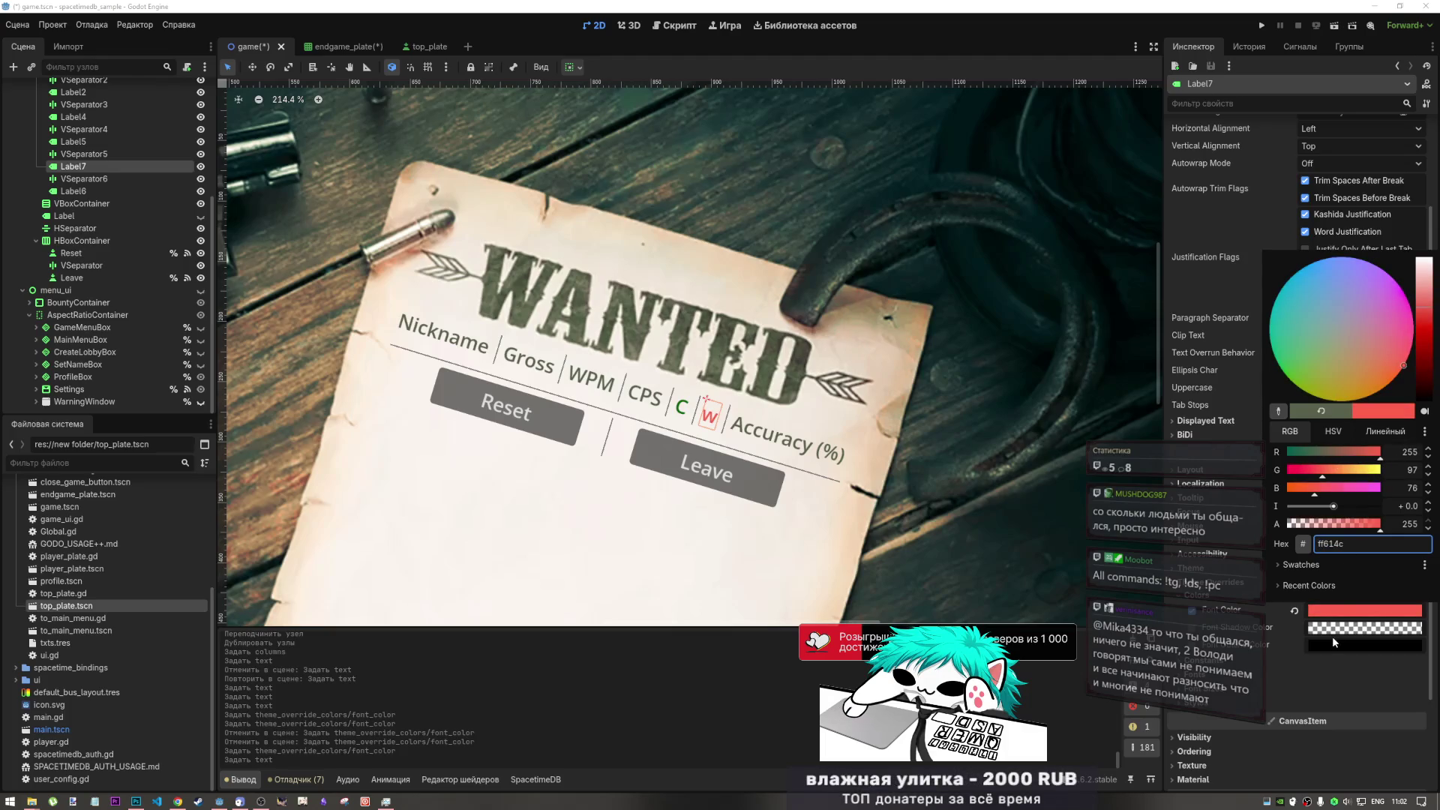
pyautogui.click(1333, 611)
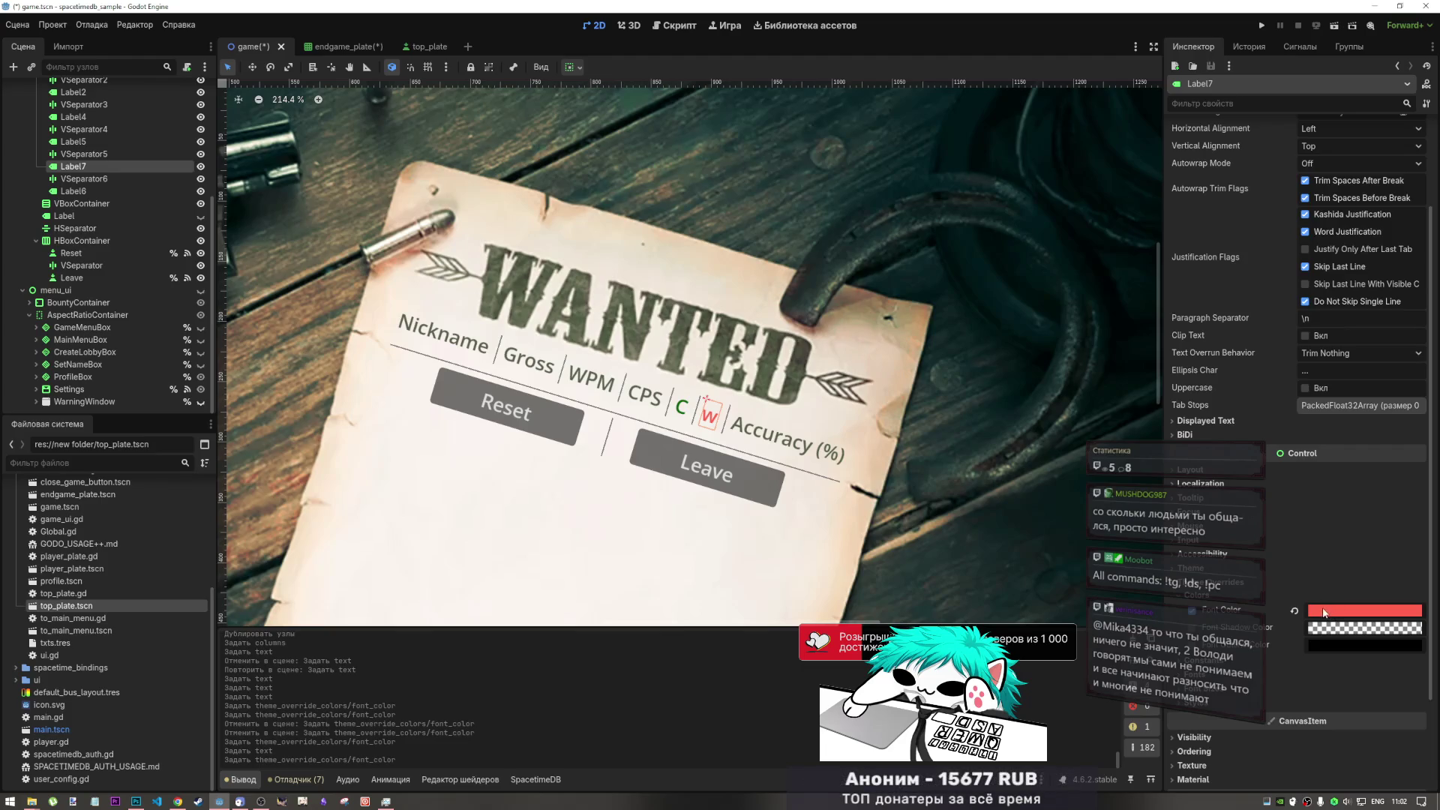
pyautogui.click(1329, 613)
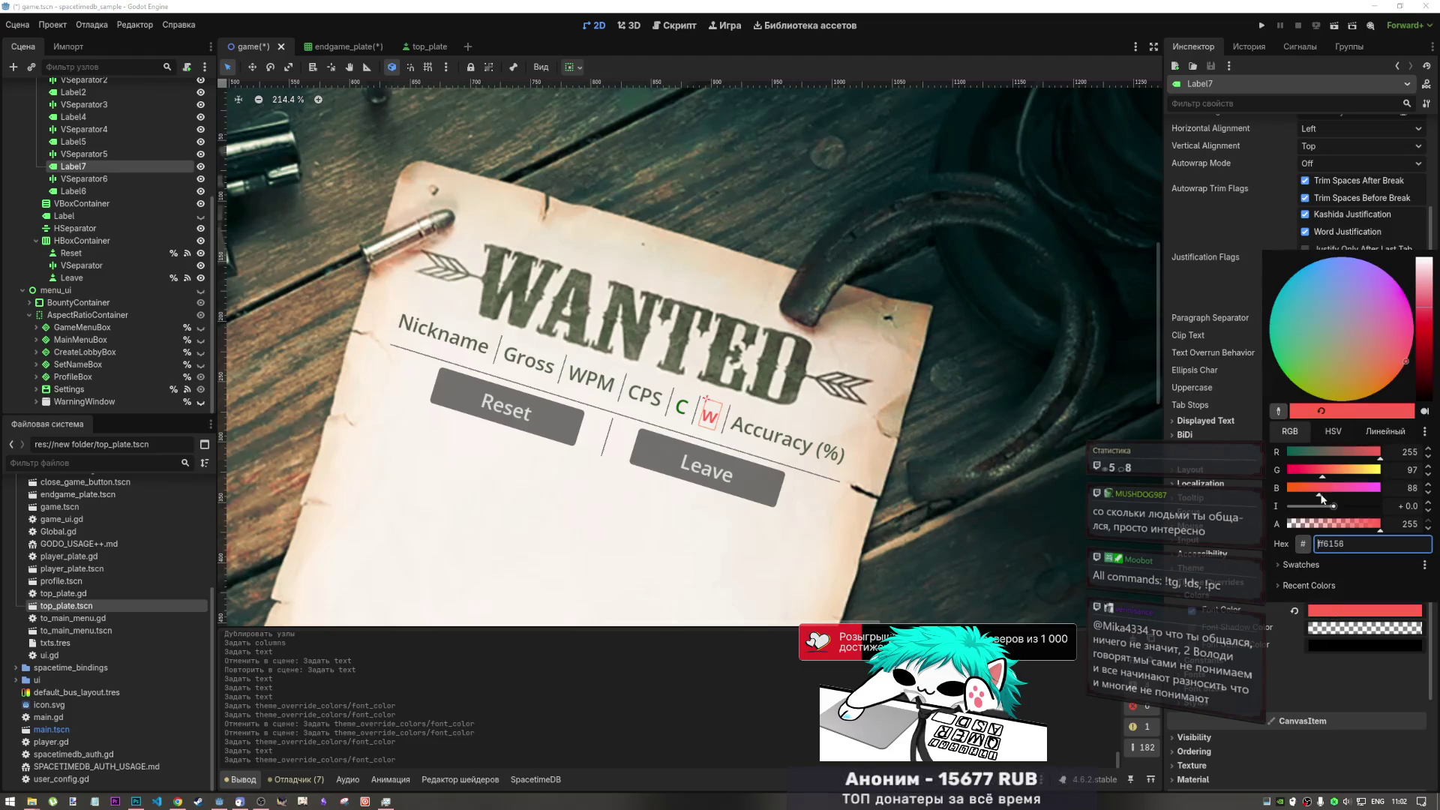
pyautogui.moveTo(1318, 498); pyautogui.dragTo(1249, 498)
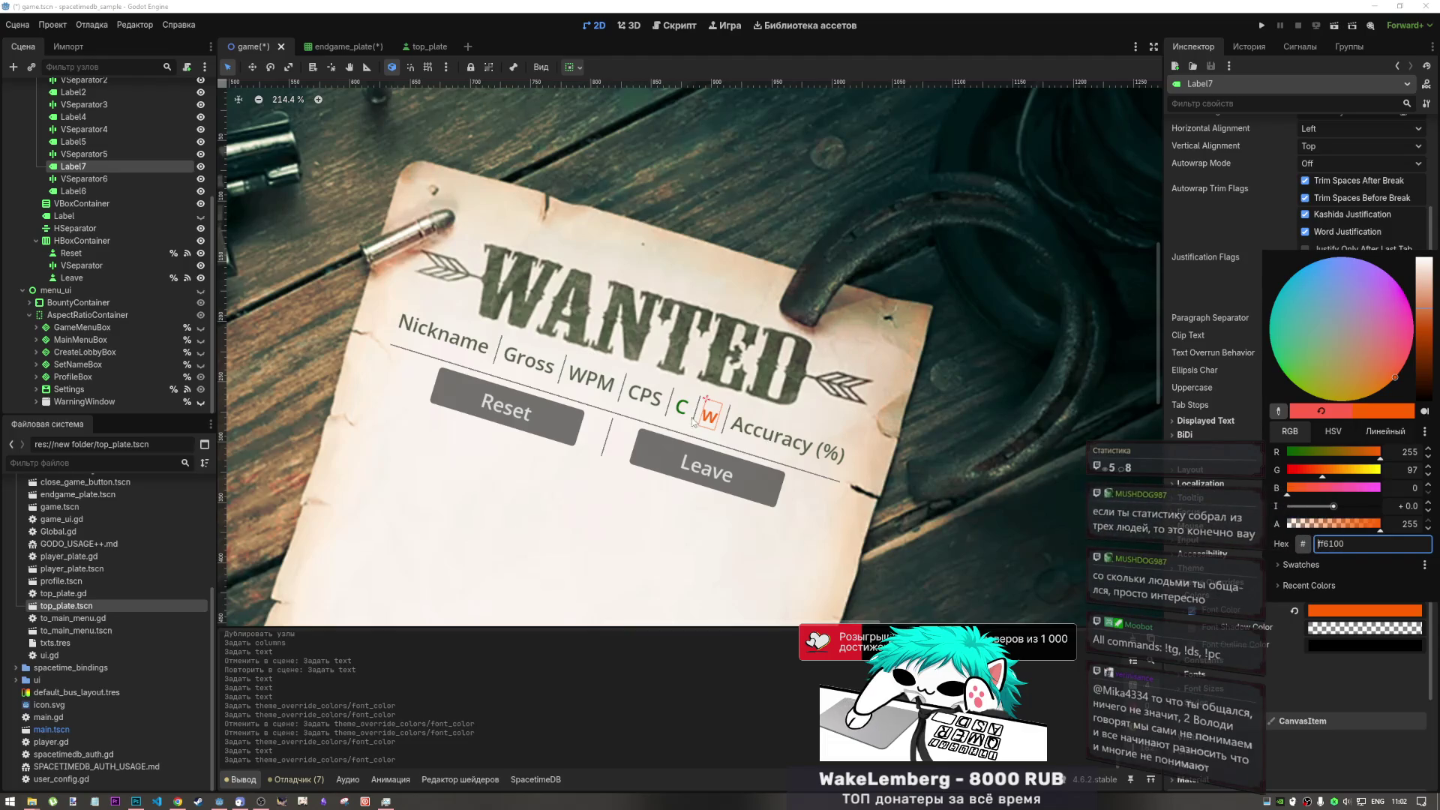
pyautogui.click(1202, 207)
pyautogui.click(1320, 611)
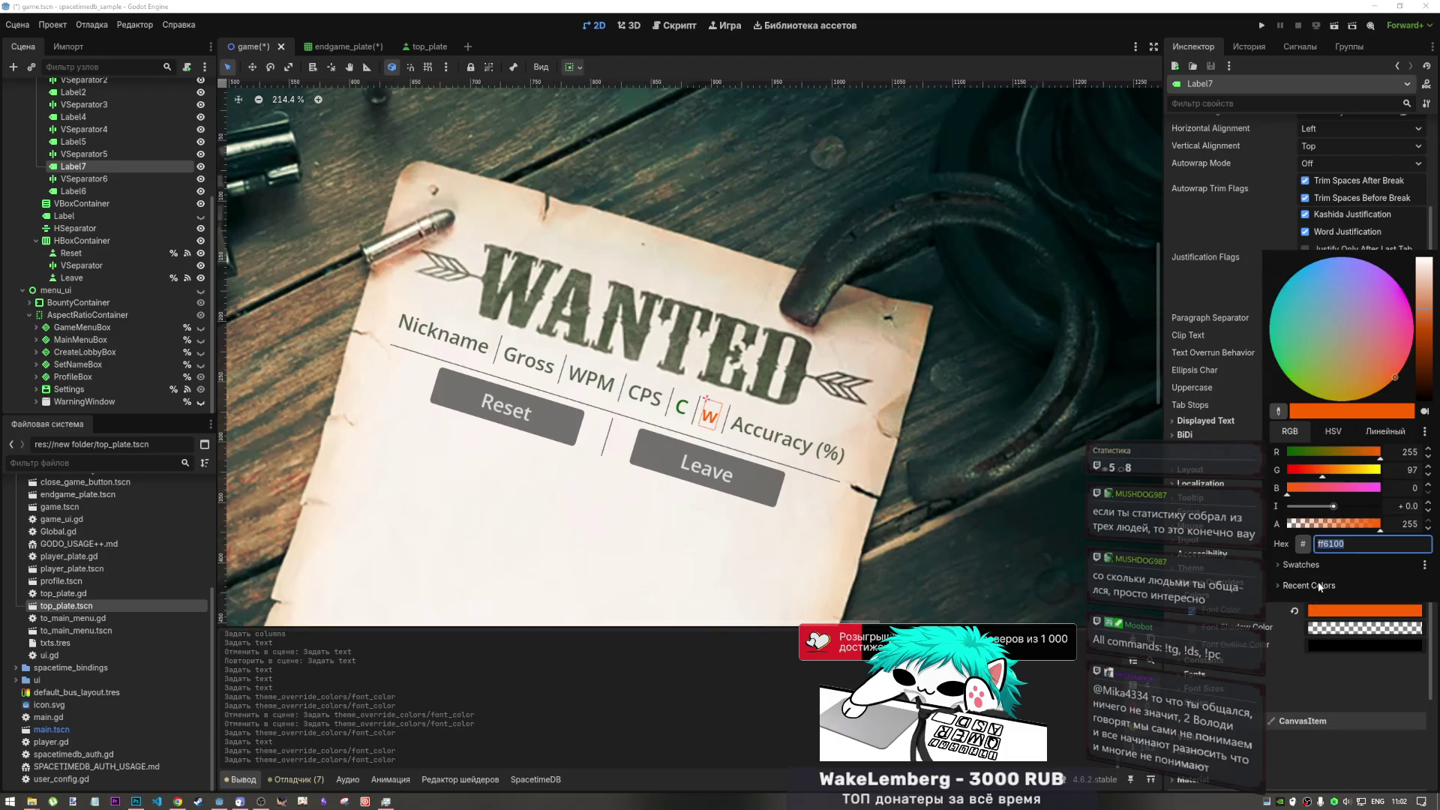
# - Change the label's text to capital 'W' and switch to the YouTube video in Chrome
pyautogui.click(1201, 304)
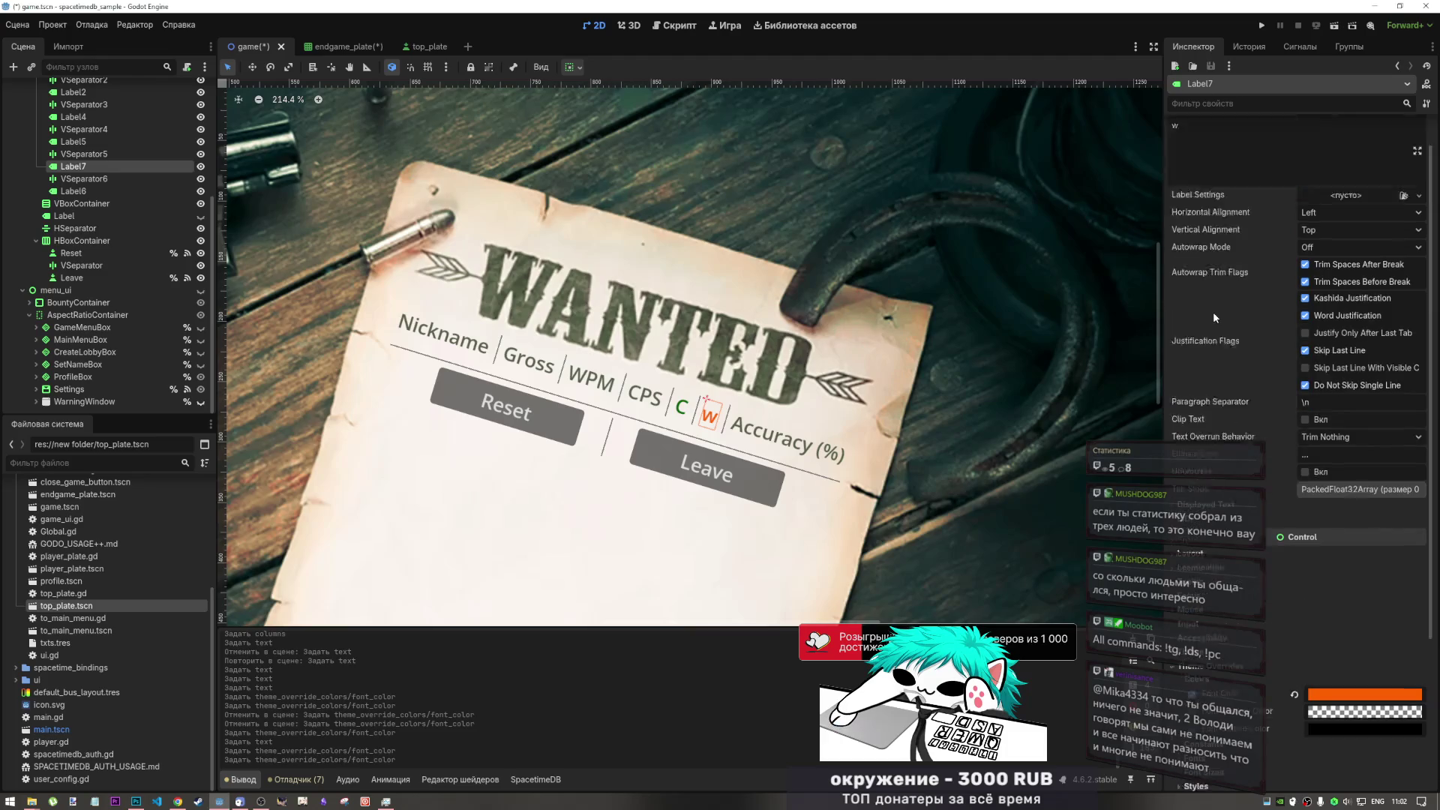
pyautogui.press('BackSpace')
pyautogui.write('W')
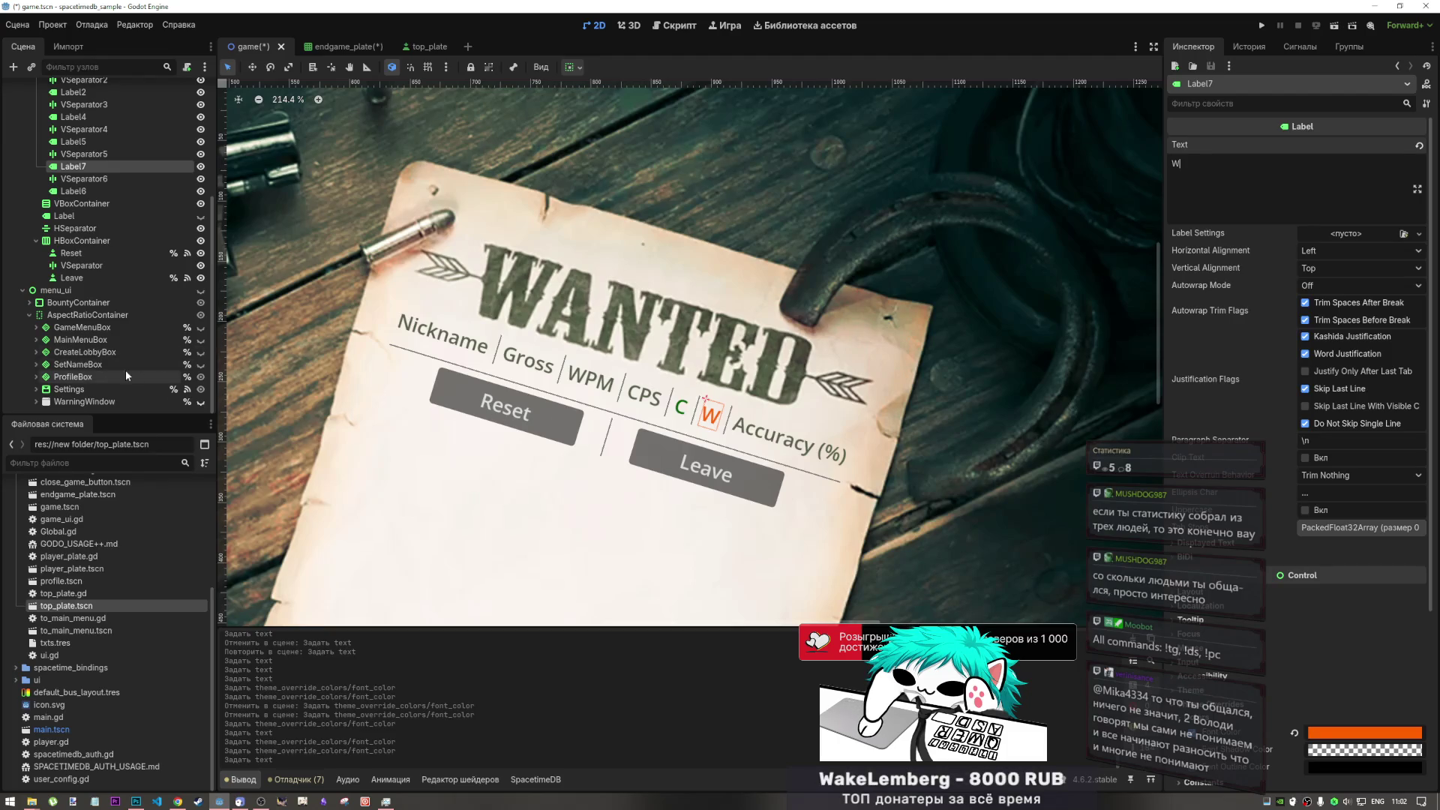
pyautogui.click(106, 141)
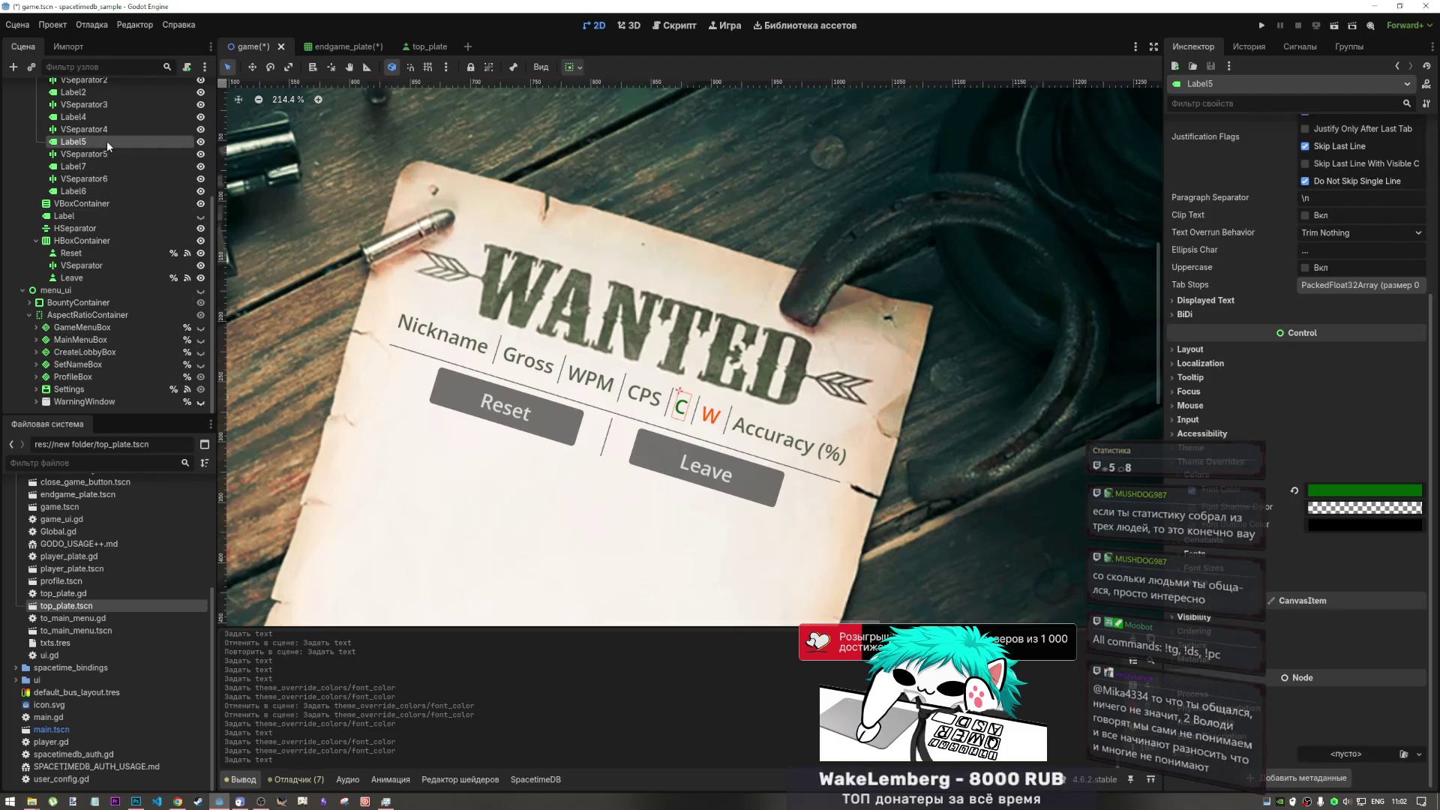
pyautogui.click(116, 165)
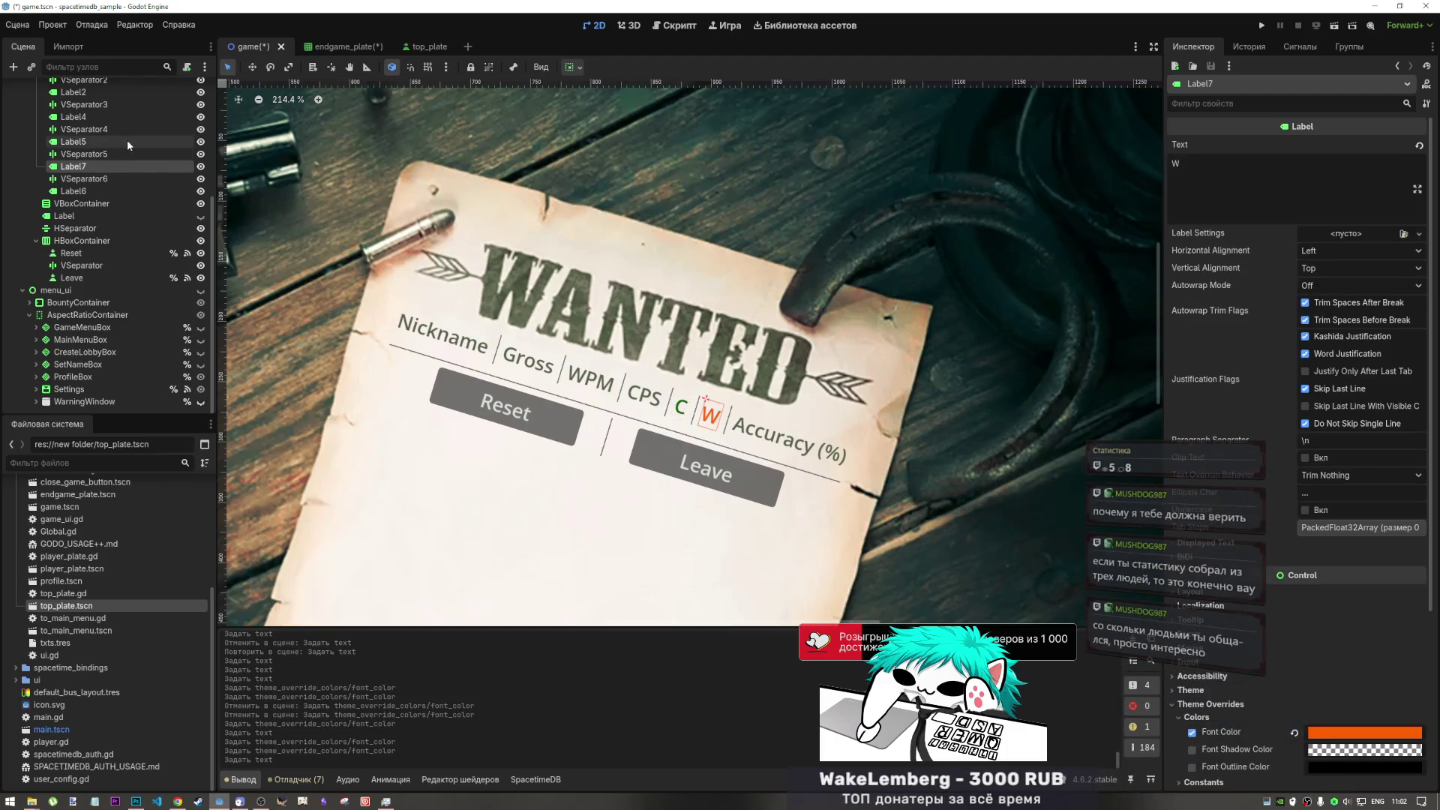
pyautogui.click(178, 804)
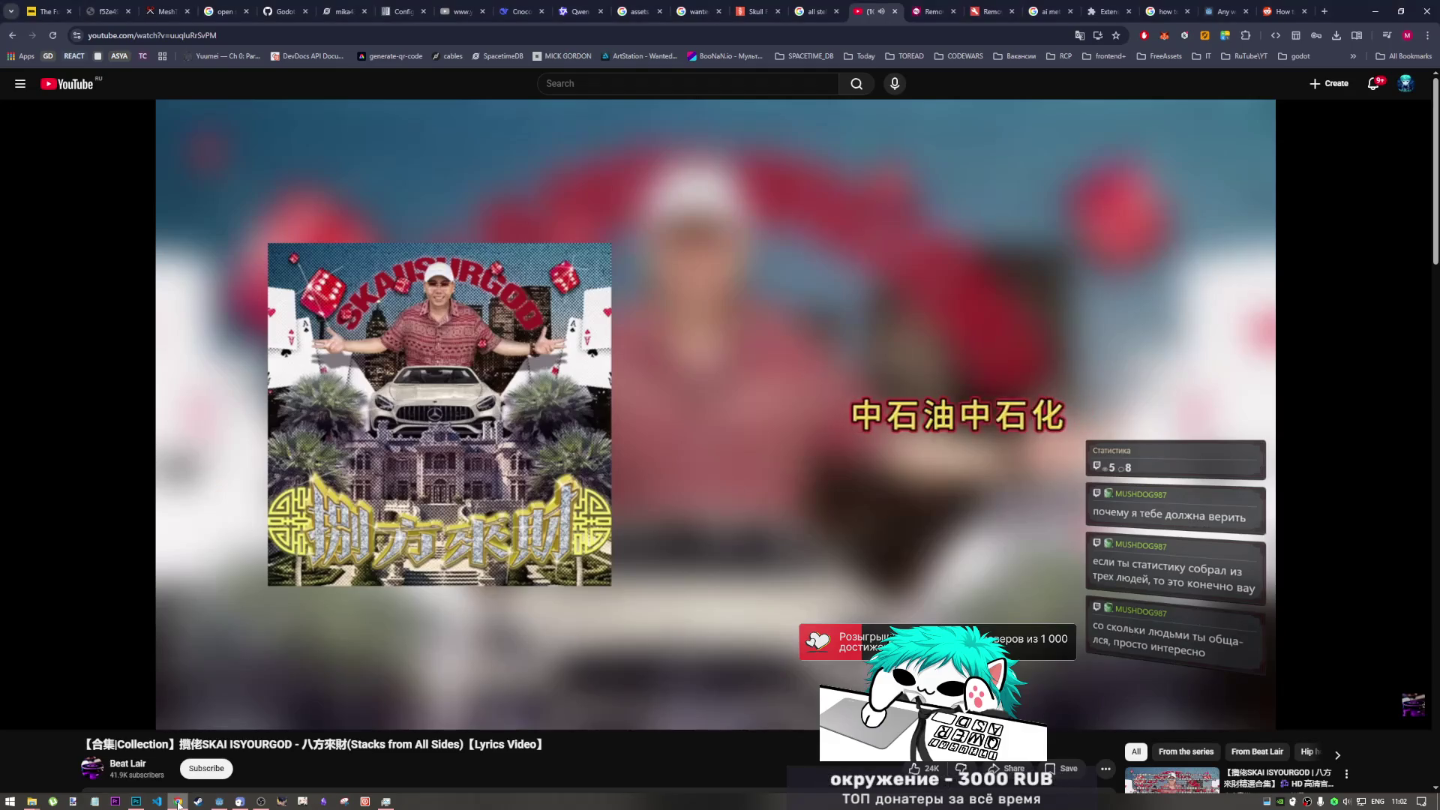
pyautogui.click(259, 802)
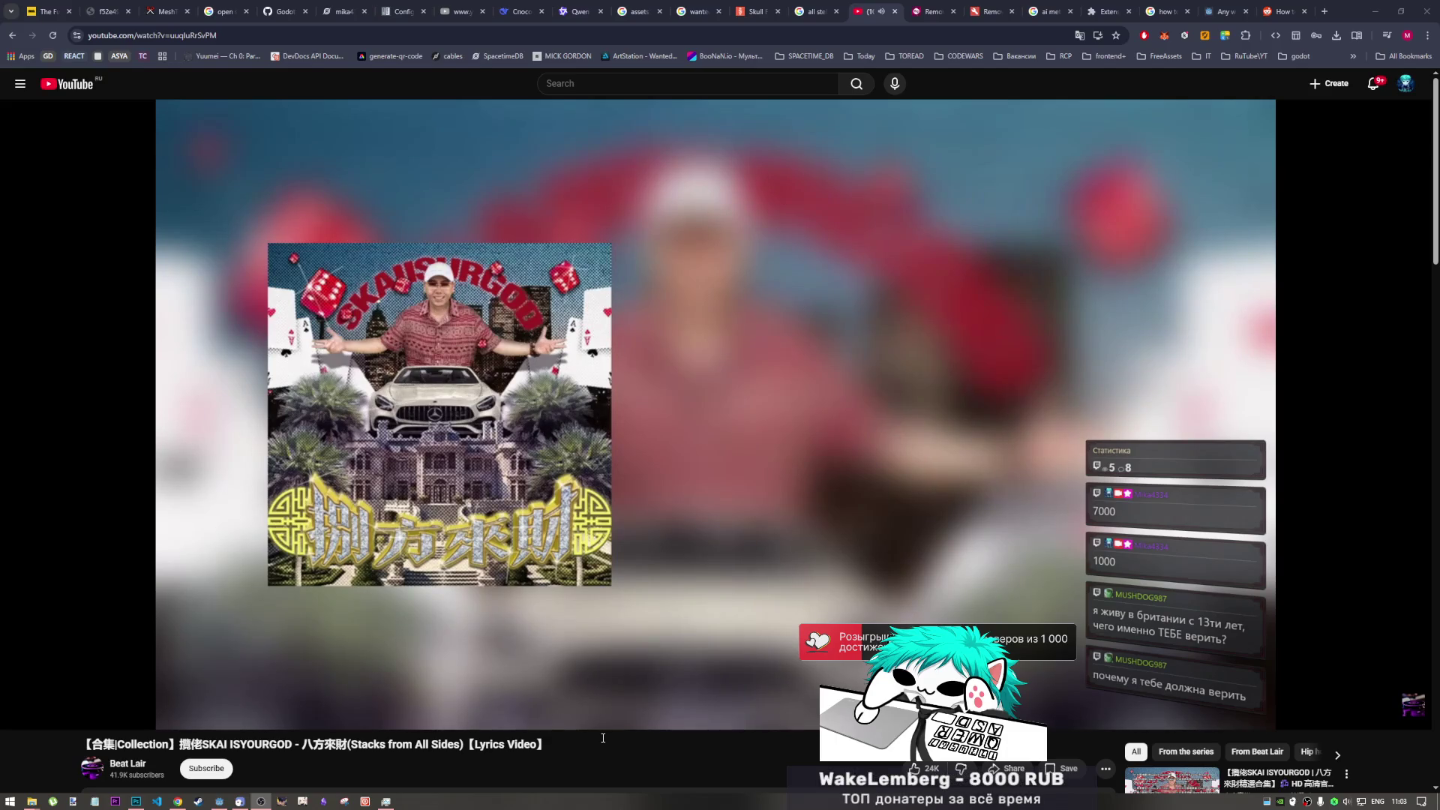
pyautogui.click(766, 754)
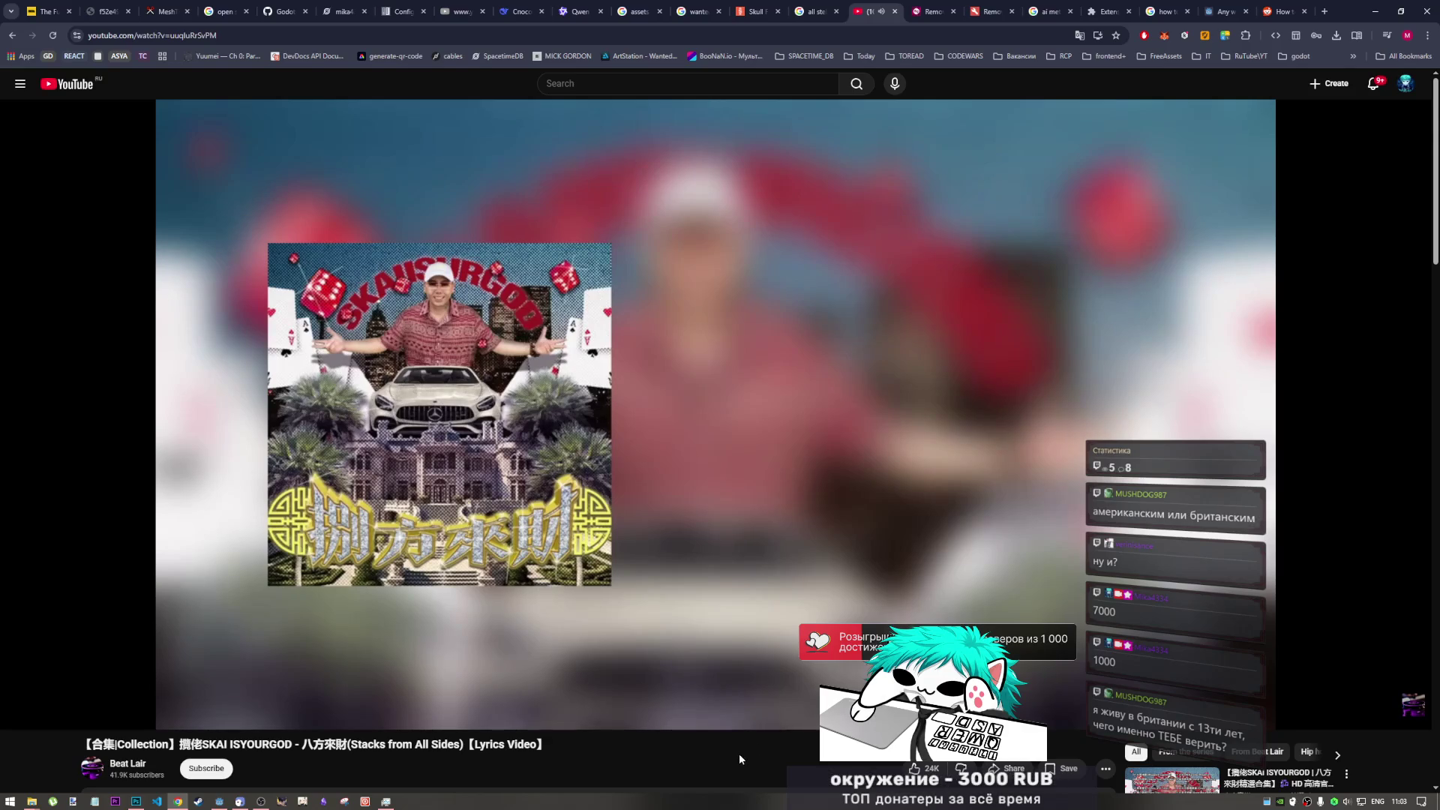
pyautogui.moveTo(682, 723)
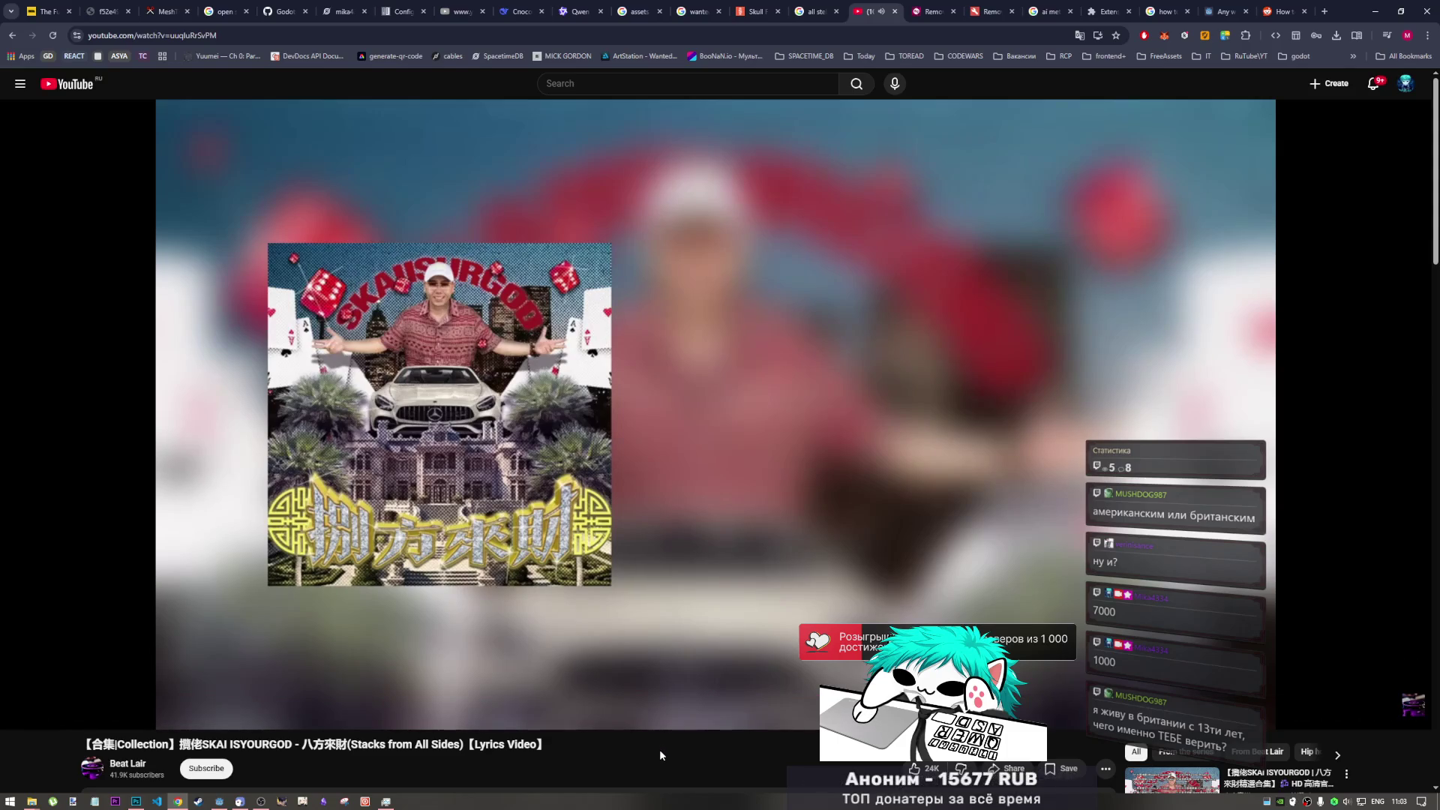
pyautogui.moveTo(640, 725)
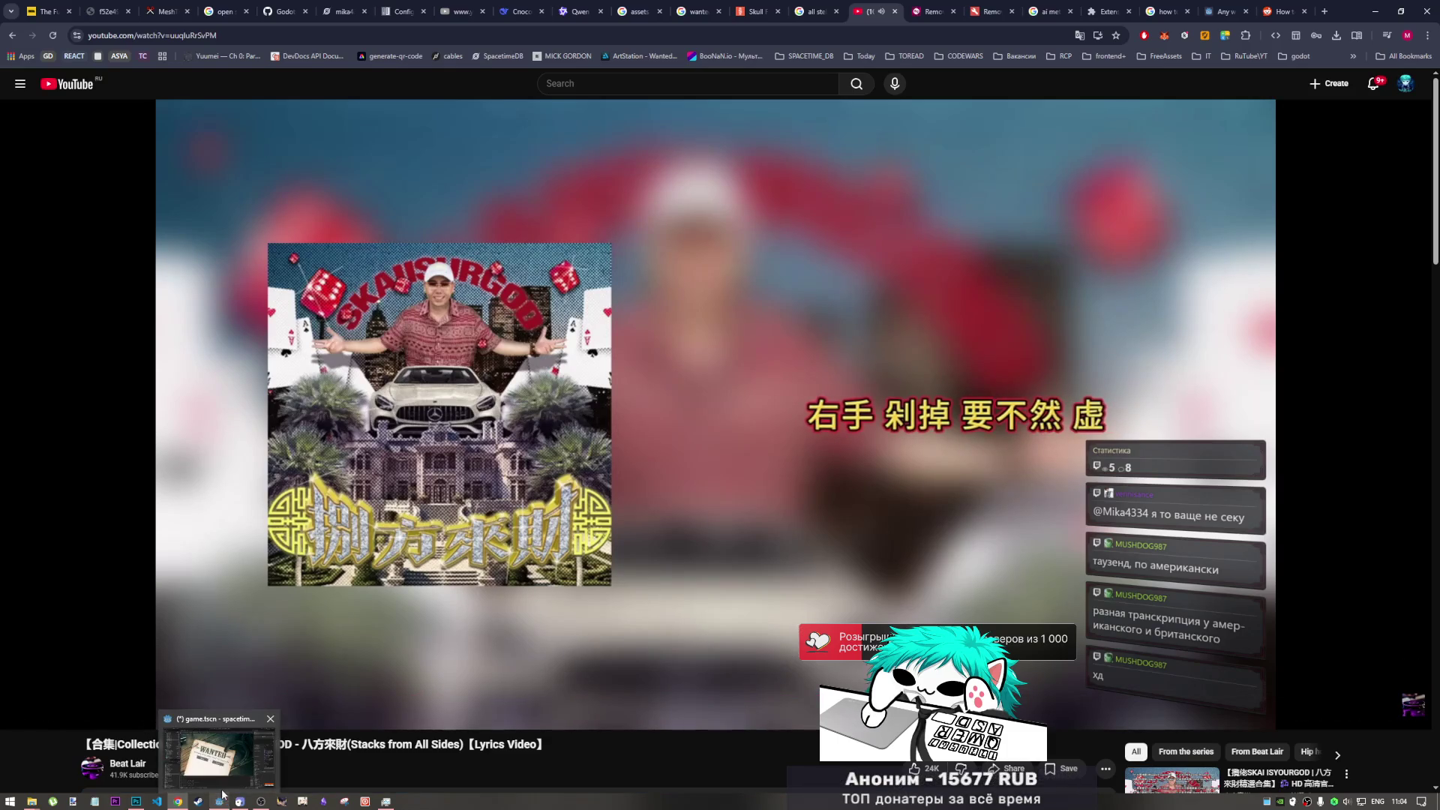
pyautogui.click(261, 800)
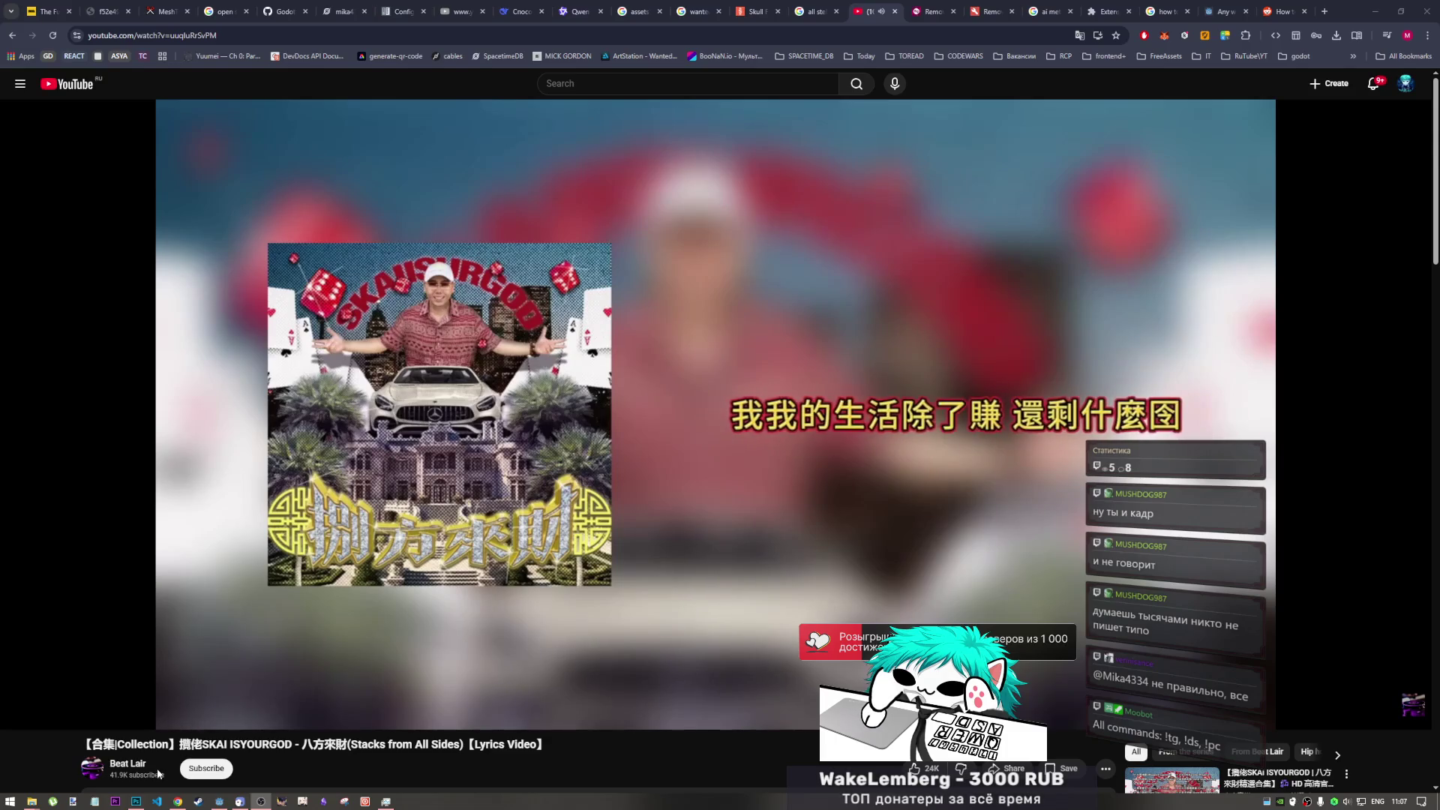
pyautogui.hotkey('alt', 'Tab')
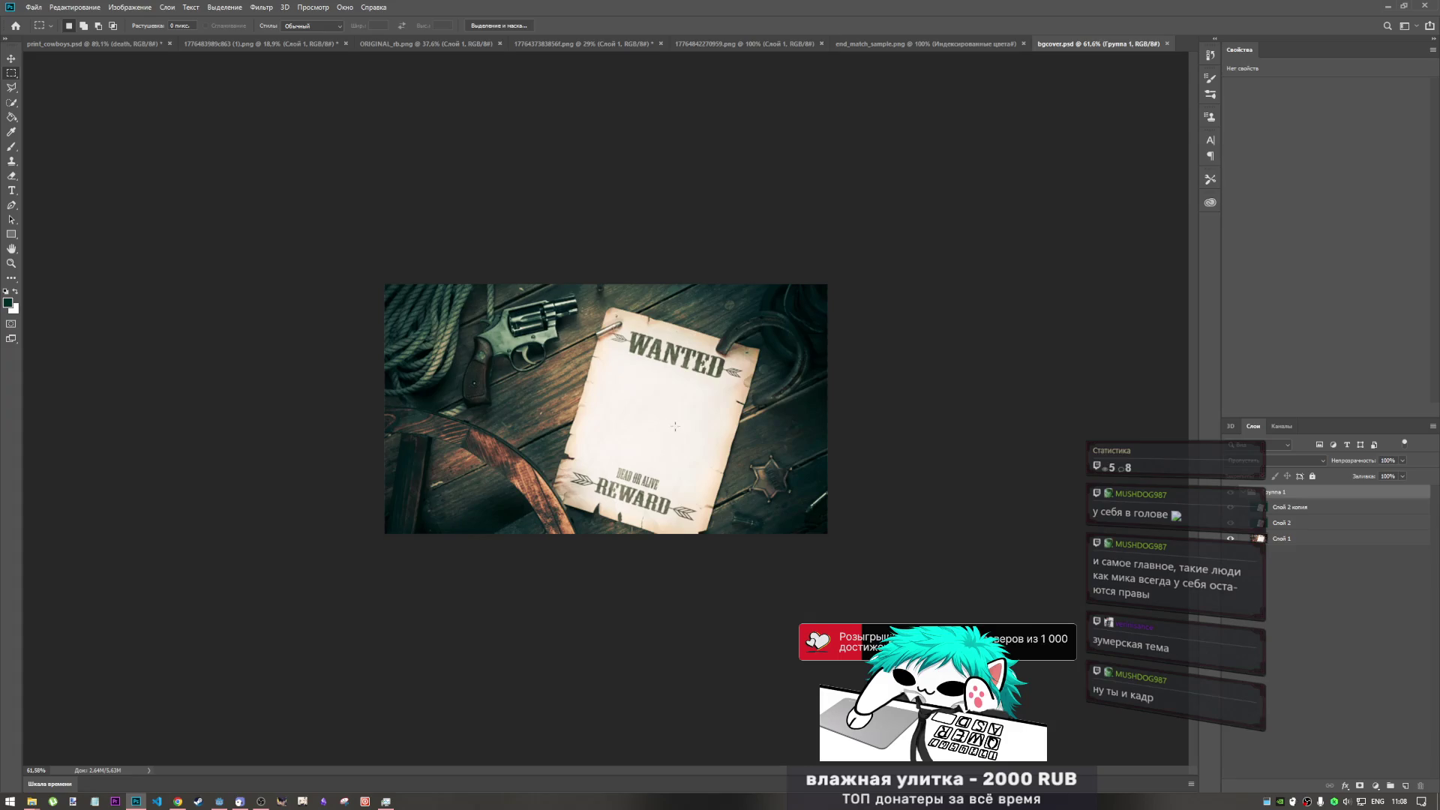
# - Inspect Группа 1 and its layers in bgcover.psd, deselect them, and briefly view end_match_sample.png
pyautogui.click(1319, 510)
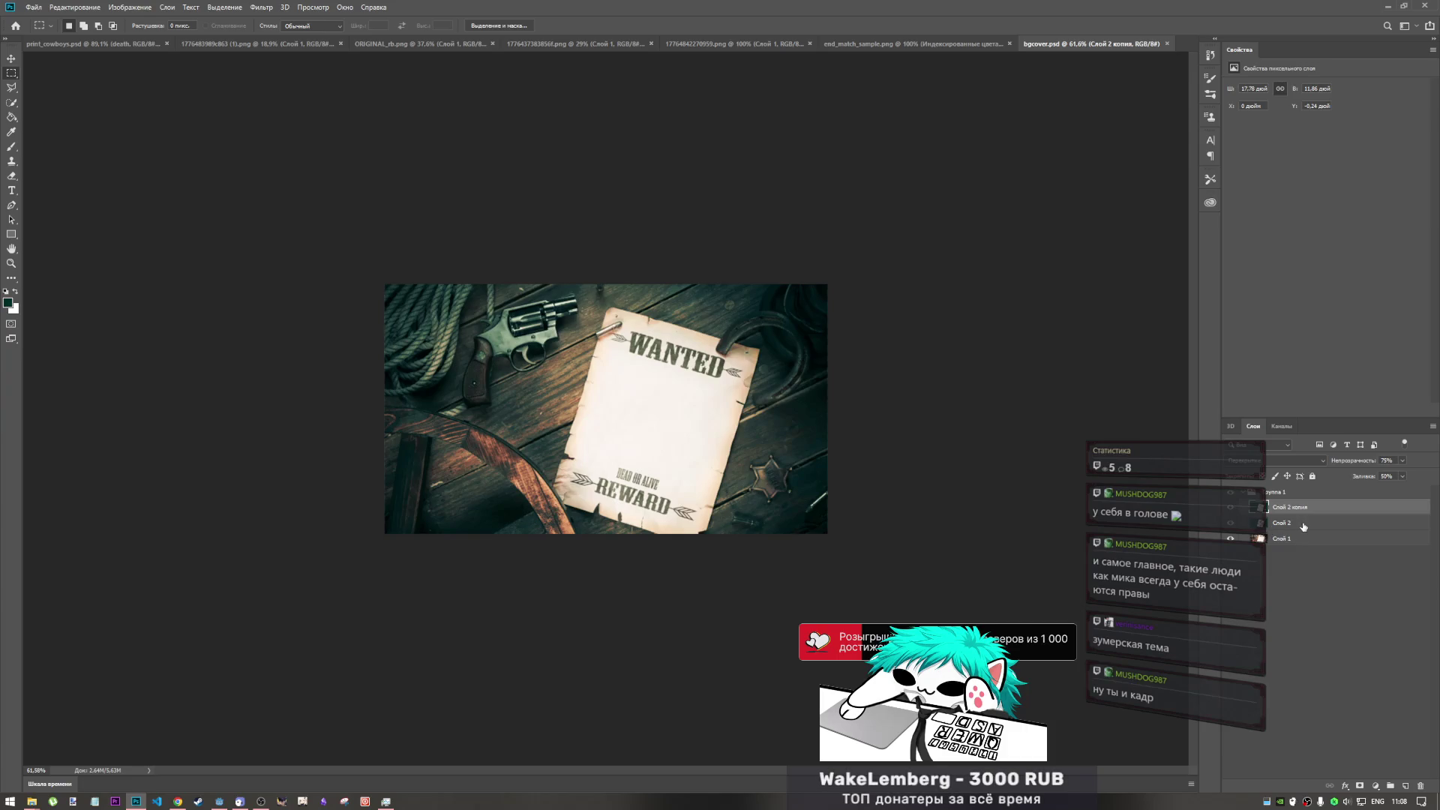
pyautogui.click(1299, 540)
pyautogui.keyDown('shift'); pyautogui.click(1300, 510); pyautogui.keyUp('shift')
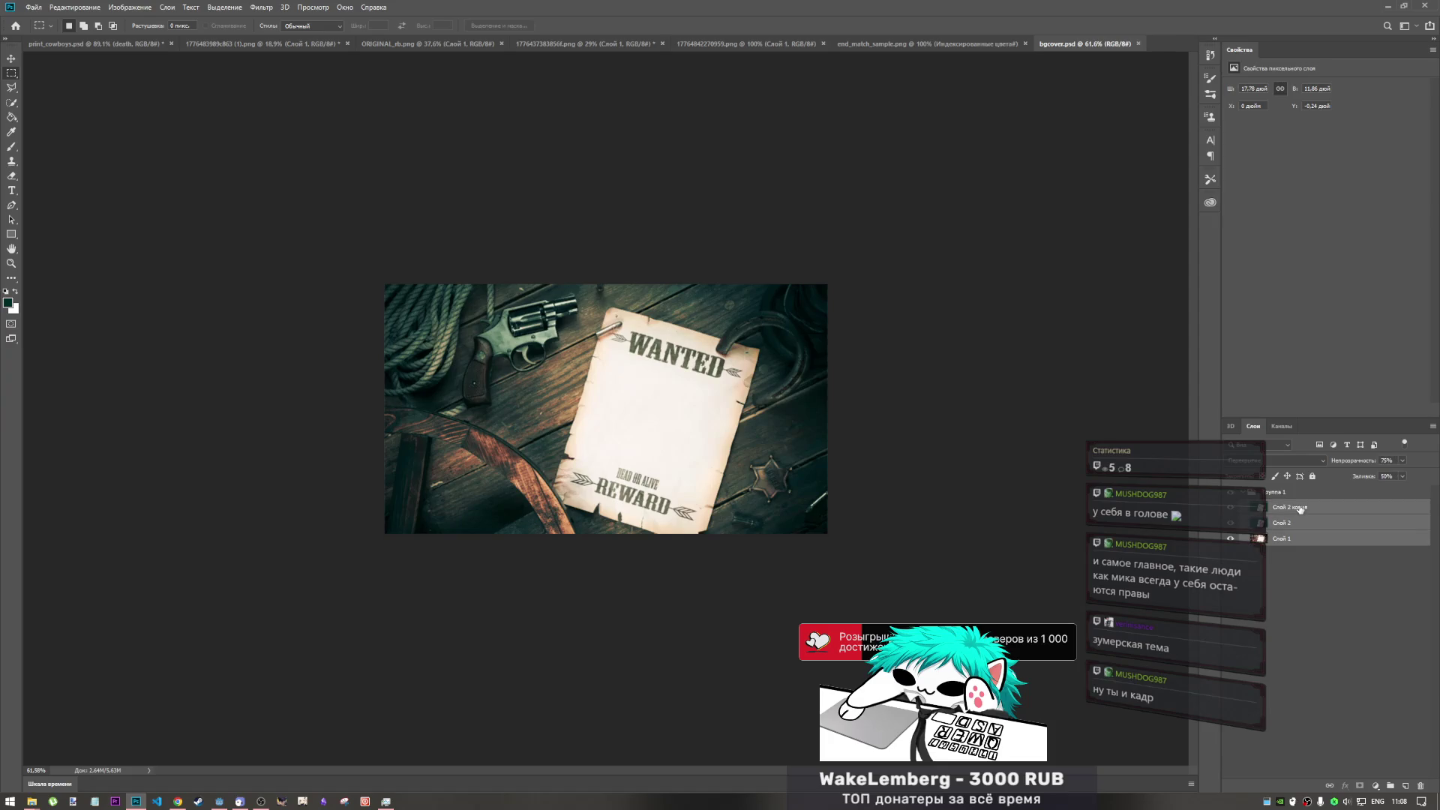
pyautogui.click(1297, 497)
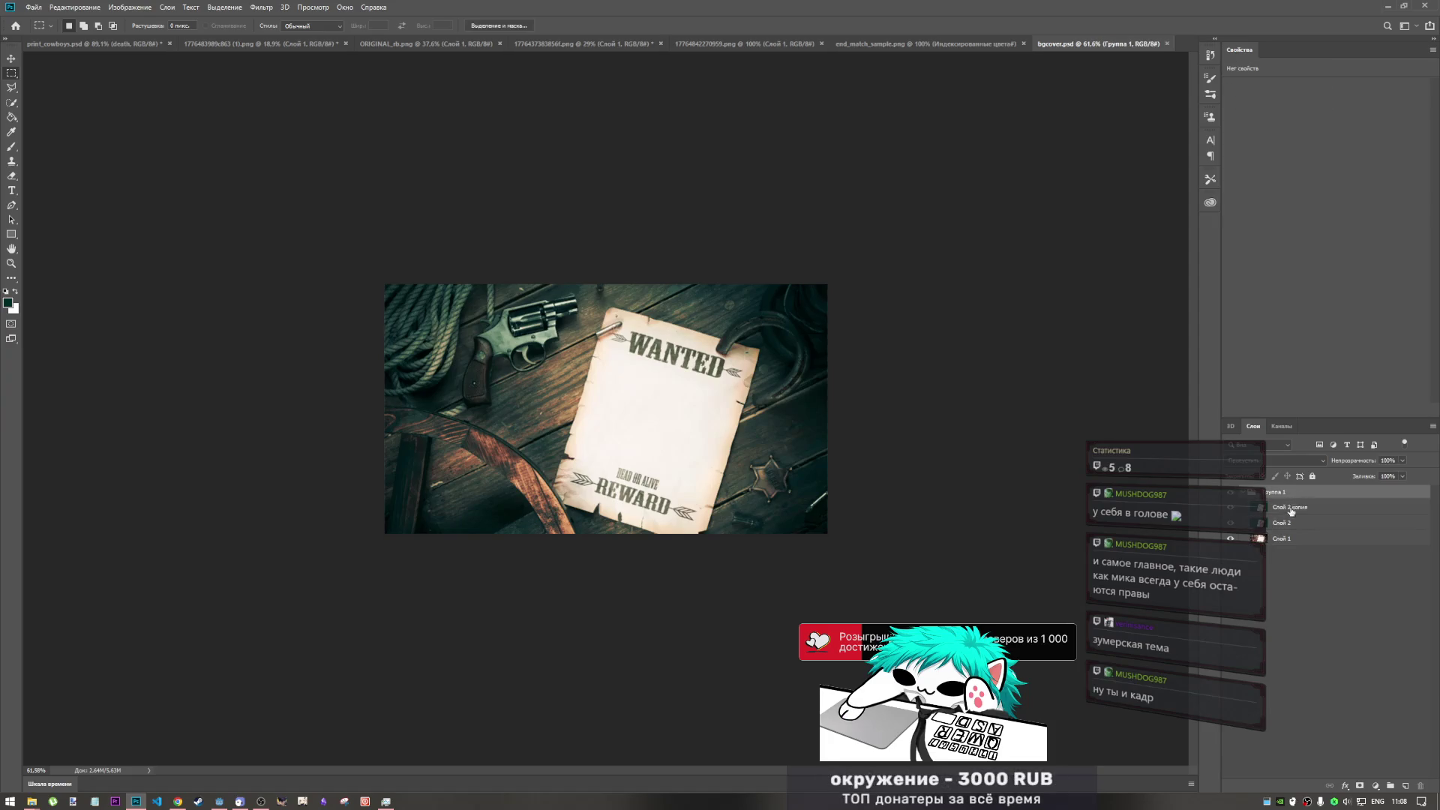
pyautogui.keyDown('shift'); pyautogui.click(1290, 542); pyautogui.keyUp('shift')
pyautogui.click(1306, 559)
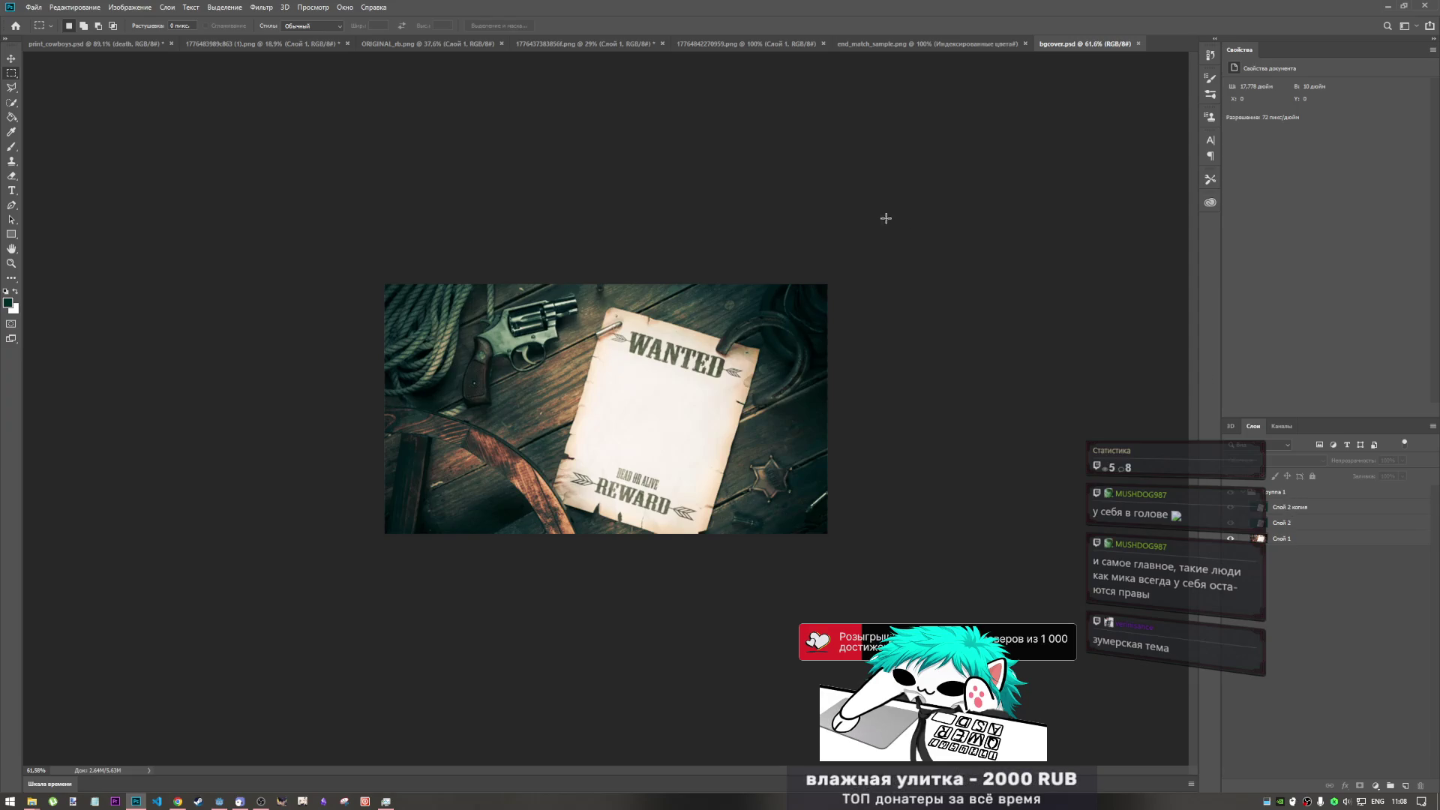
pyautogui.click(936, 45)
pyautogui.click(1086, 44)
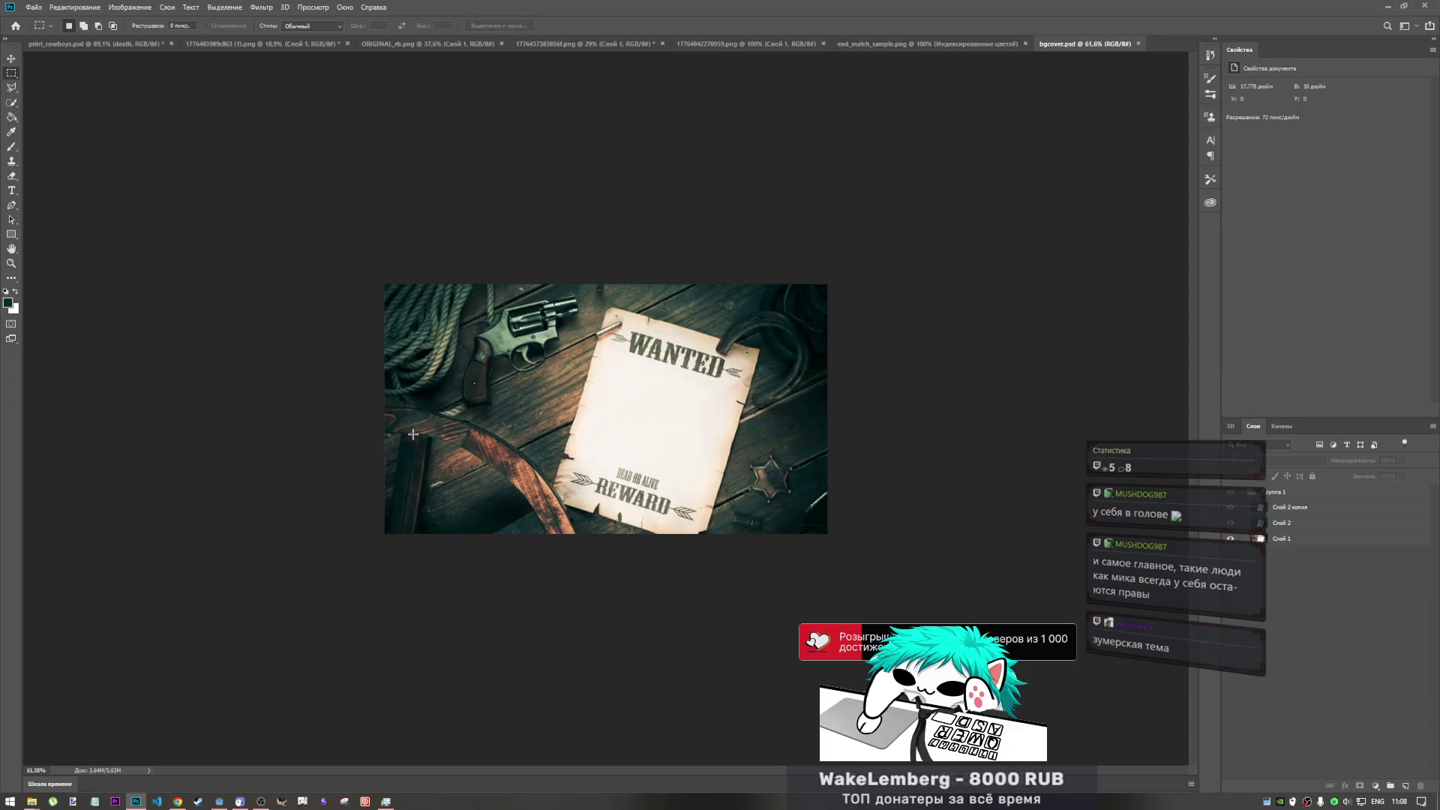